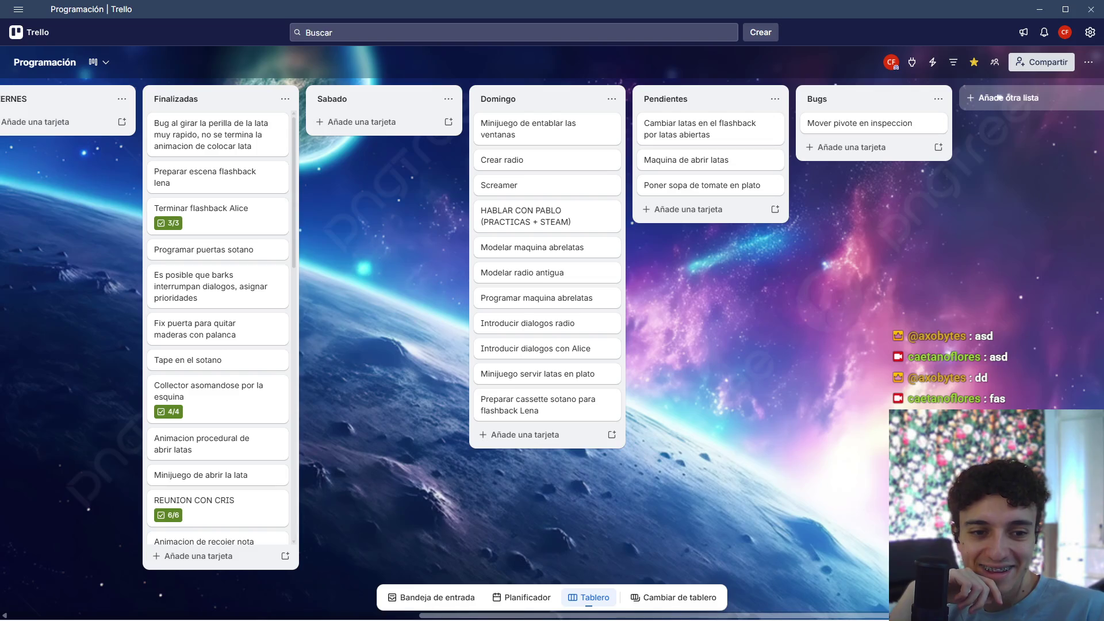
# - Glance at OBS and the Trello board, and show then hide the music playback controls
pyautogui.moveTo(781, 598)
pyautogui.click(684, 605)
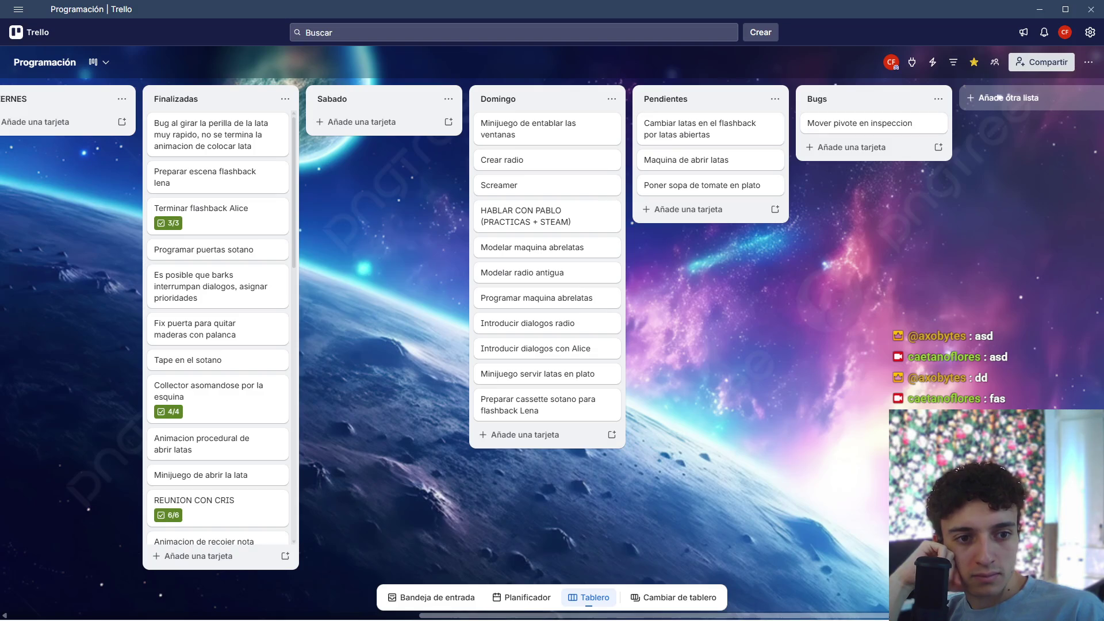
pyautogui.click(836, 335)
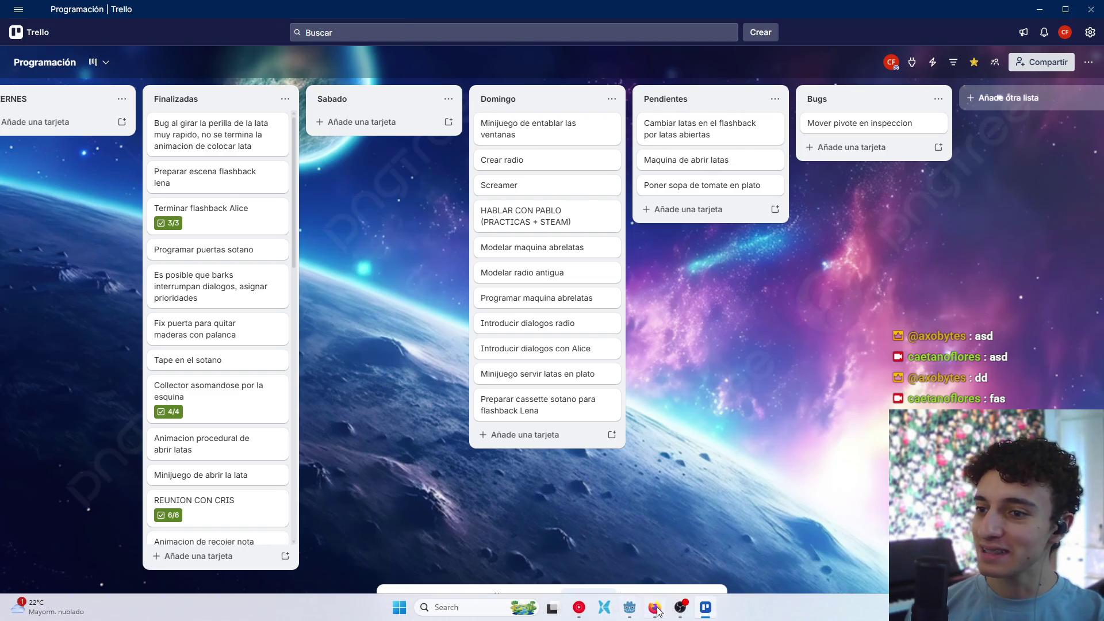
pyautogui.click(678, 608)
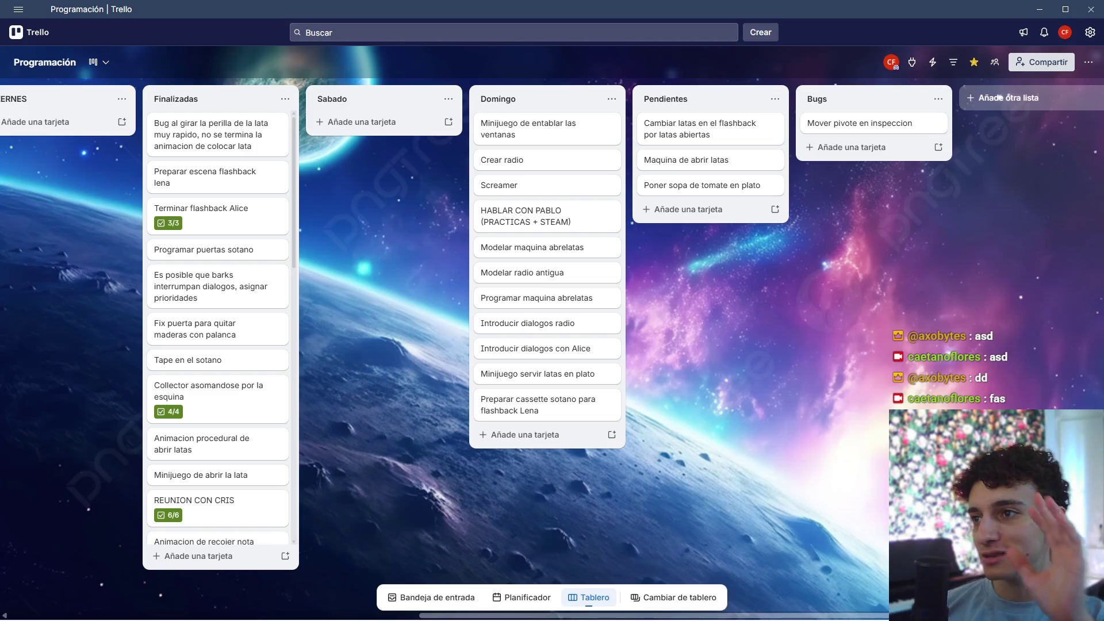
pyautogui.moveTo(654, 618)
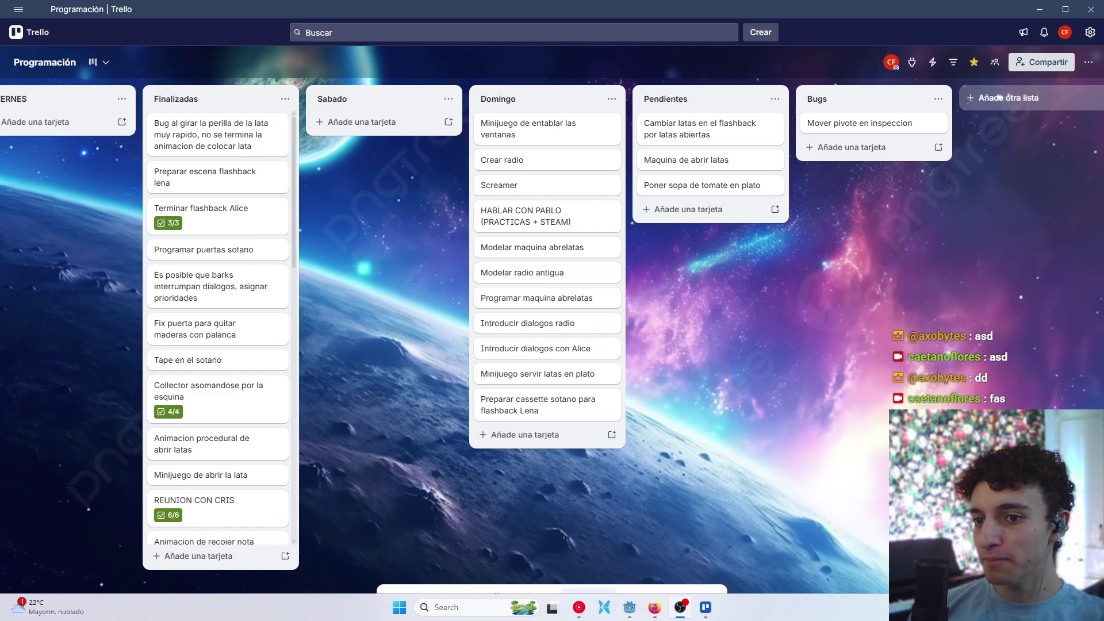
pyautogui.press('super+a')
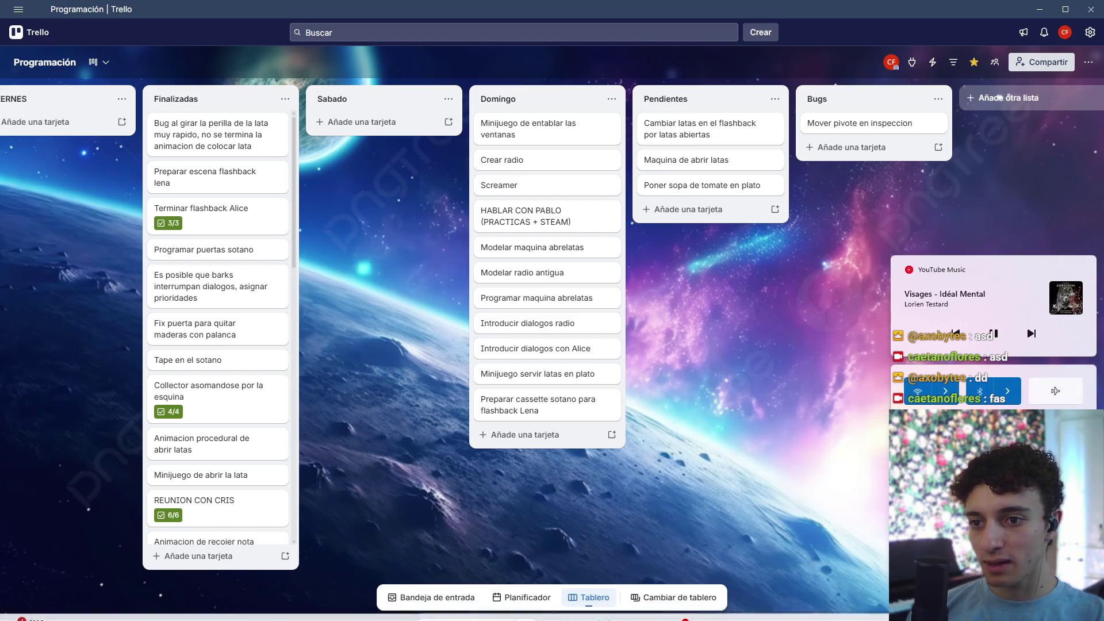
pyautogui.press('Escape')
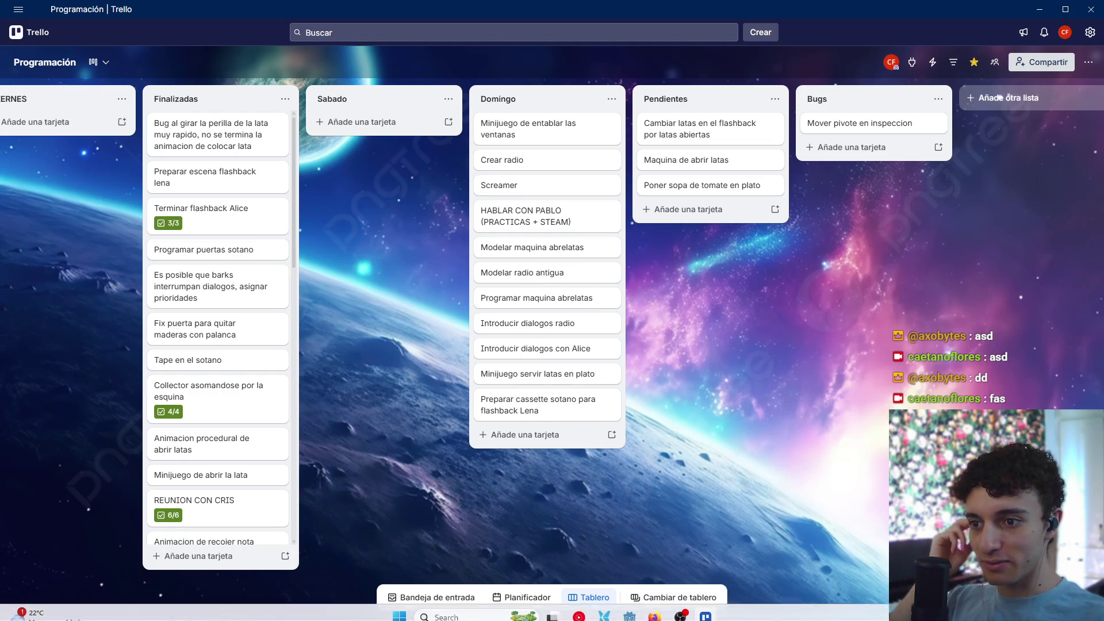
# - Open the TFC project from the Godot Project Manager
pyautogui.click(633, 610)
pyautogui.doubleClick(483, 147)
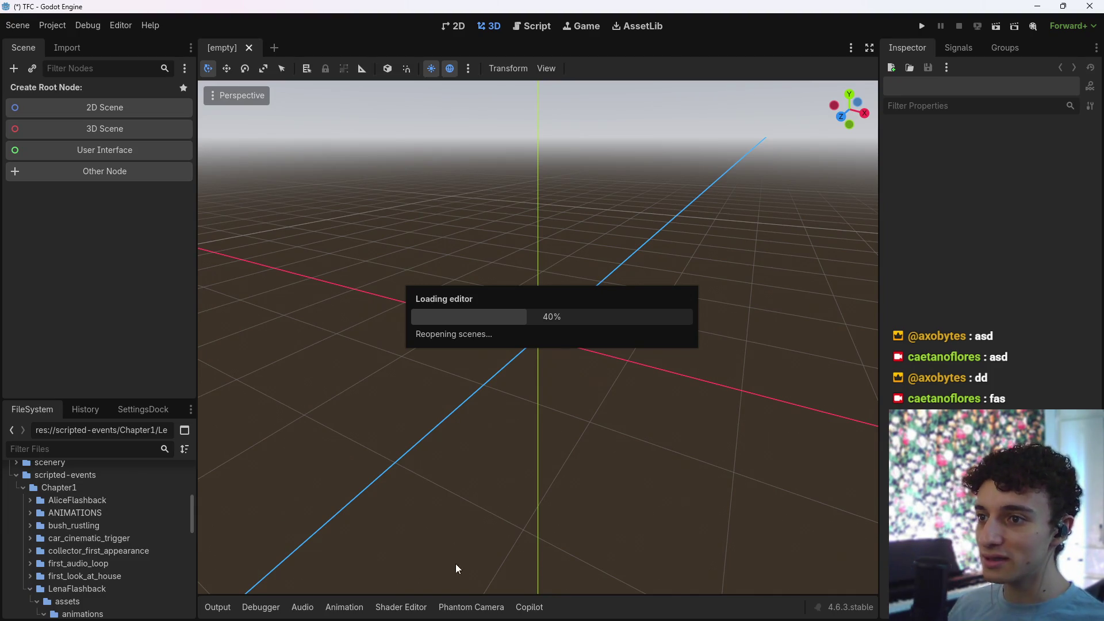
pyautogui.moveTo(471, 618)
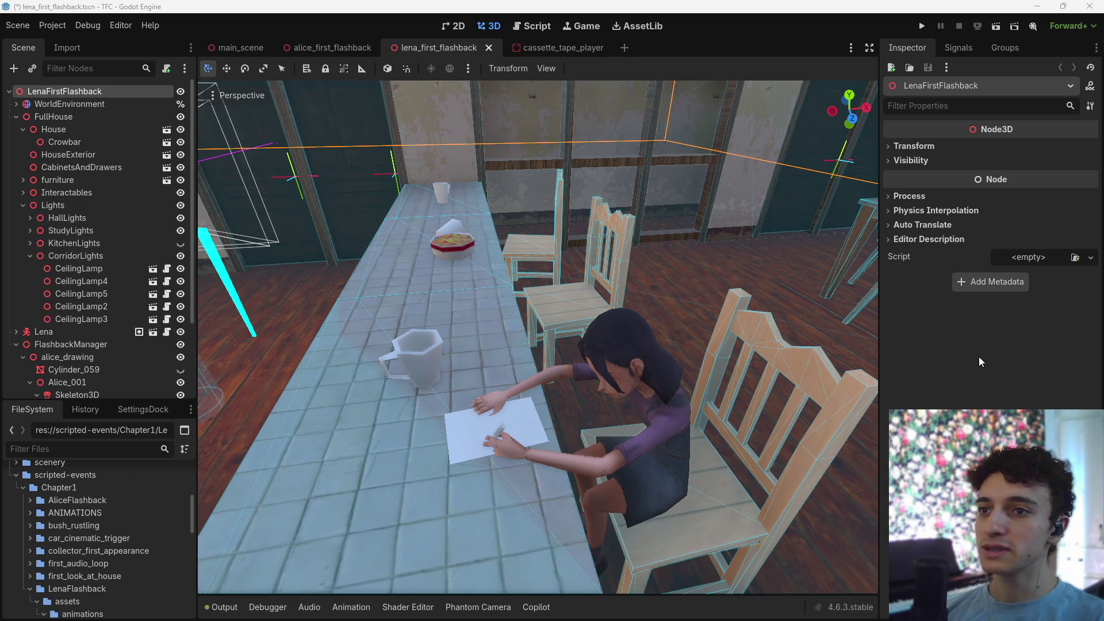
pyautogui.moveTo(705, 333); pyautogui.dragTo(696, 288, button='middle')
pyautogui.scroll(-4, 86, 345)
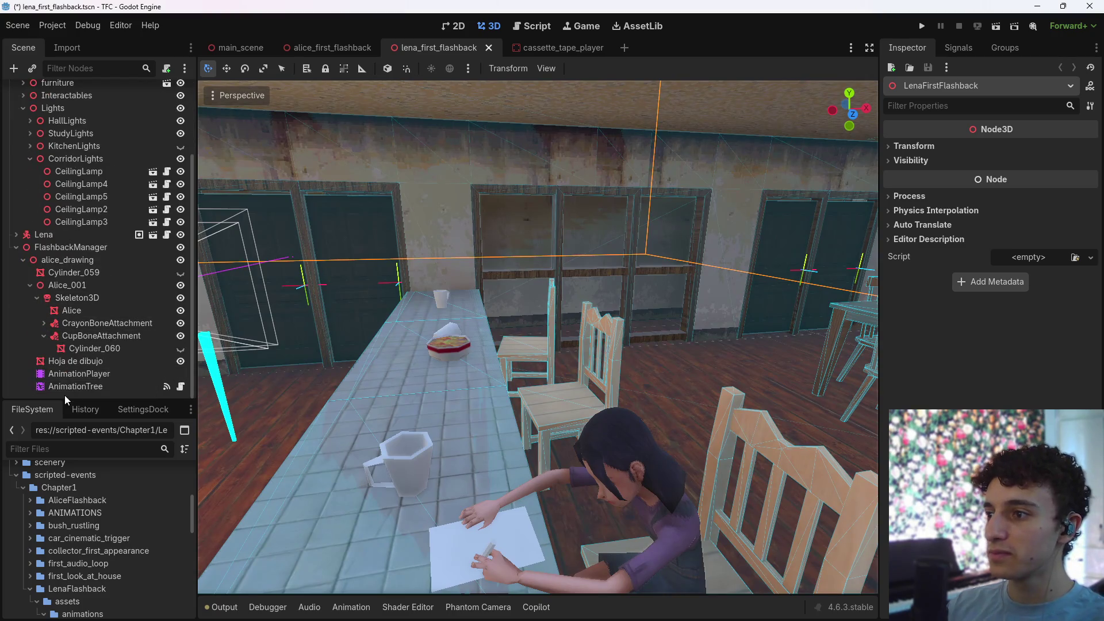
pyautogui.scroll(5, 89, 270)
# - Collapse FullHouse and fly the camera around the kitchen toward the sink and fridge
pyautogui.click(16, 117)
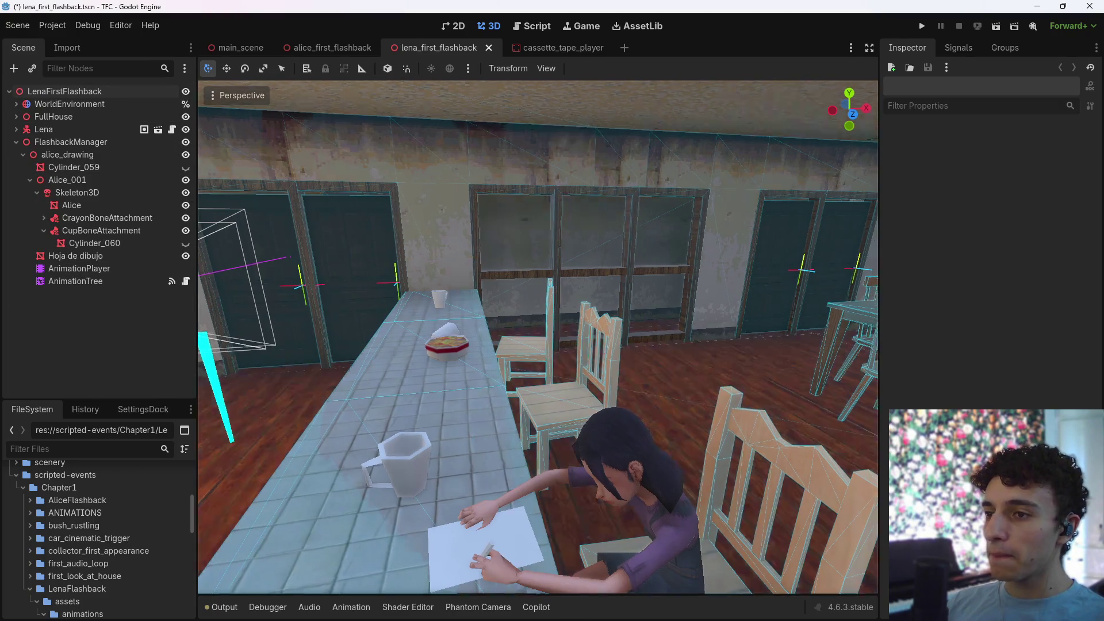
pyautogui.moveTo(696, 288)
pyautogui.mouseDown(button='middle')
pyautogui.moveTo(495, 270)
pyautogui.moveTo(667, 271)
pyautogui.mouseUp(button='middle')
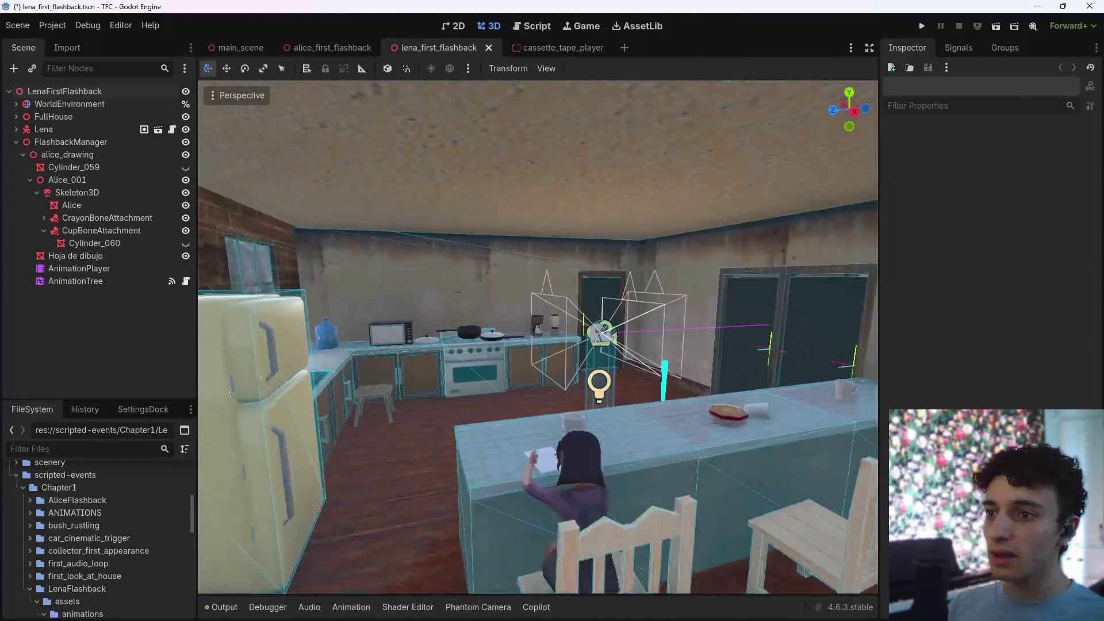
pyautogui.moveTo(667, 270)
pyautogui.mouseDown(button='right')
pyautogui.moveTo(414, 267)
pyautogui.moveTo(460, 253)
pyautogui.moveTo(526, 288)
pyautogui.mouseUp(button='right')
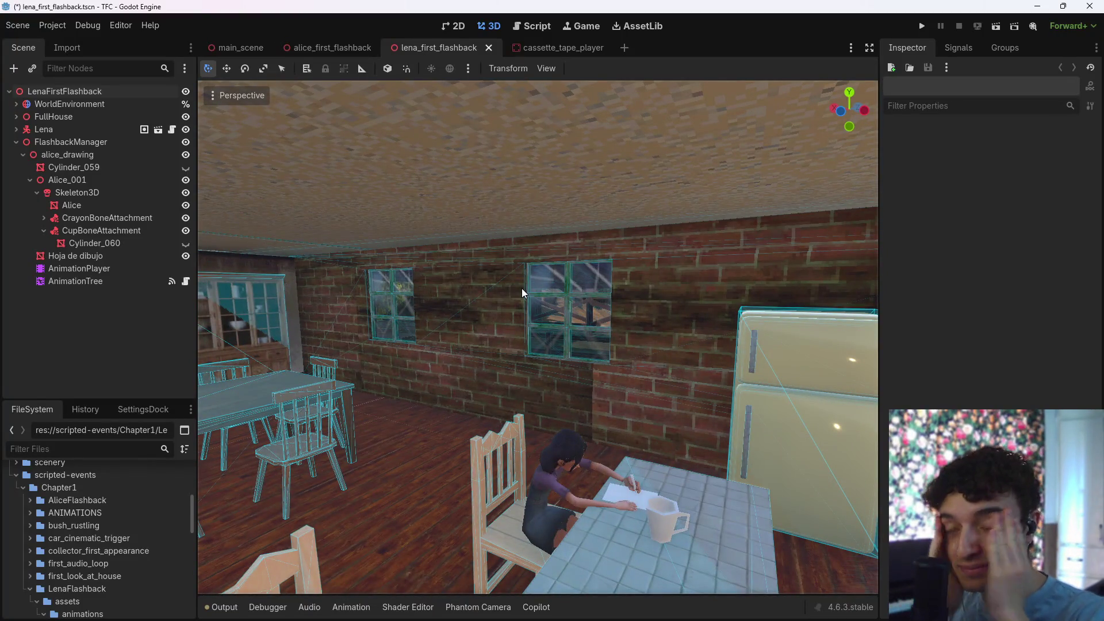
pyautogui.moveTo(522, 288); pyautogui.dragTo(556, 316, button='right')
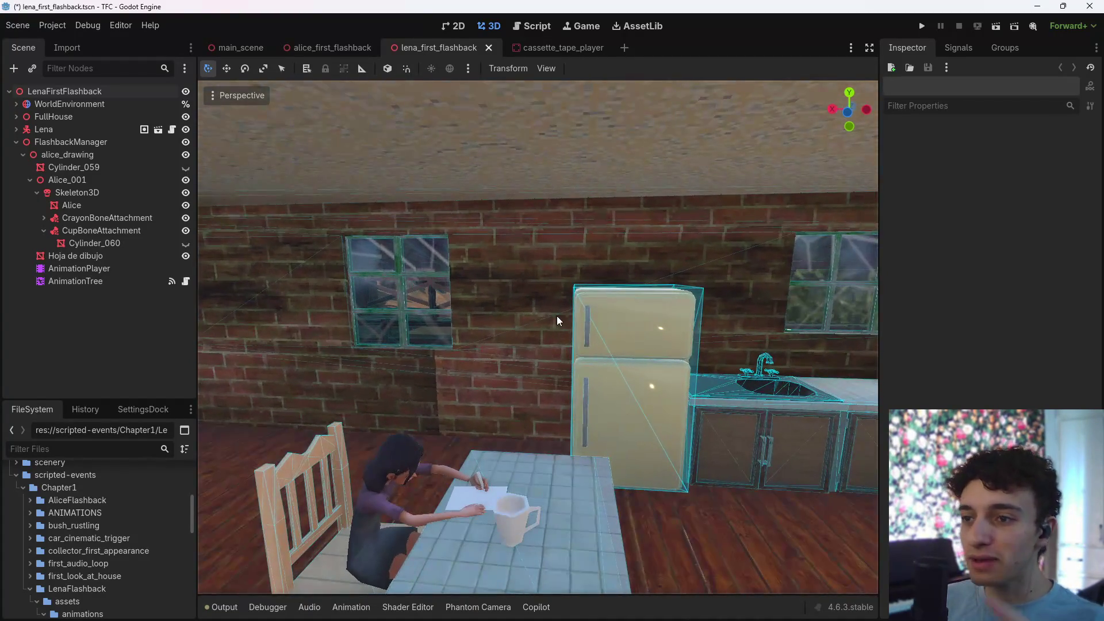
pyautogui.moveTo(656, 602)
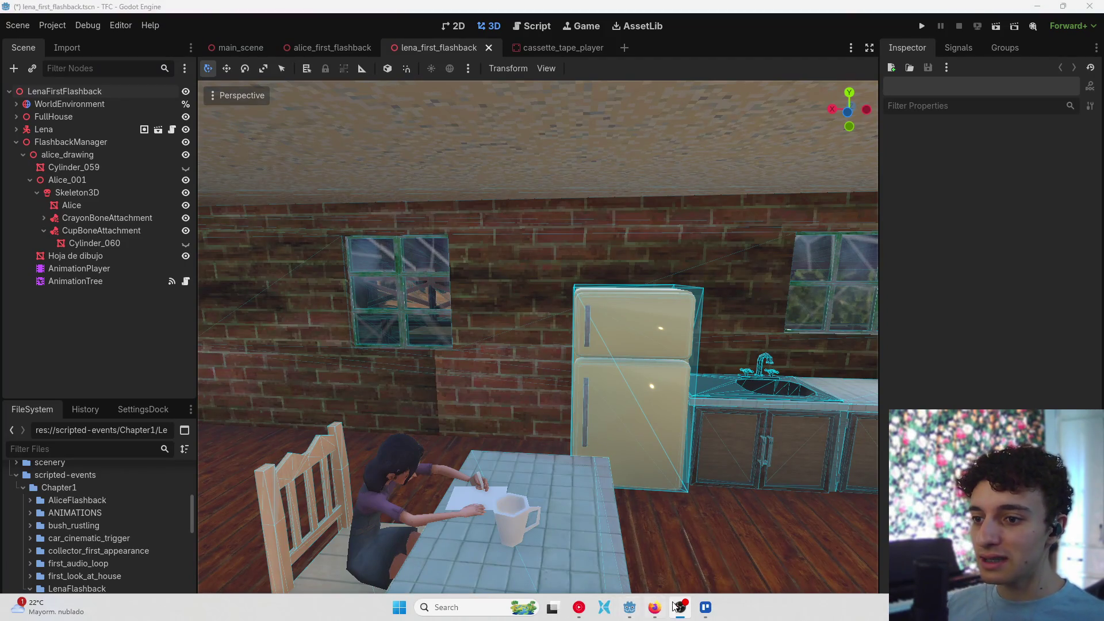
pyautogui.click(706, 607)
# - Add a REDES card to the Lunes list below Terminar video
pyautogui.hscroll(-10, 450, 367)
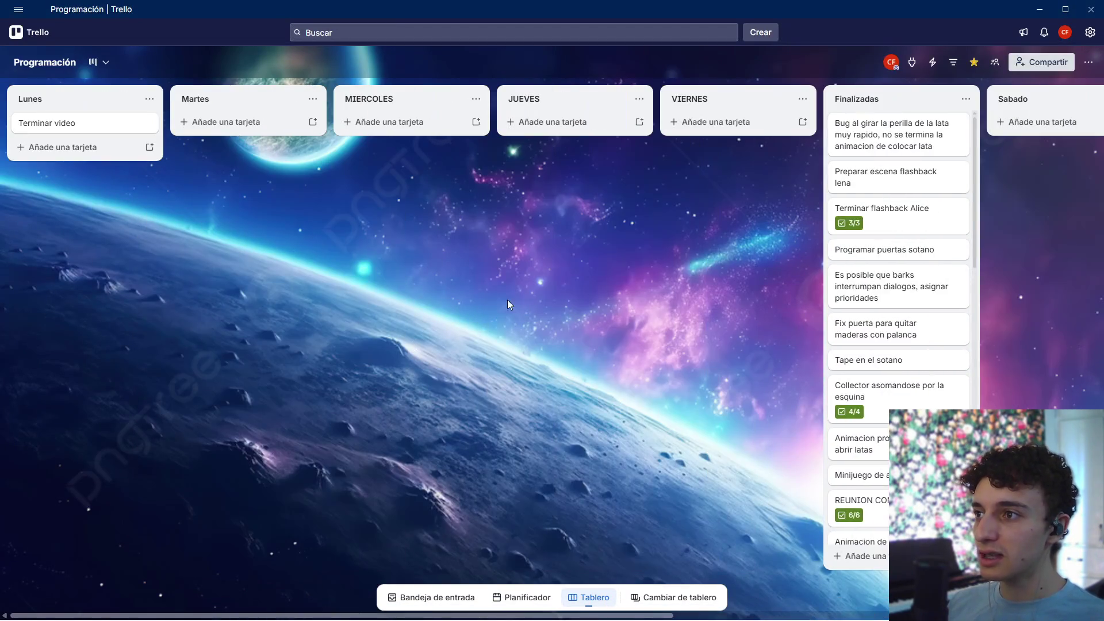
pyautogui.click(69, 142)
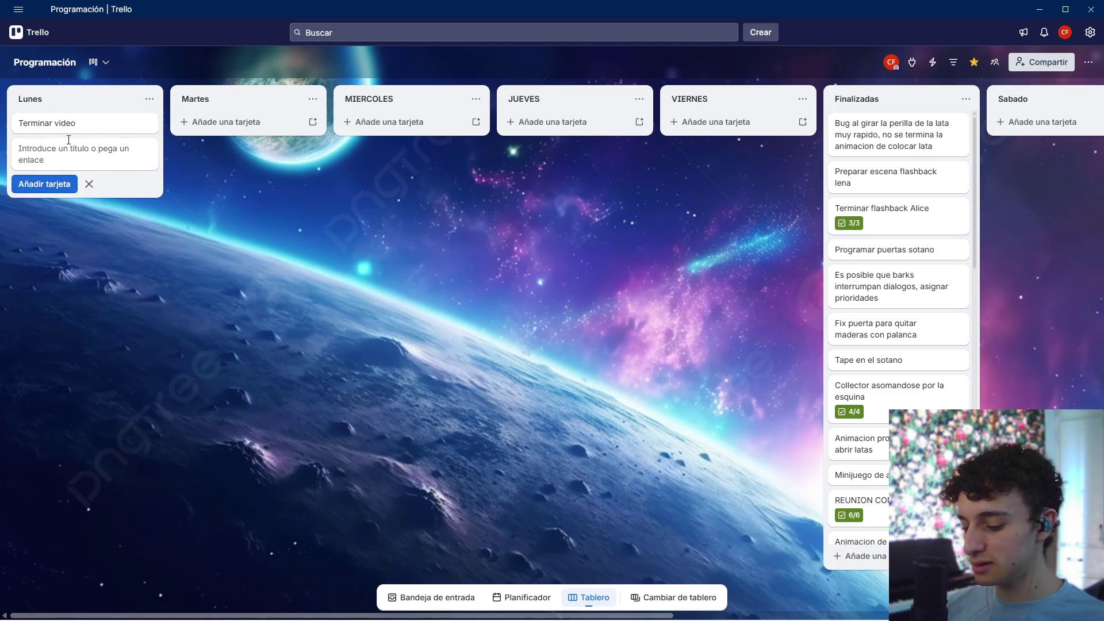
pyautogui.write('REDES')
pyautogui.press('Return')
pyautogui.click(225, 205)
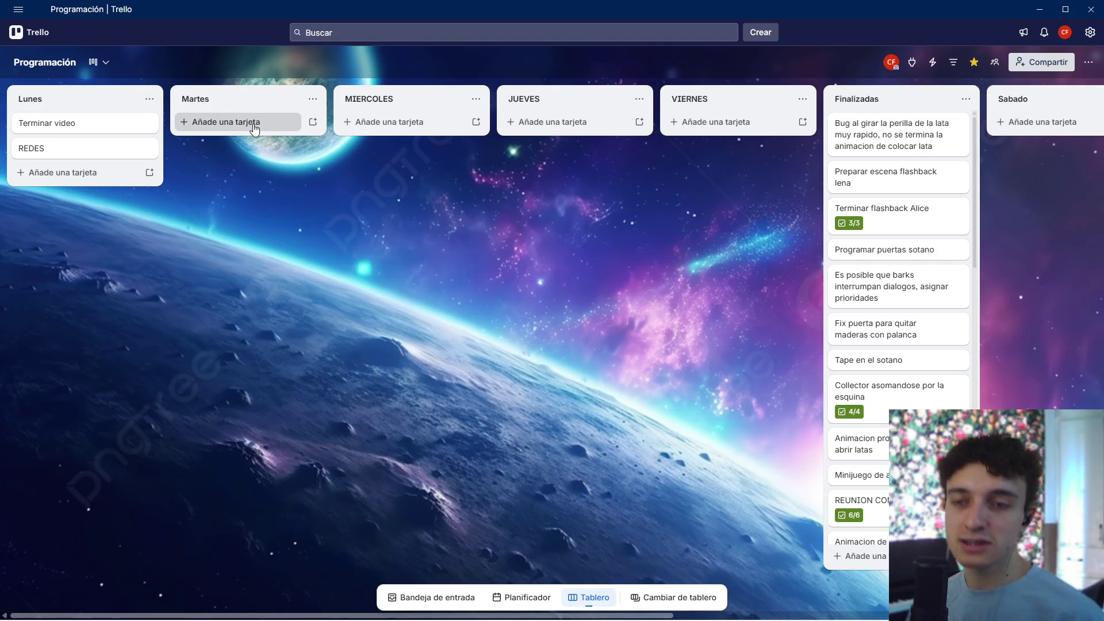
# - Start a Martes card, then return to Godot and fly the camera into the dining room
pyautogui.click(254, 128)
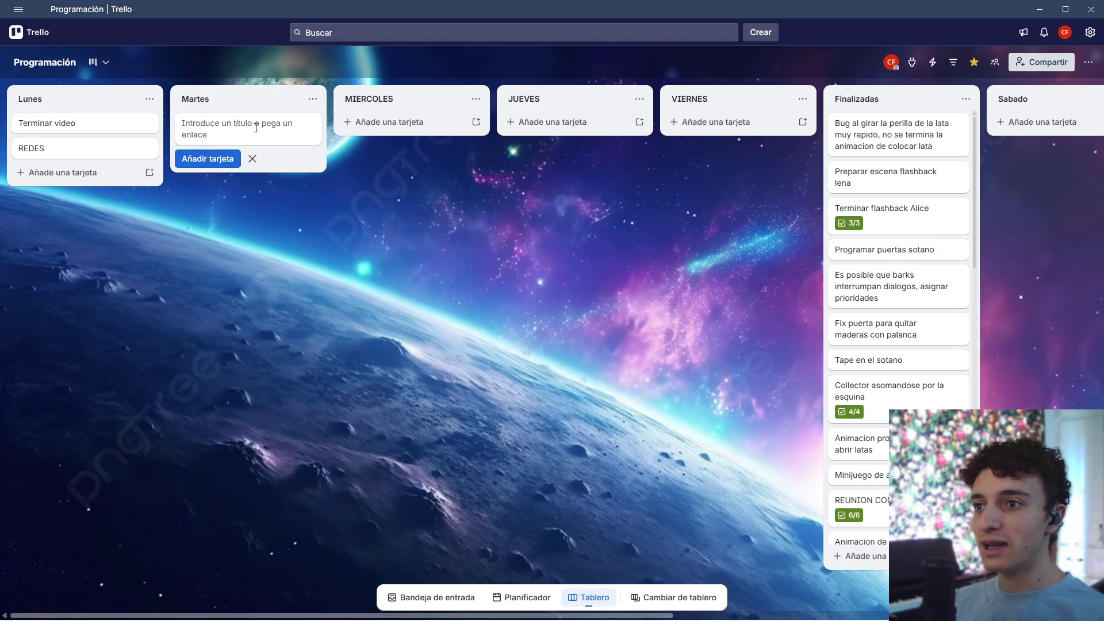
pyautogui.hotkey('alt', 'Tab')
pyautogui.click(485, 292)
pyautogui.moveTo(484, 292)
pyautogui.mouseDown(button='right')
pyautogui.moveTo(391, 296)
pyautogui.moveTo(575, 291)
pyautogui.moveTo(420, 289)
pyautogui.moveTo(506, 289)
pyautogui.mouseUp(button='right')
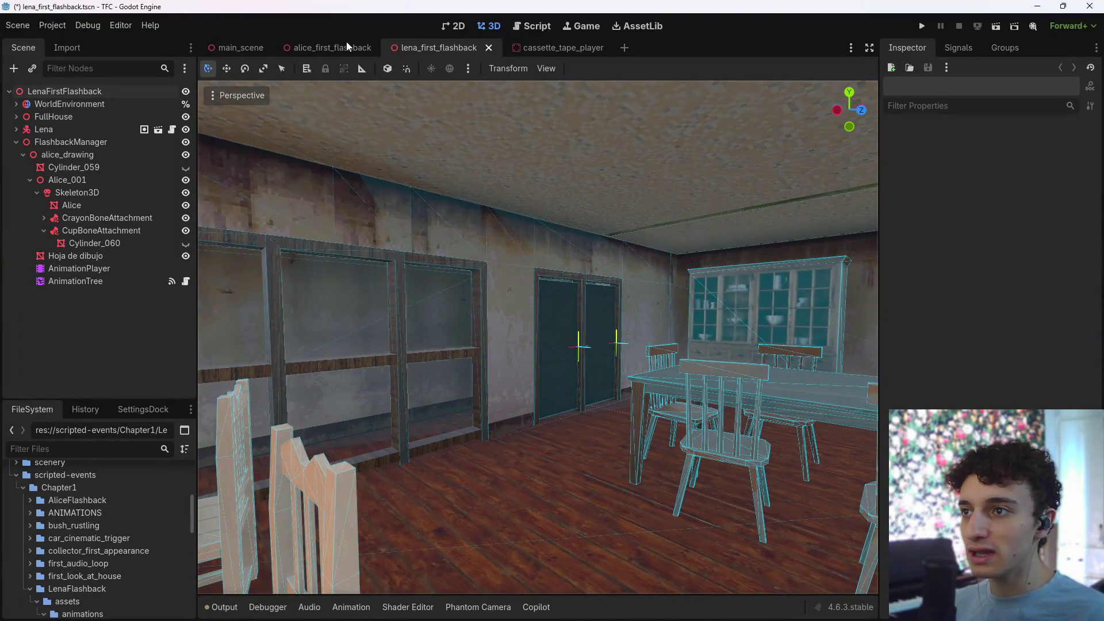
# - In alice_first_flashback, sweep the camera through the kitchen and save the scenes with Ctrl+S
pyautogui.click(314, 48)
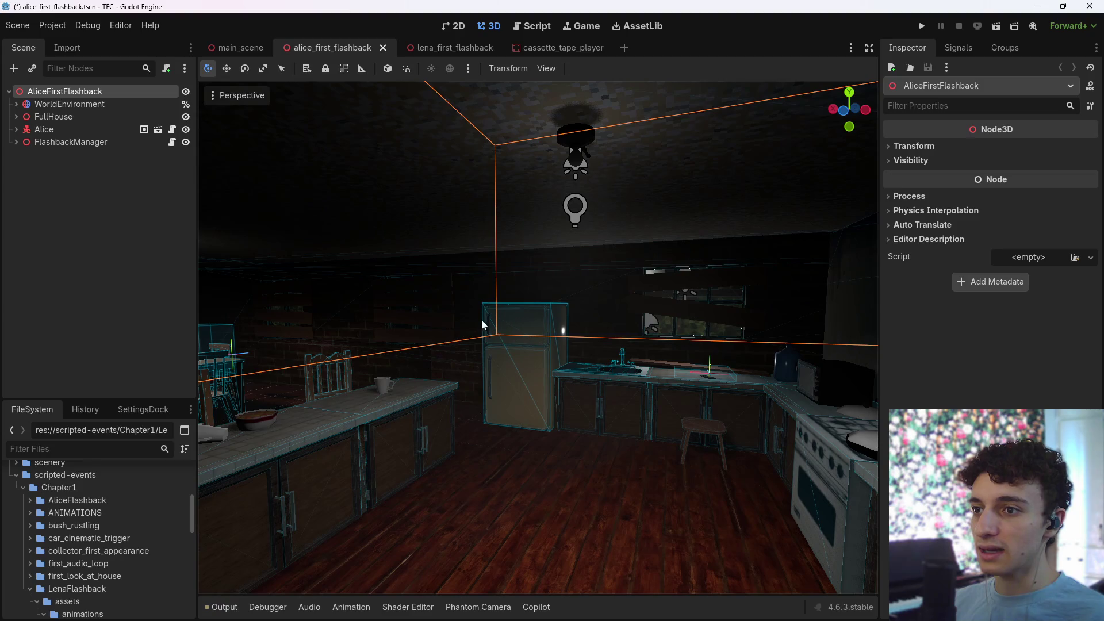
pyautogui.click(552, 371)
pyautogui.moveTo(552, 371); pyautogui.dragTo(602, 353, button='right')
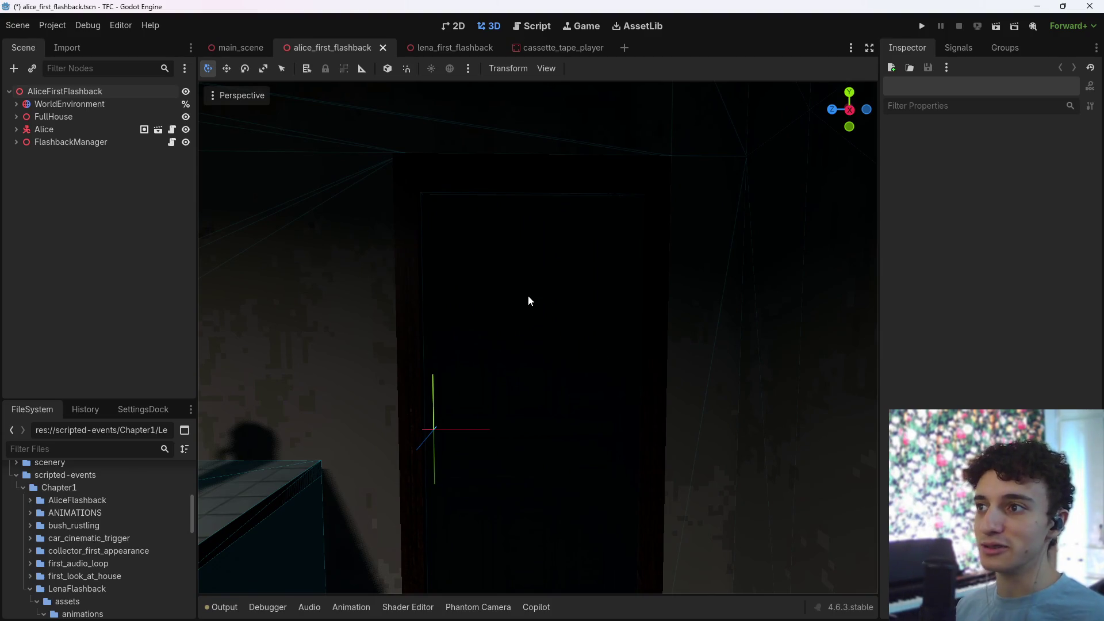
pyautogui.moveTo(587, 344); pyautogui.dragTo(587, 342, button='right')
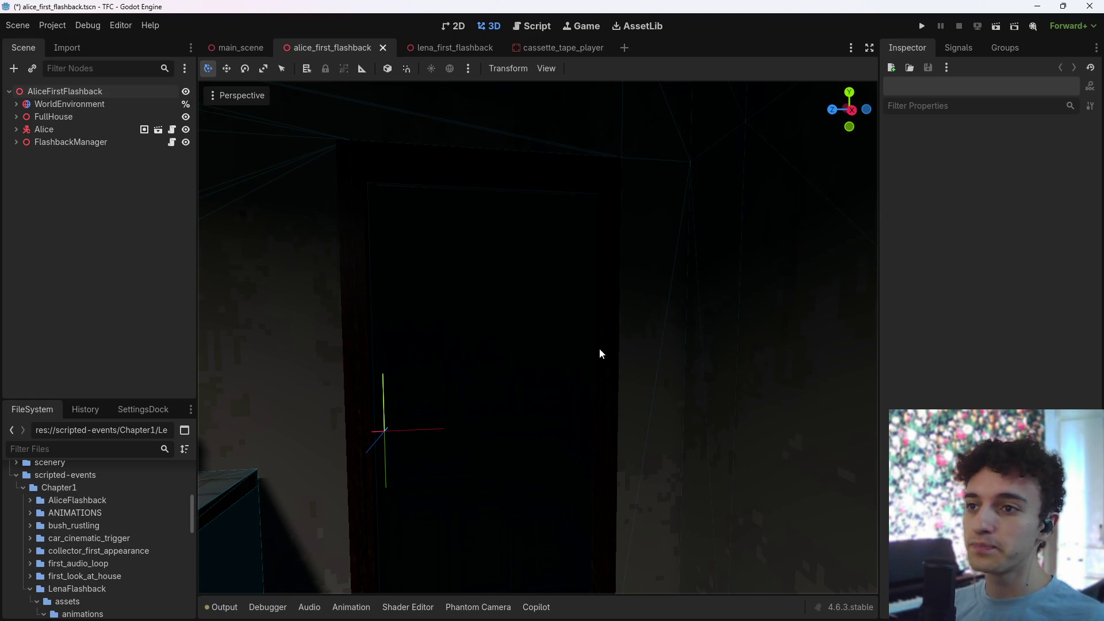
pyautogui.moveTo(599, 349); pyautogui.dragTo(637, 359, button='right')
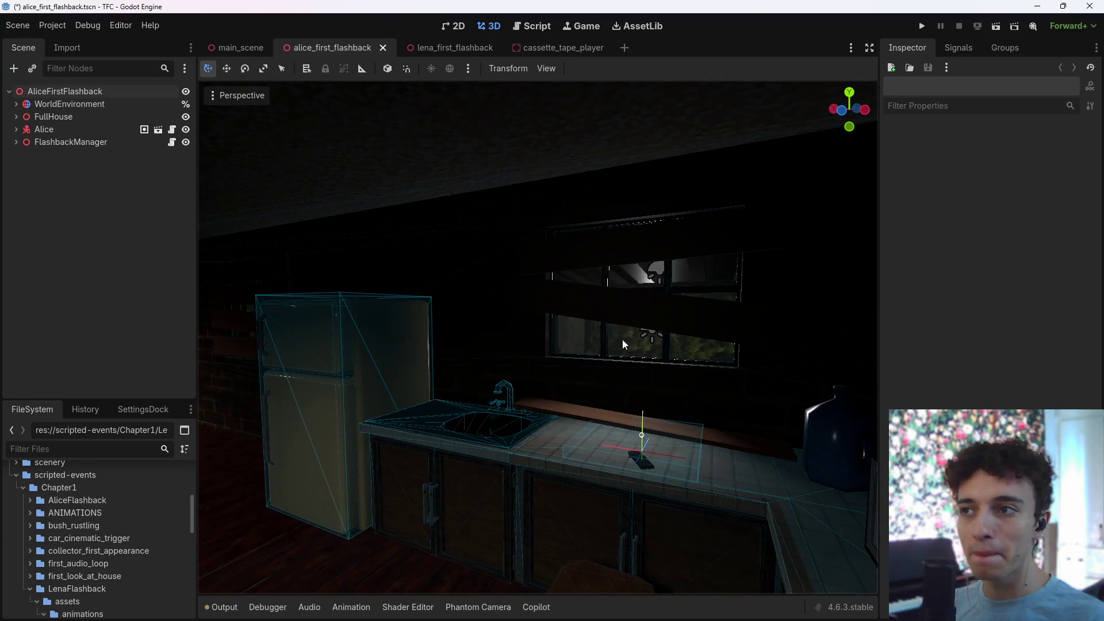
pyautogui.hotkey('ctrl', 's')
# - Back in lena_first_flashback, fly the camera toward the kitchen counter by the stove
pyautogui.click(450, 47)
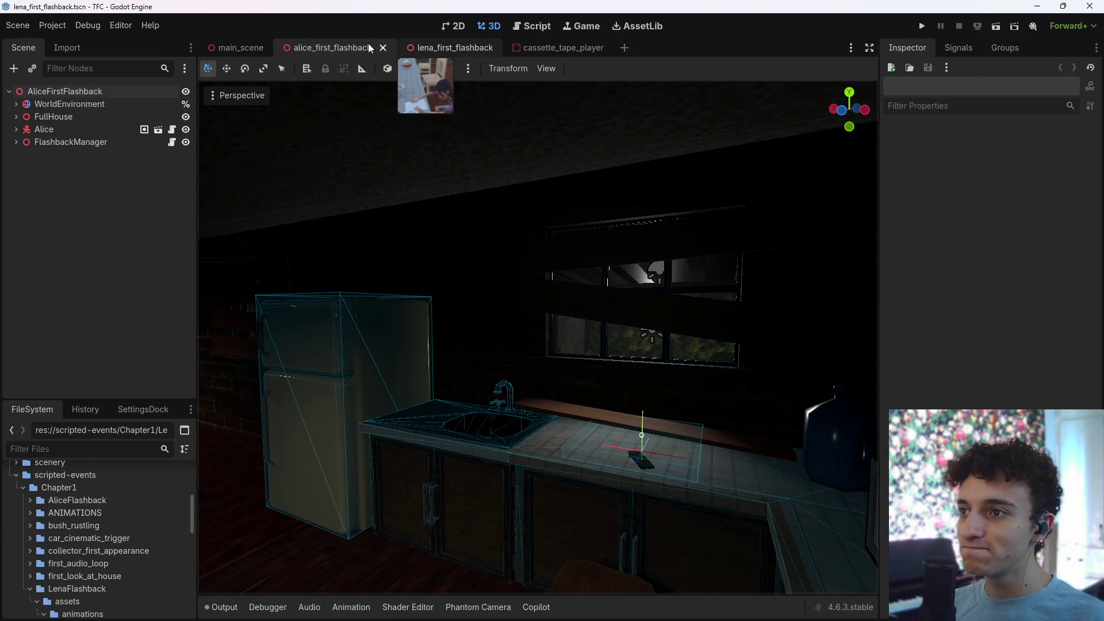
pyautogui.click(326, 49)
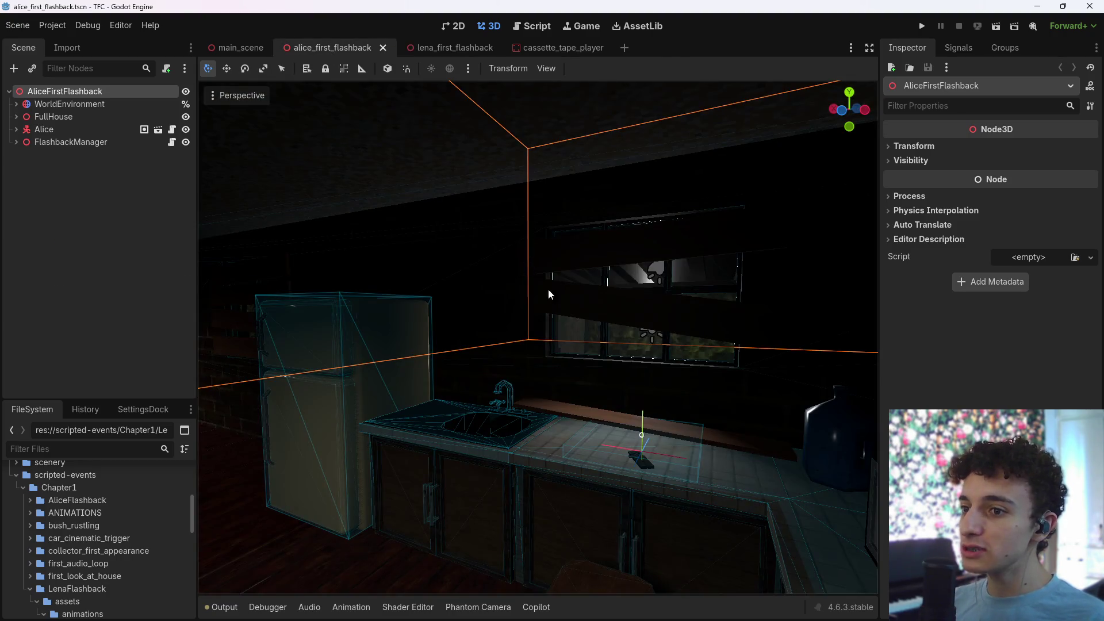
pyautogui.moveTo(548, 294)
pyautogui.mouseDown(button='right')
pyautogui.moveTo(666, 217)
pyautogui.moveTo(618, 336)
pyautogui.moveTo(653, 456)
pyautogui.moveTo(533, 306)
pyautogui.moveTo(459, 83)
pyautogui.mouseUp(button='right')
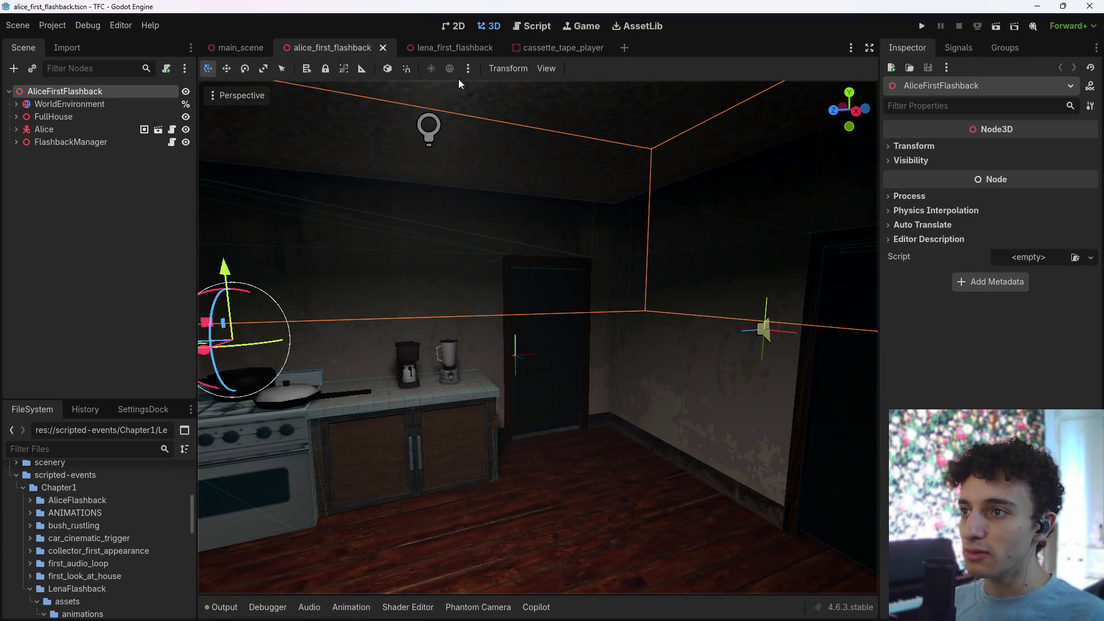
pyautogui.click(454, 49)
pyautogui.click(68, 312)
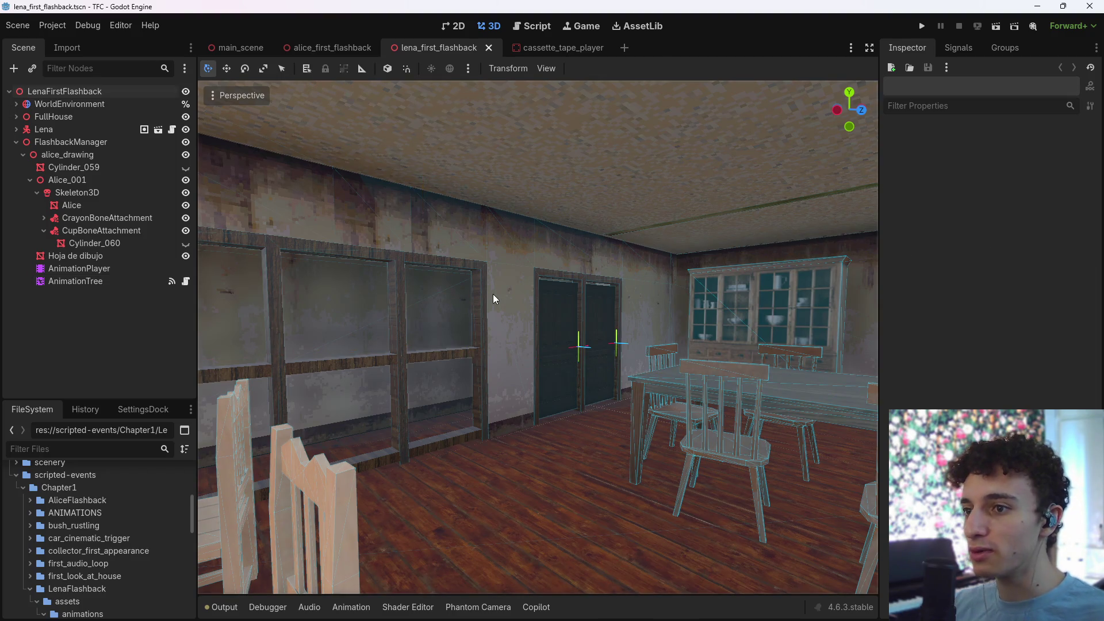
pyautogui.moveTo(492, 294); pyautogui.dragTo(588, 426, button='right')
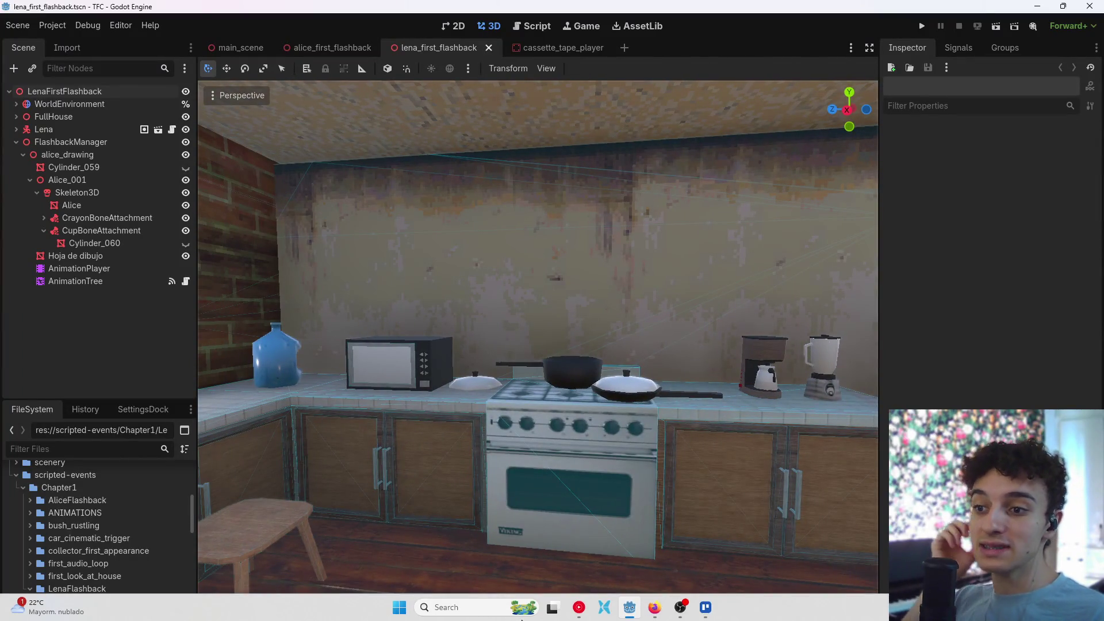
# - Launch Blender 5.1 by searching 'blen', then bring the Trello board back up
pyautogui.click(483, 608)
pyautogui.write('blen')
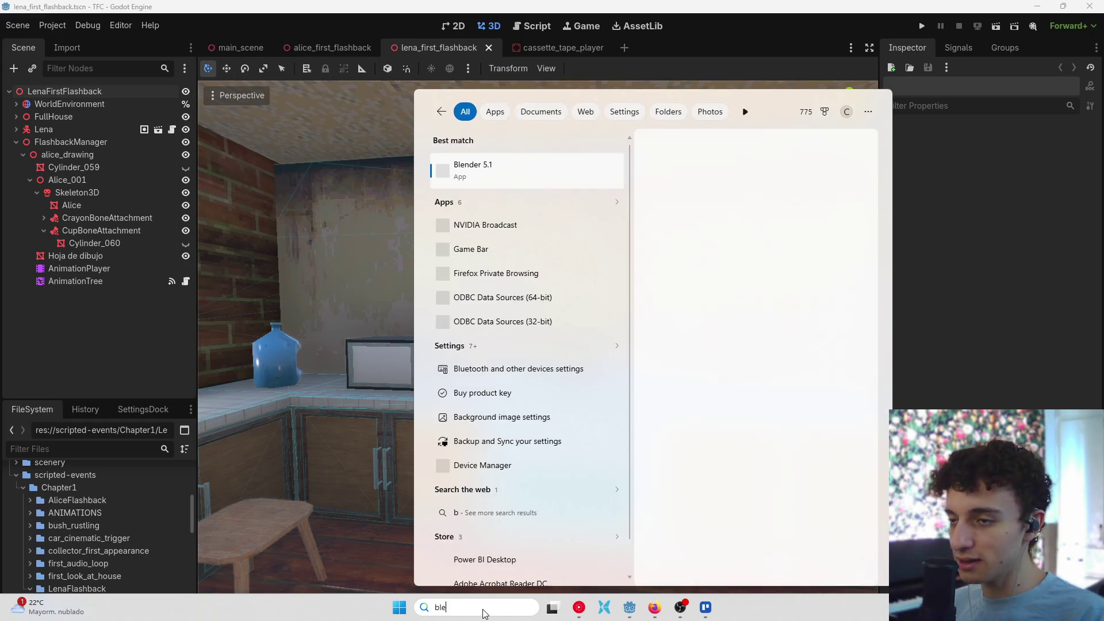
pyautogui.press('Return')
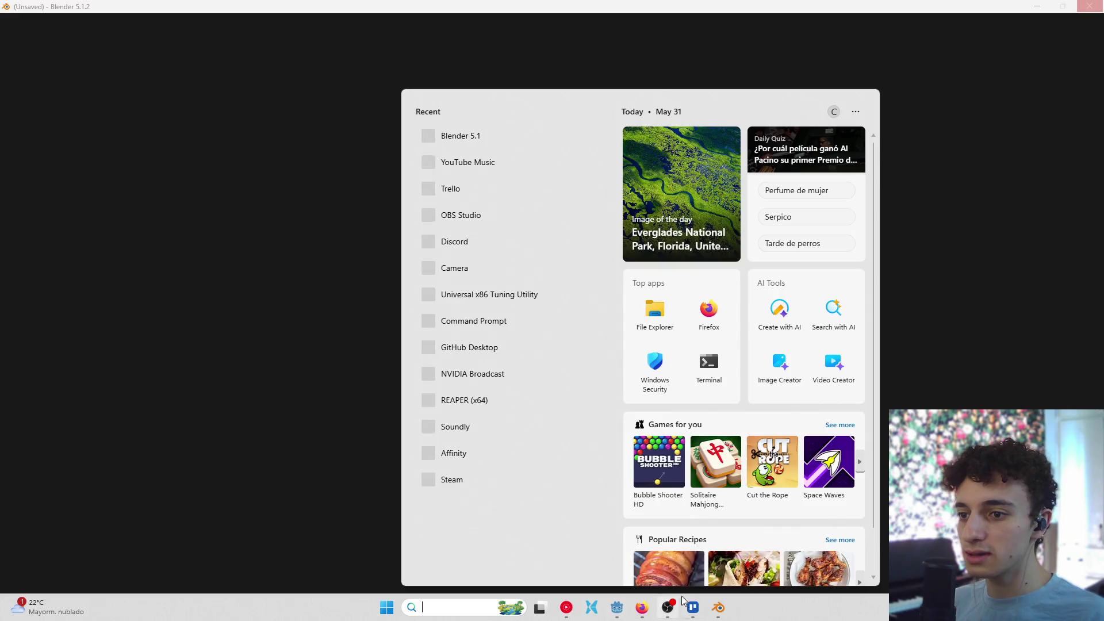
pyautogui.click(692, 606)
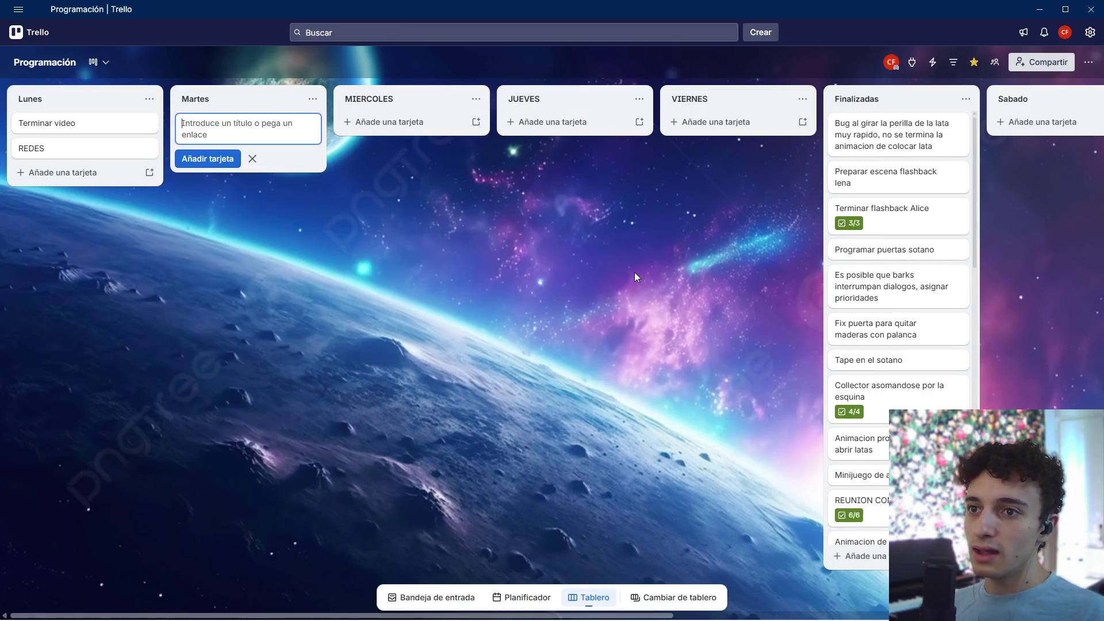
# - Move the Finalizadas list so it sits after Sabado
pyautogui.hscroll(10, 634, 276)
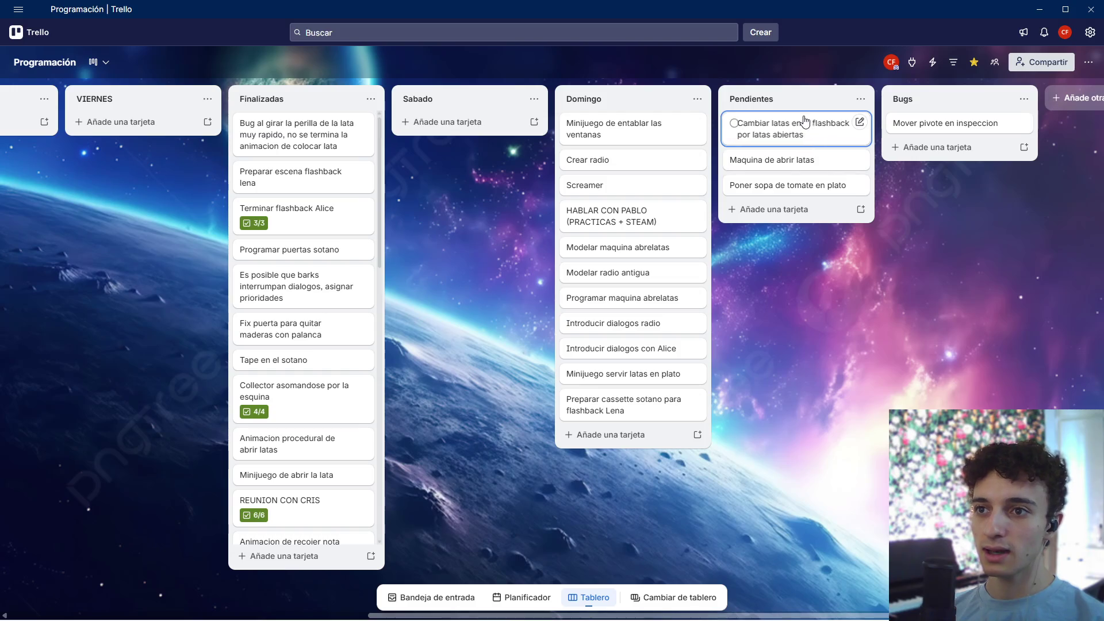
pyautogui.hscroll(-2, 613, 154)
pyautogui.hscroll(3, 706, 210)
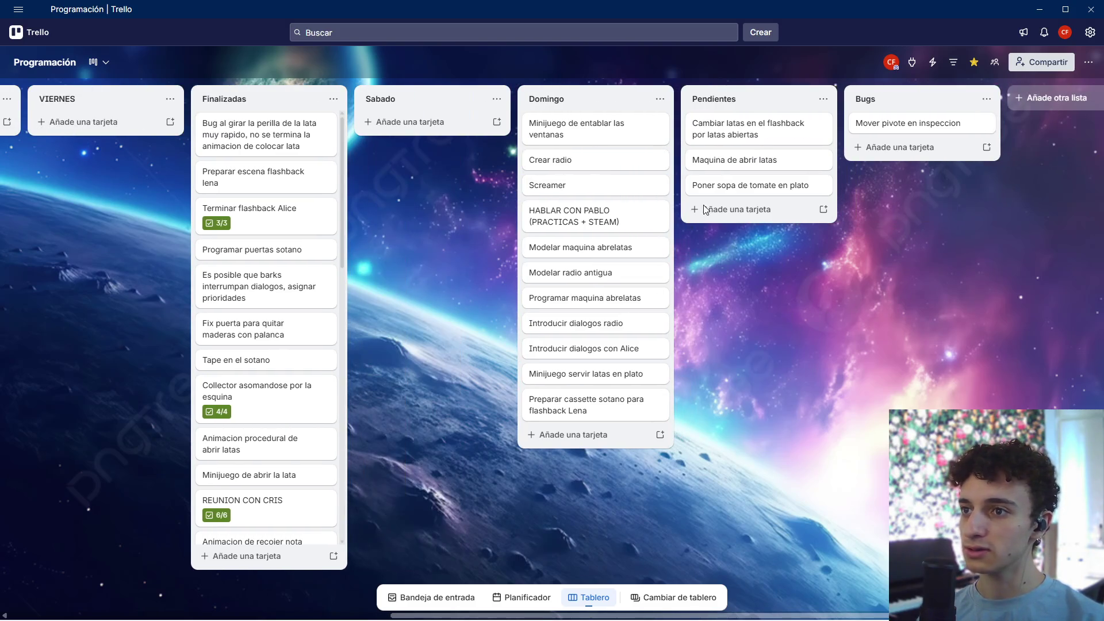
pyautogui.moveTo(268, 95); pyautogui.dragTo(449, 104)
pyautogui.hscroll(1, 814, 288)
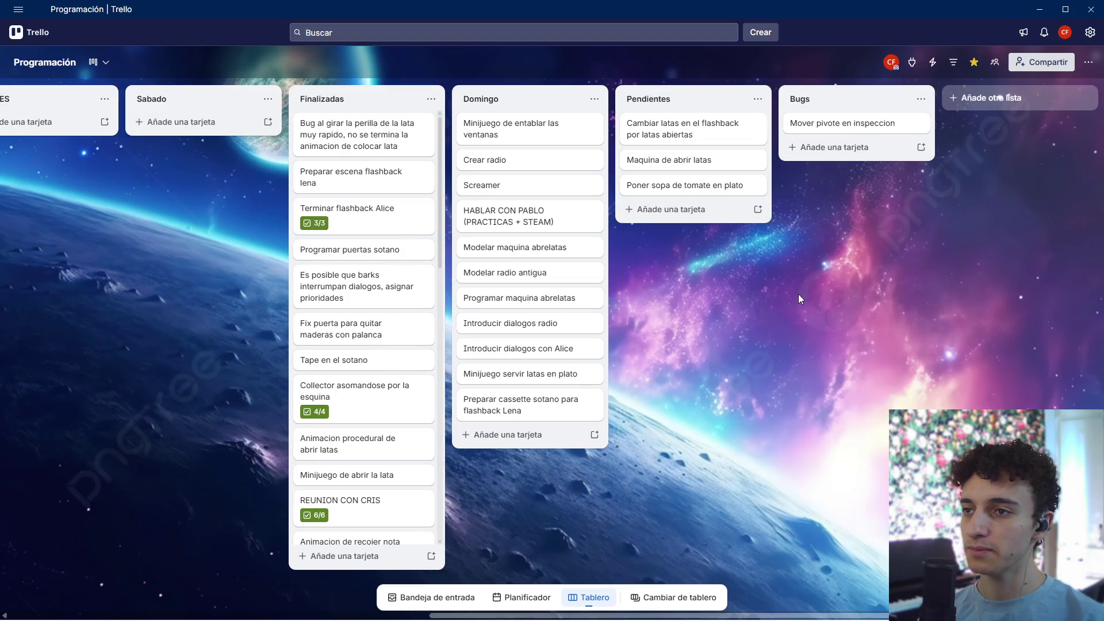
# - Archive the Crear radio card
pyautogui.moveTo(519, 165)
pyautogui.mouseDown()
pyautogui.moveTo(359, 130)
pyautogui.moveTo(508, 173)
pyautogui.mouseUp()
pyautogui.rightClick(511, 165)
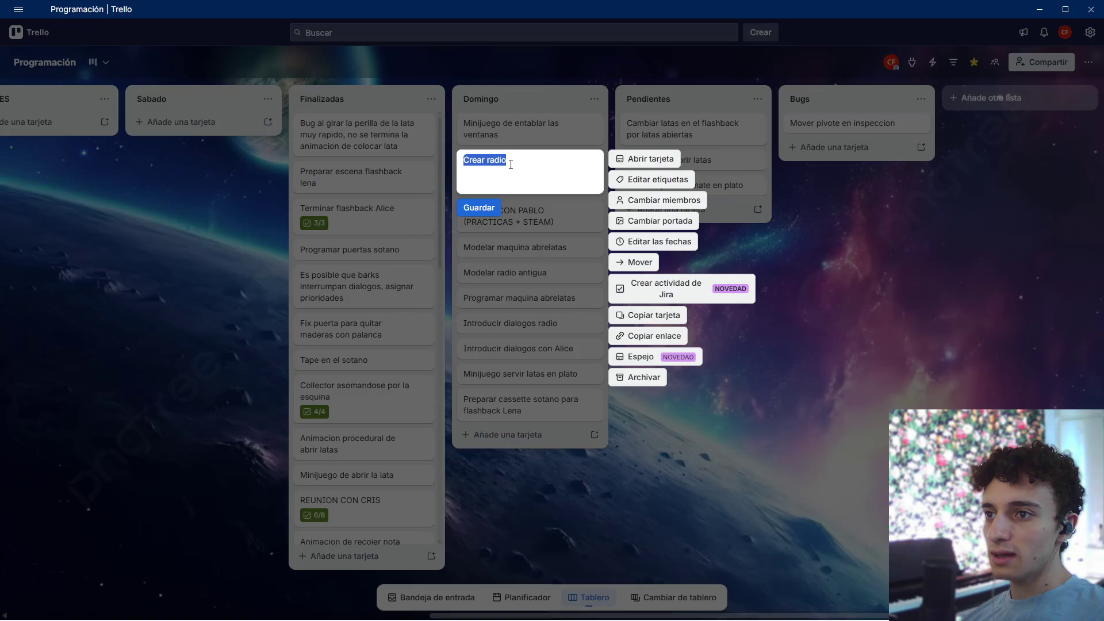
pyautogui.click(650, 376)
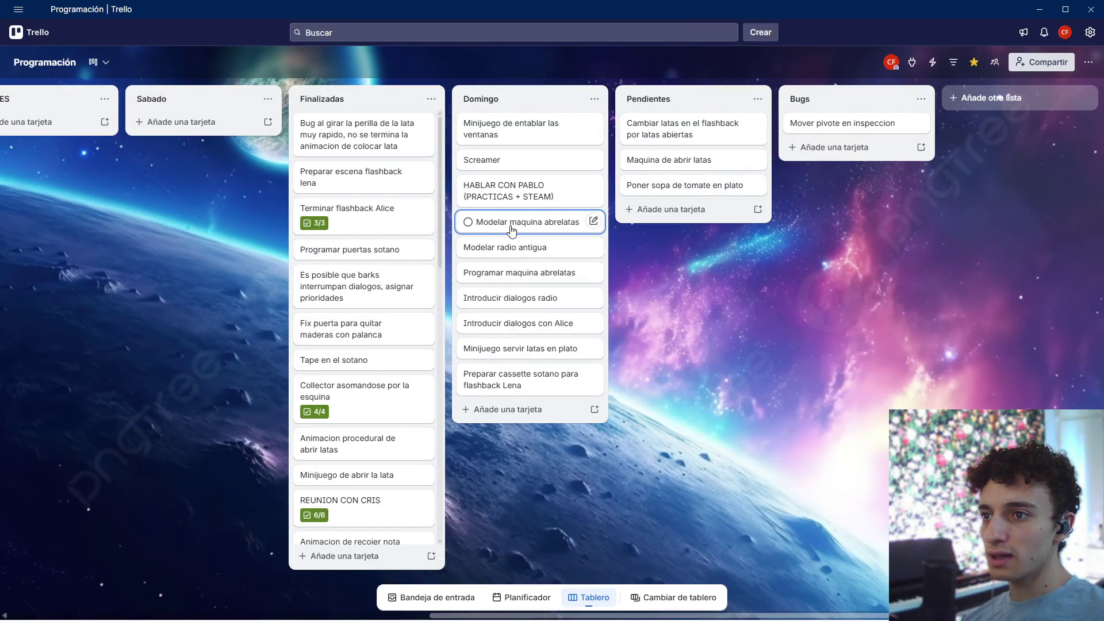
# - Reorder Domingo: can-opener and radio cards first, then dialogue, can-serving and cassette cards
pyautogui.moveTo(512, 230)
pyautogui.mouseDown()
pyautogui.moveTo(517, 124)
pyautogui.moveTo(520, 132)
pyautogui.mouseUp()
pyautogui.moveTo(525, 246); pyautogui.dragTo(525, 147)
pyautogui.moveTo(545, 271)
pyautogui.mouseDown()
pyautogui.moveTo(543, 156)
pyautogui.moveTo(538, 168)
pyautogui.mouseUp()
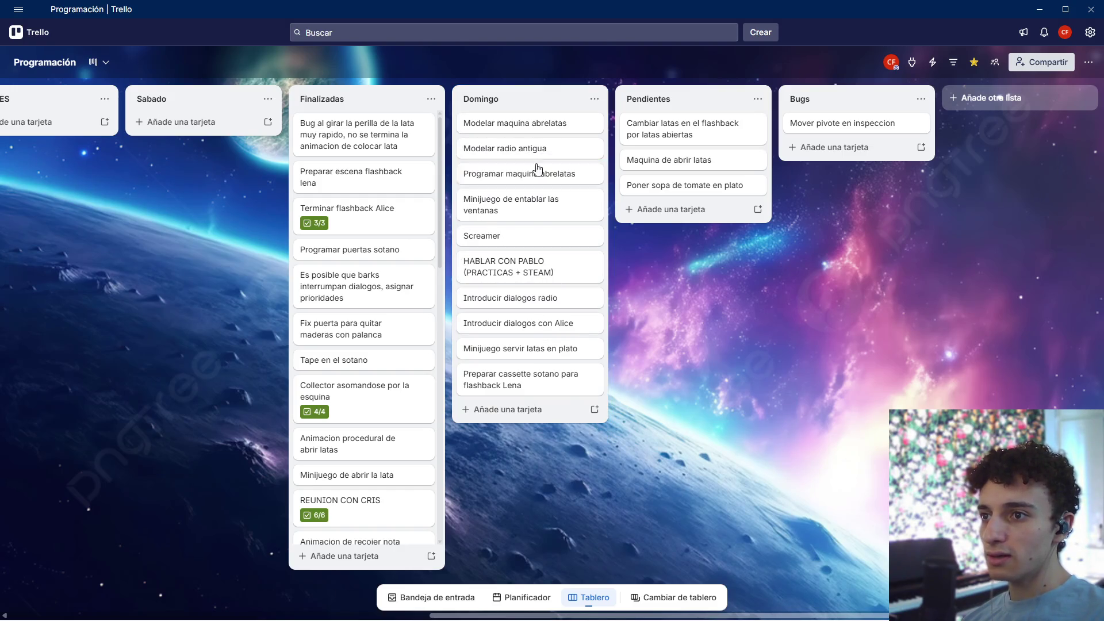
pyautogui.moveTo(547, 300); pyautogui.dragTo(543, 201)
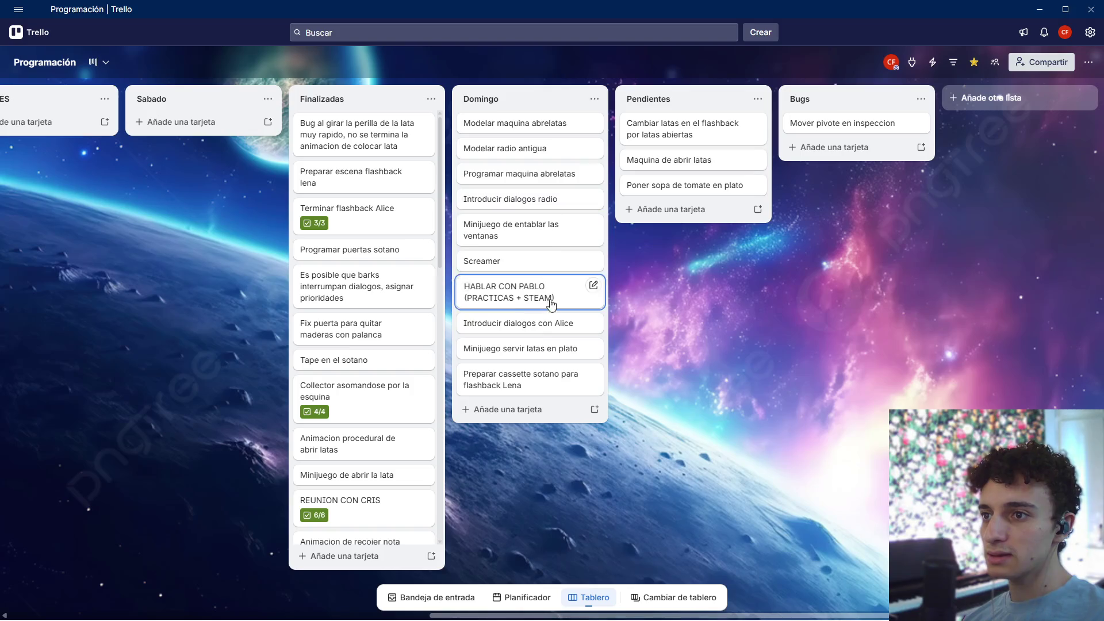
pyautogui.moveTo(543, 336); pyautogui.dragTo(537, 223)
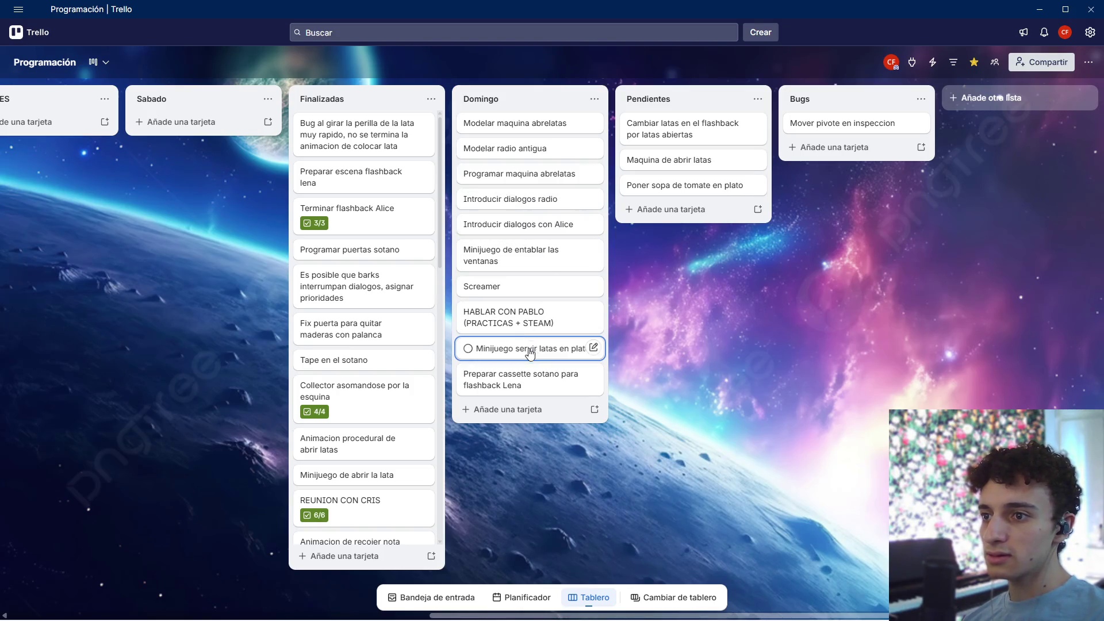
pyautogui.moveTo(532, 352); pyautogui.dragTo(528, 248)
pyautogui.moveTo(535, 380)
pyautogui.mouseDown()
pyautogui.moveTo(525, 329)
pyautogui.moveTo(555, 294)
pyautogui.mouseUp()
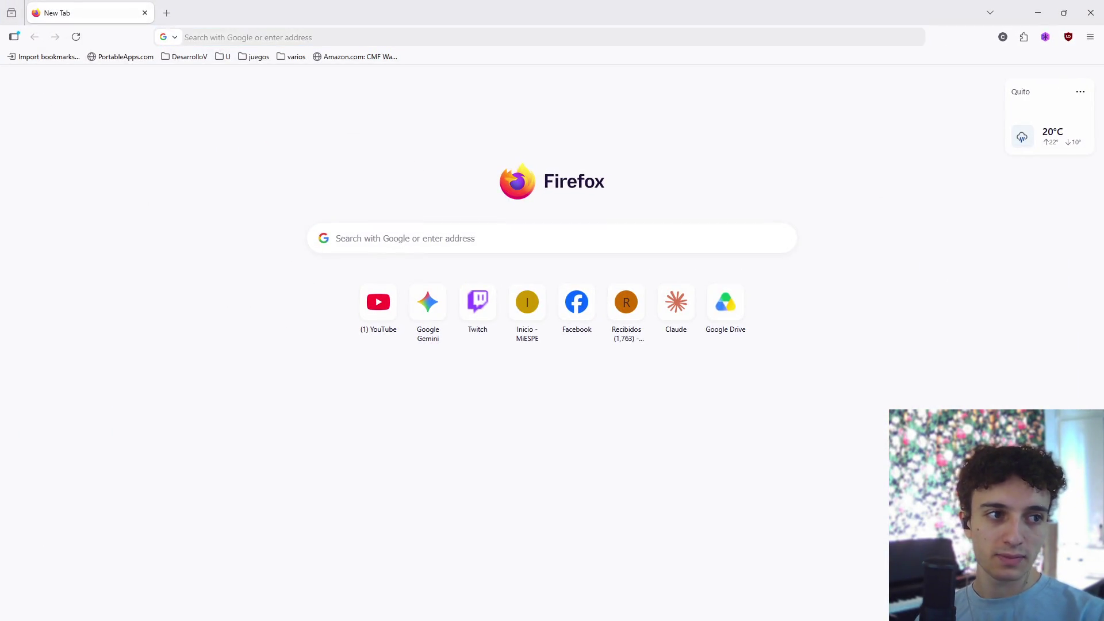
# - Search Google for 'psx radio model' and show the image results
pyautogui.click(316, 34)
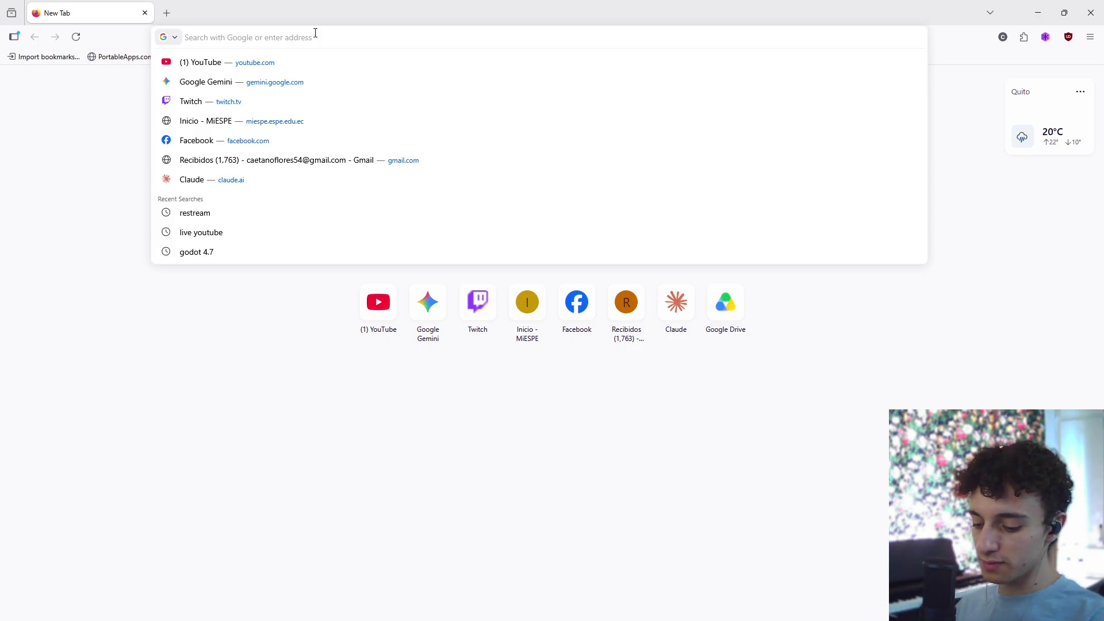
pyautogui.write('sd')
pyautogui.press('BackSpace')
pyautogui.press('BackSpace')
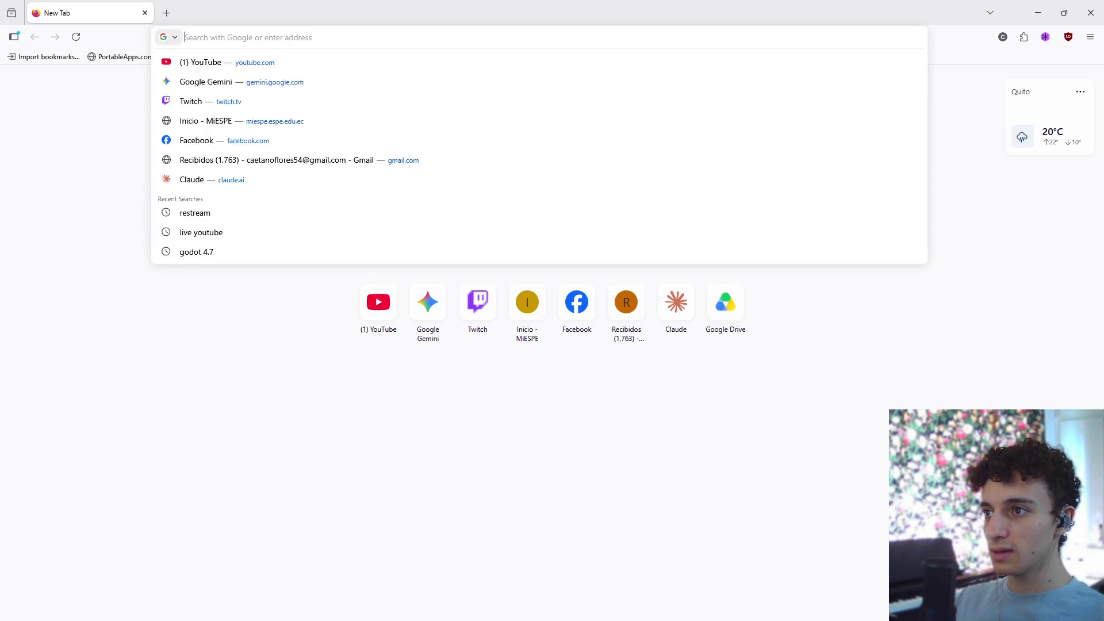
pyautogui.write('psx radio')
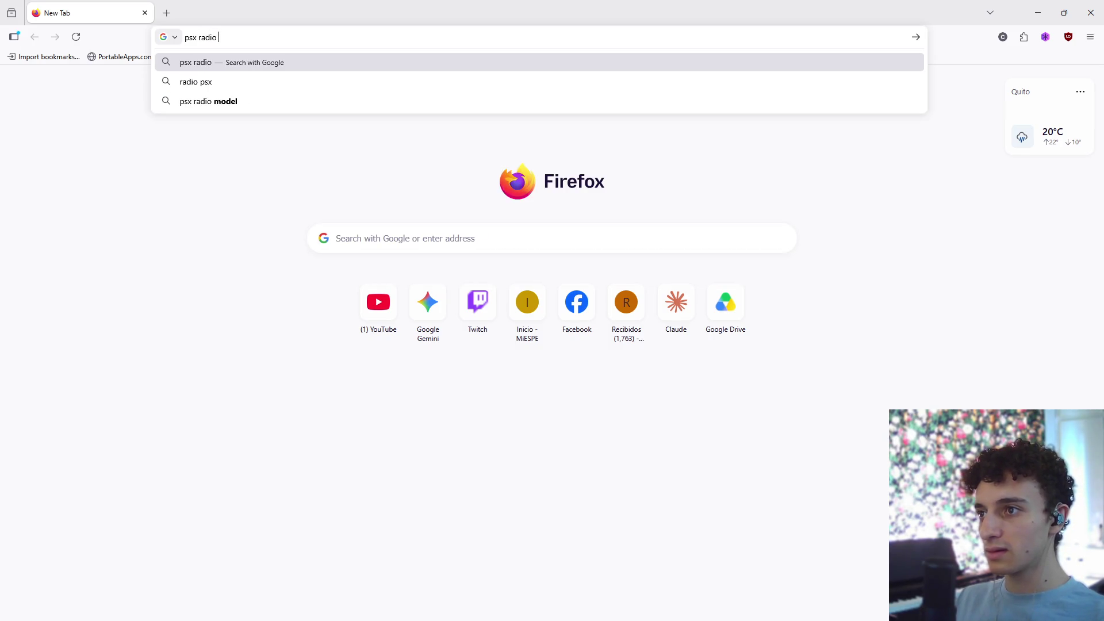
pyautogui.press('Down')
pyautogui.press('Down')
pyautogui.press('Return')
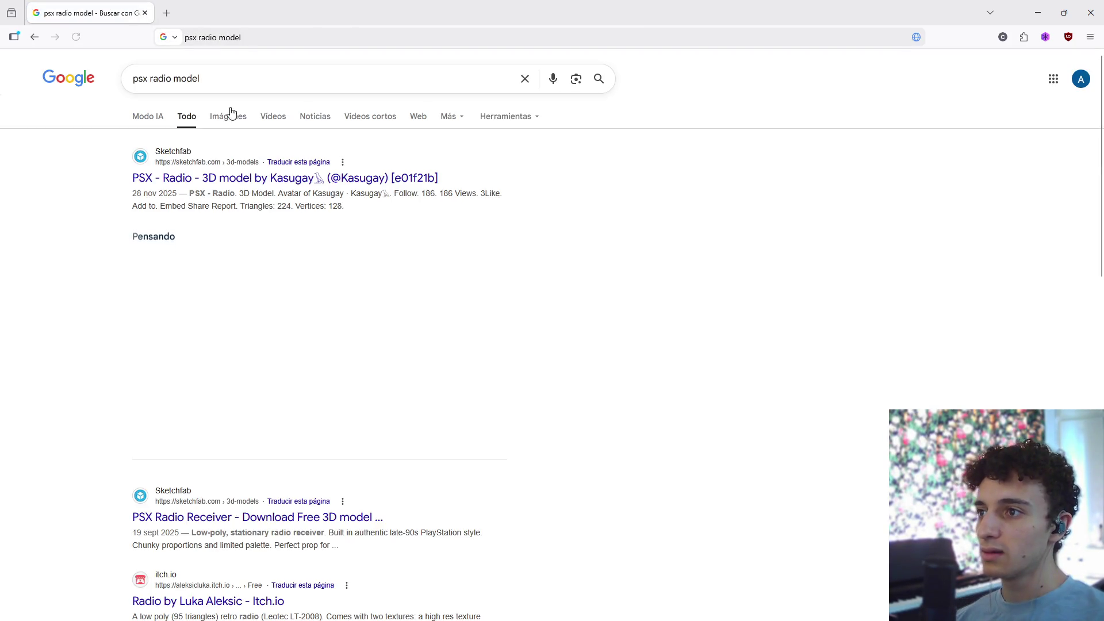
pyautogui.click(230, 118)
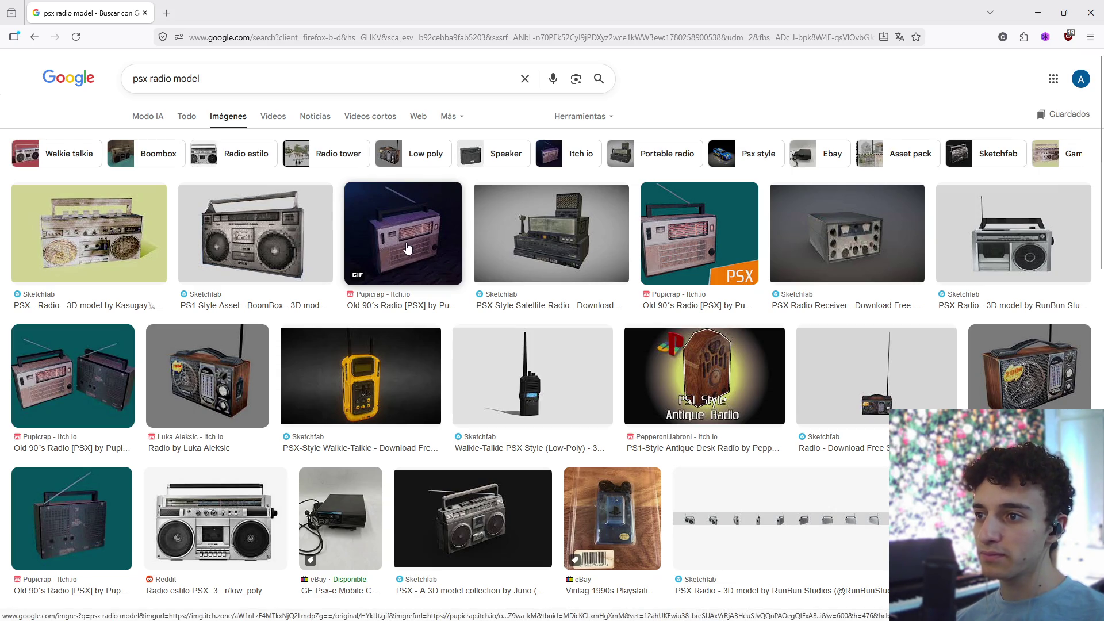
# - Open the Pupicrap radio image's Old 90´s Radio [PSX] itch.io page and close the image tab
pyautogui.click(213, 14)
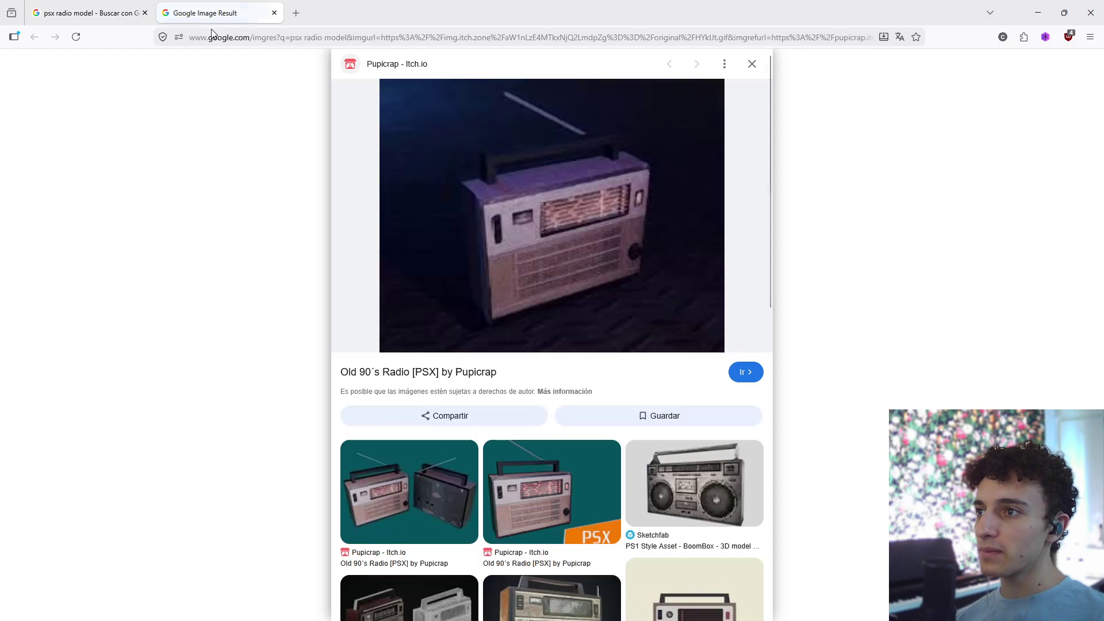
pyautogui.click(412, 372)
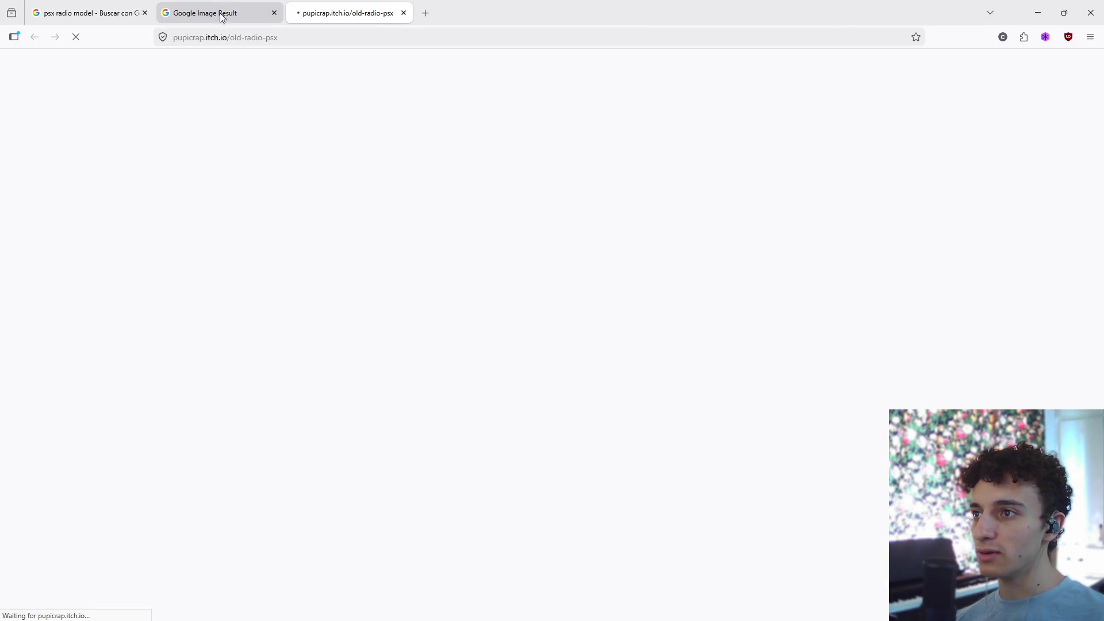
pyautogui.click(275, 12)
pyautogui.click(123, 6)
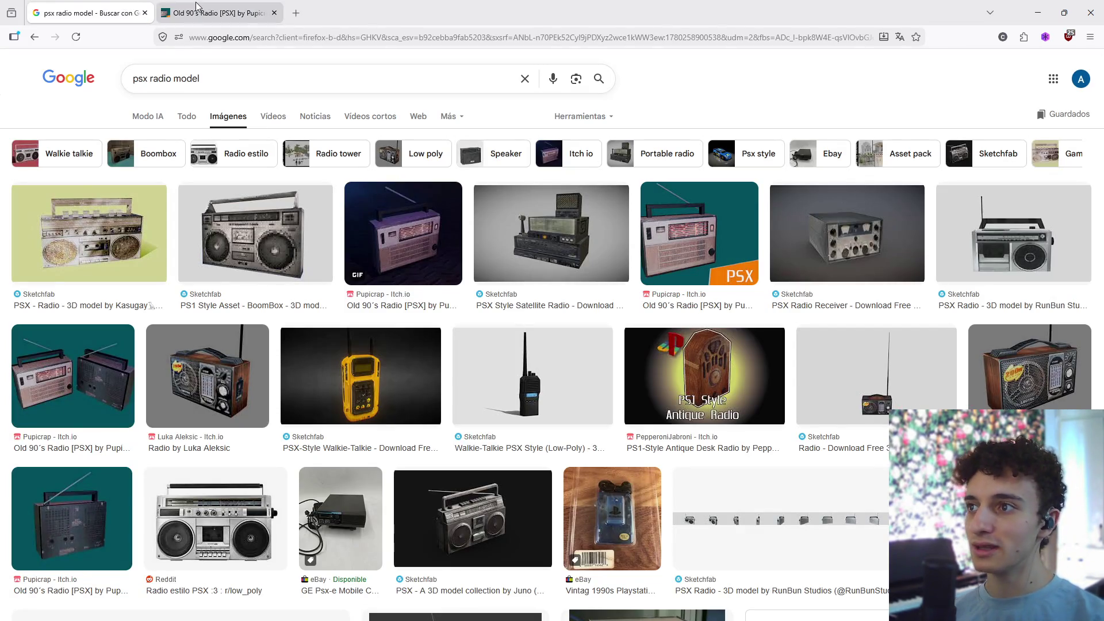
pyautogui.click(213, 13)
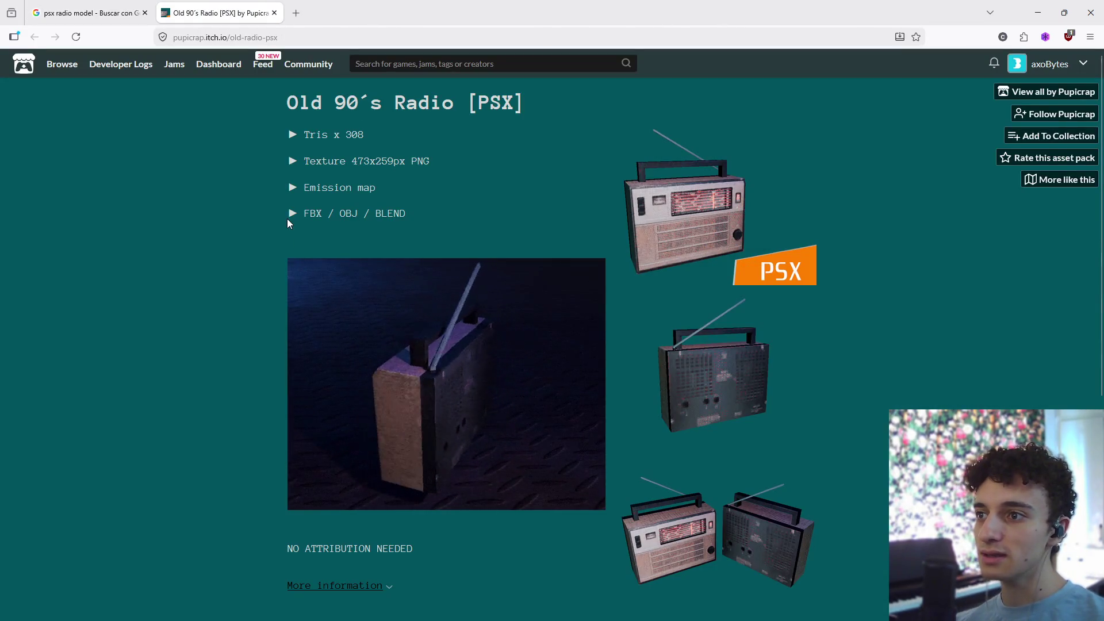
# - Check the NO ATTRIBUTION NEEDED note and open the LOWPOLY THINGS bundle in another tab
pyautogui.scroll(-5, 265, 270)
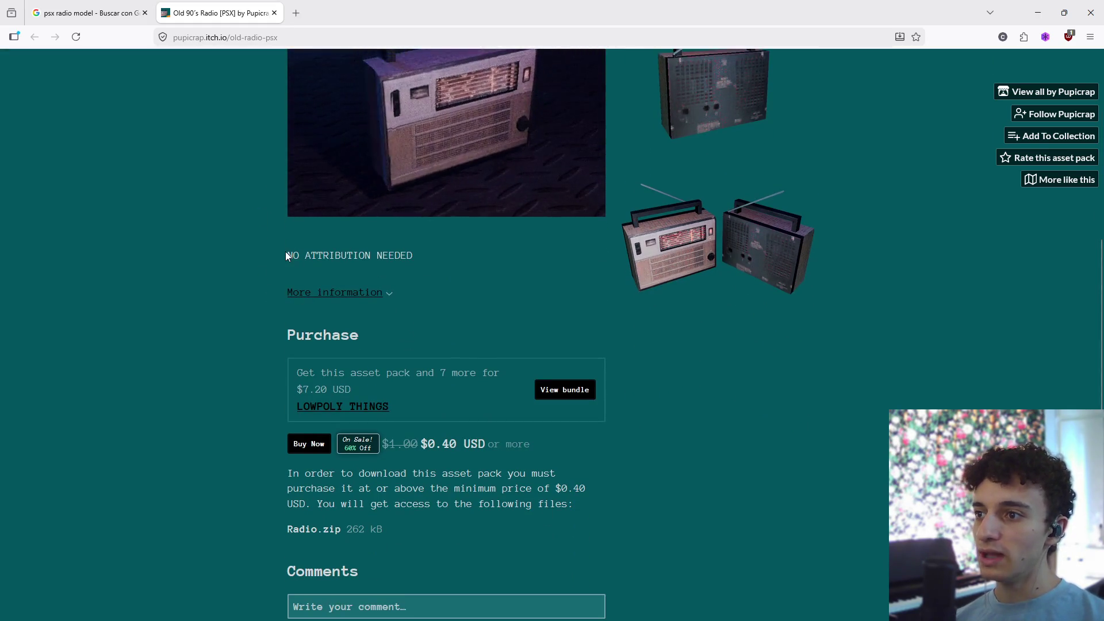
pyautogui.moveTo(285, 253); pyautogui.dragTo(433, 255)
pyautogui.scroll(-1, 491, 315)
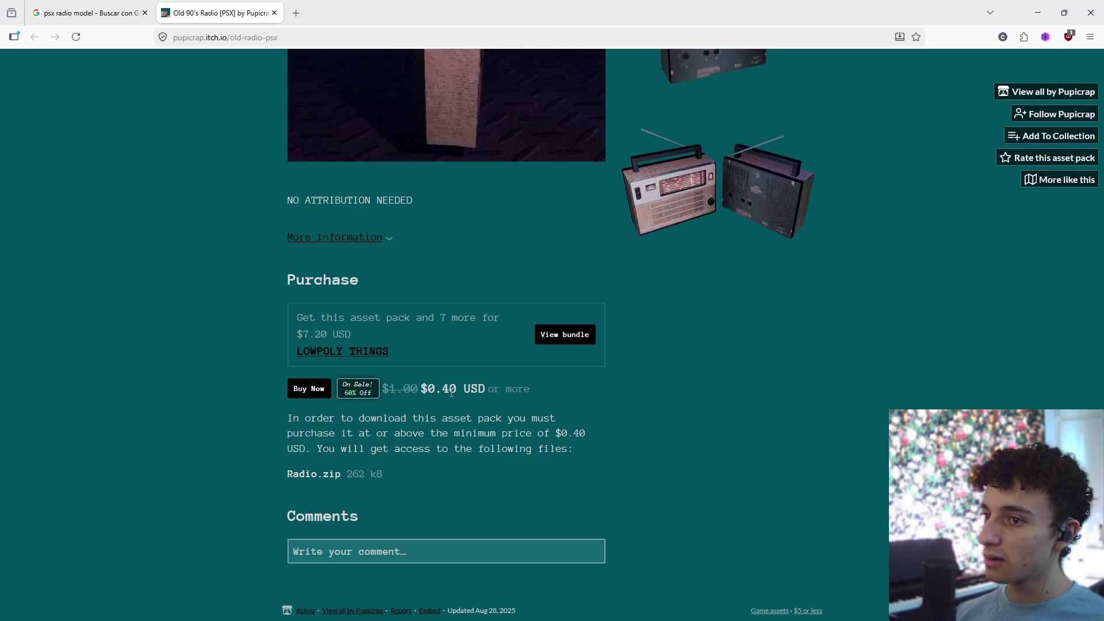
pyautogui.middleClick(368, 351)
pyautogui.hotkey('ctrl', 'Tab')
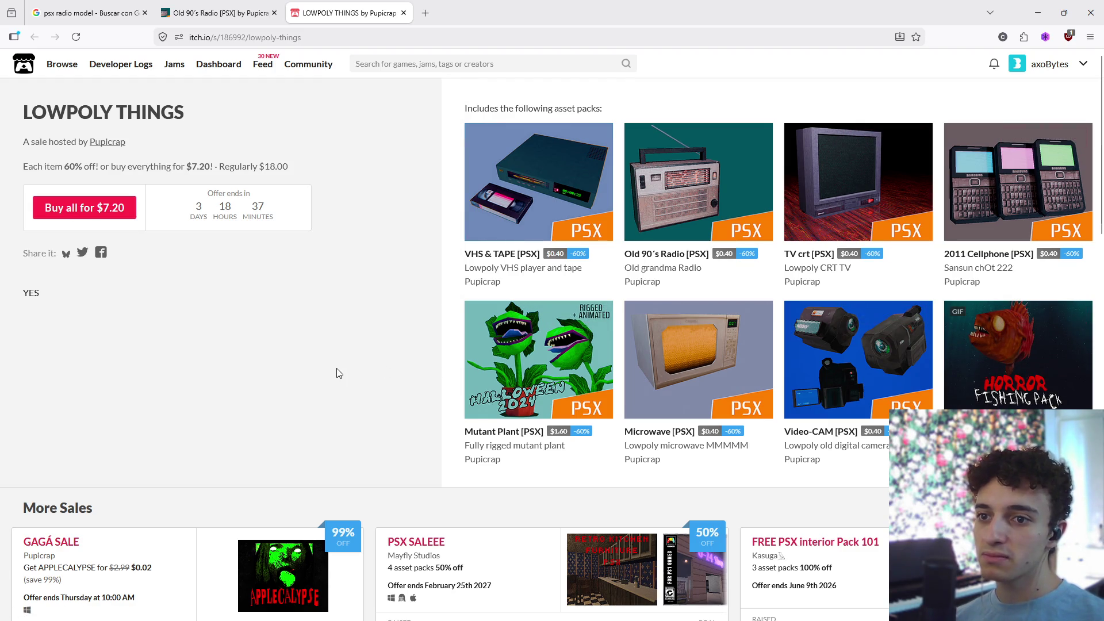
pyautogui.moveTo(1026, 391)
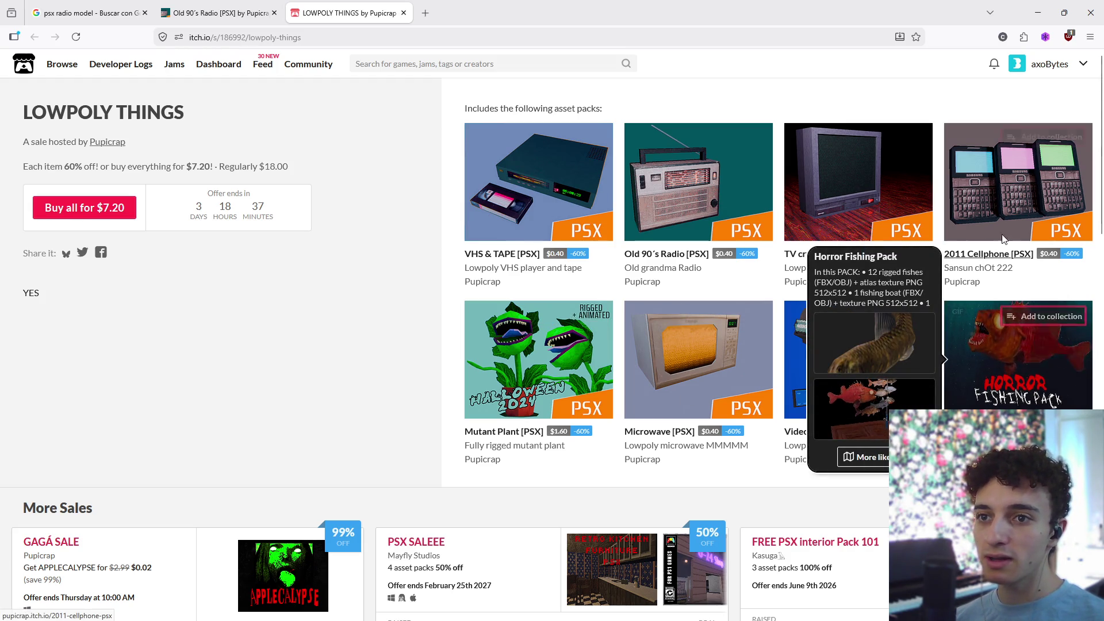
pyautogui.click(218, 12)
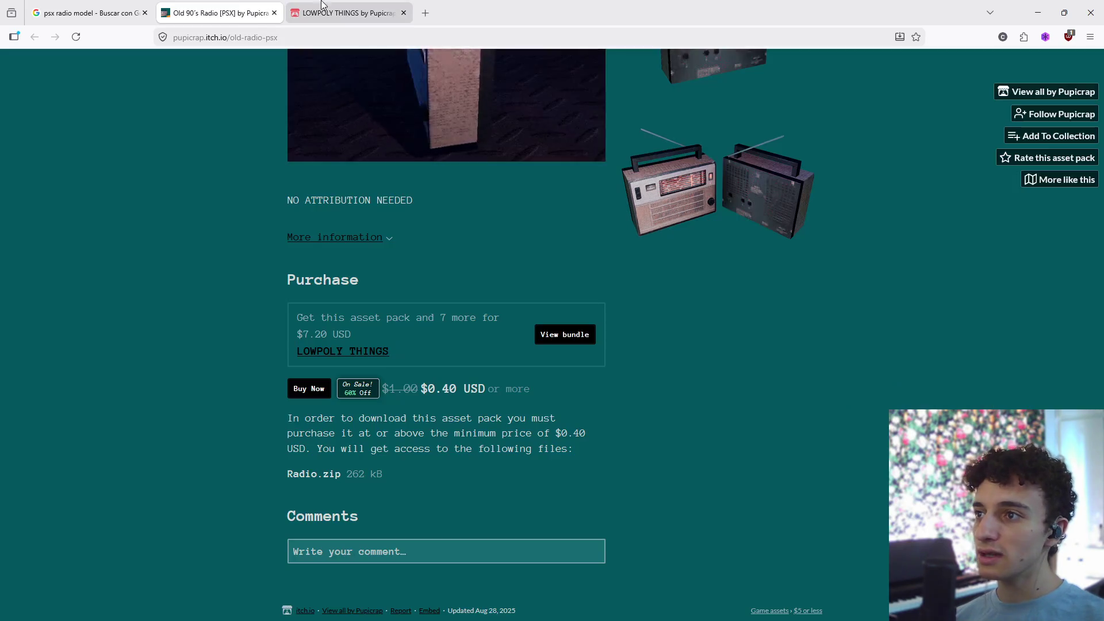
# - Back on the Old 90´s Radio page, open its Buy Now purchase form
pyautogui.scroll(6, 405, 477)
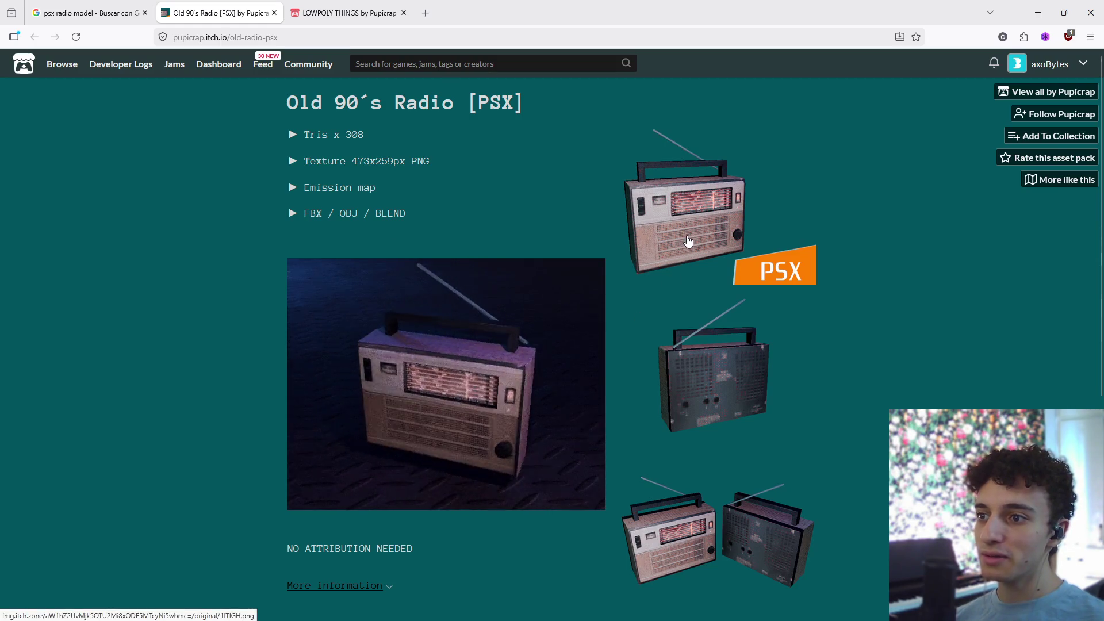
pyautogui.scroll(-3, 648, 322)
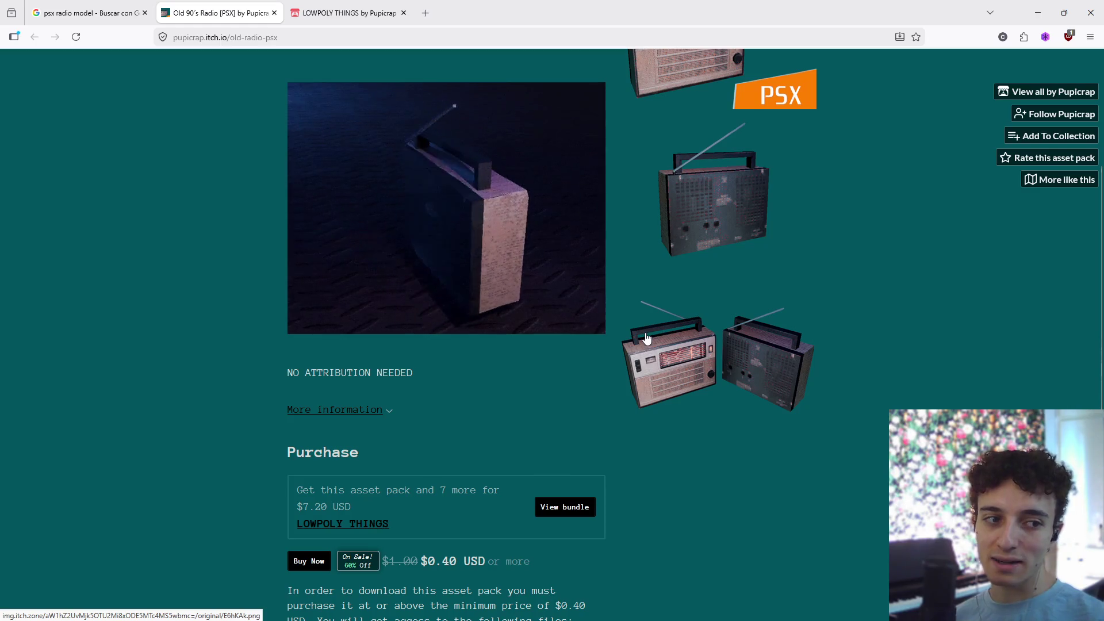
pyautogui.scroll(-3, 543, 349)
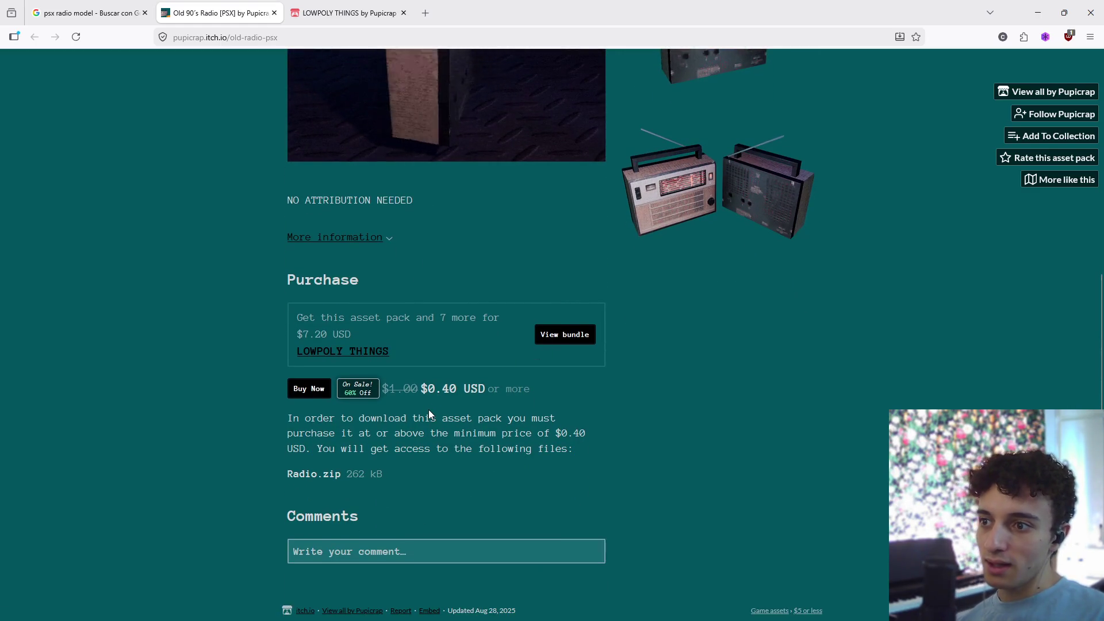
pyautogui.click(312, 393)
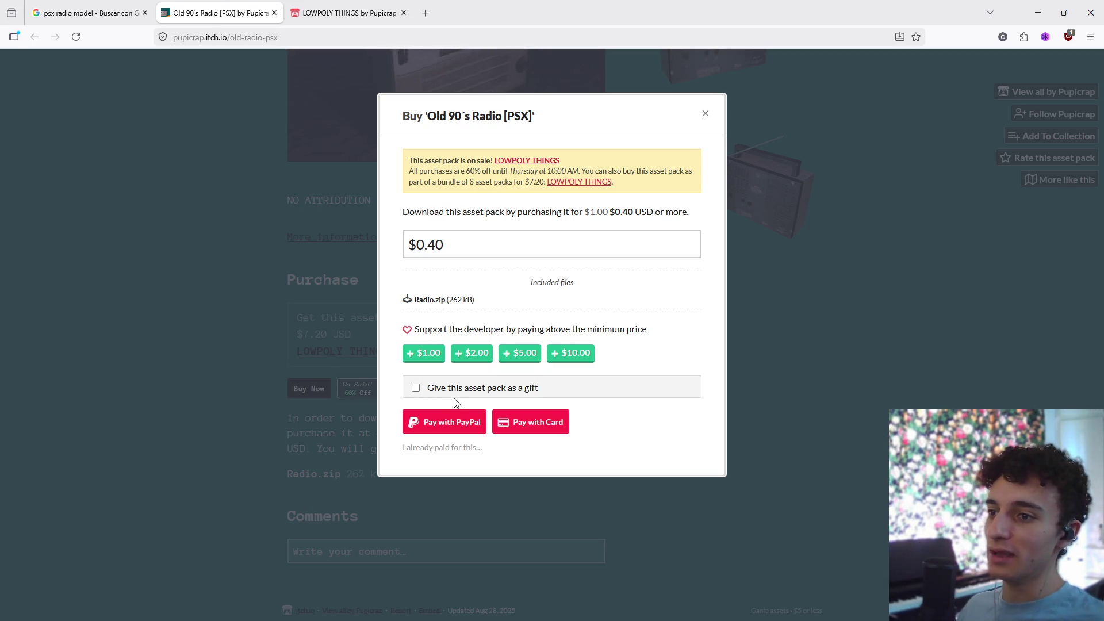
# - Try paying $0.40, hit the 100-cent minimum error, and close the dialog unpaid
pyautogui.click(426, 424)
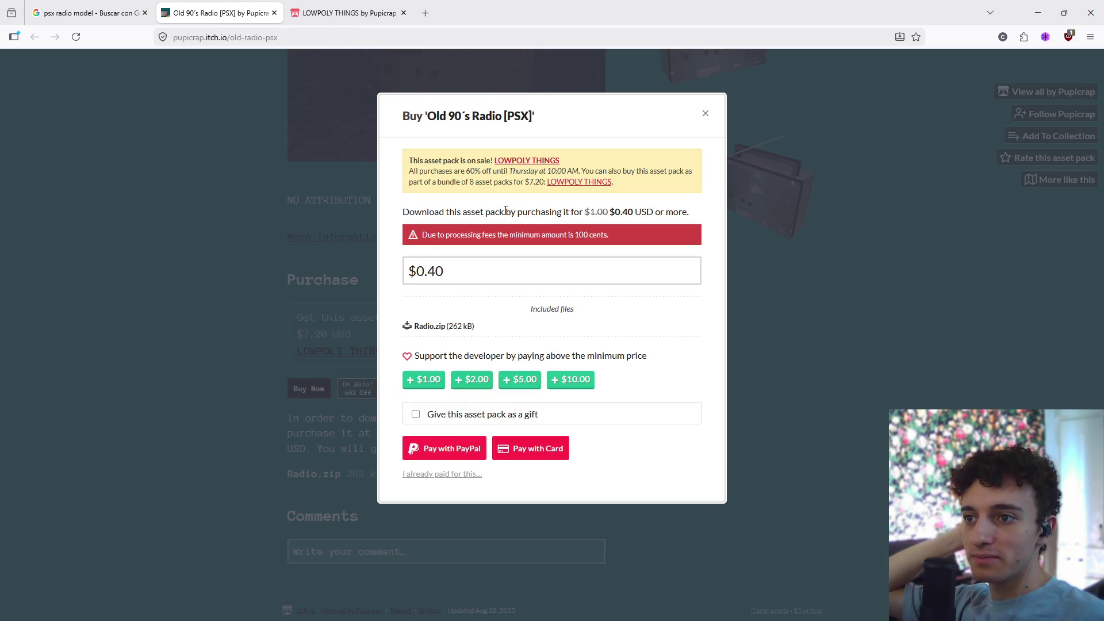
pyautogui.click(483, 273)
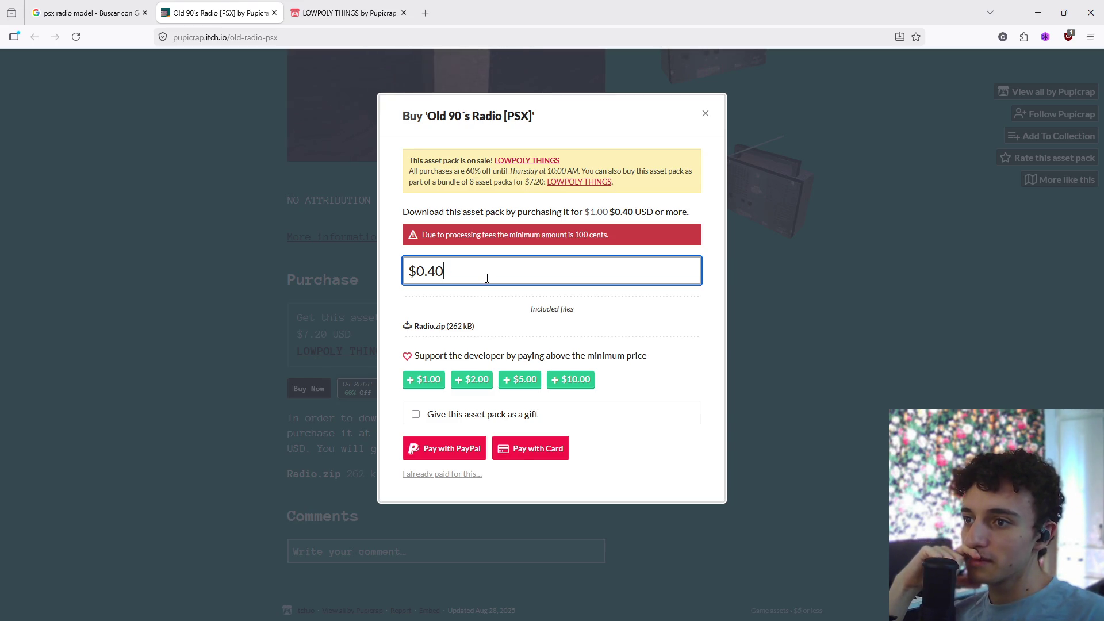
pyautogui.click(486, 292)
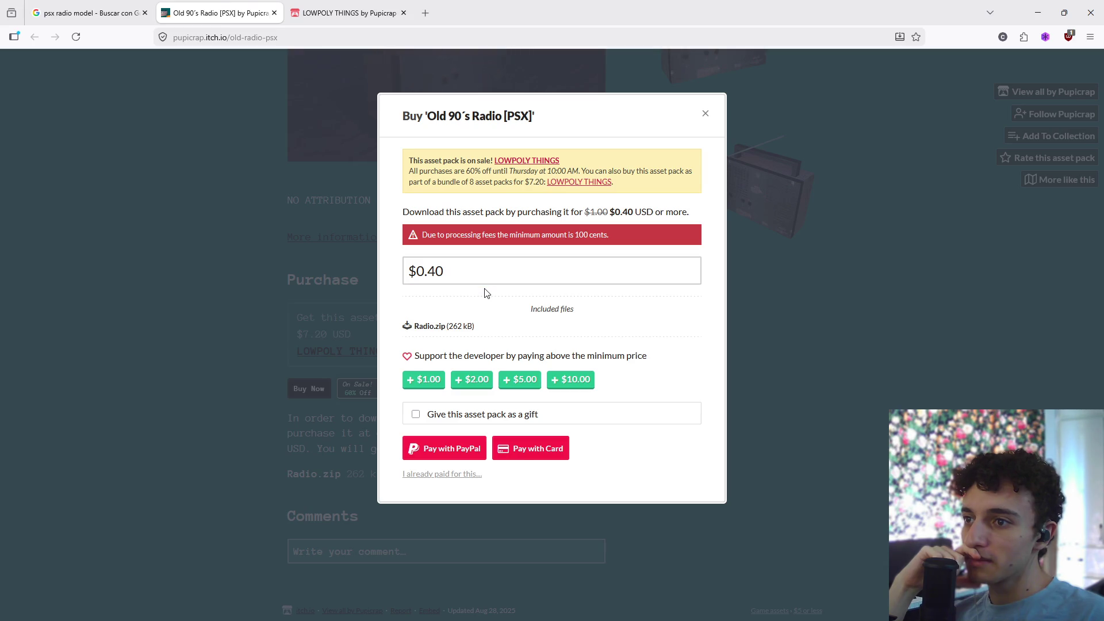
pyautogui.moveTo(482, 236); pyautogui.dragTo(611, 237)
pyautogui.click(621, 243)
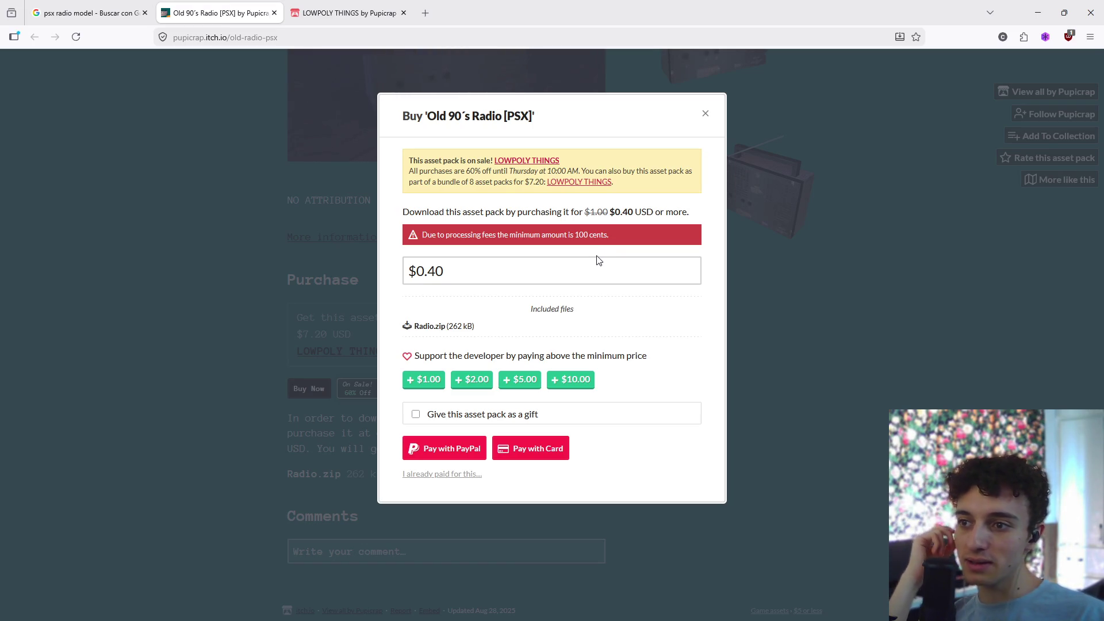
pyautogui.moveTo(536, 265); pyautogui.dragTo(374, 259)
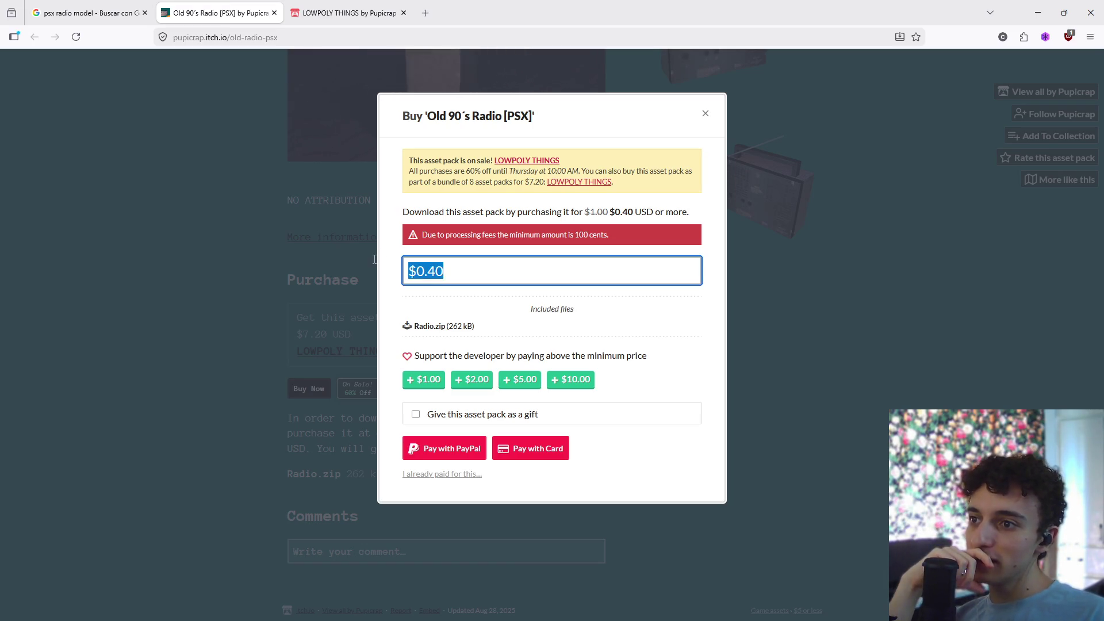
pyautogui.click(706, 114)
# - Review the Old 90's Radio FBX/OBJ/BLEND details, then go back to the psx radio image results
pyautogui.scroll(2, 705, 351)
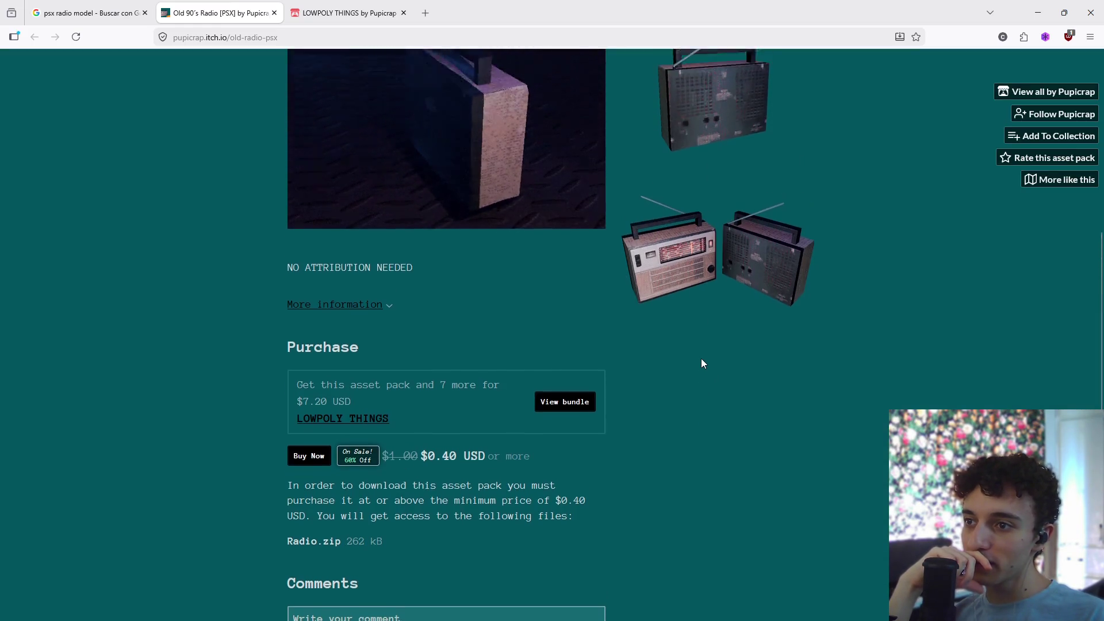
pyautogui.scroll(5, 703, 365)
pyautogui.scroll(-6, 705, 373)
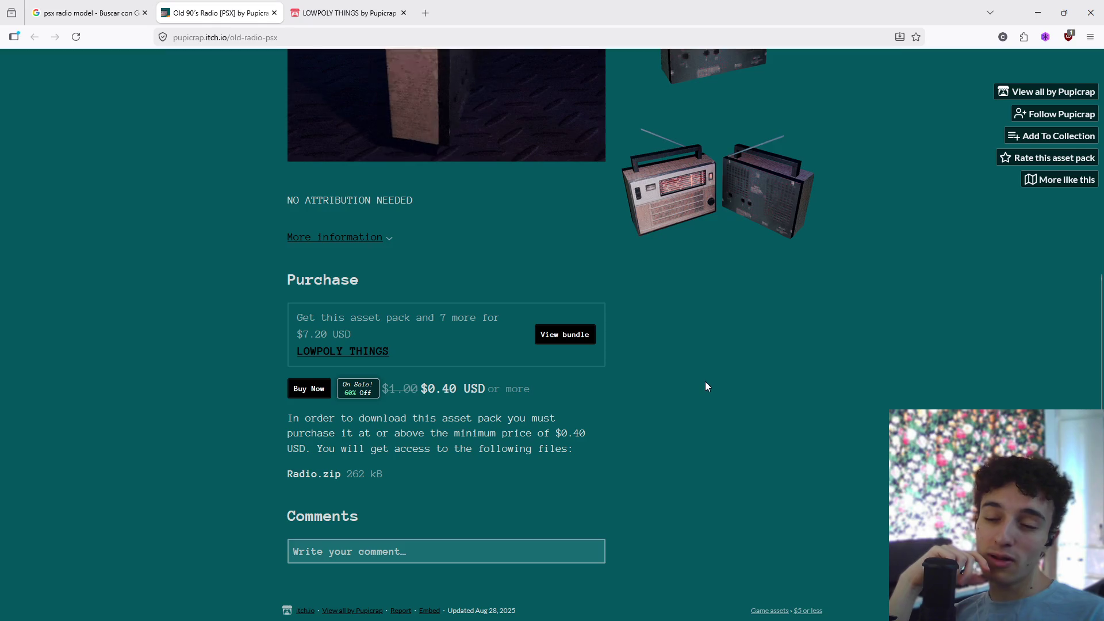
pyautogui.scroll(1, 678, 400)
pyautogui.scroll(-1, 677, 404)
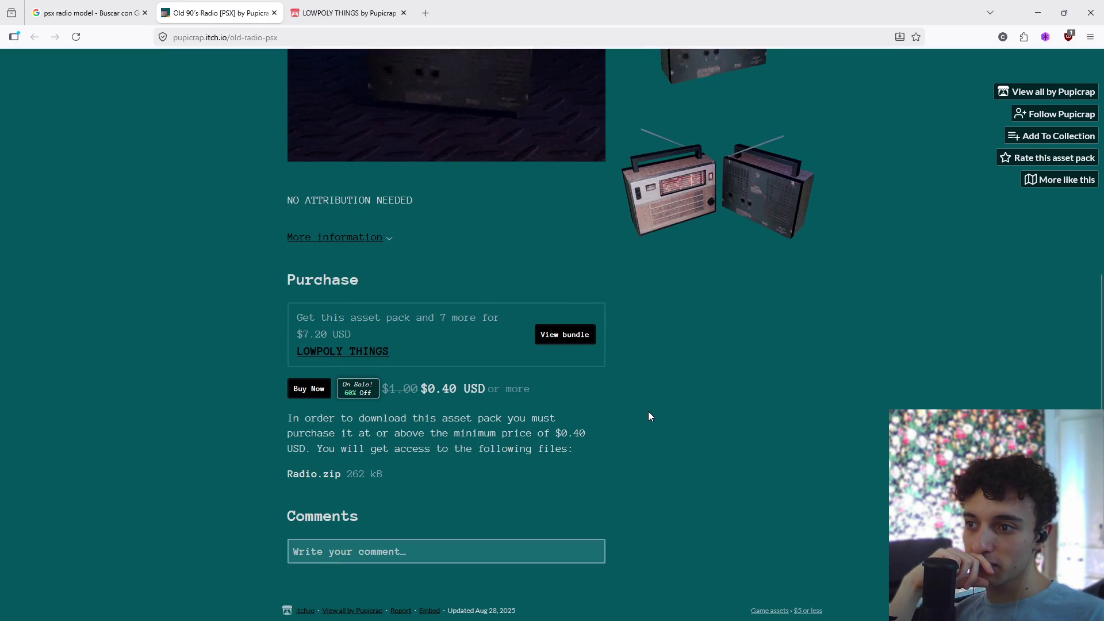
pyautogui.scroll(5, 644, 413)
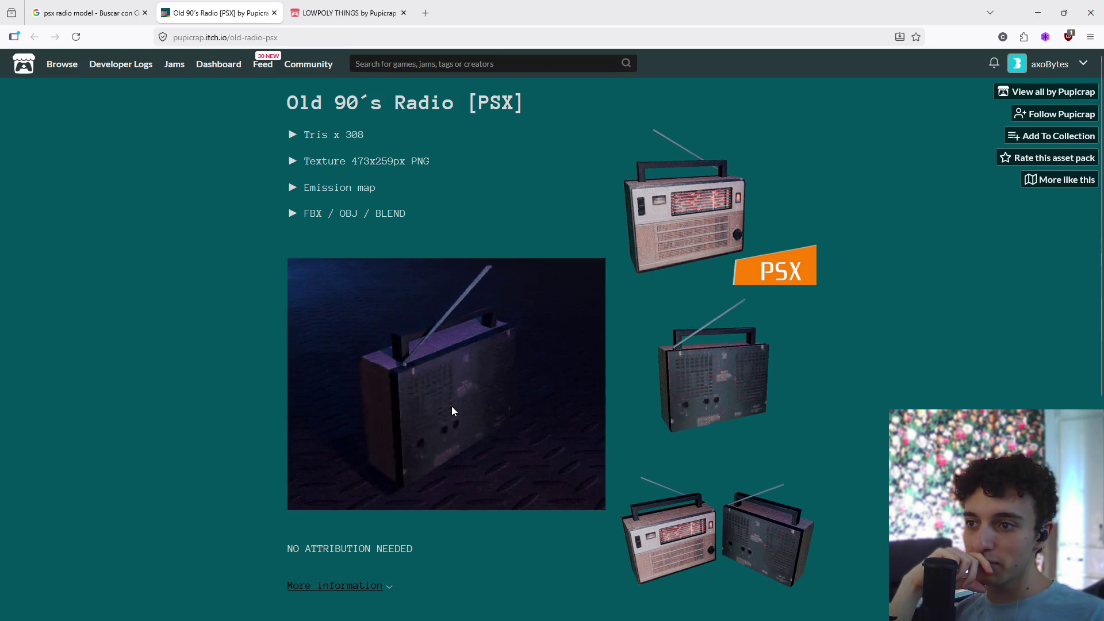
pyautogui.scroll(-2, 452, 410)
pyautogui.scroll(2, 302, 247)
pyautogui.doubleClick(290, 214)
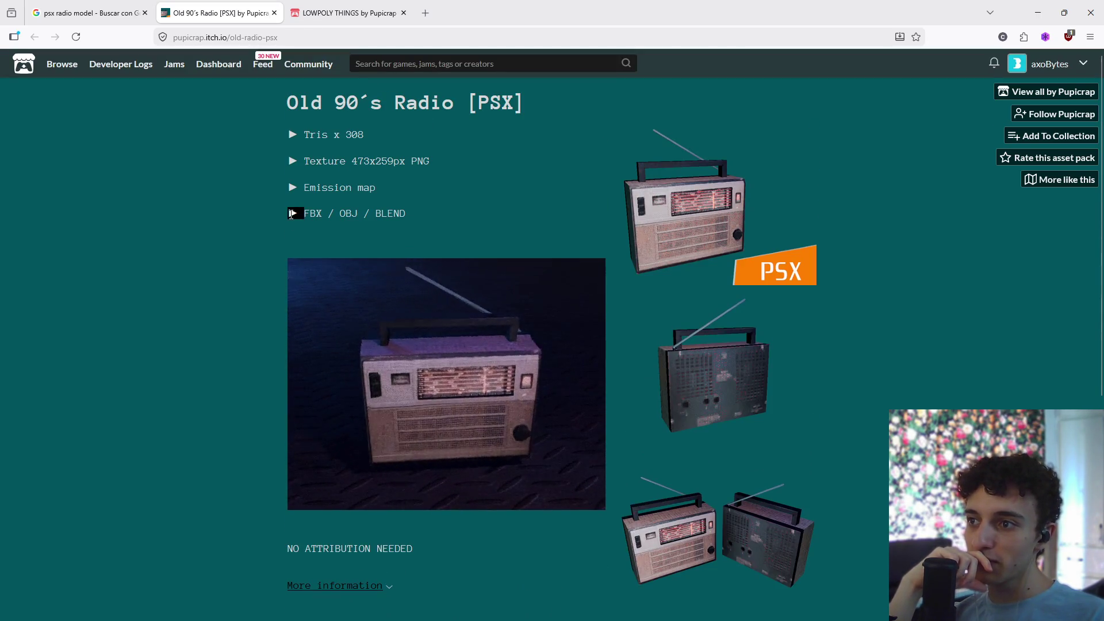
pyautogui.click(270, 270)
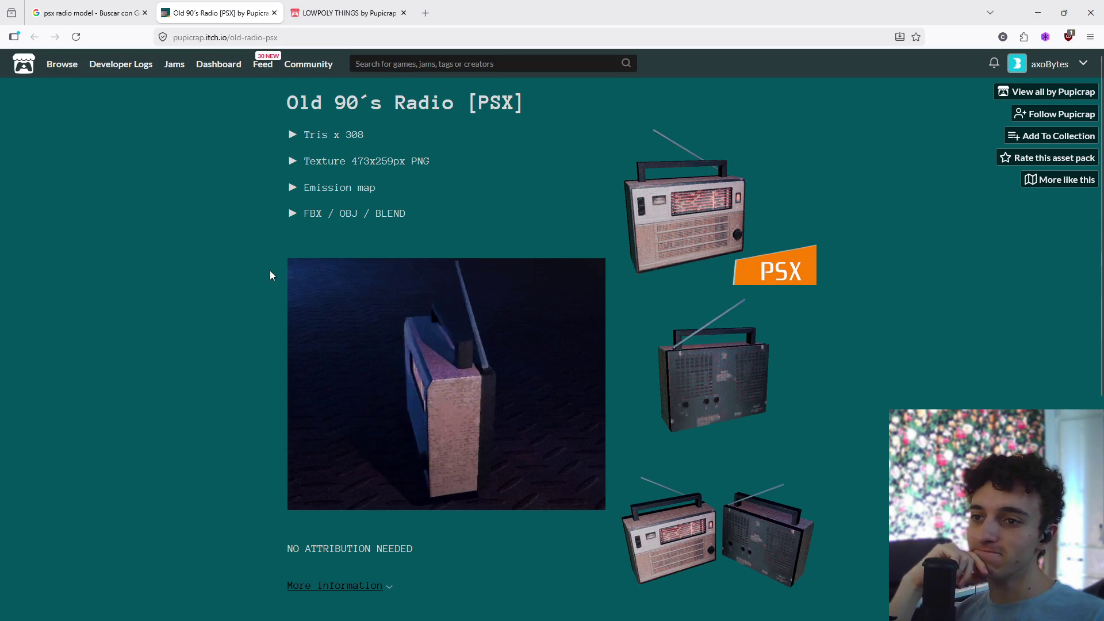
pyautogui.scroll(-3, 268, 282)
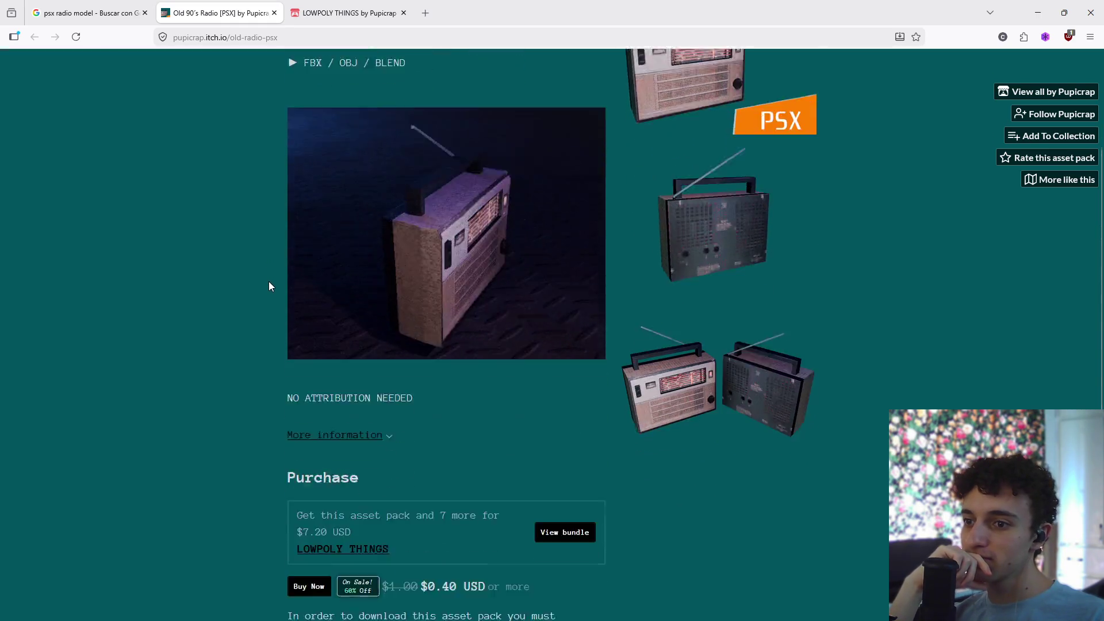
pyautogui.scroll(-3, 269, 286)
pyautogui.scroll(5, 268, 299)
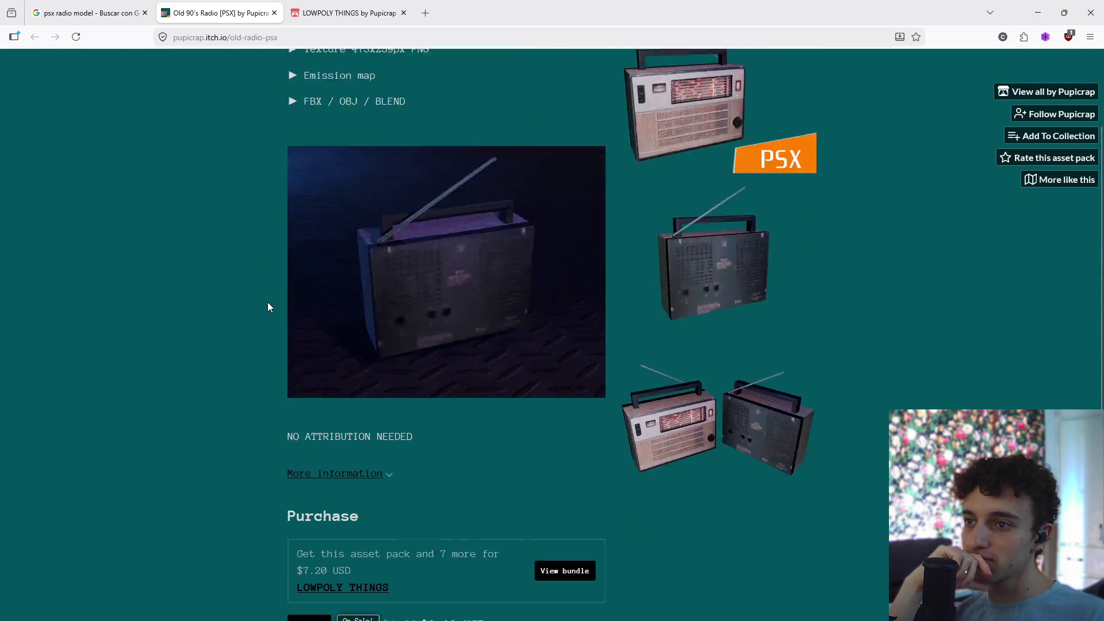
pyautogui.scroll(2, 267, 302)
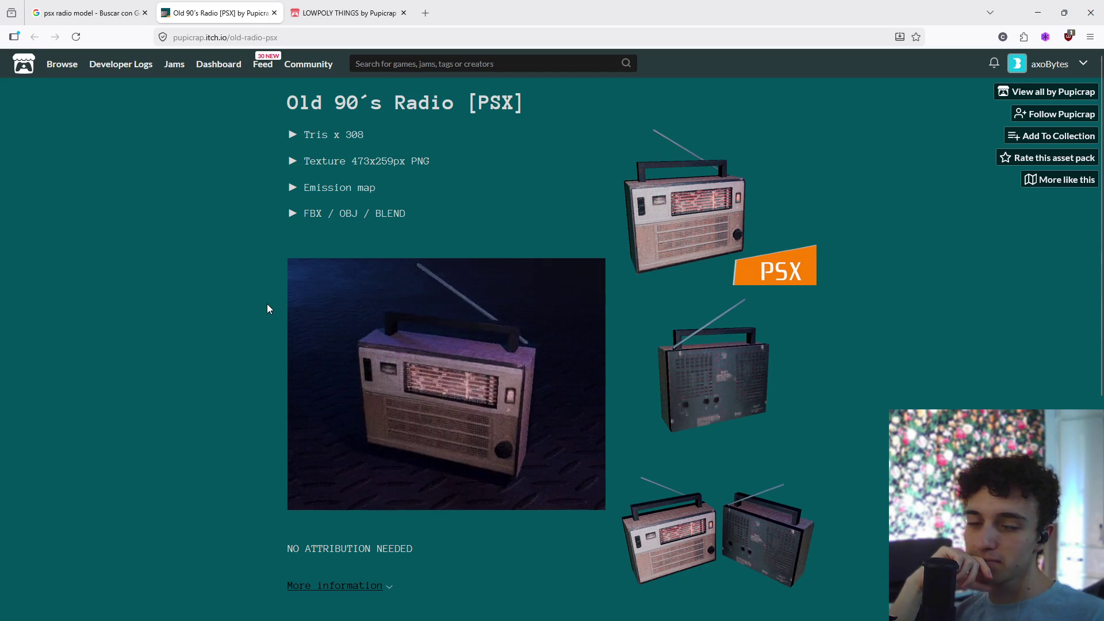
pyautogui.scroll(-7, 266, 304)
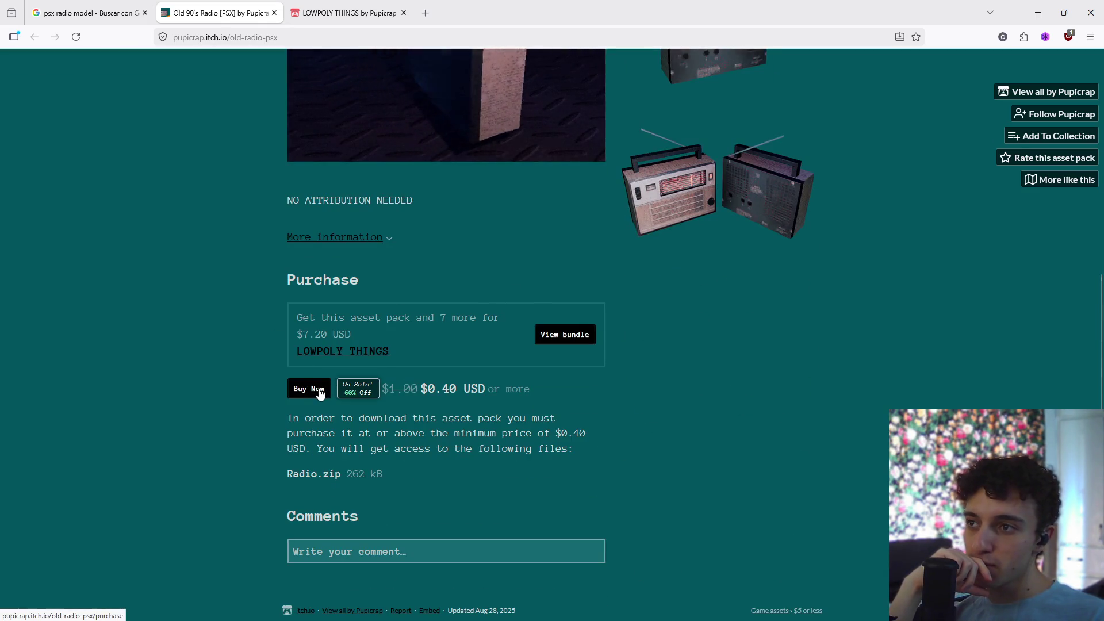
pyautogui.click(86, 13)
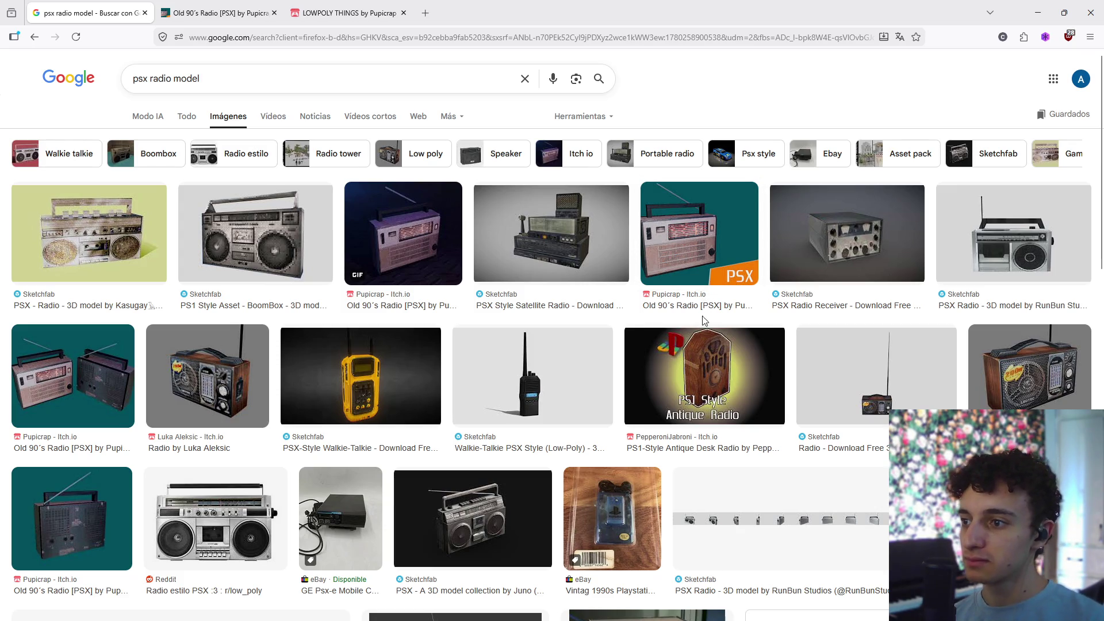
# - Open the Luka Aleksic radio image in a background tab and scroll through the results
pyautogui.middleClick(215, 377)
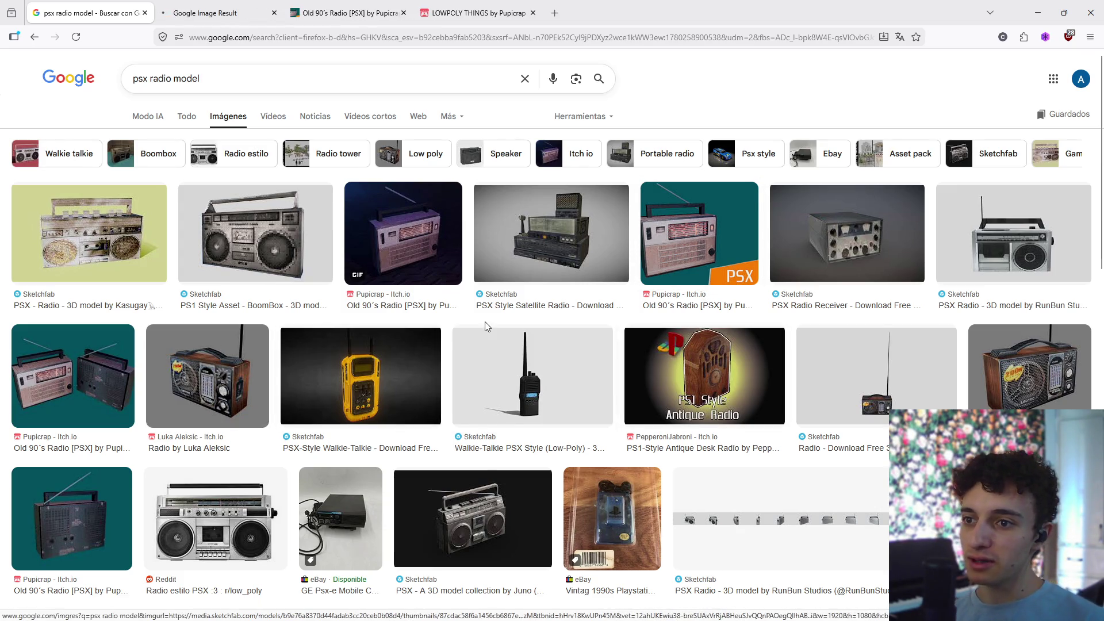
pyautogui.scroll(-2, 504, 341)
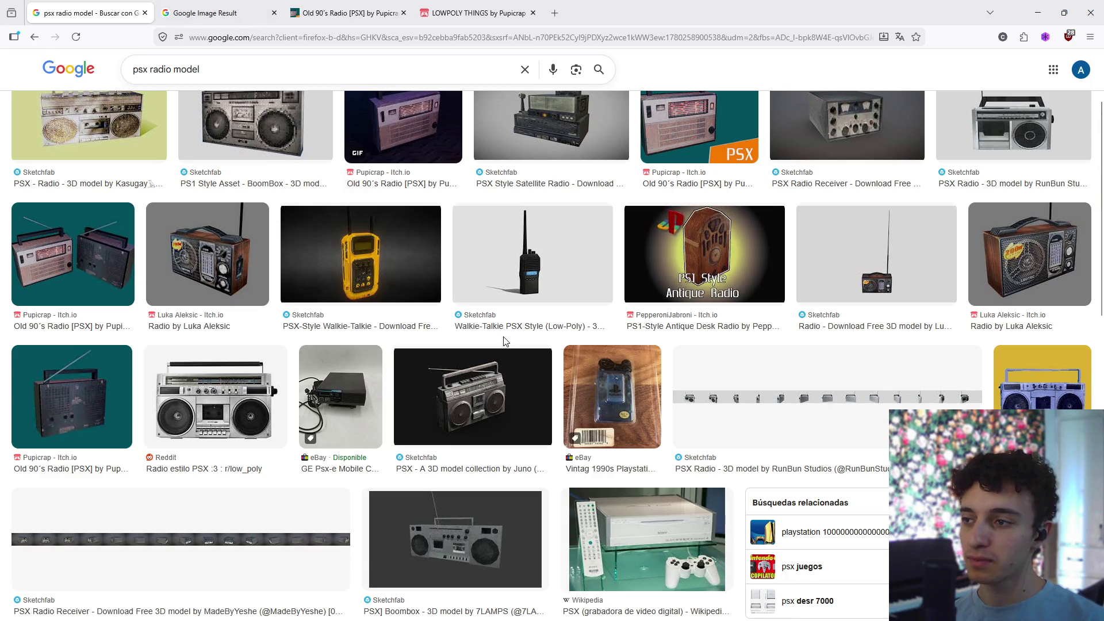
pyautogui.scroll(-1, 504, 341)
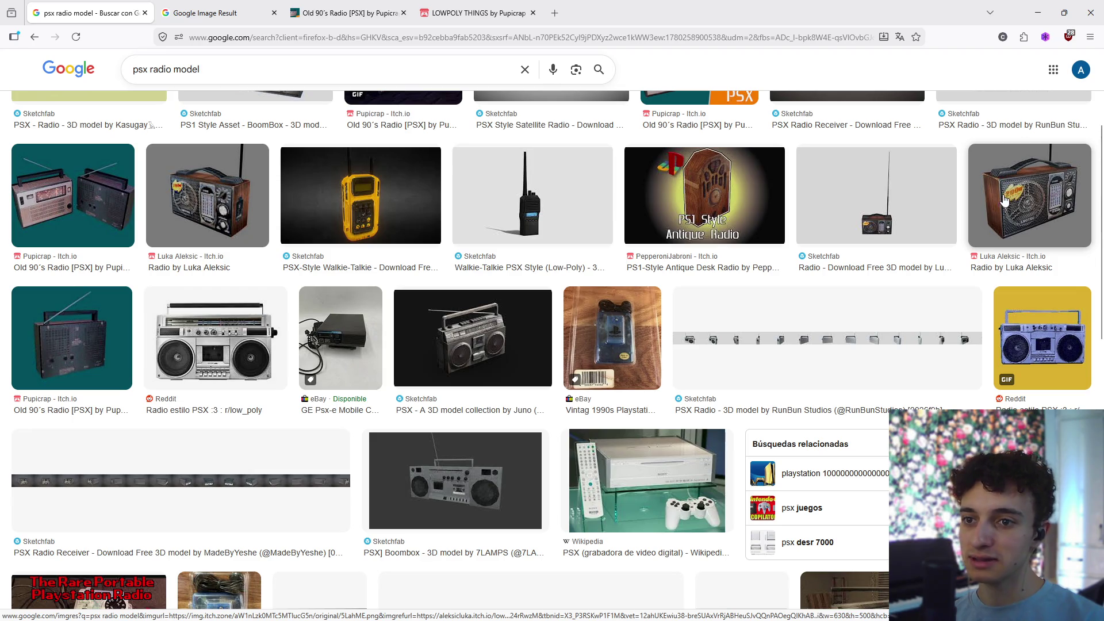
pyautogui.scroll(-3, 250, 343)
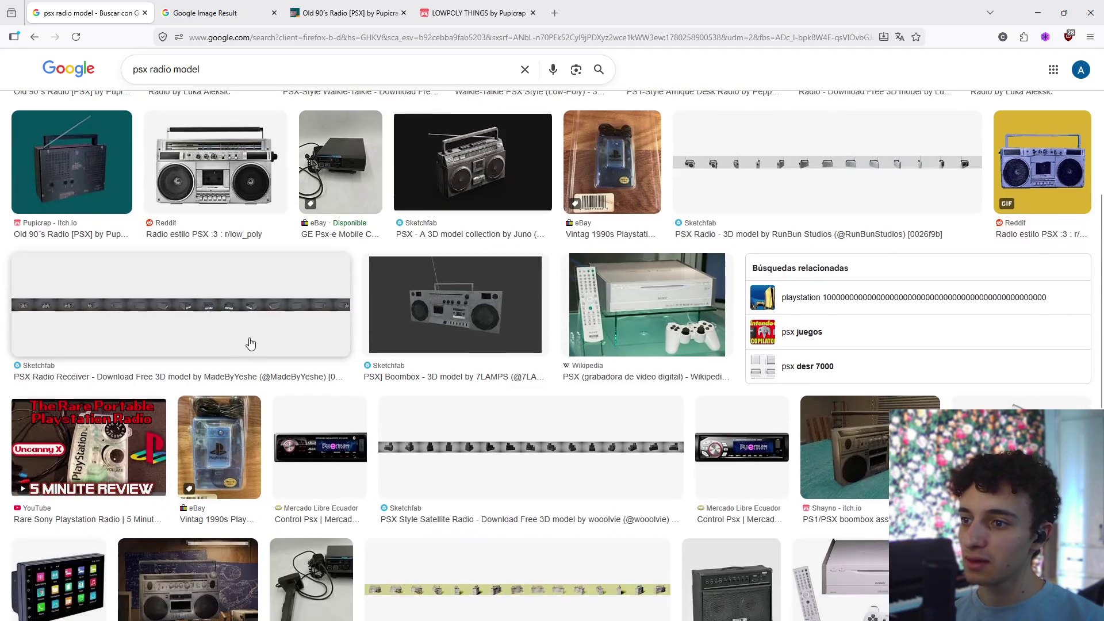
pyautogui.scroll(-5, 250, 343)
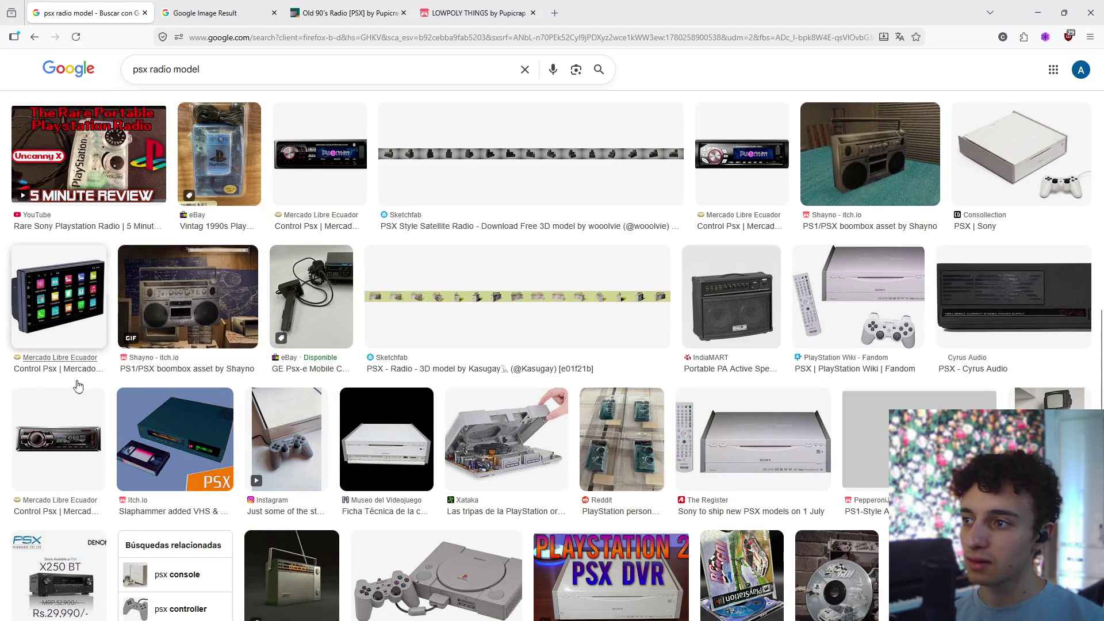
pyautogui.scroll(-3, 916, 333)
pyautogui.scroll(6, 904, 370)
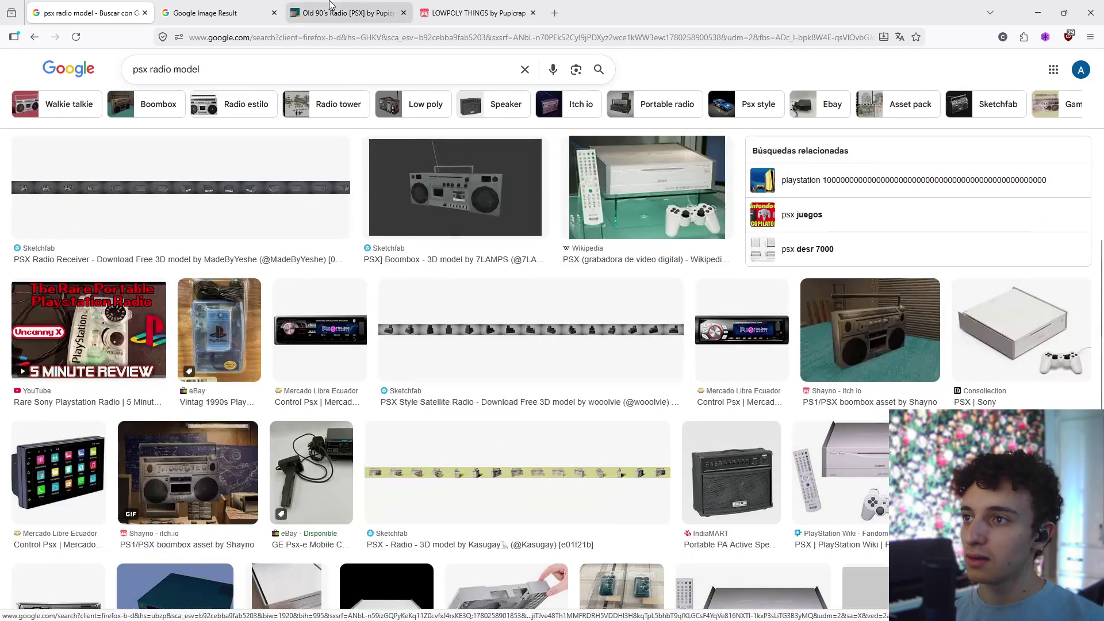
# - Check the Radio by Luka Aleksic asset page among the open tabs, then close the extra tabs
pyautogui.click(331, 4)
pyautogui.click(445, 5)
pyautogui.click(373, 5)
pyautogui.click(230, 4)
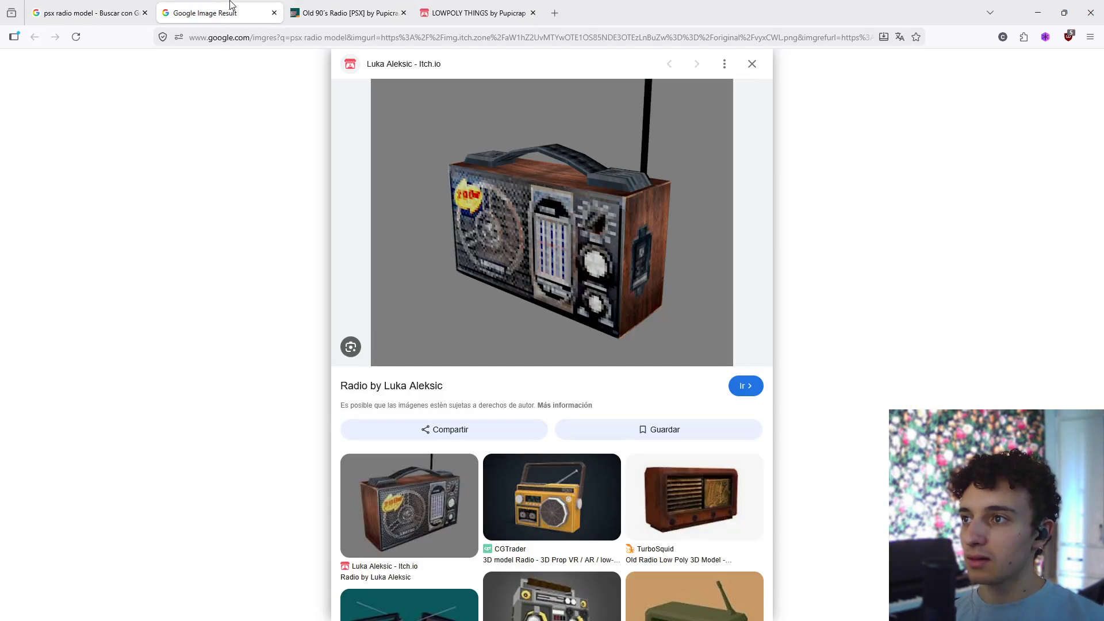
pyautogui.click(396, 387)
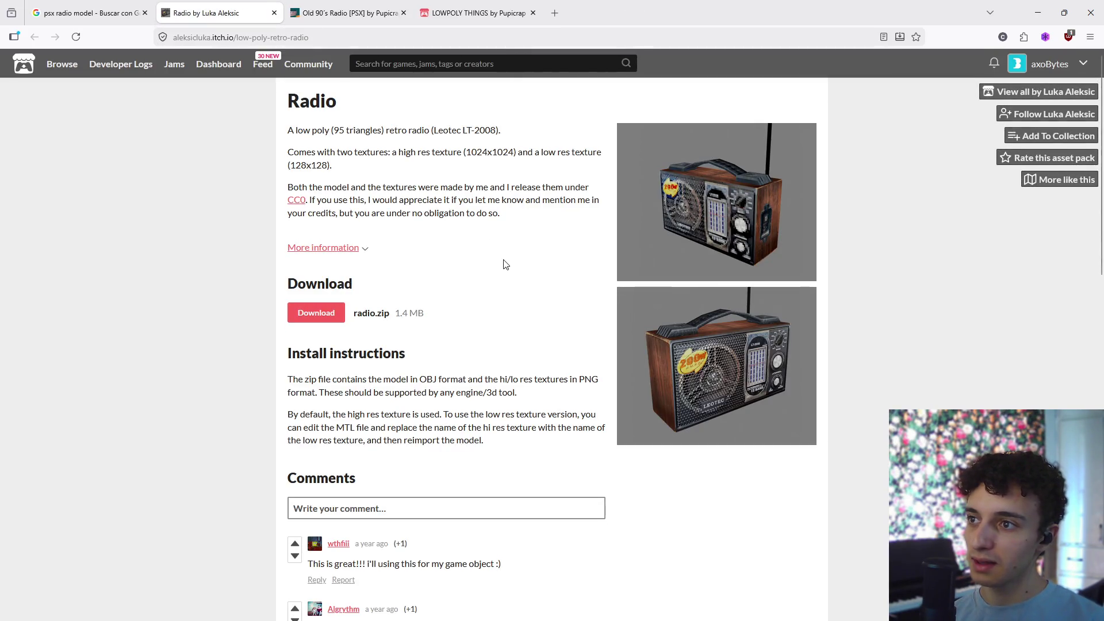
pyautogui.hotkey('ctrl', 'shift', 't')
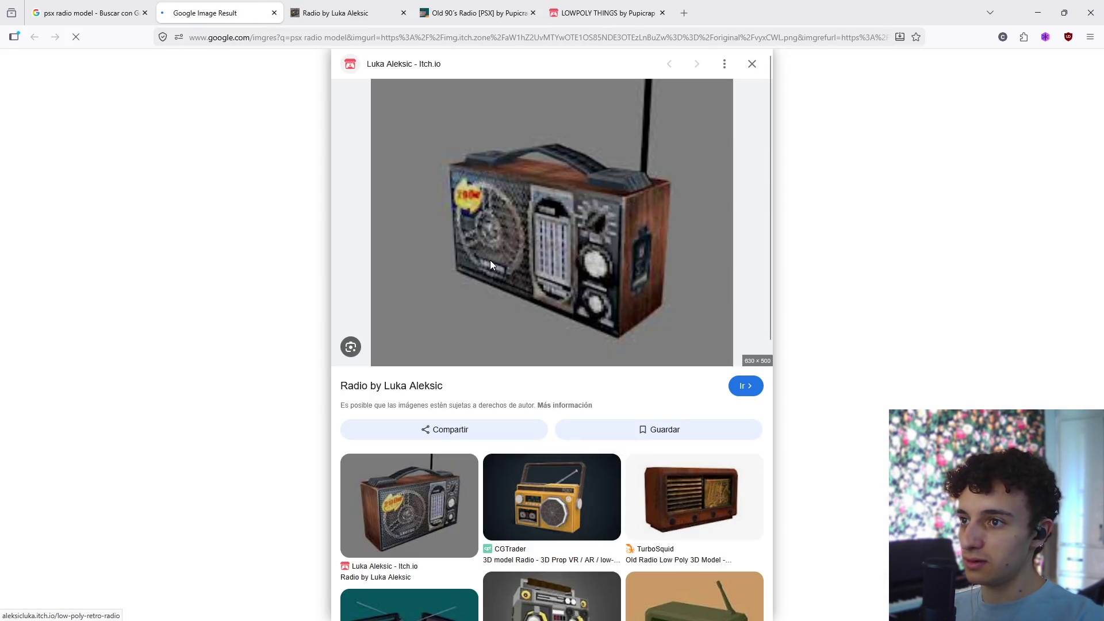
pyautogui.click(86, 12)
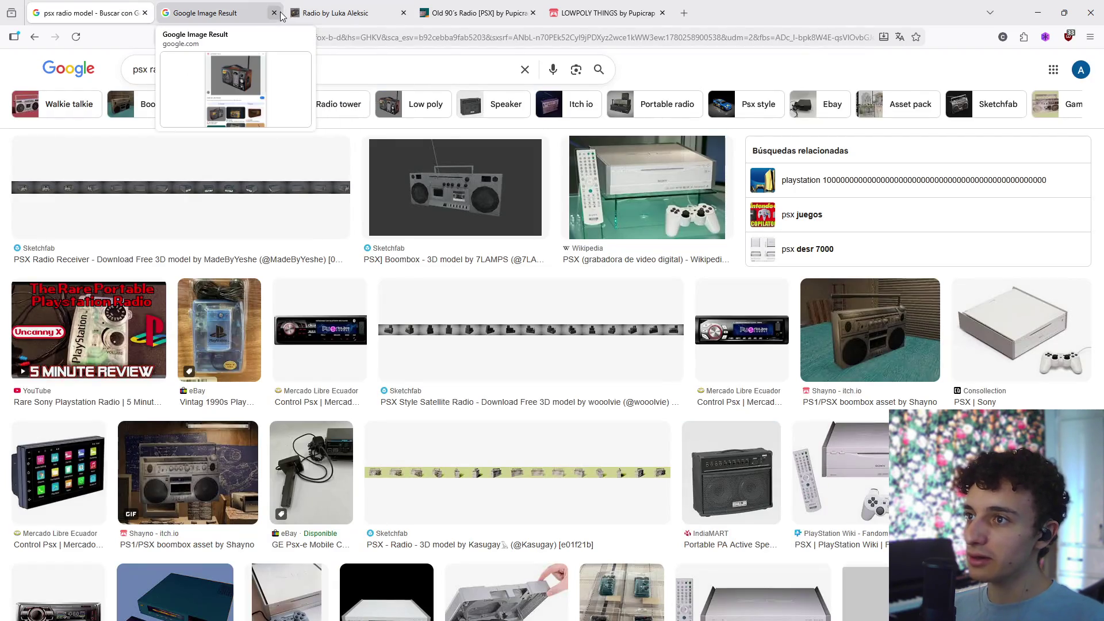
pyautogui.click(274, 12)
pyautogui.click(273, 12)
# - Scroll the image results, then switch the psx radio model search to 'Todo'
pyautogui.scroll(3, 369, 223)
pyautogui.scroll(5, 369, 222)
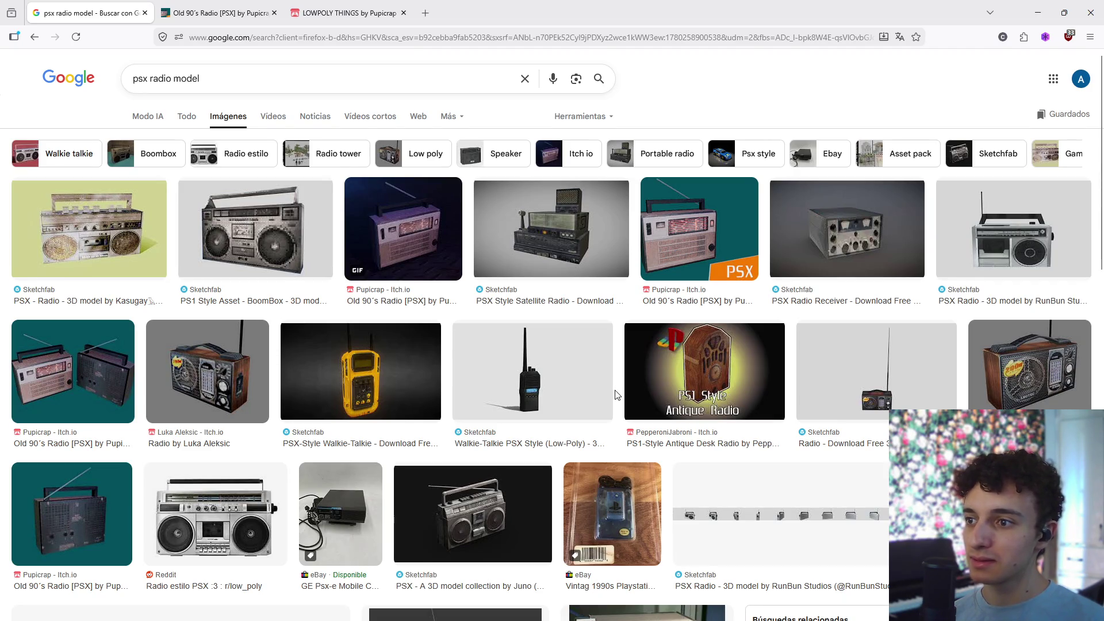
pyautogui.scroll(-2, 616, 394)
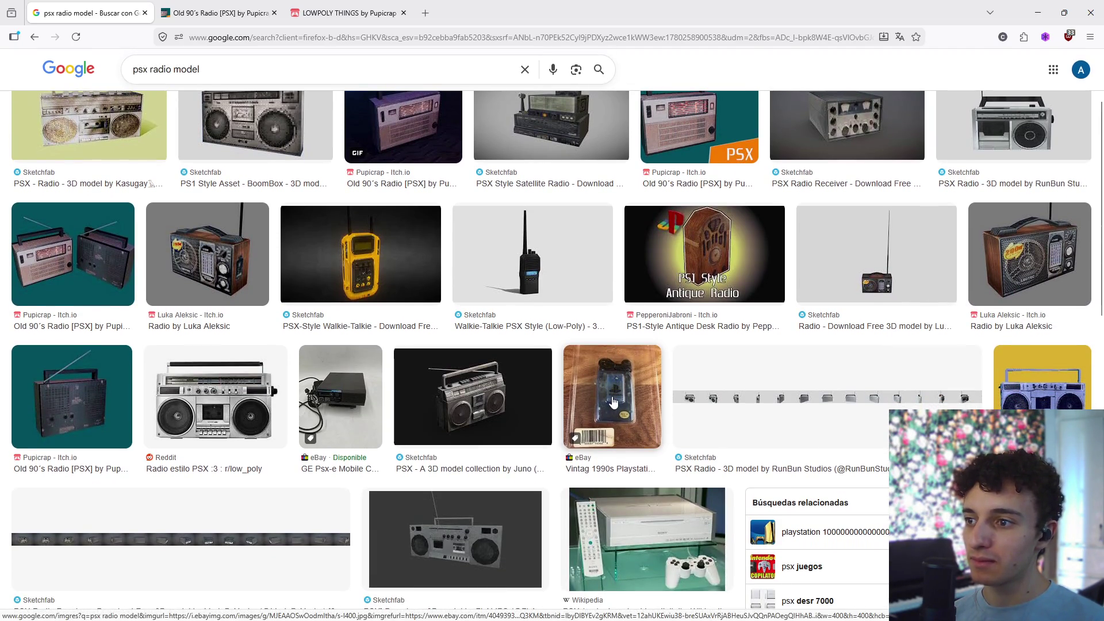
pyautogui.scroll(-5, 613, 403)
pyautogui.scroll(-5, 612, 408)
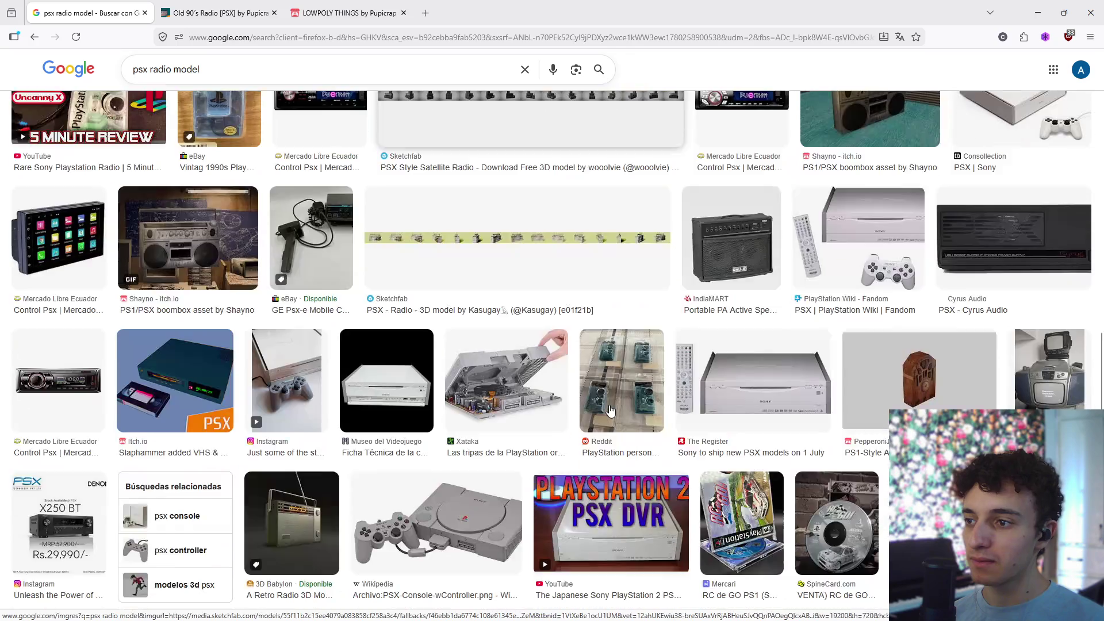
pyautogui.scroll(10, 403, 288)
pyautogui.click(186, 118)
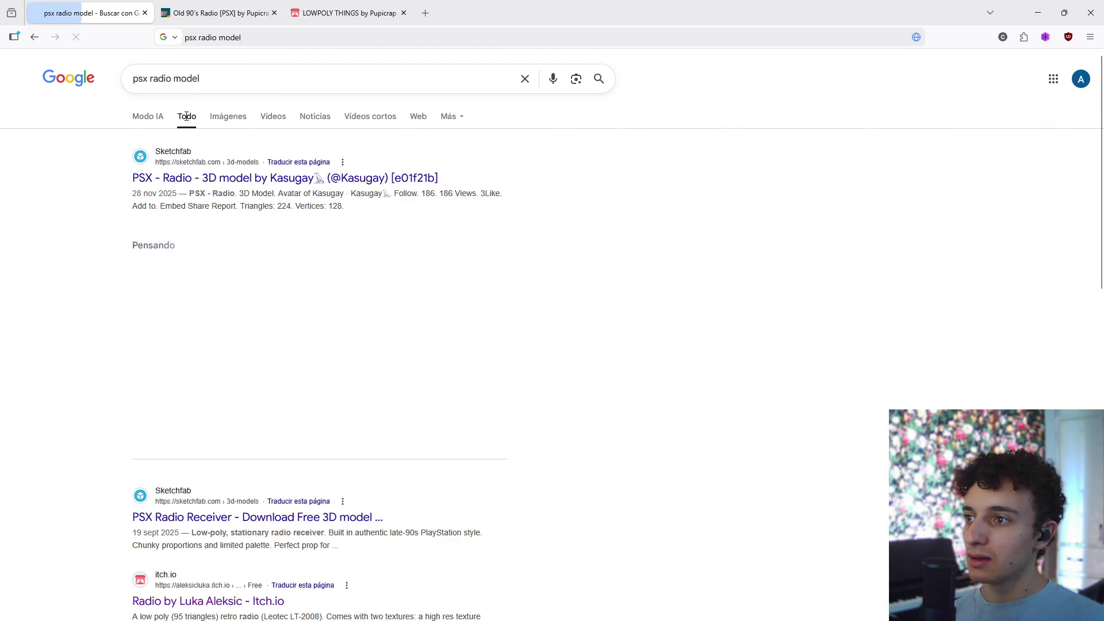
# - Preview the Sketchfab PSX - Radio result in a separate tab, then close it
pyautogui.middleClick(296, 178)
pyautogui.click(200, 7)
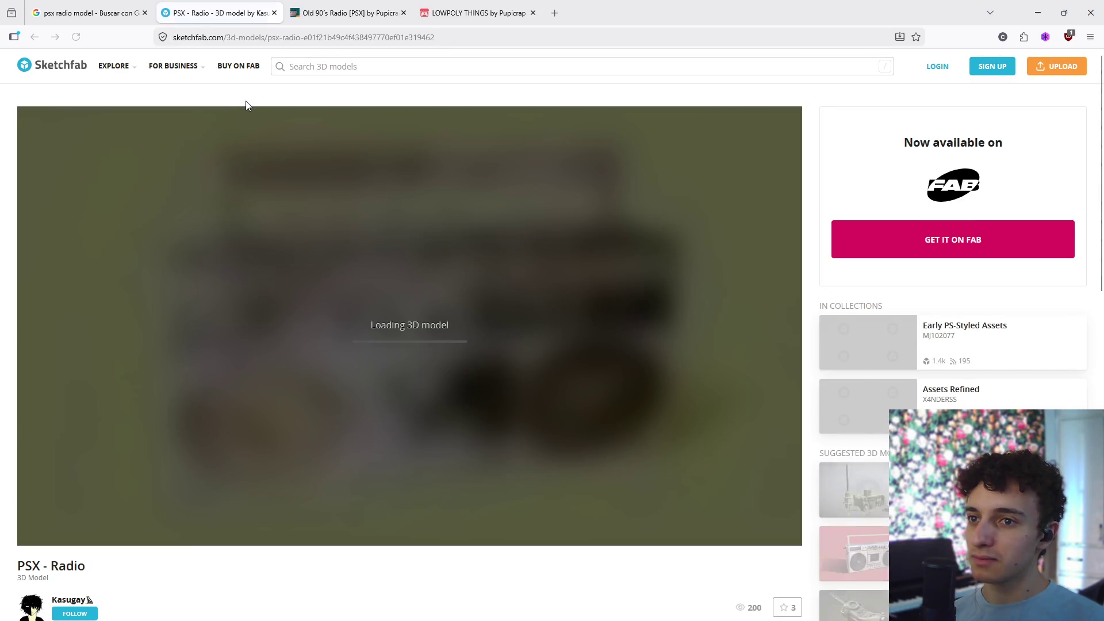
pyautogui.click(274, 14)
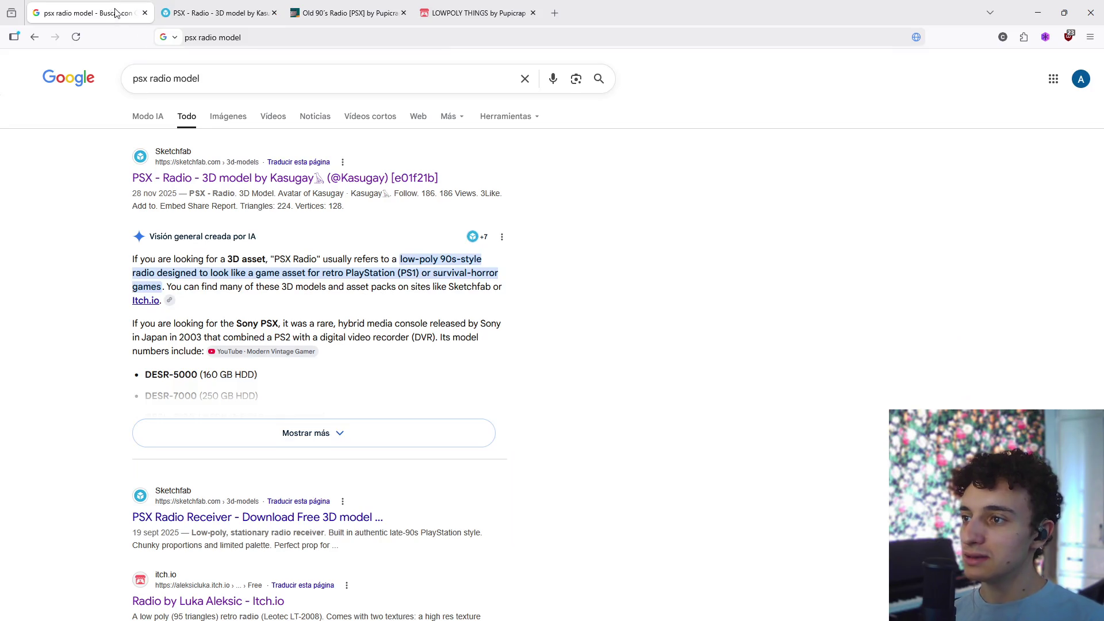
# - Open the 'Radio by Luka Aleksic - Itch.io' result in a new tab and view it
pyautogui.scroll(-4, 299, 392)
pyautogui.scroll(-5, 299, 392)
pyautogui.scroll(2, 299, 393)
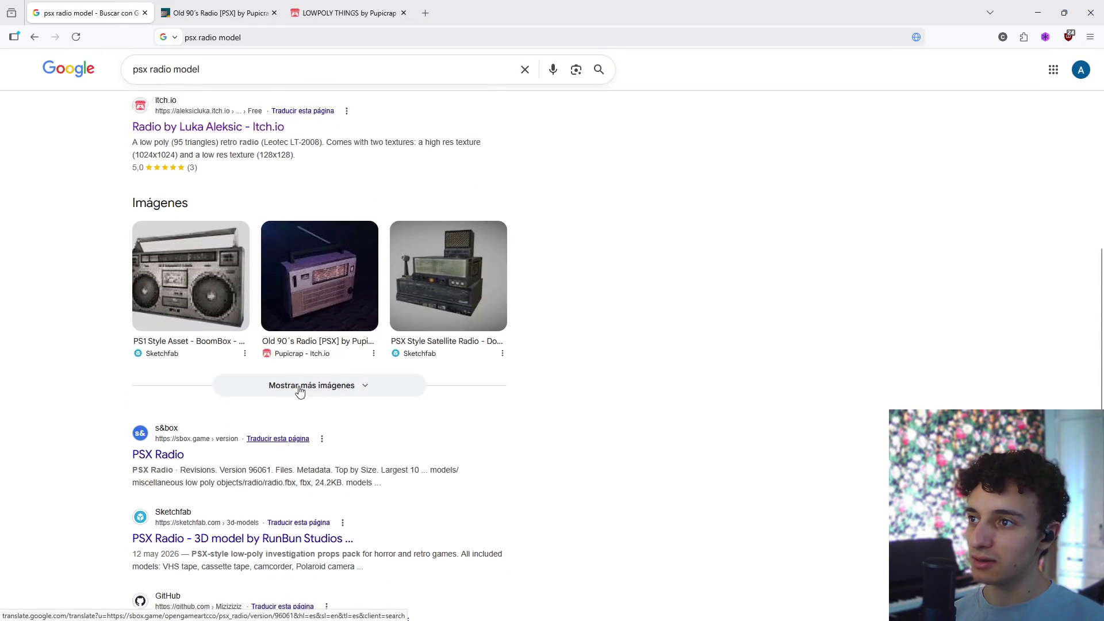
pyautogui.middleClick(231, 178)
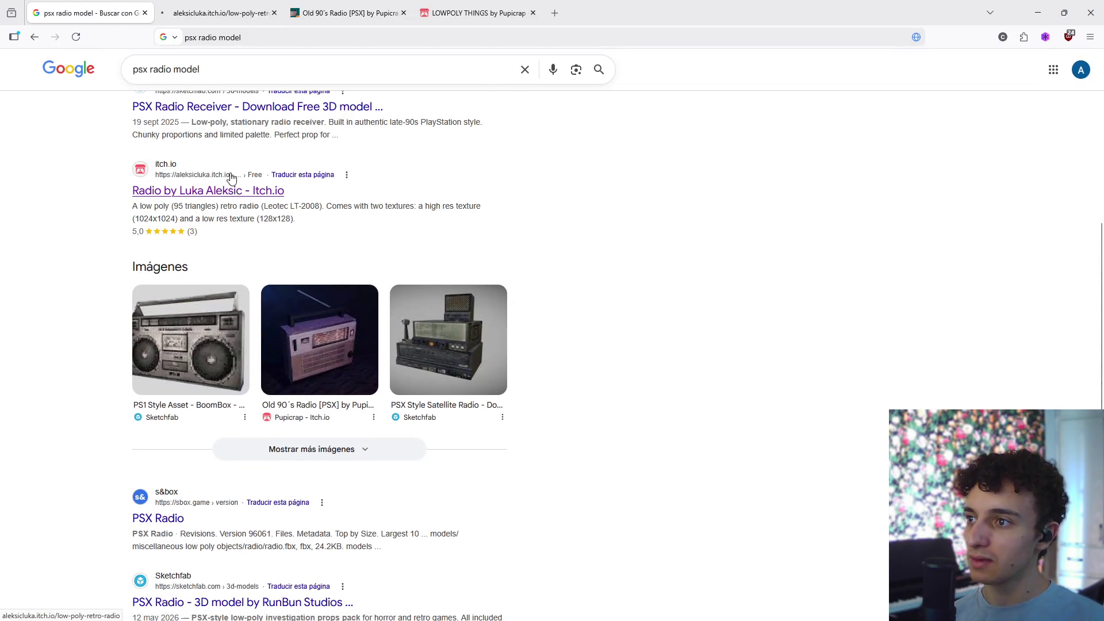
pyautogui.click(218, 14)
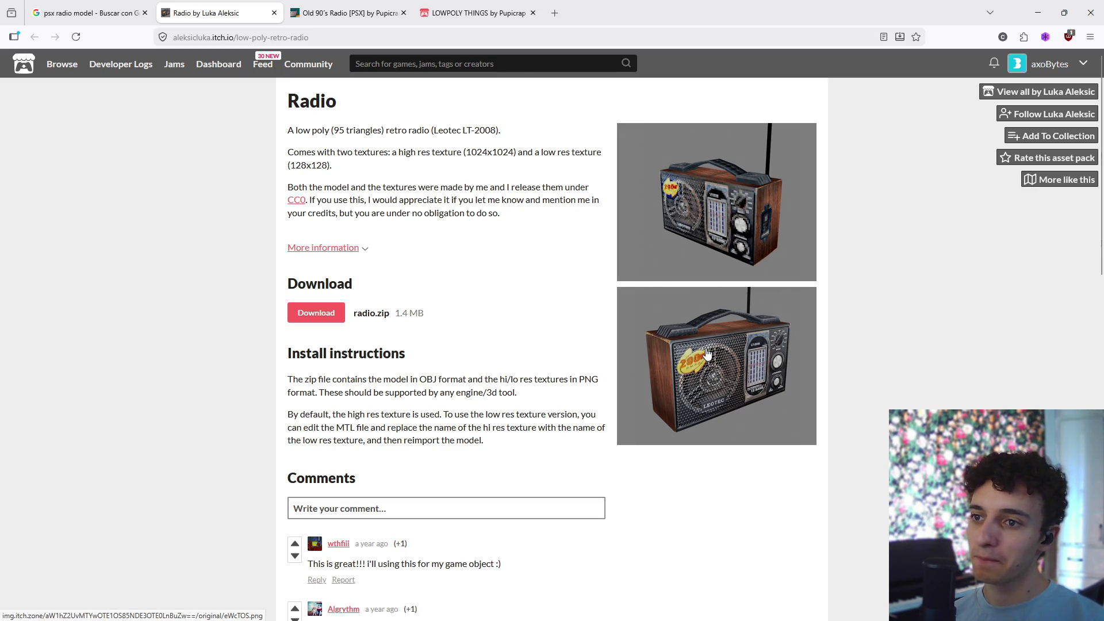
# - Close the other Radio tab and open the $0.40 Buy Now form for Old 90's Radio [PSX]
pyautogui.hotkey('ctrl', 'Tab')
pyautogui.scroll(4, 498, 253)
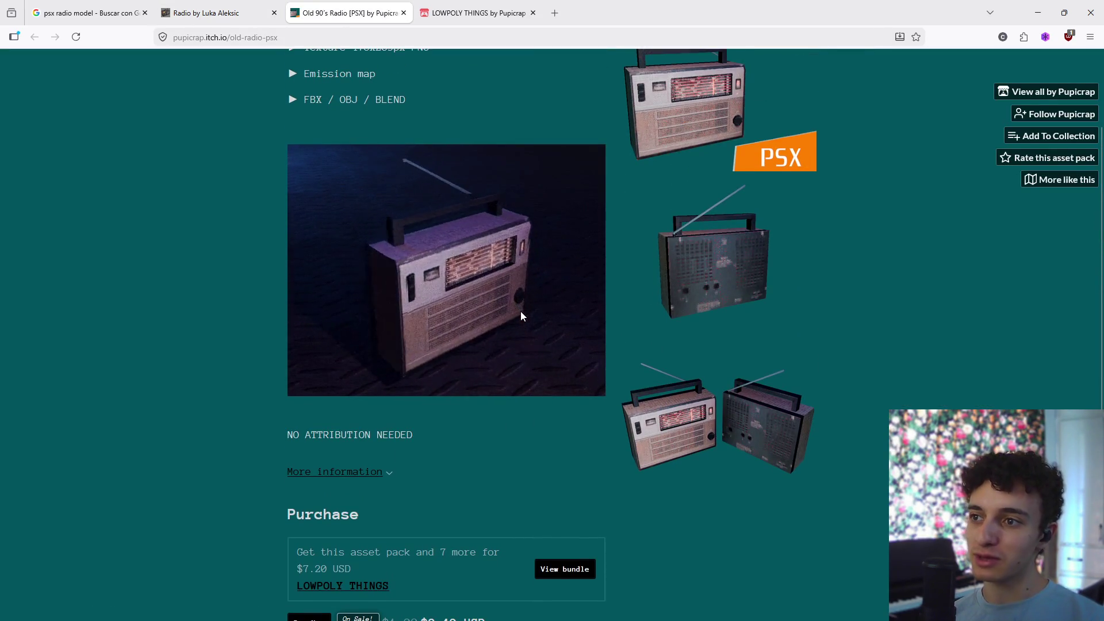
pyautogui.click(274, 12)
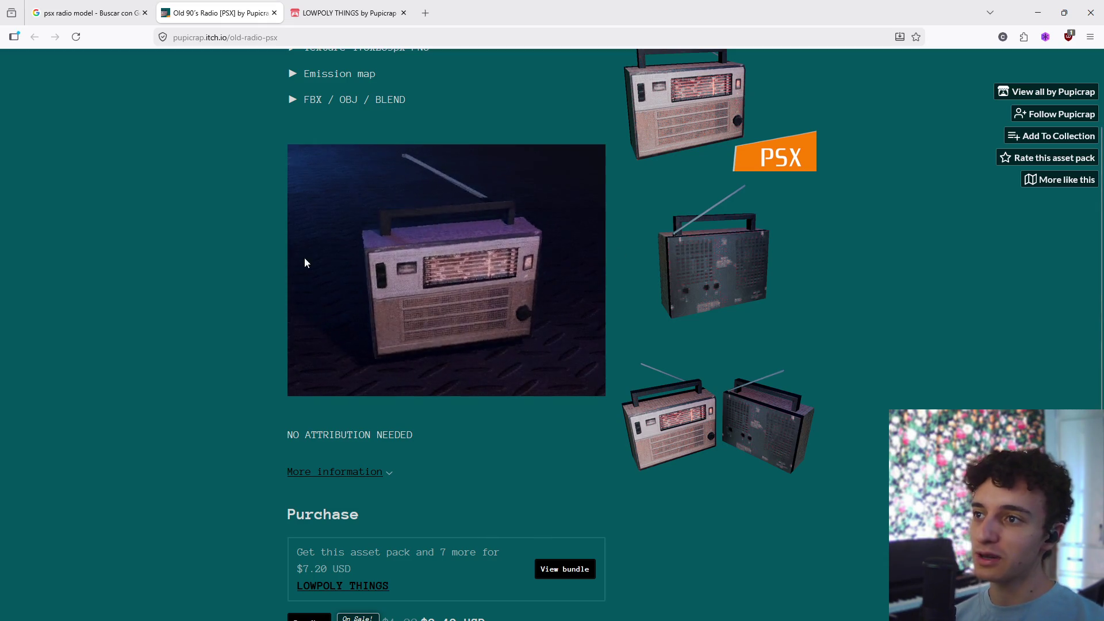
pyautogui.scroll(-4, 306, 261)
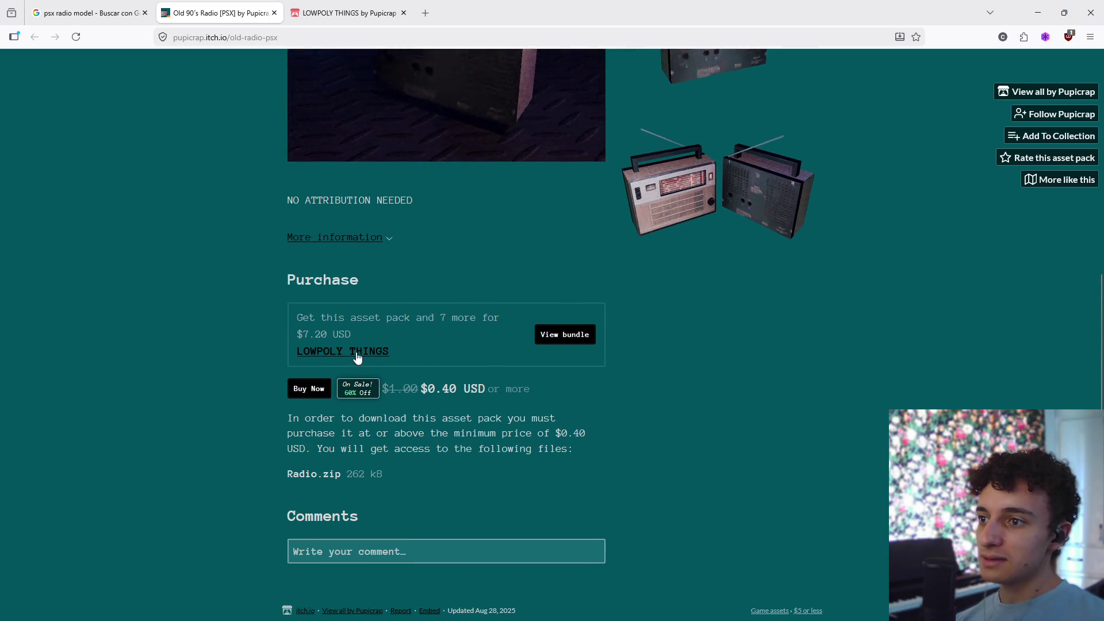
pyautogui.click(308, 382)
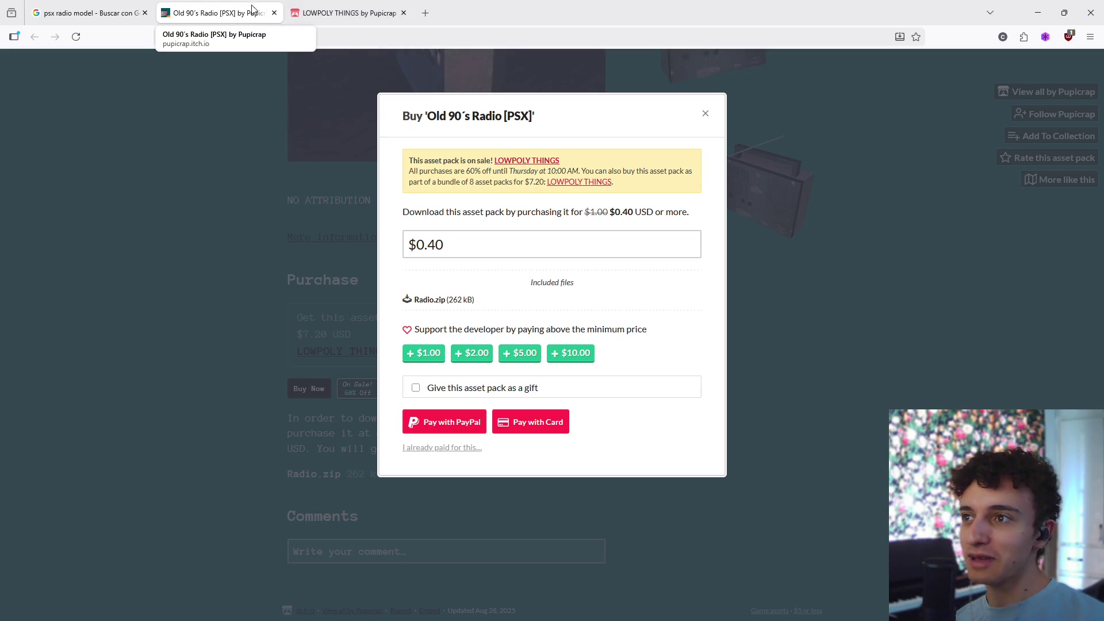
# - Close the Old 90's Radio tab and switch to the Trello Programación board
pyautogui.hotkey('ctrl', 'w')
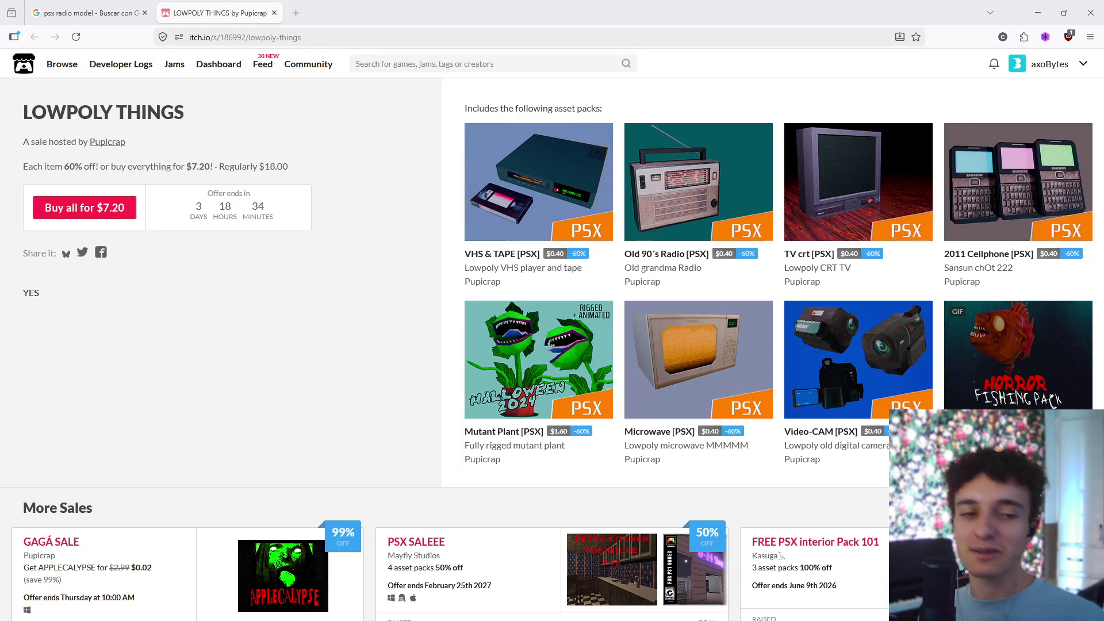
pyautogui.hotkey('alt', 'Tab')
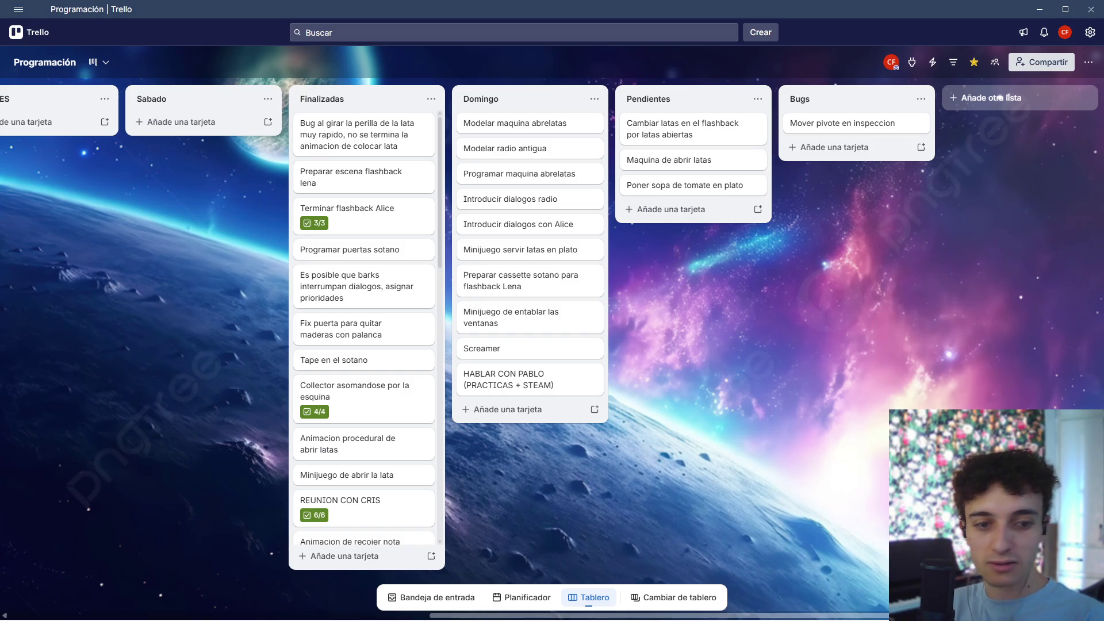
pyautogui.hotkey('alt', 'Tab')
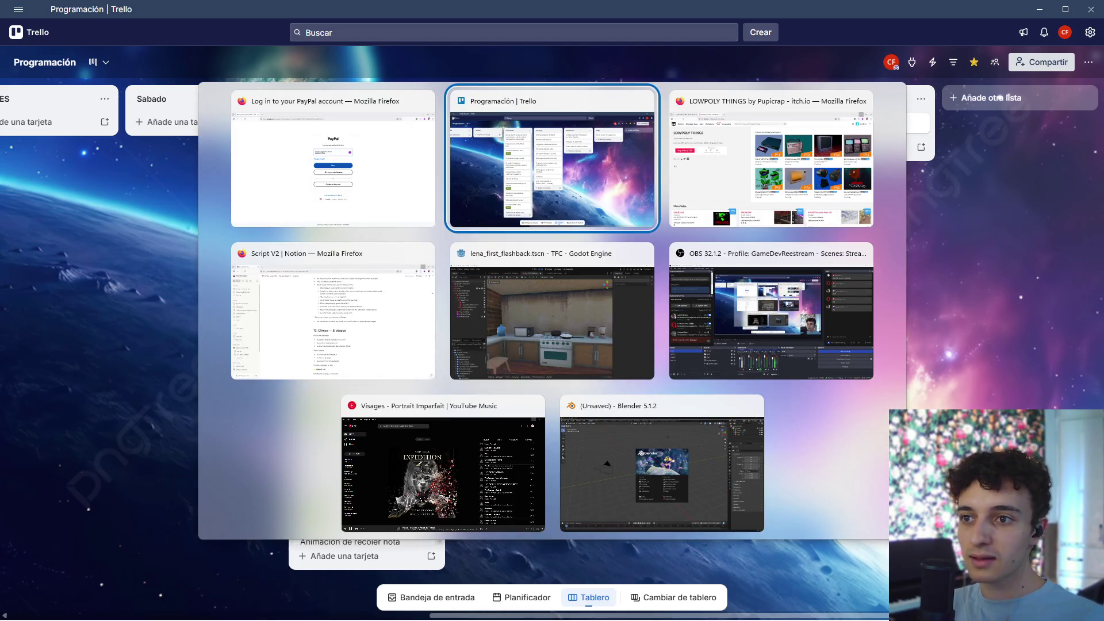
pyautogui.press('Escape')
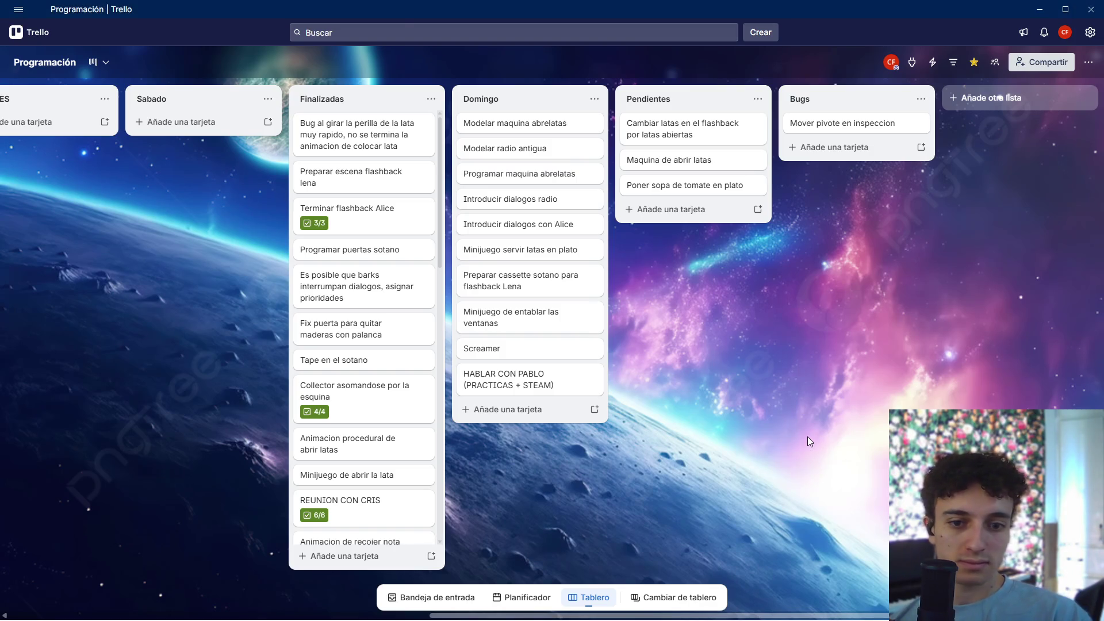
# - Drag the Modelar radio antigua card from Domingo to the top of Finalizadas, then minimise Trello
pyautogui.moveTo(667, 614)
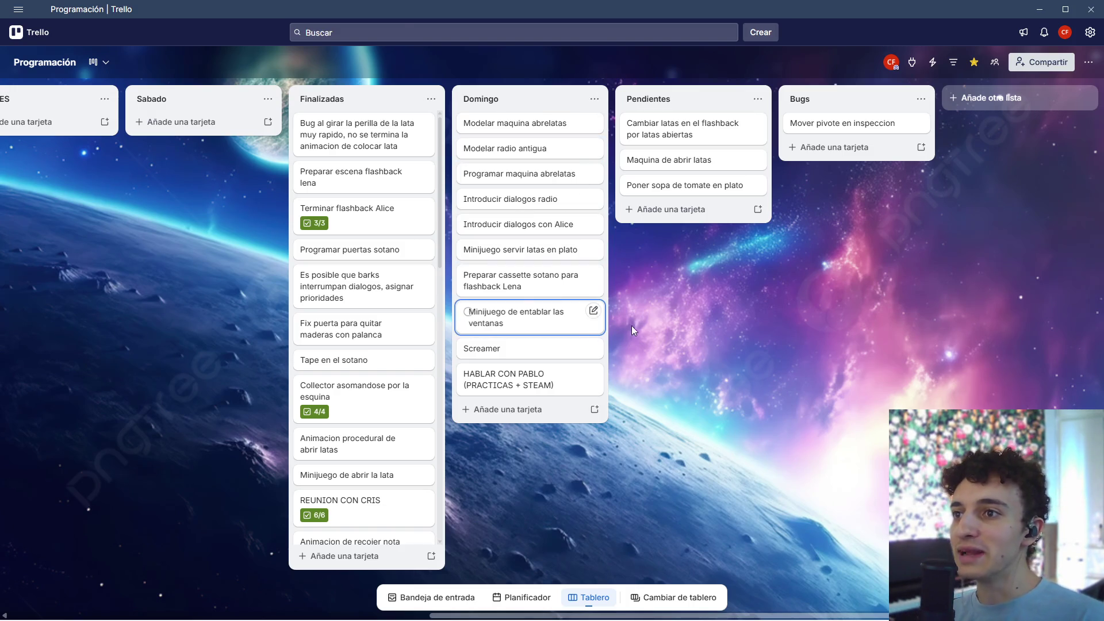
pyautogui.moveTo(523, 149)
pyautogui.mouseDown()
pyautogui.moveTo(353, 130)
pyautogui.moveTo(364, 124)
pyautogui.mouseUp()
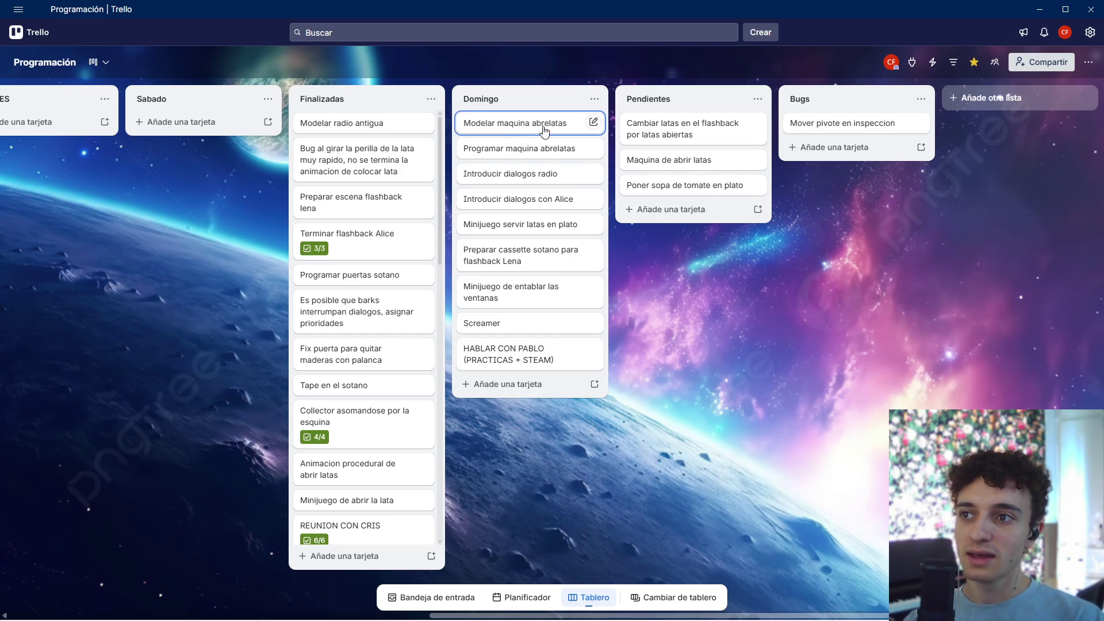
pyautogui.click(1033, 10)
# - Dismiss the Blender splash, minimise Blender, and find Radio.zip in the Downloads folder
pyautogui.click(782, 219)
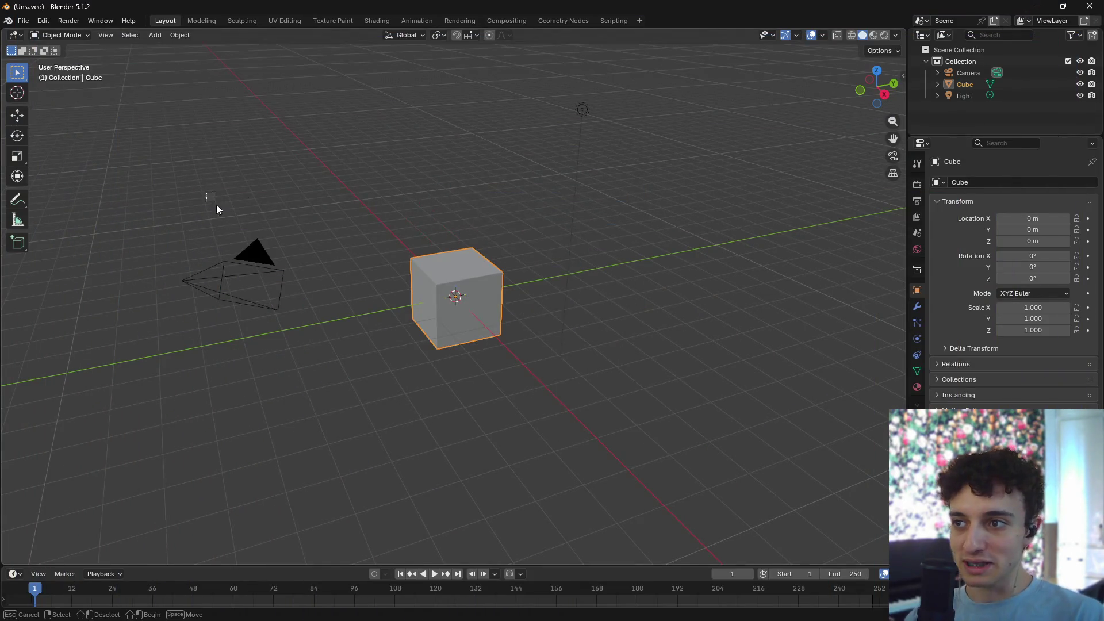
pyautogui.moveTo(209, 198); pyautogui.dragTo(648, 414)
pyautogui.click(1035, 6)
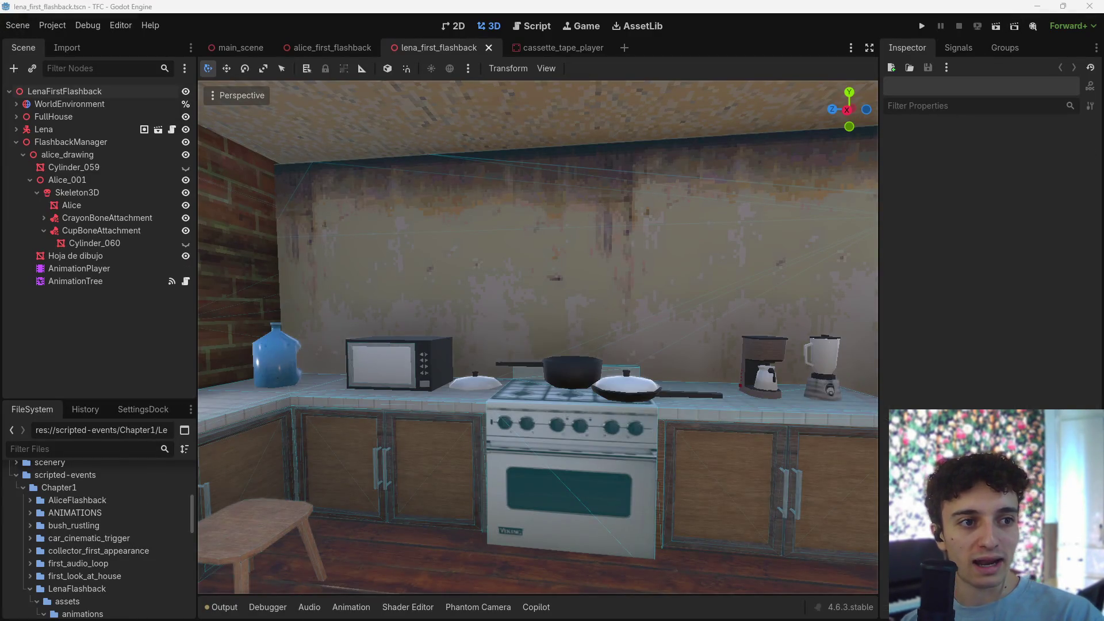
pyautogui.press('super+e')
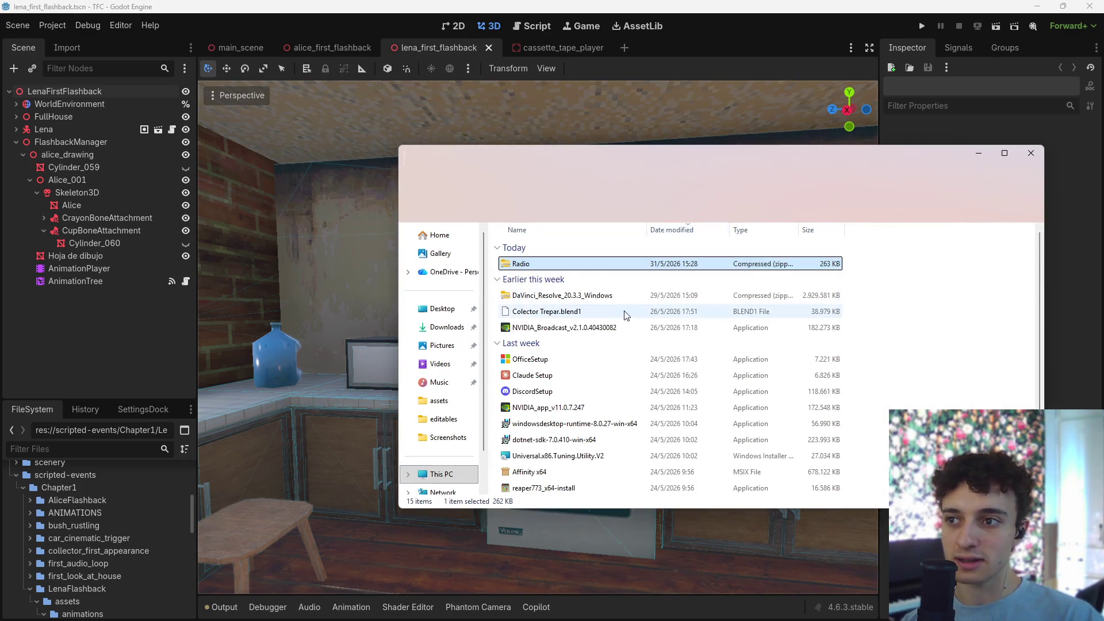
pyautogui.click(541, 266)
pyautogui.doubleClick(535, 264)
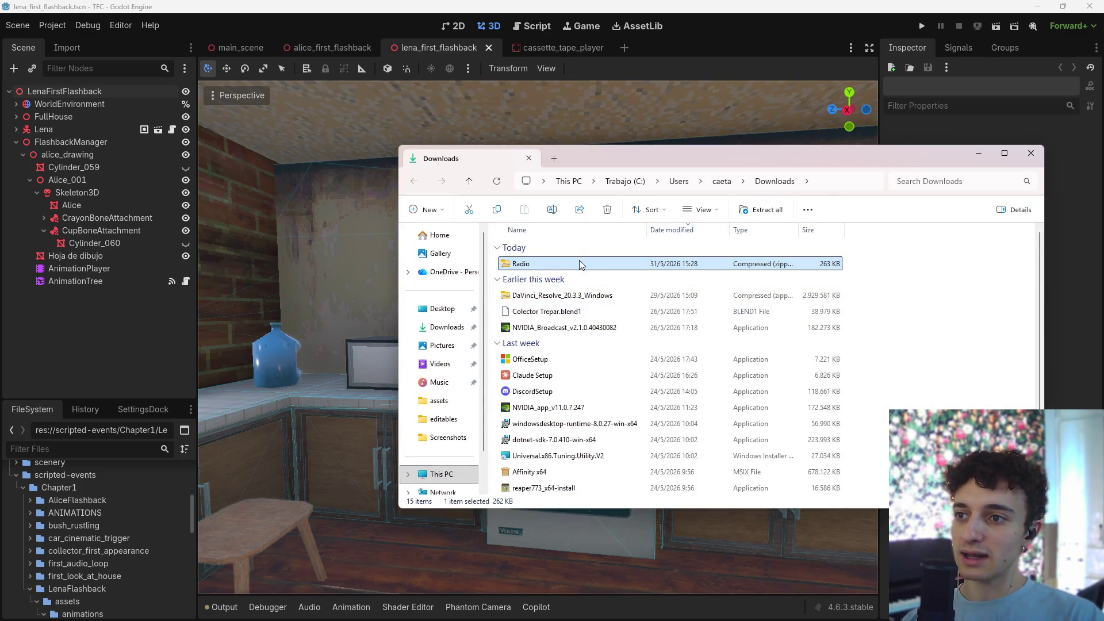
# - Set 7-Zip File Manager as the default app for zip files and open Radio.zip in it
pyautogui.rightClick(564, 262)
pyautogui.click(559, 266)
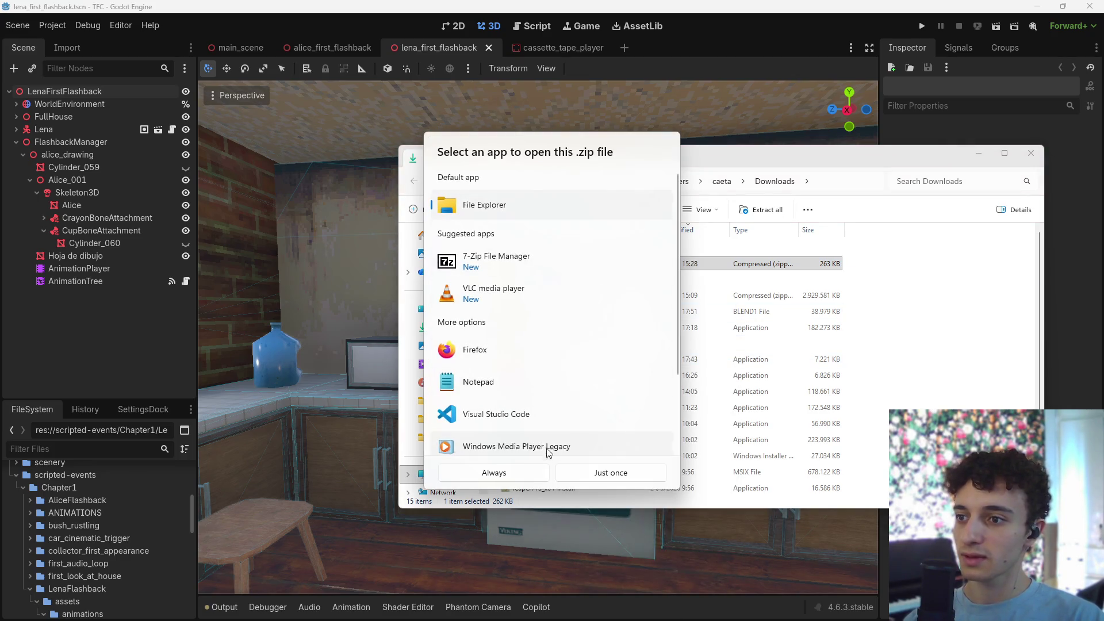
pyautogui.click(498, 260)
pyautogui.click(517, 474)
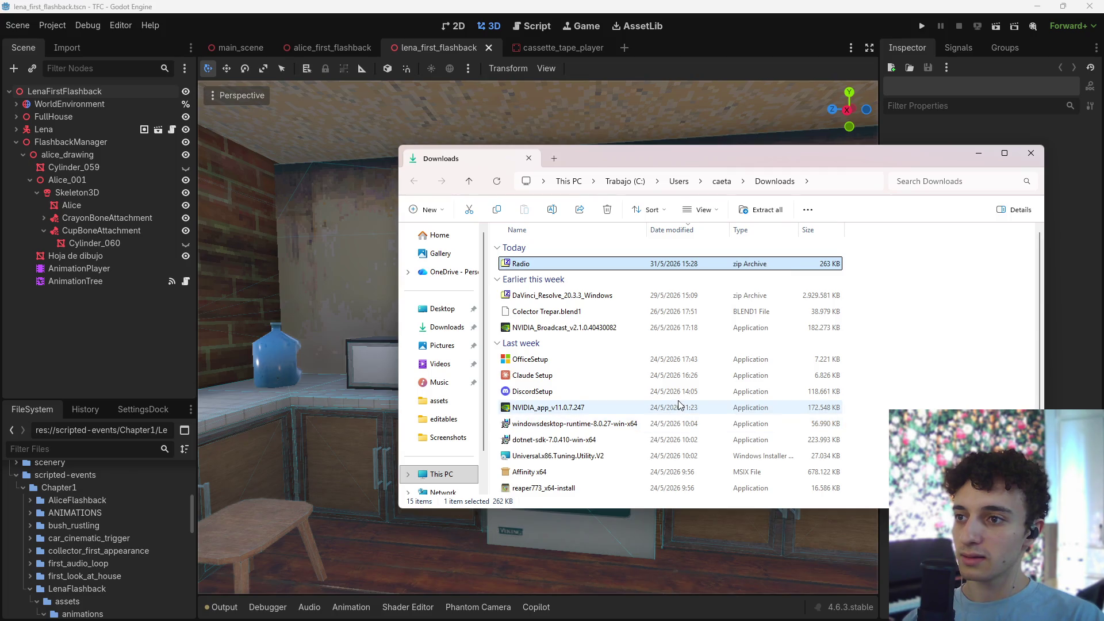
pyautogui.doubleClick(546, 266)
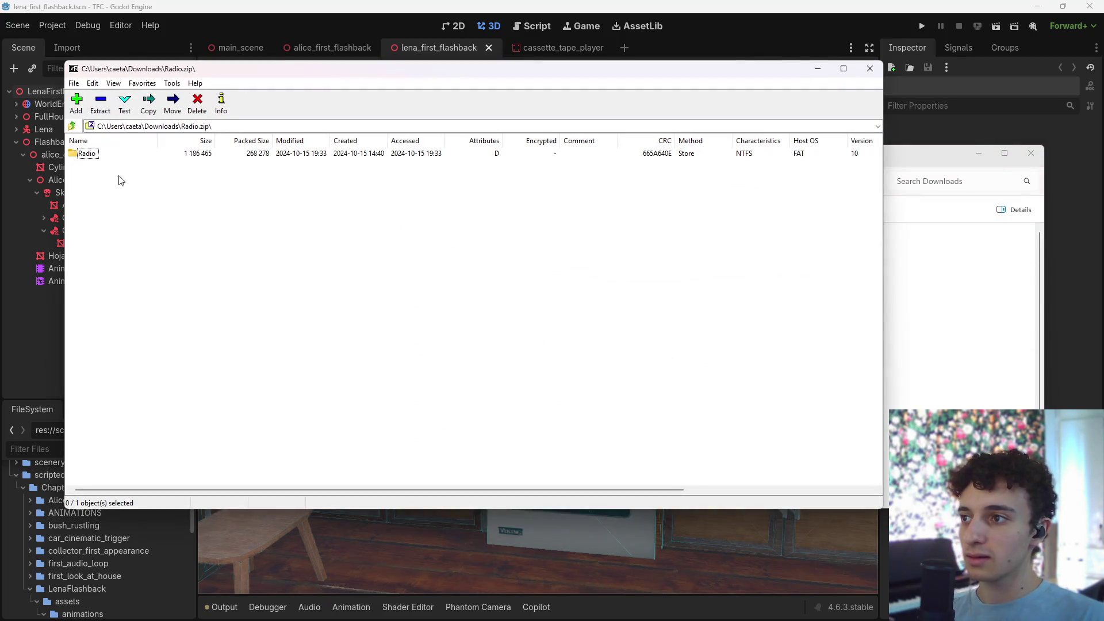
# - Look inside the archive's Radio folder, then extract the folder onto the desktop
pyautogui.doubleClick(88, 155)
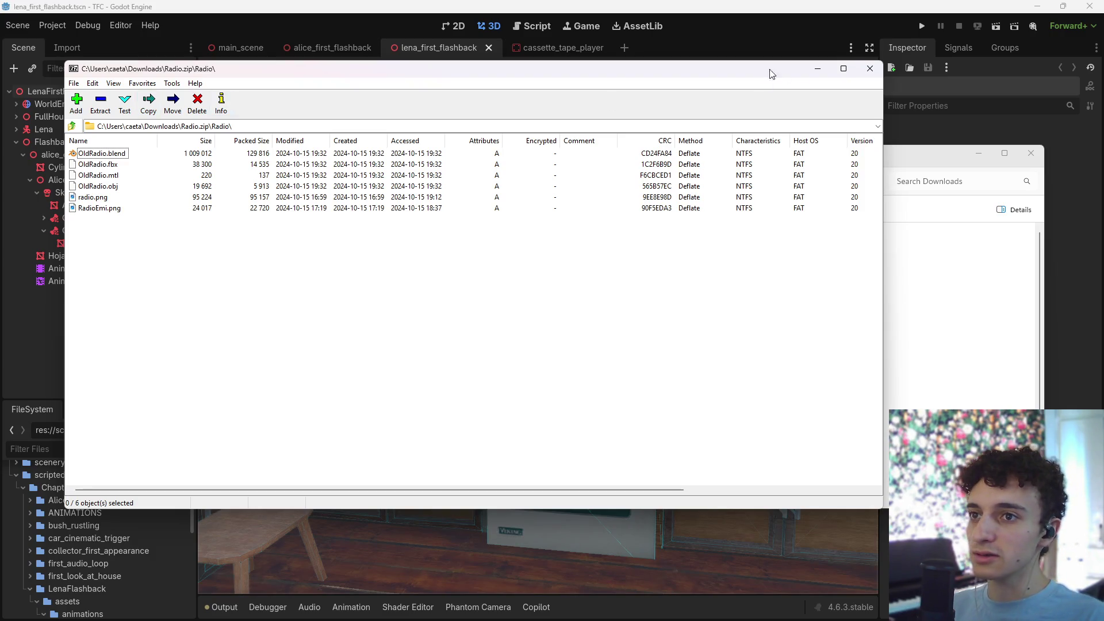
pyautogui.click(870, 68)
pyautogui.doubleClick(544, 264)
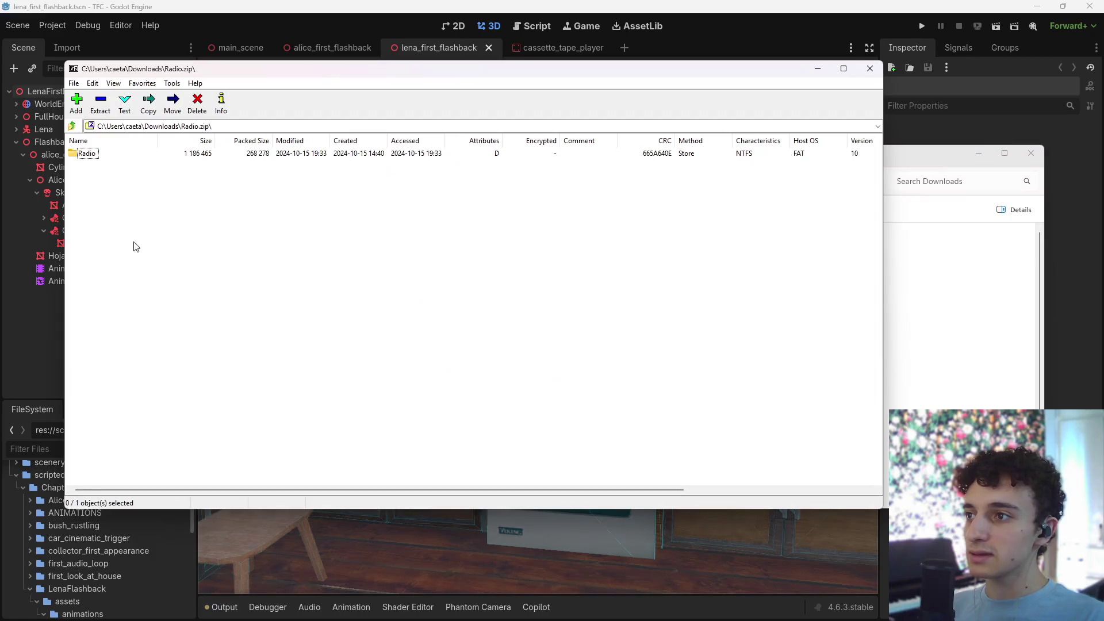
pyautogui.moveTo(86, 154)
pyautogui.mouseDown()
pyautogui.moveTo(336, 305)
pyautogui.moveTo(633, 223)
pyautogui.moveTo(468, 252)
pyautogui.moveTo(497, 253)
pyautogui.mouseUp()
# - Move the extracted Radio folder to the top of the desktop and open OldRadio.blend
pyautogui.press('super+d')
pyautogui.moveTo(627, 610)
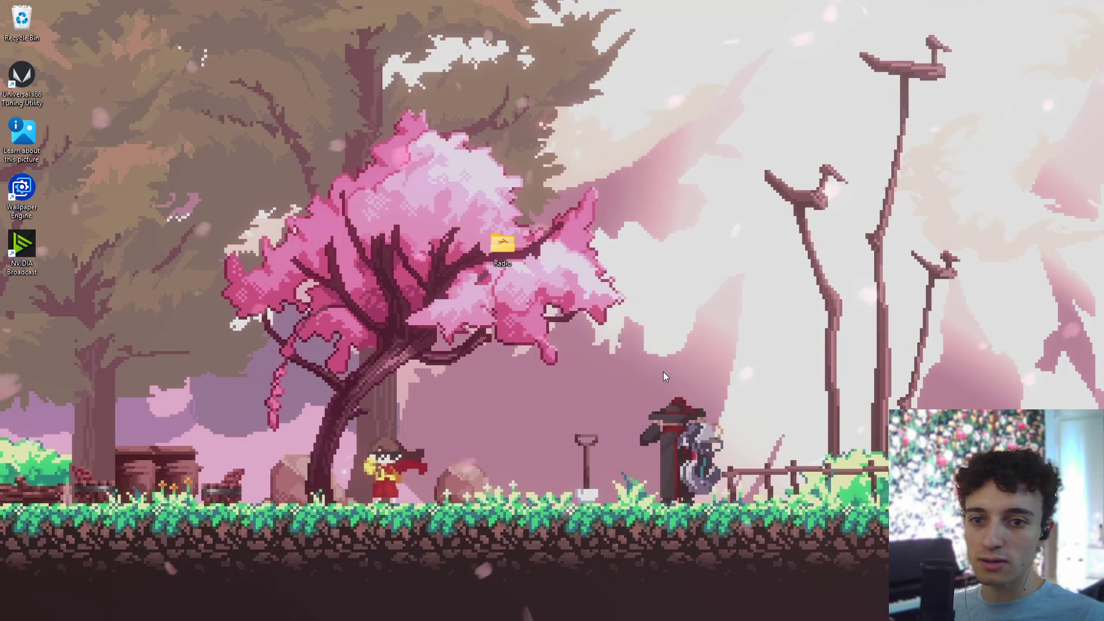
pyautogui.moveTo(482, 241); pyautogui.dragTo(463, 65)
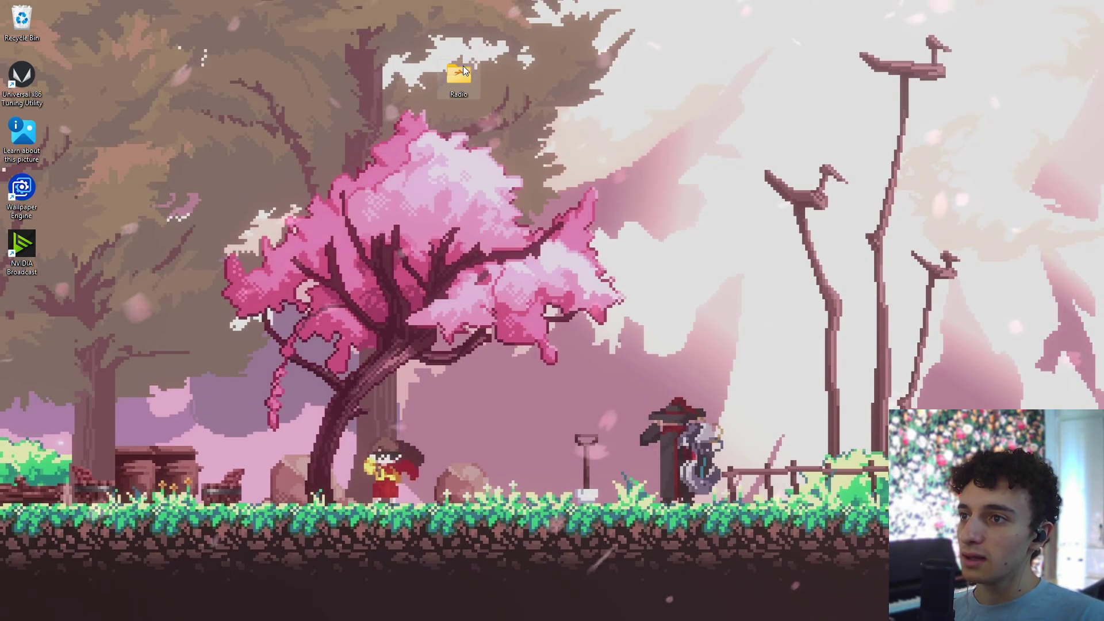
pyautogui.doubleClick(464, 66)
pyautogui.doubleClick(586, 264)
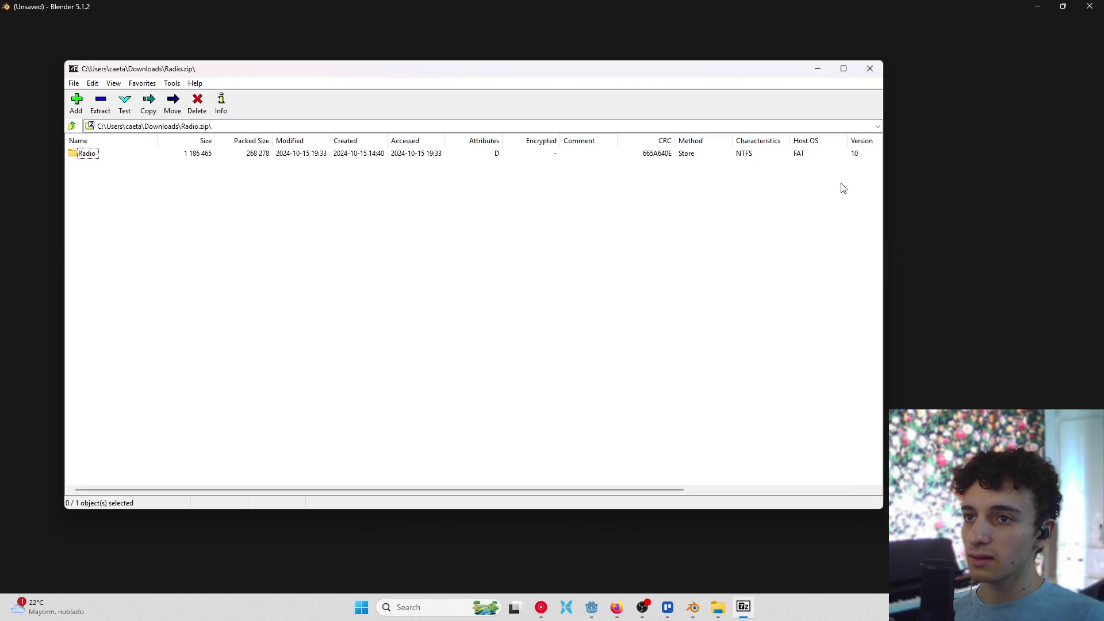
# - Close the leftover 7-Zip window and switch the viewport to Material Preview shading
pyautogui.click(869, 68)
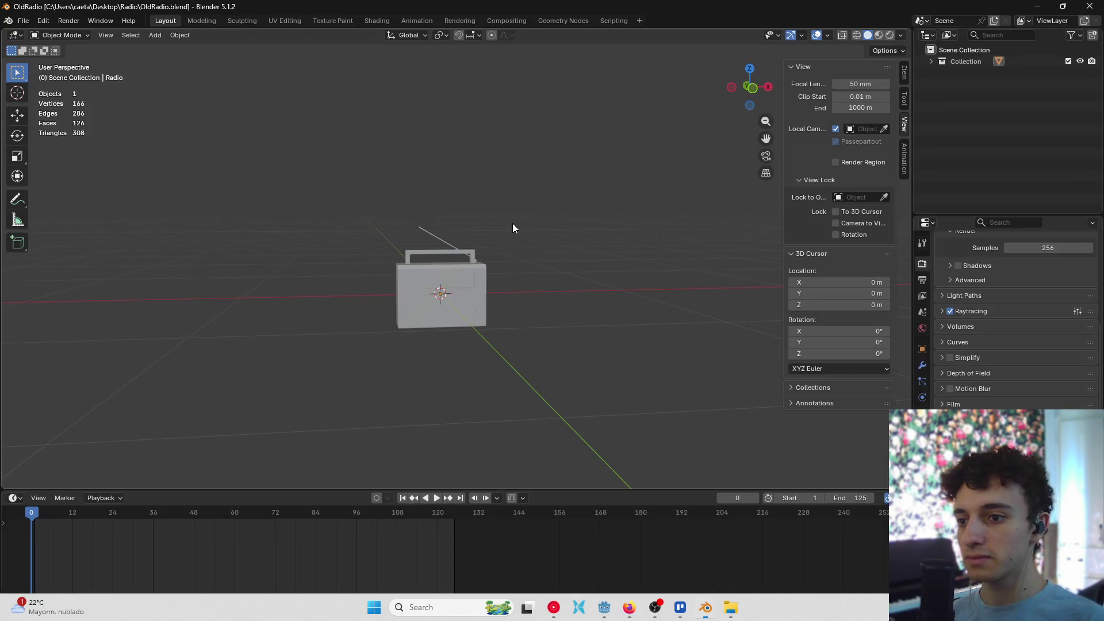
pyautogui.moveTo(525, 256)
pyautogui.mouseDown(button='middle')
pyautogui.moveTo(540, 316)
pyautogui.moveTo(689, 301)
pyautogui.mouseUp(button='middle')
pyautogui.press('z')
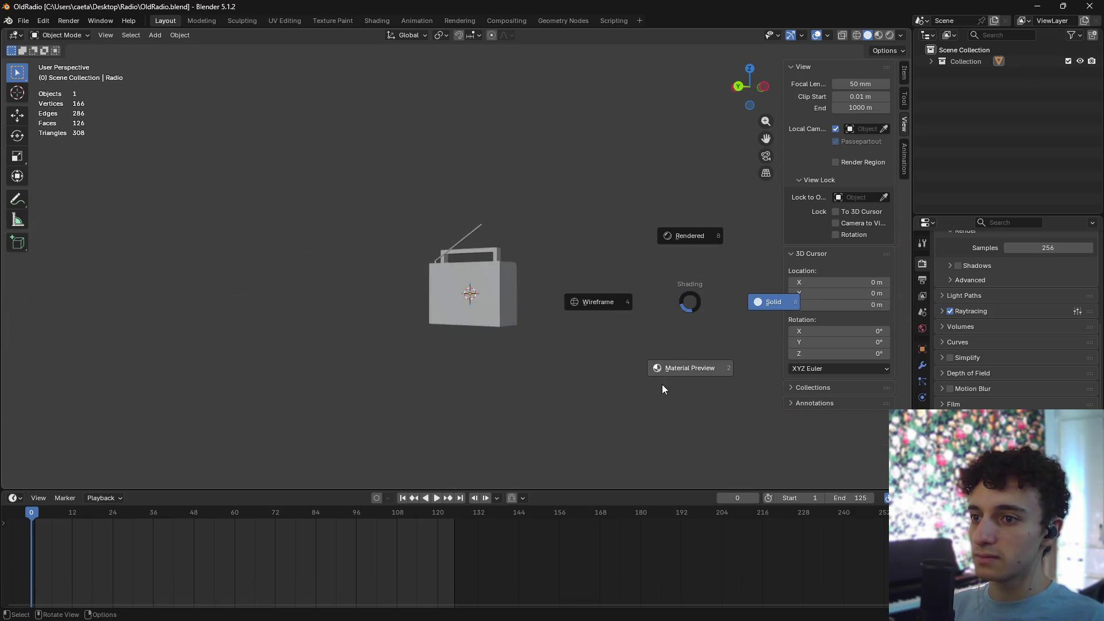
pyautogui.press('2')
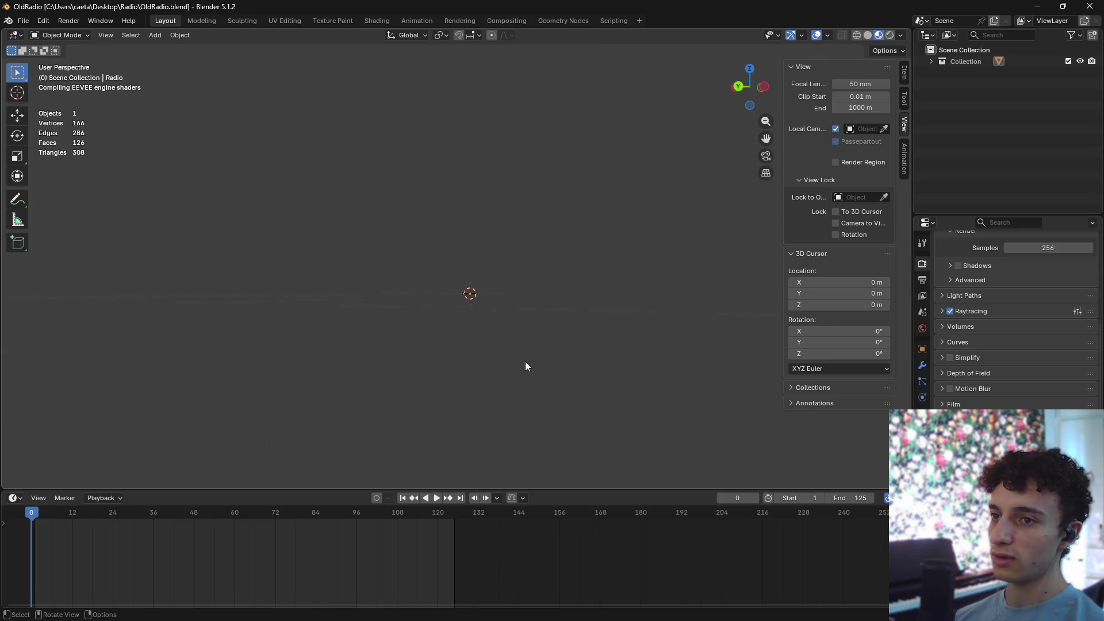
# - Frame and select the radio, orbiting and zooming to inspect its front and left side
pyautogui.moveTo(525, 361)
pyautogui.mouseDown(button='middle')
pyautogui.moveTo(534, 312)
pyautogui.moveTo(482, 316)
pyautogui.moveTo(502, 320)
pyautogui.moveTo(529, 218)
pyautogui.moveTo(560, 176)
pyautogui.moveTo(553, 206)
pyautogui.moveTo(478, 257)
pyautogui.moveTo(454, 241)
pyautogui.moveTo(399, 311)
pyautogui.moveTo(436, 281)
pyautogui.moveTo(483, 287)
pyautogui.moveTo(484, 191)
pyautogui.moveTo(530, 341)
pyautogui.mouseUp(button='middle')
pyautogui.scroll(6, 519, 248)
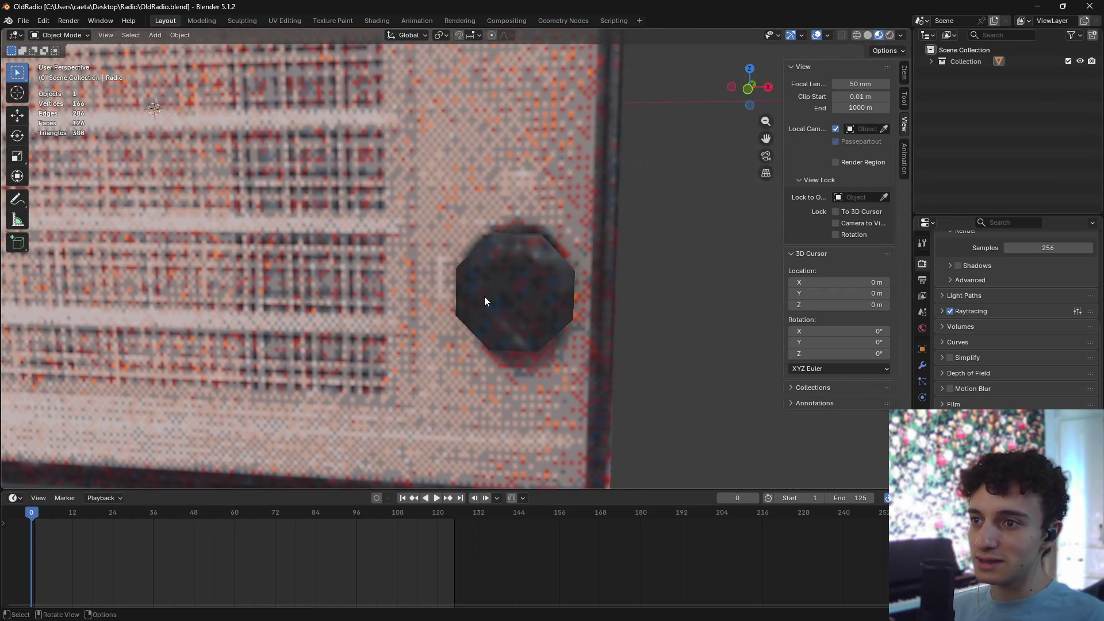
pyautogui.moveTo(484, 296)
pyautogui.mouseDown(button='middle')
pyautogui.moveTo(375, 306)
pyautogui.moveTo(491, 282)
pyautogui.moveTo(495, 305)
pyautogui.moveTo(385, 223)
pyautogui.mouseUp(button='middle')
pyautogui.scroll(-4, 377, 307)
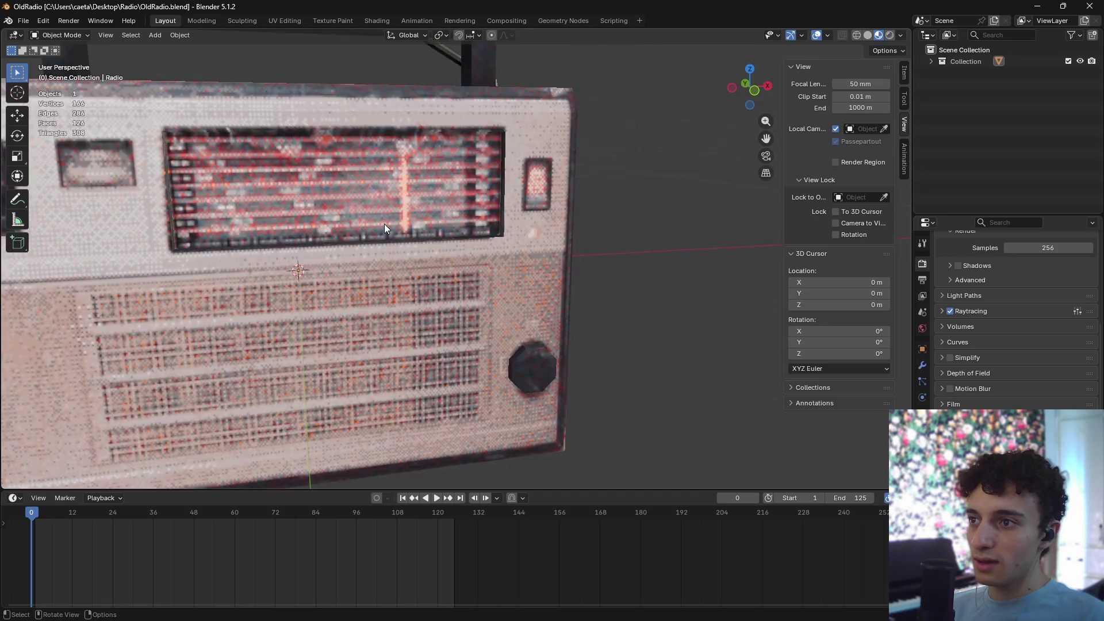
pyautogui.press('Home')
pyautogui.click(368, 281)
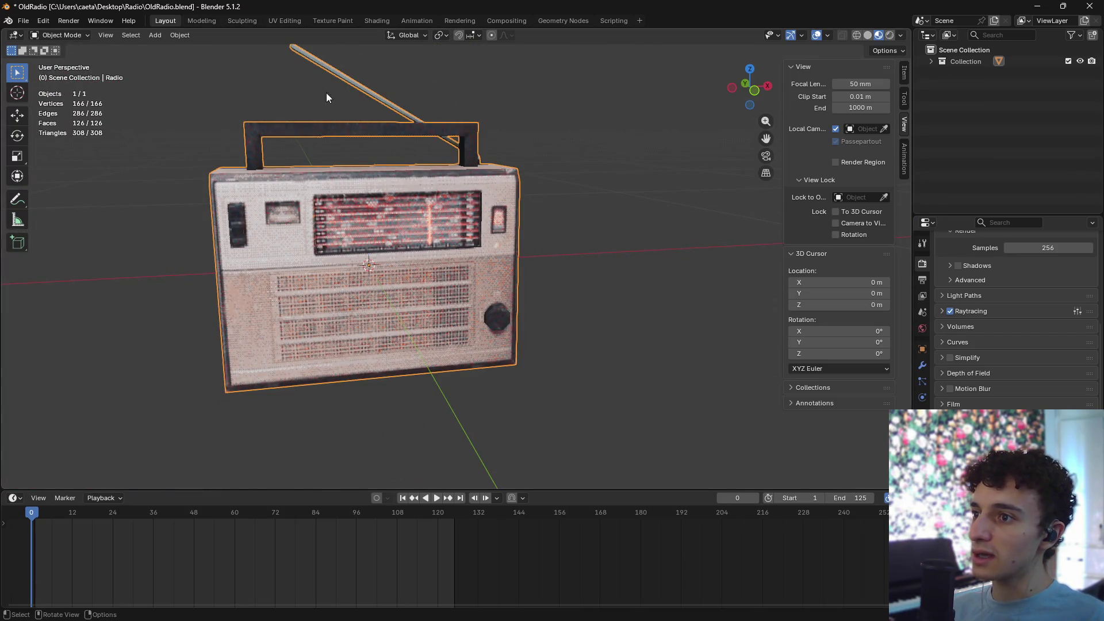
pyautogui.scroll(5, 291, 226)
pyautogui.moveTo(291, 226)
pyautogui.mouseDown(button='middle')
pyautogui.moveTo(343, 285)
pyautogui.moveTo(453, 271)
pyautogui.mouseUp(button='middle')
pyautogui.scroll(3, 453, 272)
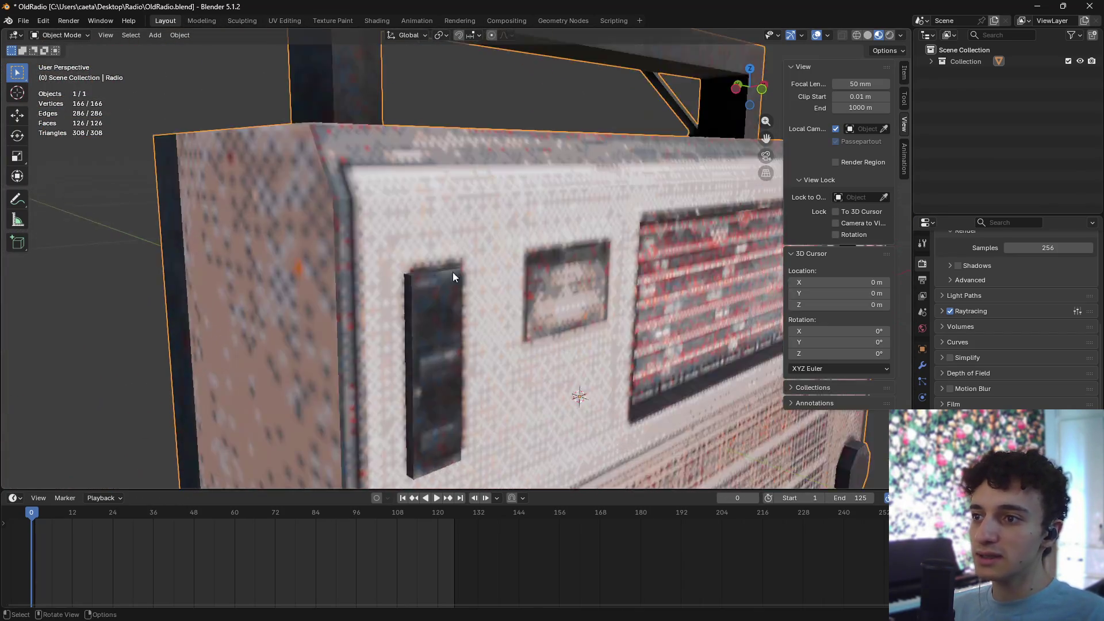
pyautogui.scroll(2, 453, 272)
pyautogui.scroll(-8, 297, 219)
pyautogui.moveTo(296, 218); pyautogui.dragTo(472, 243, button='middle')
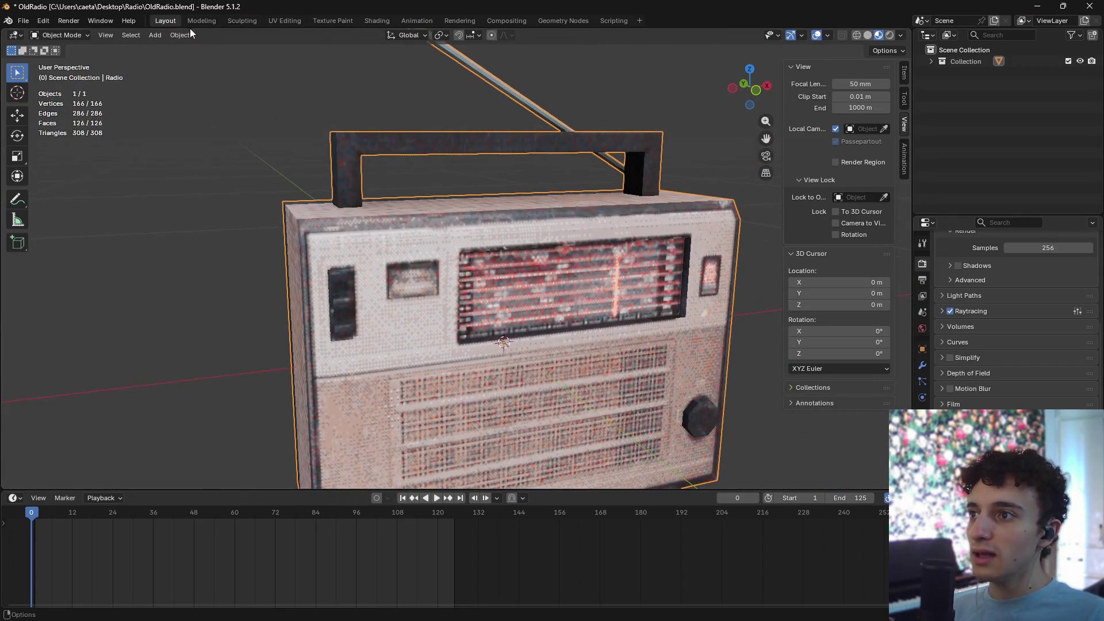
pyautogui.click(371, 22)
pyautogui.scroll(5, 542, 194)
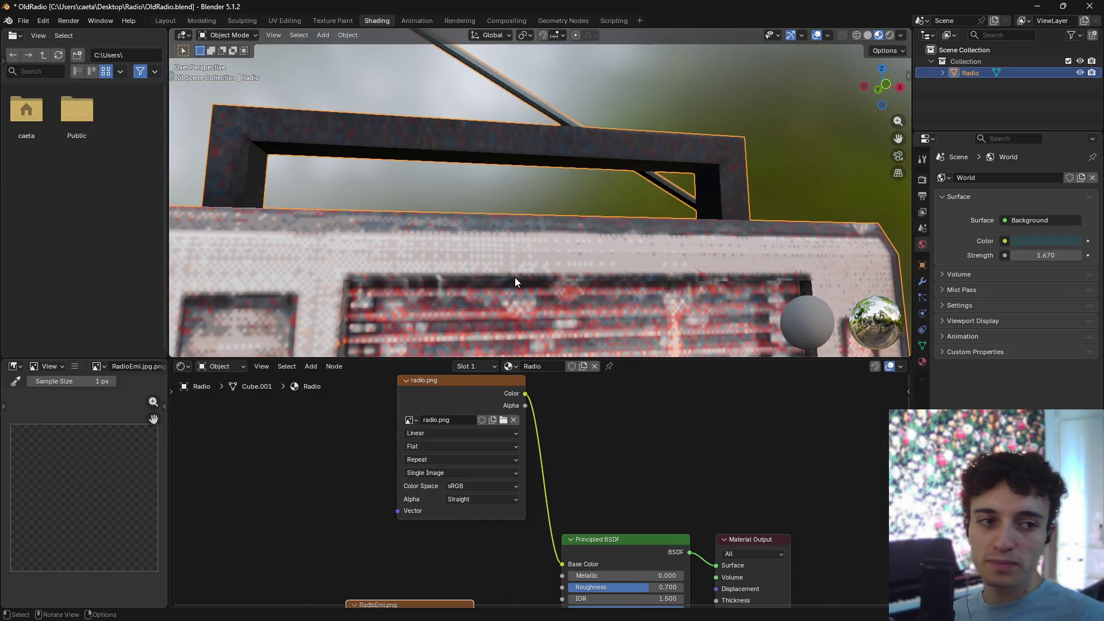
pyautogui.scroll(-7, 524, 299)
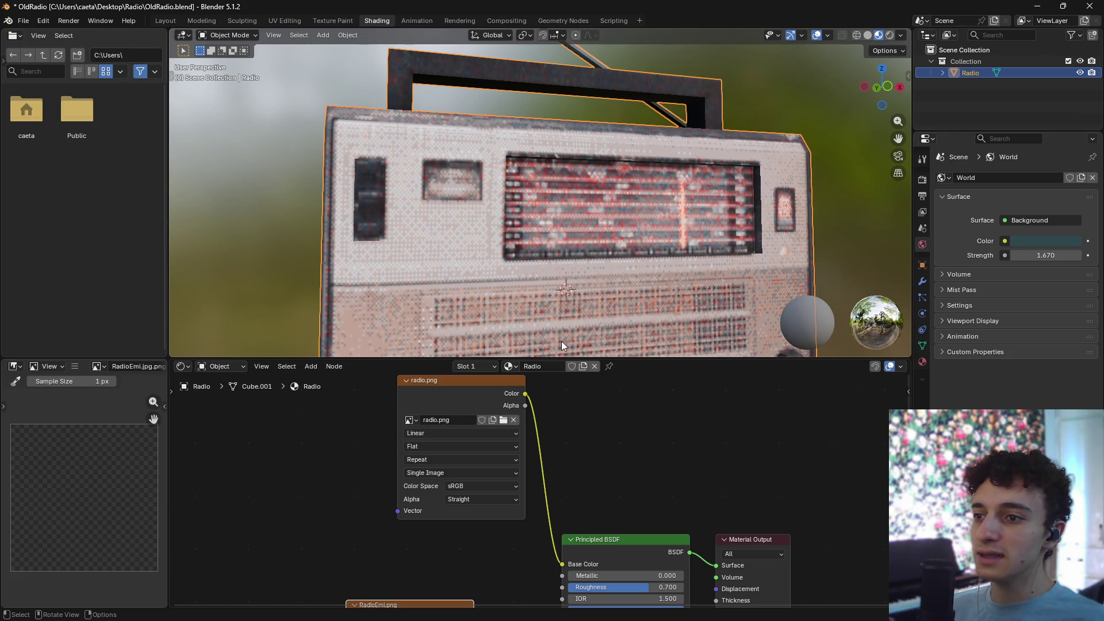
pyautogui.moveTo(609, 468)
pyautogui.mouseDown(button='middle')
pyautogui.moveTo(557, 518)
pyautogui.moveTo(565, 430)
pyautogui.mouseUp(button='middle')
pyautogui.scroll(1, 465, 508)
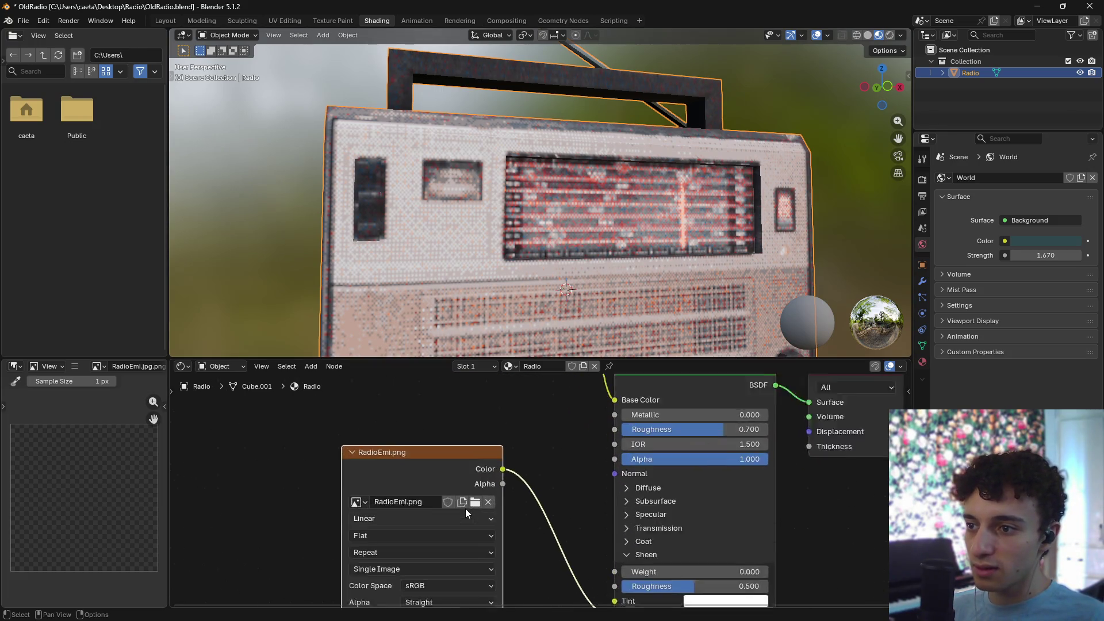
pyautogui.scroll(1, 456, 501)
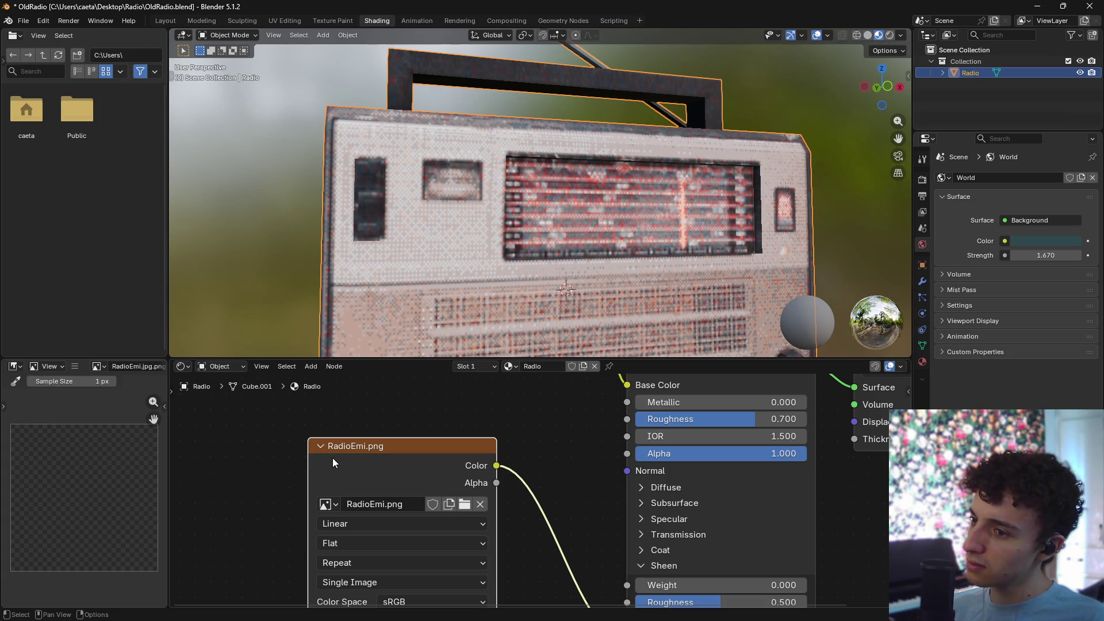
pyautogui.scroll(-3, 457, 478)
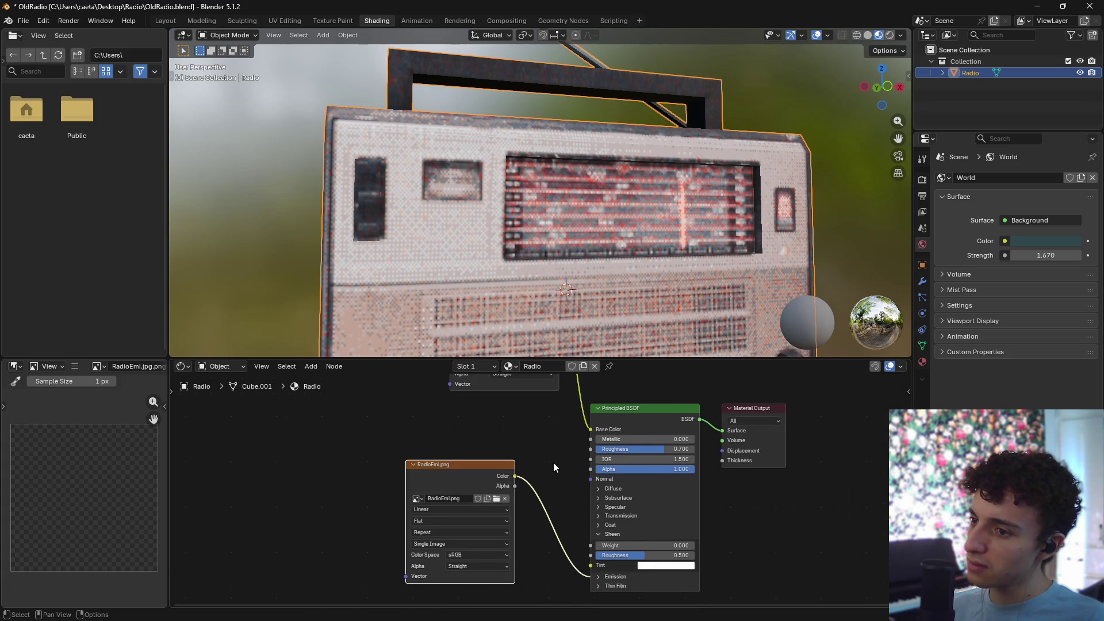
pyautogui.scroll(5, 553, 467)
pyautogui.moveTo(581, 322); pyautogui.dragTo(633, 186, button='middle')
pyautogui.scroll(5, 632, 187)
pyautogui.scroll(-2, 592, 192)
pyautogui.scroll(-4, 575, 231)
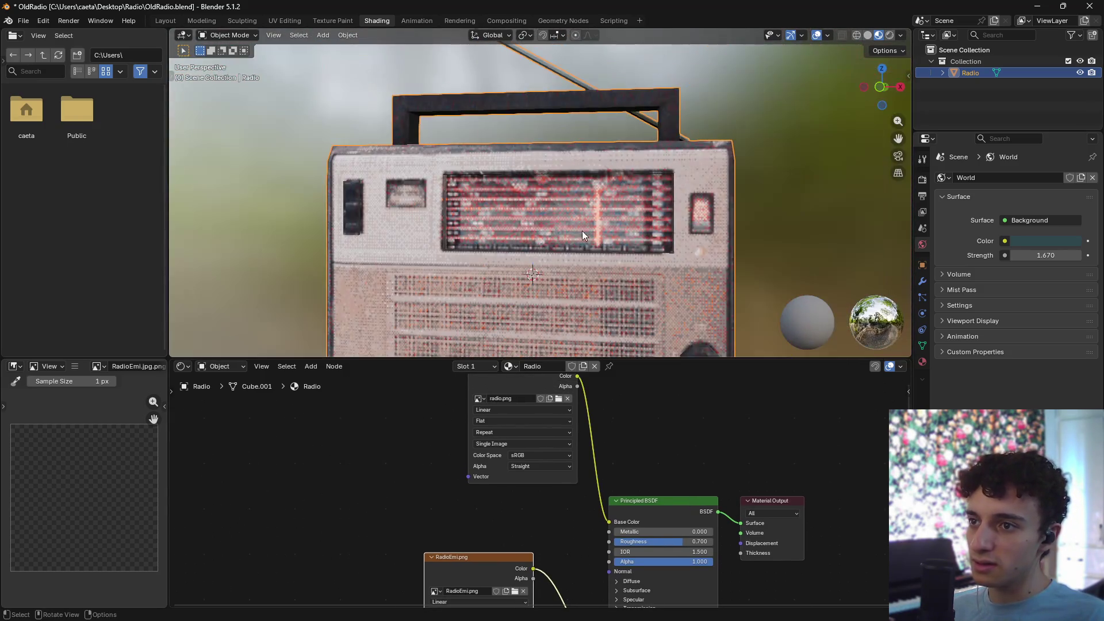
pyautogui.scroll(4, 624, 456)
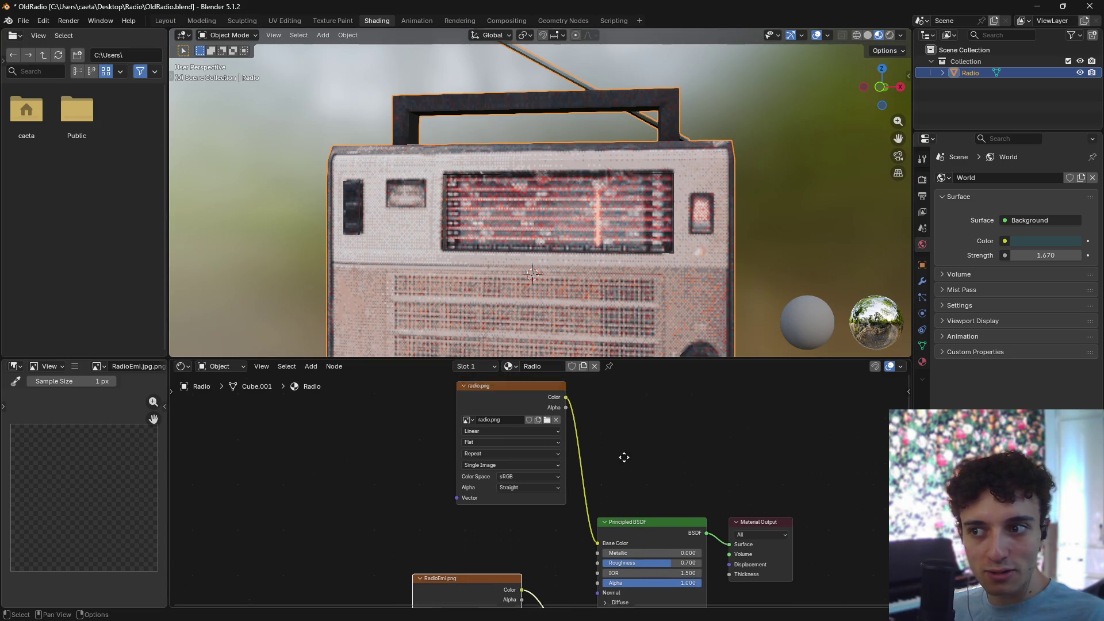
pyautogui.moveTo(623, 467); pyautogui.dragTo(631, 478, button='middle')
pyautogui.scroll(2, 630, 492)
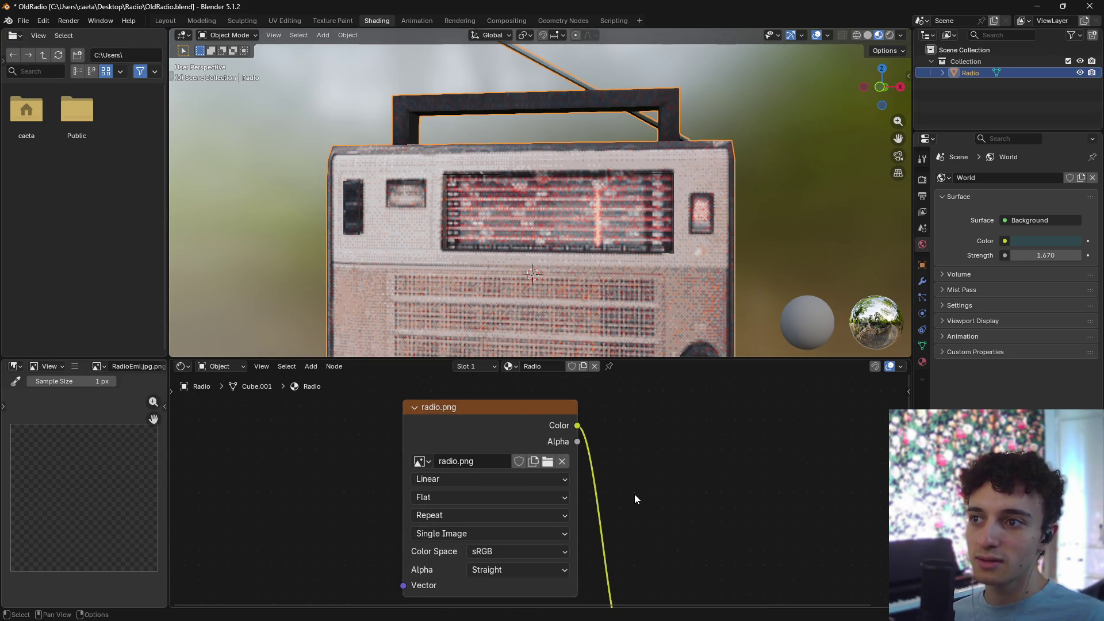
pyautogui.scroll(-1, 634, 495)
pyautogui.click(456, 481)
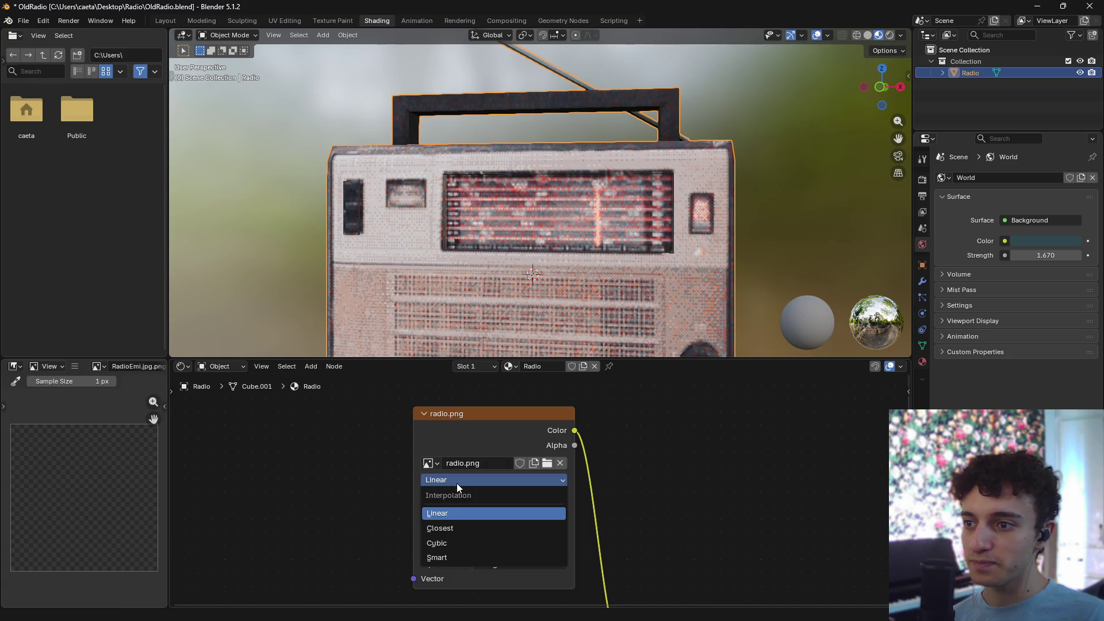
pyautogui.click(457, 524)
pyautogui.scroll(5, 525, 276)
pyautogui.moveTo(499, 268)
pyautogui.mouseDown(button='middle')
pyautogui.moveTo(528, 271)
pyautogui.moveTo(571, 246)
pyautogui.moveTo(566, 256)
pyautogui.mouseUp(button='middle')
pyautogui.scroll(4, 539, 255)
pyautogui.scroll(-4, 533, 251)
pyautogui.click(491, 479)
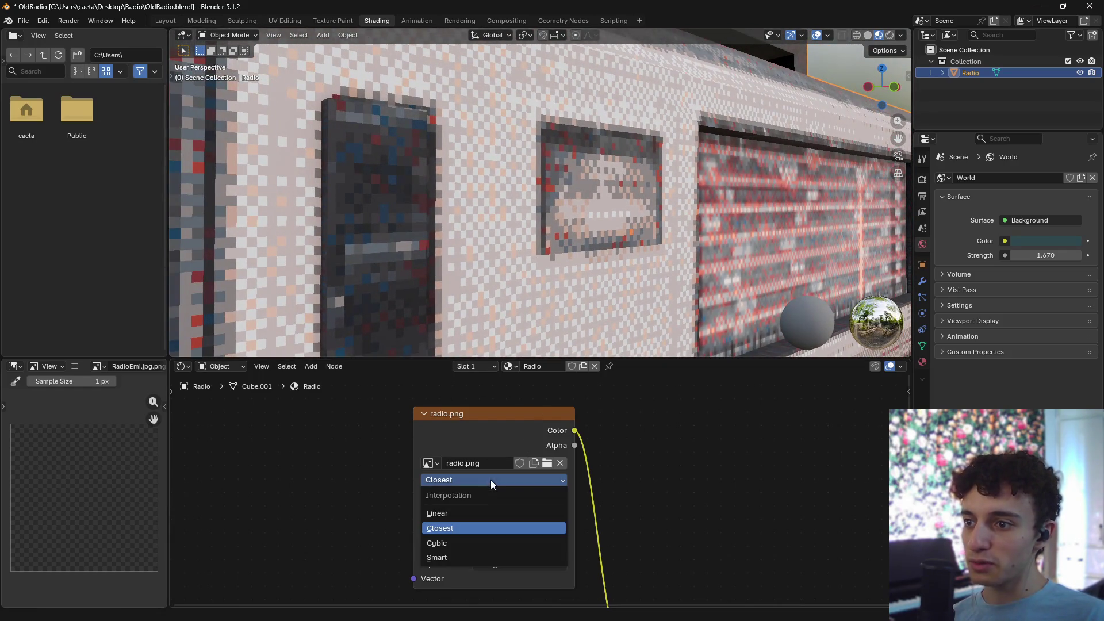
pyautogui.click(450, 520)
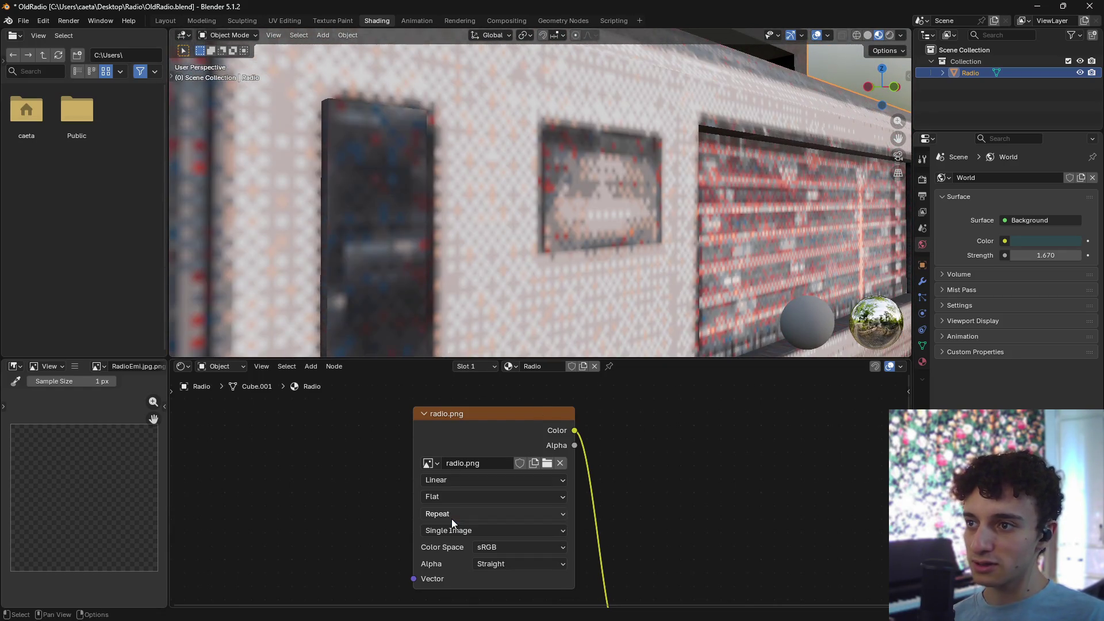
pyautogui.click(480, 482)
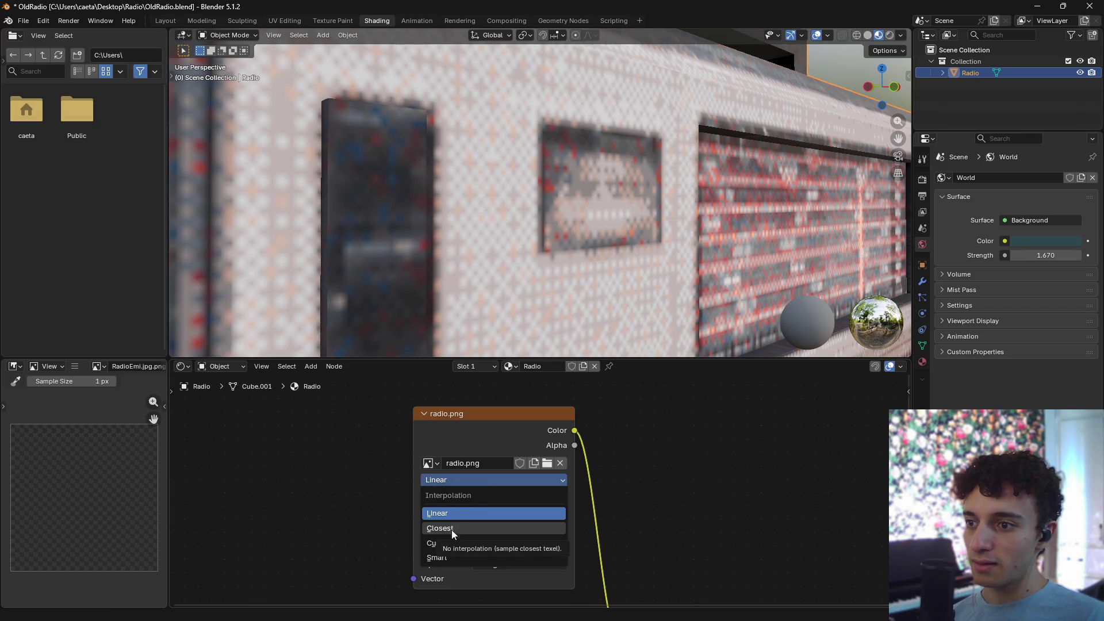
pyautogui.click(447, 543)
pyautogui.click(468, 480)
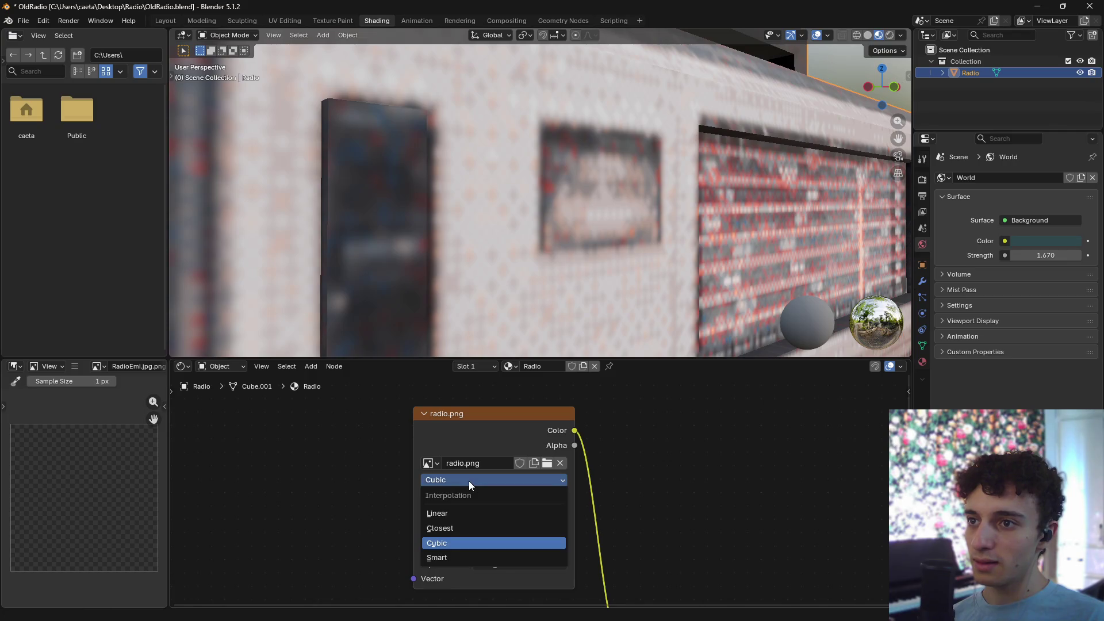
pyautogui.click(468, 481)
pyautogui.press('KP_Decimal')
pyautogui.scroll(5, 537, 241)
pyautogui.scroll(4, 537, 240)
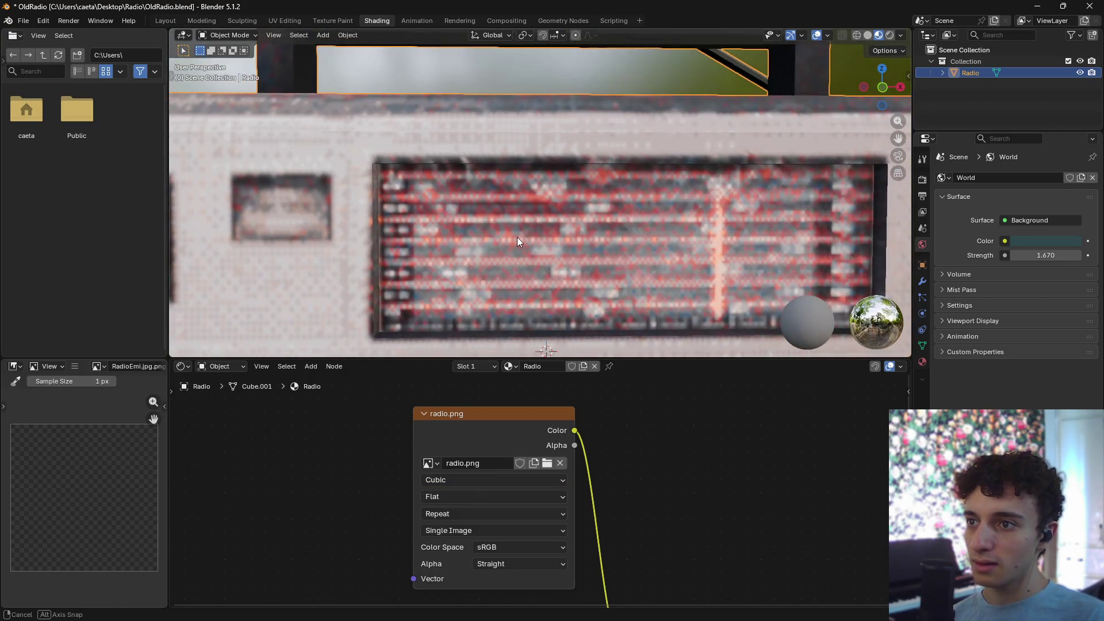
pyautogui.click(457, 478)
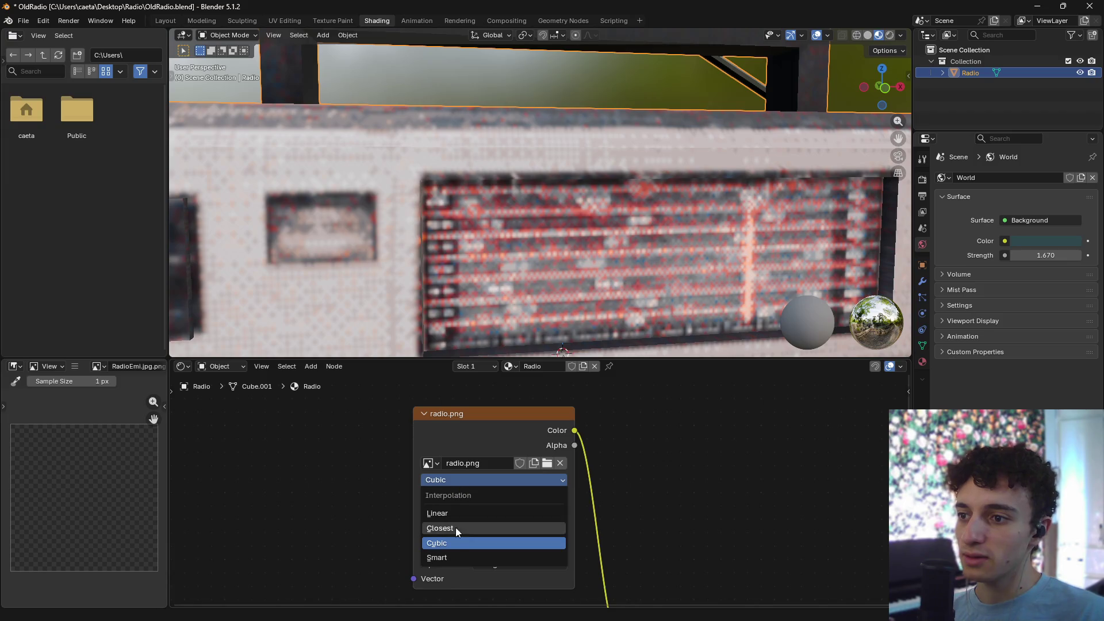
pyautogui.click(453, 555)
pyautogui.click(471, 485)
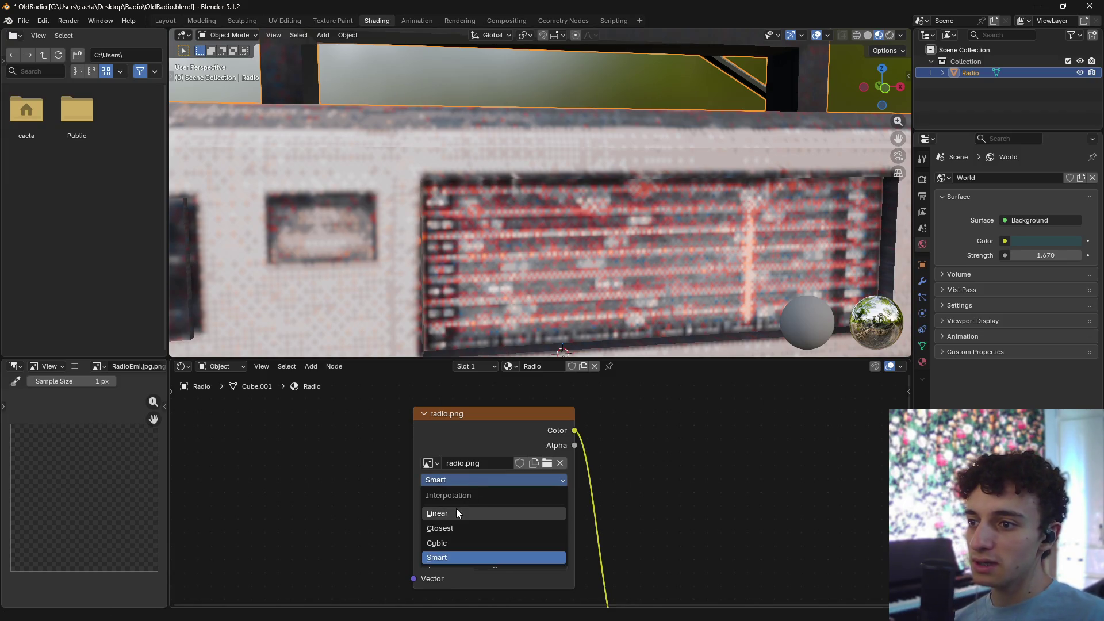
pyautogui.click(455, 510)
pyautogui.scroll(-6, 540, 253)
pyautogui.moveTo(596, 278); pyautogui.dragTo(596, 254, button='middle')
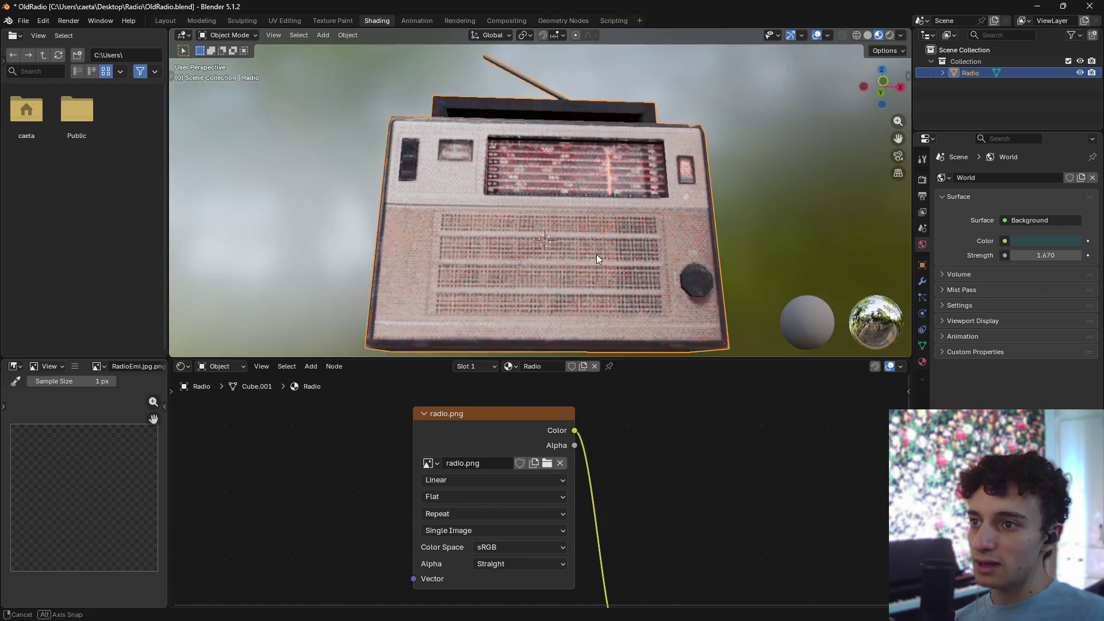
pyautogui.scroll(8, 474, 242)
pyautogui.moveTo(502, 236)
pyautogui.mouseDown(button='middle')
pyautogui.moveTo(502, 223)
pyautogui.moveTo(491, 226)
pyautogui.moveTo(544, 254)
pyautogui.moveTo(577, 226)
pyautogui.moveTo(571, 257)
pyautogui.mouseUp(button='middle')
pyautogui.scroll(3, 544, 254)
pyautogui.scroll(3, 580, 264)
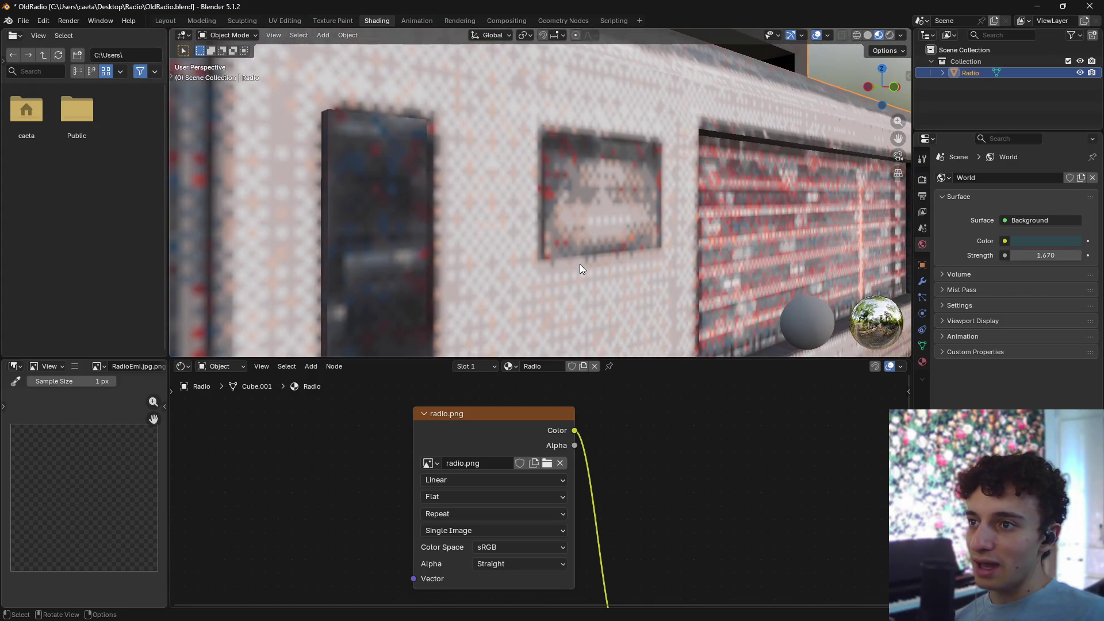
pyautogui.click(479, 479)
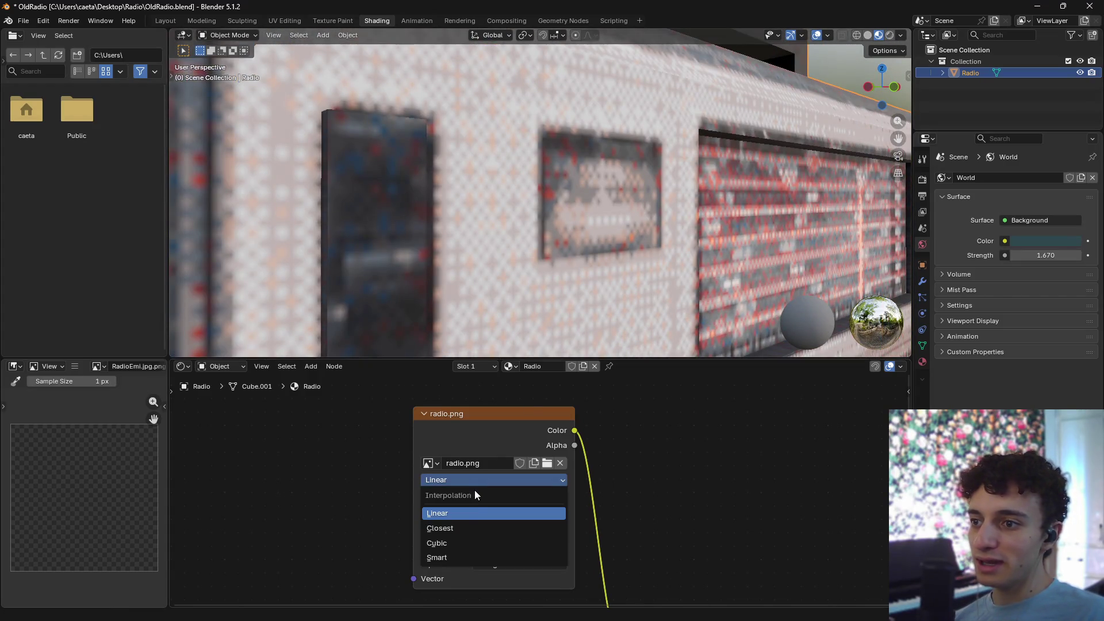
pyautogui.click(450, 530)
pyautogui.moveTo(627, 322)
pyautogui.mouseDown(button='middle')
pyautogui.moveTo(640, 294)
pyautogui.moveTo(606, 298)
pyautogui.moveTo(593, 244)
pyautogui.moveTo(627, 305)
pyautogui.mouseUp(button='middle')
pyautogui.scroll(5, 451, 291)
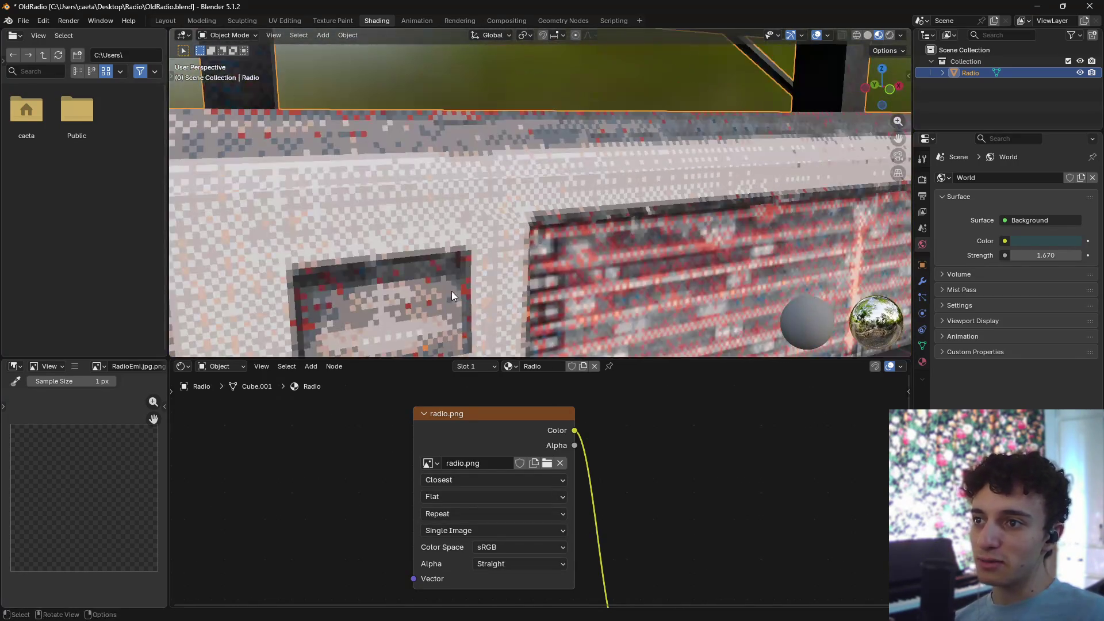
pyautogui.moveTo(450, 291)
pyautogui.mouseDown(button='middle')
pyautogui.moveTo(518, 274)
pyautogui.moveTo(423, 196)
pyautogui.moveTo(551, 243)
pyautogui.moveTo(549, 253)
pyautogui.mouseUp(button='middle')
pyautogui.click(465, 480)
pyautogui.click(451, 509)
pyautogui.scroll(-8, 657, 272)
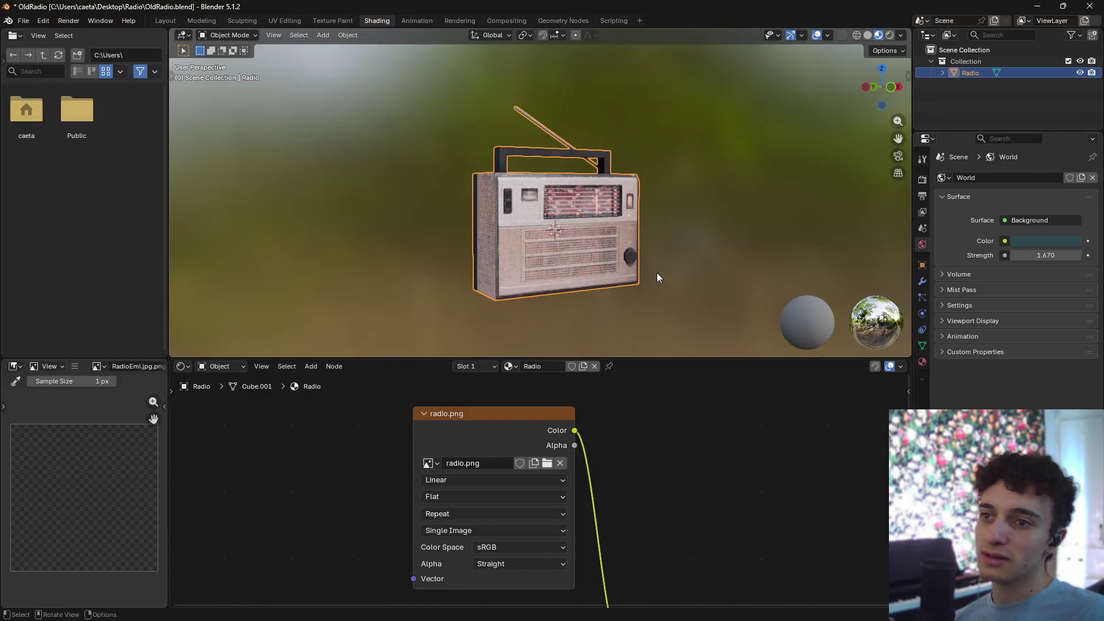
pyautogui.moveTo(657, 273); pyautogui.dragTo(634, 280, button='middle')
pyautogui.scroll(4, 658, 235)
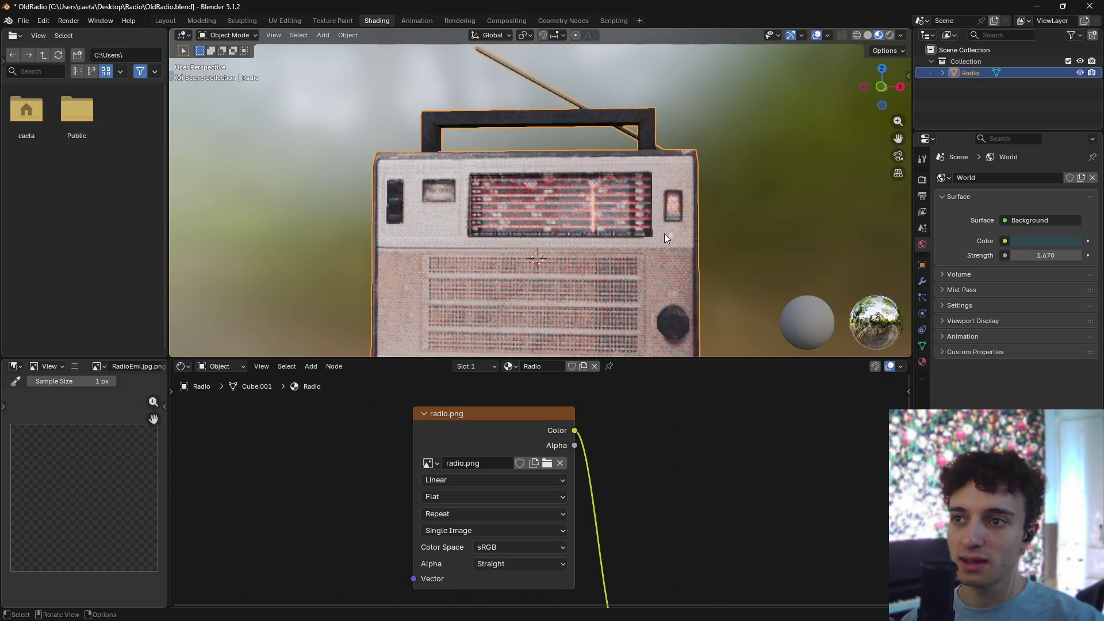
pyautogui.click(727, 222)
pyautogui.scroll(-5, 733, 227)
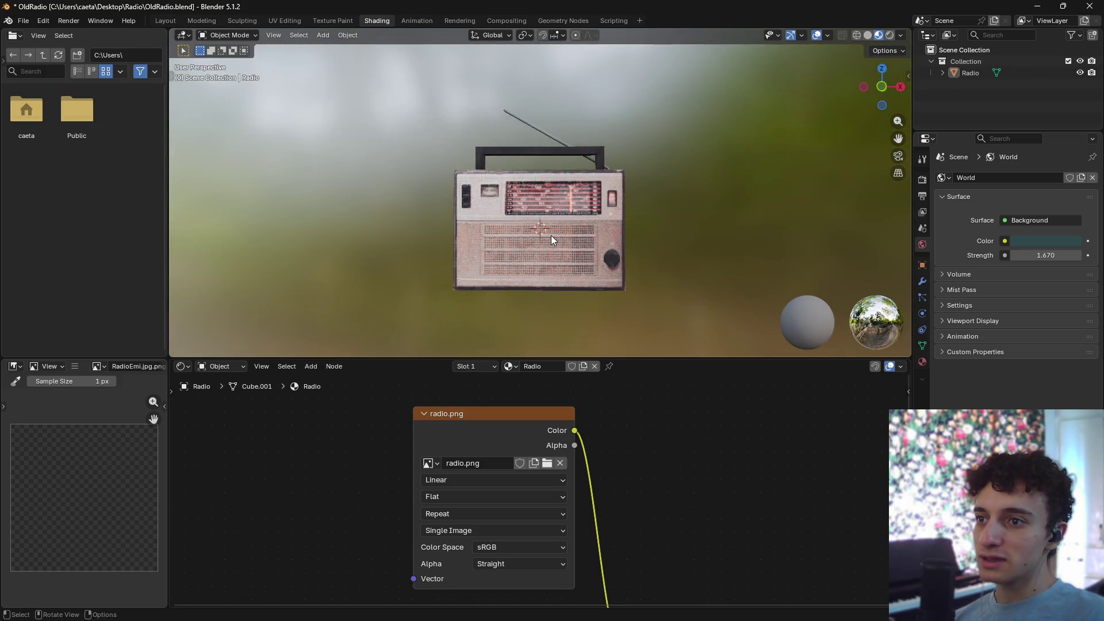
pyautogui.click(550, 235)
# - Return to the default layout, deselect the radio, and cancel closing Blender to keep the file
pyautogui.click(165, 21)
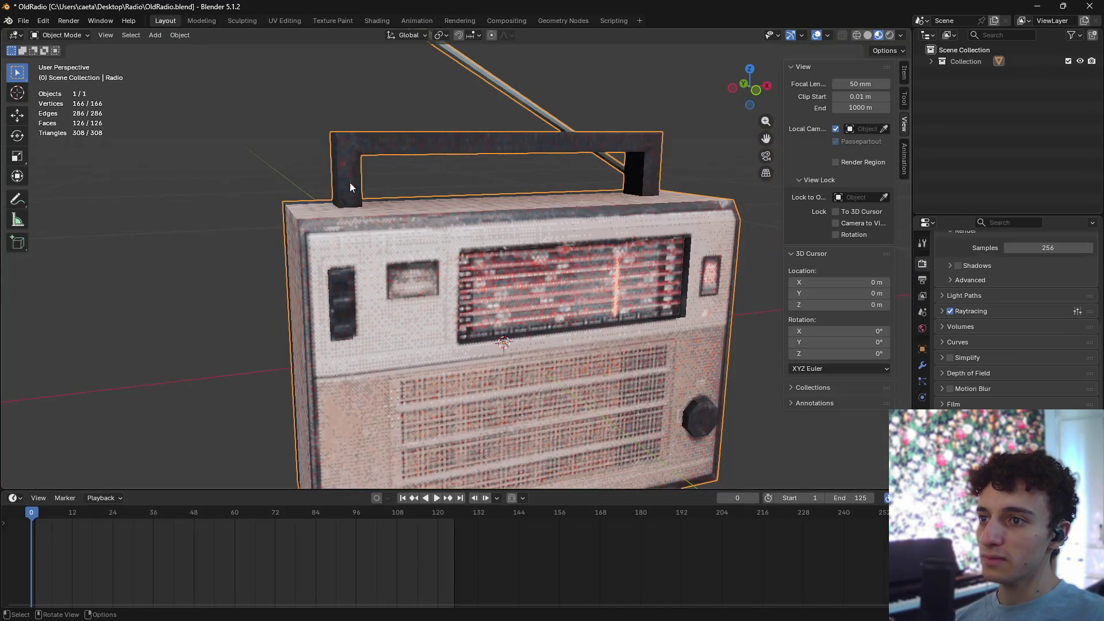
pyautogui.scroll(-5, 577, 311)
pyautogui.click(367, 403)
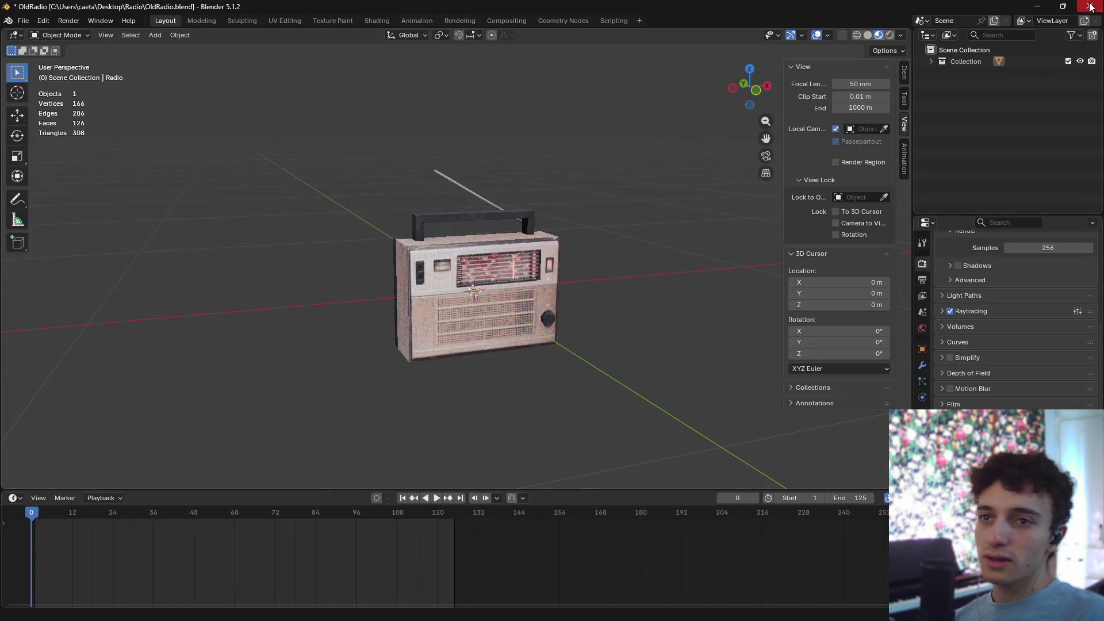
pyautogui.click(1089, 6)
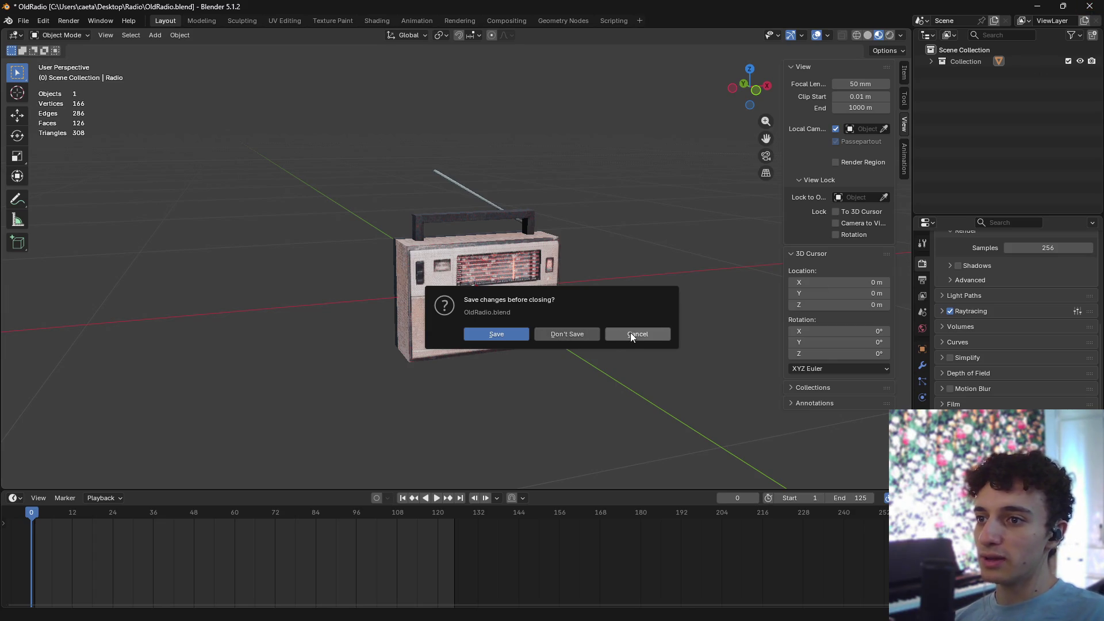
pyautogui.click(631, 333)
# - Reselect the radio, view it from above, then bring File Pilot to the front
pyautogui.press('a')
pyautogui.moveTo(562, 604)
pyautogui.mouseDown(button='middle')
pyautogui.moveTo(626, 285)
pyautogui.moveTo(612, 306)
pyautogui.moveTo(2, 18)
pyautogui.mouseUp(button='middle')
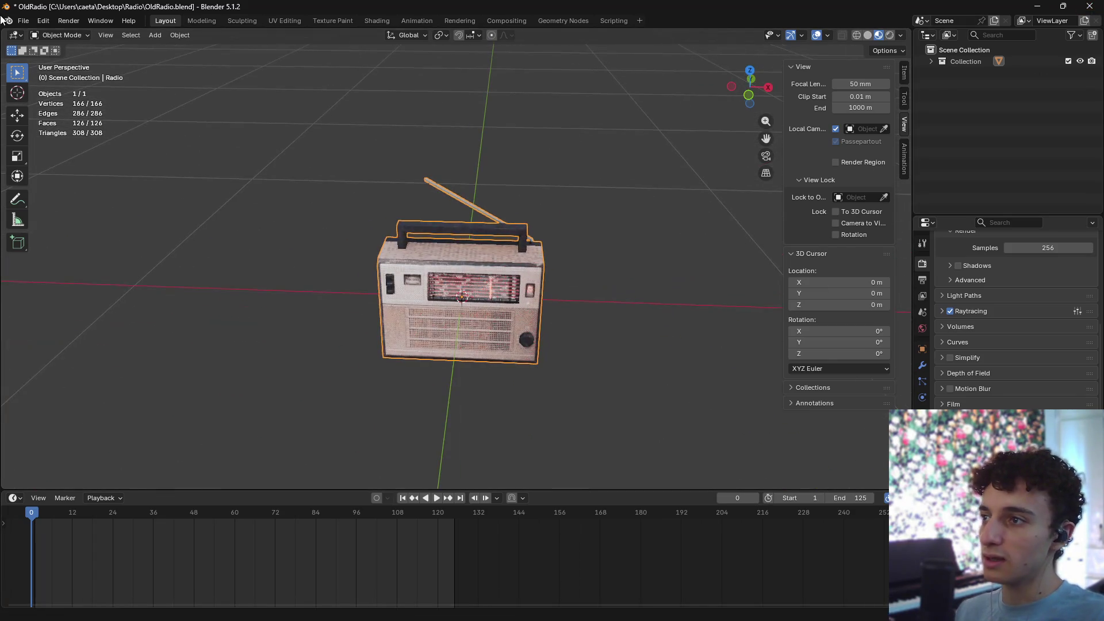
pyautogui.click(23, 21)
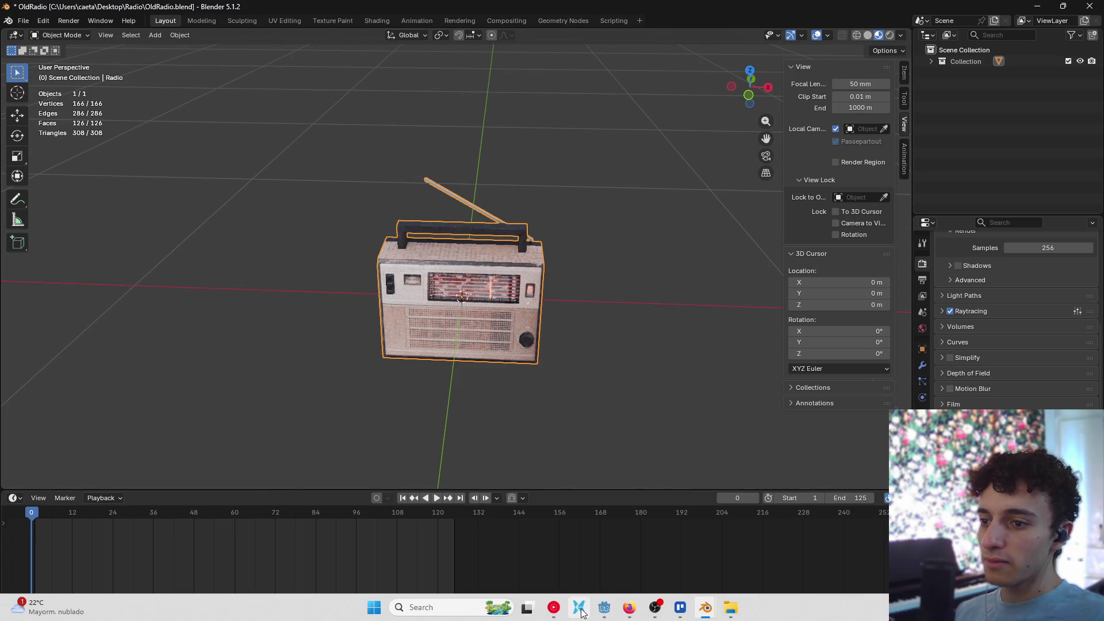
pyautogui.click(581, 612)
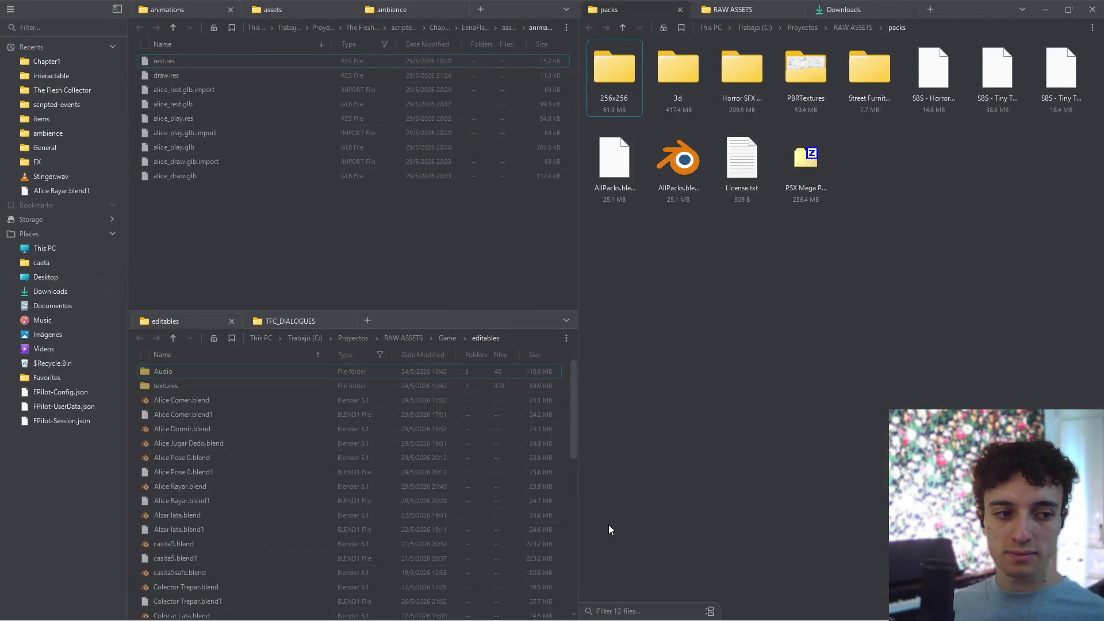
# - Cycle through the open windows and close the Downloads folder window
pyautogui.click(308, 175)
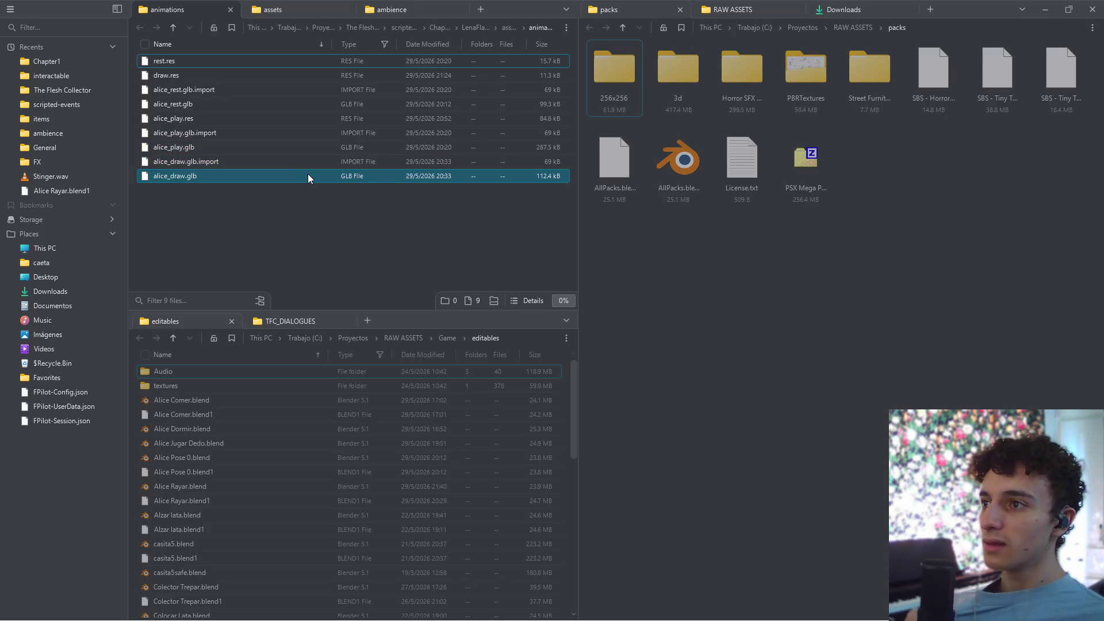
pyautogui.click(308, 185)
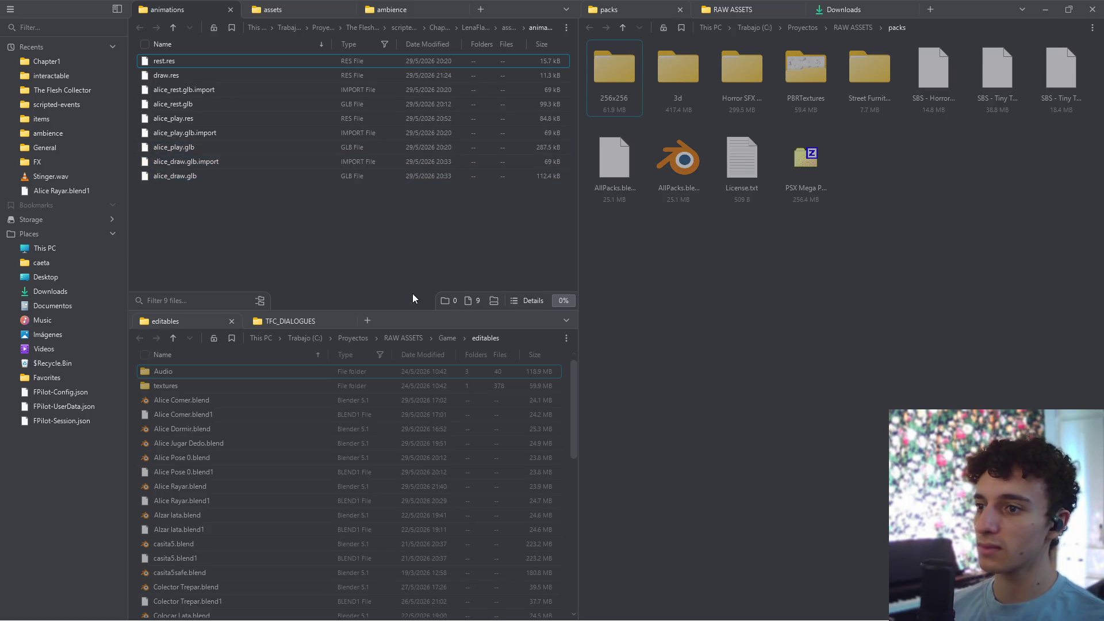
pyautogui.press('super+Tab')
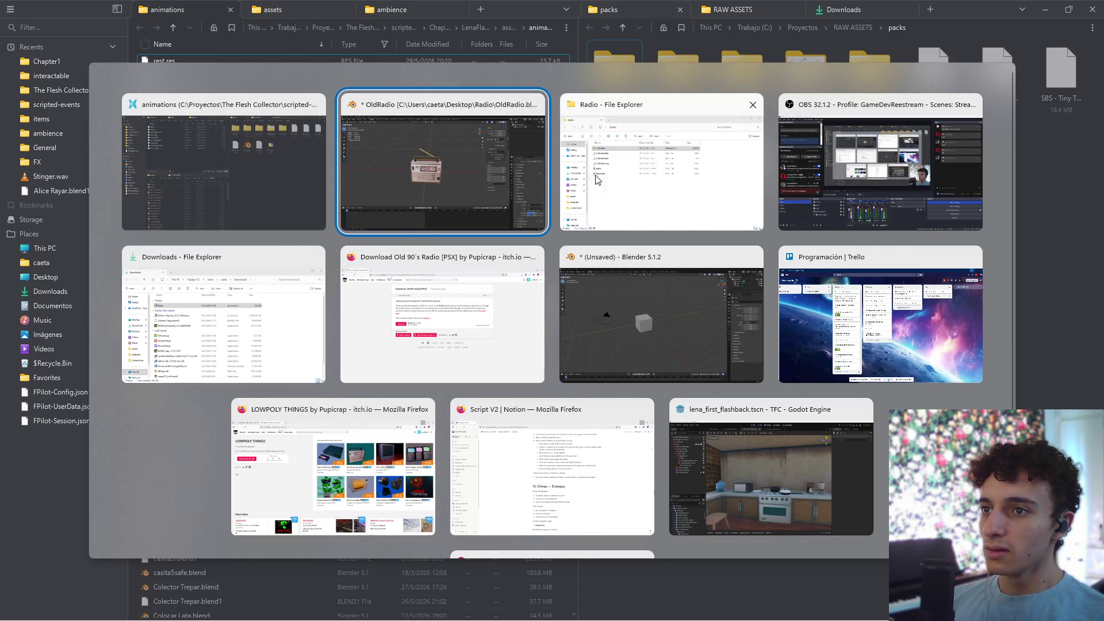
pyautogui.click(419, 195)
pyautogui.press('super+Tab')
pyautogui.press('Right')
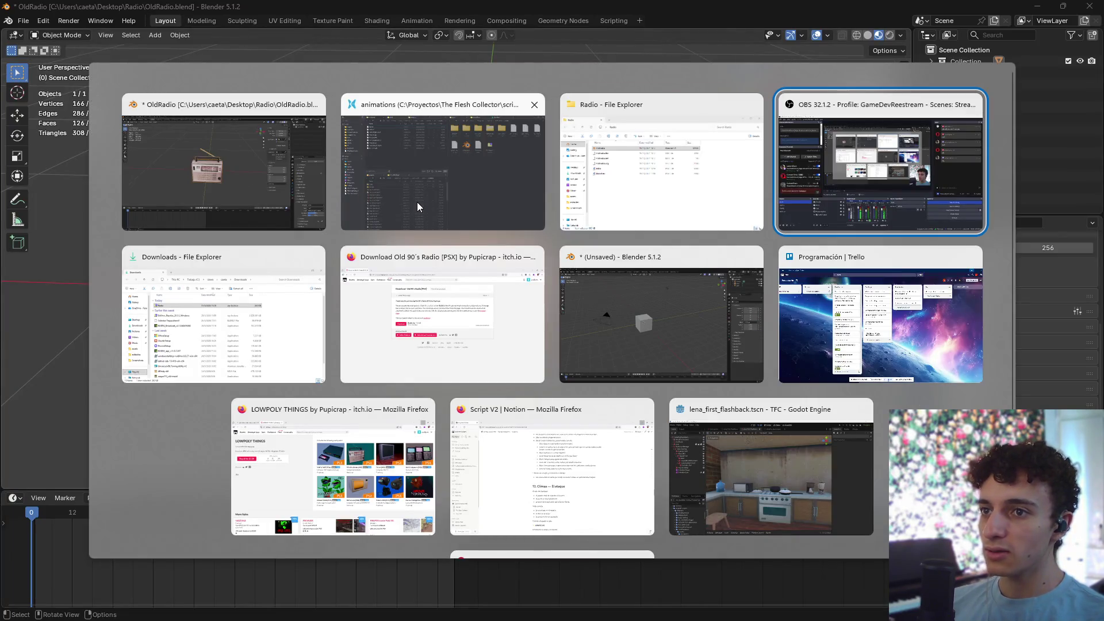
pyautogui.click(218, 311)
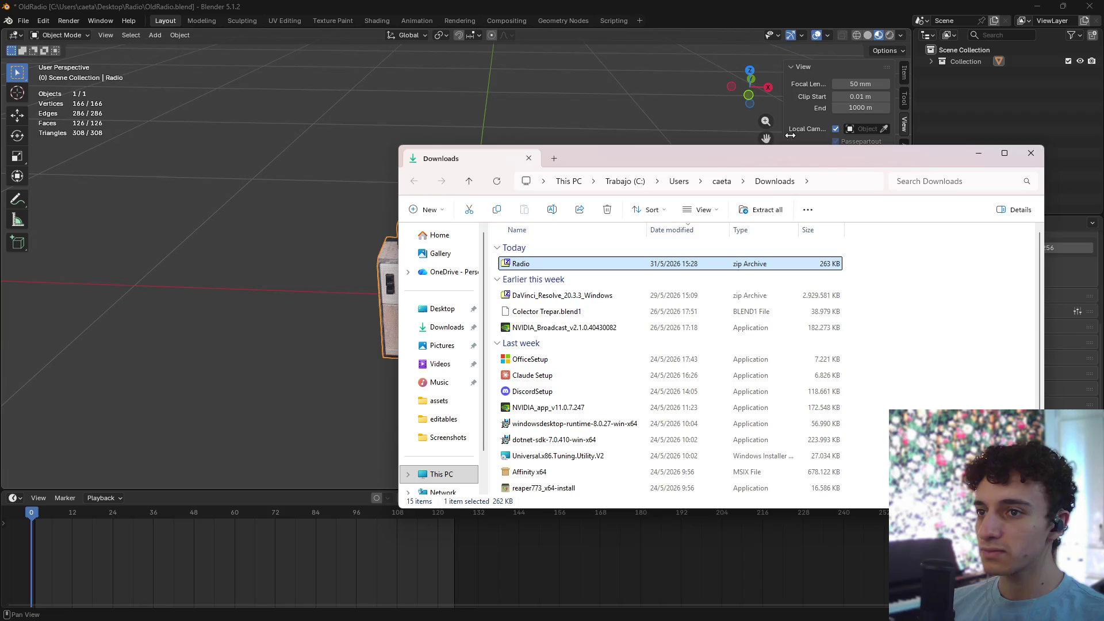
pyautogui.click(1031, 155)
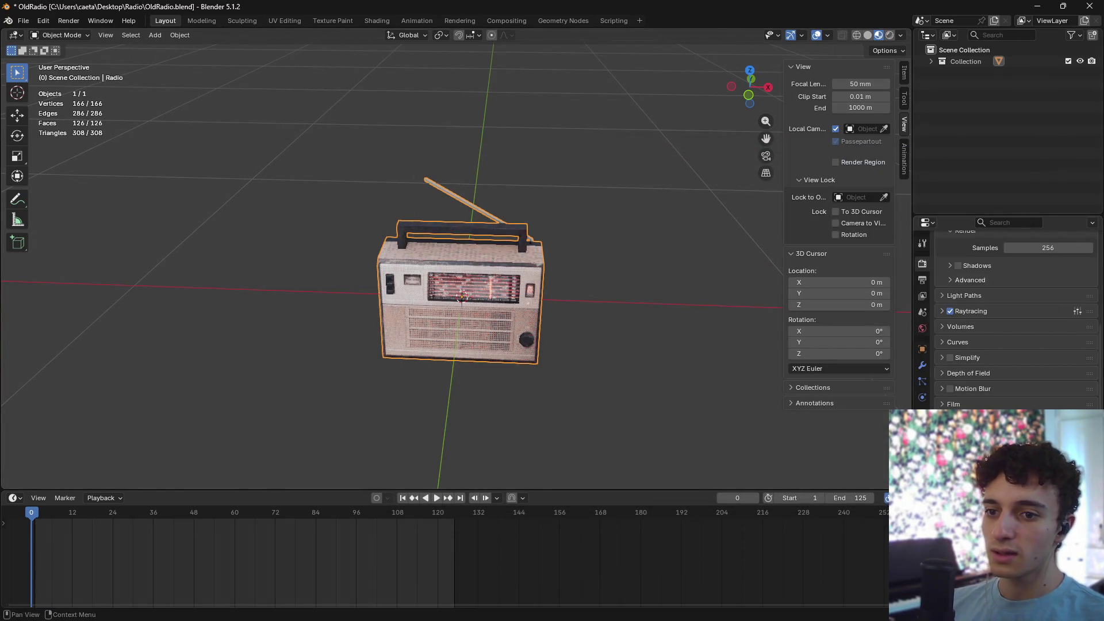
# - Drag the Radio folder from the desktop into RAW ASSETS > Game > editables
pyautogui.click(1035, 7)
pyautogui.click(1045, 9)
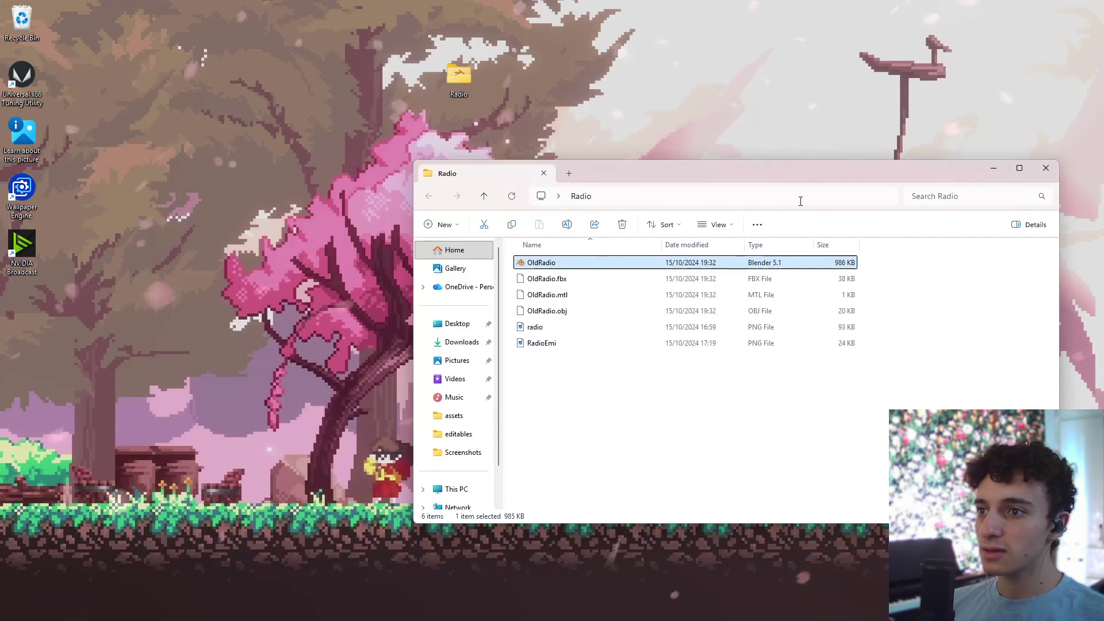
pyautogui.click(1029, 169)
pyautogui.press('super+Tab')
pyautogui.moveTo(463, 82)
pyautogui.mouseDown()
pyautogui.moveTo(498, 345)
pyautogui.moveTo(335, 304)
pyautogui.moveTo(320, 423)
pyautogui.mouseUp()
pyautogui.moveTo(313, 457); pyautogui.dragTo(314, 457)
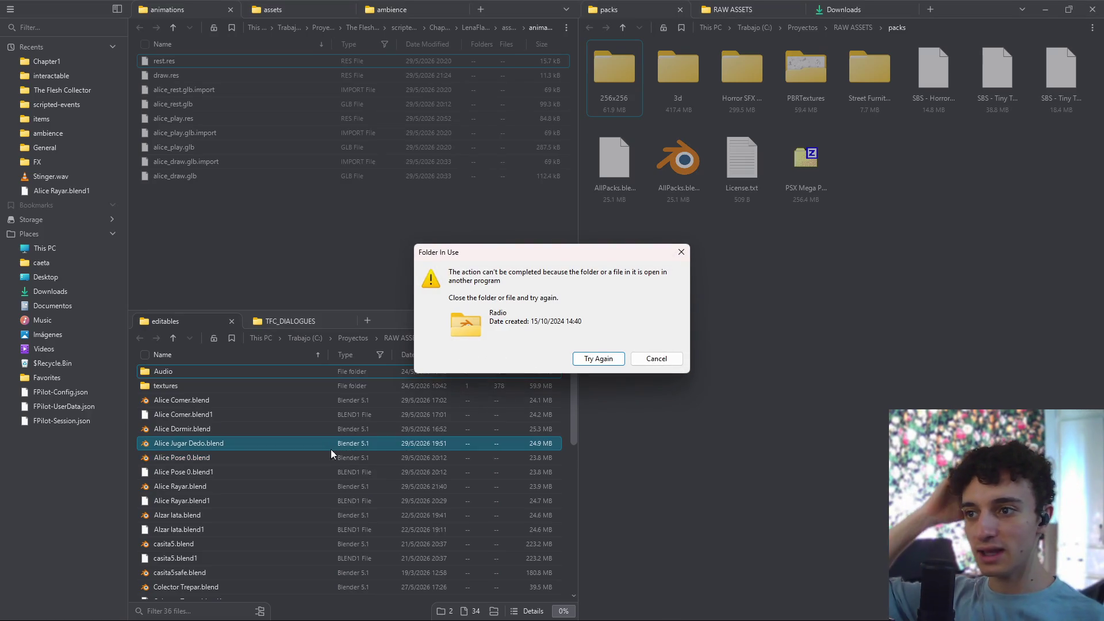
# - Close the OldRadio Blender file without saving so the folder move can be retried
pyautogui.moveTo(720, 603)
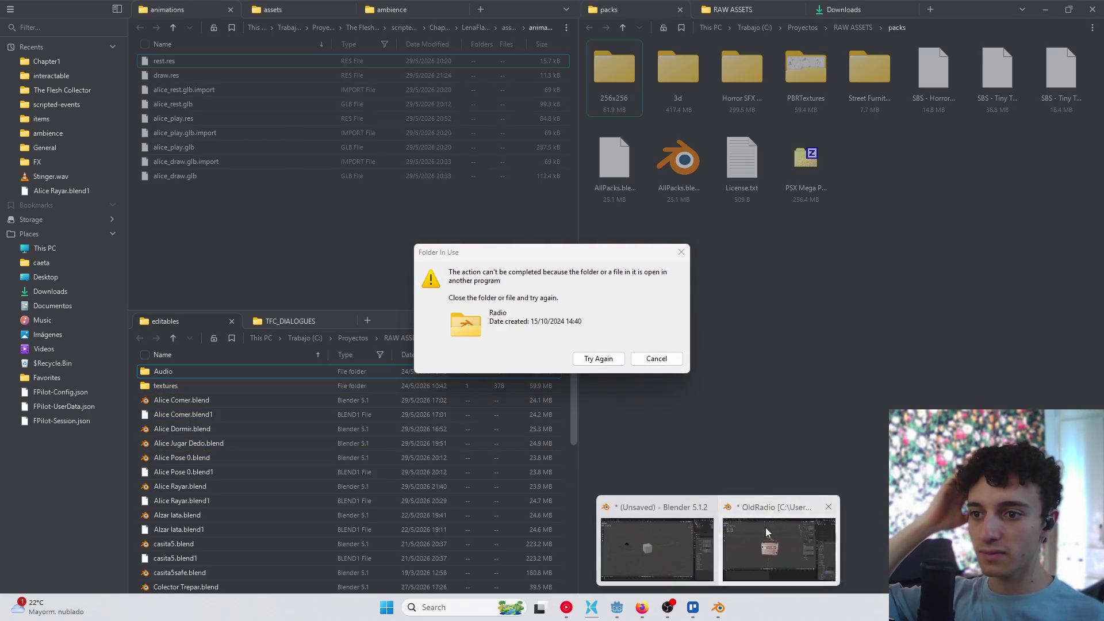
pyautogui.click(779, 572)
pyautogui.click(1089, 6)
pyautogui.click(560, 333)
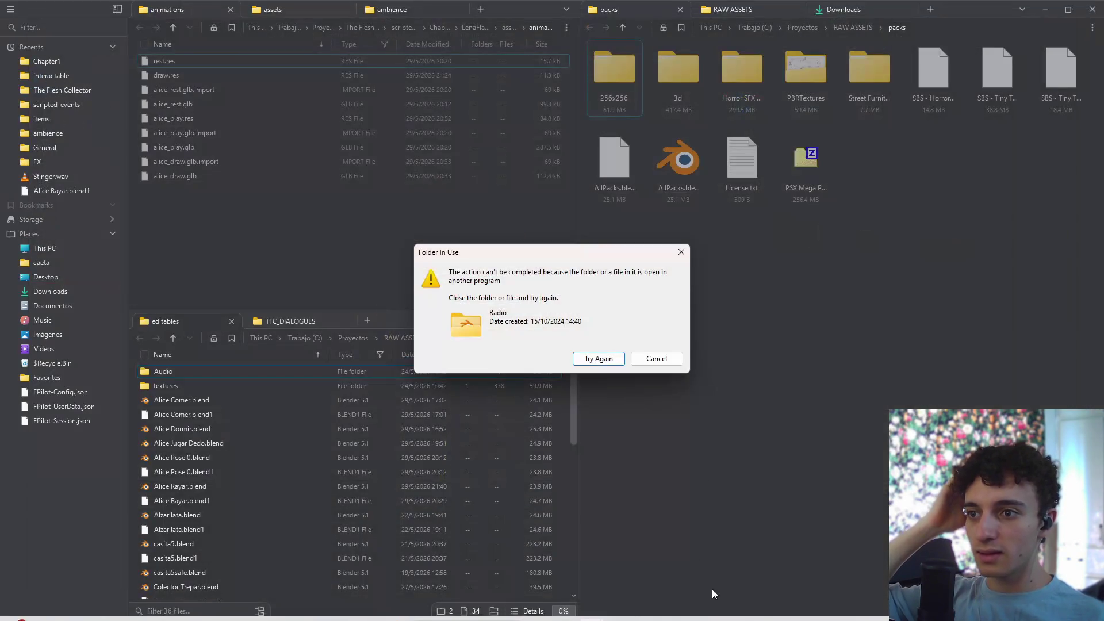
pyautogui.click(595, 358)
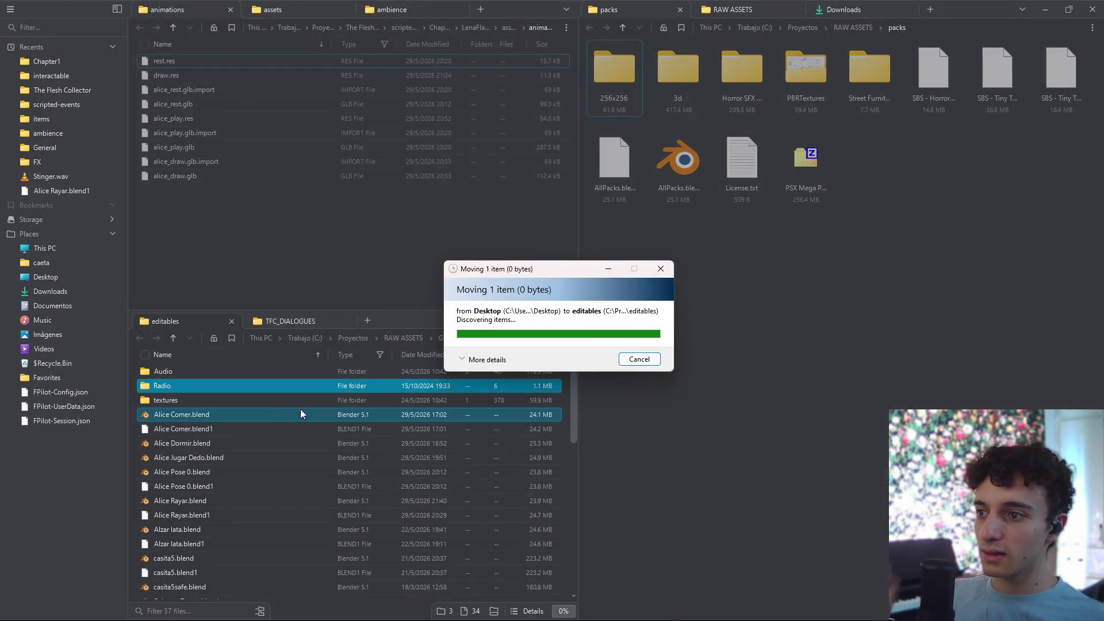
# - Open the moved Radio folder and select OldRadio.blend
pyautogui.doubleClick(191, 387)
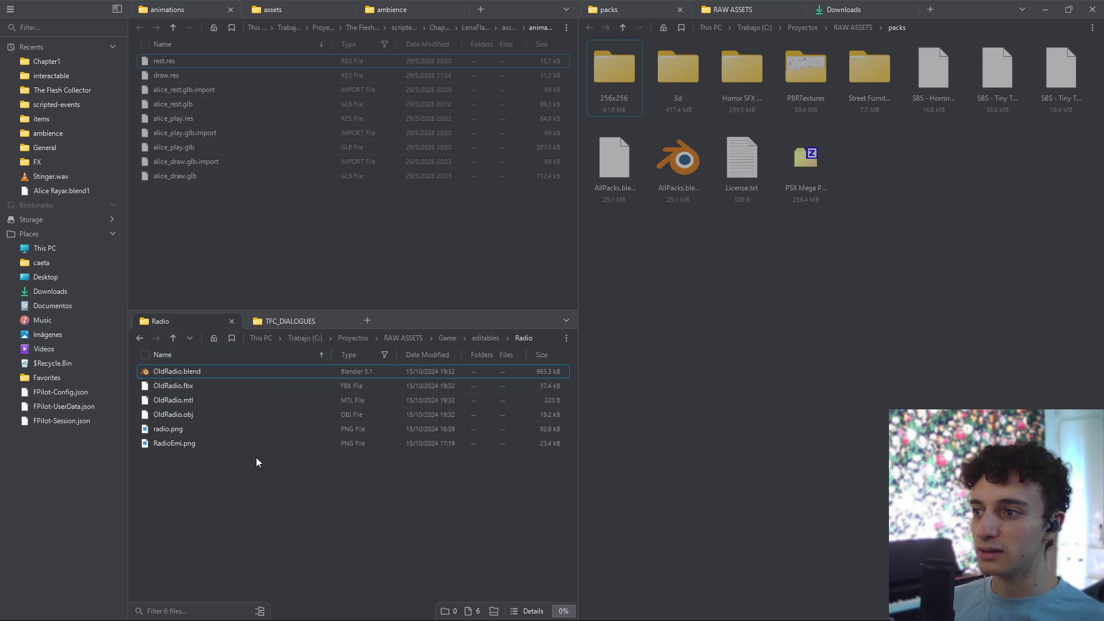
pyautogui.click(199, 375)
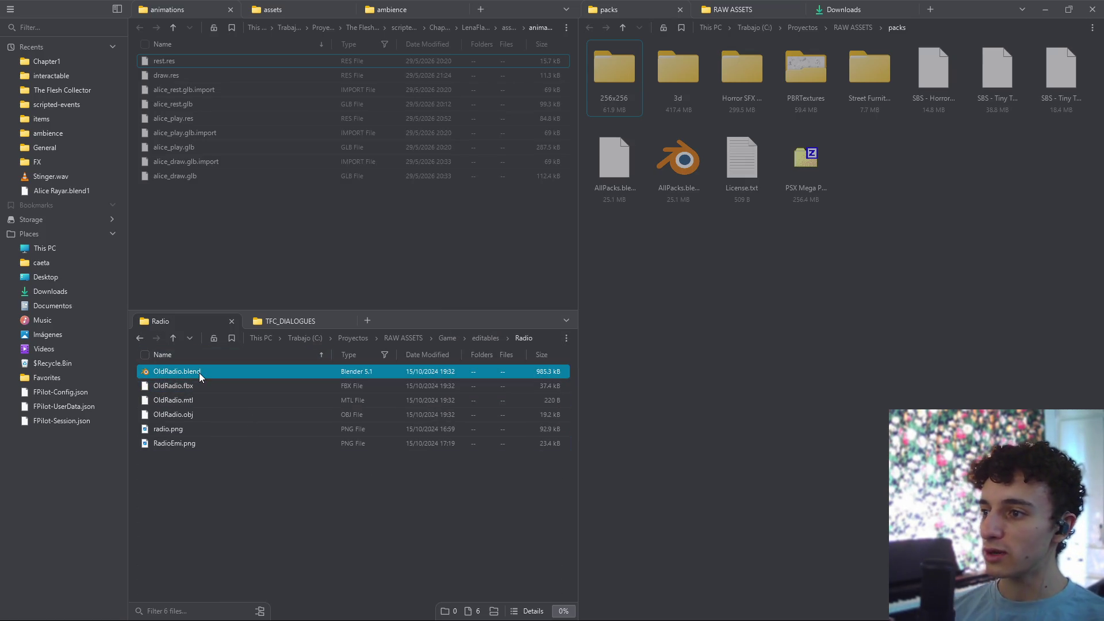
pyautogui.keyDown('ctrl'); pyautogui.click(385, 429); pyautogui.keyUp('ctrl')
# - Open OldRadio.blend, select the radio, start a glTF 2.0 export, then return to File Pilot
pyautogui.press('Return')
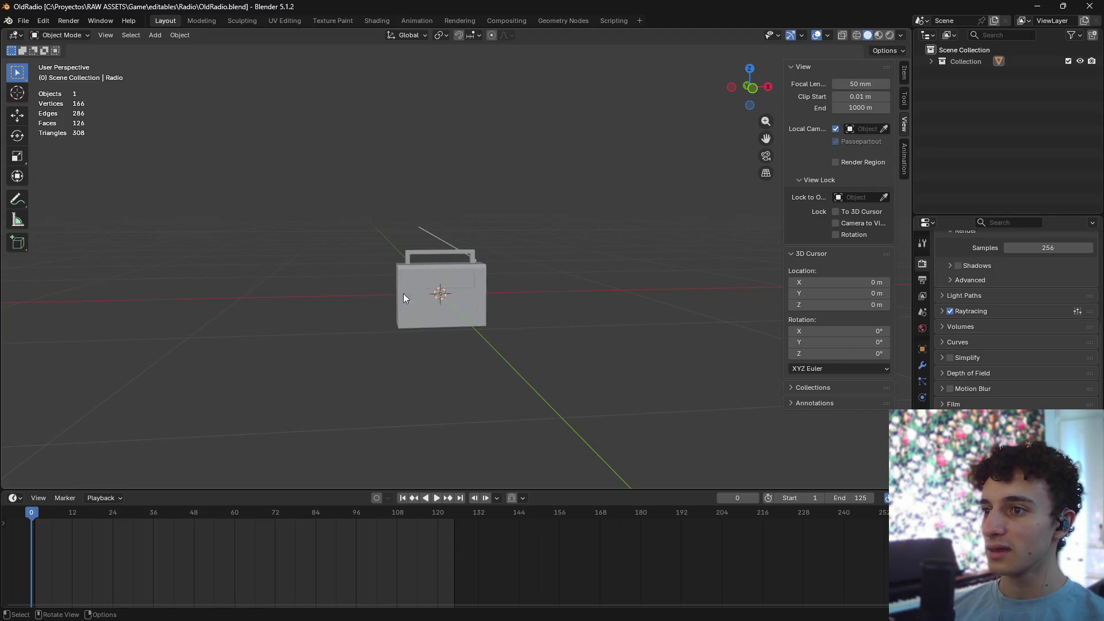
pyautogui.moveTo(402, 294)
pyautogui.mouseDown(button='middle')
pyautogui.moveTo(601, 279)
pyautogui.moveTo(468, 303)
pyautogui.mouseUp(button='middle')
pyautogui.click(469, 303)
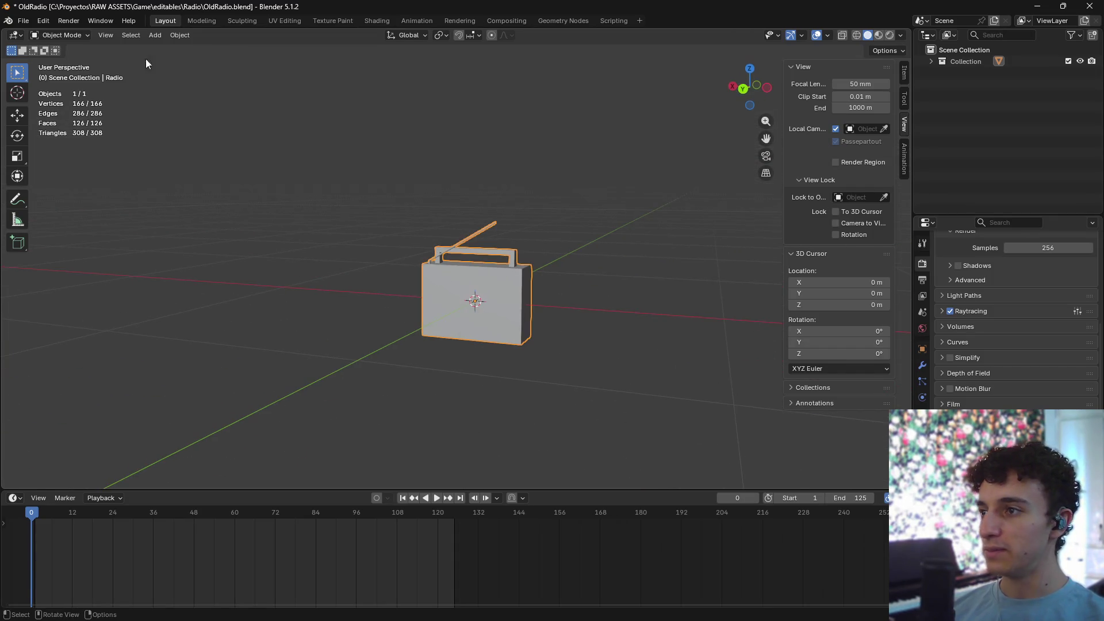
pyautogui.click(23, 21)
pyautogui.moveTo(61, 196)
pyautogui.click(200, 300)
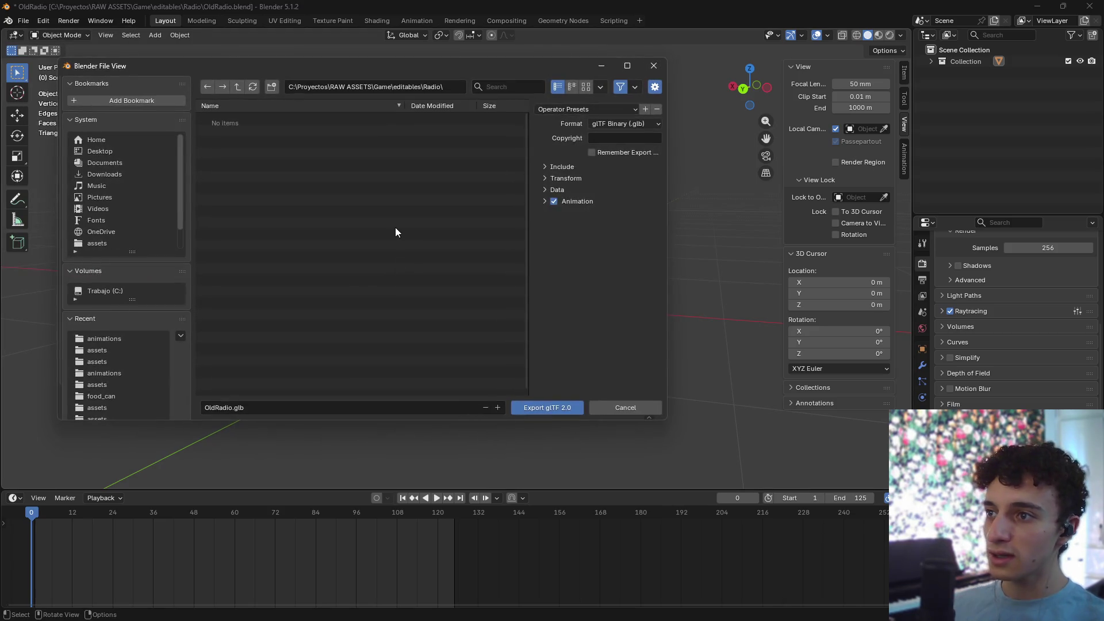
pyautogui.hotkey('alt', 'Tab')
pyautogui.click(320, 264)
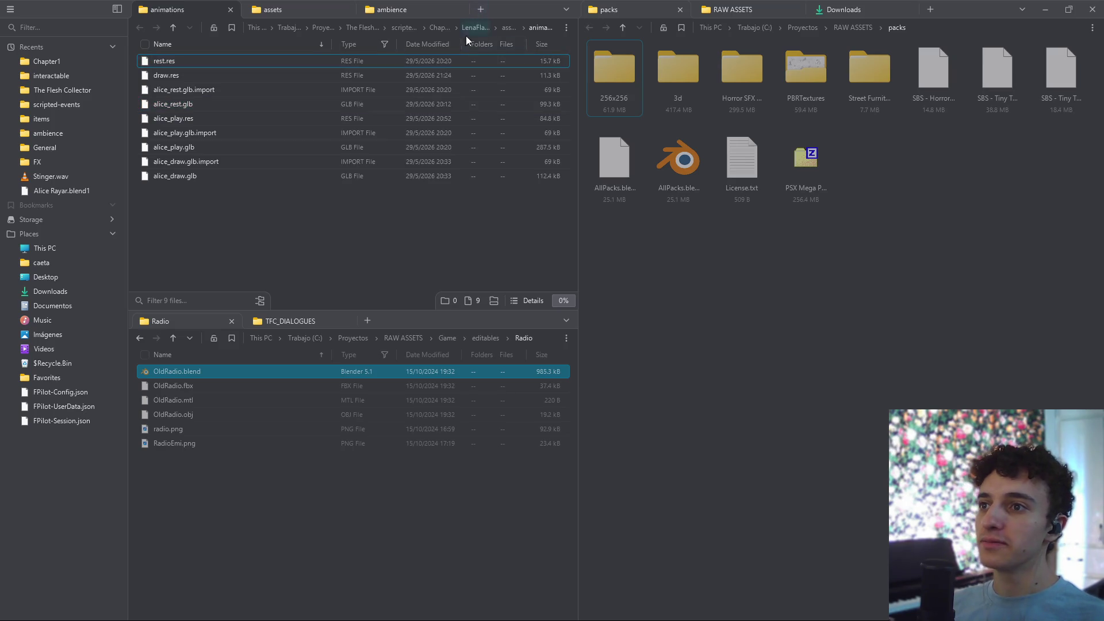
# - Navigate File Pilot to The Flesh Collector's interactable > furniture folder
pyautogui.click(300, 7)
pyautogui.click(191, 5)
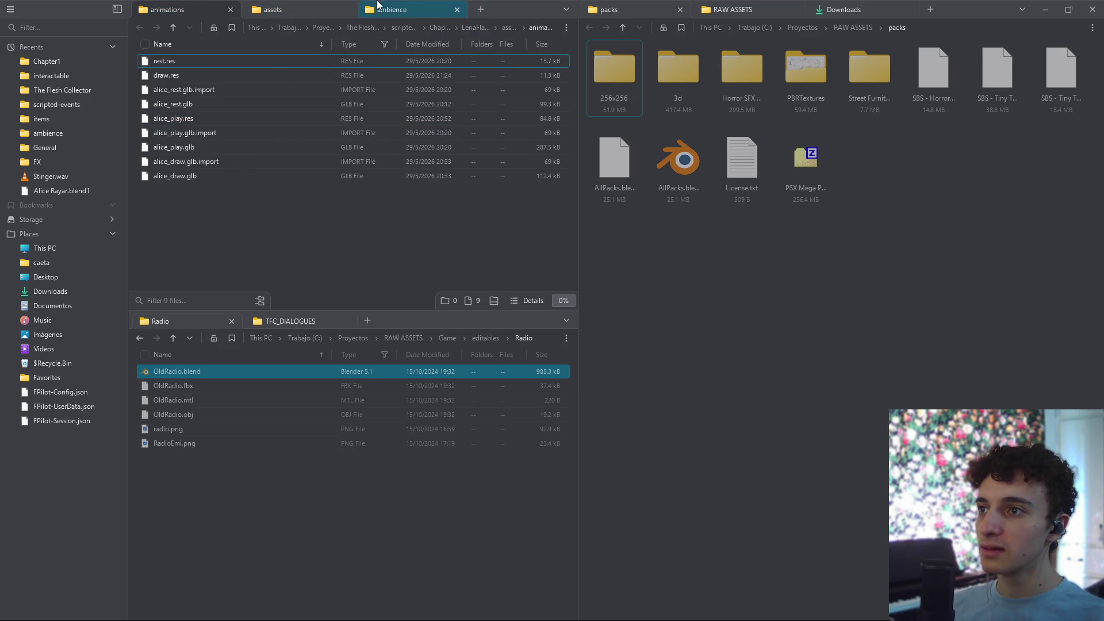
pyautogui.hotkey('ctrl', 'Tab')
pyautogui.click(197, 6)
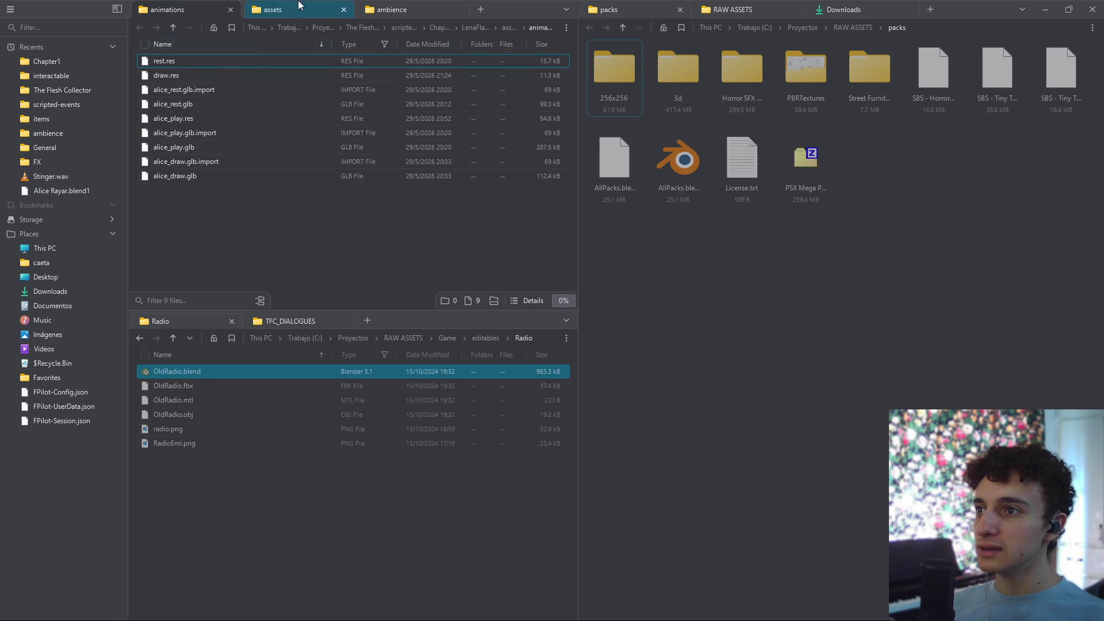
pyautogui.click(299, 7)
pyautogui.click(390, 6)
pyautogui.click(307, 8)
pyautogui.click(429, 27)
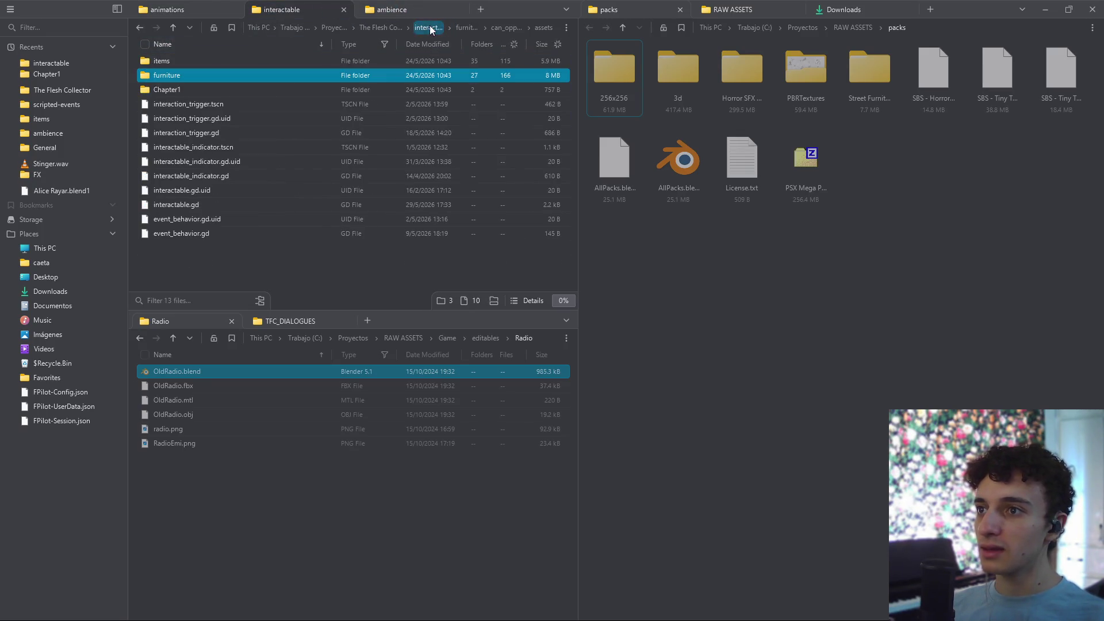
pyautogui.doubleClick(167, 76)
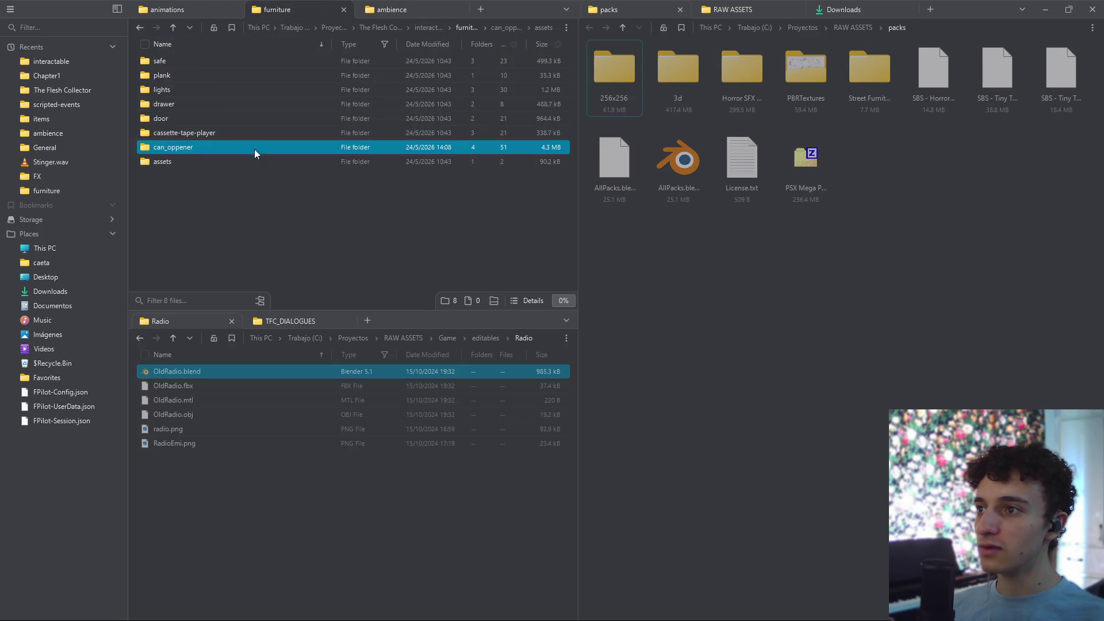
# - Create a new folder named radio inside furniture
pyautogui.rightClick(187, 193)
pyautogui.moveTo(221, 335)
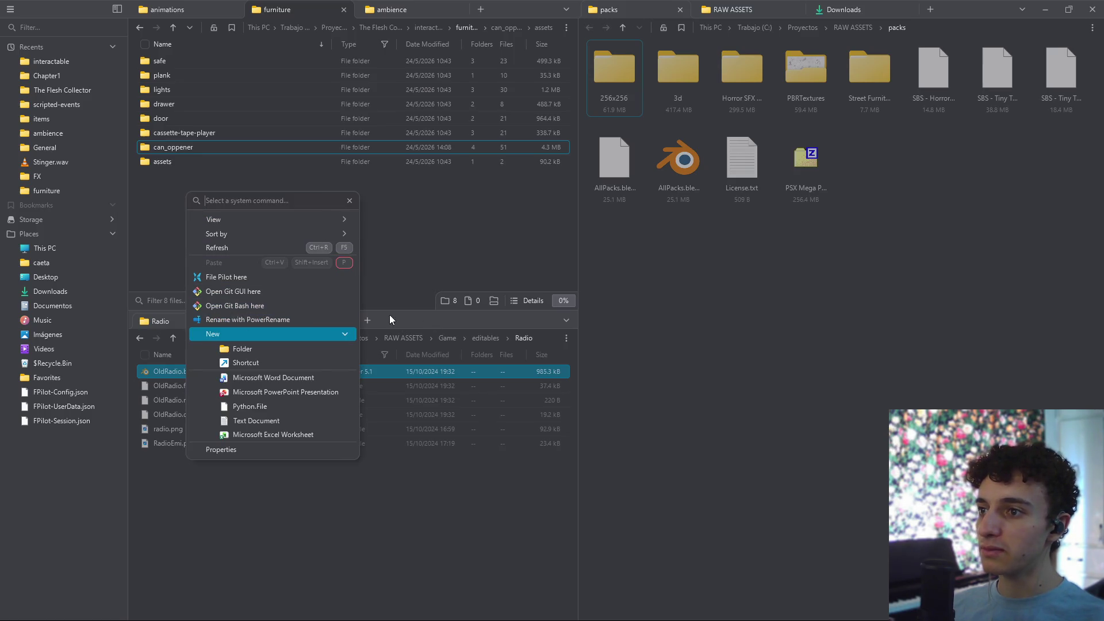
pyautogui.click(270, 350)
pyautogui.write('radio')
pyautogui.press('Return')
pyautogui.press('Return')
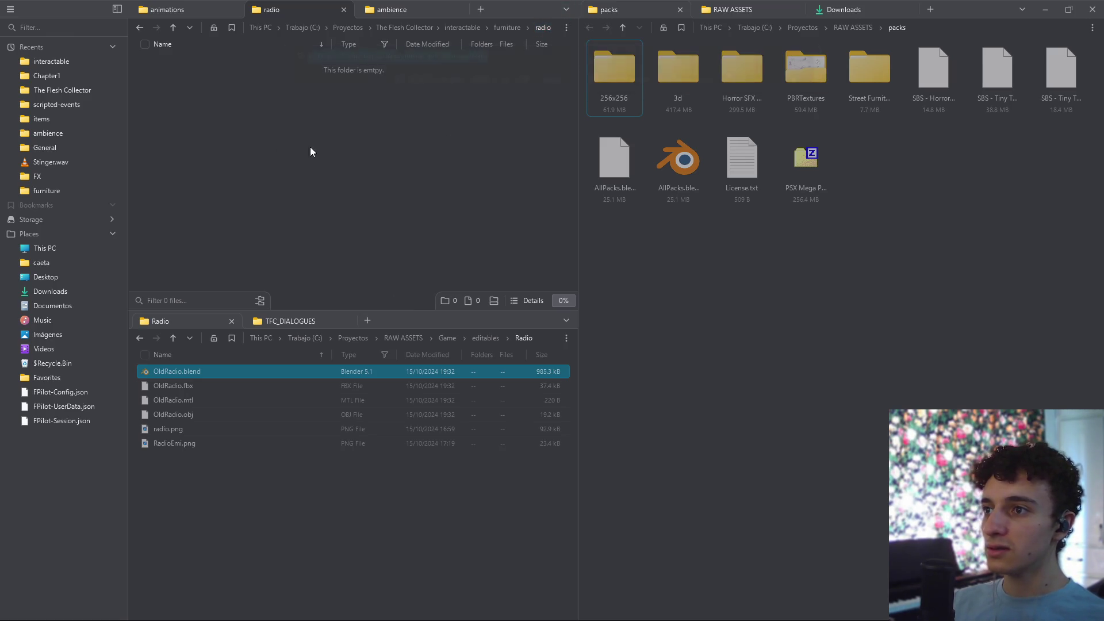
# - Create an assets folder inside radio and copy its full path
pyautogui.rightClick(300, 165)
pyautogui.click(288, 302)
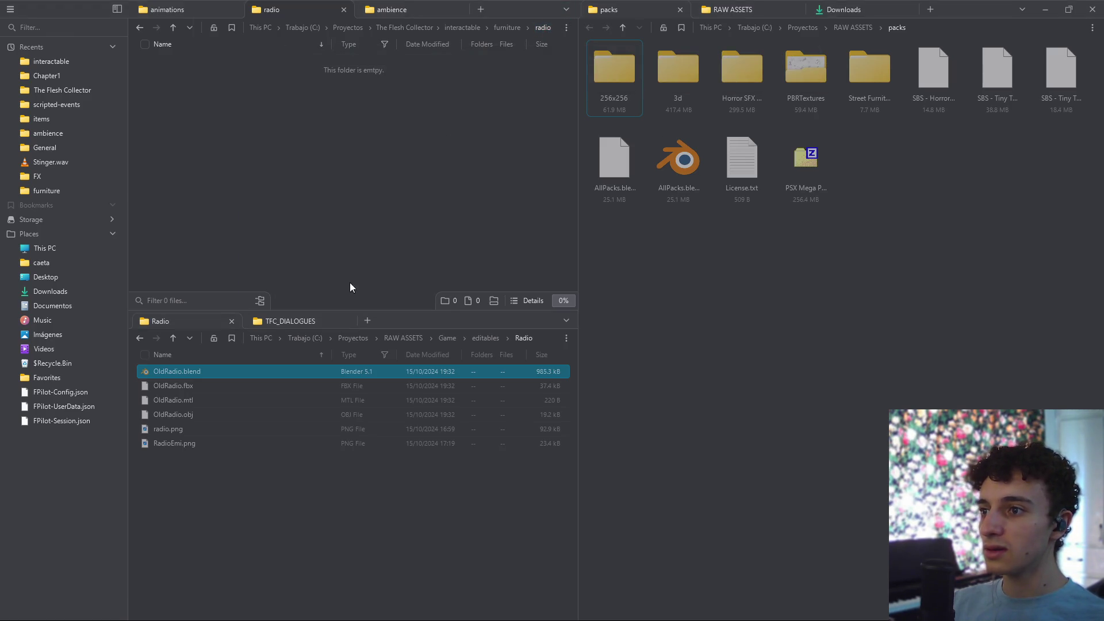
pyautogui.rightClick(236, 161)
pyautogui.moveTo(278, 320)
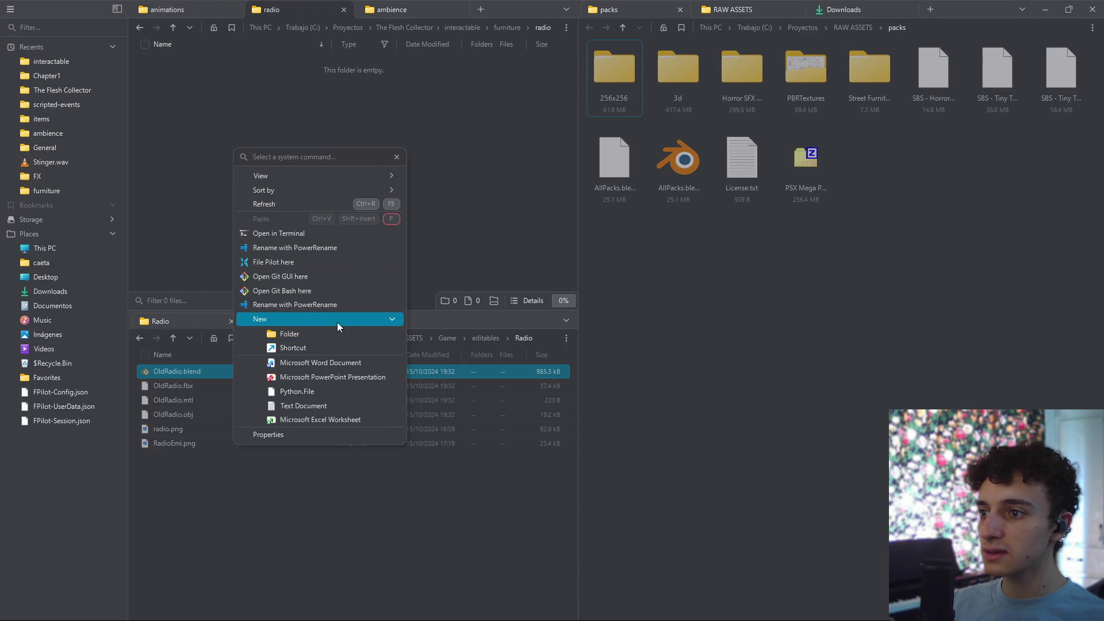
pyautogui.click(322, 333)
pyautogui.write('assets')
pyautogui.press('Return')
pyautogui.press('Return')
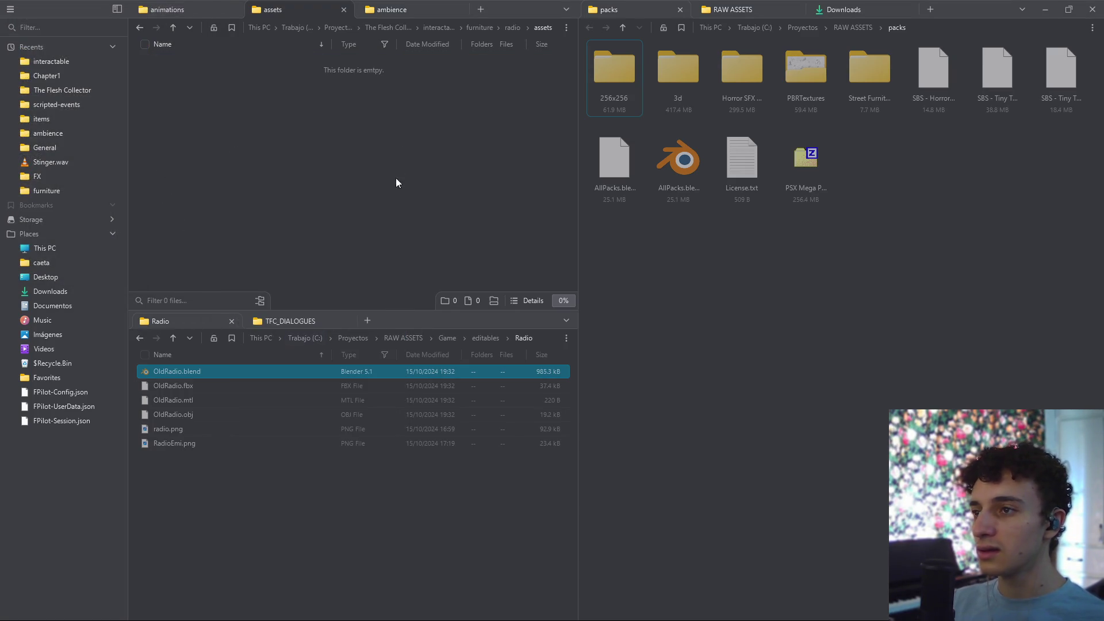
pyautogui.hotkey('ctrl', 'l')
pyautogui.press('super+Tab')
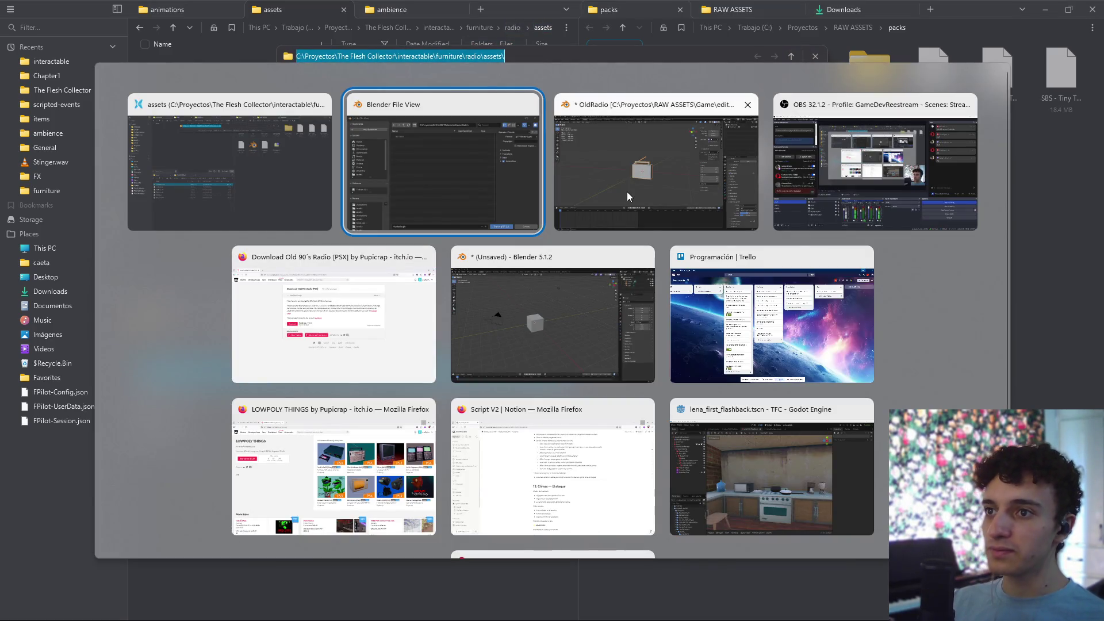
# - Set the glTF export destination to the pasted radio assets folder path
pyautogui.click(627, 194)
pyautogui.click(375, 86)
pyautogui.write('C:\\Proyectos\\The Flesh Collector\\interactable\\furniture\\radio\\assets')
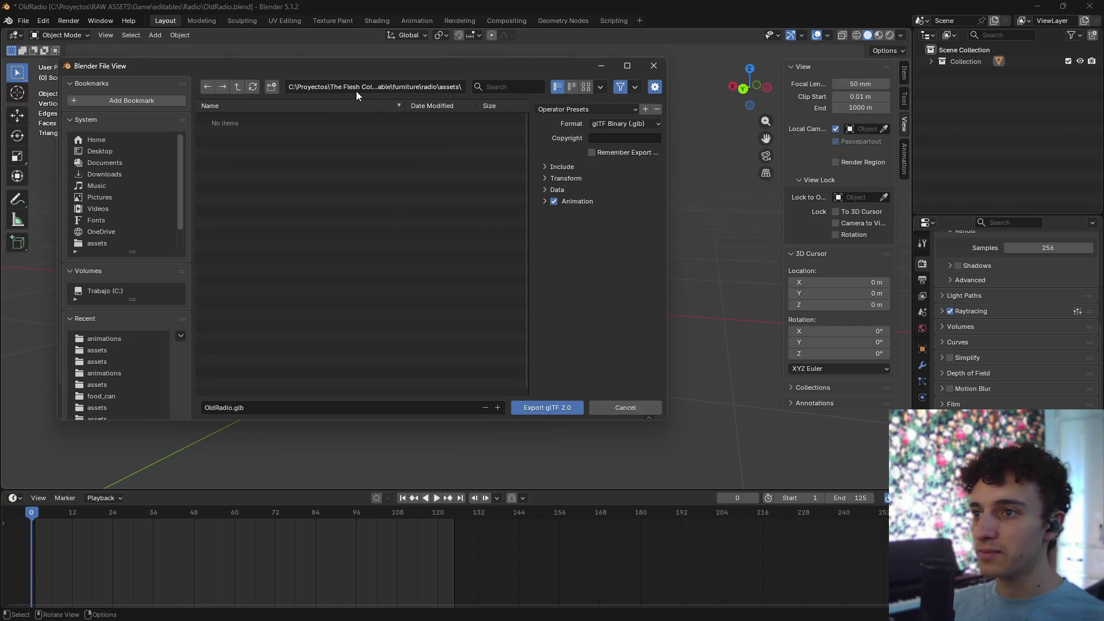
pyautogui.press('Return')
# - Load the OnlyModelF preset without animation, name the file radio, and export
pyautogui.click(561, 110)
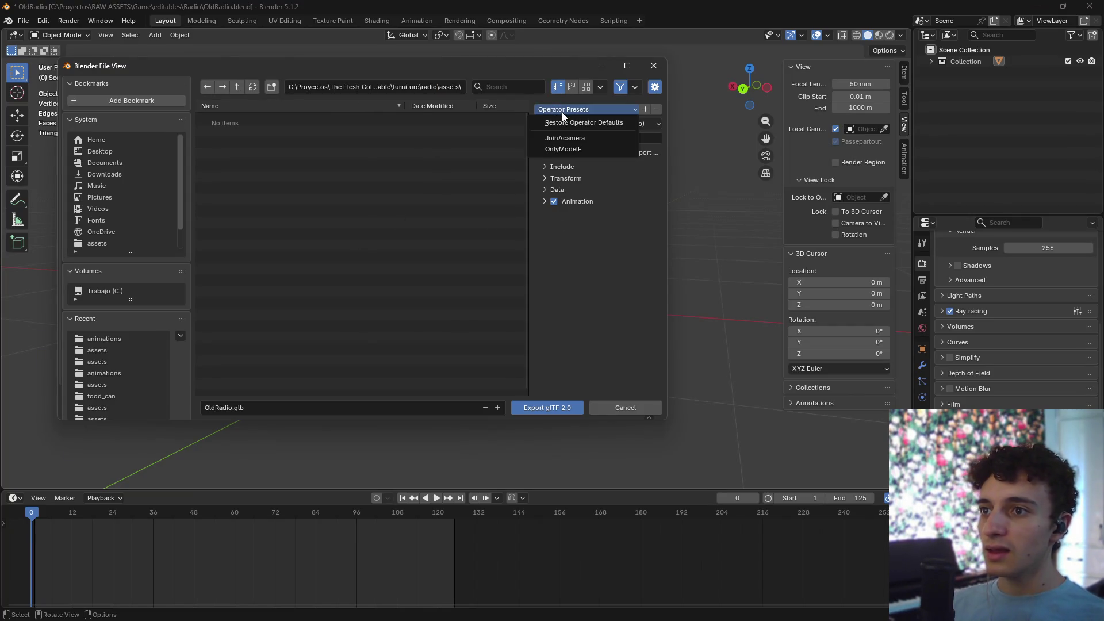
pyautogui.click(570, 152)
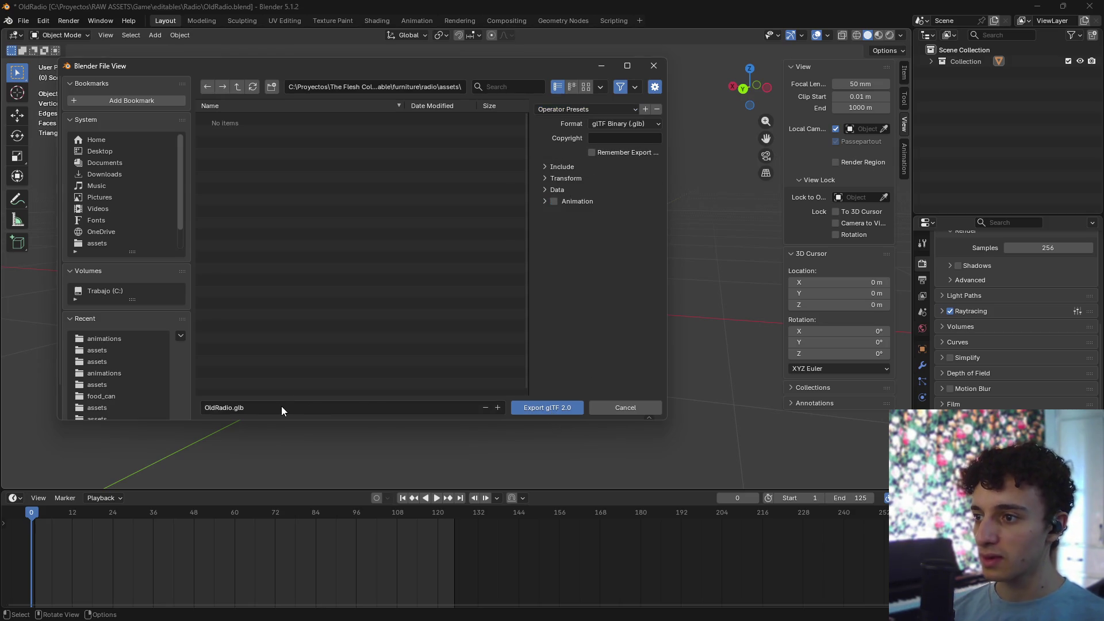
pyautogui.click(235, 407)
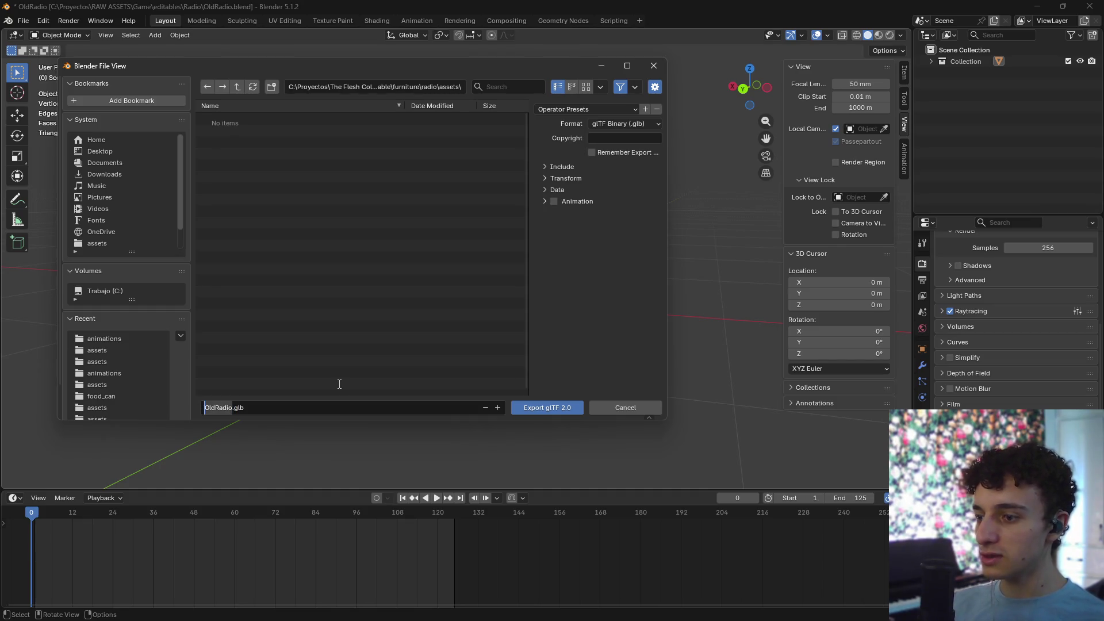
pyautogui.write('rad')
pyautogui.press('Return')
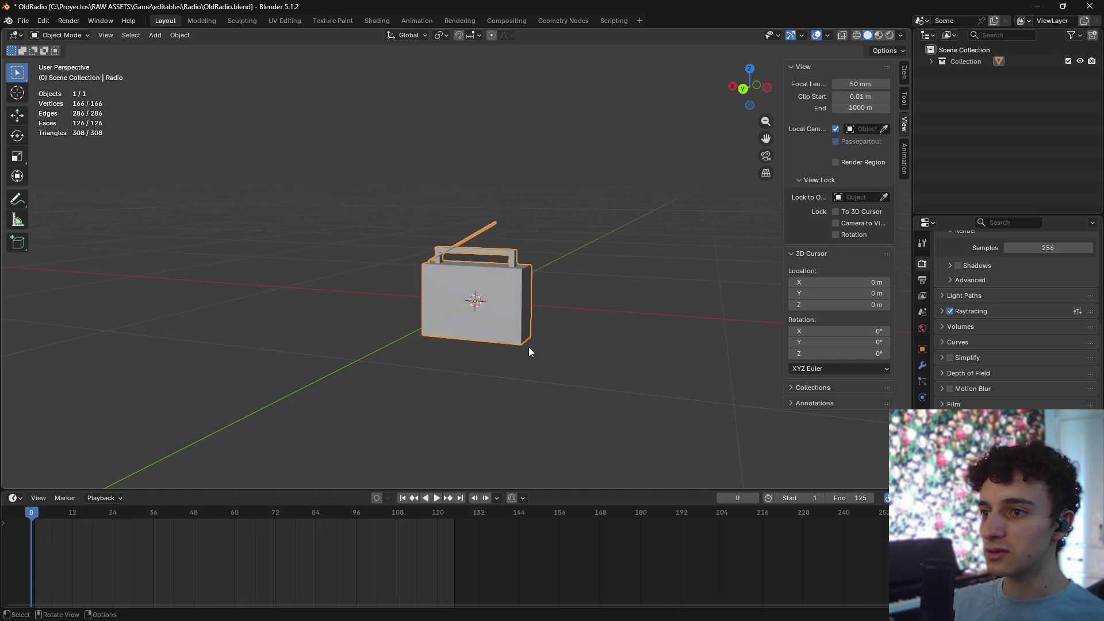
# - Close Blender, saving the radio model, and return to the Godot editor
pyautogui.moveTo(578, 333)
pyautogui.mouseDown(button='middle')
pyautogui.moveTo(534, 355)
pyautogui.moveTo(585, 337)
pyautogui.mouseUp(button='middle')
pyautogui.click(1090, 6)
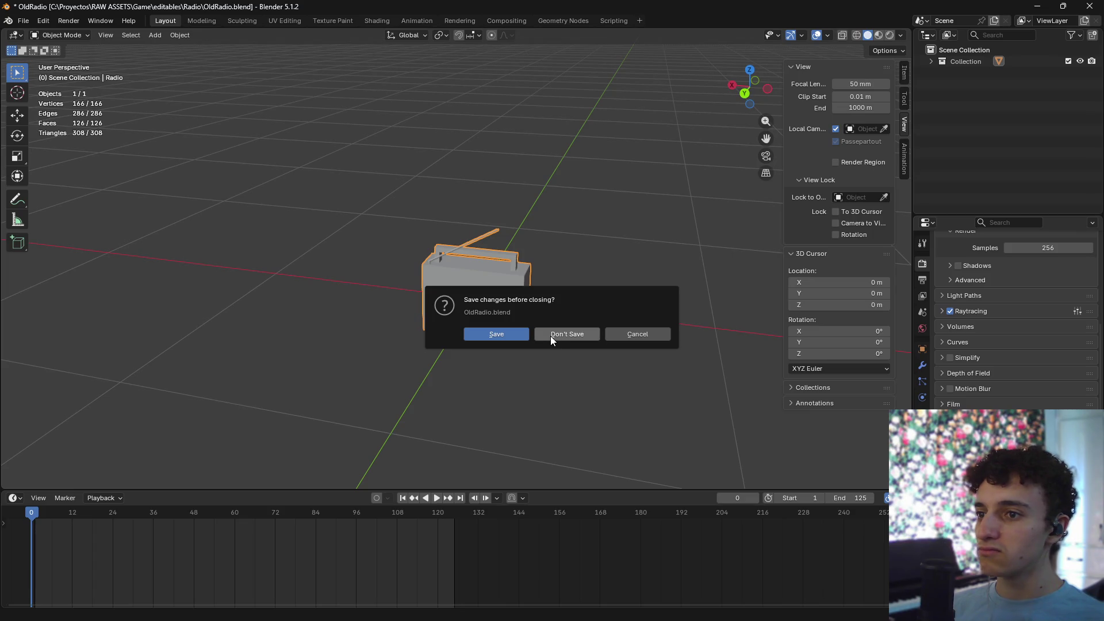
pyautogui.click(494, 334)
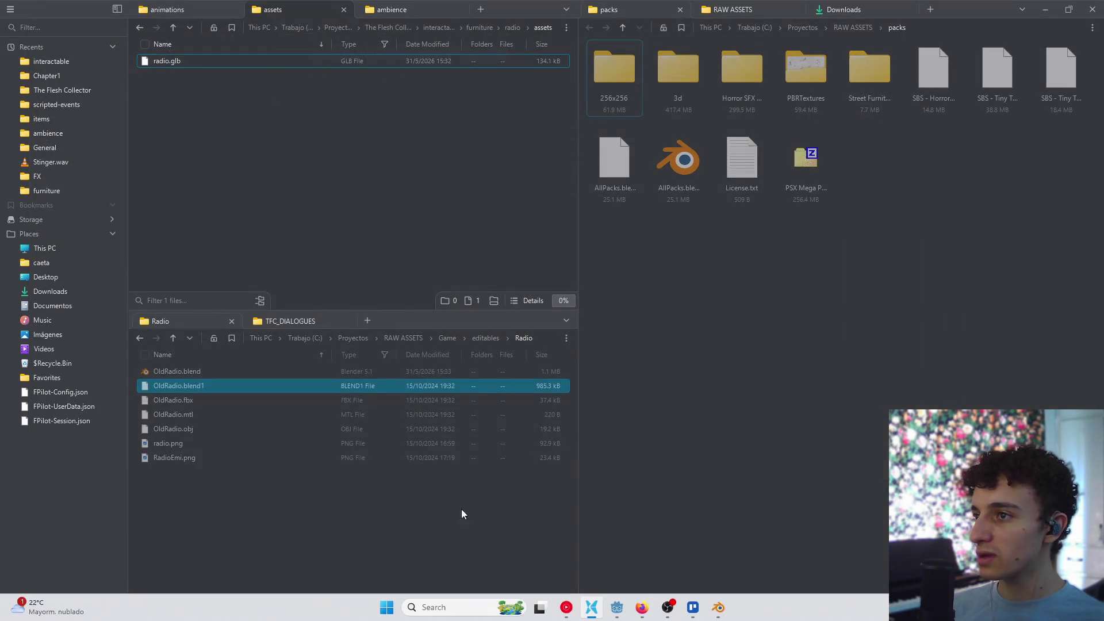
pyautogui.click(617, 616)
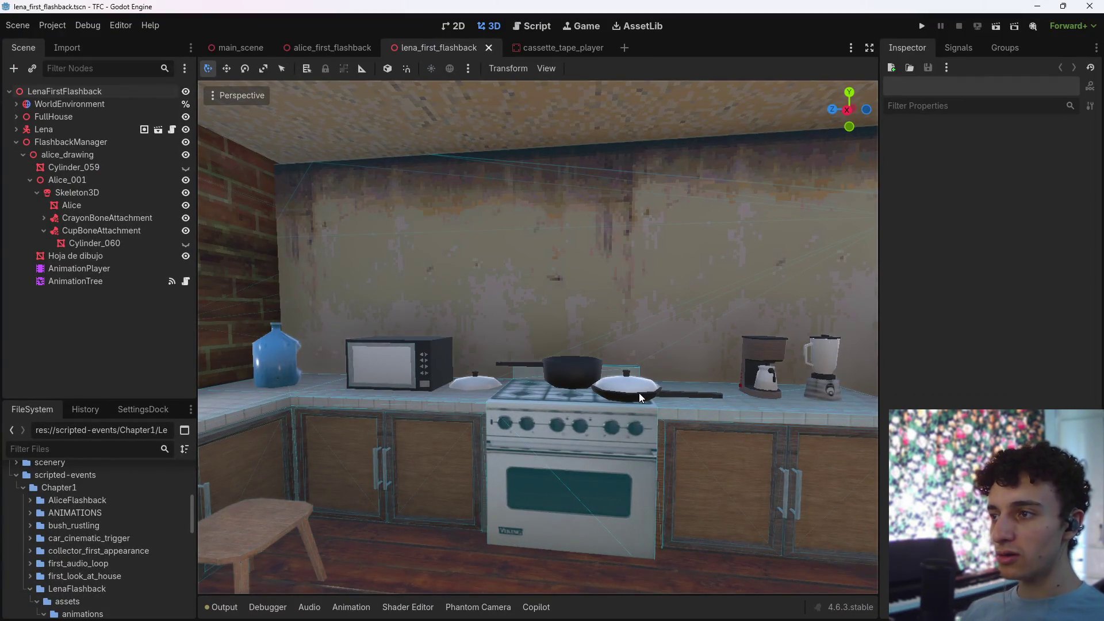
# - Set a 3D cursor on the counter near Alice and instance the radio scene there
pyautogui.moveTo(629, 281)
pyautogui.mouseDown(button='right')
pyautogui.moveTo(518, 293)
pyautogui.moveTo(546, 299)
pyautogui.moveTo(452, 388)
pyautogui.mouseUp(button='right')
pyautogui.keyDown('shift'); pyautogui.rightClick(457, 385); pyautogui.keyUp('shift')
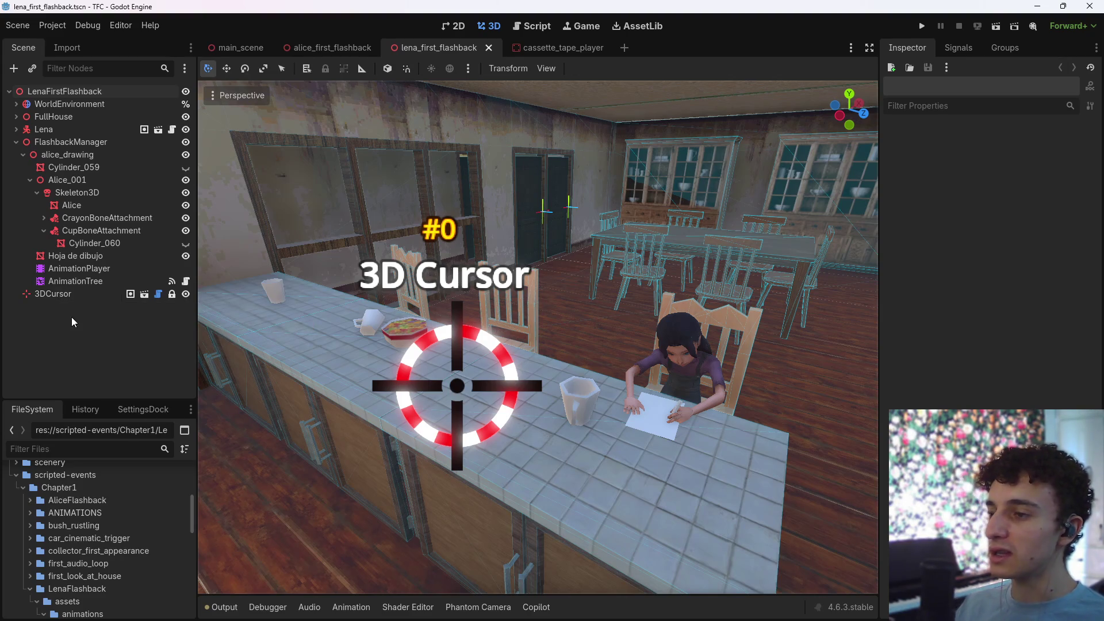
pyautogui.hotkey('ctrl', 'shift', 'o')
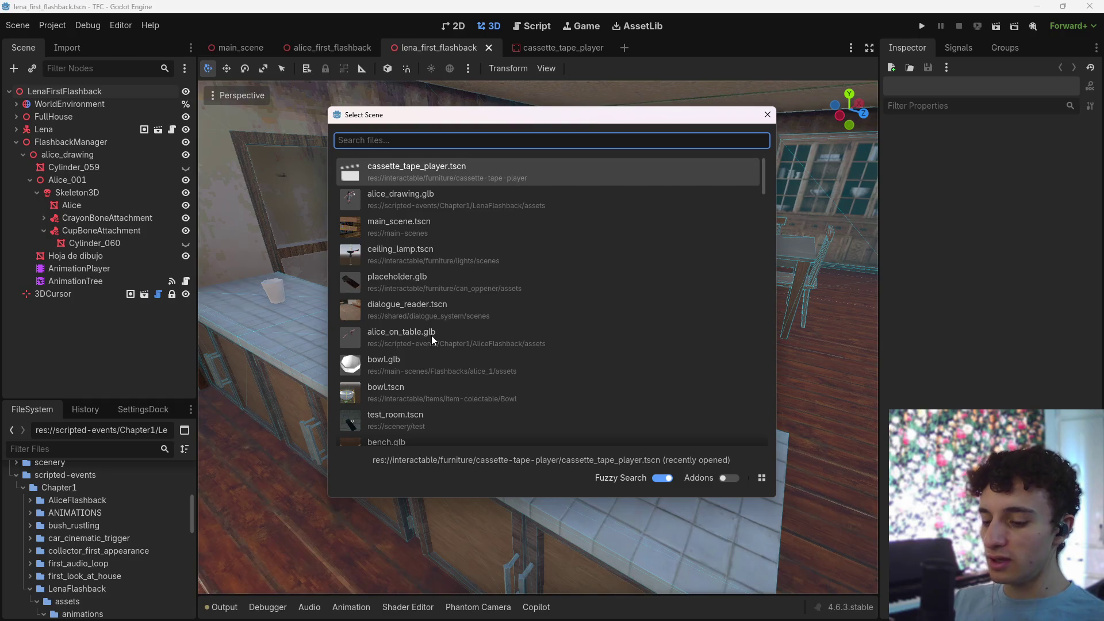
pyautogui.write('radio')
pyautogui.press('Return')
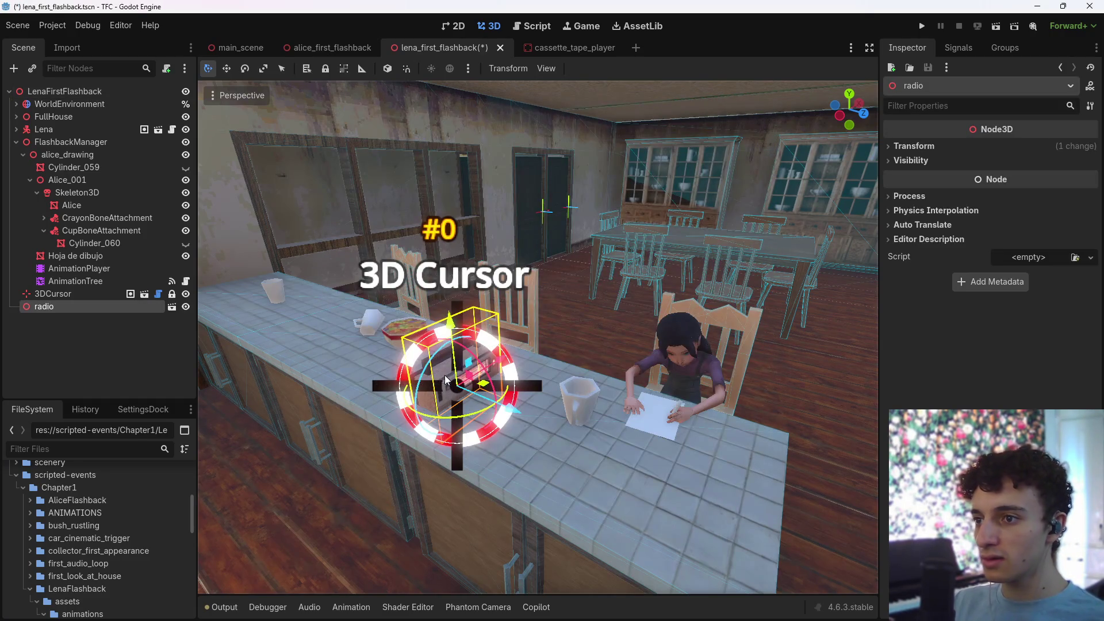
pyautogui.press('f')
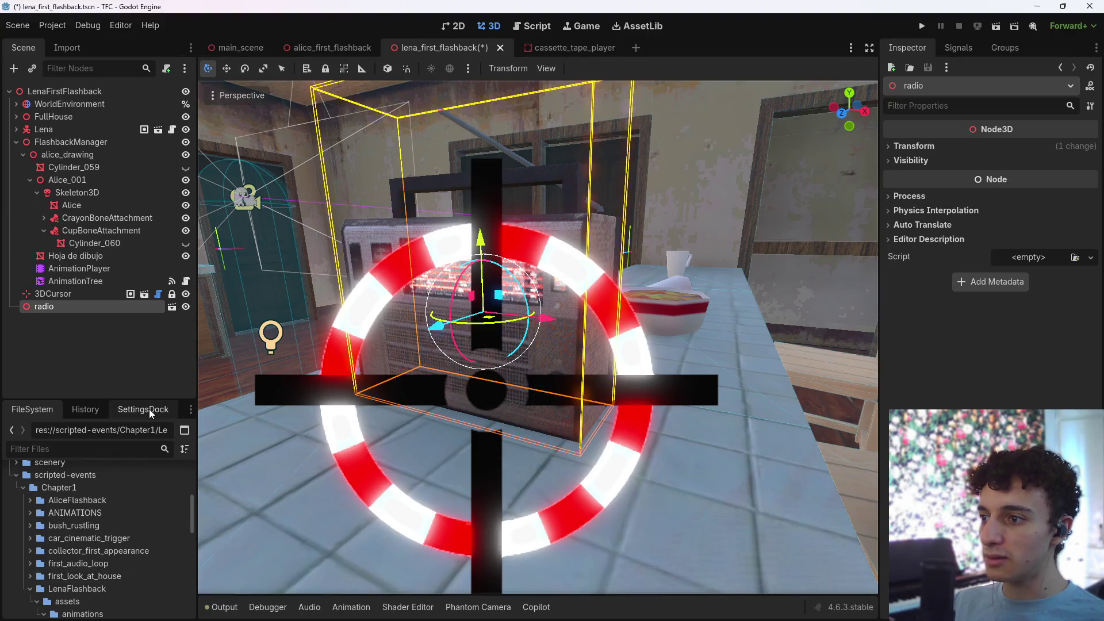
# - Remove the temporary 3D cursor marker from the scene in SettingsDock
pyautogui.click(150, 409)
pyautogui.scroll(-10, 156, 566)
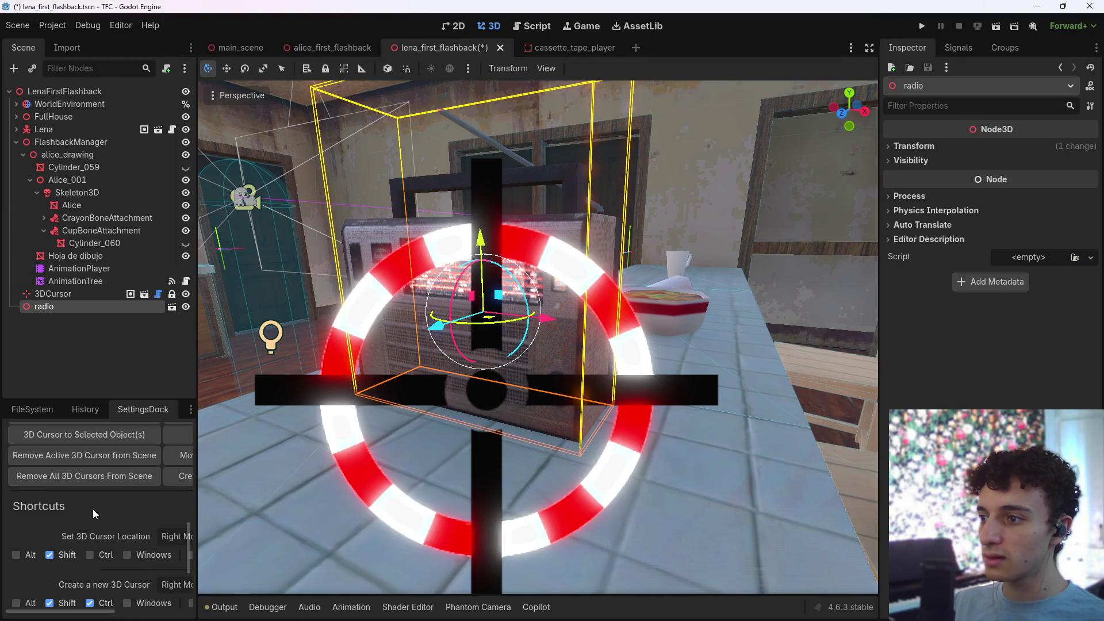
pyautogui.click(112, 476)
# - Rotate the radio a quarter turn to face the table side and save the scene
pyautogui.click(32, 409)
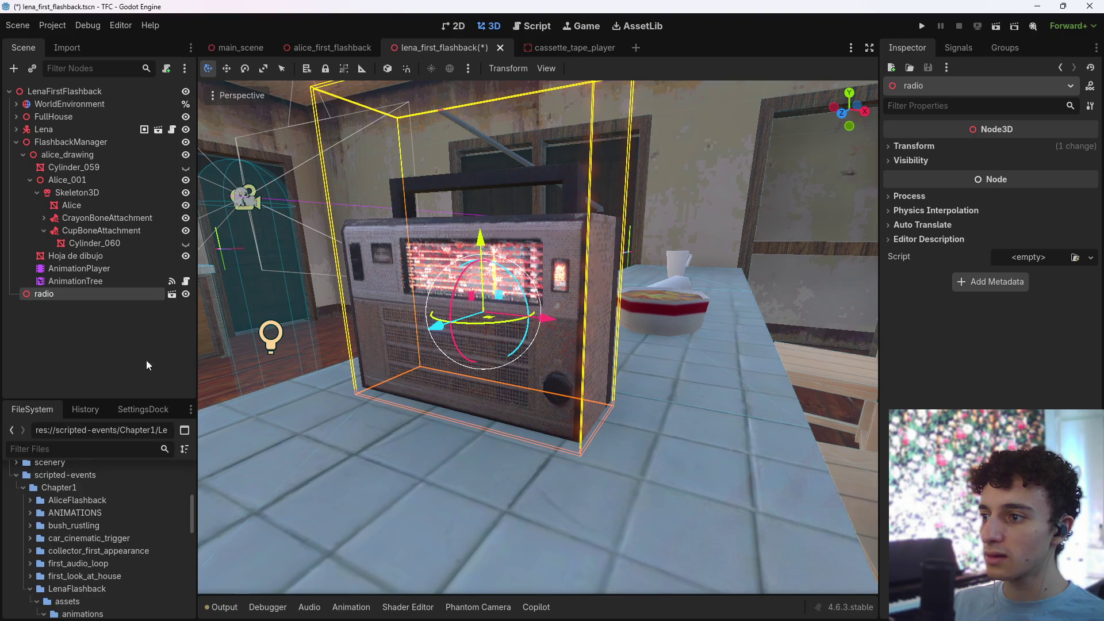
pyautogui.click(70, 309)
pyautogui.moveTo(403, 345)
pyautogui.mouseDown(button='middle')
pyautogui.moveTo(566, 337)
pyautogui.moveTo(811, 348)
pyautogui.mouseUp(button='middle')
pyautogui.click(44, 294)
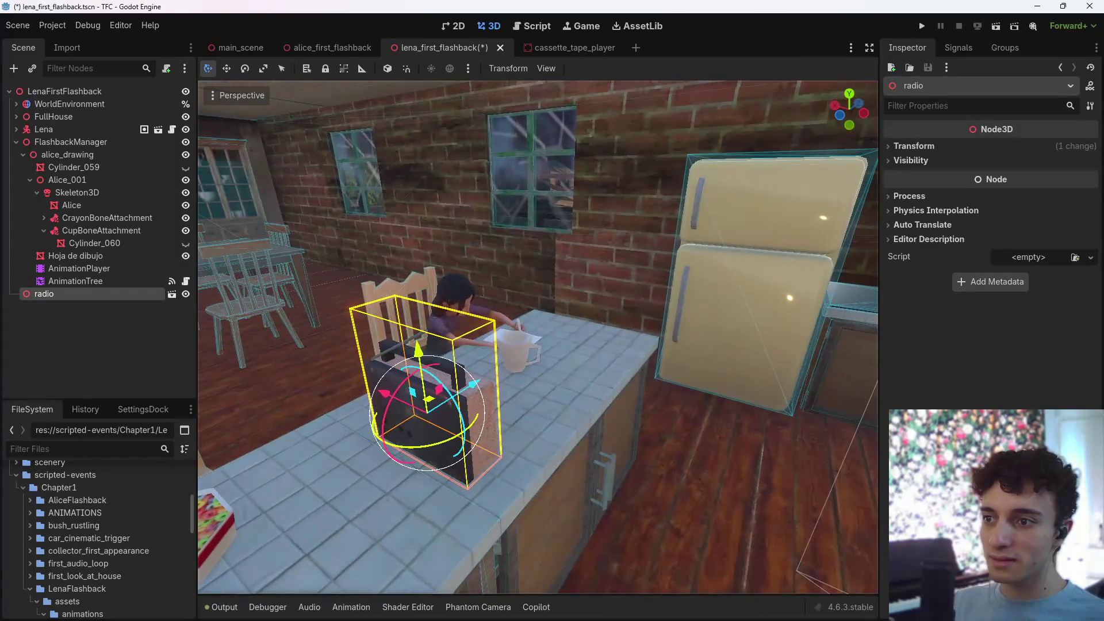
pyautogui.moveTo(444, 442)
pyautogui.mouseDown()
pyautogui.moveTo(362, 450)
pyautogui.moveTo(340, 440)
pyautogui.moveTo(398, 440)
pyautogui.mouseUp()
pyautogui.hotkey('ctrl', 's')
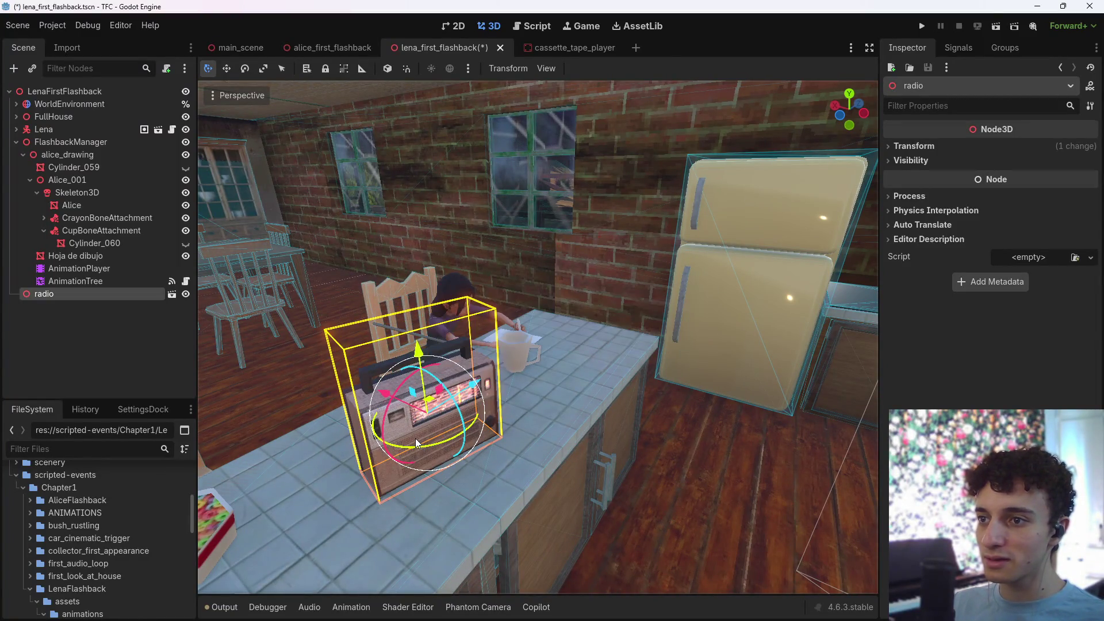
# - Orbit and zoom the view to inspect the radio's front on the counter
pyautogui.moveTo(420, 447)
pyautogui.mouseDown(button='middle')
pyautogui.moveTo(506, 419)
pyautogui.moveTo(586, 448)
pyautogui.mouseUp(button='middle')
pyautogui.scroll(5, 538, 345)
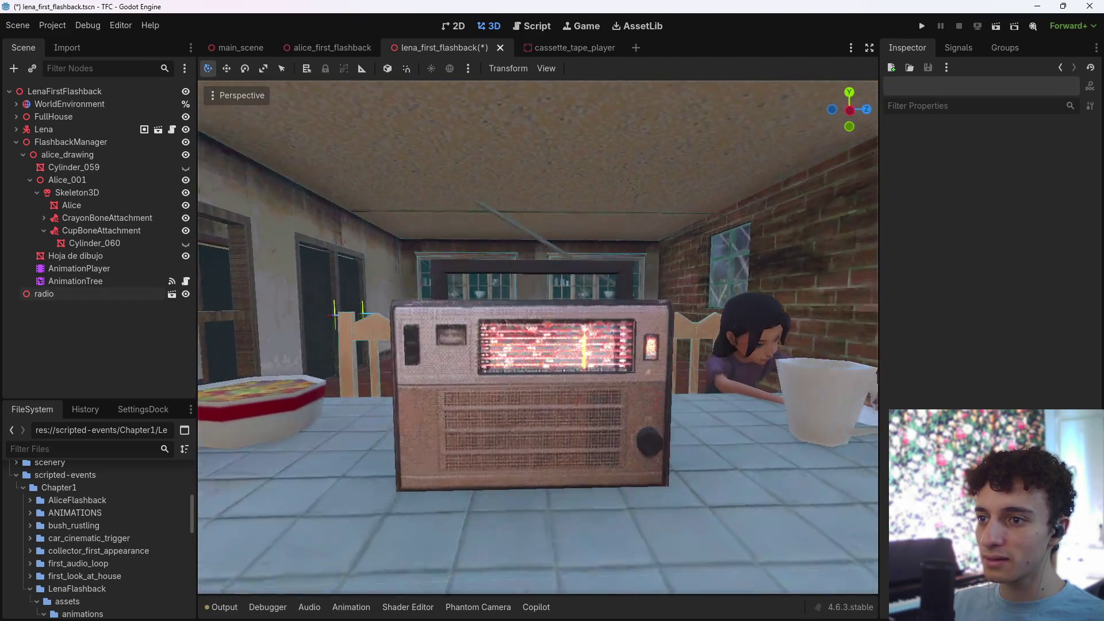
pyautogui.moveTo(537, 345)
pyautogui.mouseDown(button='middle')
pyautogui.moveTo(581, 345)
pyautogui.moveTo(287, 362)
pyautogui.moveTo(402, 374)
pyautogui.mouseUp(button='middle')
pyautogui.scroll(-2, 537, 345)
pyautogui.scroll(1, 538, 345)
pyautogui.scroll(-2, 538, 345)
pyautogui.scroll(2, 537, 345)
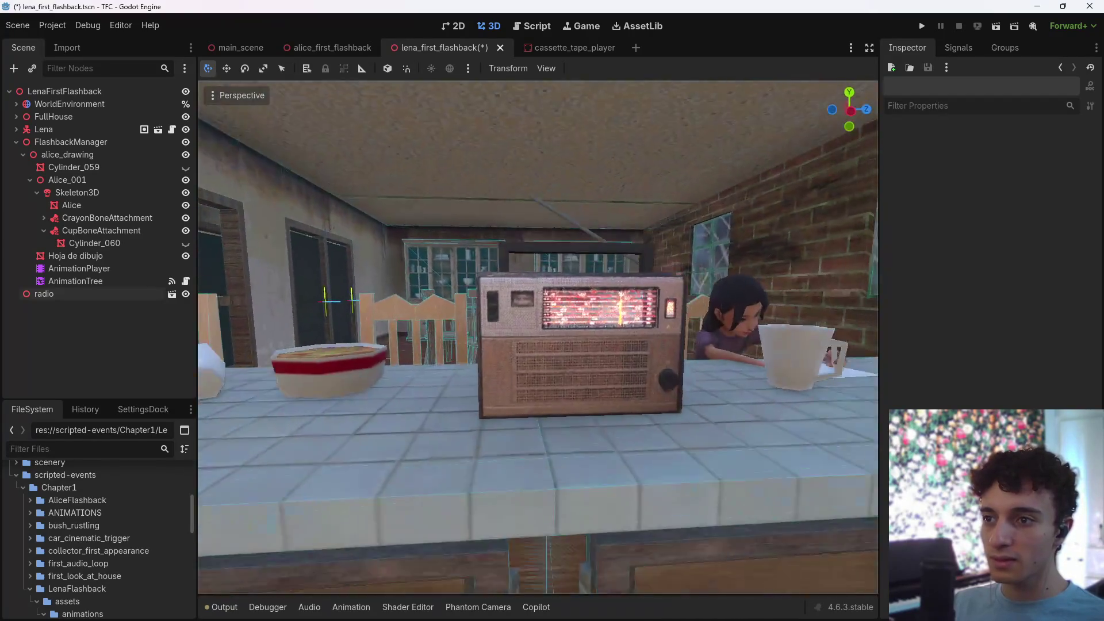
pyautogui.scroll(-2, 537, 345)
pyautogui.scroll(2, 618, 429)
# - Shrink the radio's Transform scale to 0.7
pyautogui.click(619, 429)
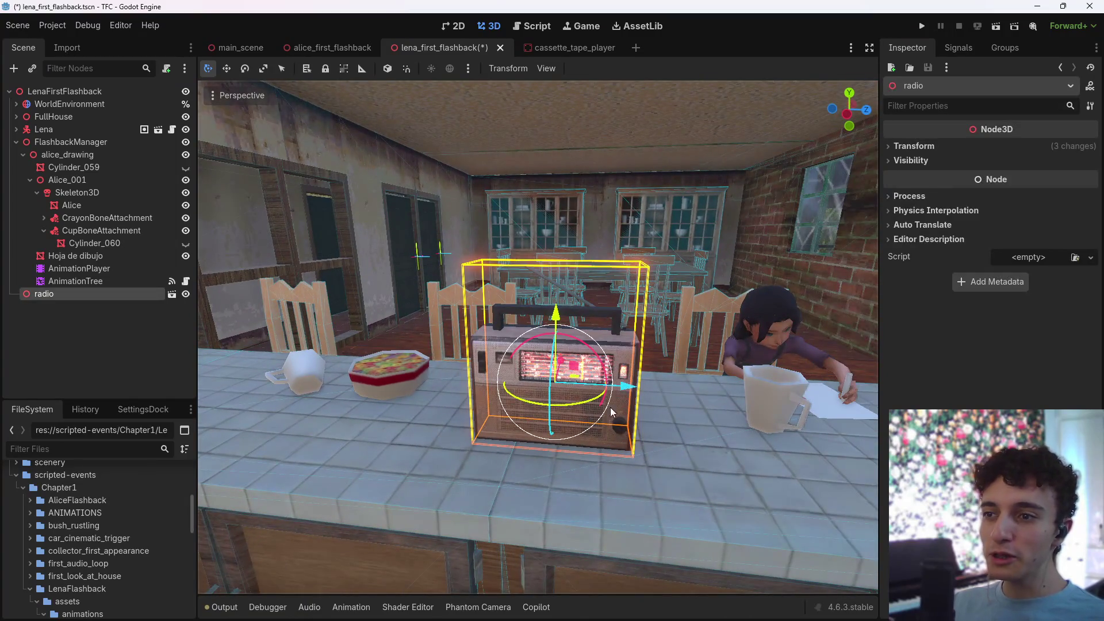
pyautogui.click(915, 148)
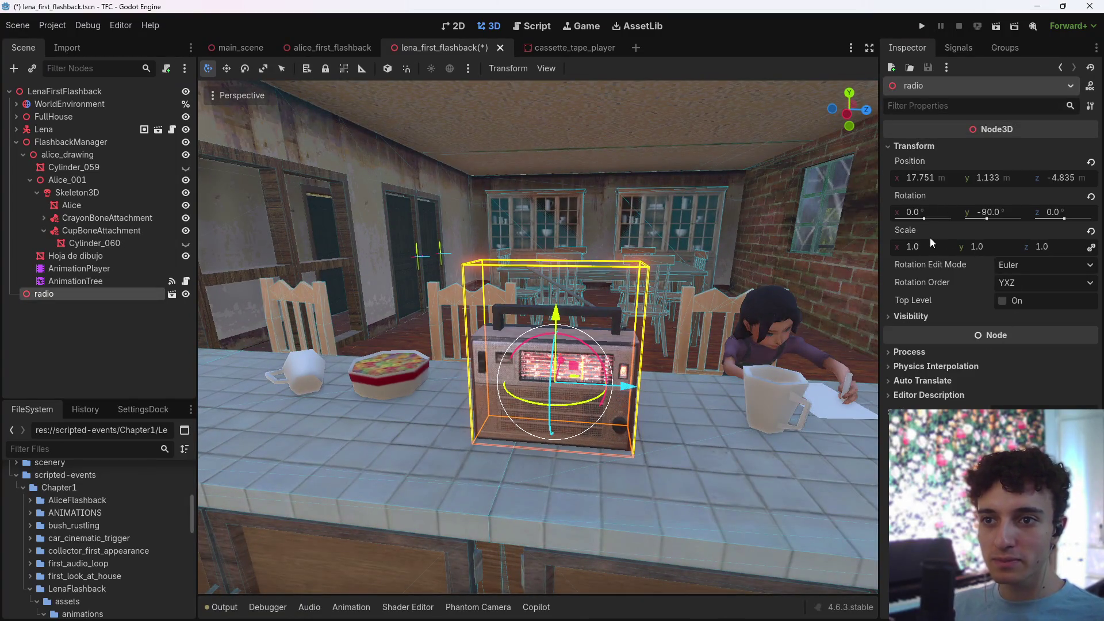
pyautogui.moveTo(930, 244); pyautogui.dragTo(883, 244)
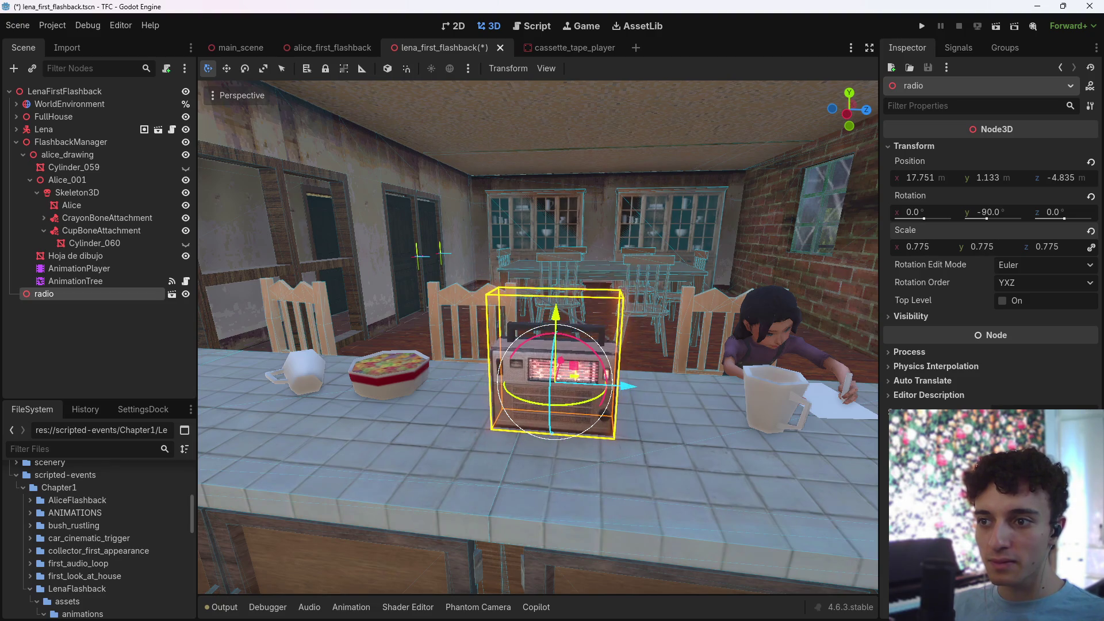
pyautogui.click(537, 336)
pyautogui.moveTo(538, 336)
pyautogui.mouseDown(button='right')
pyautogui.moveTo(644, 345)
pyautogui.moveTo(575, 345)
pyautogui.moveTo(586, 348)
pyautogui.mouseUp(button='right')
pyautogui.click(138, 295)
pyautogui.click(945, 247)
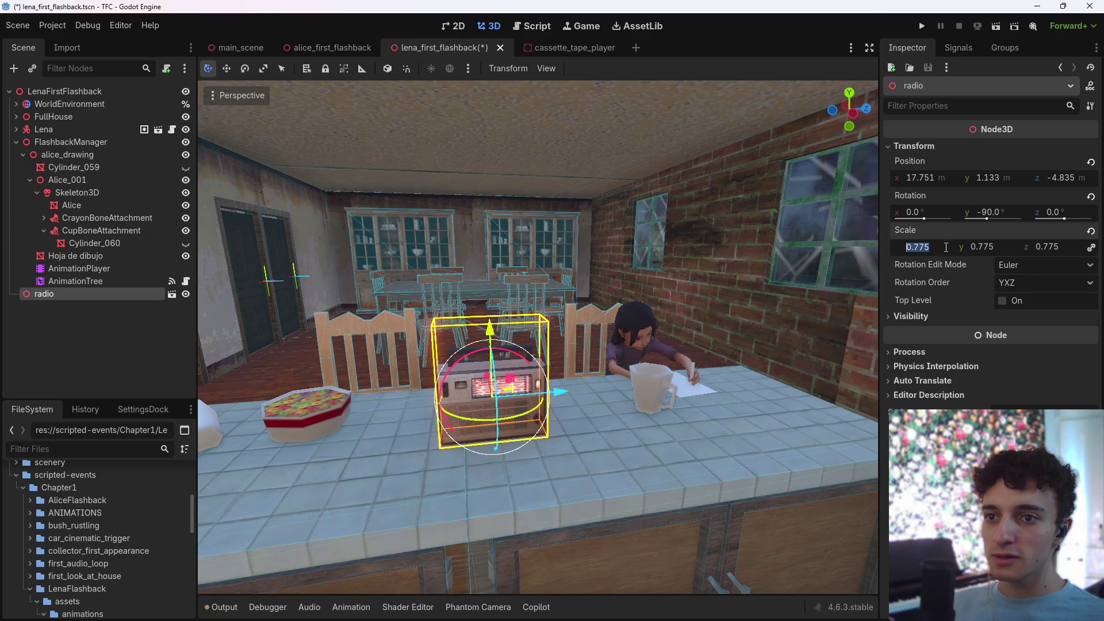
pyautogui.write('0.77')
pyautogui.press('Return')
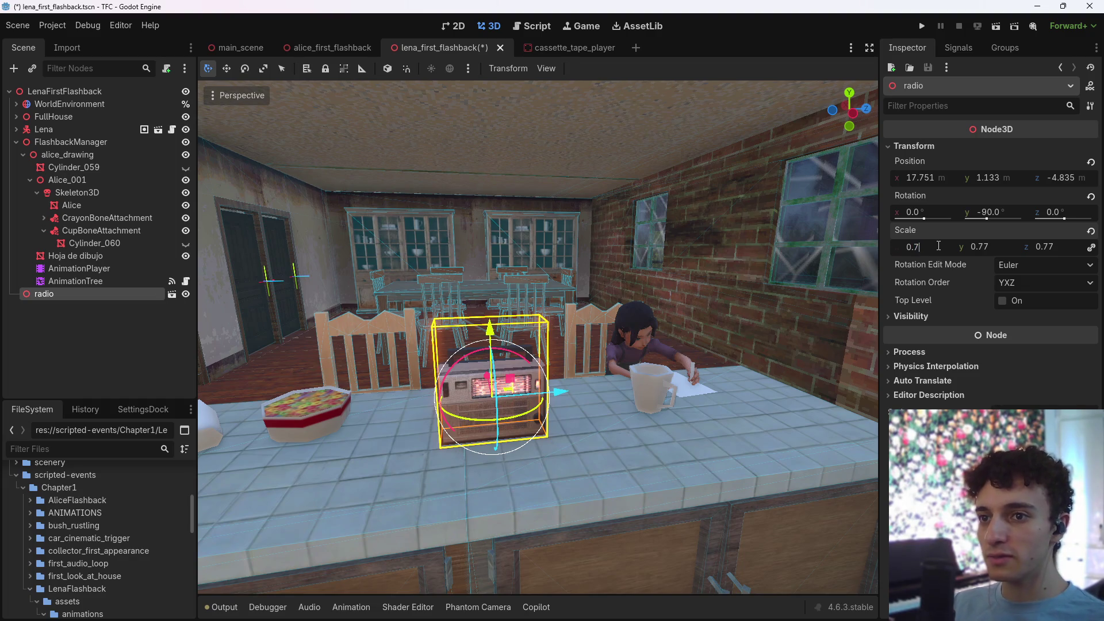
pyautogui.press('Return')
# - Delete the radio node from lena_first_flashback and save the scene
pyautogui.click(124, 350)
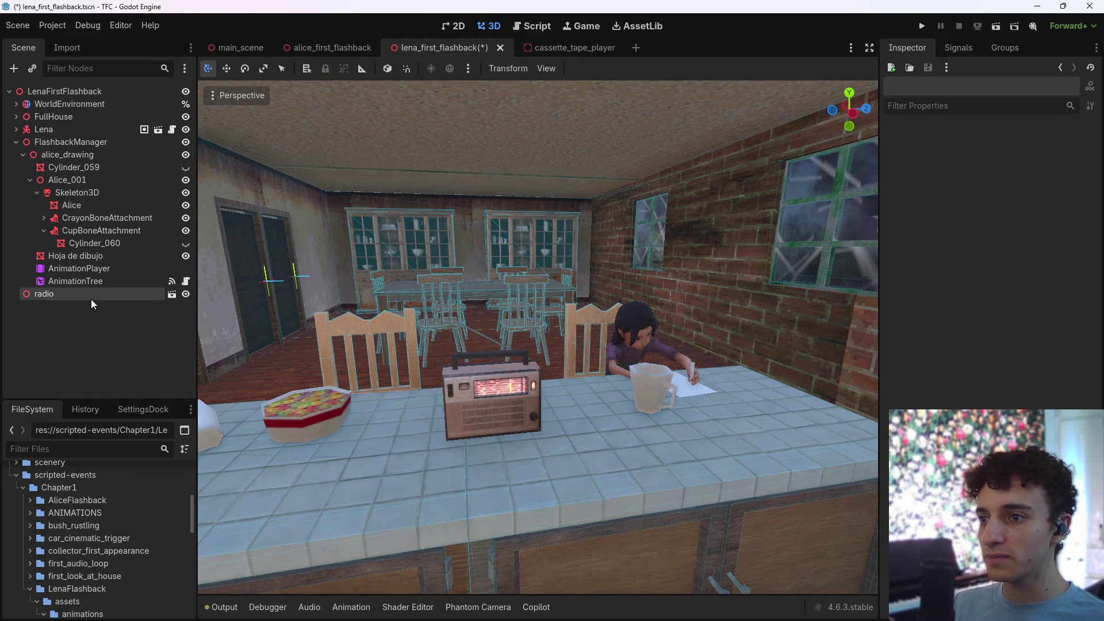
pyautogui.click(91, 298)
pyautogui.press('Delete')
pyautogui.click(503, 322)
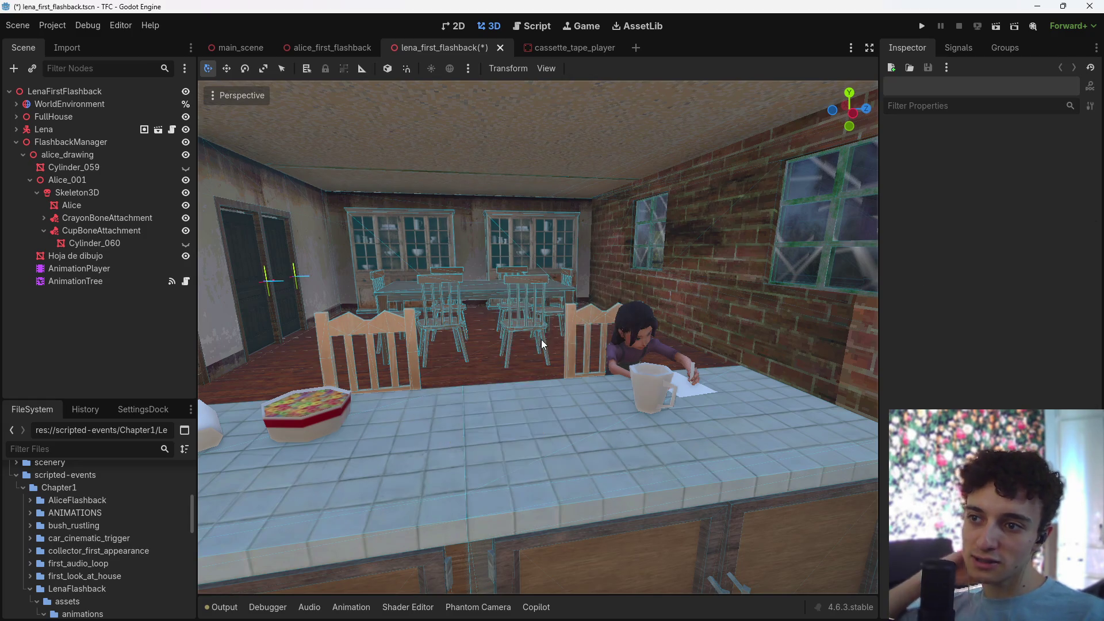
pyautogui.hotkey('ctrl', 's')
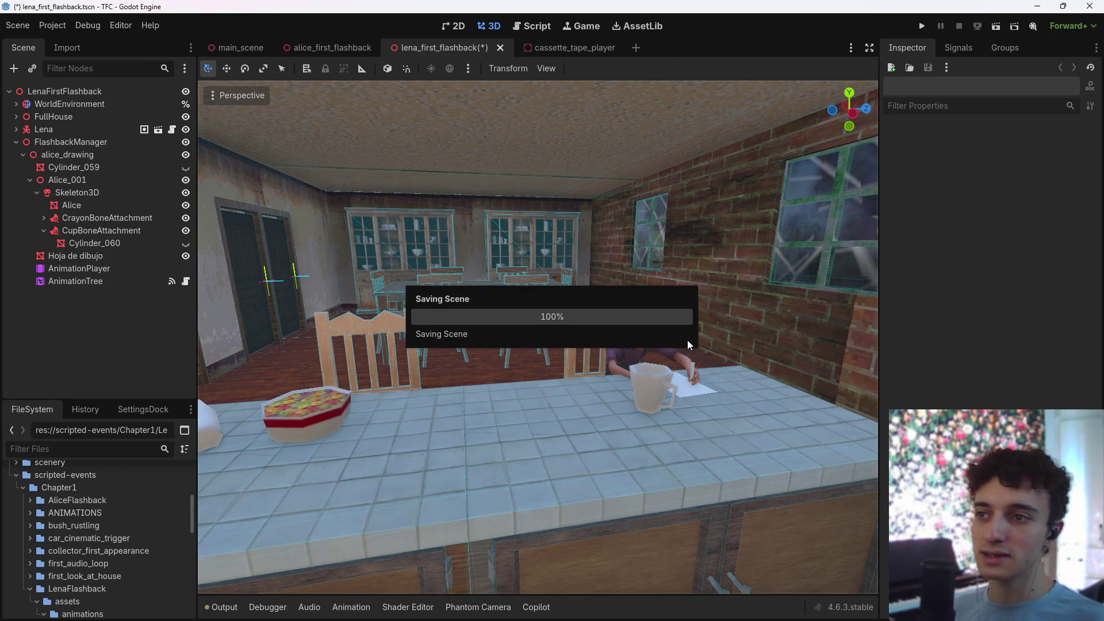
pyautogui.hotkey('alt', 'Tab')
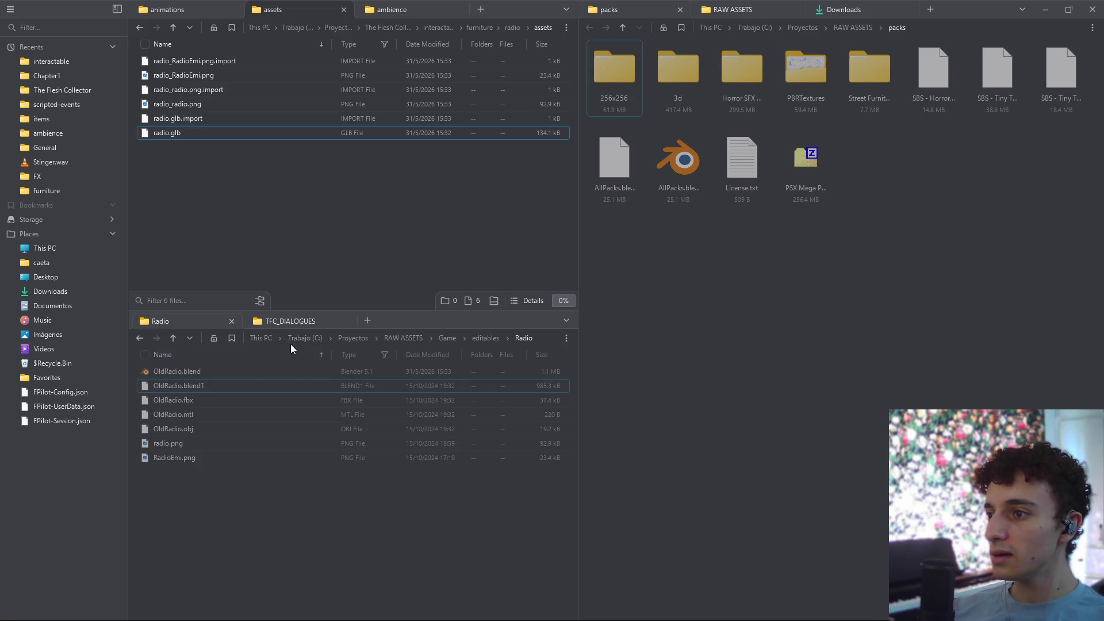
# - Select and review the OldRadio.blend source file in File Explorer
pyautogui.click(235, 493)
pyautogui.click(171, 375)
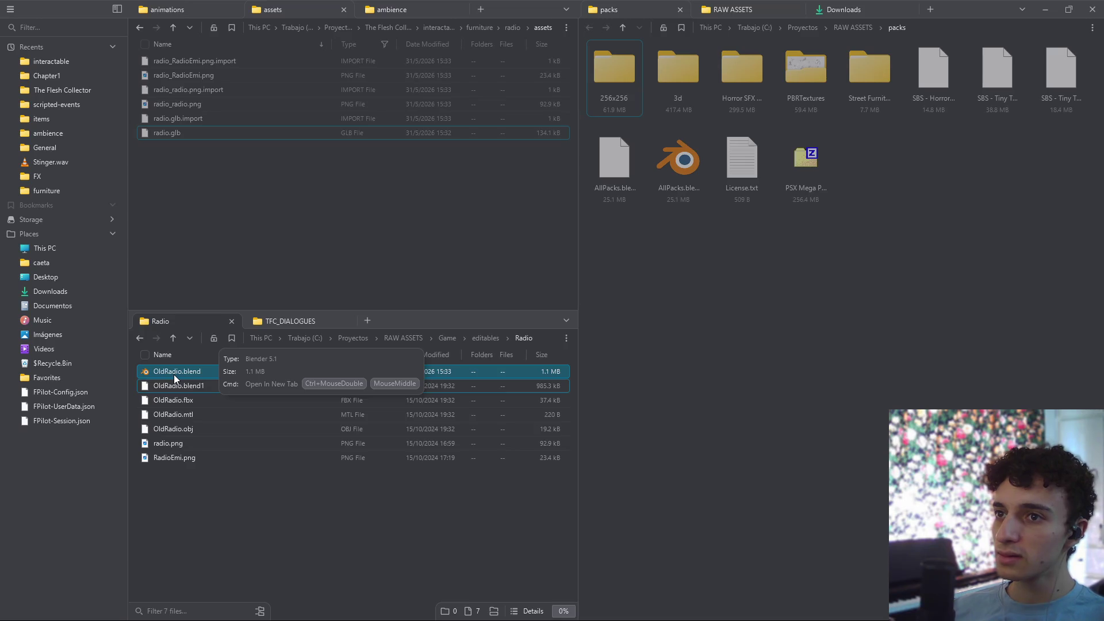
pyautogui.click(232, 492)
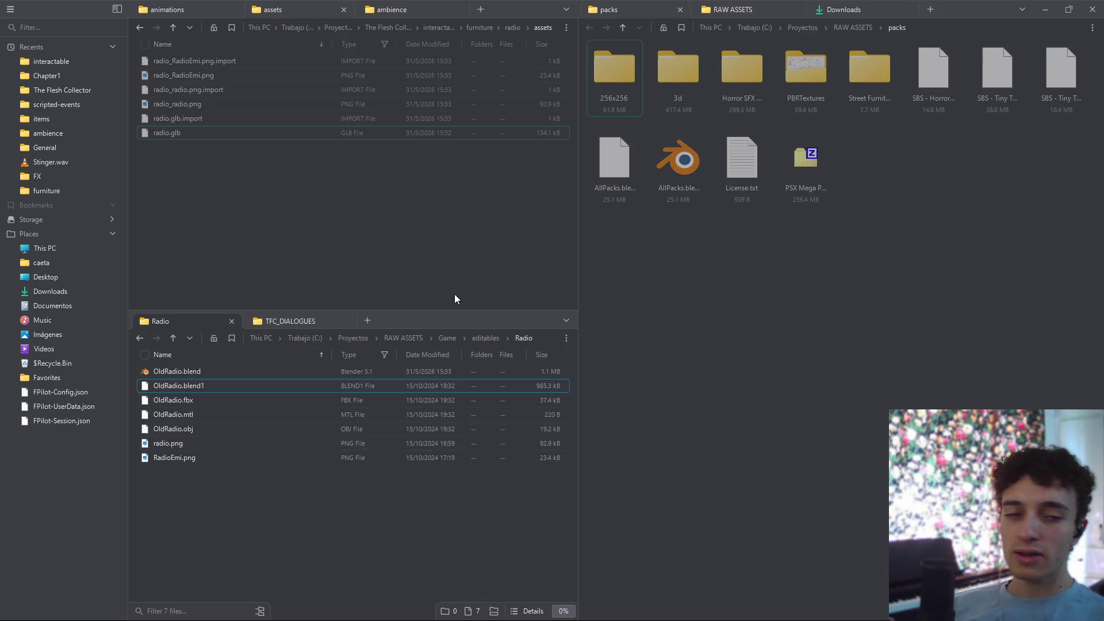
# - Check the Trello task board, then bring Firefox forward with a new tab
pyautogui.moveTo(529, 608)
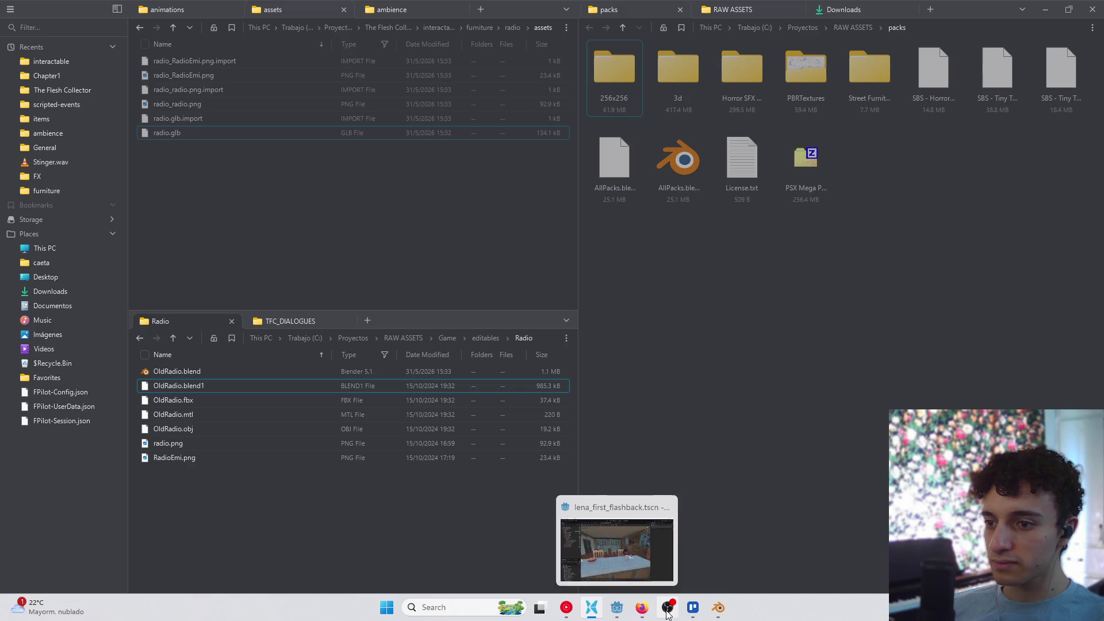
pyautogui.click(692, 609)
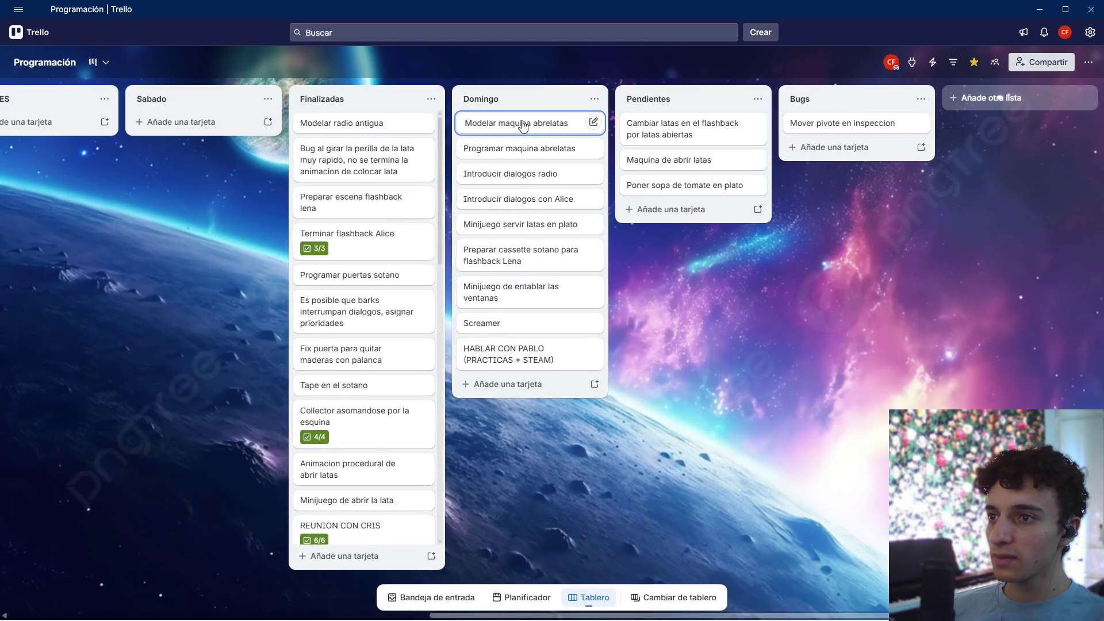
pyautogui.hotkey('alt', 'Tab')
pyautogui.hotkey('alt', 'Tab')
pyautogui.hotkey('alt', 'Tab')
pyautogui.hotkey('alt', 'Tab')
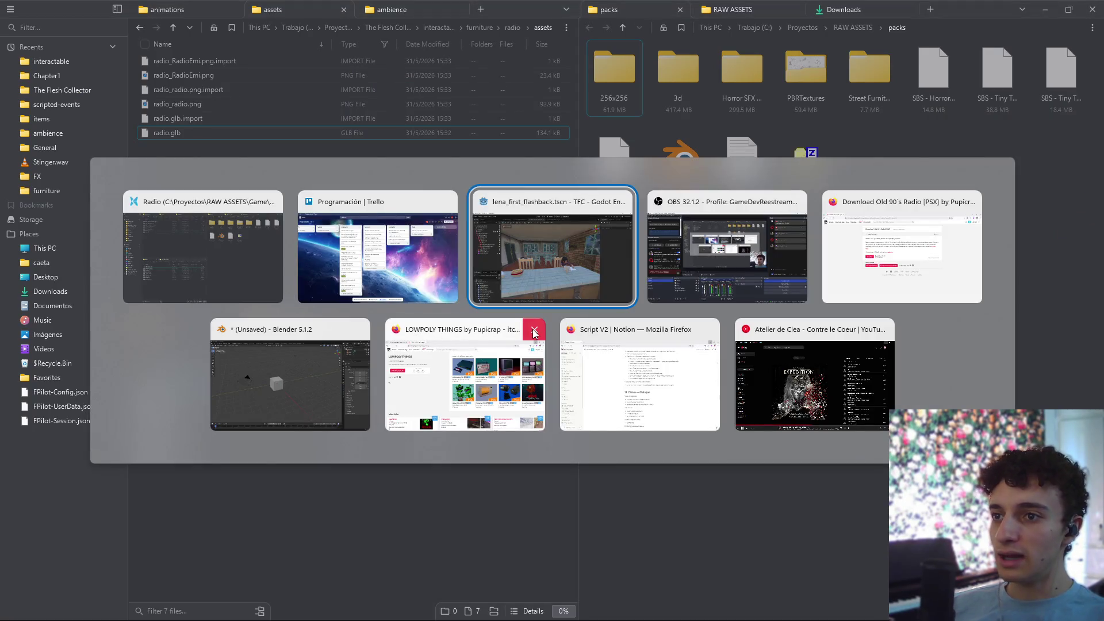
pyautogui.press('Escape')
pyautogui.hotkey('alt', 'Tab')
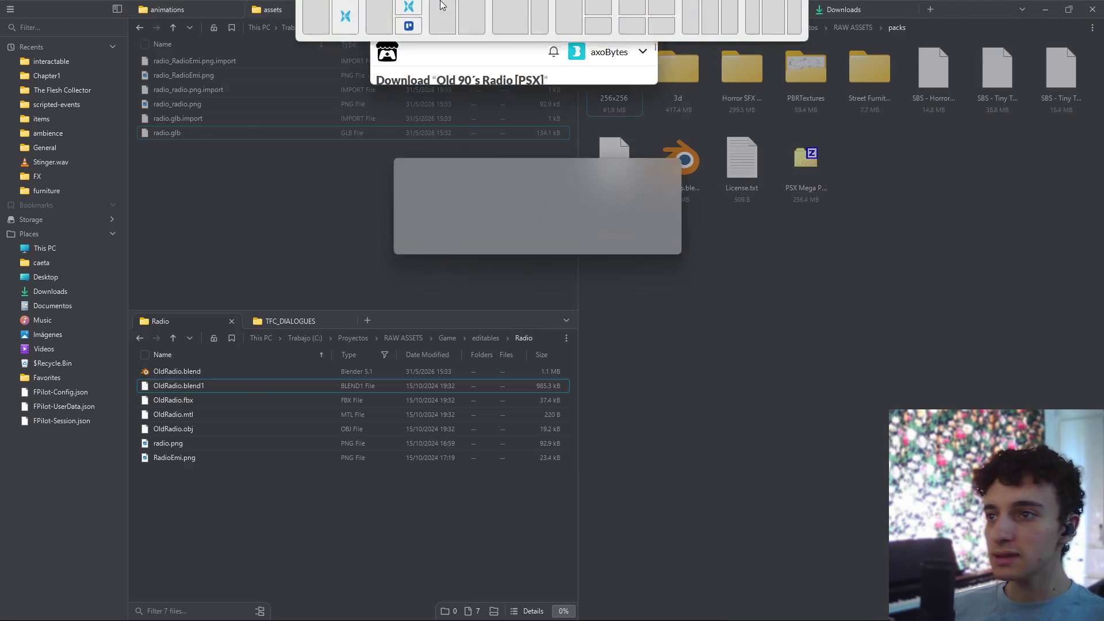
pyautogui.click(166, 13)
# - Search Google for 'can opener', abandoning an initial 'maquina abrelatas' query
pyautogui.click(205, 39)
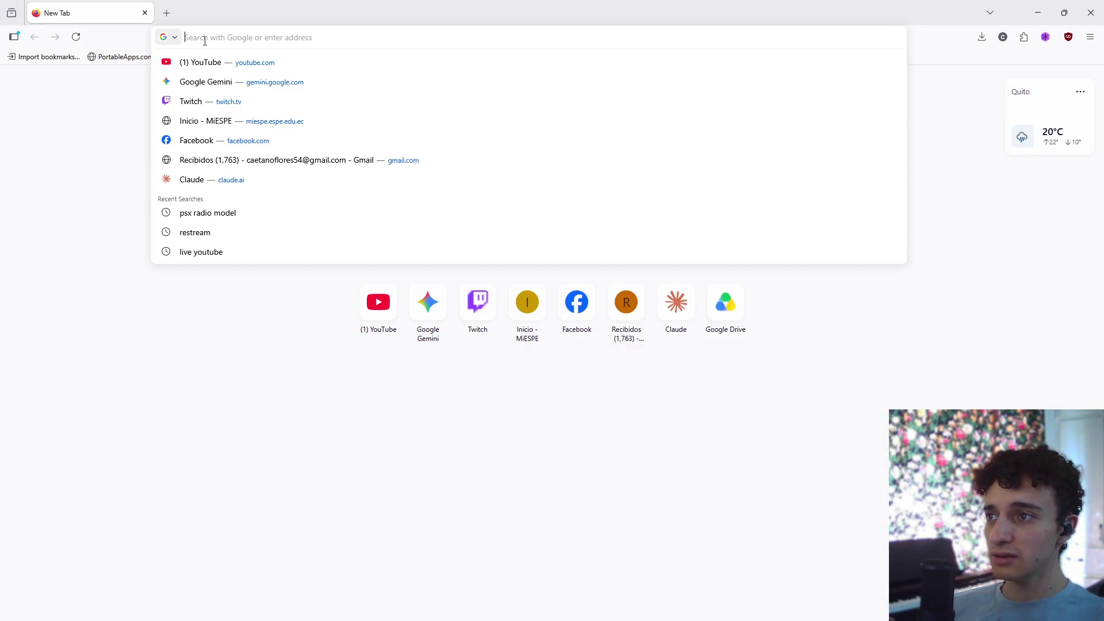
pyautogui.write('ma')
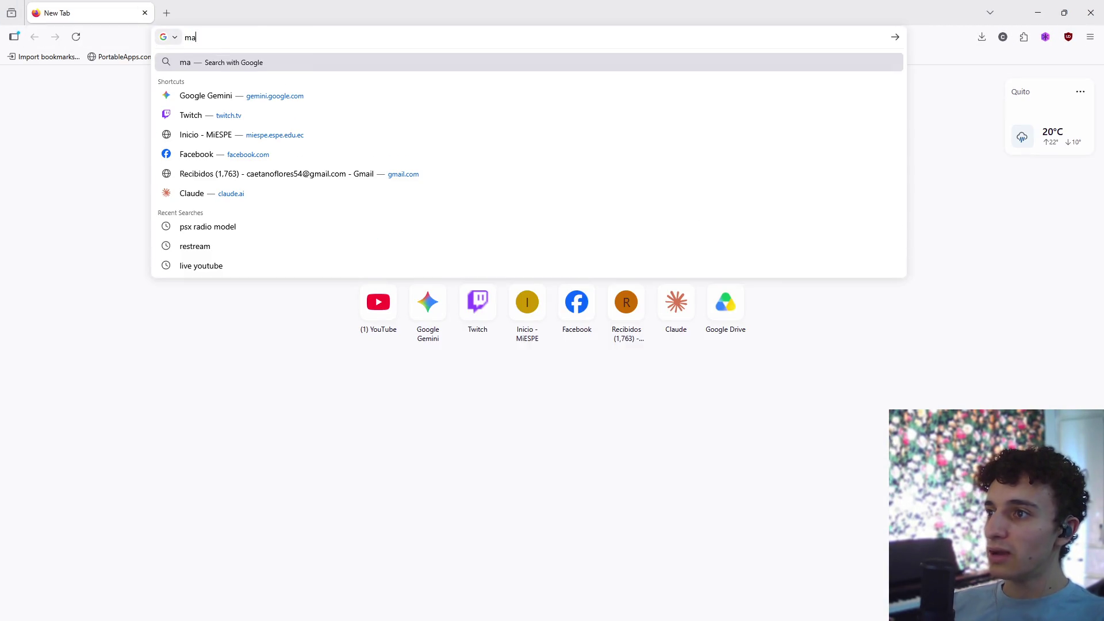
pyautogui.write('quina abrellatas')
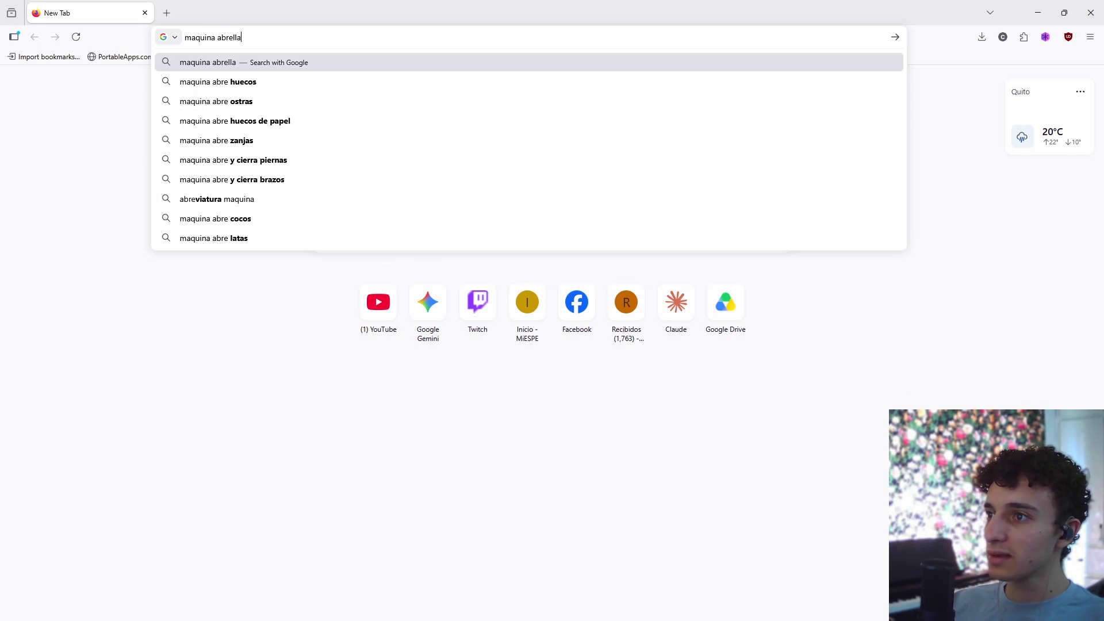
pyautogui.press('BackSpace')
pyautogui.press('BackSpace')
pyautogui.press('BackSpace')
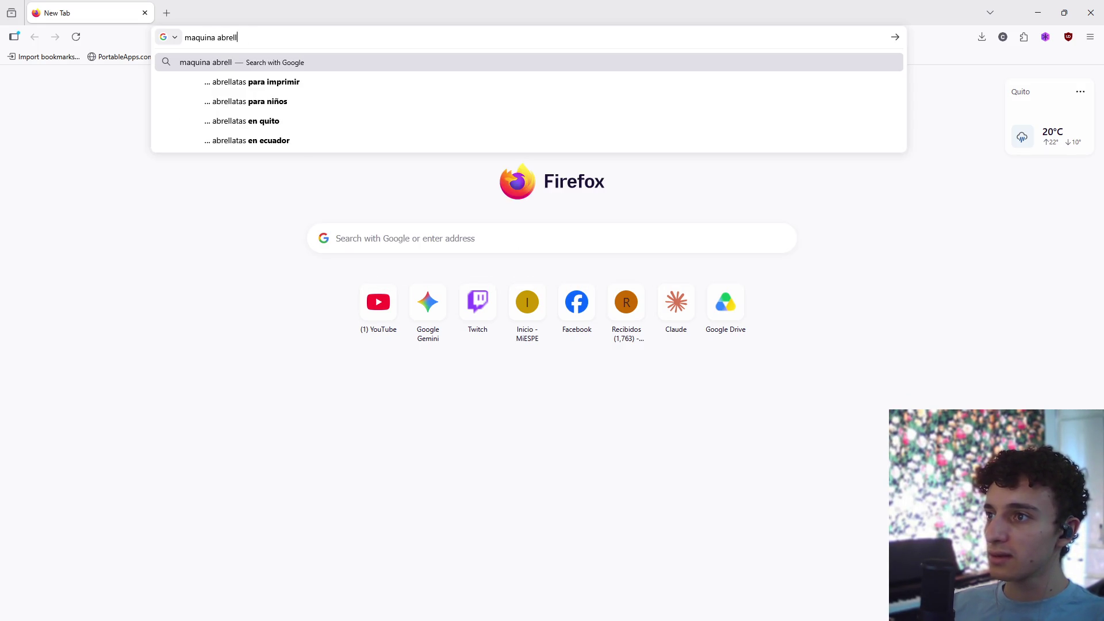
pyautogui.write('atas')
pyautogui.hotkey('ctrl', 'a')
pyautogui.write('can oppener')
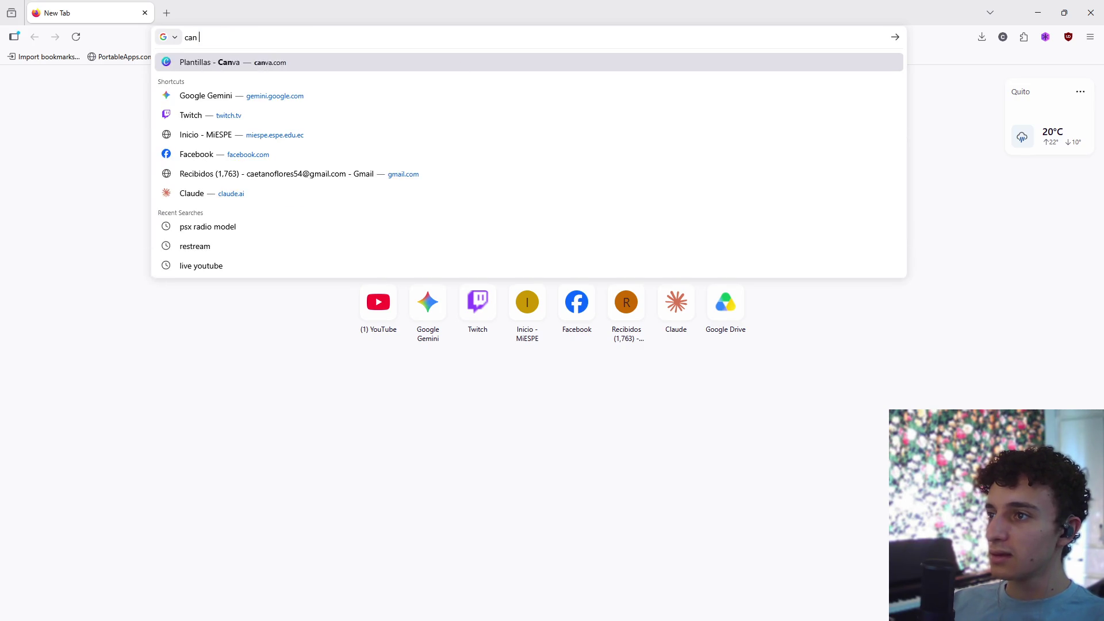
pyautogui.press('BackSpace')
pyautogui.press('BackSpace')
pyautogui.press('BackSpace')
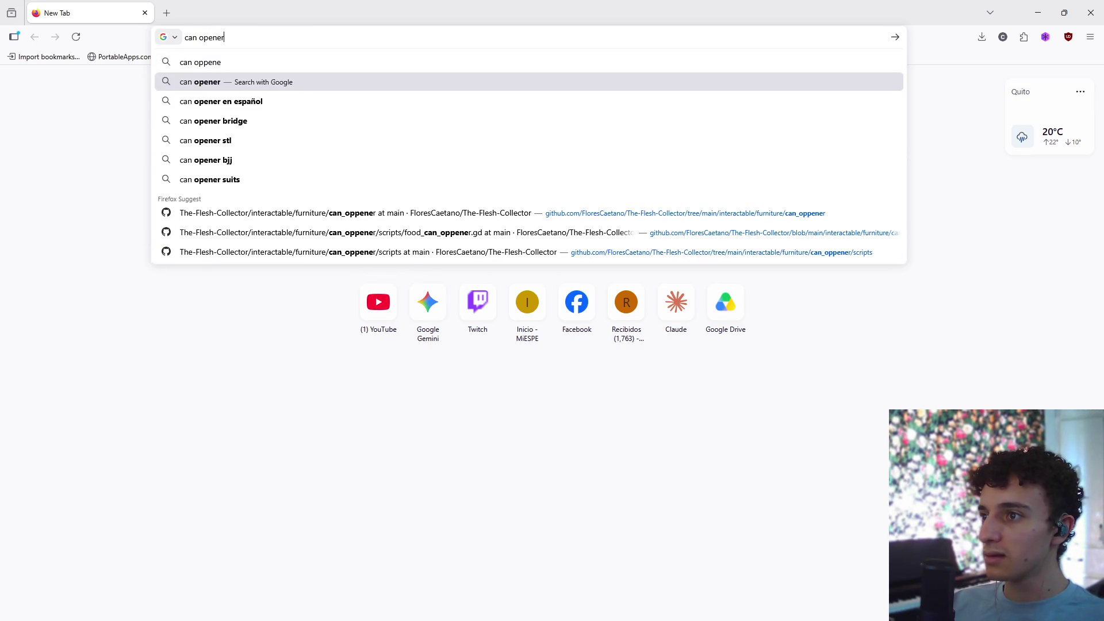
pyautogui.write('ener')
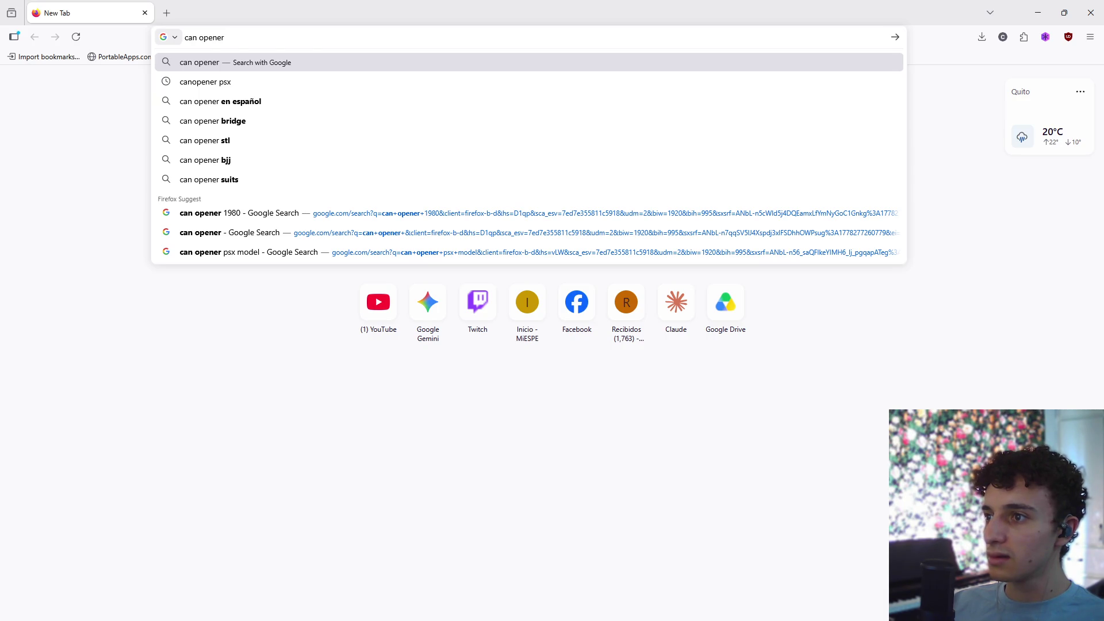
pyautogui.press('Return')
# - Show can opener image results and open the VEVOR commercial opener in a background tab
pyautogui.click(236, 122)
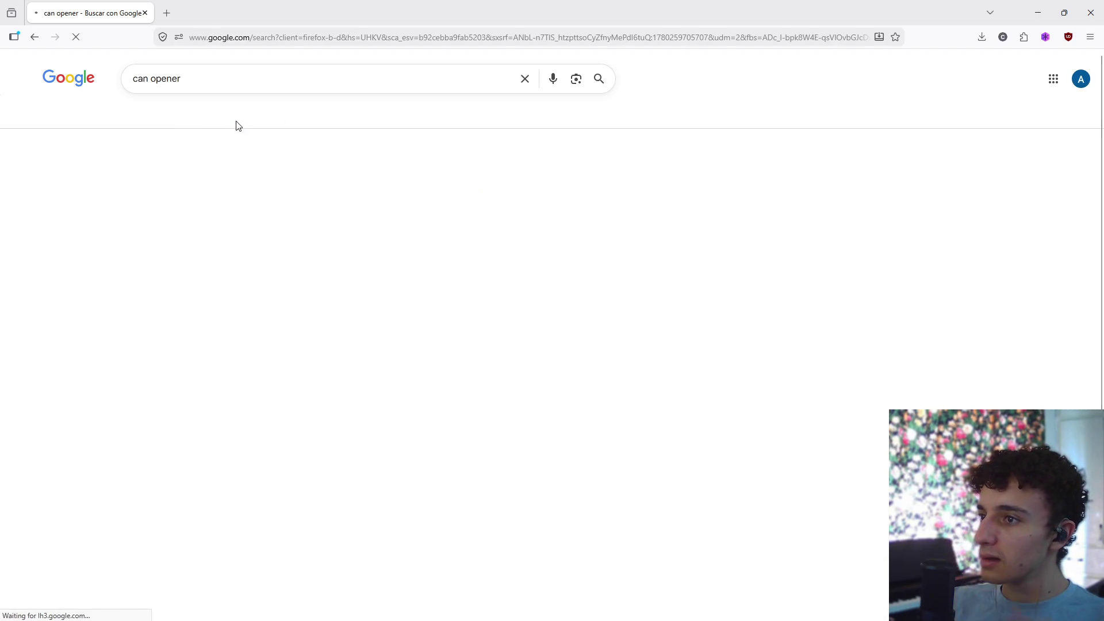
pyautogui.scroll(-8, 387, 202)
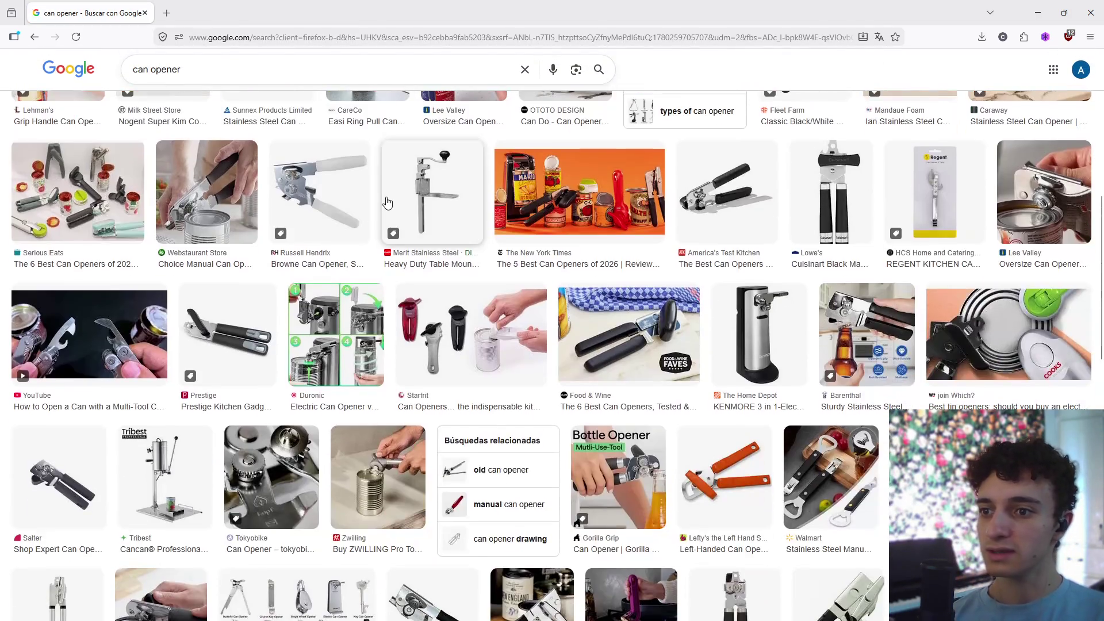
pyautogui.scroll(-7, 387, 203)
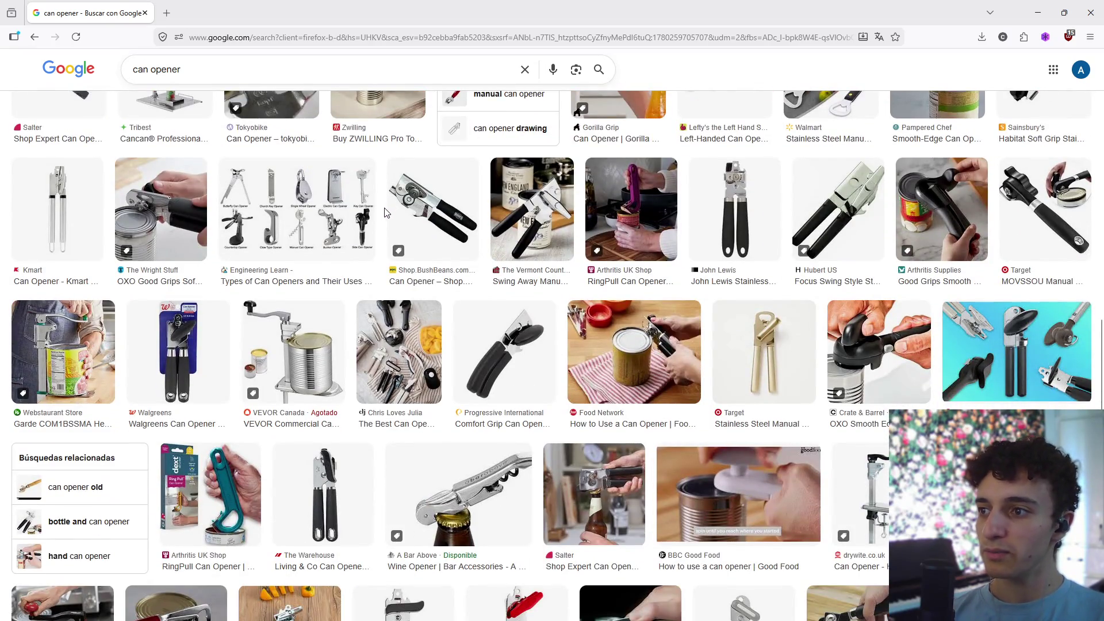
pyautogui.scroll(-2, 385, 213)
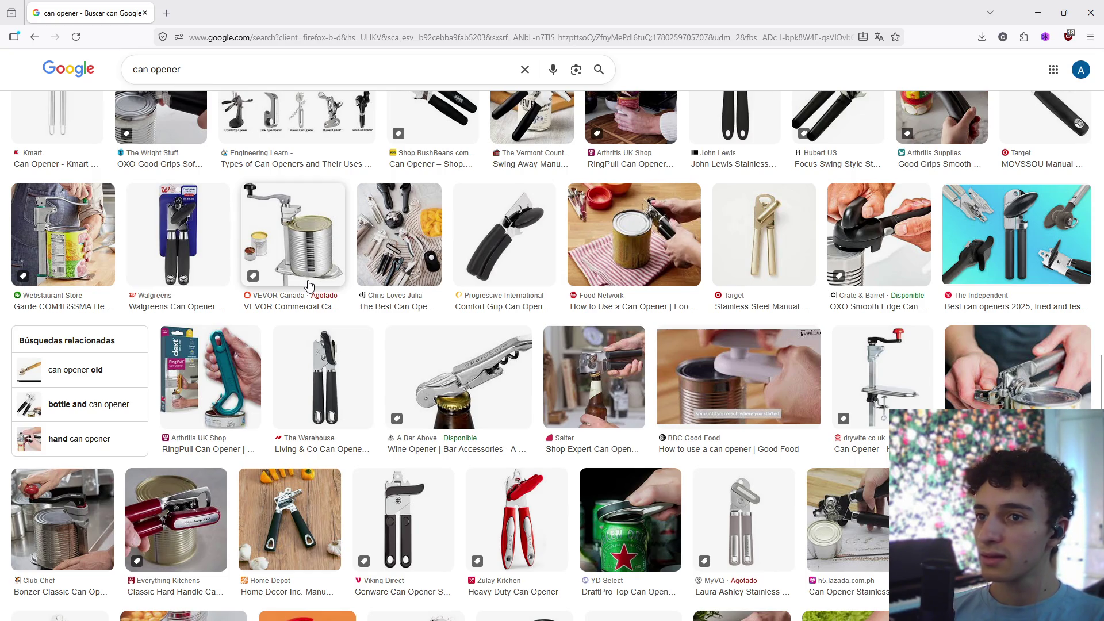
pyautogui.middleClick(308, 281)
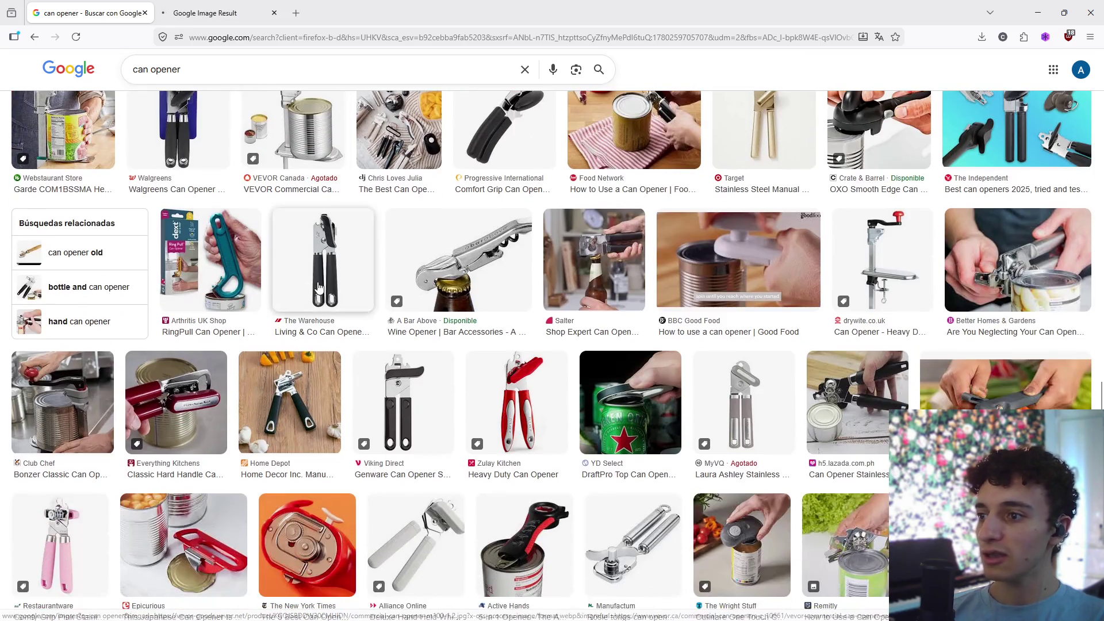
pyautogui.scroll(-2, 321, 287)
pyautogui.scroll(-6, 325, 299)
pyautogui.scroll(10, 325, 299)
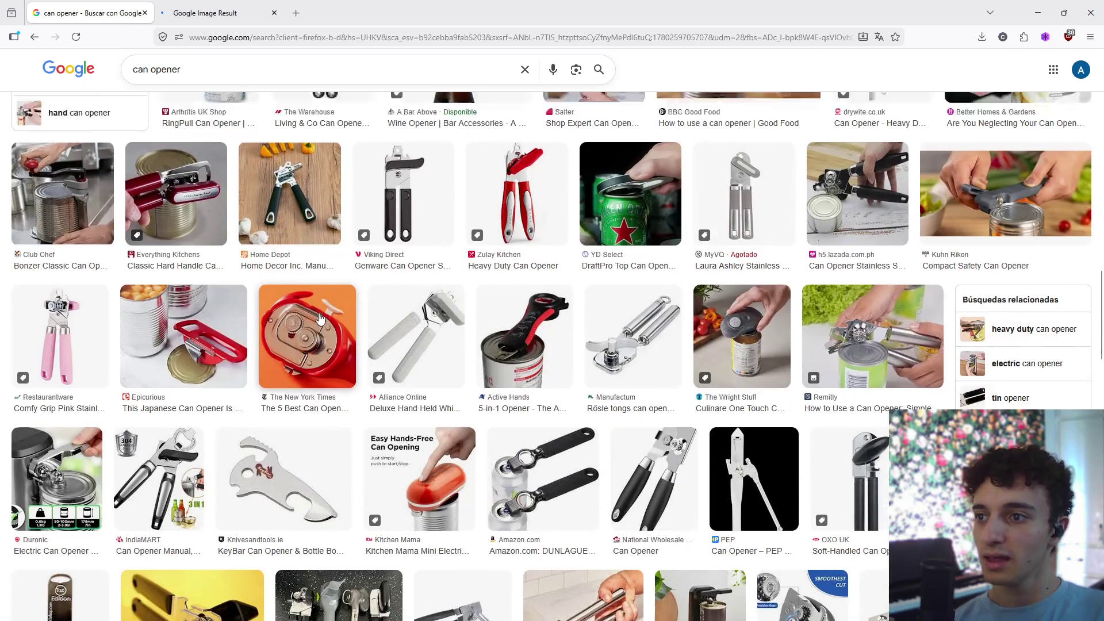
# - View the VEVOR can opener result page and scroll through it
pyautogui.click(277, 21)
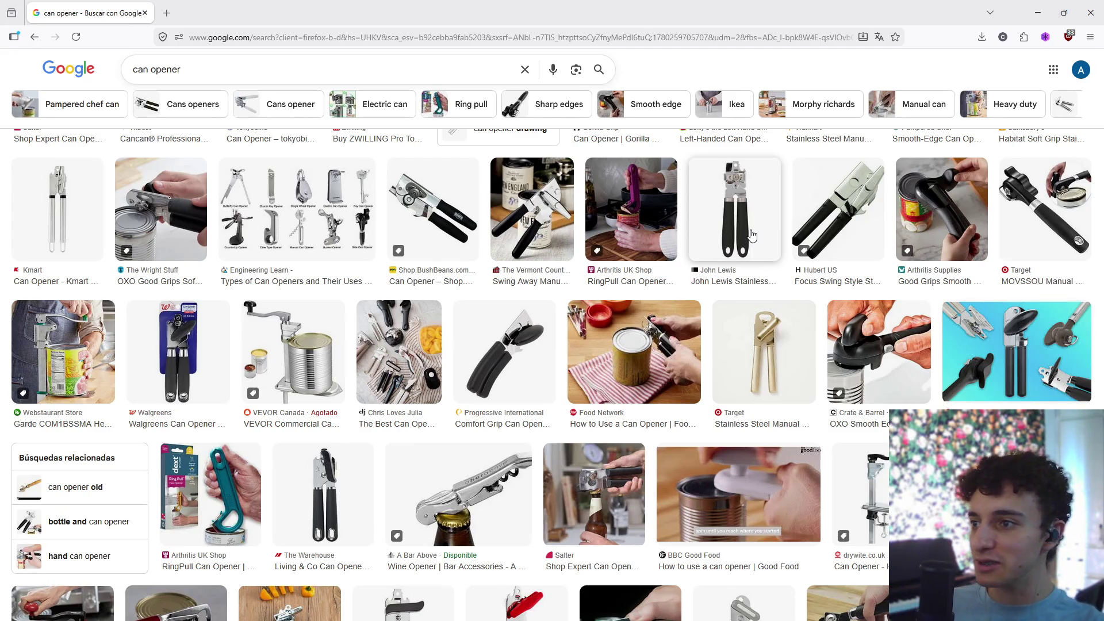
pyautogui.scroll(-15, 750, 234)
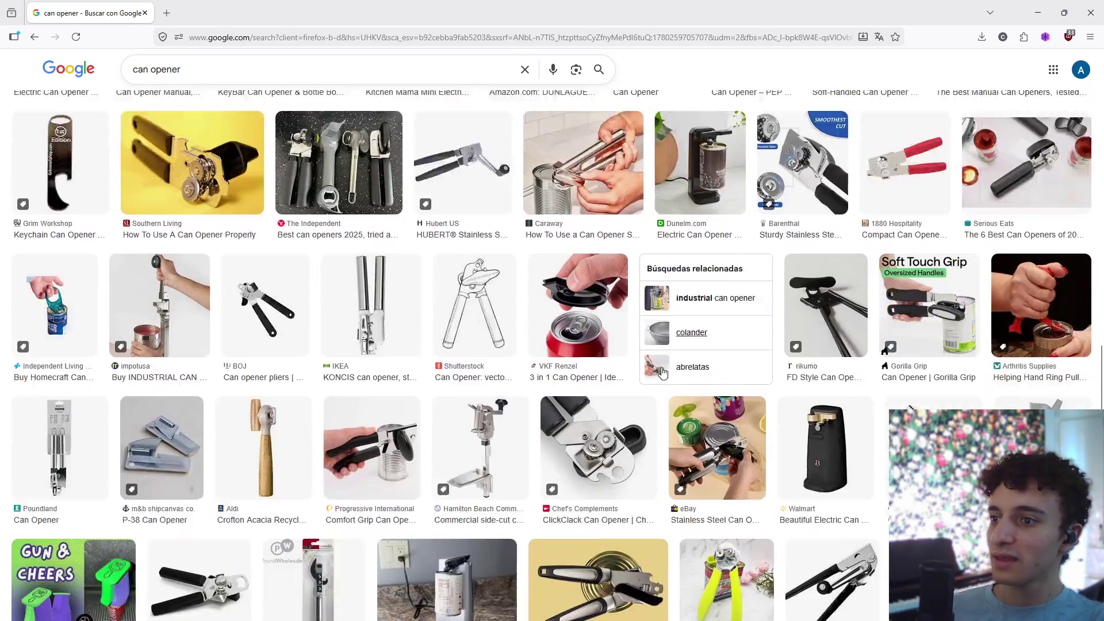
pyautogui.scroll(-10, 662, 373)
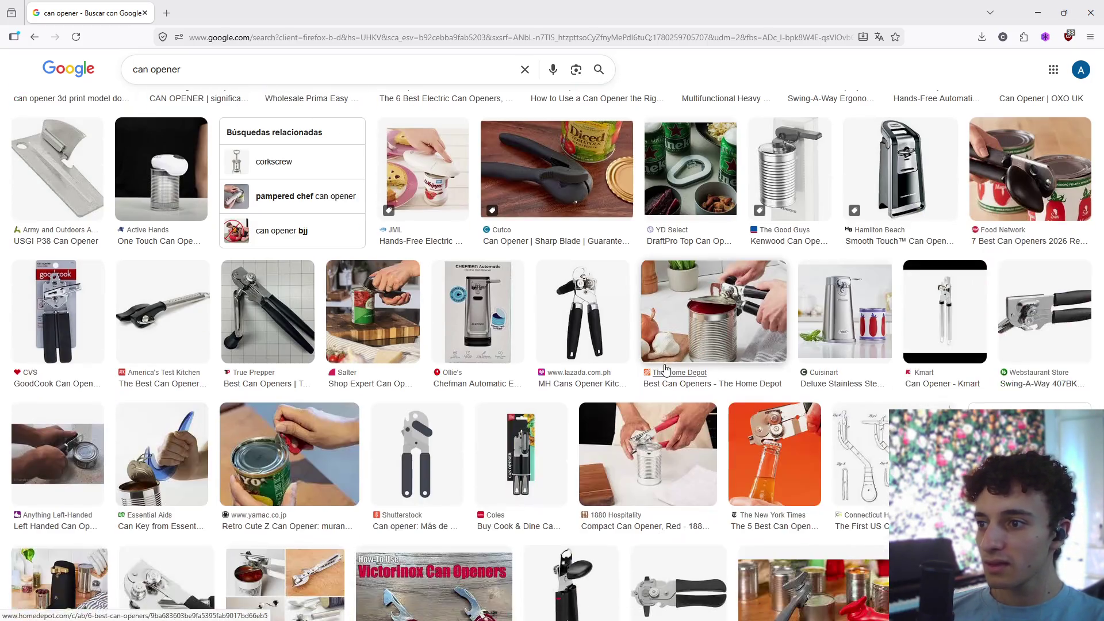
pyautogui.scroll(-5, 666, 369)
pyautogui.scroll(-8, 666, 369)
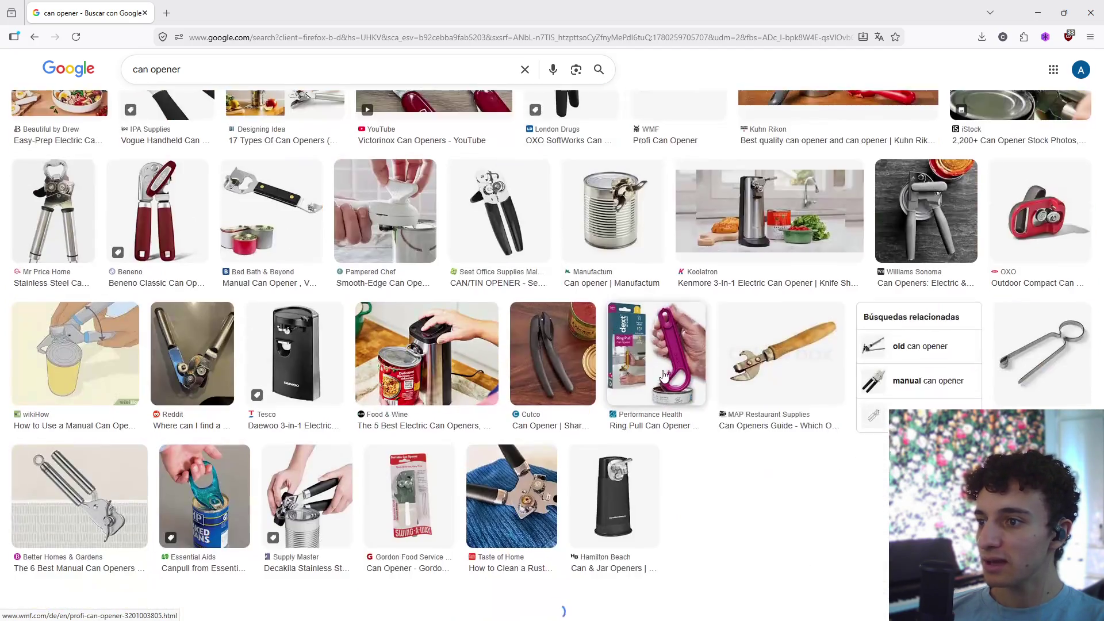
pyautogui.scroll(-15, 664, 376)
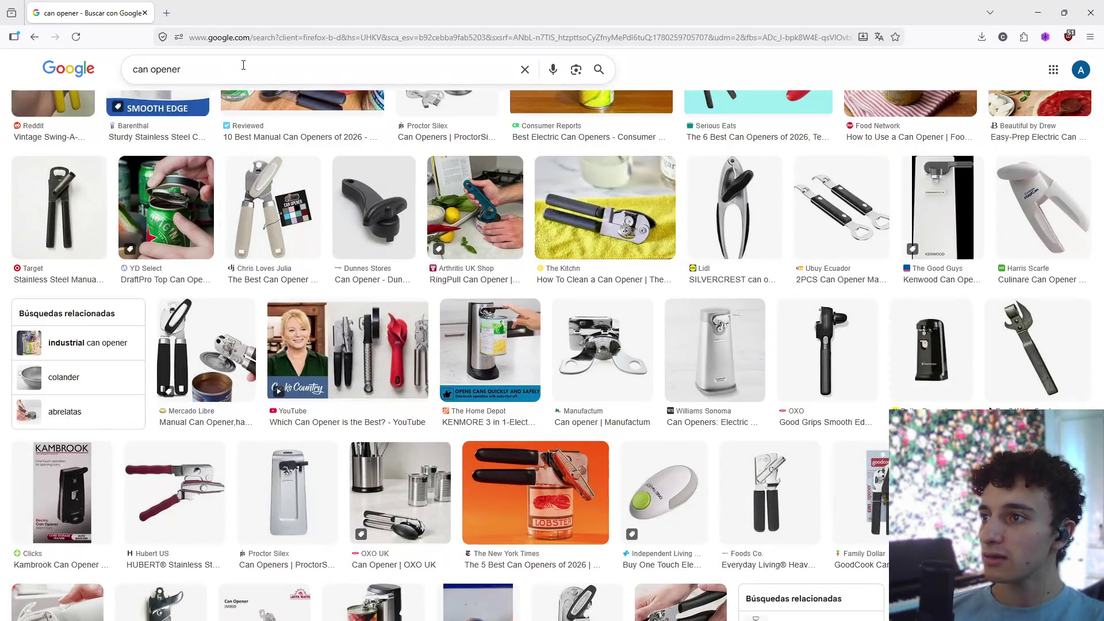
# - Open Pinterest in a new browser tab
pyautogui.hotkey('ctrl', 't')
pyautogui.write('pintere')
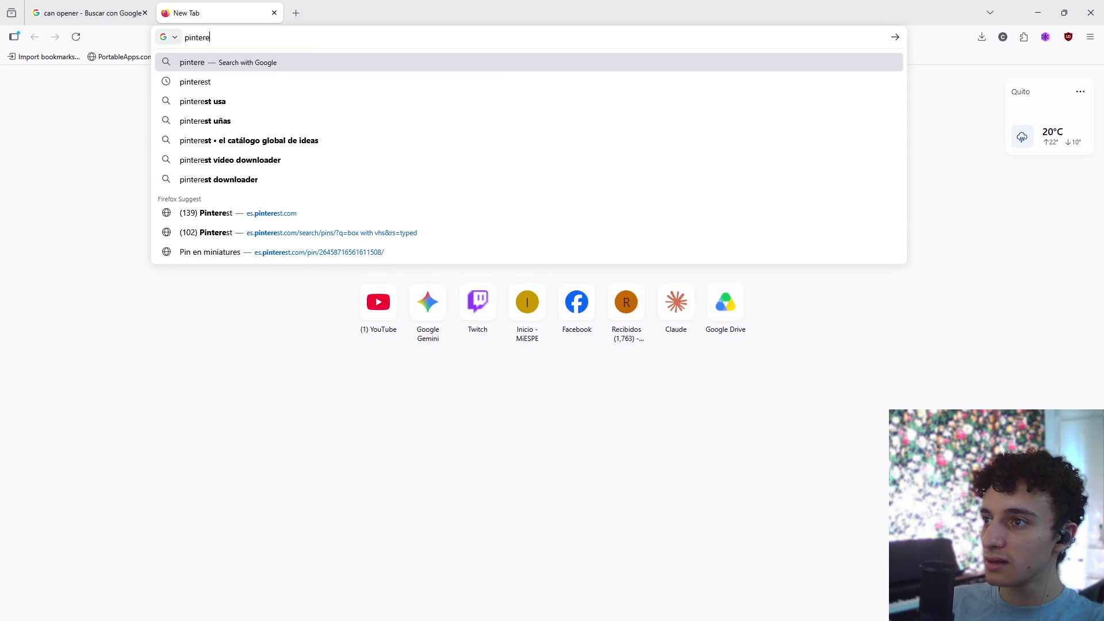
pyautogui.write('s')
pyautogui.press('Return')
# - Return to the can opener image results, scroll further, and begin editing the query
pyautogui.hotkey('ctrl', 'Tab')
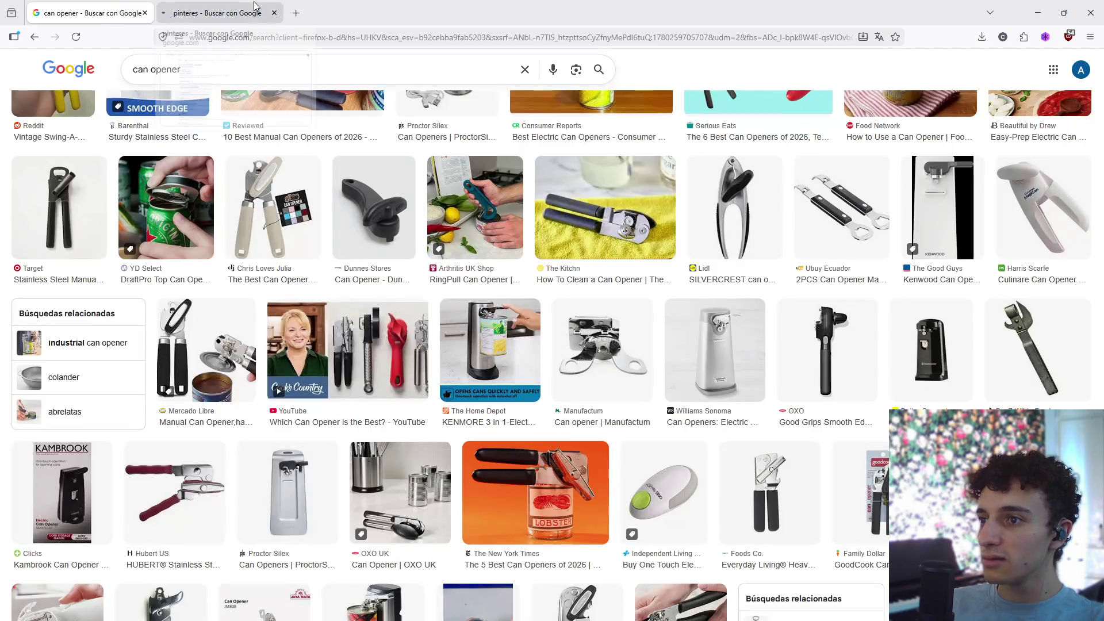
pyautogui.scroll(-6, 425, 343)
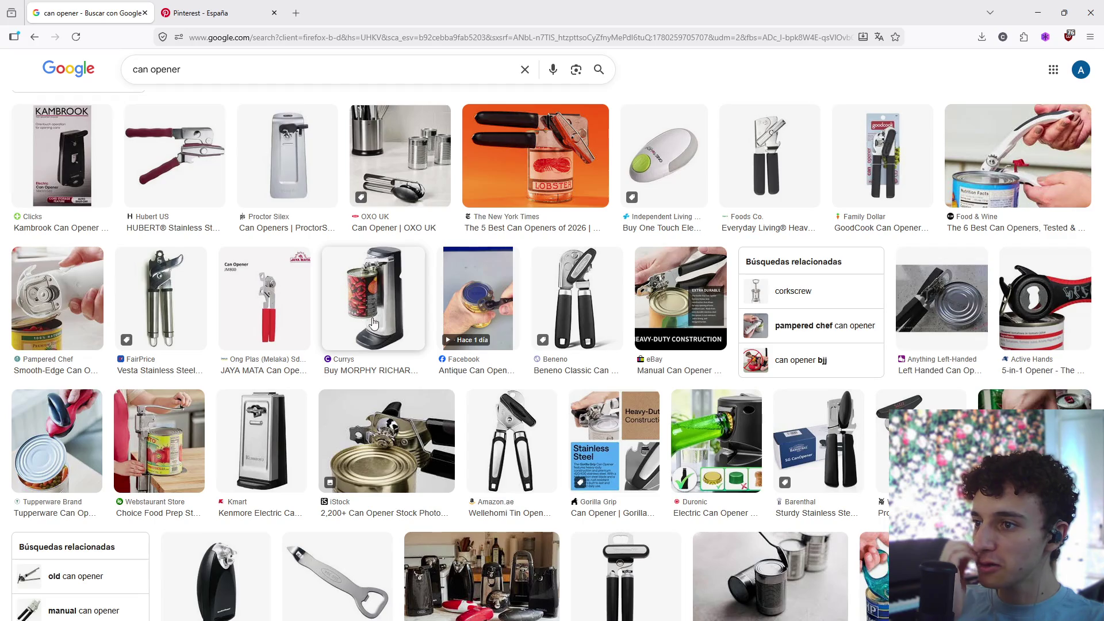
pyautogui.scroll(-15, 379, 305)
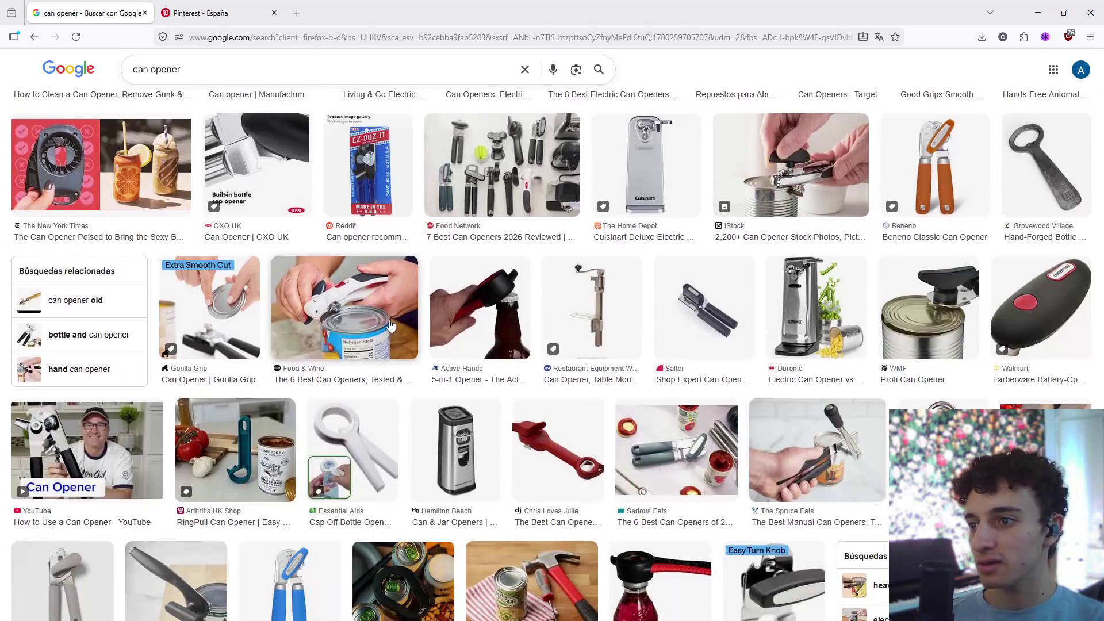
pyautogui.scroll(-5, 391, 322)
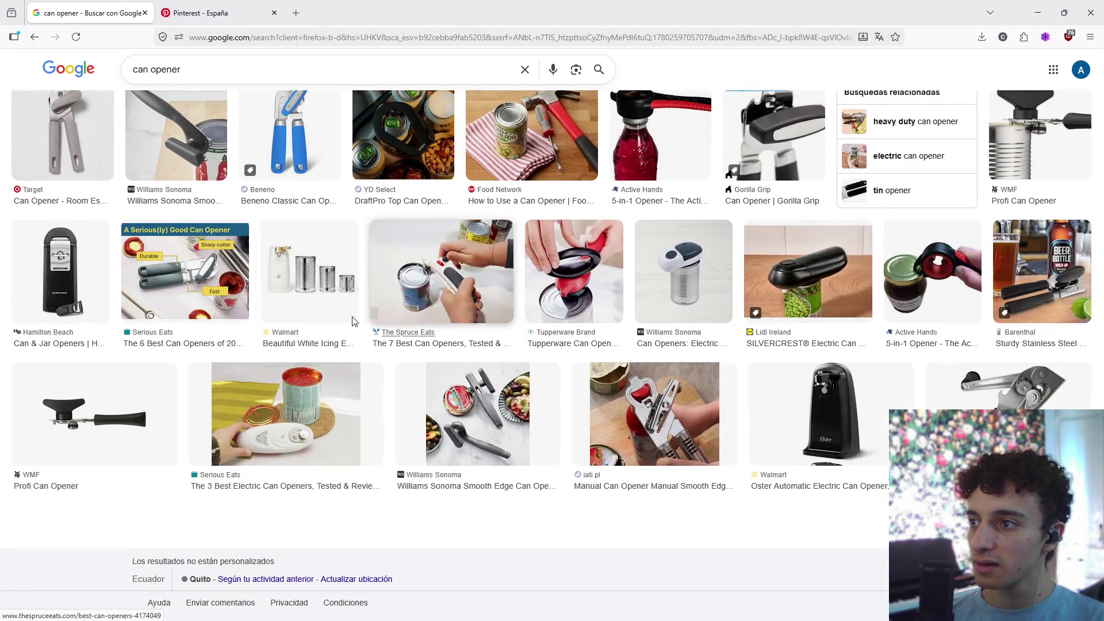
pyautogui.click(215, 69)
# - Search images for 'can opener machine' and preview the Edlund 270 tabletop opener
pyautogui.write('a')
pyautogui.press('BackSpace')
pyautogui.write('m')
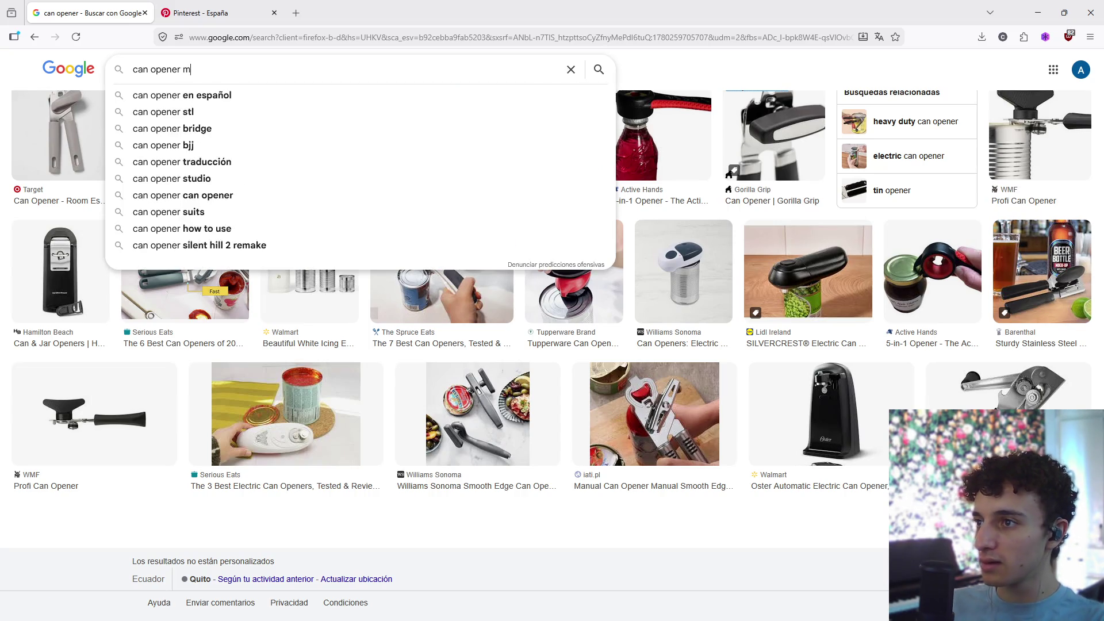
pyautogui.write('achine')
pyautogui.press('Return')
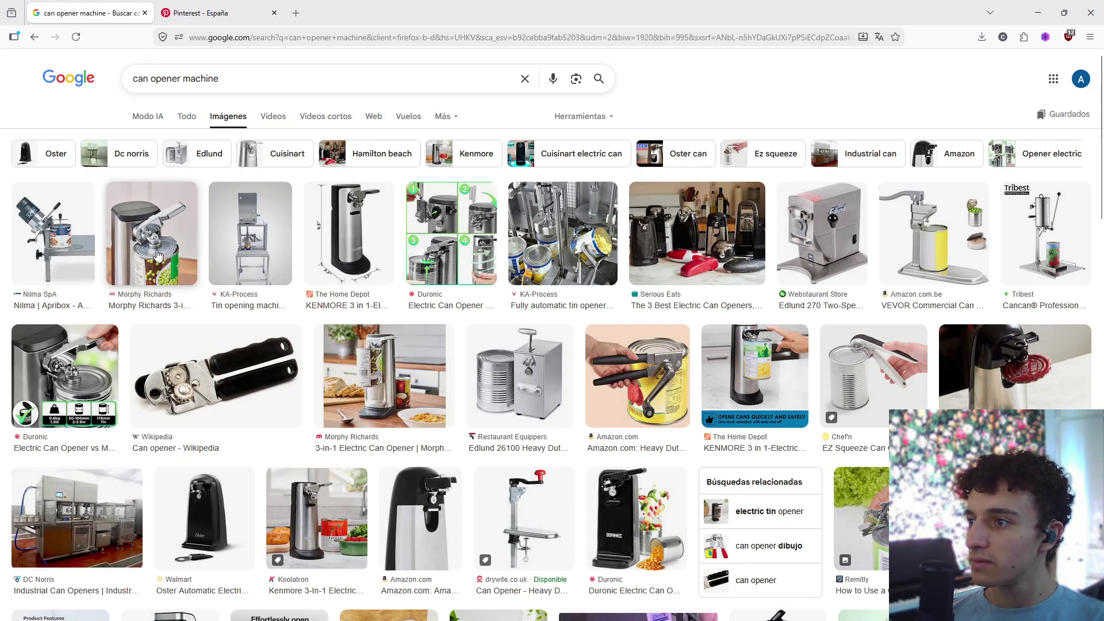
pyautogui.click(829, 257)
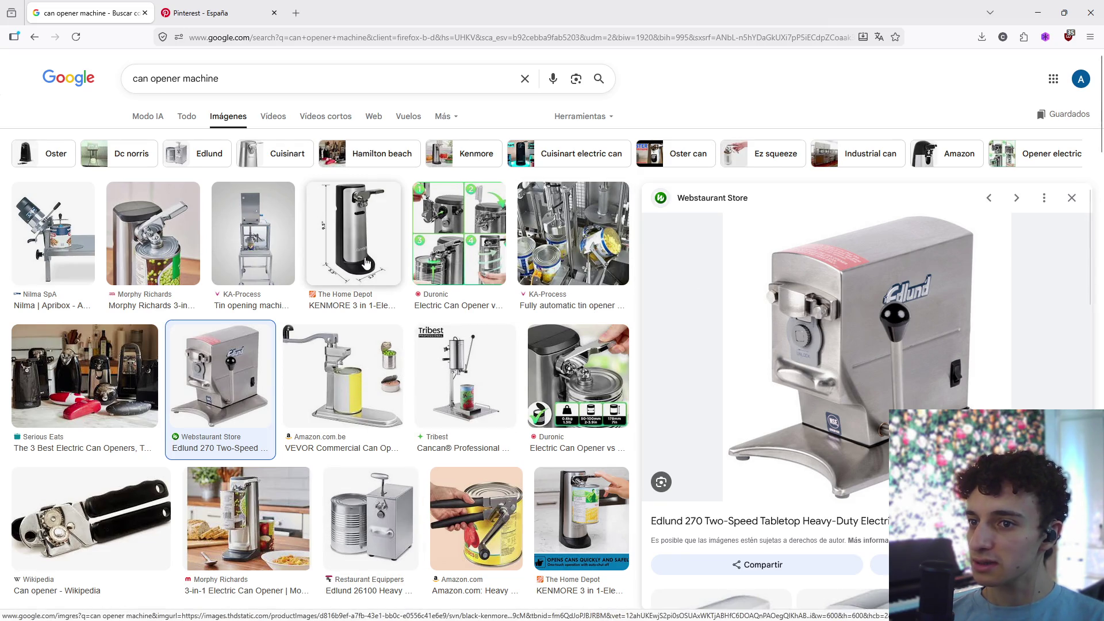
# - Scroll through the can opener machine results beside the Edlund 270 preview
pyautogui.scroll(-7, 337, 283)
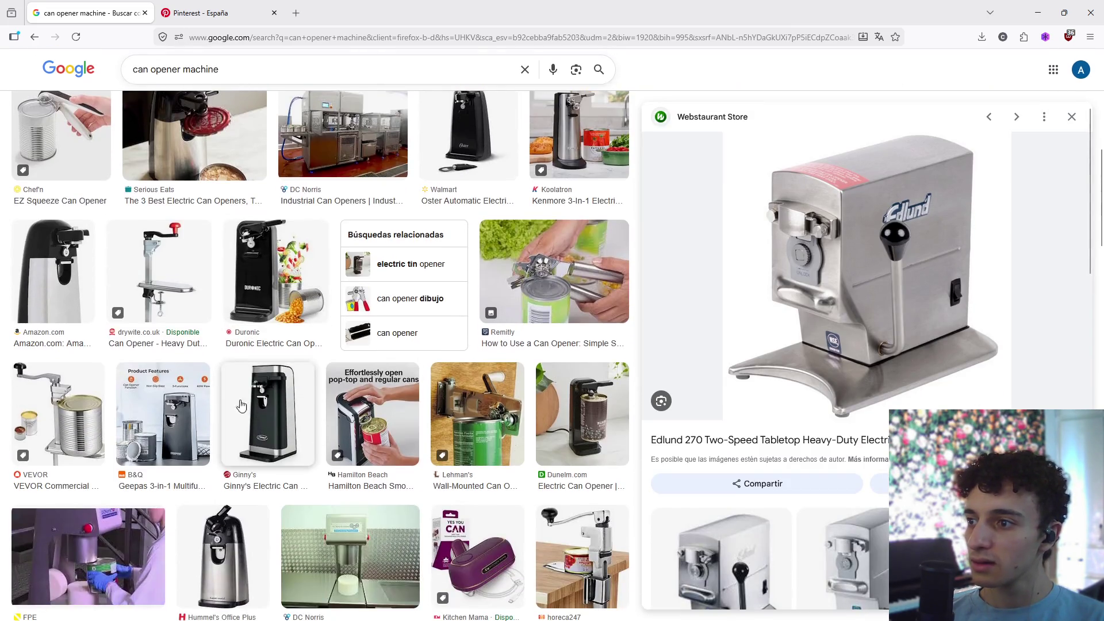
pyautogui.scroll(-4, 366, 414)
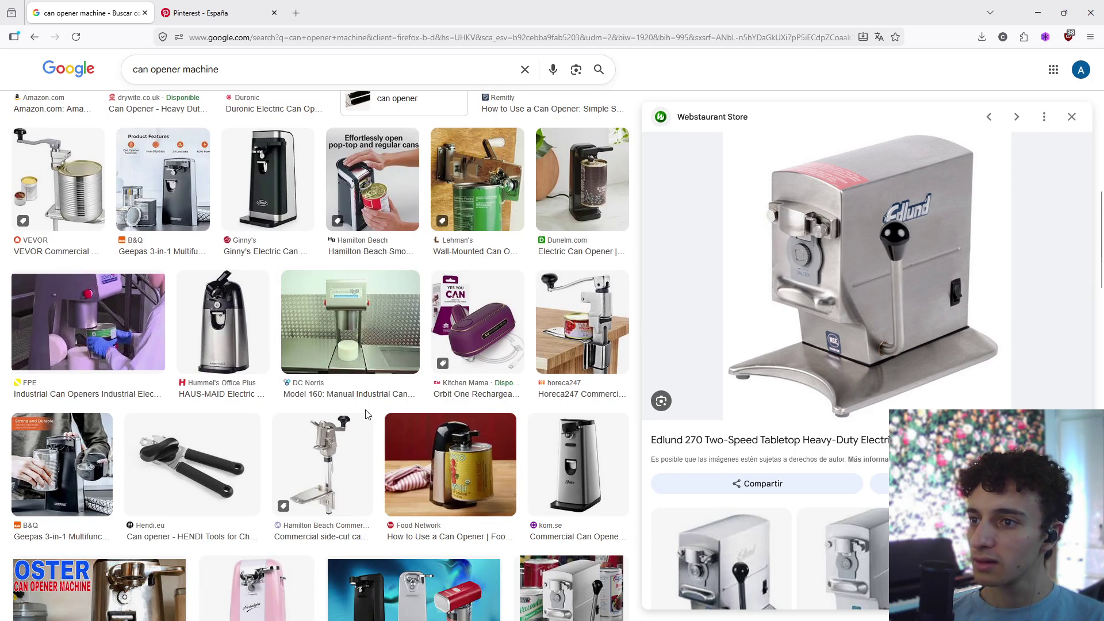
pyautogui.scroll(-5, 366, 414)
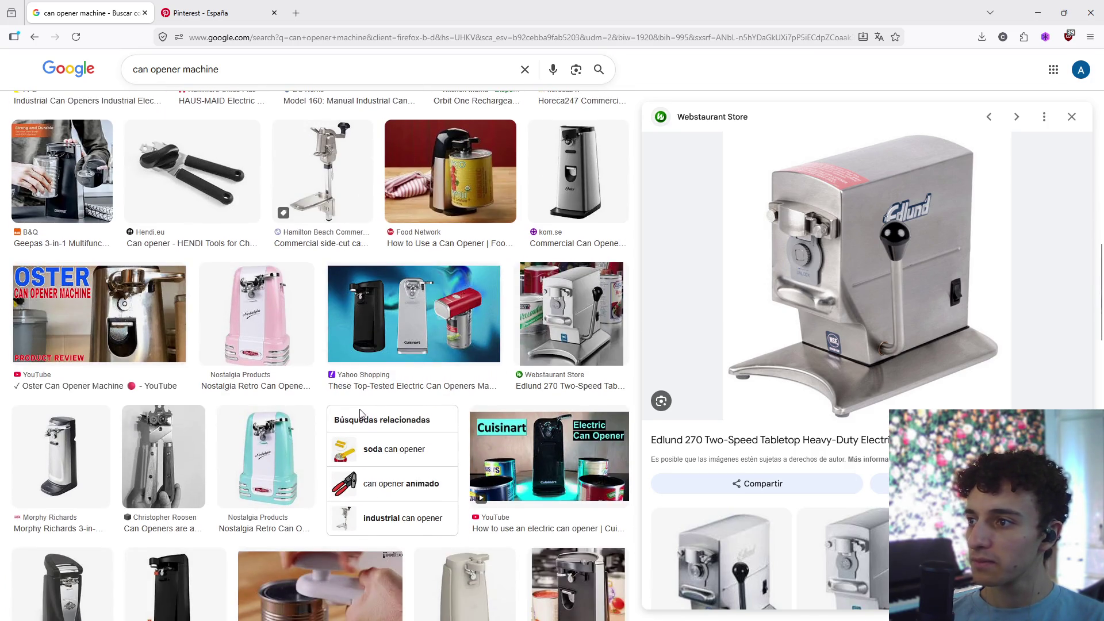
pyautogui.scroll(-9, 360, 412)
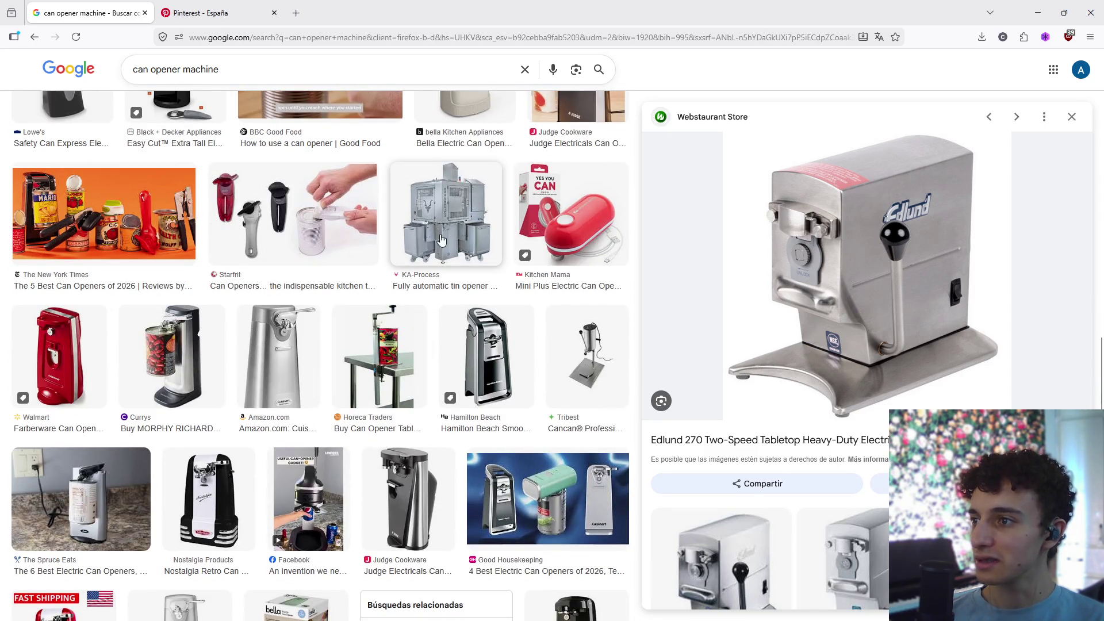
pyautogui.scroll(-4, 354, 411)
pyautogui.scroll(-8, 322, 351)
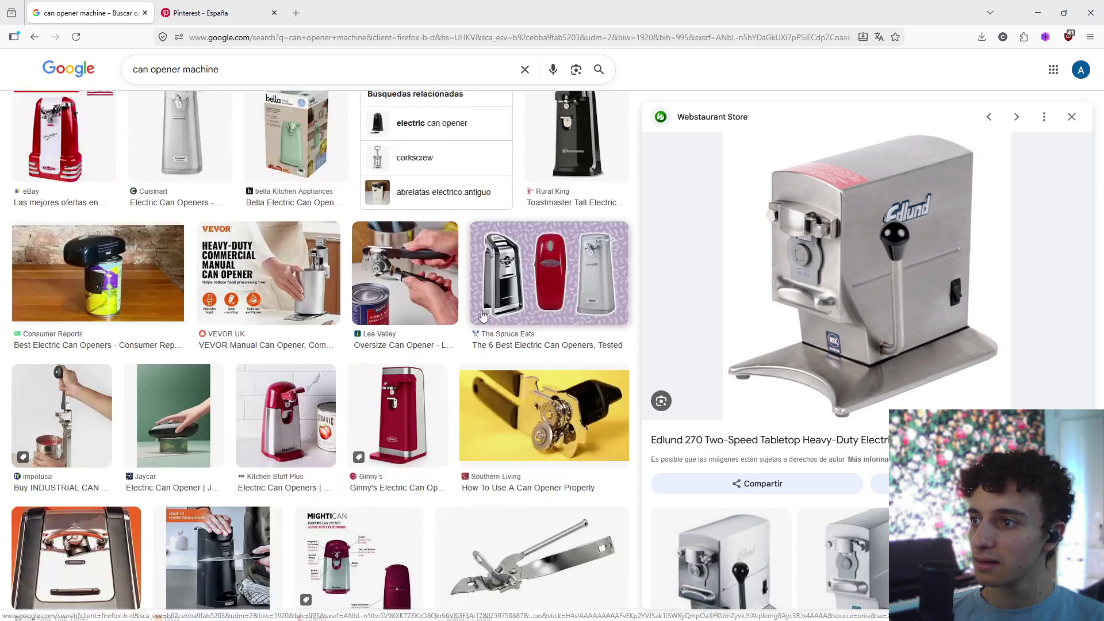
pyautogui.scroll(-3, 437, 366)
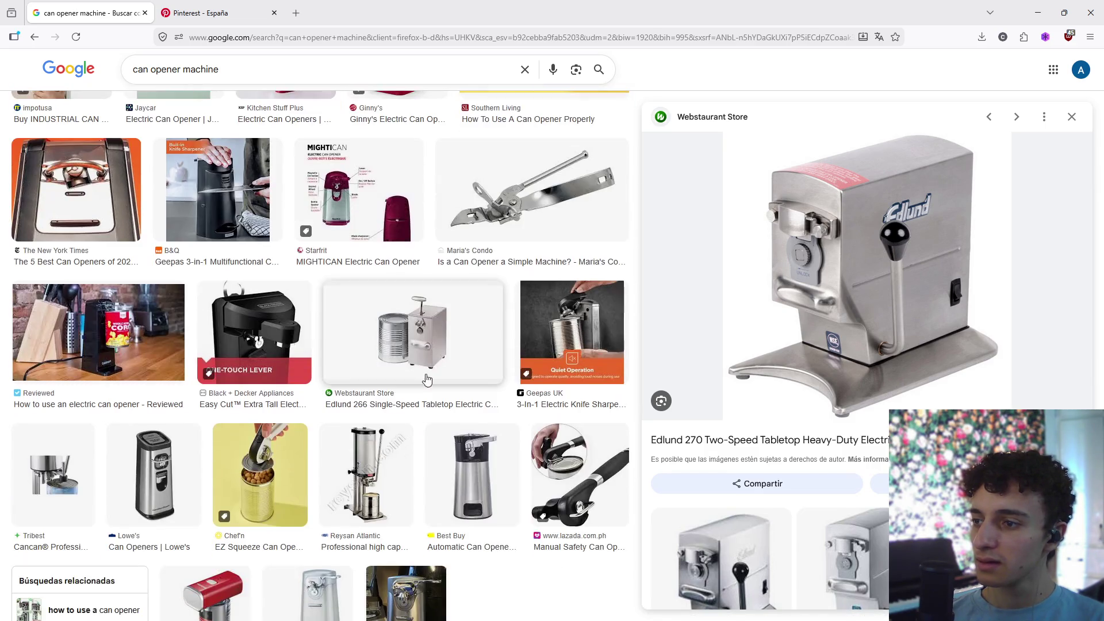
pyautogui.scroll(-5, 249, 367)
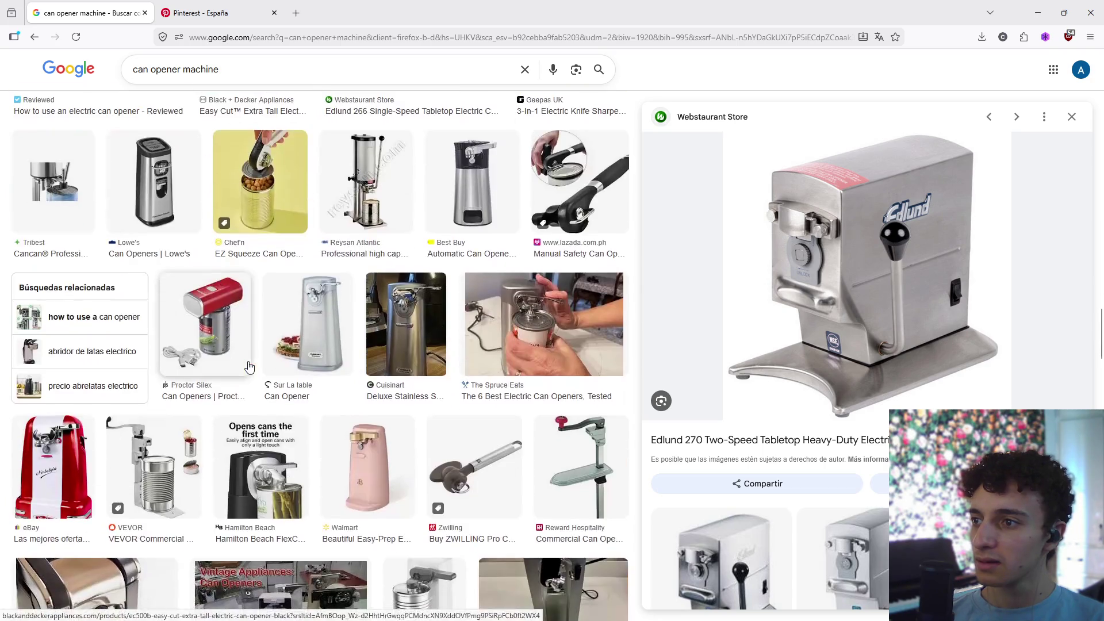
pyautogui.scroll(-7, 236, 354)
pyautogui.scroll(2, 233, 354)
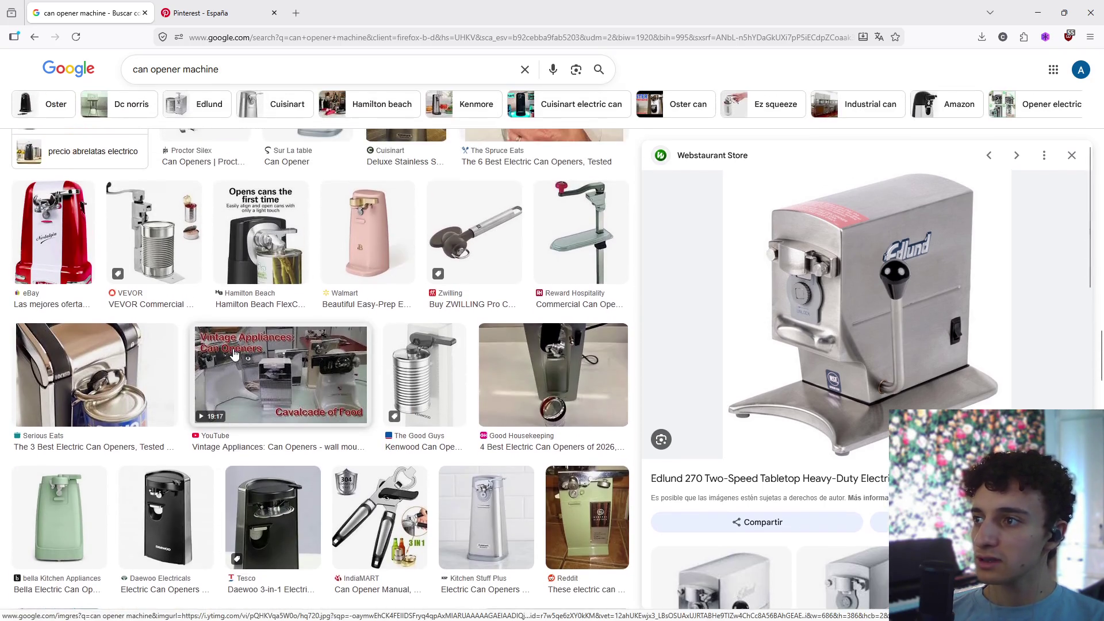
pyautogui.scroll(-4, 233, 358)
pyautogui.scroll(2, 233, 363)
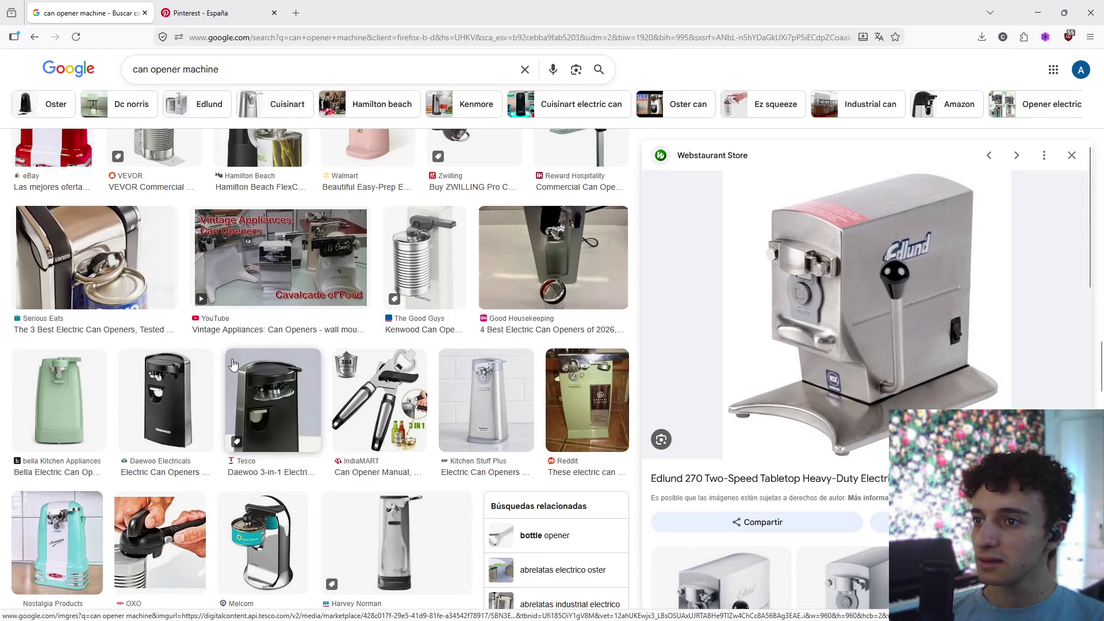
# - Preview the vintage green GE electric can opener and browse its related images
pyautogui.click(596, 380)
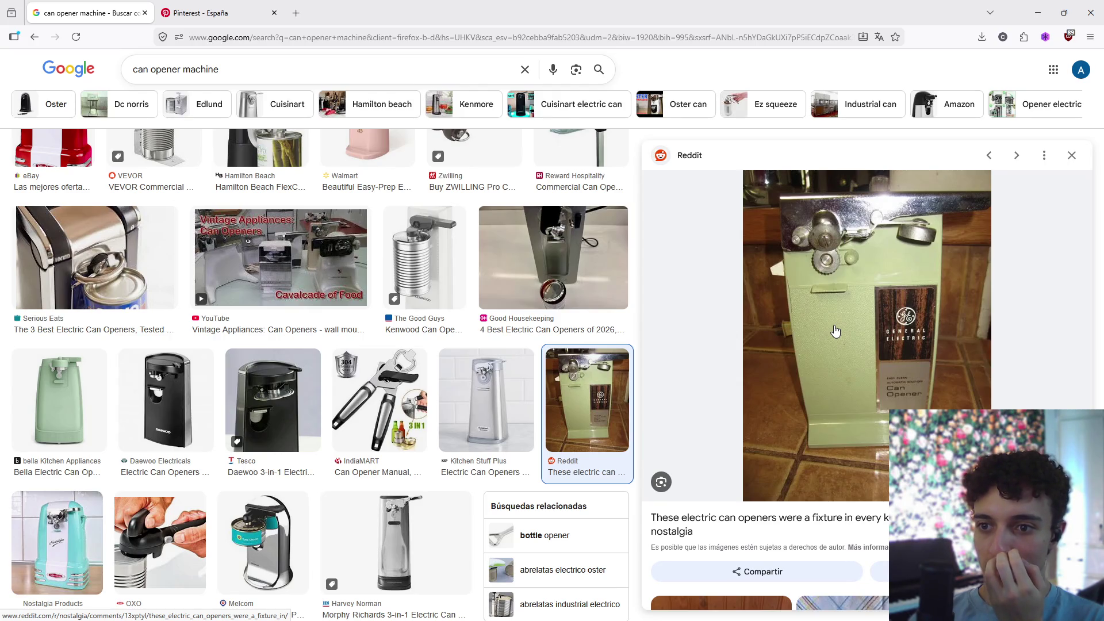
pyautogui.scroll(-5, 836, 332)
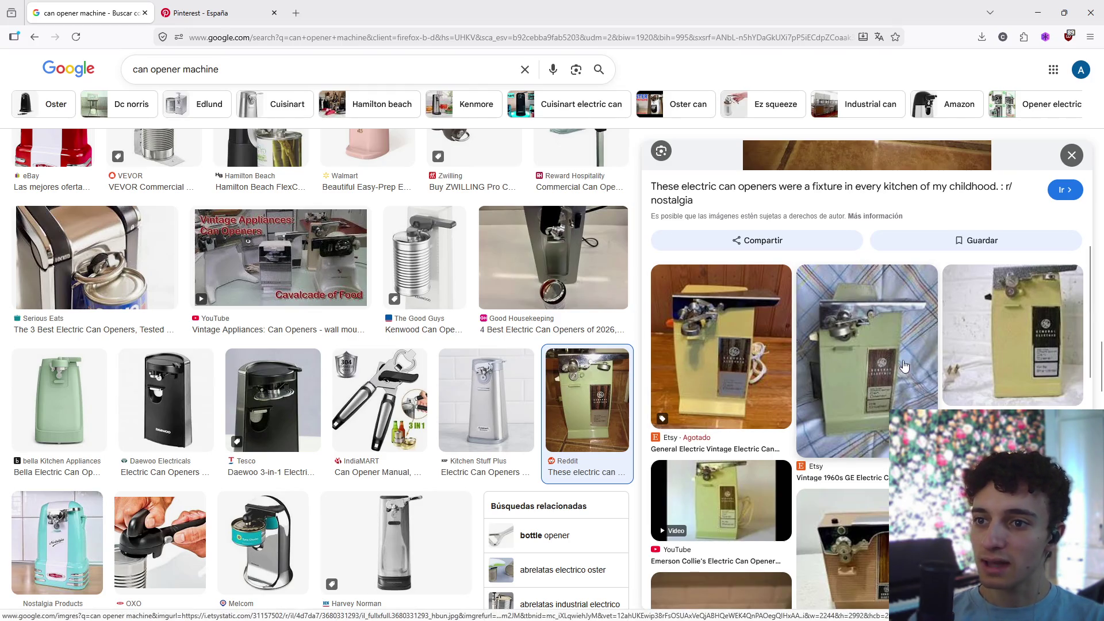
pyautogui.scroll(-3, 742, 372)
pyautogui.scroll(3, 867, 374)
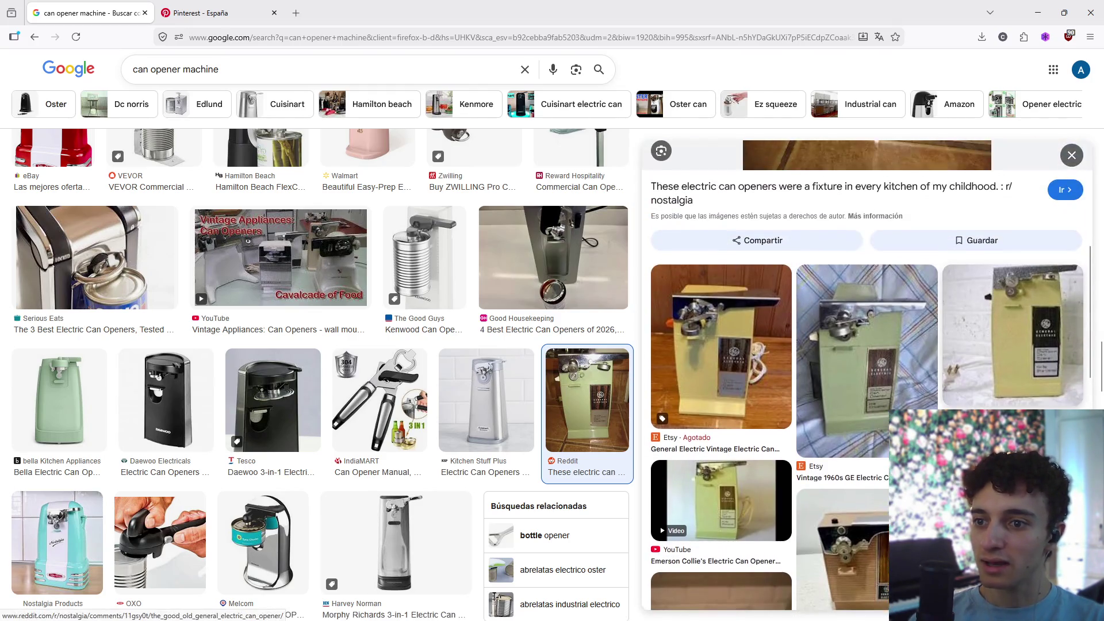
pyautogui.scroll(-1, 867, 374)
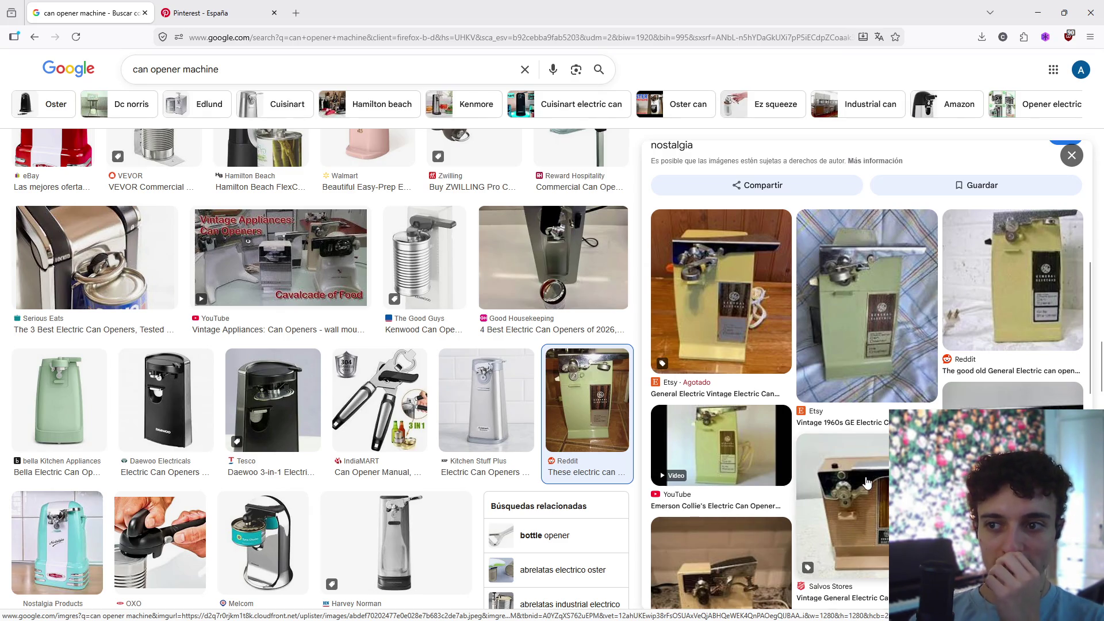
pyautogui.scroll(6, 862, 417)
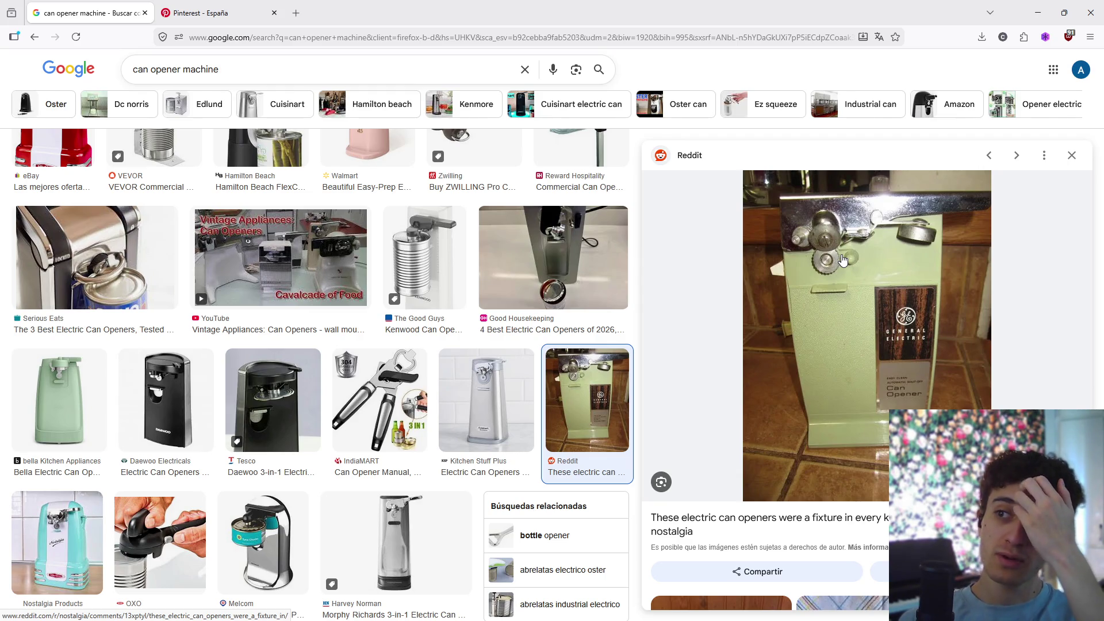
pyautogui.scroll(-5, 851, 296)
pyautogui.scroll(5, 860, 345)
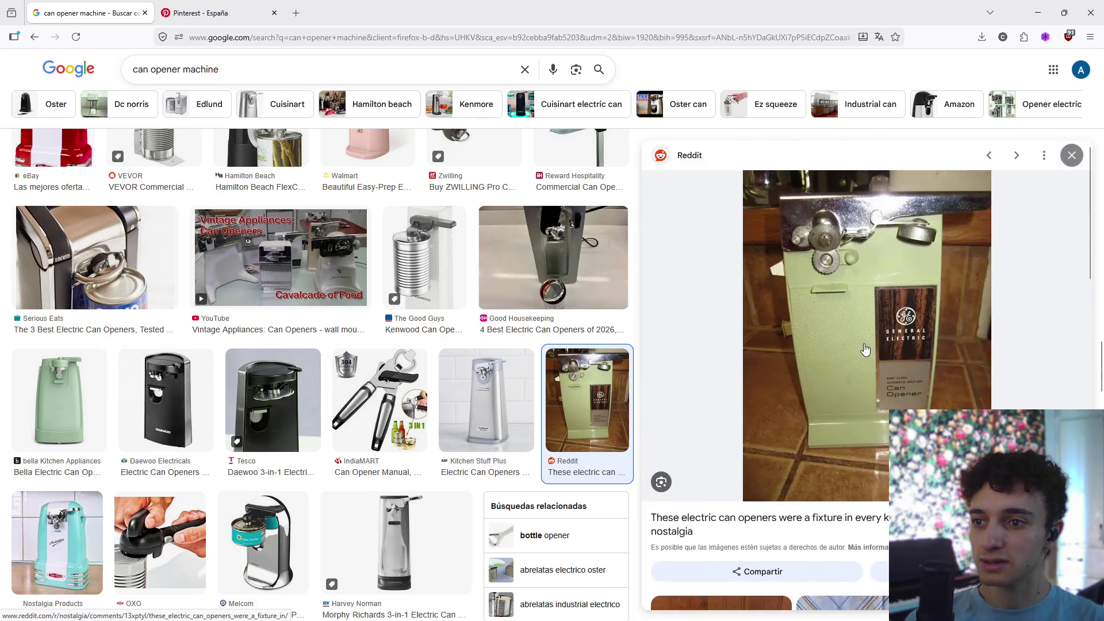
pyautogui.scroll(-6, 875, 318)
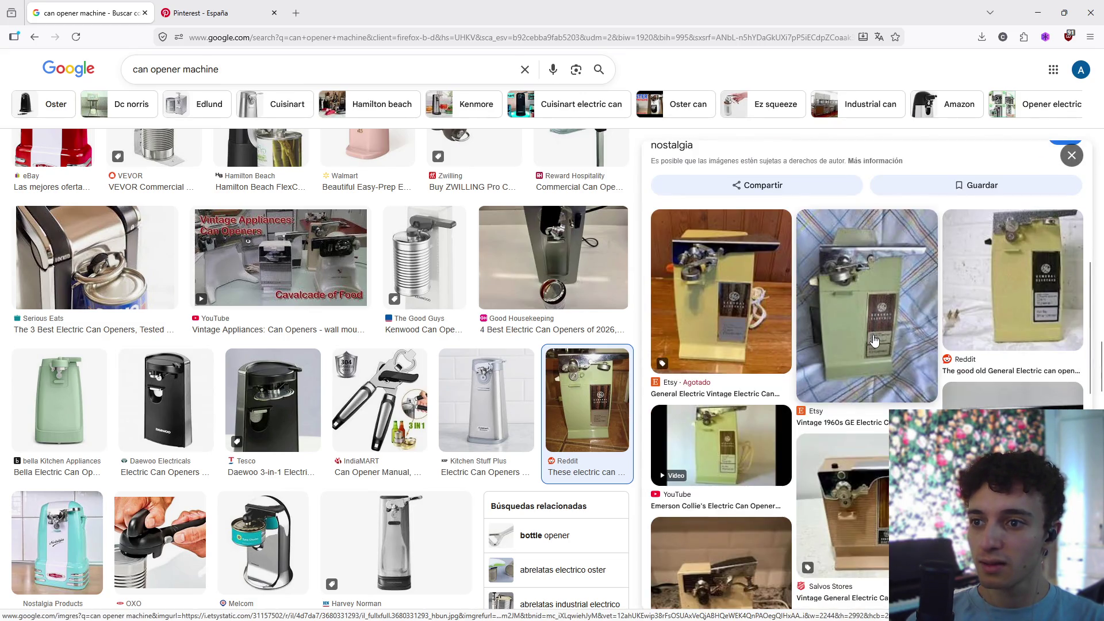
pyautogui.scroll(6, 874, 341)
pyautogui.scroll(-5, 872, 344)
pyautogui.scroll(3, 872, 339)
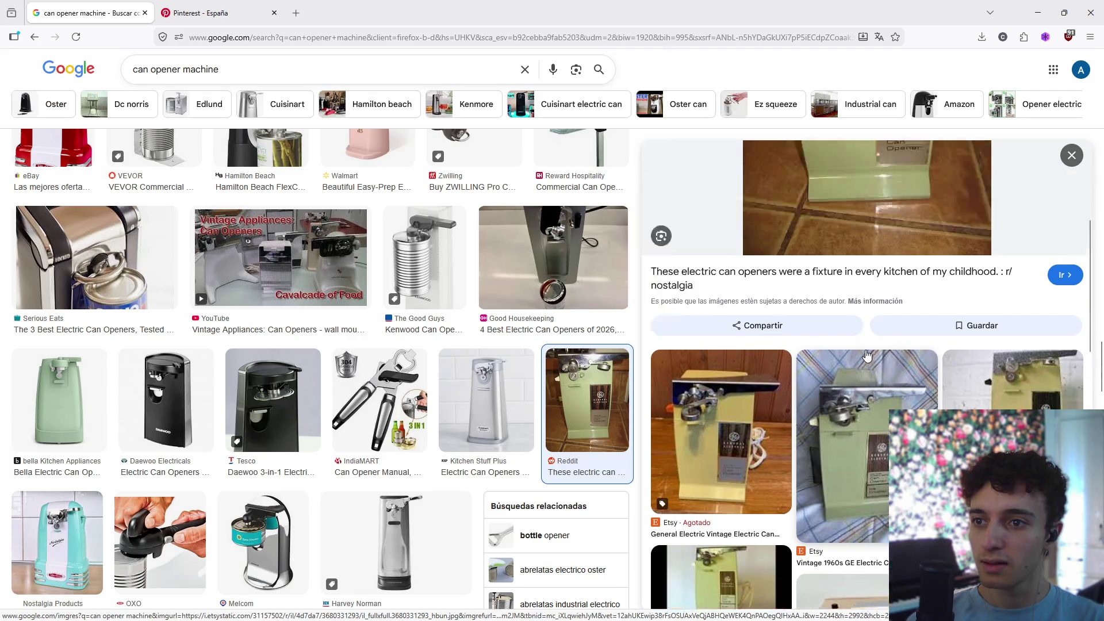
pyautogui.scroll(-4, 873, 334)
# - Open the Prop Services West almond can opener image from the related results
pyautogui.scroll(-3, 978, 368)
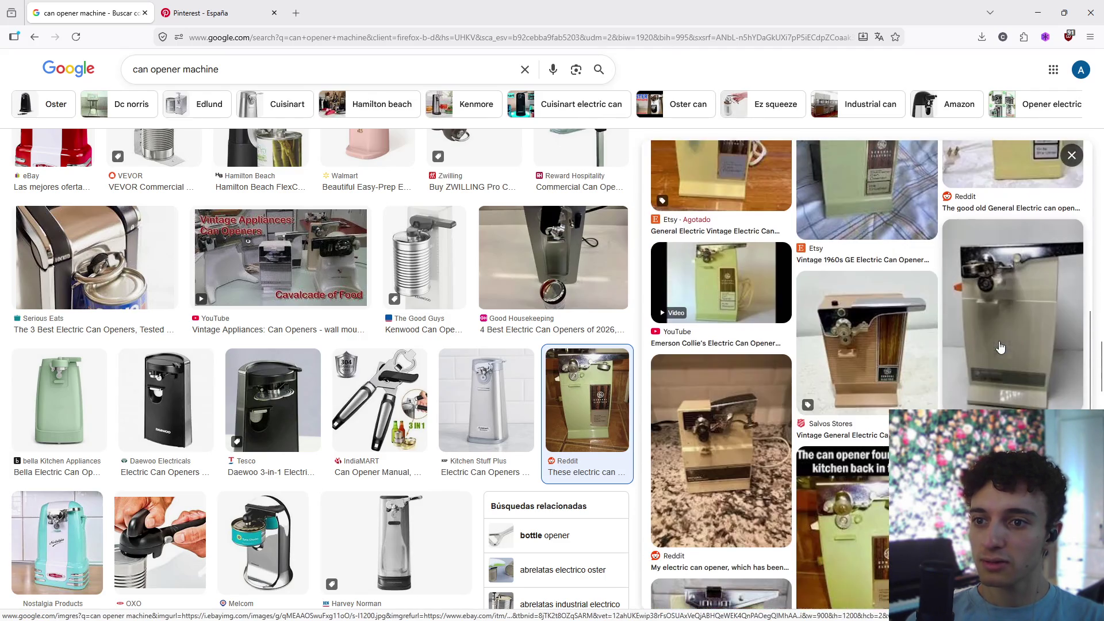
pyautogui.scroll(10, 920, 367)
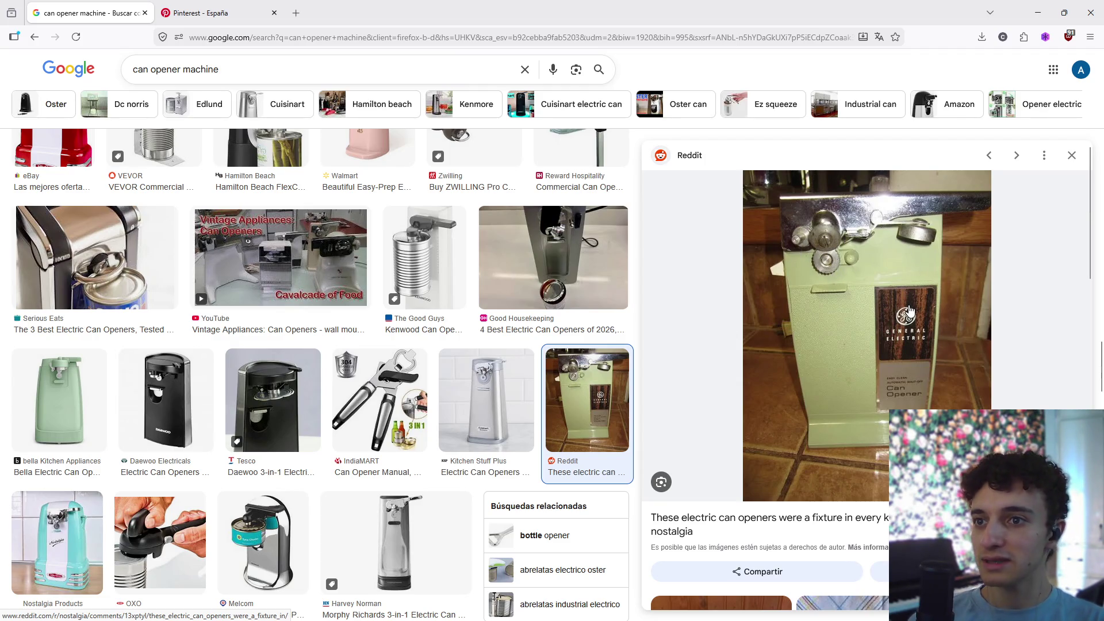
pyautogui.scroll(-3, 914, 328)
pyautogui.scroll(-10, 918, 332)
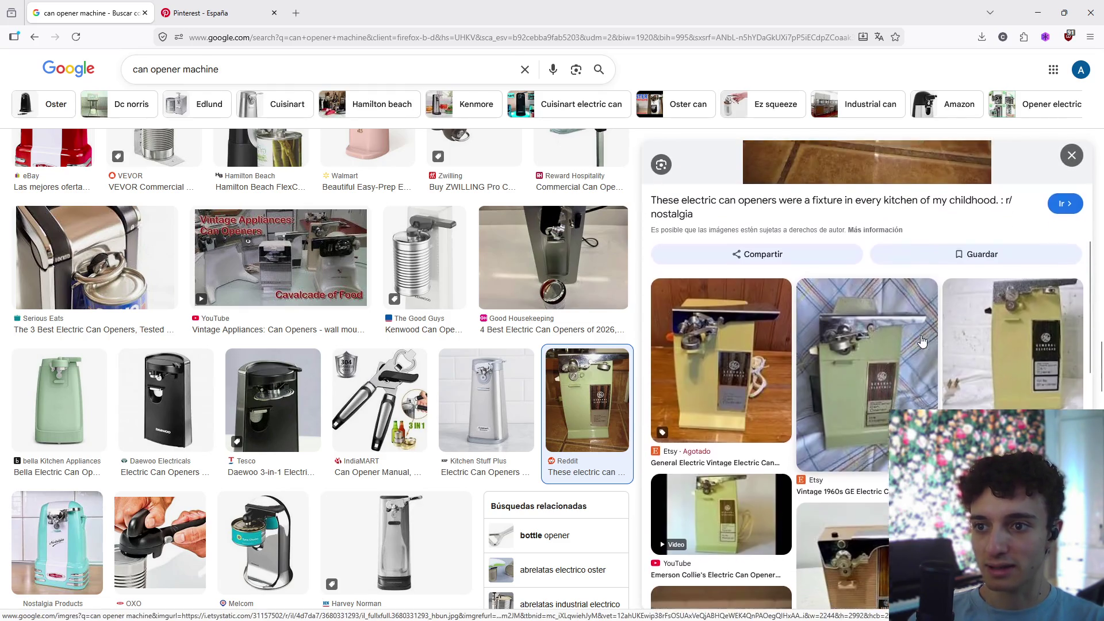
pyautogui.scroll(-1, 911, 362)
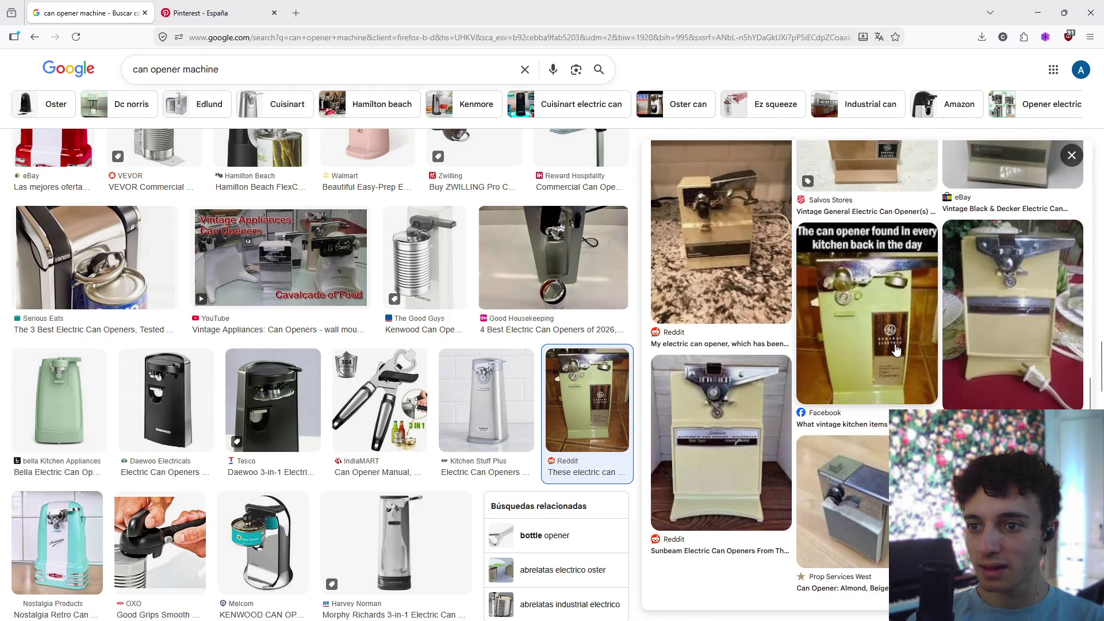
pyautogui.scroll(-3, 895, 349)
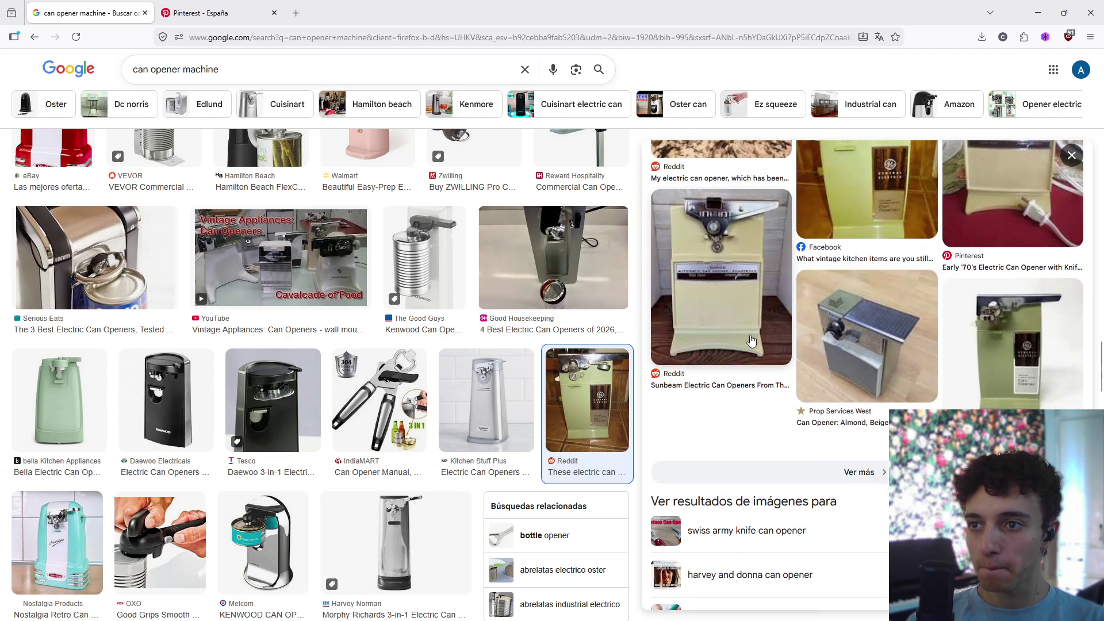
pyautogui.click(899, 345)
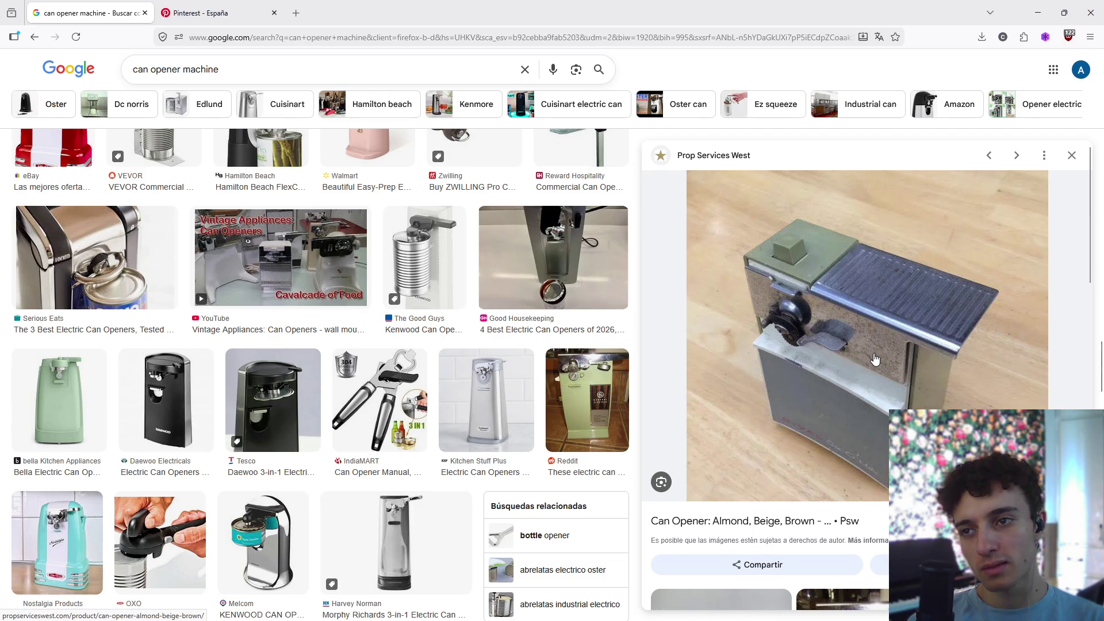
# - Preview the YouTube video 'Emerson Collie's Electric Can Opener Impression'
pyautogui.scroll(-5, 874, 360)
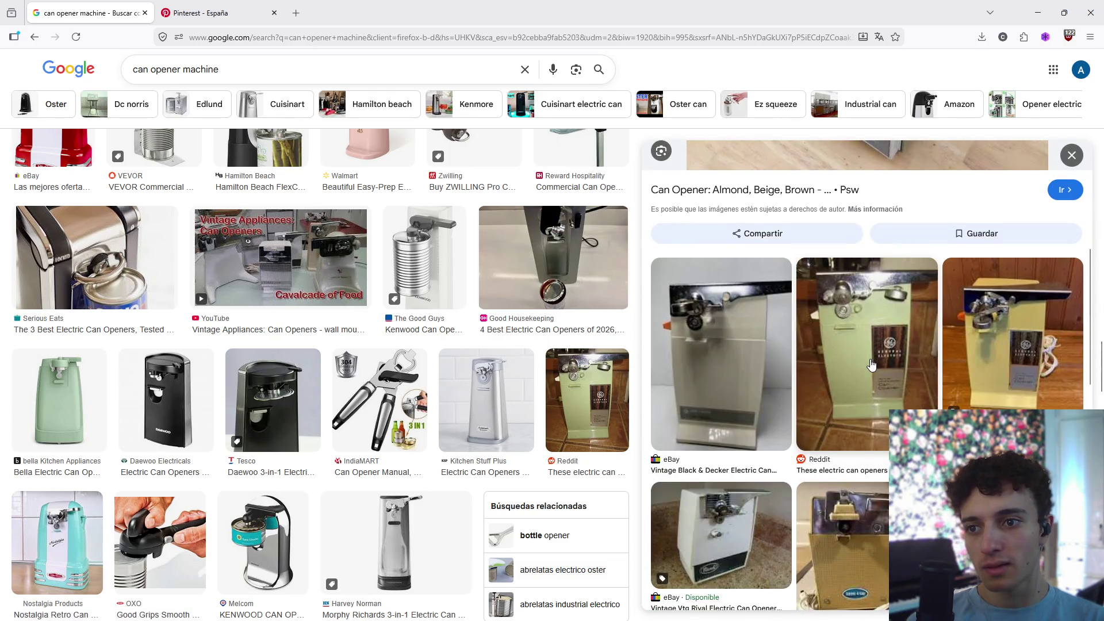
pyautogui.scroll(-8, 872, 365)
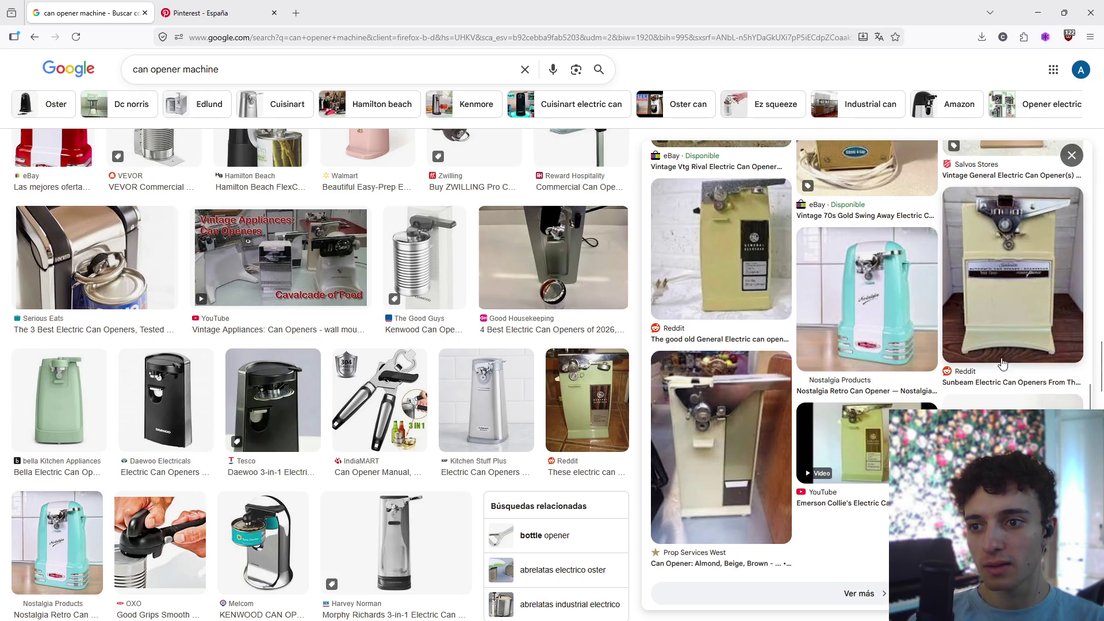
pyautogui.click(813, 449)
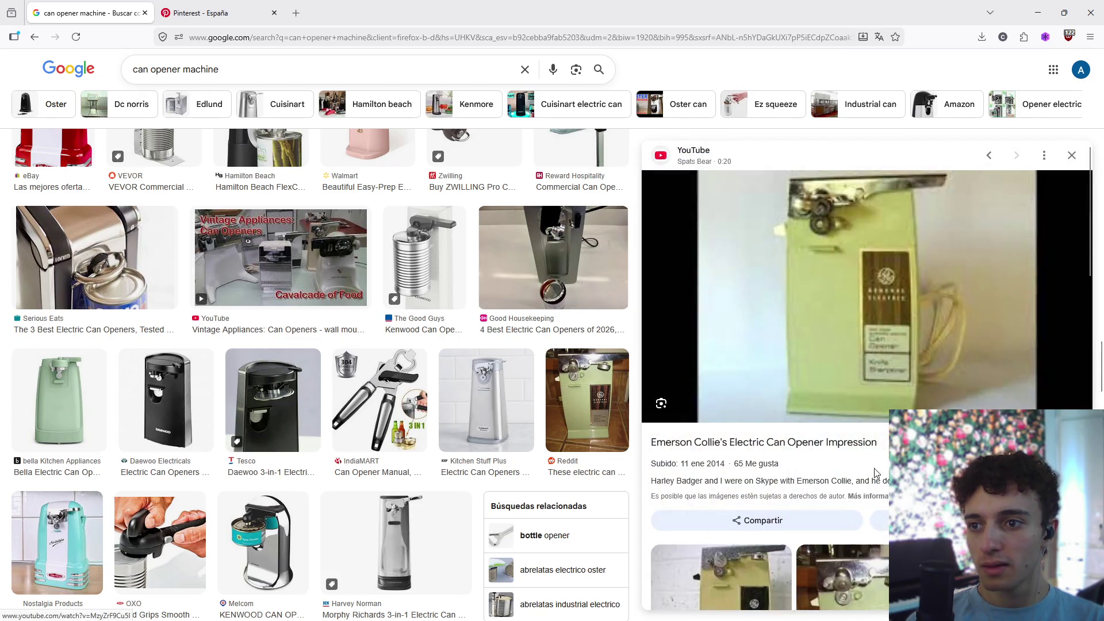
pyautogui.click(813, 449)
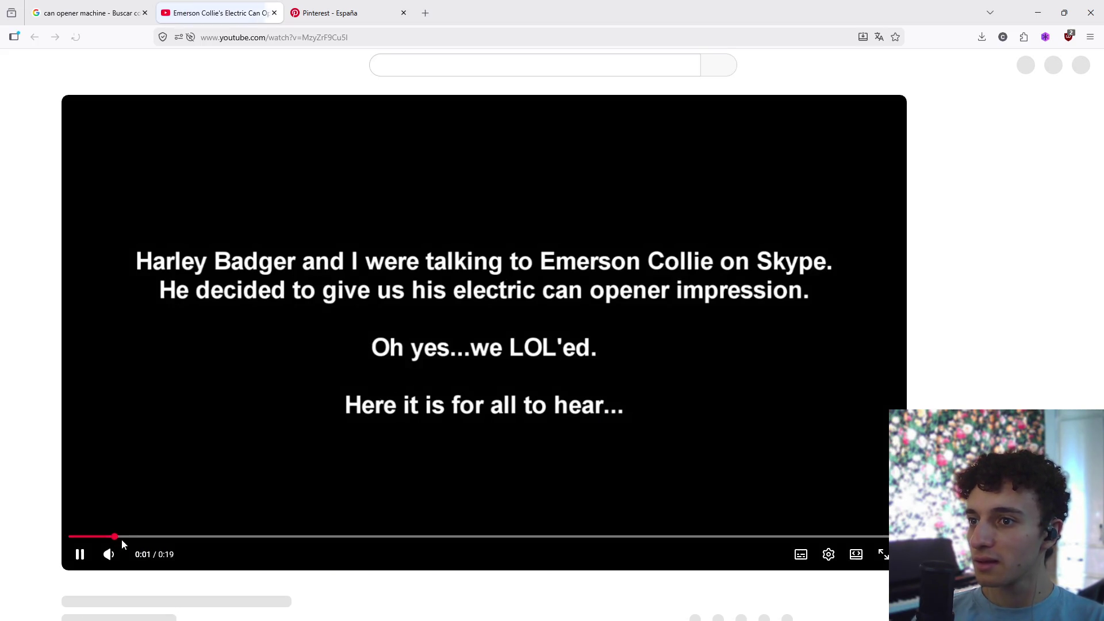
pyautogui.moveTo(122, 538)
pyautogui.mouseDown()
pyautogui.moveTo(398, 530)
pyautogui.moveTo(431, 517)
pyautogui.moveTo(607, 533)
pyautogui.mouseUp()
pyautogui.click(505, 416)
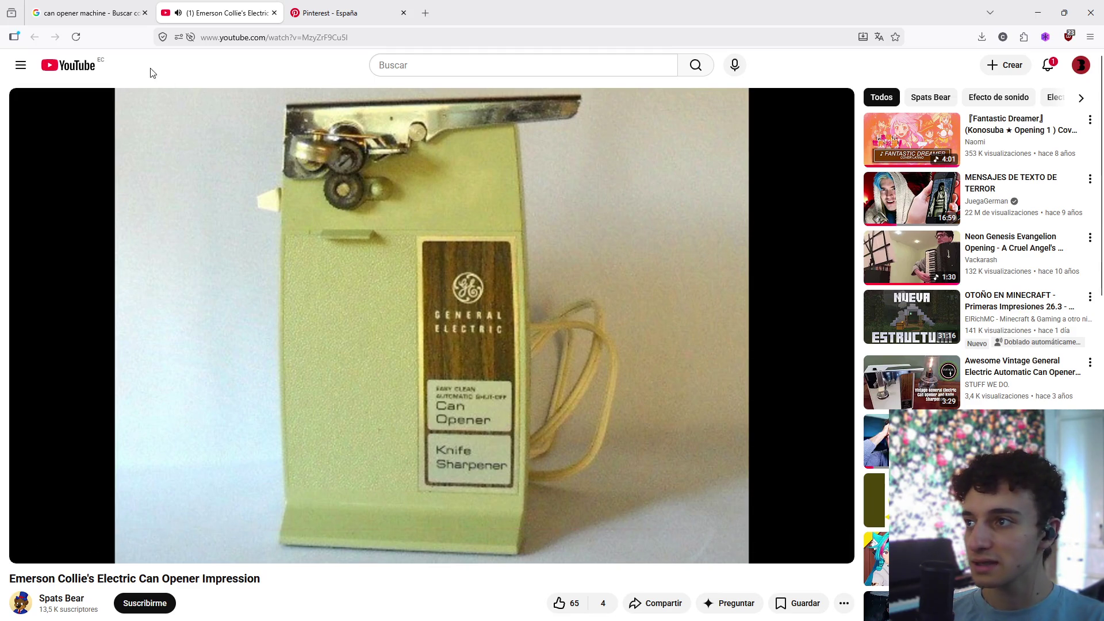
pyautogui.click(92, 13)
pyautogui.click(275, 13)
pyautogui.scroll(-10, 486, 363)
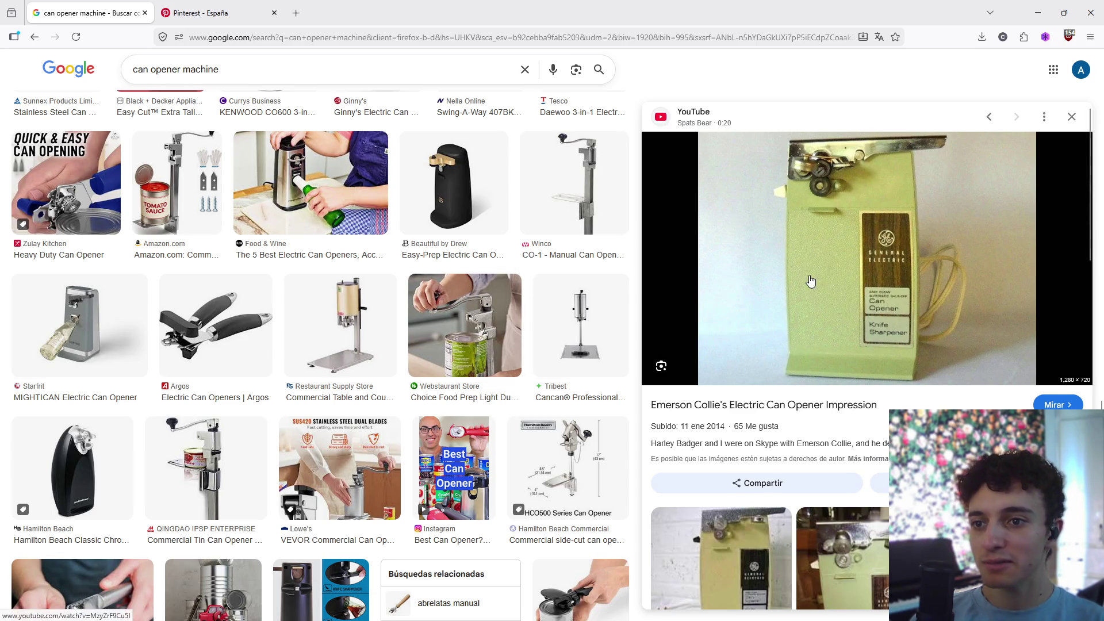
pyautogui.scroll(-5, 847, 264)
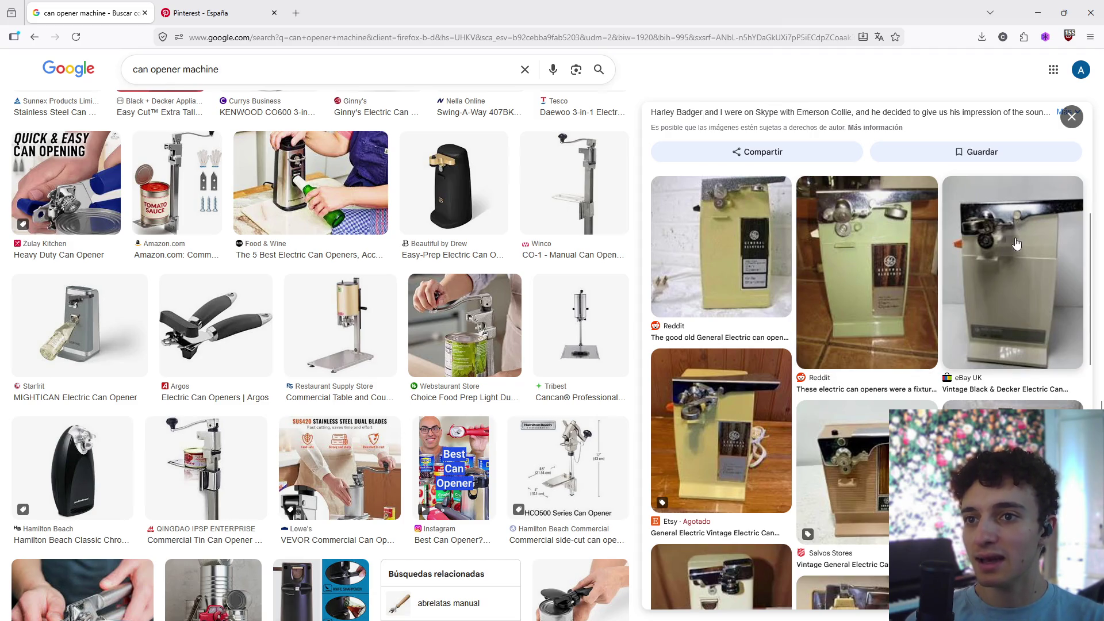
pyautogui.scroll(5, 955, 297)
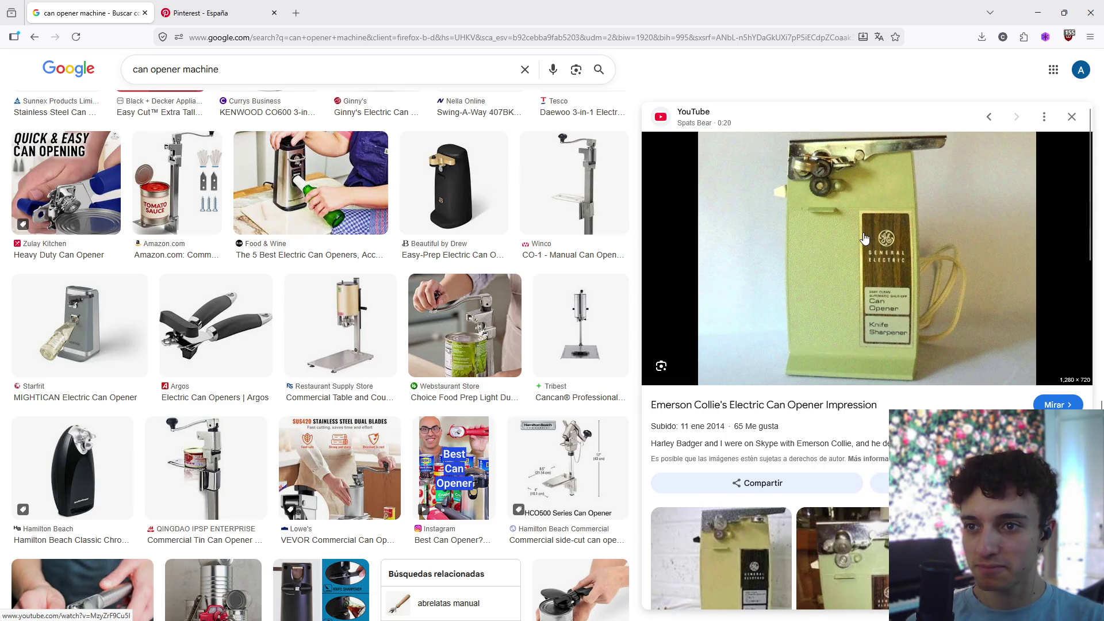
pyautogui.scroll(-10, 865, 241)
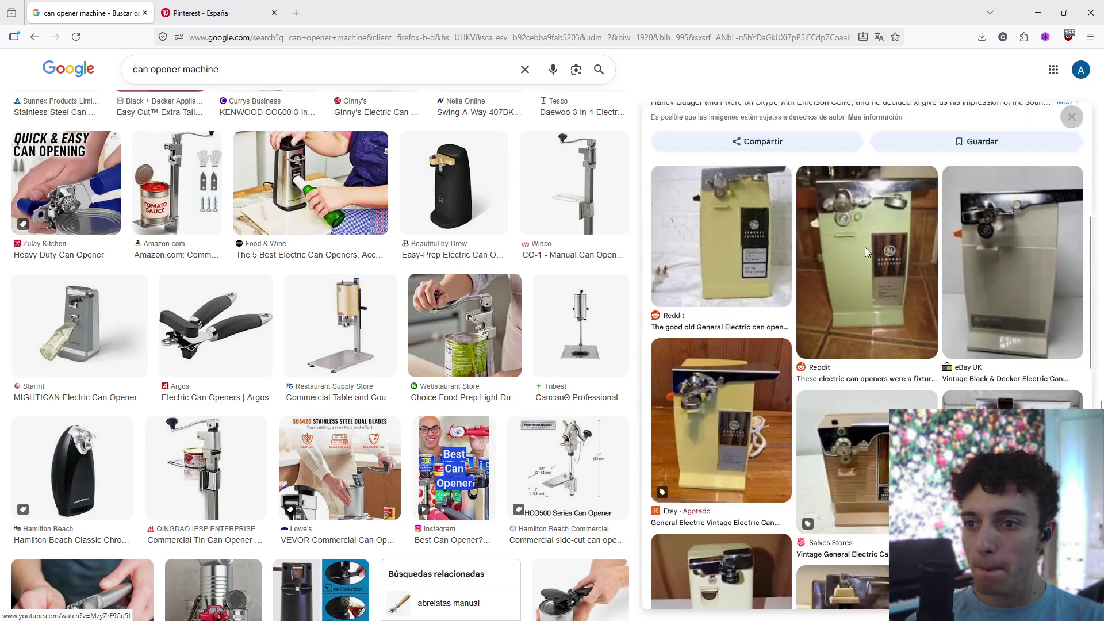
pyautogui.scroll(5, 862, 264)
pyautogui.scroll(3, 863, 265)
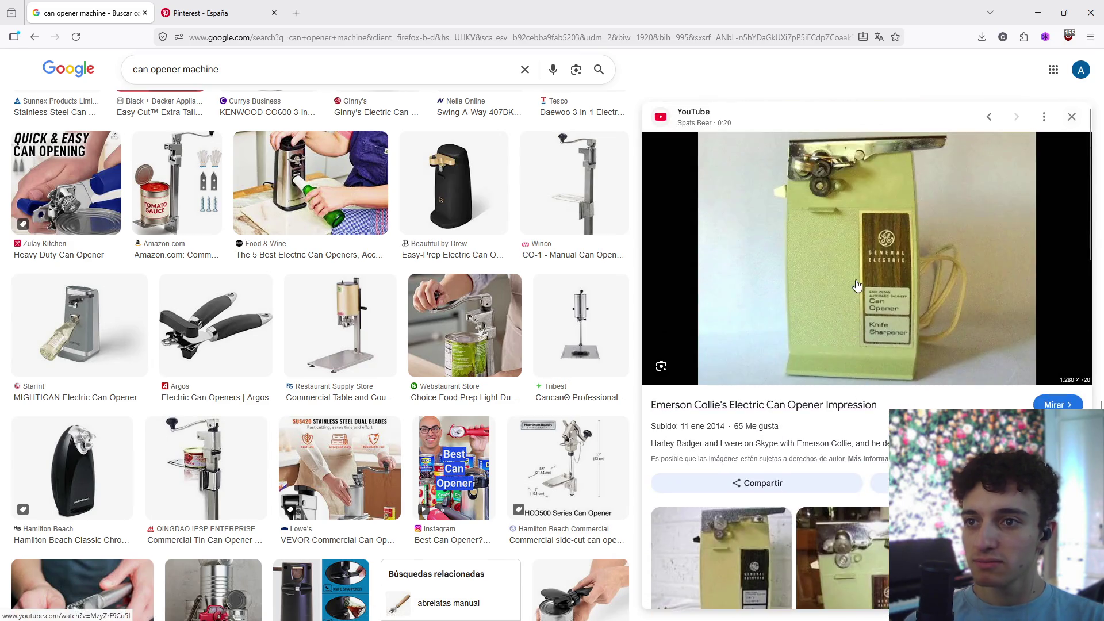
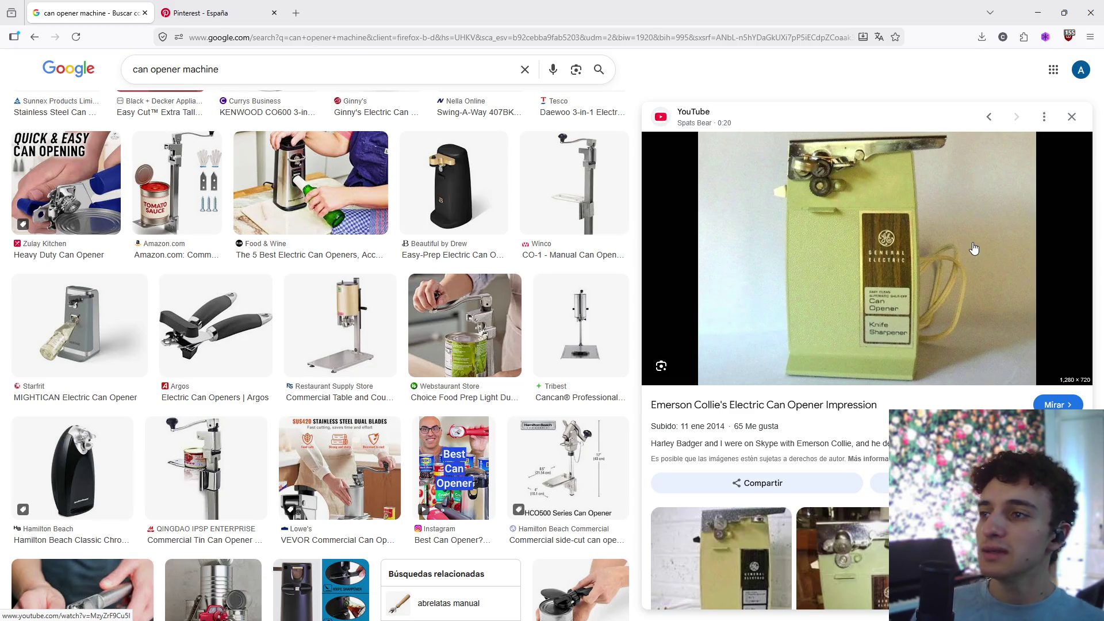
# - Search Google for 'sandtexture extractor' in a new tab and open the Sand Ripper result
pyautogui.hotkey('ctrl', 'Tab')
pyautogui.hotkey('ctrl', 't')
pyautogui.write('san')
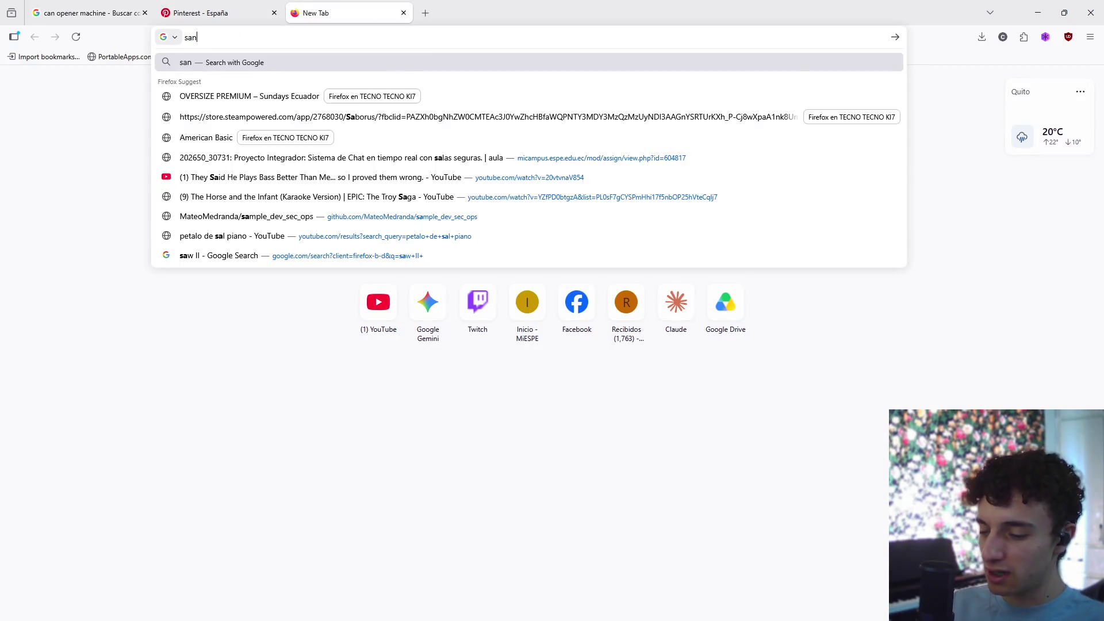
pyautogui.write('d')
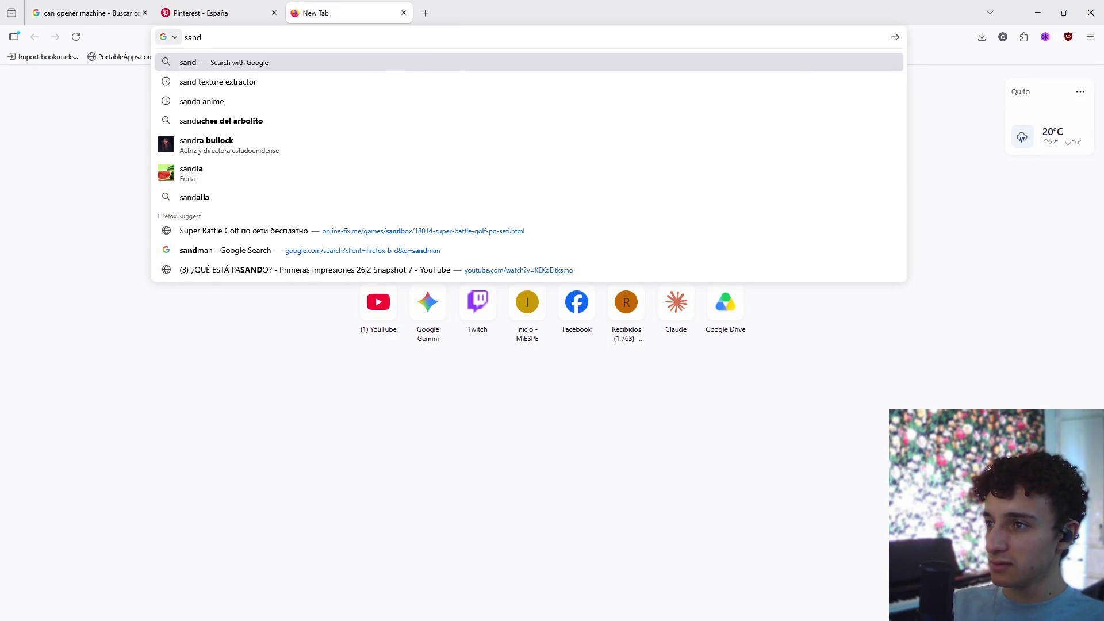
pyautogui.write('texture extra')
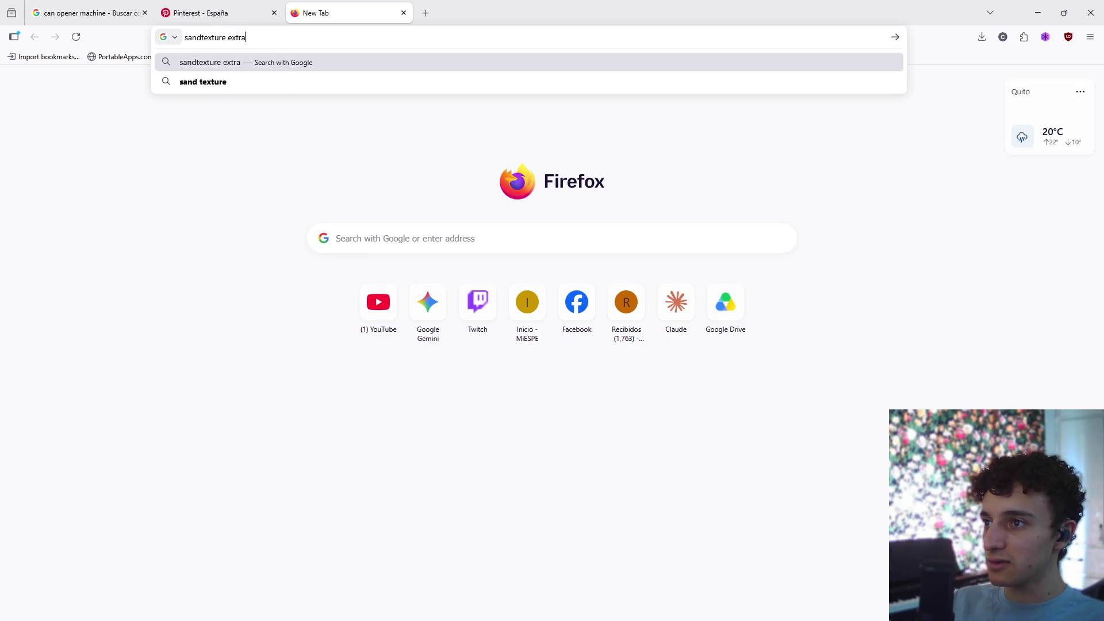
pyautogui.write('ctor')
pyautogui.press('Return')
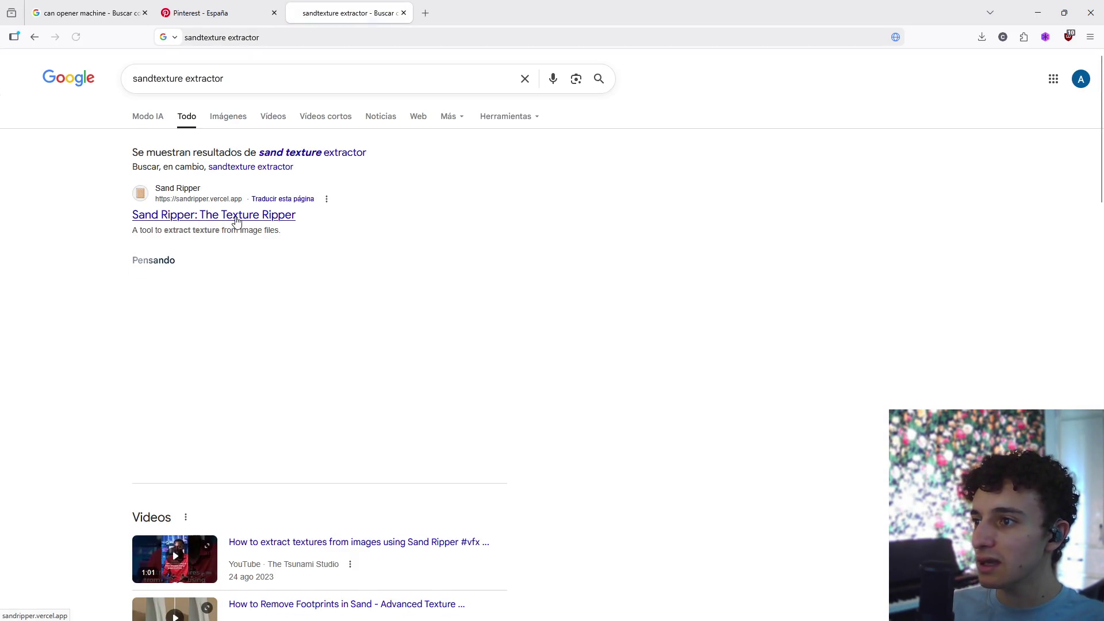
pyautogui.click(236, 218)
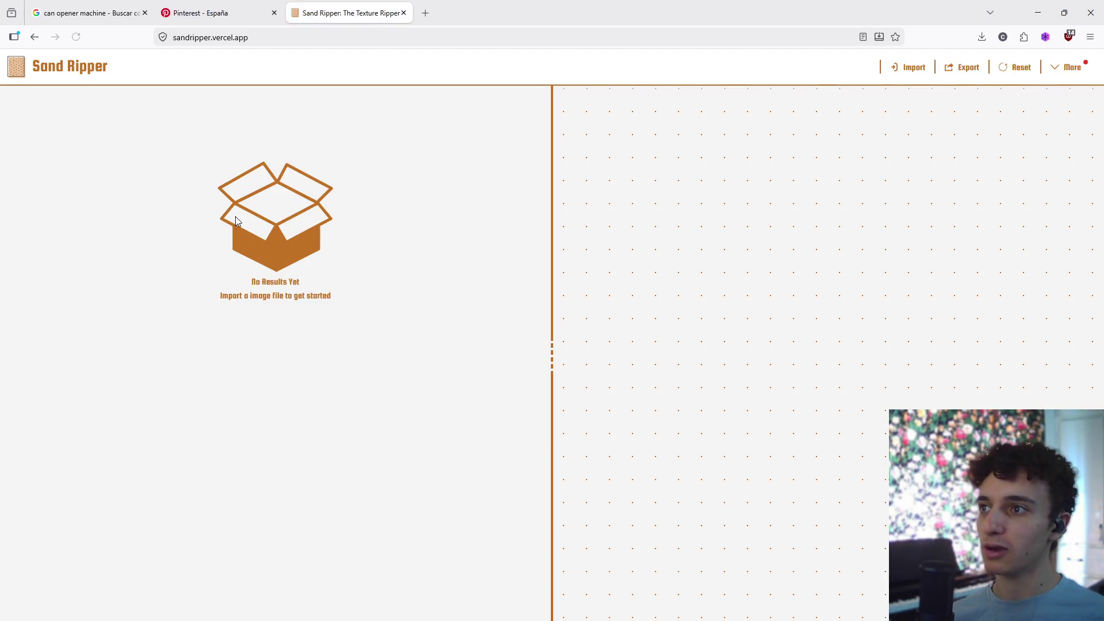
# - Return to the can opener image results and preview the Reddit photo instead of the YouTube still
pyautogui.click(87, 12)
pyautogui.rightClick(844, 201)
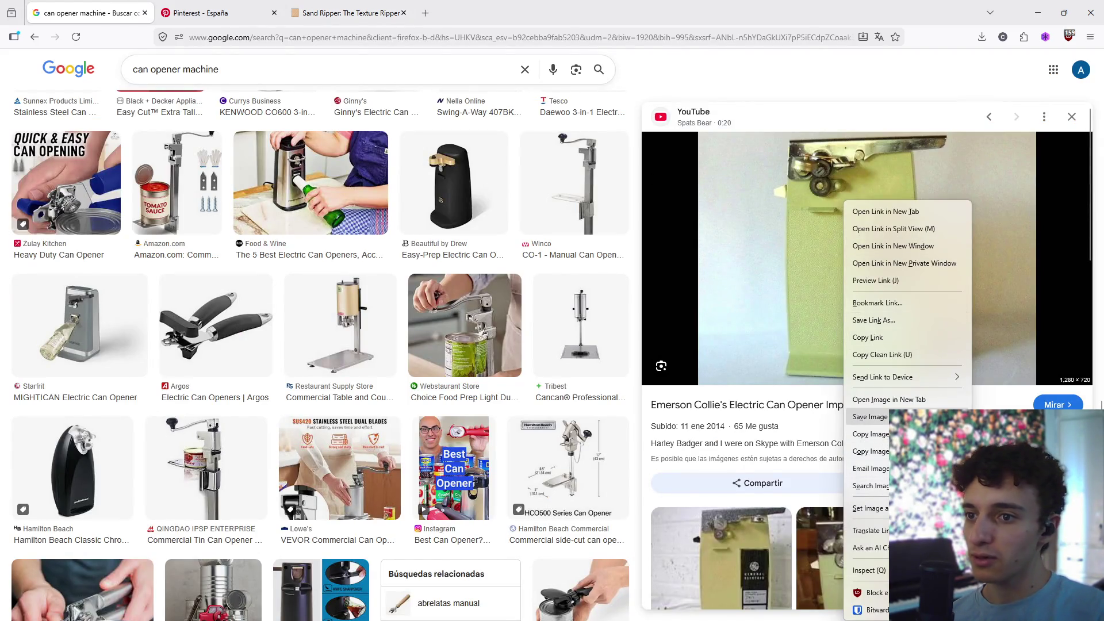
pyautogui.click(869, 417)
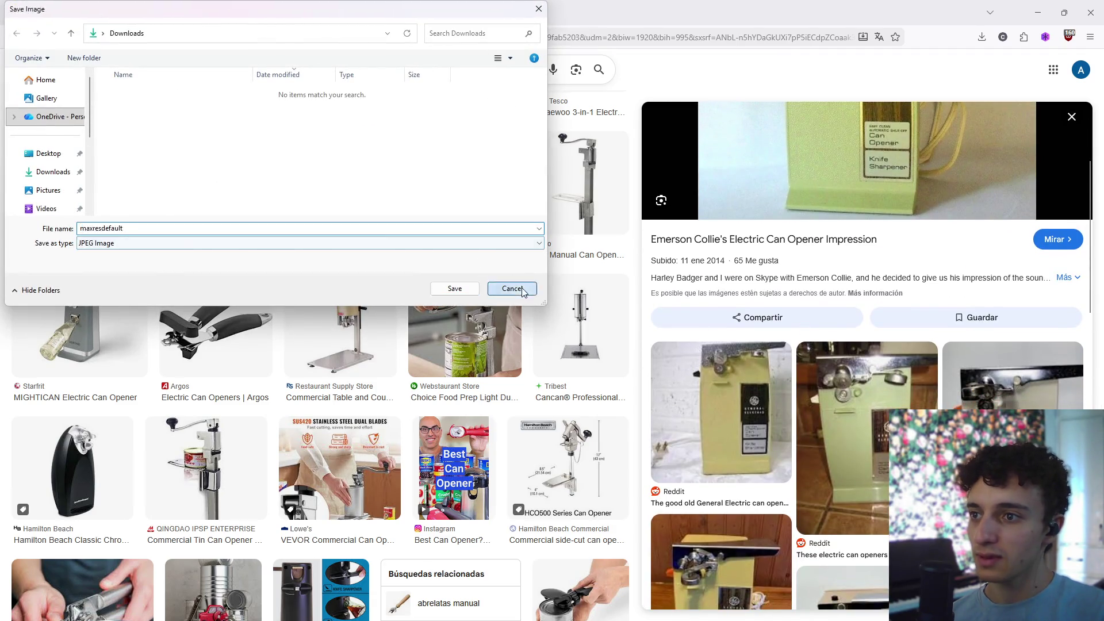
pyautogui.click(523, 289)
pyautogui.click(721, 412)
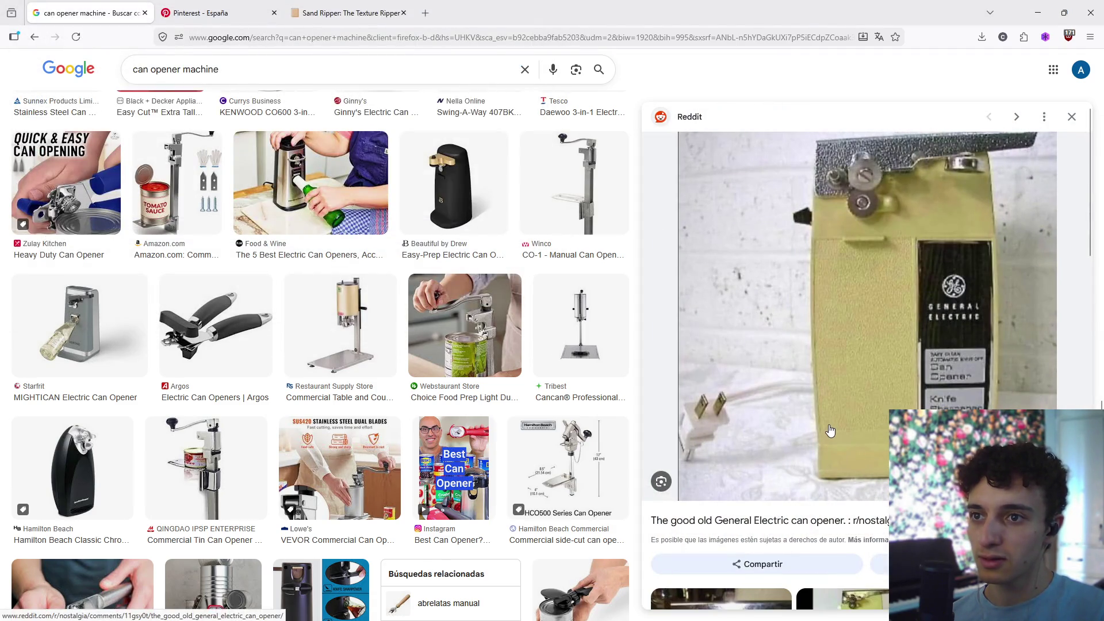
# - Open the Reddit can opener post in a new tab and dismiss the Google sign-in popup
pyautogui.rightClick(874, 280)
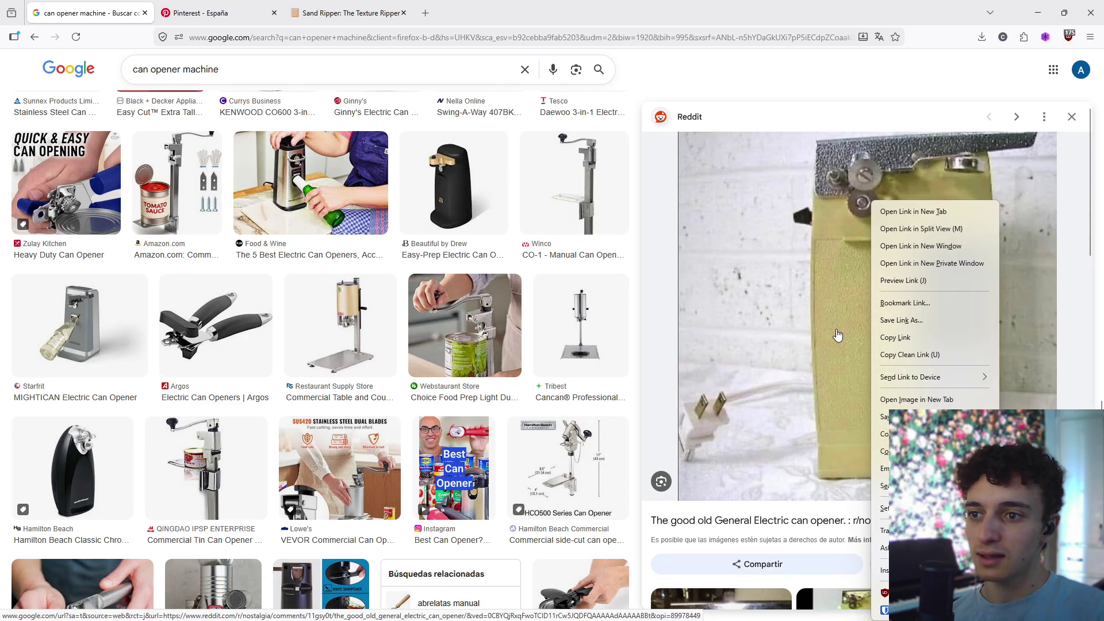
pyautogui.click(805, 520)
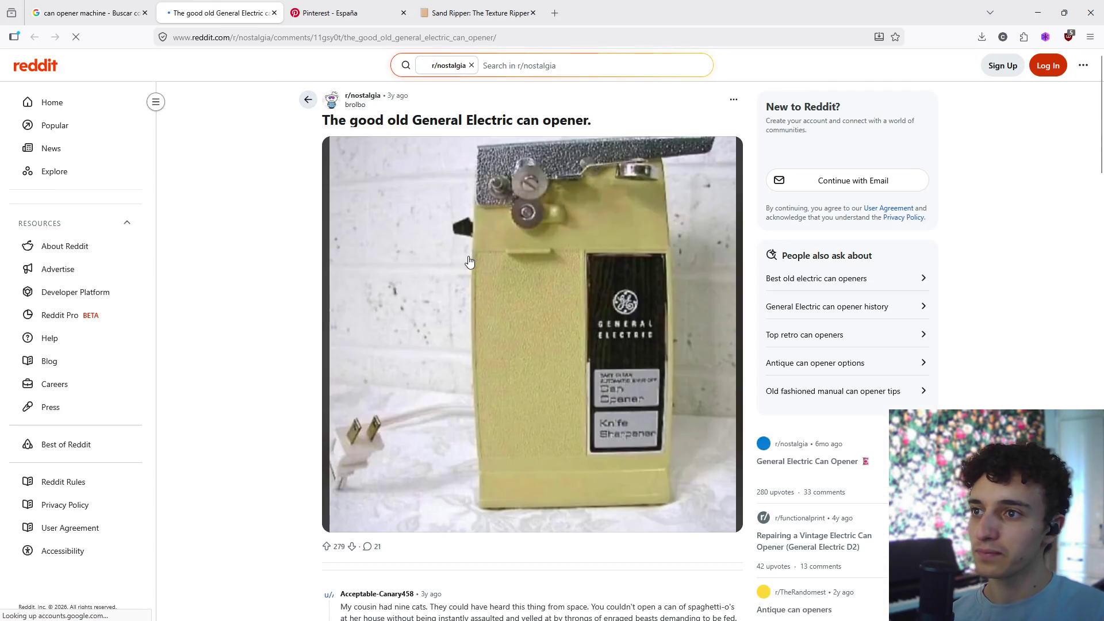
pyautogui.scroll(-5, 477, 270)
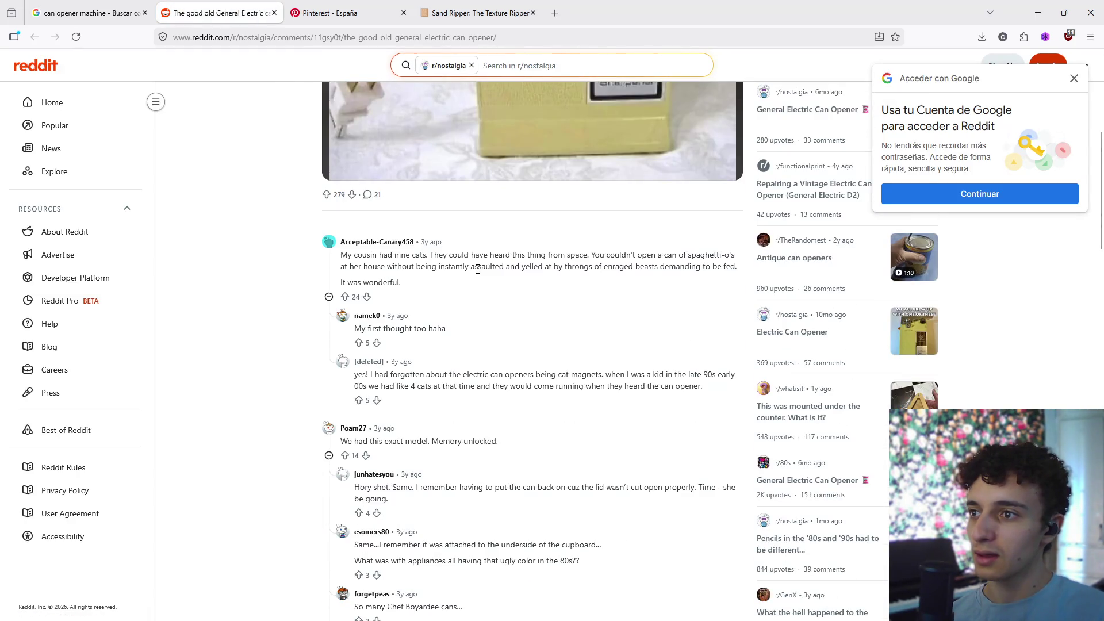
pyautogui.scroll(5, 478, 269)
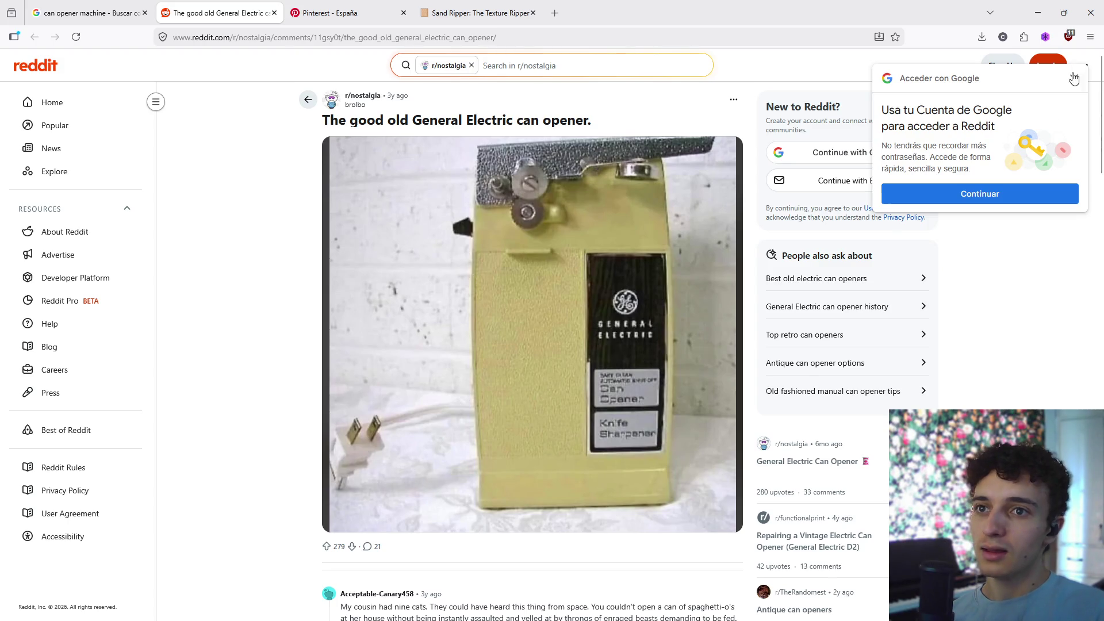
pyautogui.click(1074, 79)
# - Save the General Electric can opener photo as a JPG in Downloads, then return to Sand Ripper
pyautogui.rightClick(420, 250)
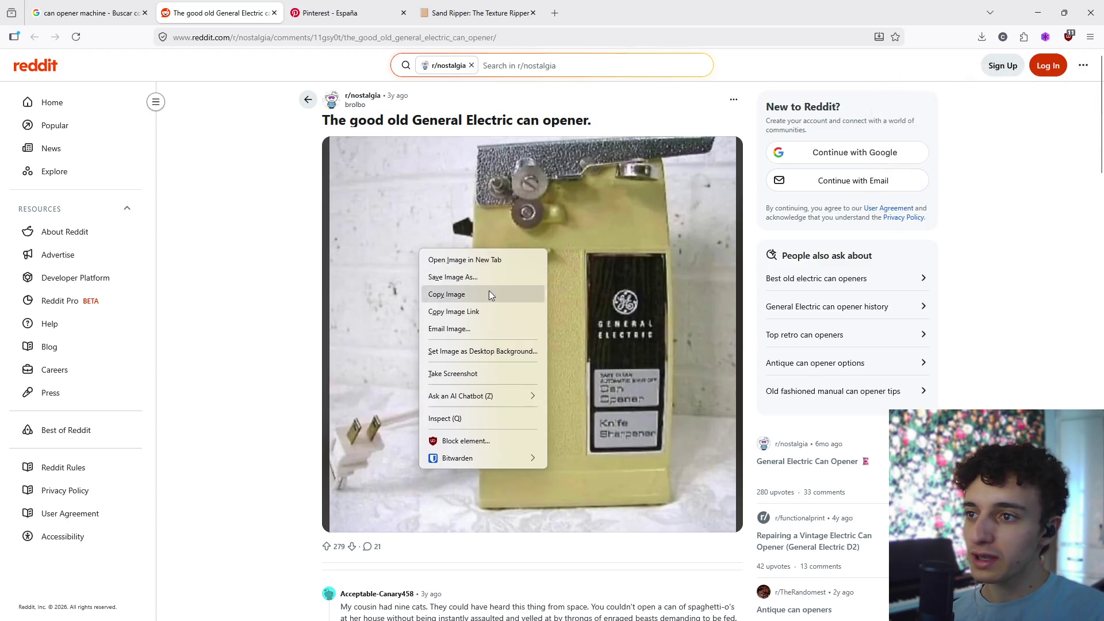
pyautogui.click(462, 278)
pyautogui.moveTo(299, 20)
pyautogui.mouseDown()
pyautogui.moveTo(442, 281)
pyautogui.moveTo(542, 284)
pyautogui.moveTo(497, 160)
pyautogui.mouseUp()
pyautogui.click(247, 311)
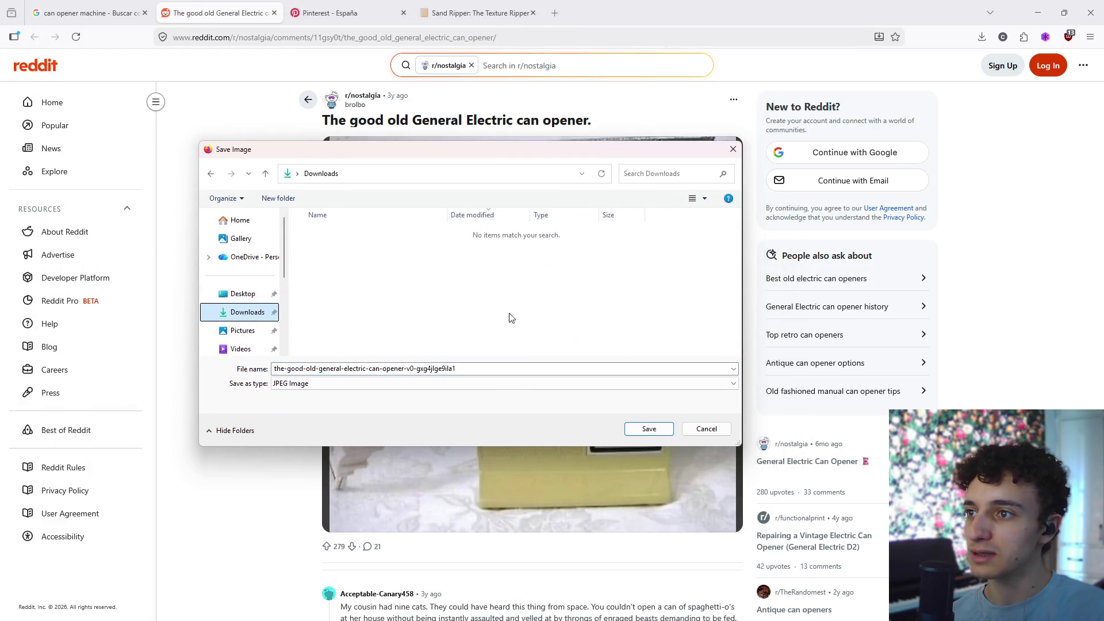
pyautogui.click(481, 368)
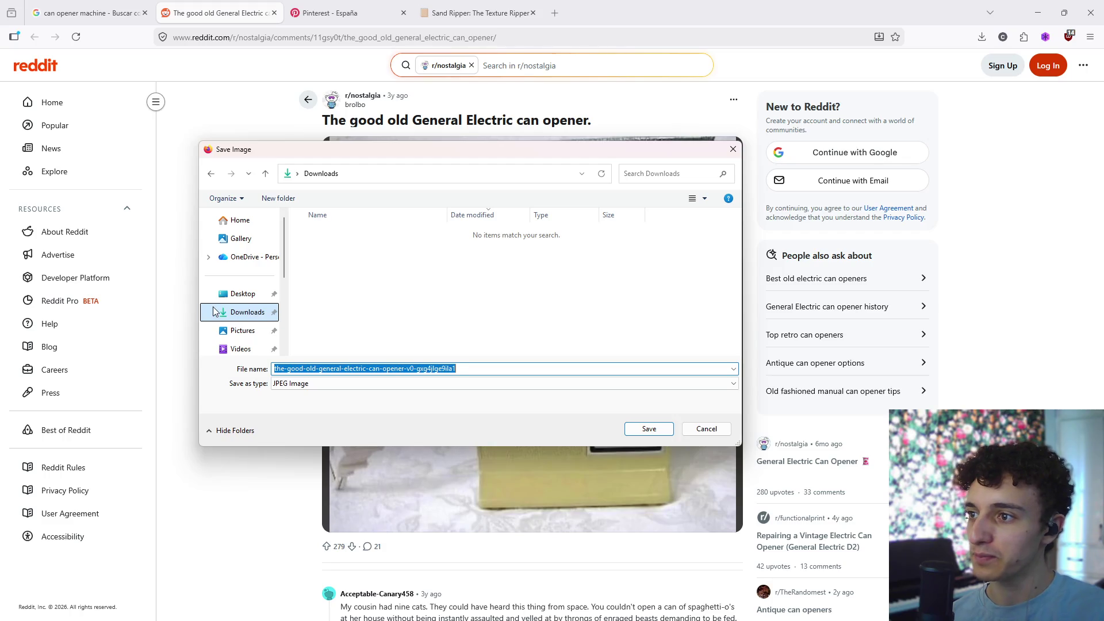
pyautogui.click(218, 312)
pyautogui.click(646, 427)
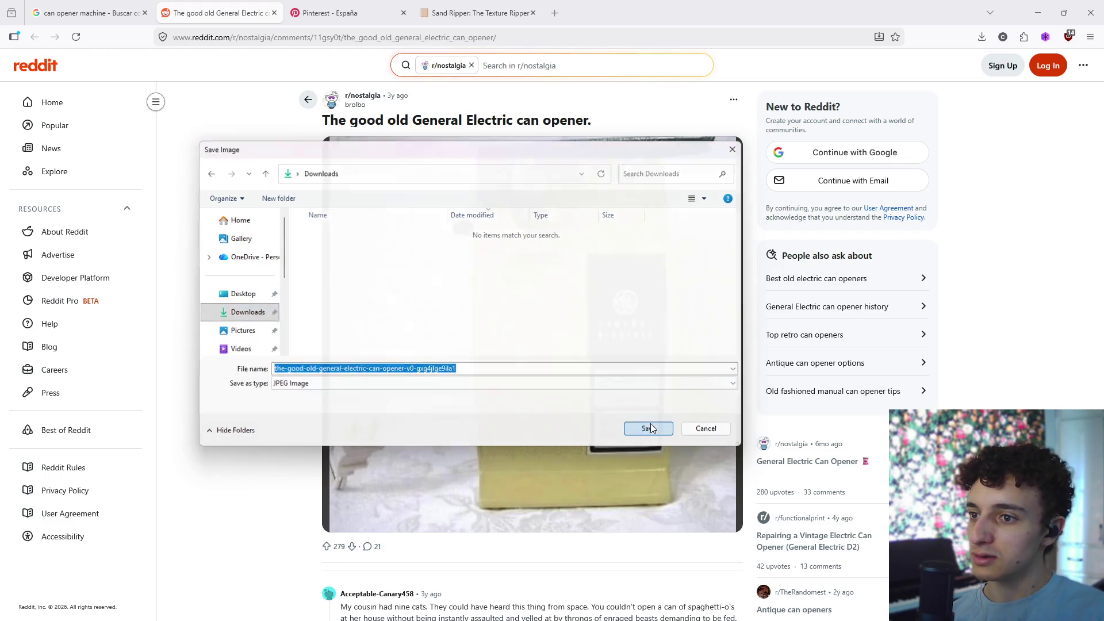
pyautogui.click(492, 8)
# - Load the downloaded can opener photo into Sand Ripper from the recent downloads list
pyautogui.click(982, 36)
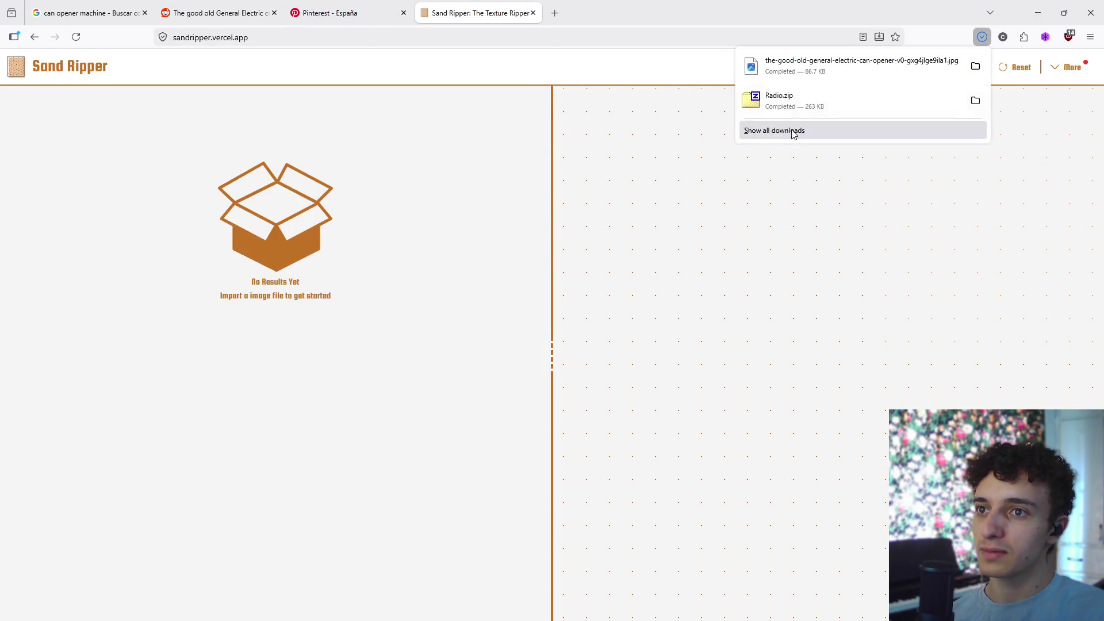
pyautogui.moveTo(834, 64)
pyautogui.mouseDown()
pyautogui.moveTo(313, 268)
pyautogui.moveTo(322, 270)
pyautogui.mouseUp()
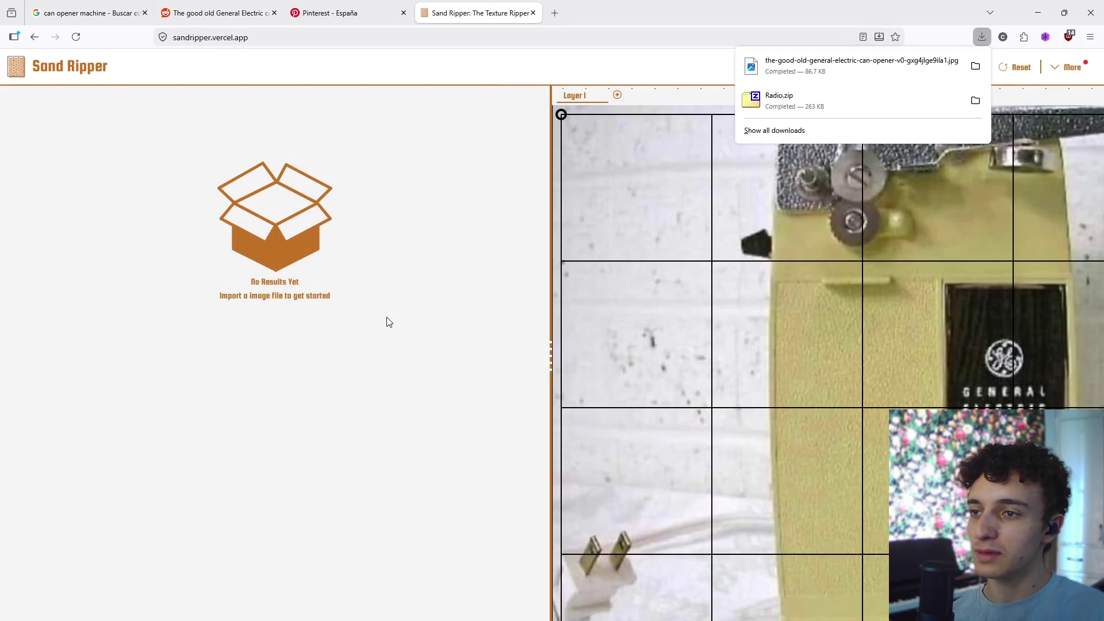
pyautogui.click(419, 311)
# - Fit Layer 1's four grid corners onto the can opener's front GE label panel
pyautogui.moveTo(560, 115)
pyautogui.mouseDown()
pyautogui.moveTo(791, 209)
pyautogui.moveTo(776, 217)
pyautogui.mouseUp()
pyautogui.scroll(-3, 824, 320)
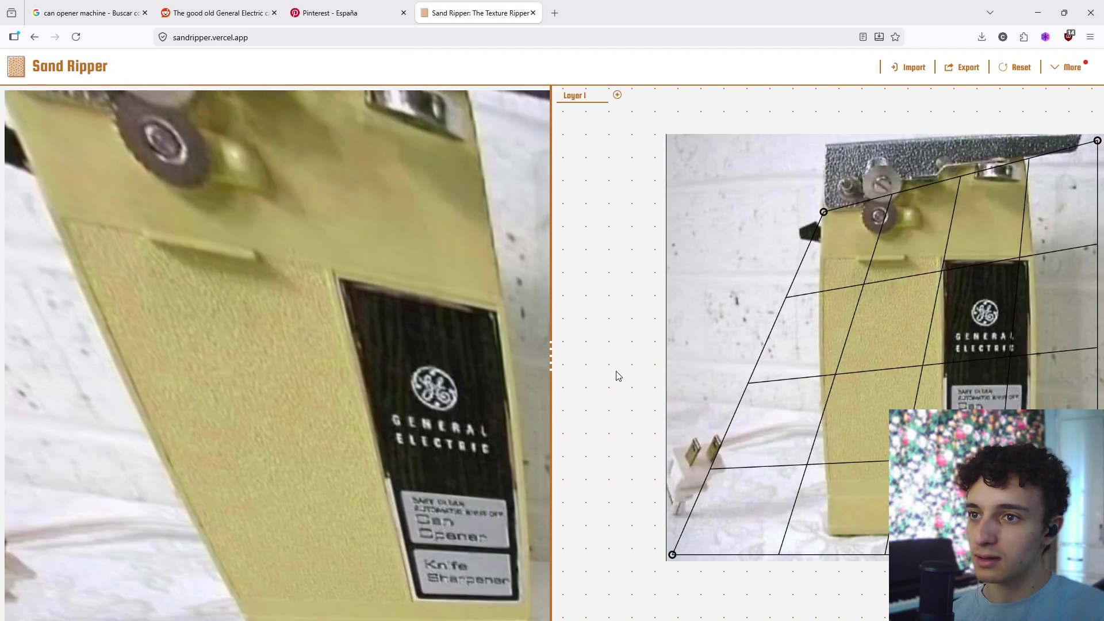
pyautogui.scroll(1, 616, 374)
pyautogui.scroll(-1, 605, 359)
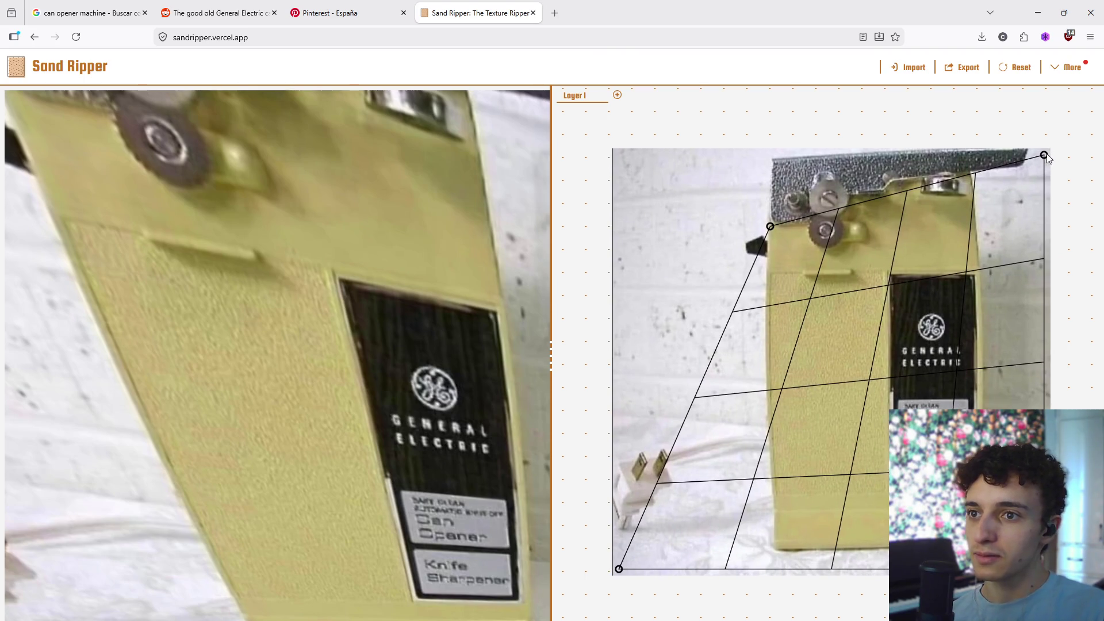
pyautogui.moveTo(1045, 156)
pyautogui.mouseDown()
pyautogui.moveTo(996, 202)
pyautogui.moveTo(976, 270)
pyautogui.mouseUp()
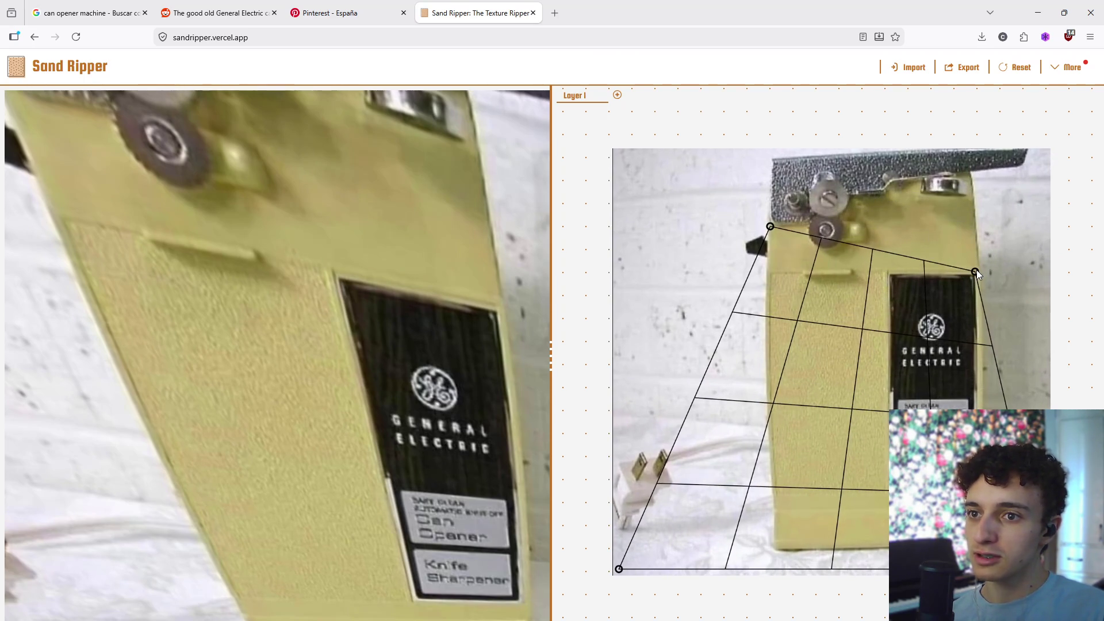
pyautogui.moveTo(769, 227)
pyautogui.mouseDown()
pyautogui.moveTo(771, 282)
pyautogui.moveTo(772, 272)
pyautogui.mouseUp()
pyautogui.moveTo(1042, 570); pyautogui.dragTo(976, 506)
pyautogui.moveTo(616, 569)
pyautogui.mouseDown()
pyautogui.moveTo(755, 536)
pyautogui.moveTo(779, 513)
pyautogui.mouseUp()
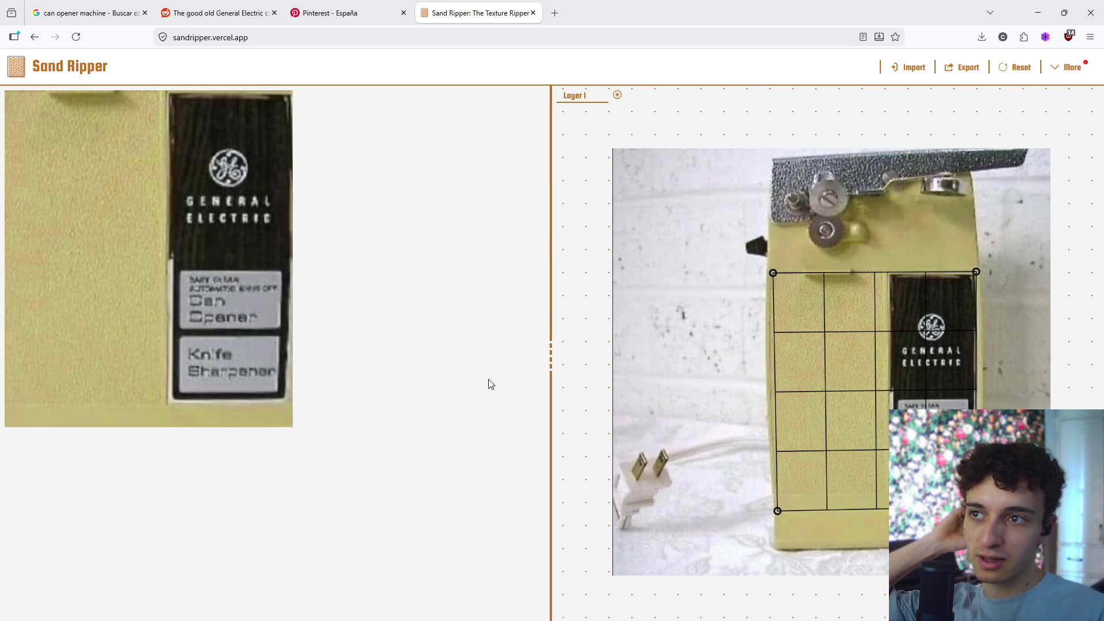
# - Add Layer 2 and pin its four grid corners onto the yellow body's bottom strip
pyautogui.click(617, 94)
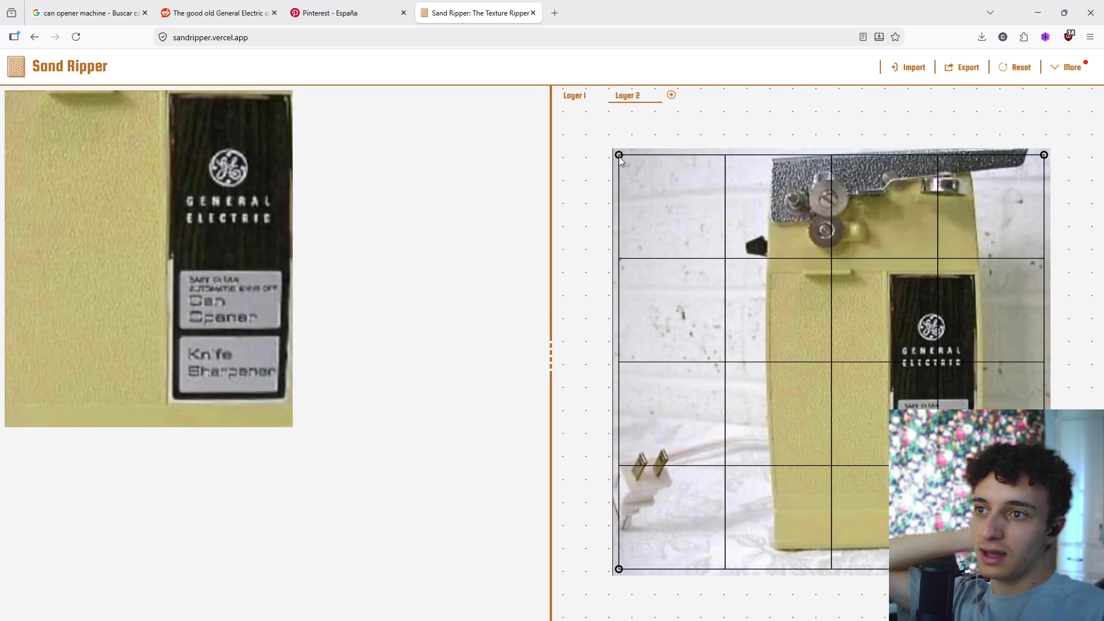
pyautogui.moveTo(618, 154)
pyautogui.mouseDown()
pyautogui.moveTo(802, 542)
pyautogui.moveTo(776, 495)
pyautogui.mouseUp()
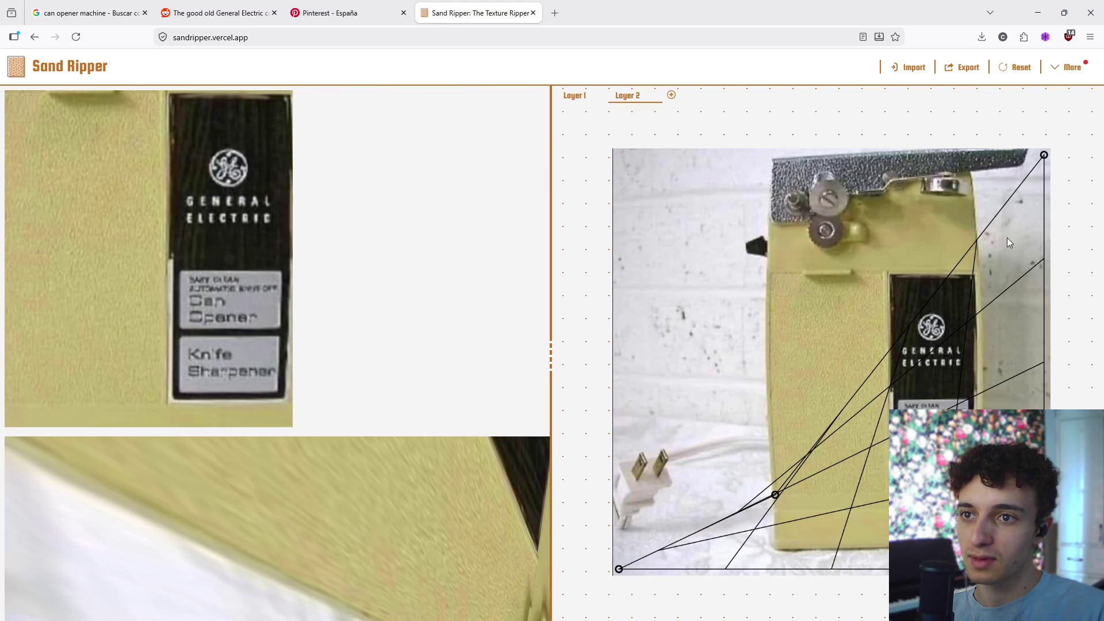
pyautogui.moveTo(1044, 156)
pyautogui.mouseDown()
pyautogui.moveTo(966, 486)
pyautogui.moveTo(955, 492)
pyautogui.mouseUp()
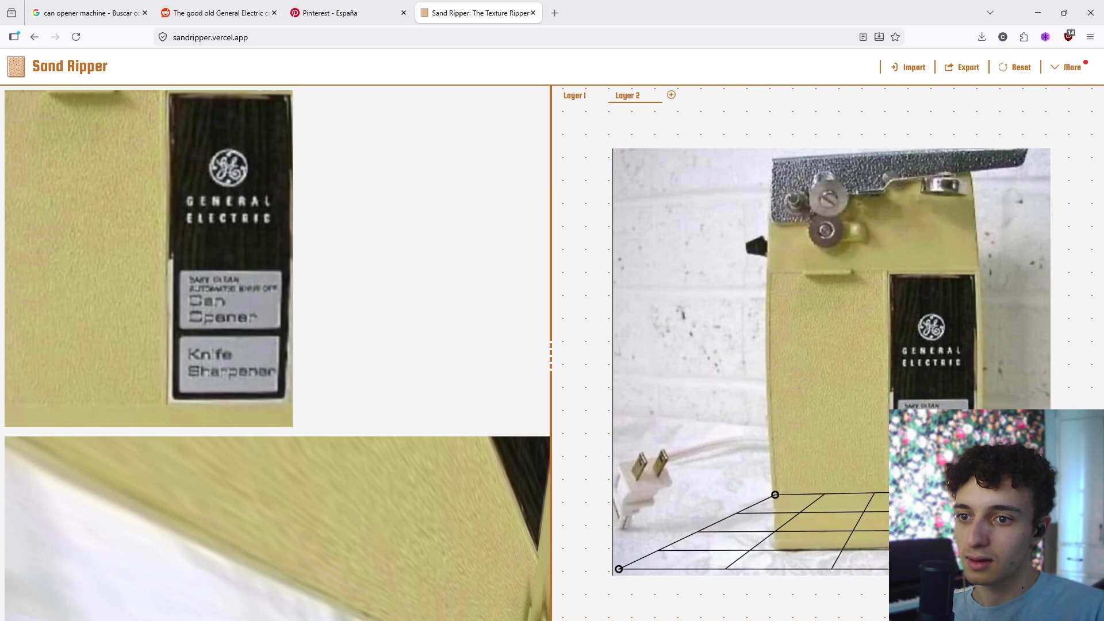
pyautogui.moveTo(1044, 569); pyautogui.dragTo(1024, 521)
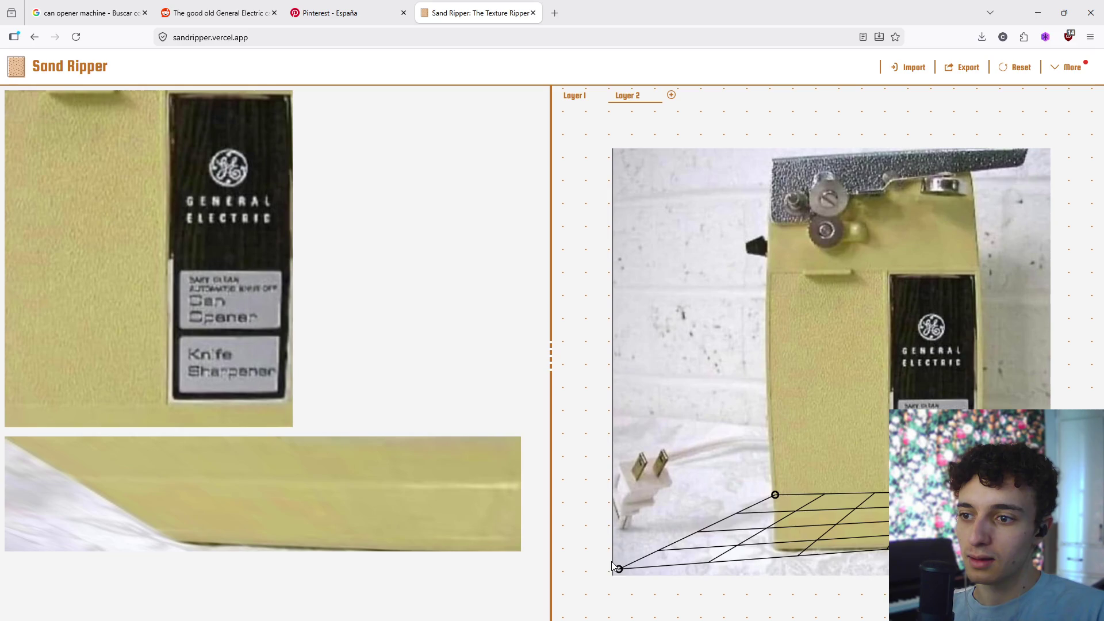
pyautogui.moveTo(619, 569)
pyautogui.mouseDown()
pyautogui.moveTo(708, 568)
pyautogui.moveTo(775, 547)
pyautogui.mouseUp()
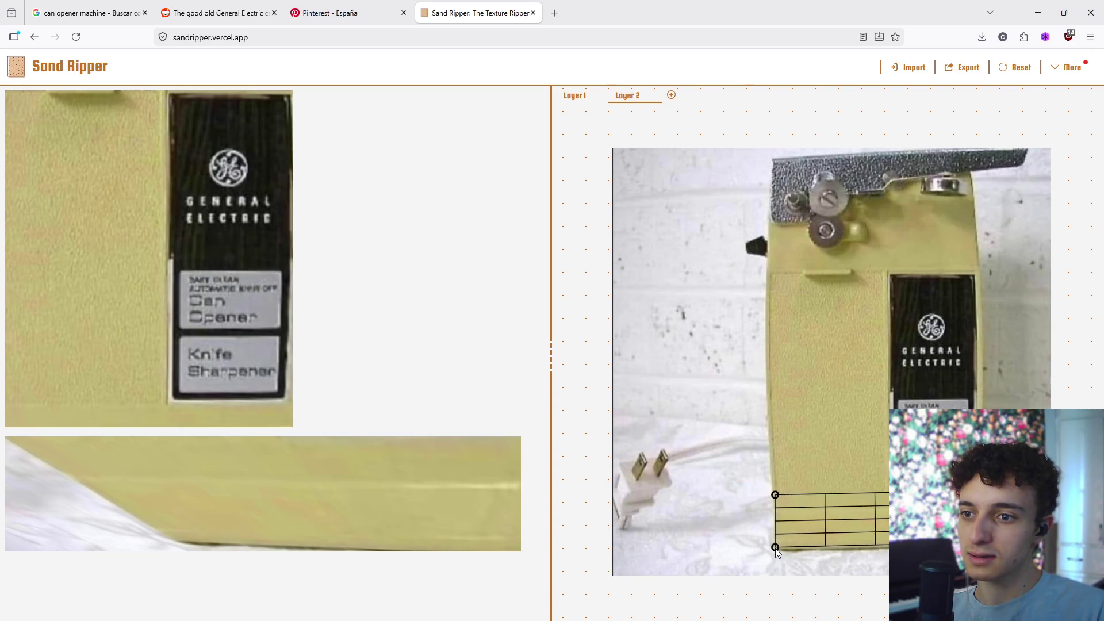
pyautogui.moveTo(262, 485)
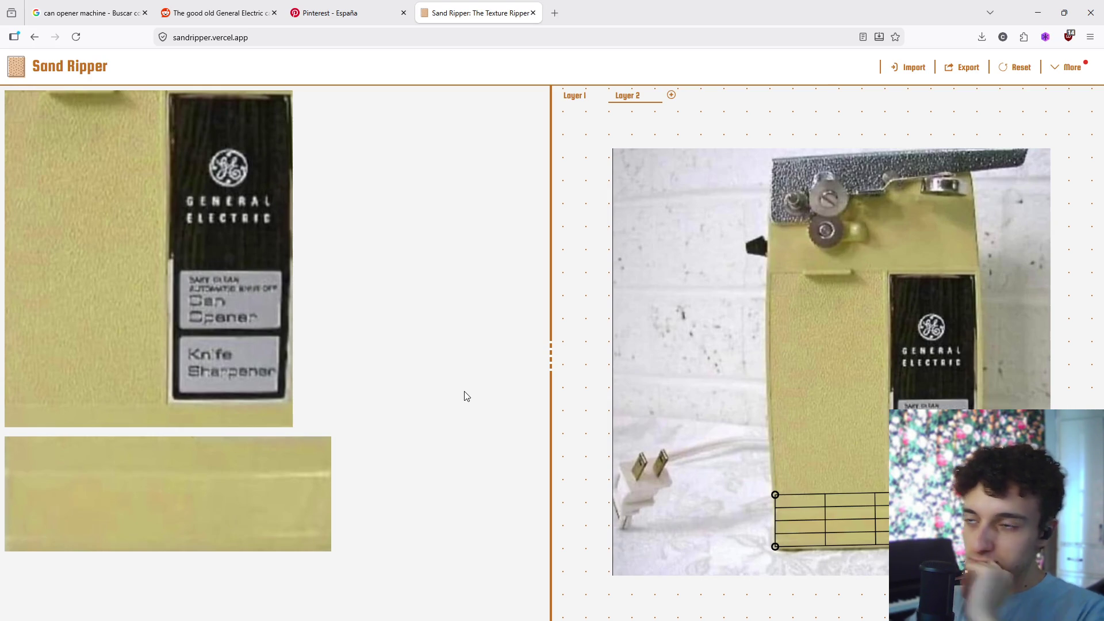
pyautogui.click(218, 13)
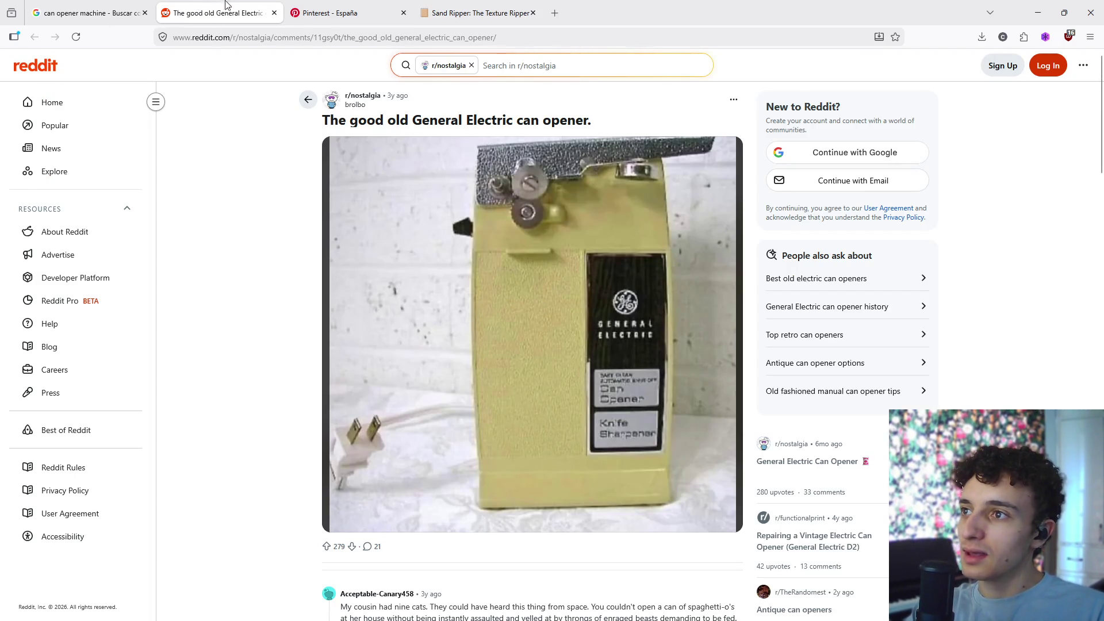
pyautogui.click(322, 13)
pyautogui.click(221, 13)
pyautogui.click(135, 14)
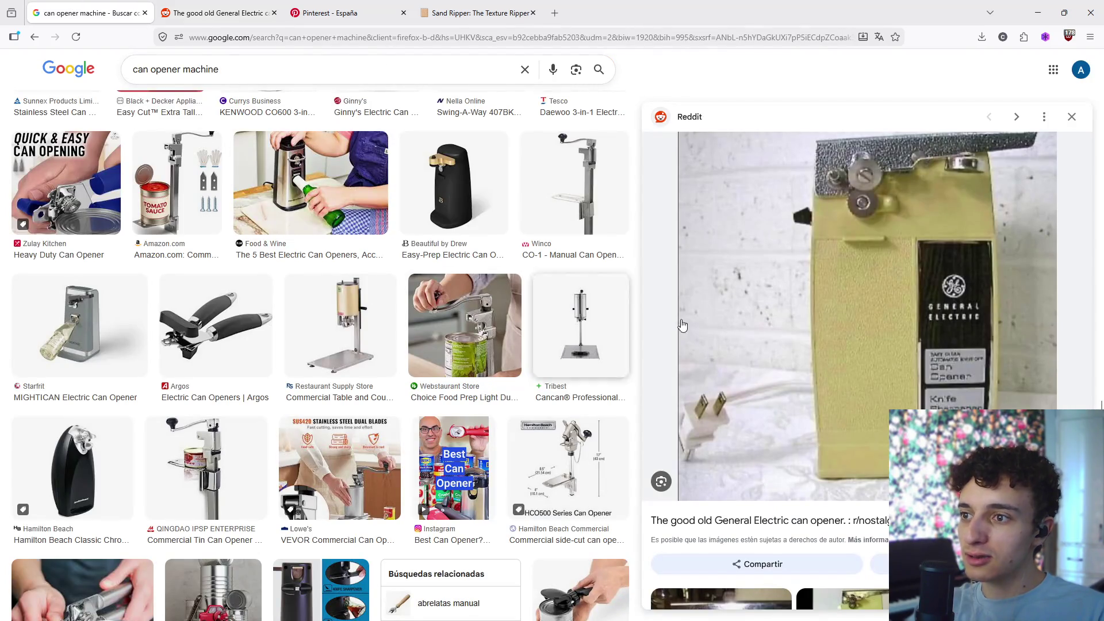
pyautogui.scroll(-5, 805, 351)
pyautogui.scroll(-10, 762, 373)
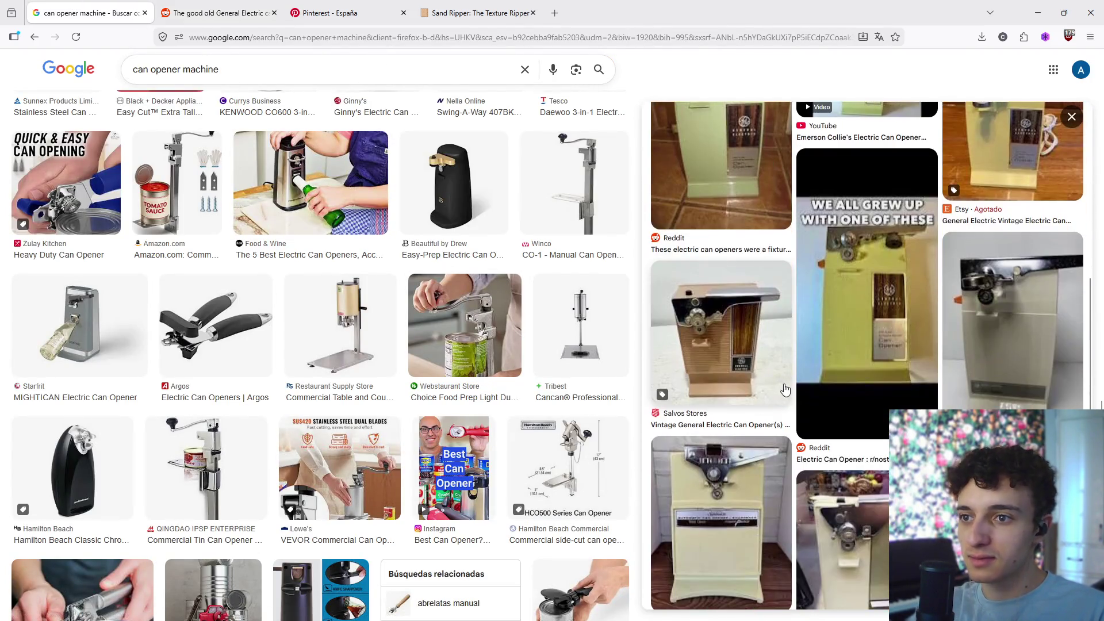
pyautogui.scroll(15, 936, 357)
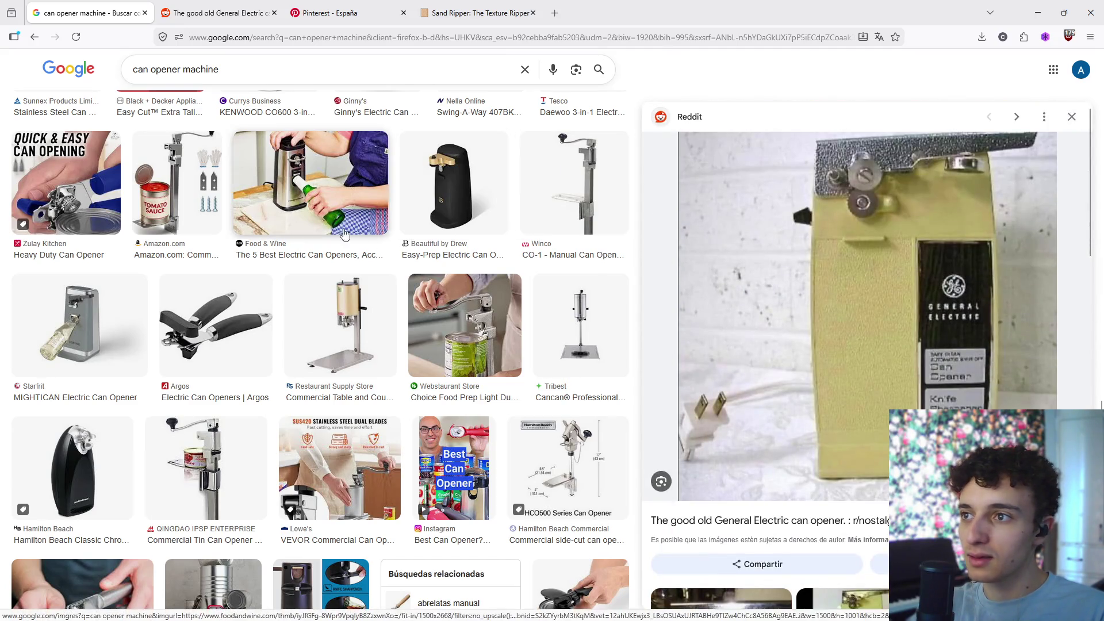
pyautogui.scroll(-8, 594, 455)
pyautogui.scroll(6, 594, 456)
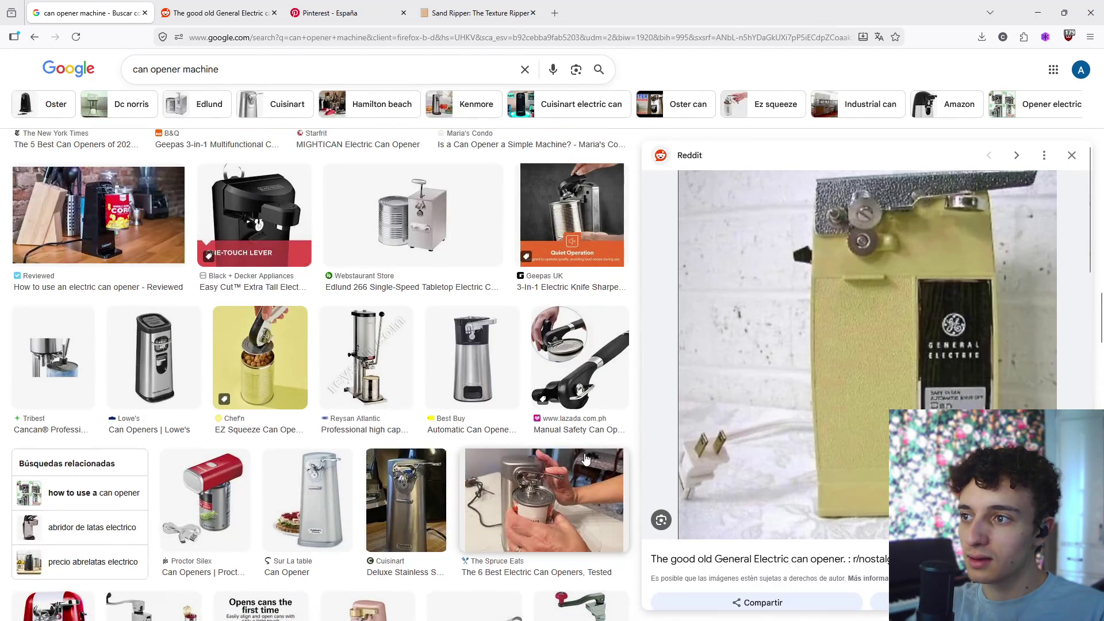
pyautogui.scroll(5, 594, 456)
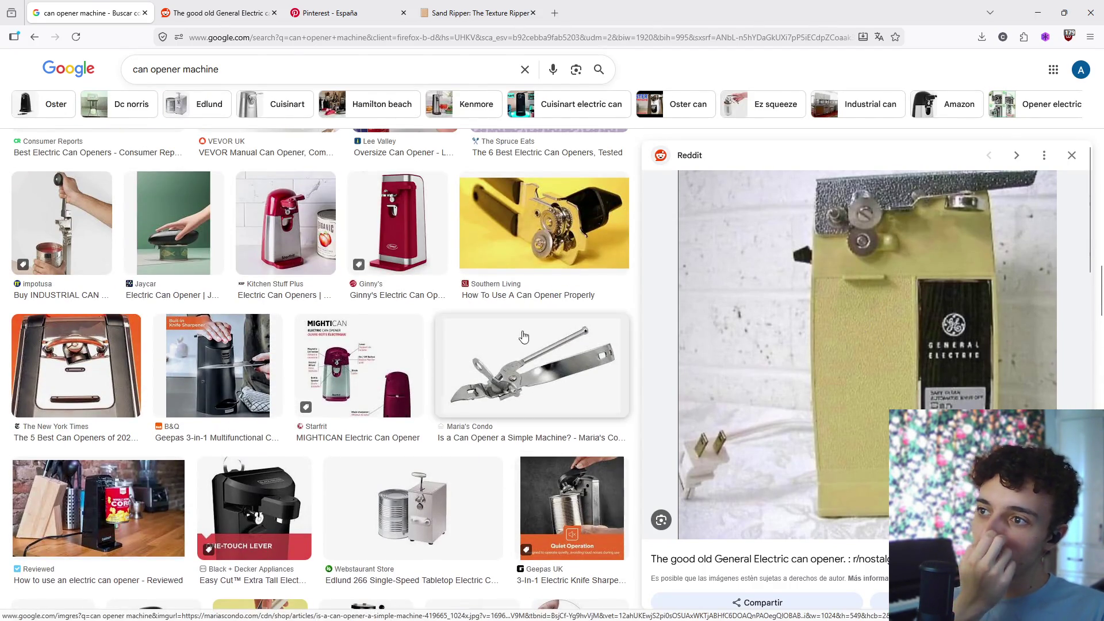
pyautogui.click(477, 13)
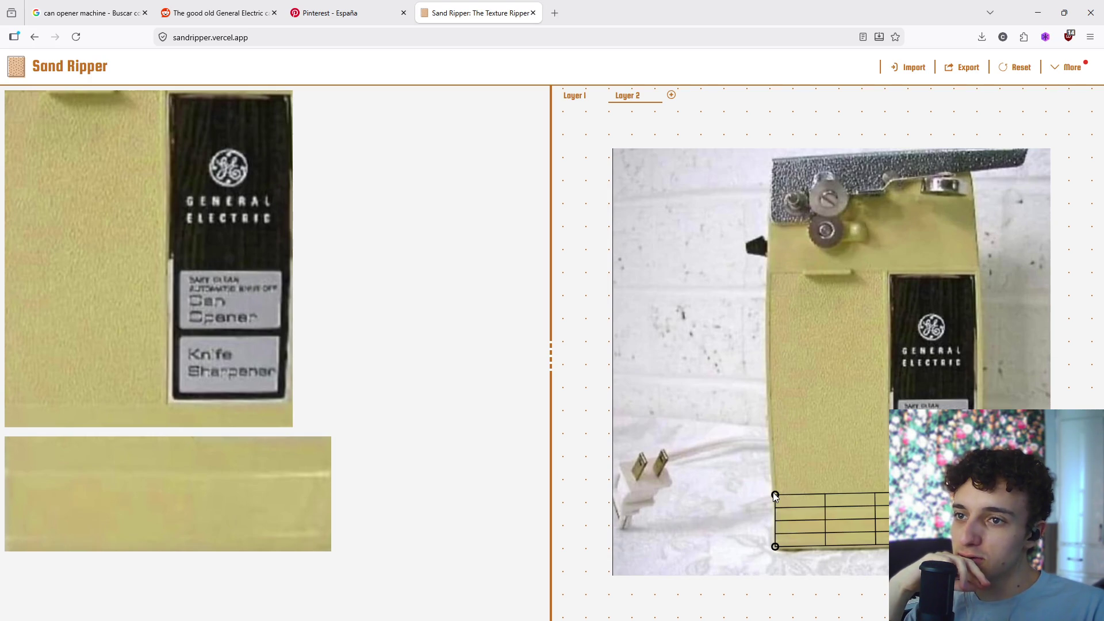
# - Raise Layer 1's top two grid corners slightly, then delete Layer 2
pyautogui.click(570, 98)
pyautogui.moveTo(771, 271); pyautogui.dragTo(770, 265)
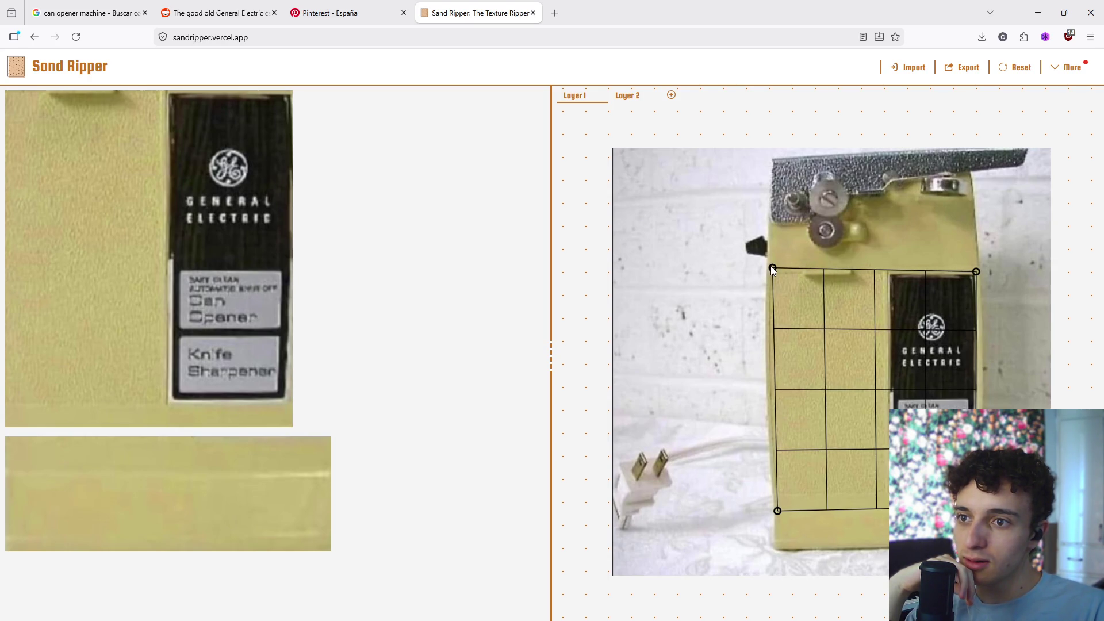
pyautogui.moveTo(976, 271); pyautogui.dragTo(976, 268)
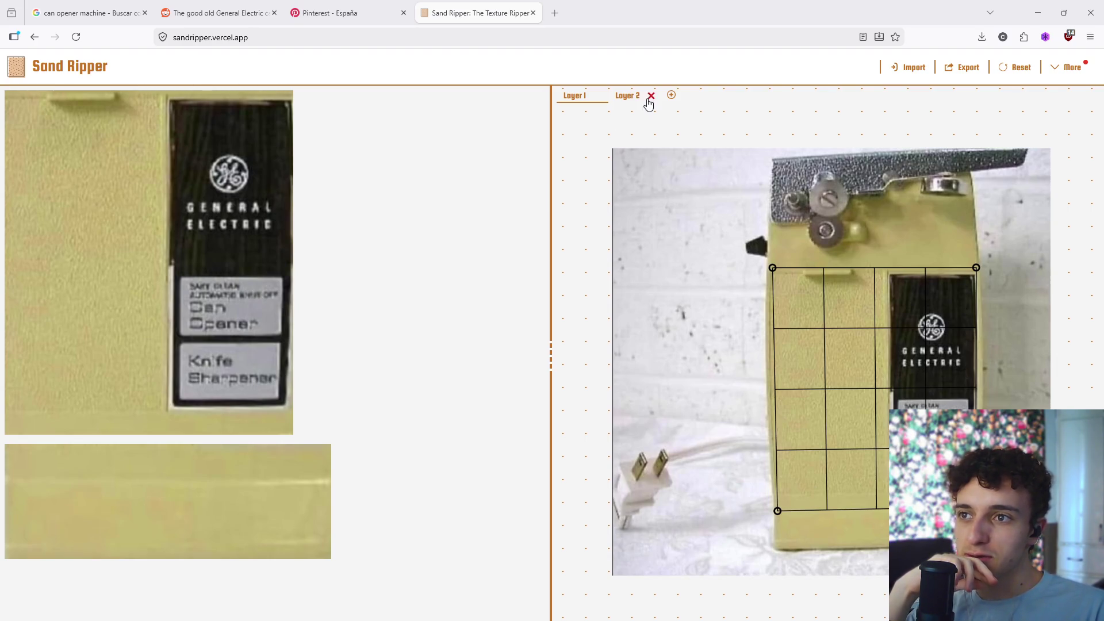
pyautogui.click(650, 98)
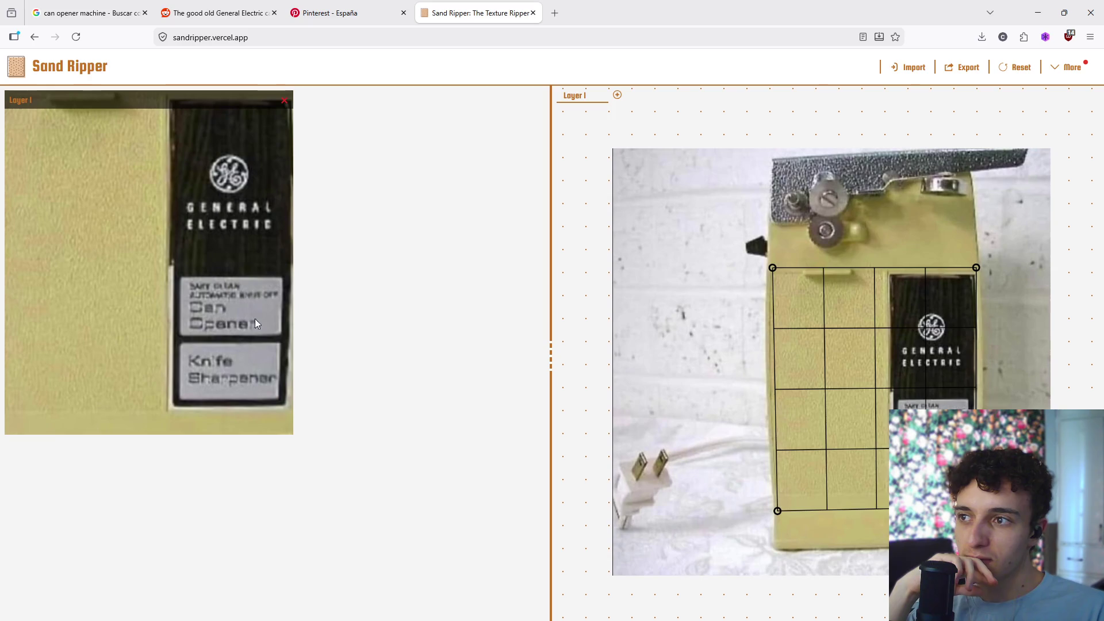
# - Export the front-panel texture and rename the PNG in Downloads to can_opener_front
pyautogui.click(961, 67)
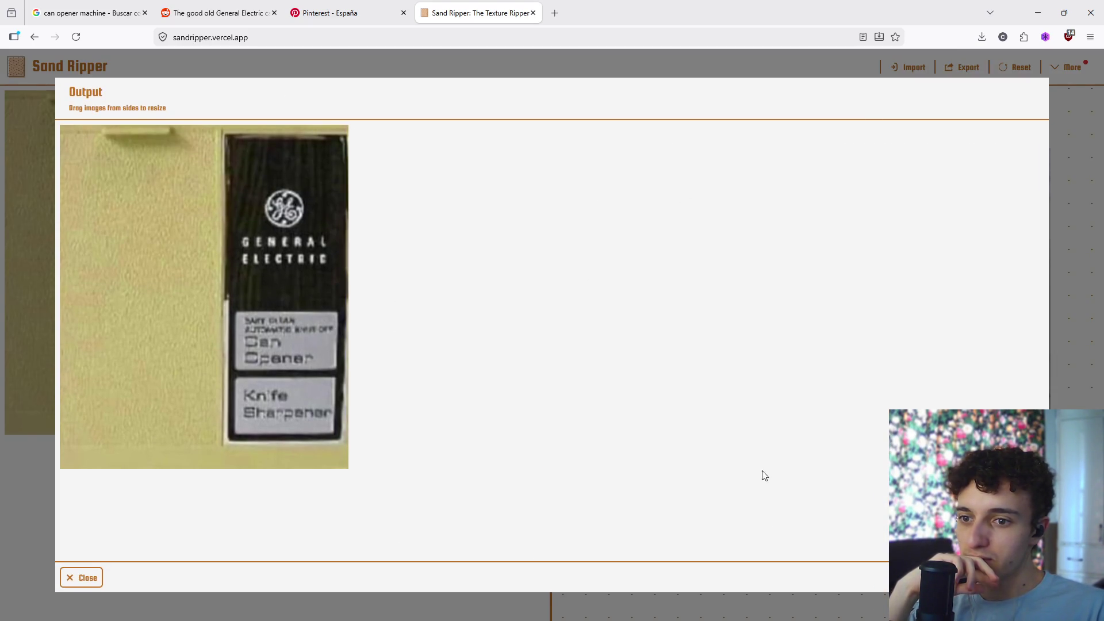
pyautogui.click(975, 67)
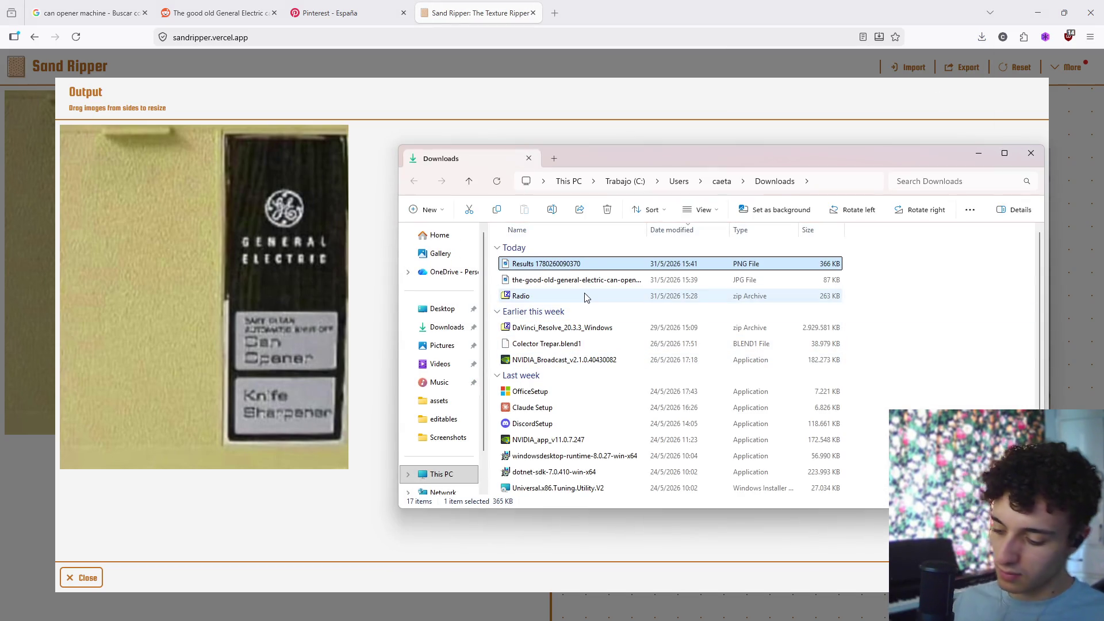
pyautogui.press('F2')
pyautogui.press('BackSpace')
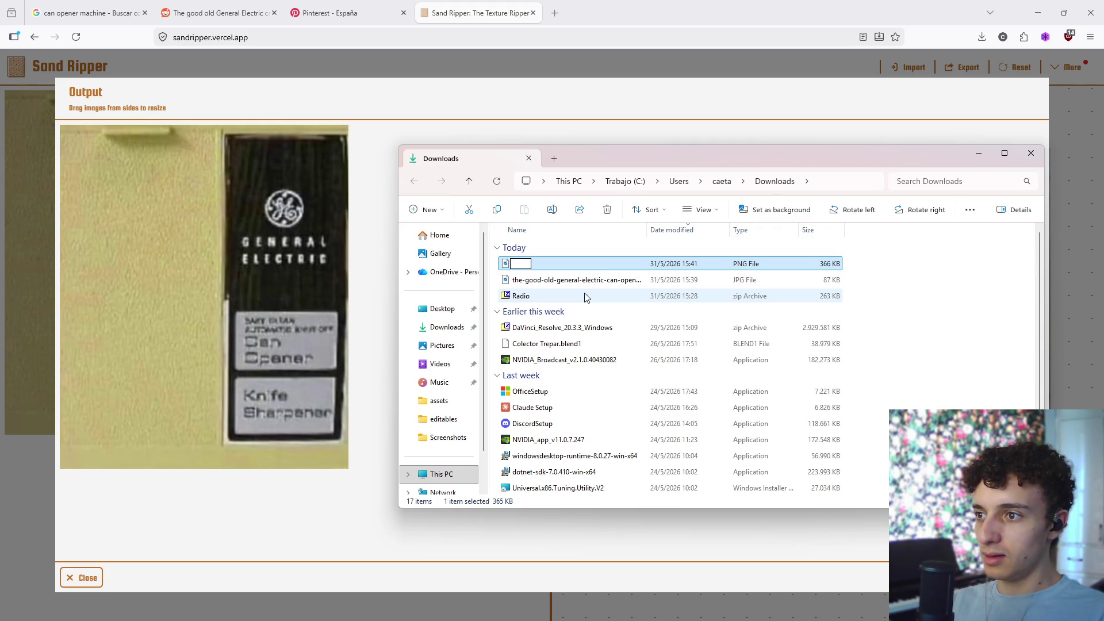
pyautogui.write('can')
pyautogui.write('_opp')
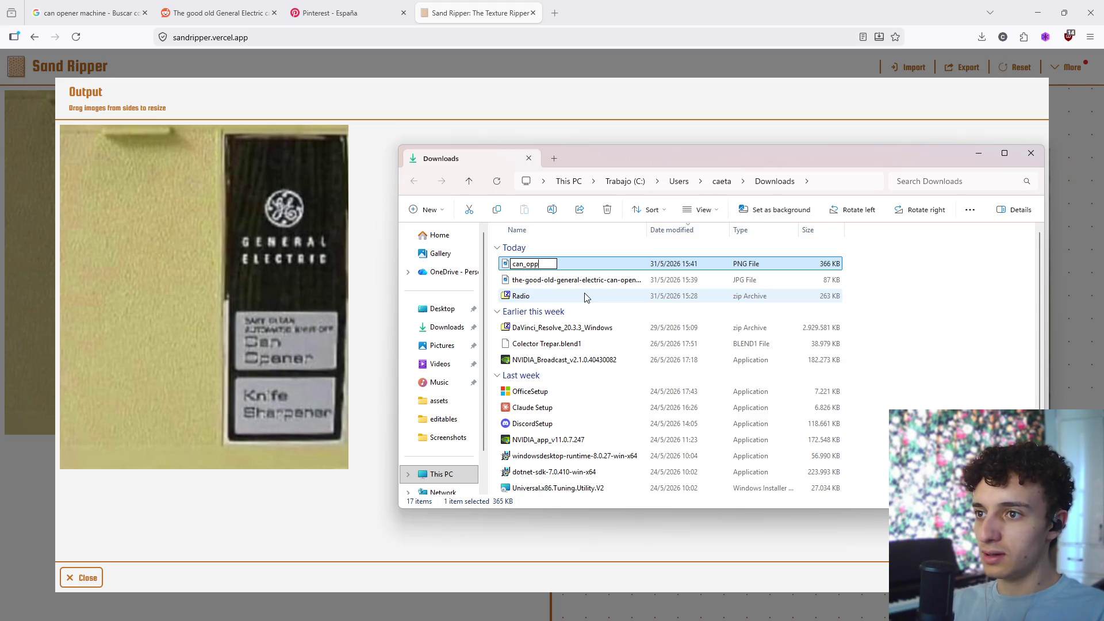
pyautogui.press('BackSpace')
pyautogui.write('ener_front')
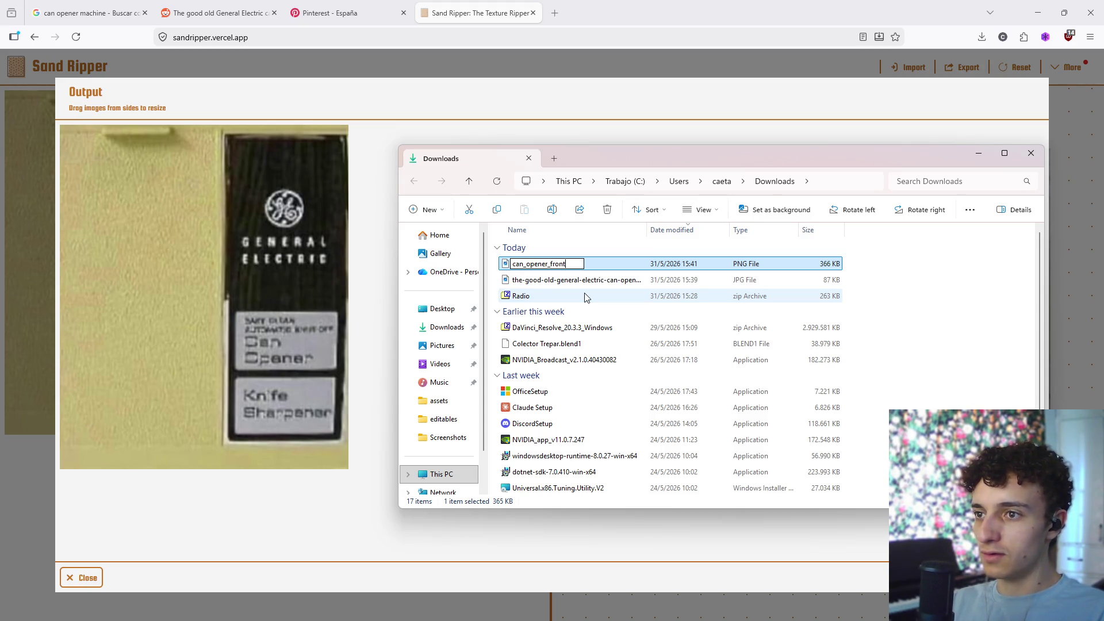
pyautogui.press('Return')
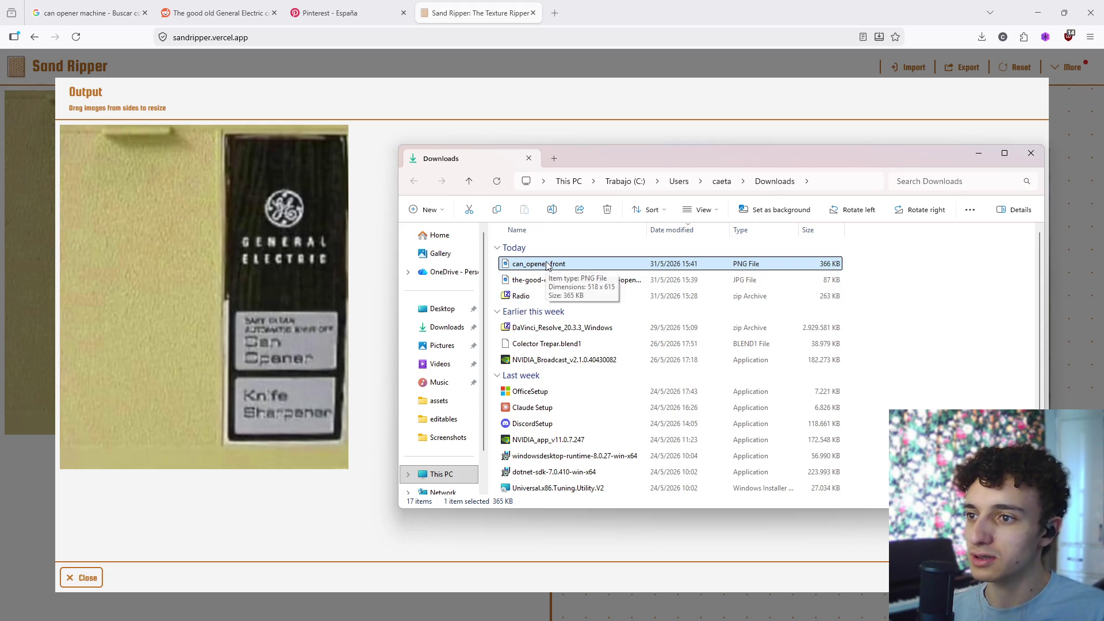
pyautogui.click(1029, 156)
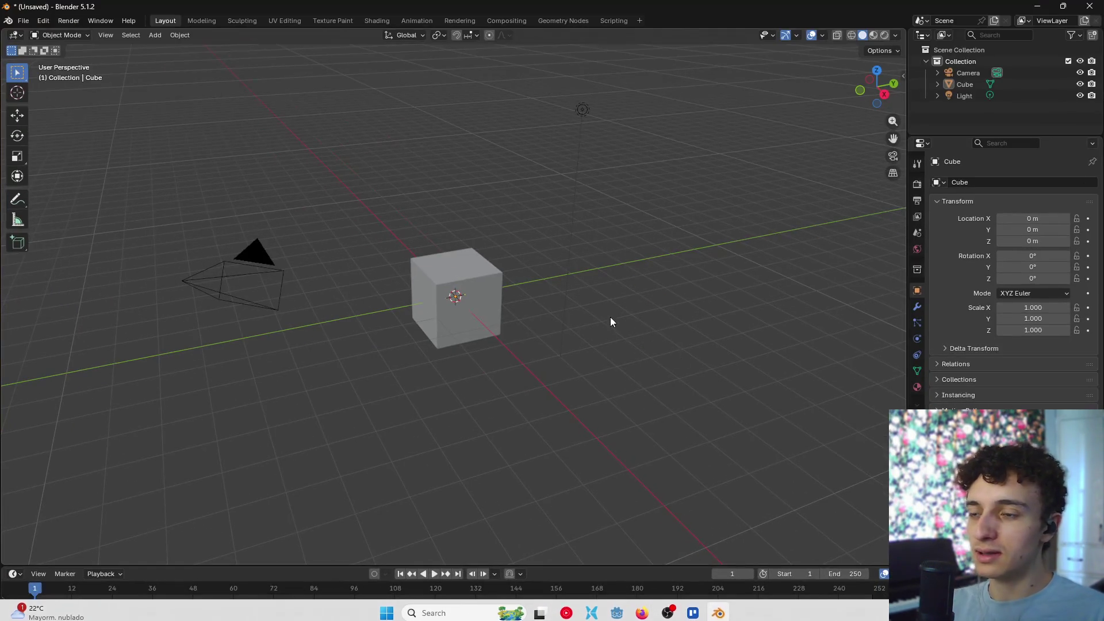
# - Delete Blender's default camera, cube and light
pyautogui.moveTo(173, 202); pyautogui.dragTo(666, 447)
pyautogui.press('Delete')
pyautogui.hotkey('alt', 'Tab')
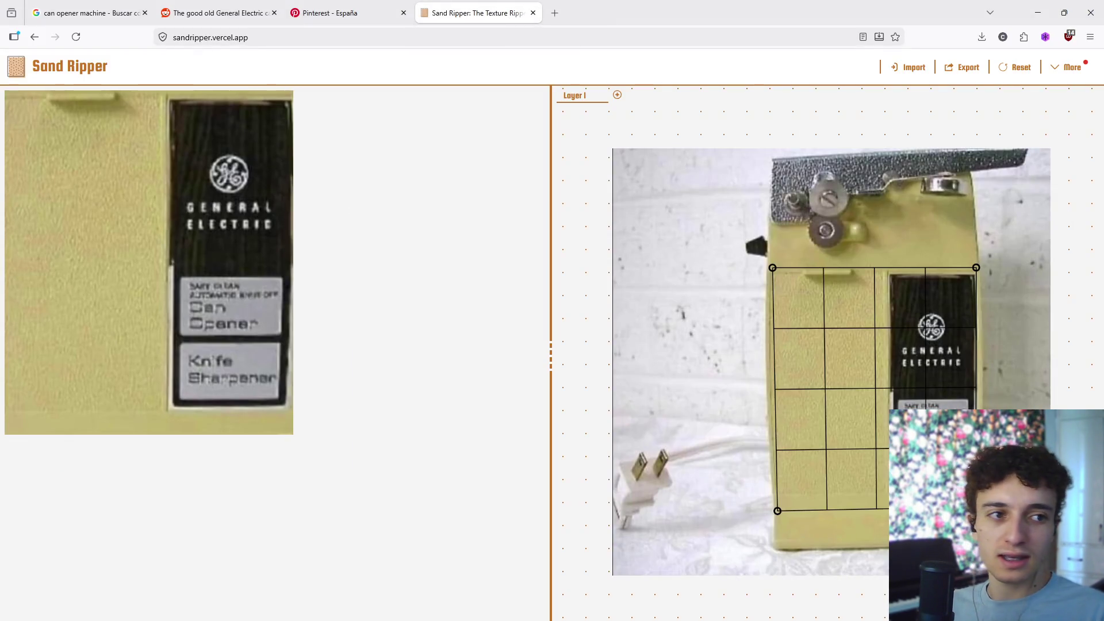
# - Close the Sand Ripper tab and drag the can opener JPG from Firefox's downloads toward Blender
pyautogui.click(531, 13)
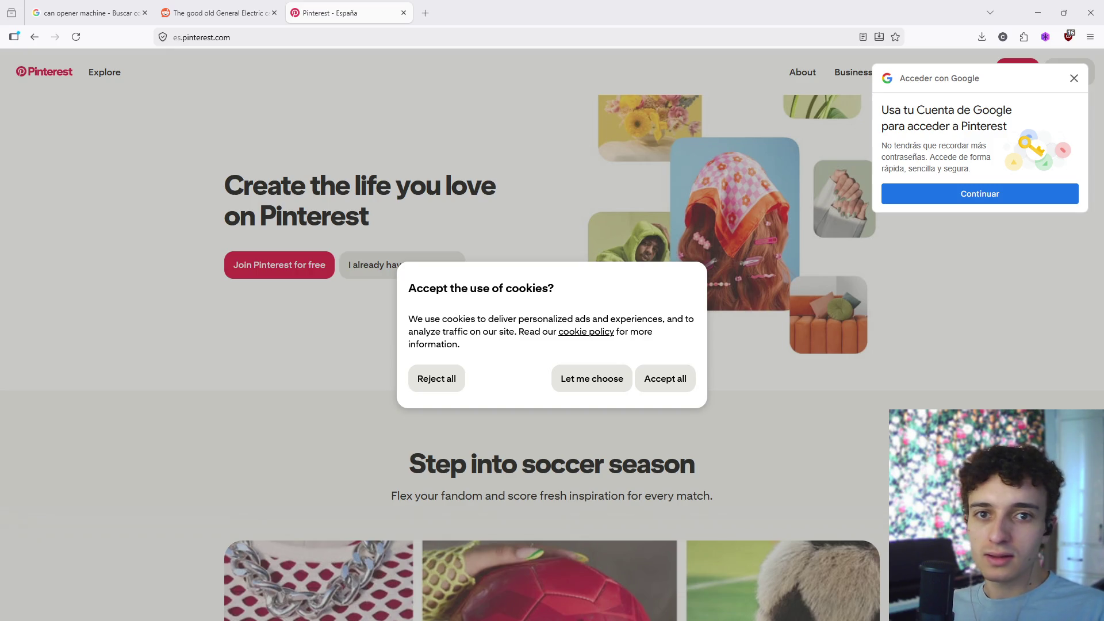
pyautogui.click(985, 38)
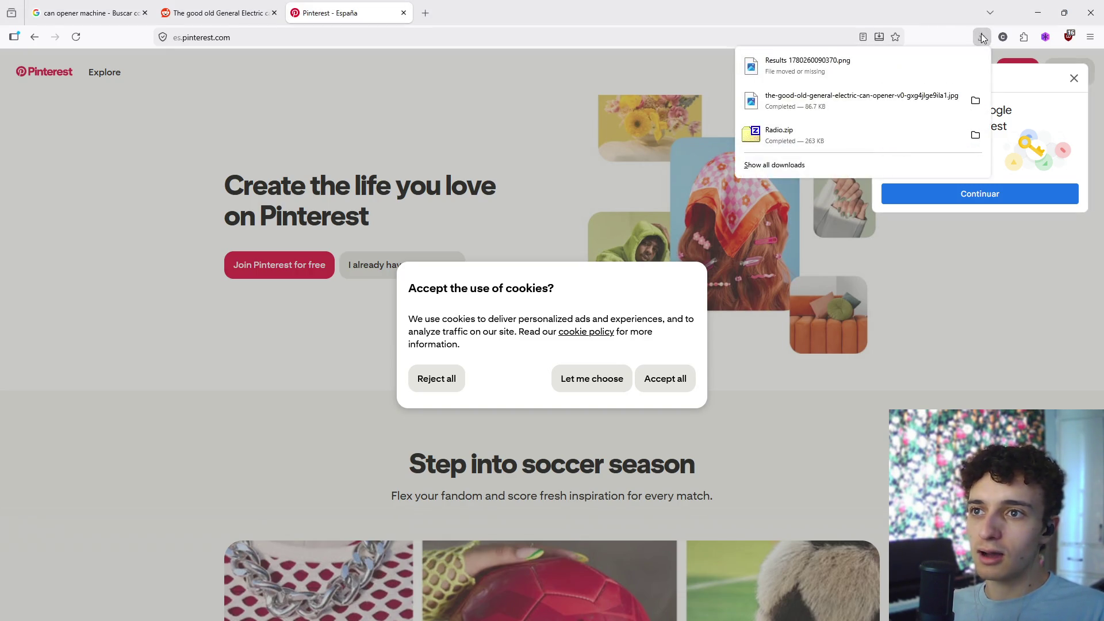
pyautogui.click(984, 37)
pyautogui.click(985, 37)
pyautogui.moveTo(816, 101); pyautogui.dragTo(803, 214)
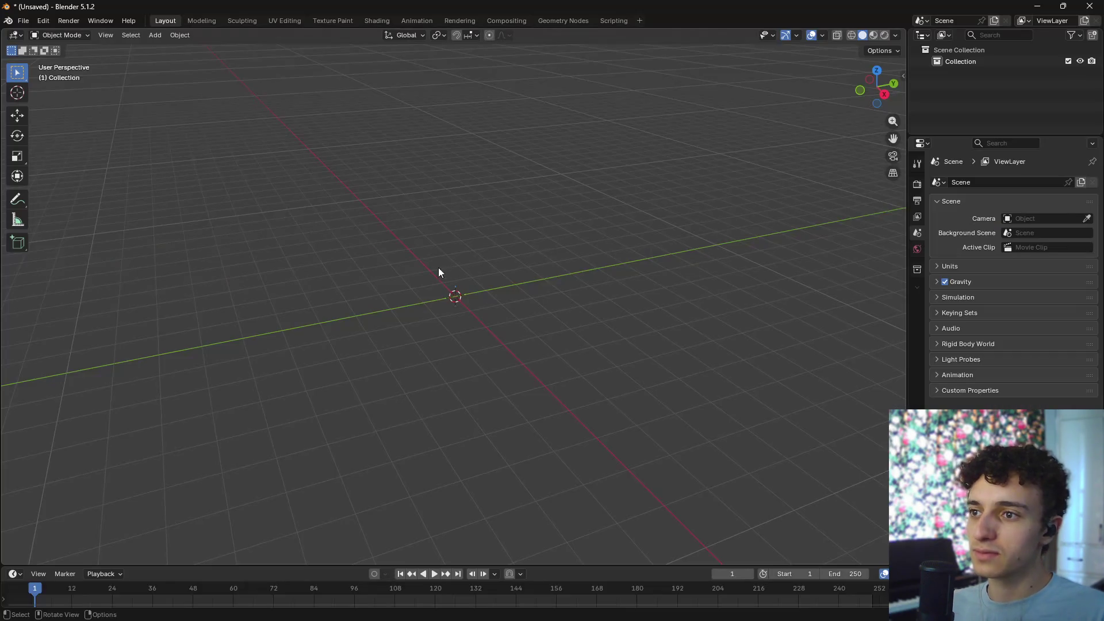
# - Drop the can opener photo into the viewport and set its rotation to X 90°, Z 0°
pyautogui.moveTo(452, 279); pyautogui.dragTo(455, 281)
pyautogui.moveTo(514, 287)
pyautogui.mouseDown(button='middle')
pyautogui.moveTo(643, 215)
pyautogui.moveTo(561, 265)
pyautogui.moveTo(451, 253)
pyautogui.mouseUp(button='middle')
pyautogui.click(901, 77)
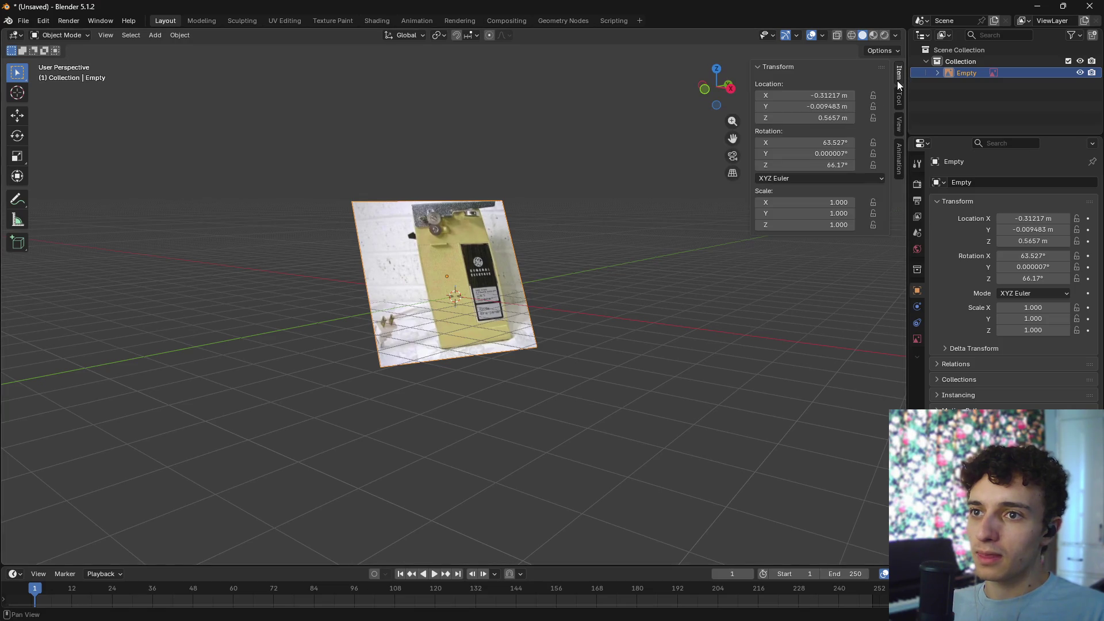
pyautogui.click(810, 142)
pyautogui.write('0')
pyautogui.press('Return')
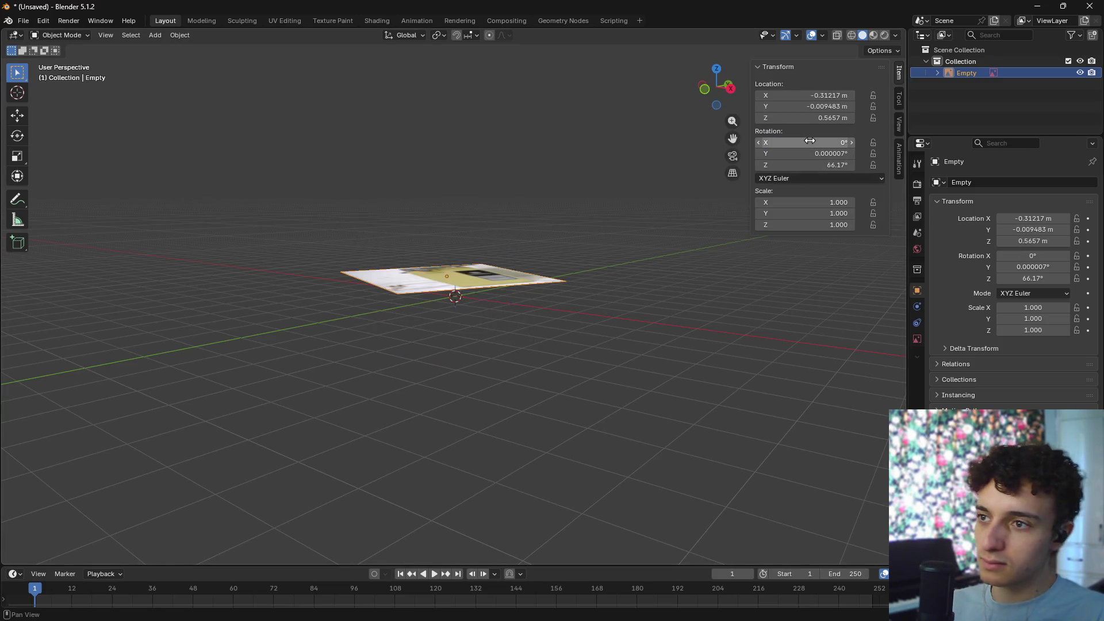
pyautogui.click(807, 176)
pyautogui.click(815, 165)
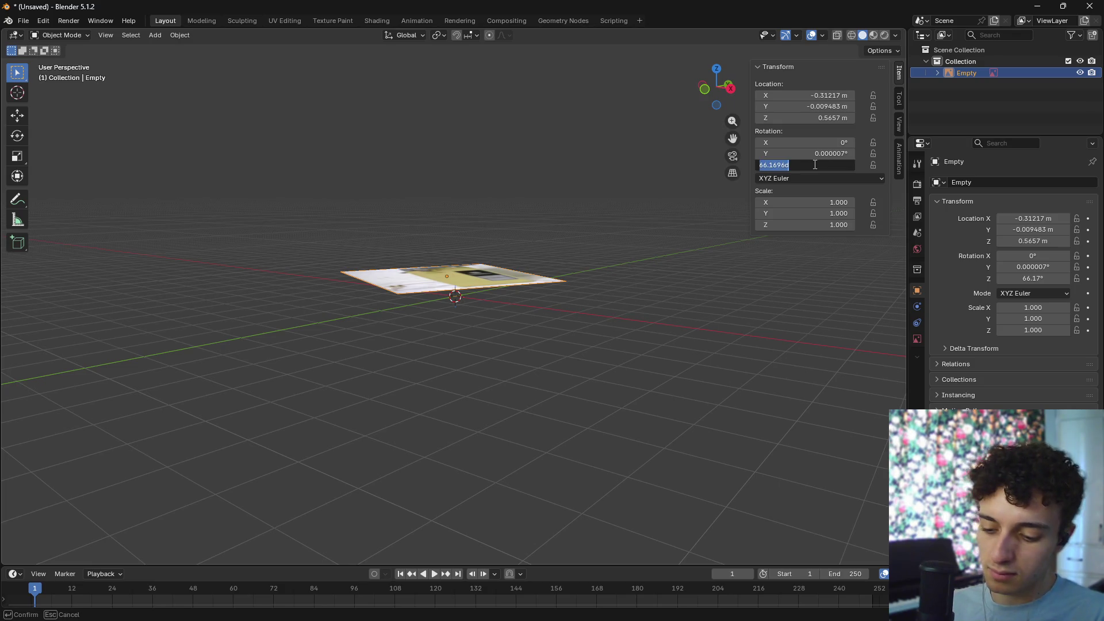
pyautogui.write('0')
pyautogui.press('Return')
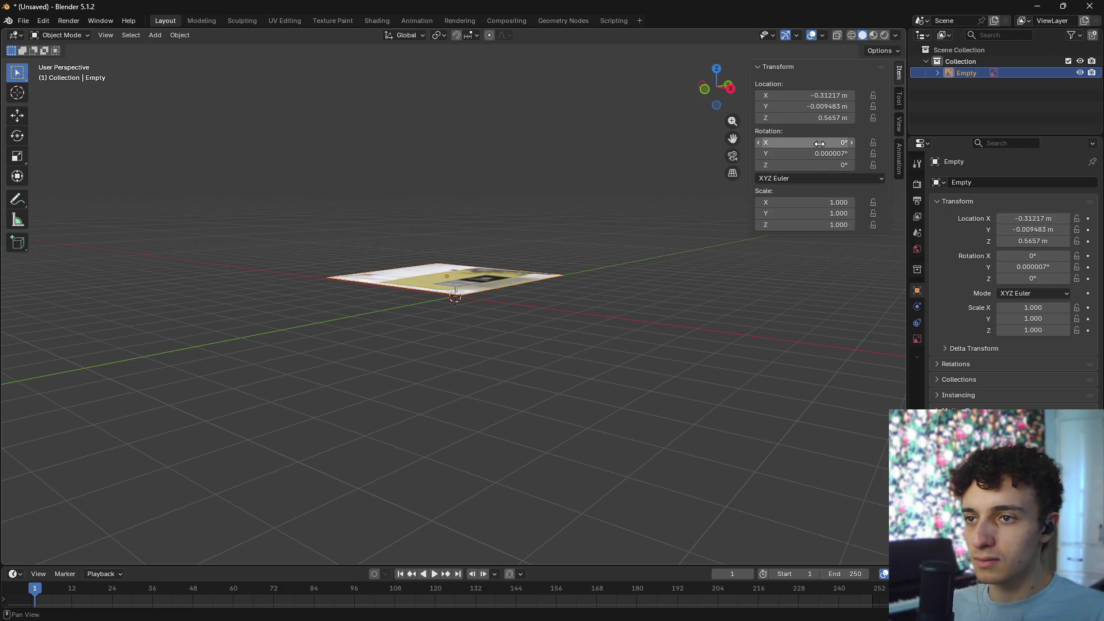
pyautogui.click(820, 143)
pyautogui.write('90')
pyautogui.press('Return')
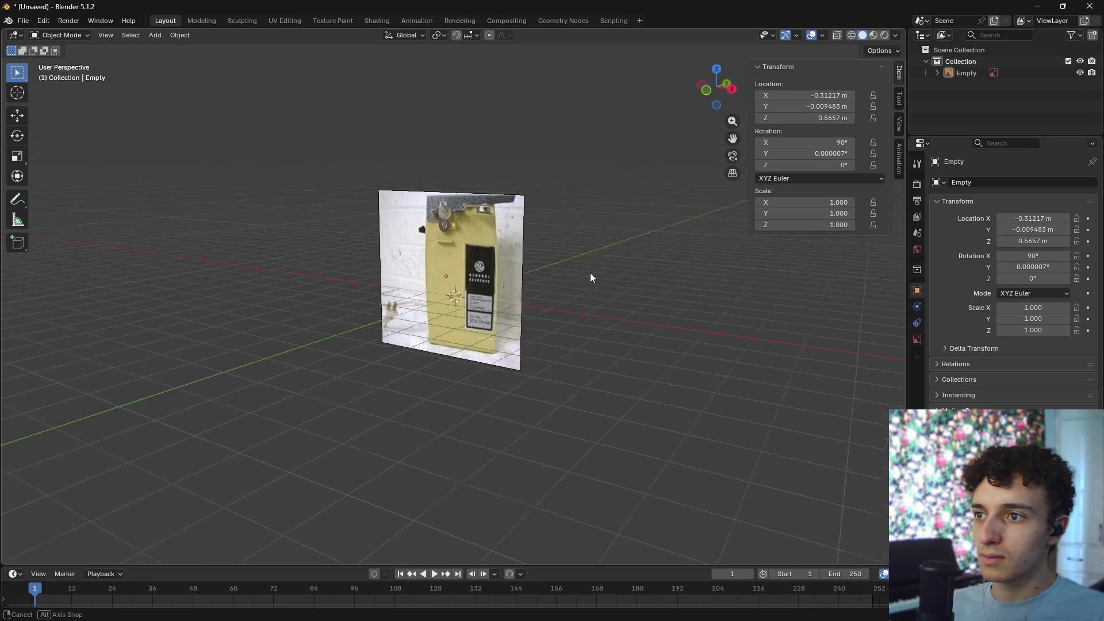
# - Move the reference image back along Y to 5.6384 m and check it from the front view
pyautogui.moveTo(590, 272)
pyautogui.mouseDown(button='middle')
pyautogui.moveTo(639, 253)
pyautogui.moveTo(515, 283)
pyautogui.mouseUp(button='middle')
pyautogui.press('g')
pyautogui.press('y')
pyautogui.click(668, 277)
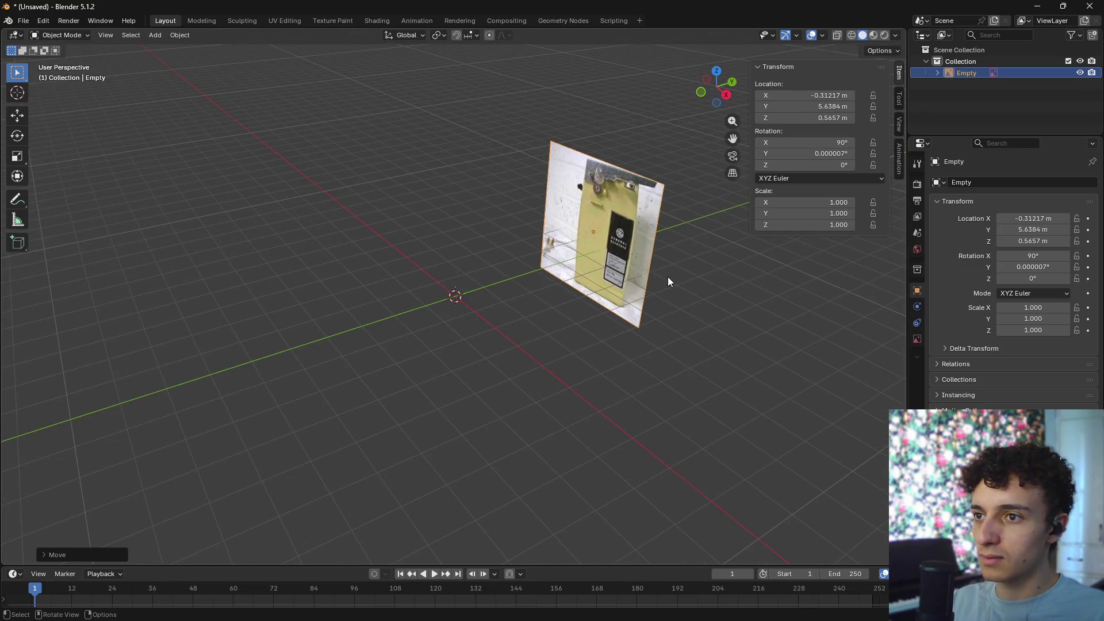
pyautogui.press('KP_1')
pyautogui.scroll(-5, 581, 291)
pyautogui.moveTo(581, 291)
pyautogui.mouseDown(button='middle')
pyautogui.moveTo(588, 330)
pyautogui.moveTo(495, 281)
pyautogui.mouseUp(button='middle')
pyautogui.hotkey('shift', 'a')
# - Add a cube, switch to front orthographic view, and set wireframe shading
pyautogui.moveTo(482, 296)
pyautogui.click(581, 307)
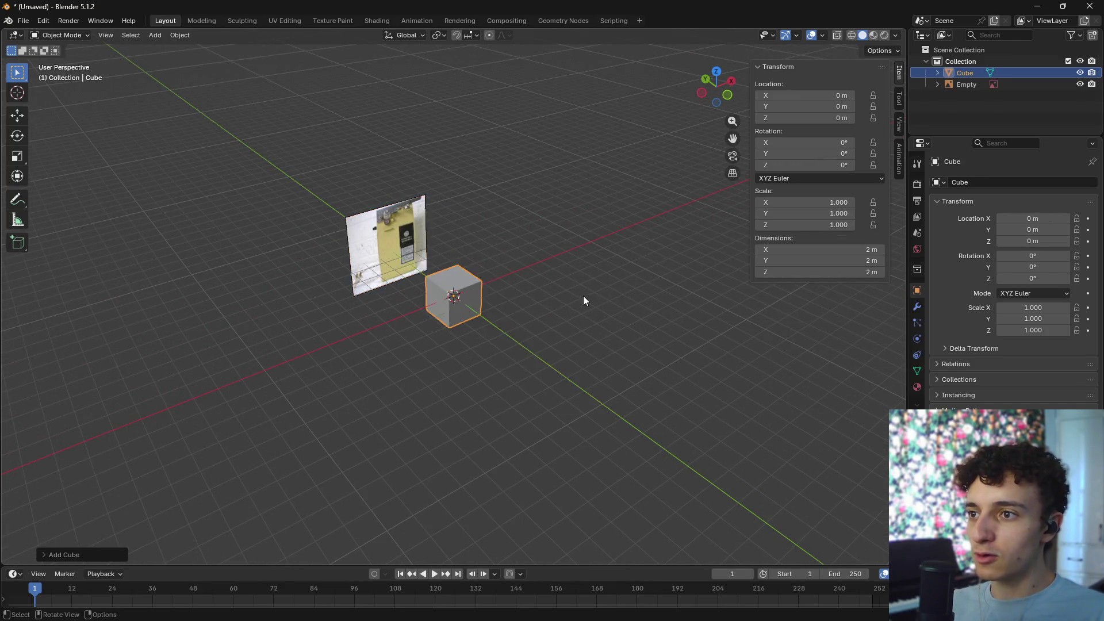
pyautogui.scroll(4, 537, 297)
pyautogui.scroll(-1, 577, 297)
pyautogui.scroll(2, 578, 298)
pyautogui.moveTo(577, 298)
pyautogui.mouseDown(button='middle')
pyautogui.moveTo(633, 292)
pyautogui.moveTo(584, 271)
pyautogui.moveTo(606, 327)
pyautogui.moveTo(599, 312)
pyautogui.mouseUp(button='middle')
pyautogui.press('KP_1')
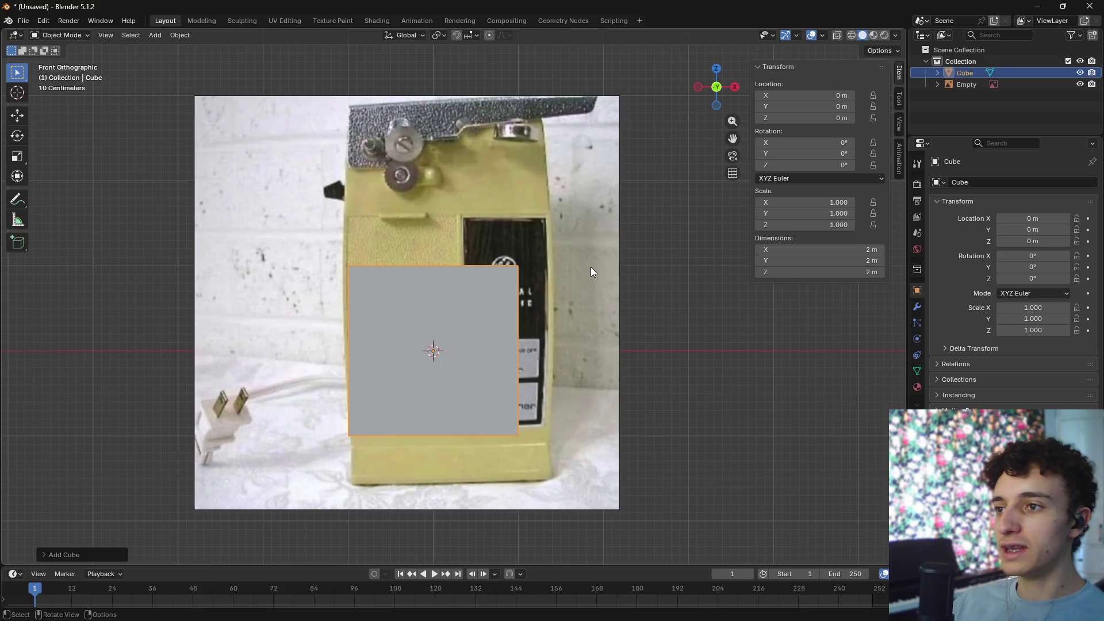
pyautogui.press('z')
pyautogui.click(522, 266)
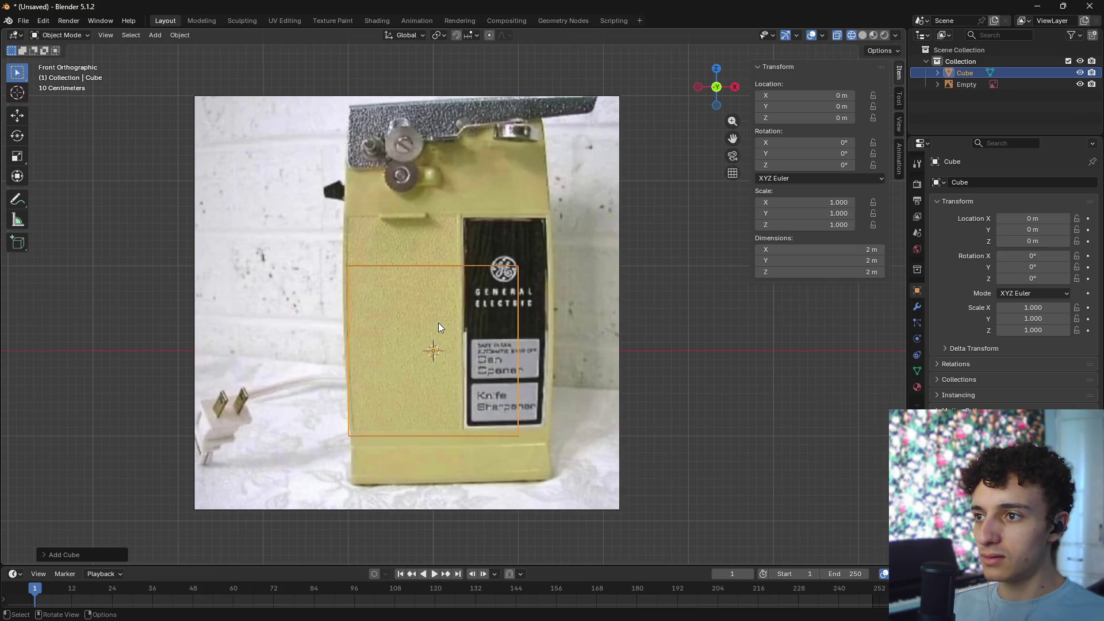
# - Replace the cube with a plane rotated 90° on X and enter Edit Mode
pyautogui.press('Delete')
pyautogui.hotkey('shift', 'a')
pyautogui.moveTo(413, 324)
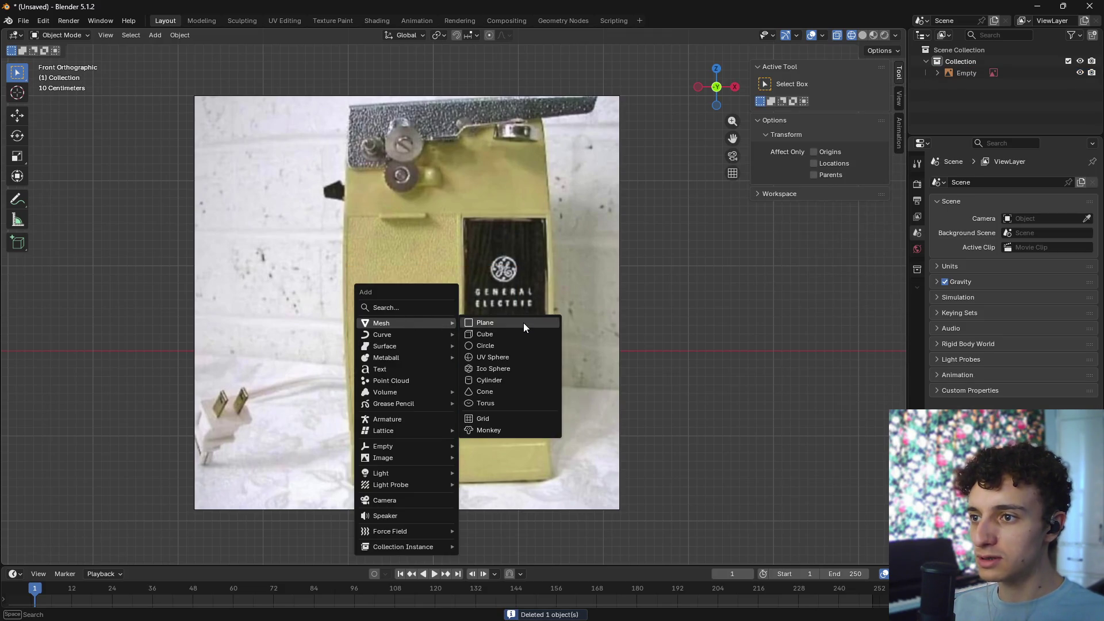
pyautogui.click(524, 323)
pyautogui.write('rx90')
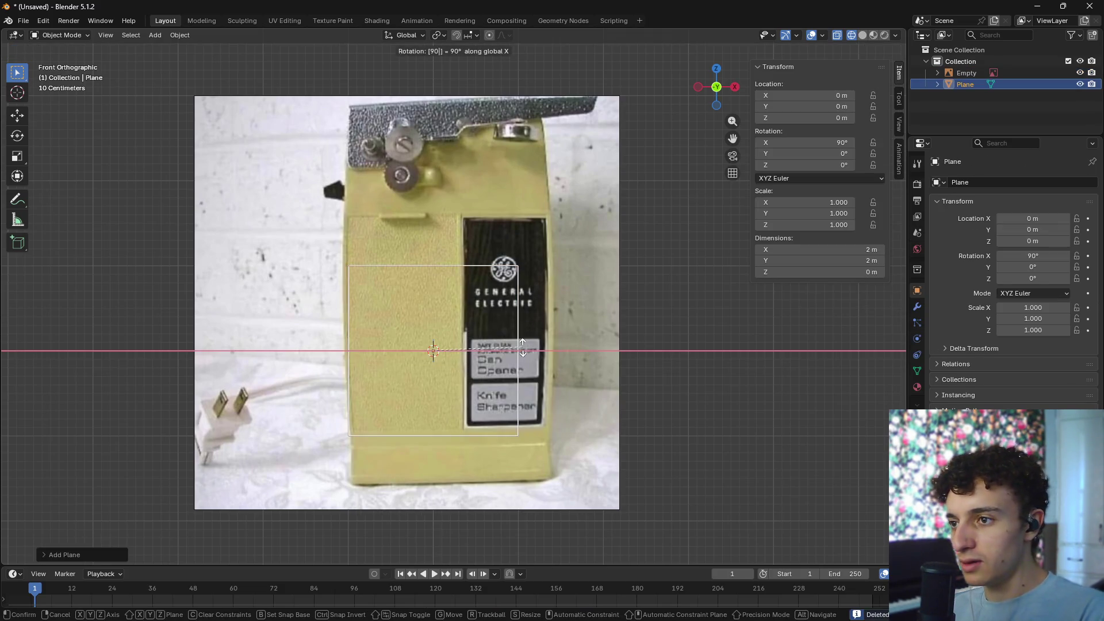
pyautogui.press('Return')
pyautogui.scroll(-1, 546, 351)
pyautogui.press('Tab')
# - Move the plane's top and right edges onto the can opener's top and right side
pyautogui.press('2')
pyautogui.click(460, 271)
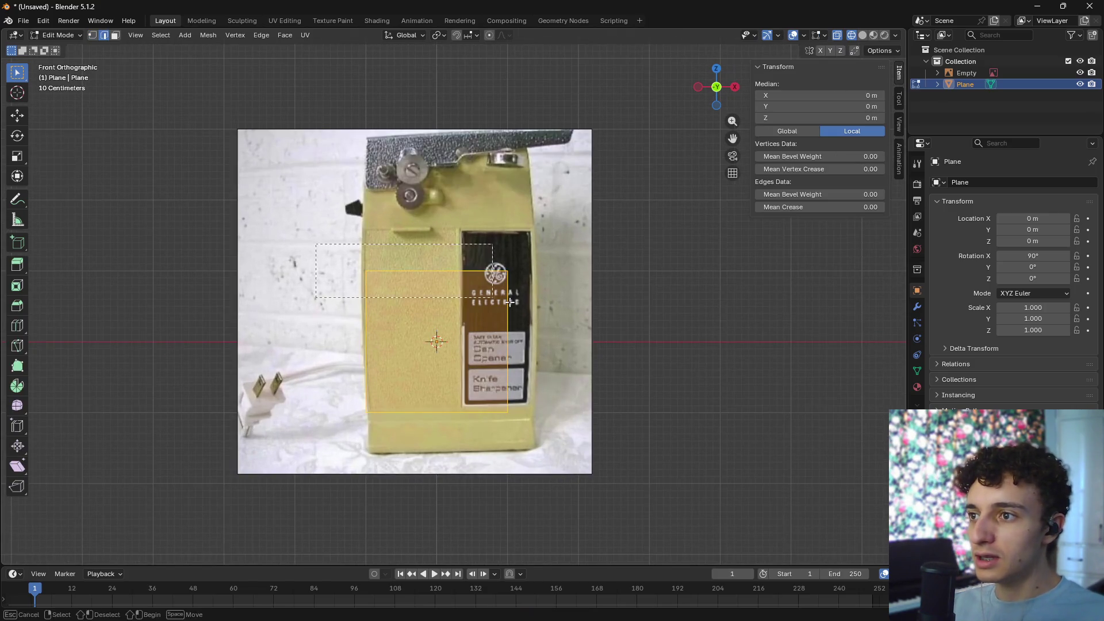
pyautogui.press('g')
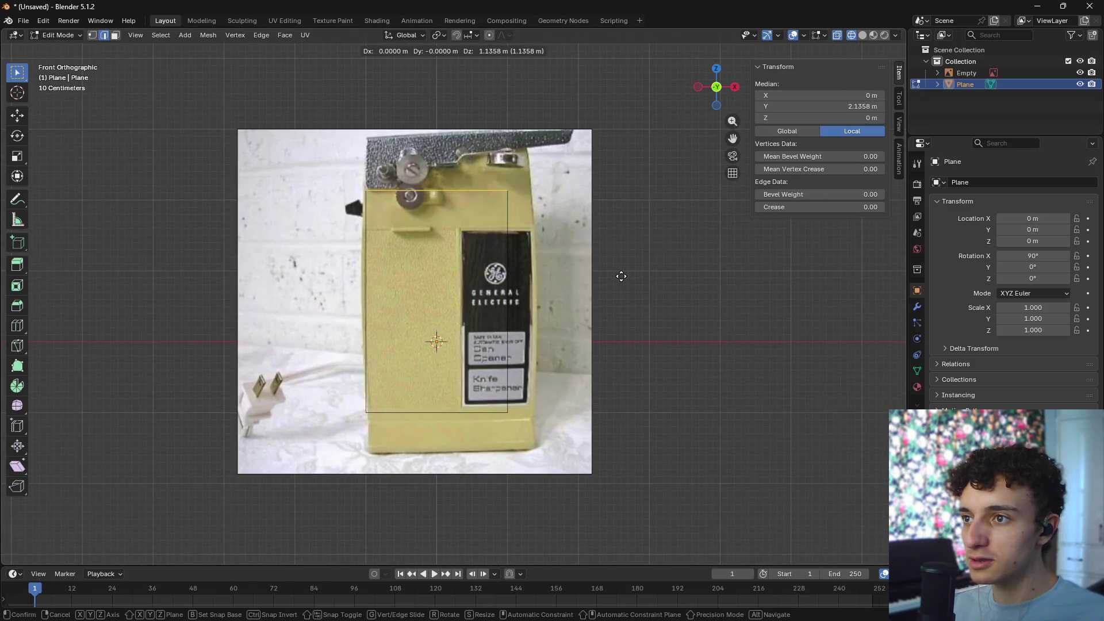
pyautogui.click(622, 232)
pyautogui.click(509, 380)
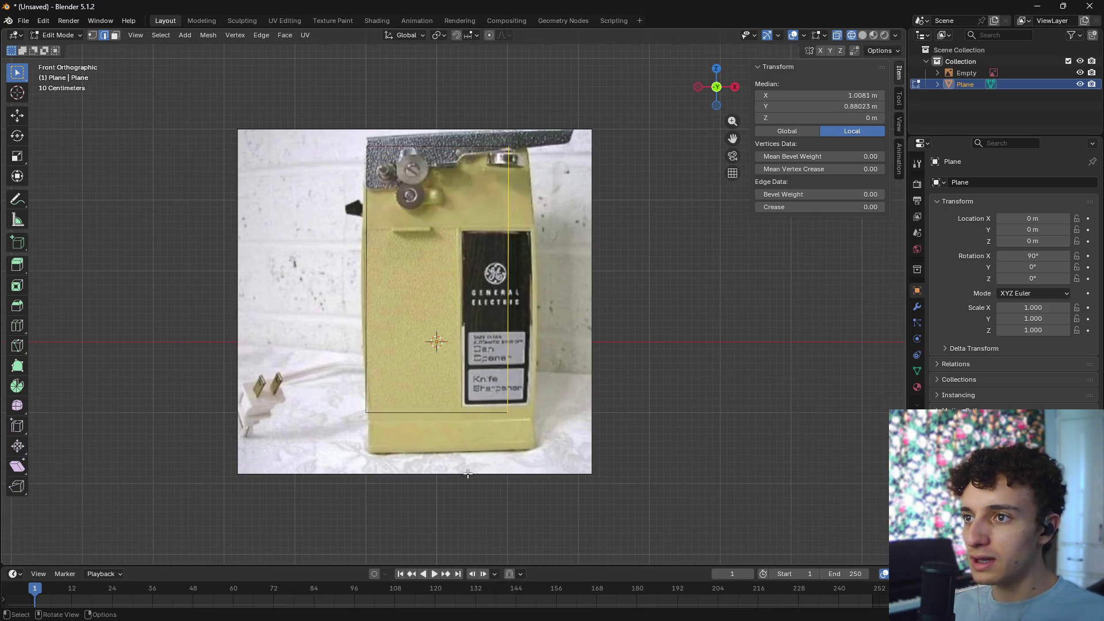
pyautogui.press('g')
pyautogui.press('x')
pyautogui.click(563, 379)
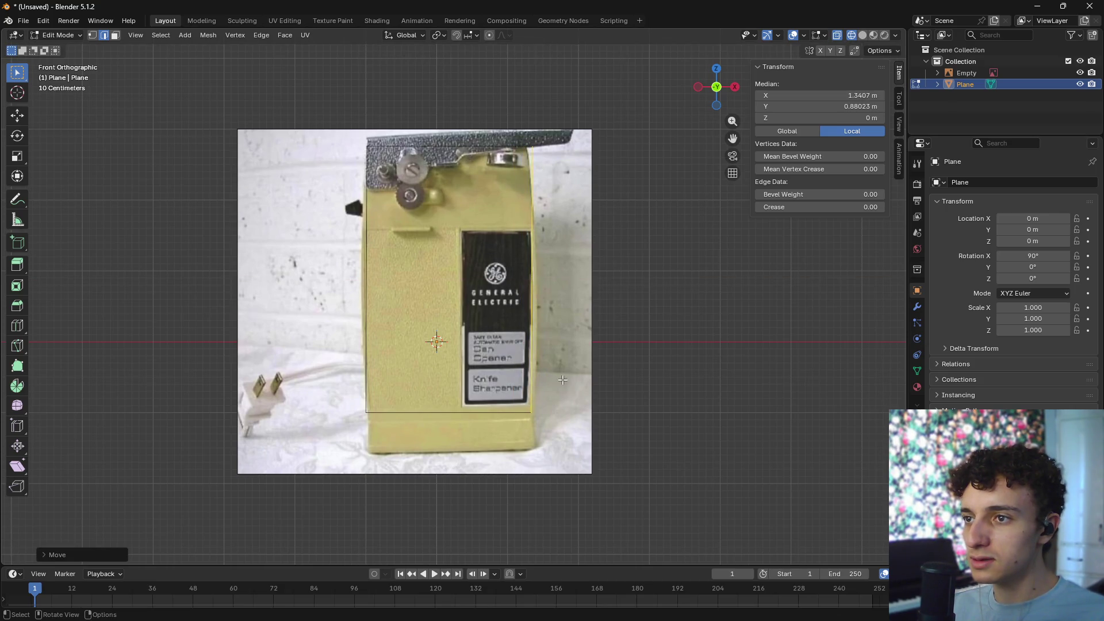
# - Lower the plane's bottom edge onto the can opener's base
pyautogui.click(437, 412)
pyautogui.press('g')
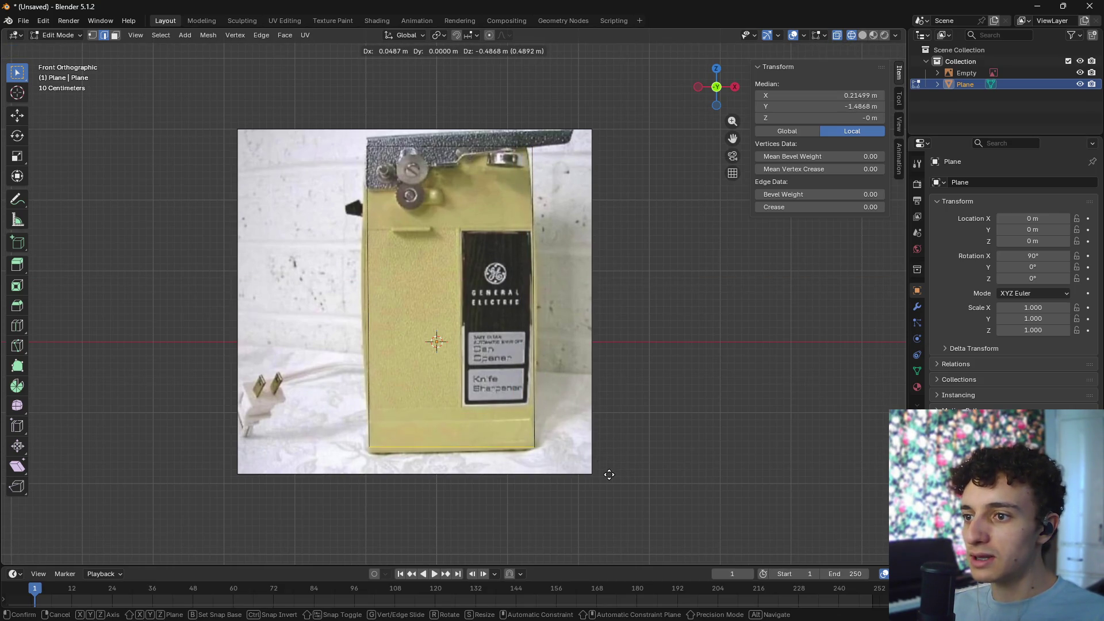
pyautogui.click(609, 474)
pyautogui.scroll(3, 609, 474)
pyautogui.keyDown('shift'); pyautogui.moveTo(609, 493); pyautogui.dragTo(589, 393, button='middle'); pyautogui.keyUp('shift')
pyautogui.press('g')
pyautogui.click(589, 402)
# - Add a horizontal loop cut at the base seam and reposition its right vertex
pyautogui.hotkey('ctrl', 'r')
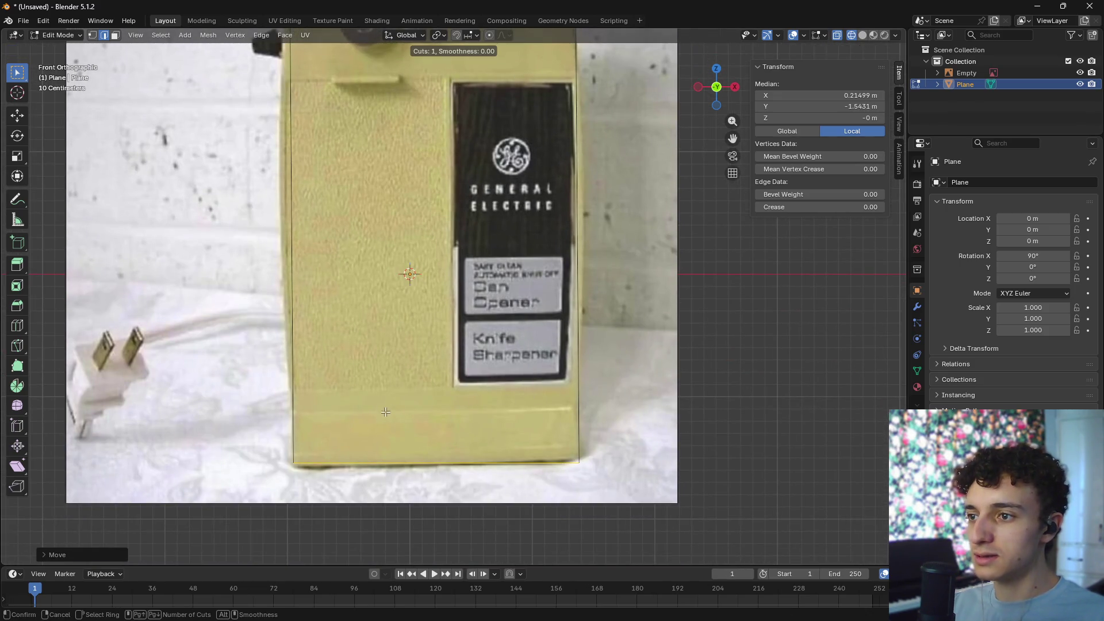
pyautogui.click(294, 412)
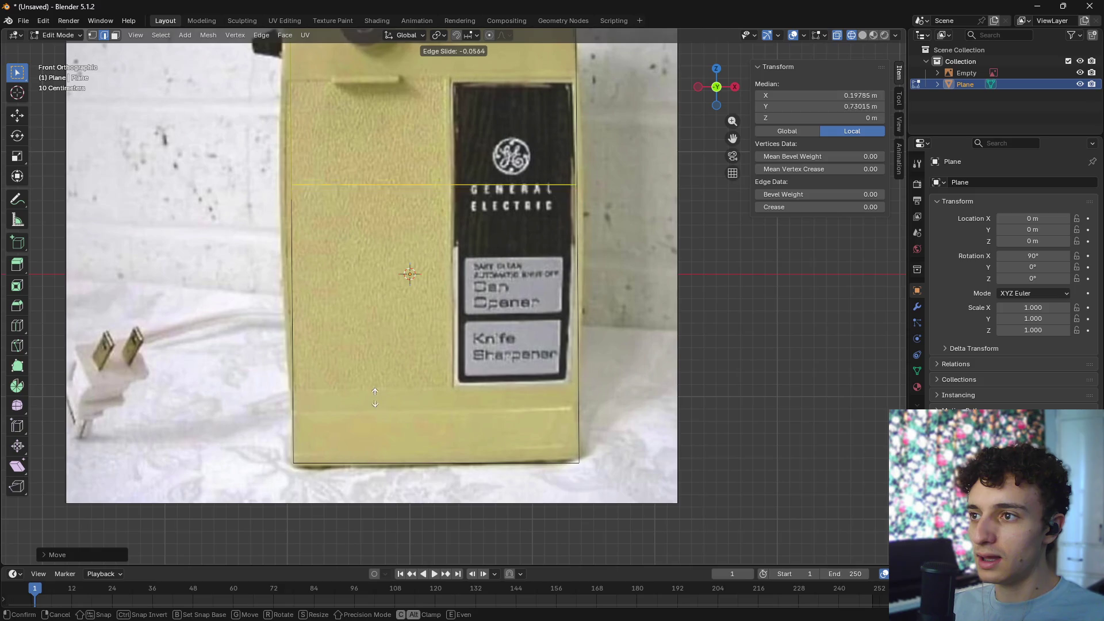
pyautogui.click(575, 83)
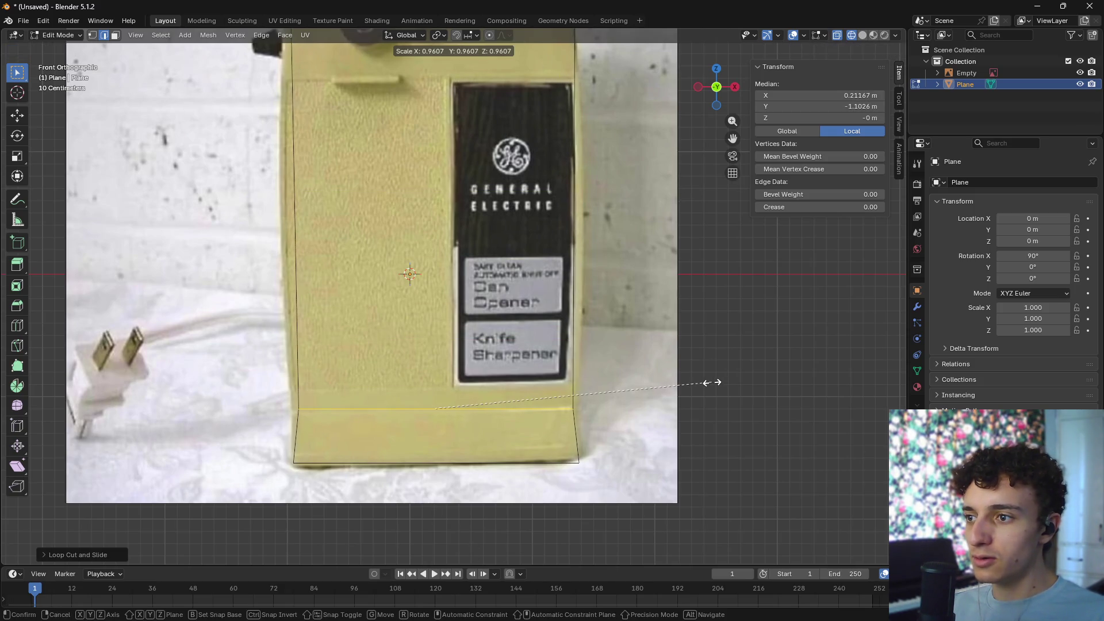
pyautogui.press('1')
pyautogui.click(612, 403)
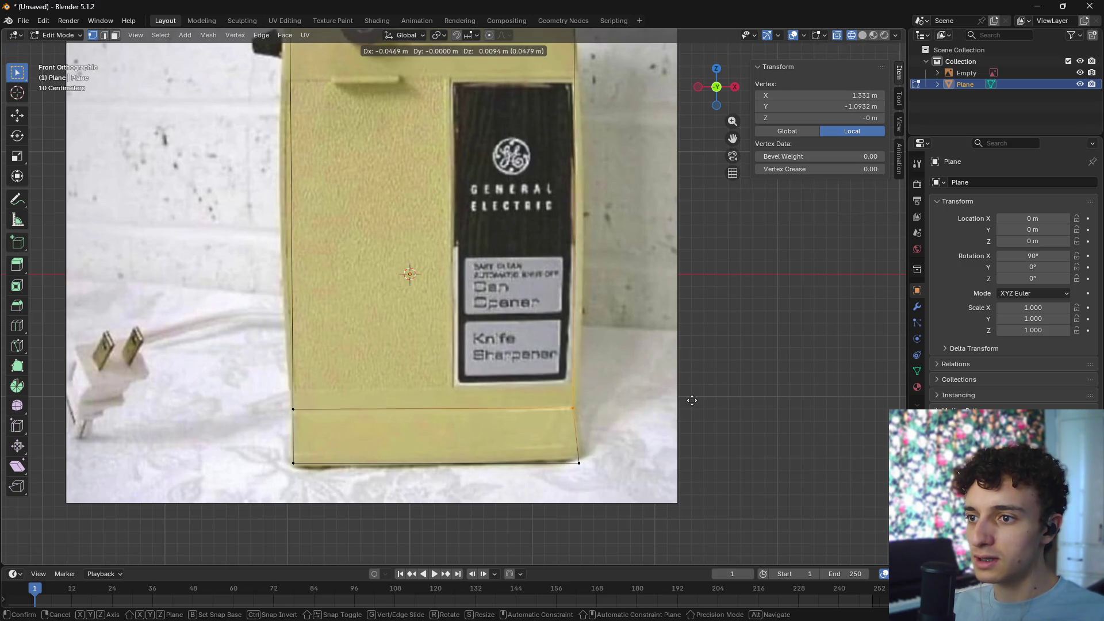
pyautogui.press('g')
pyautogui.click(694, 398)
# - Align the bottom-right corner and loop vertex with the base's edge in the photo
pyautogui.click(575, 482)
pyautogui.press('g')
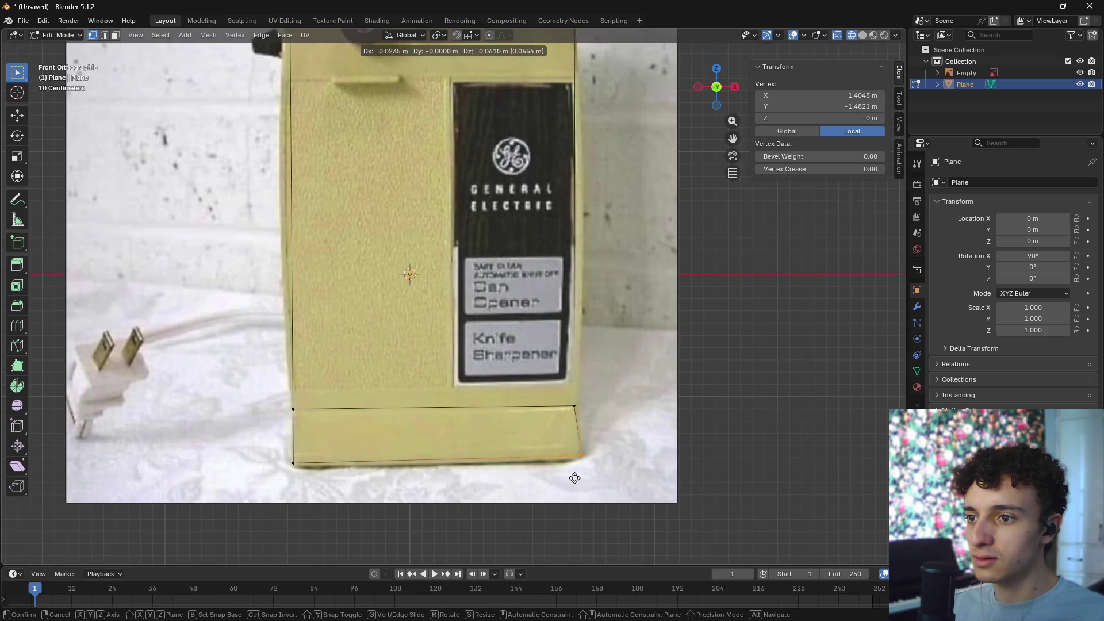
pyautogui.click(568, 478)
pyautogui.click(560, 421)
pyautogui.press('g')
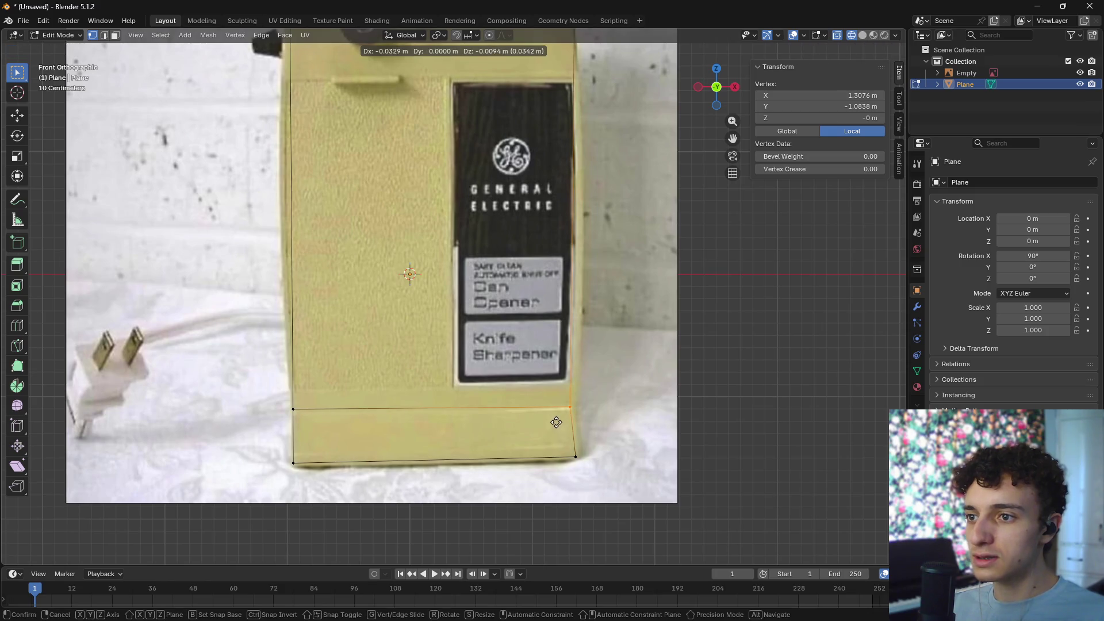
pyautogui.click(556, 423)
pyautogui.press('g')
pyautogui.click(558, 423)
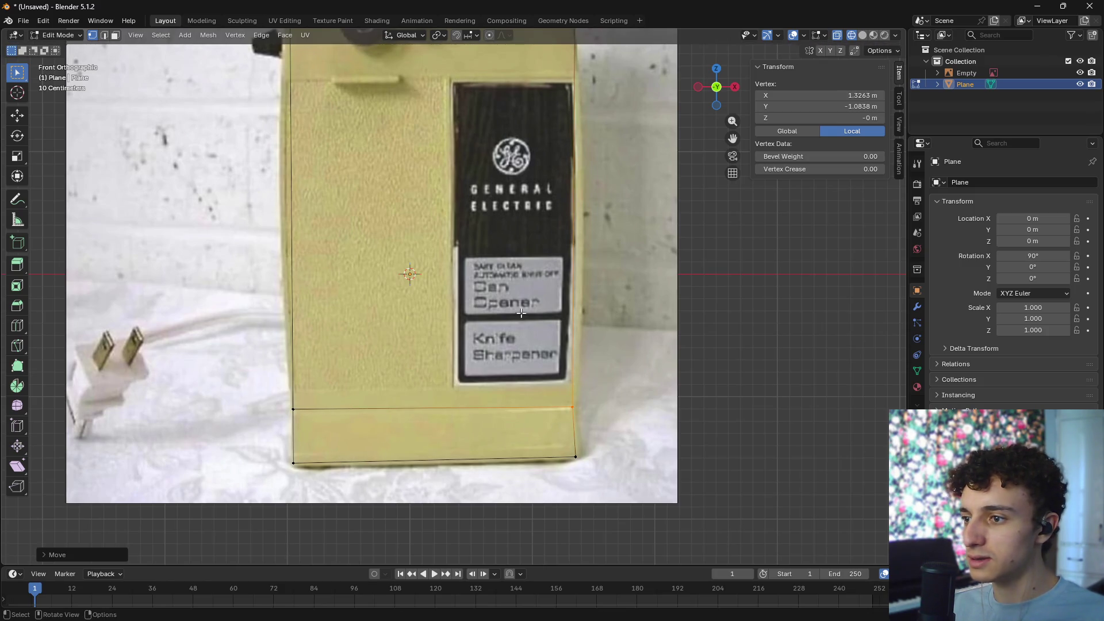
pyautogui.scroll(-1, 521, 313)
pyautogui.keyDown('shift'); pyautogui.moveTo(521, 312); pyautogui.dragTo(541, 394, button='middle'); pyautogui.keyUp('shift')
# - Add a horizontal edge loop across the upper plane, just below the cutting head
pyautogui.click(556, 166)
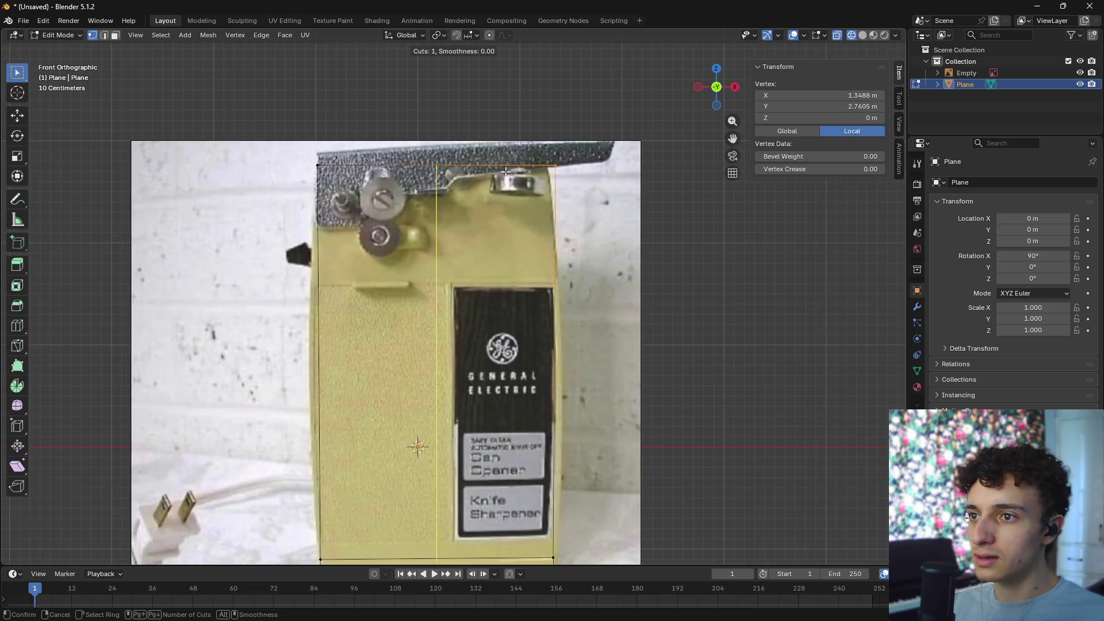
pyautogui.scroll(-1, 446, 243)
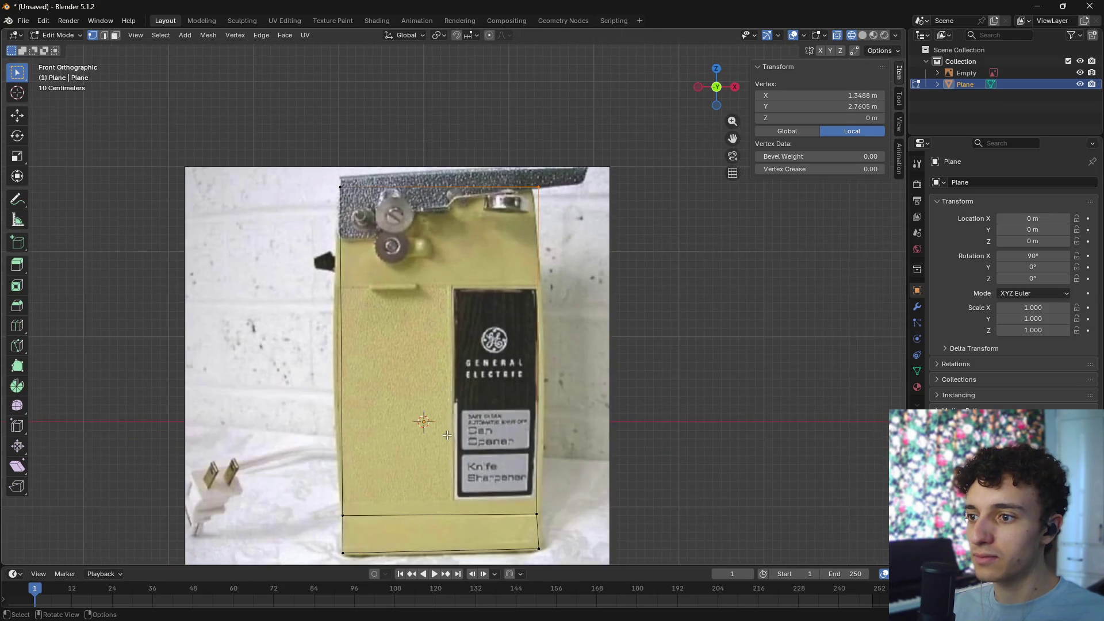
pyautogui.scroll(1, 425, 288)
pyautogui.hotkey('ctrl', 'r')
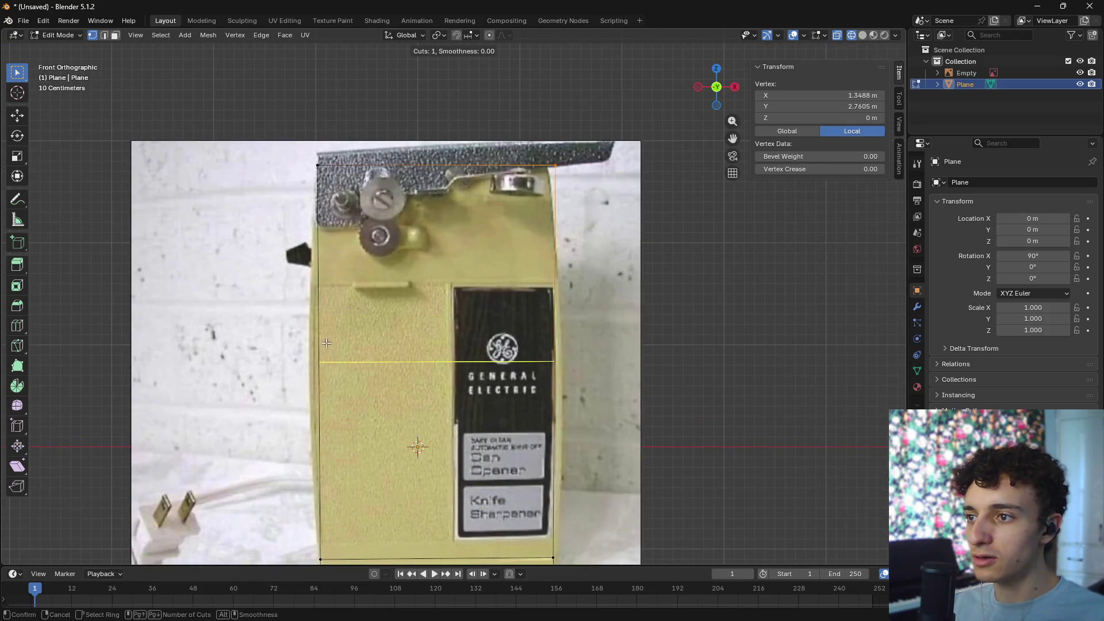
pyautogui.click(325, 343)
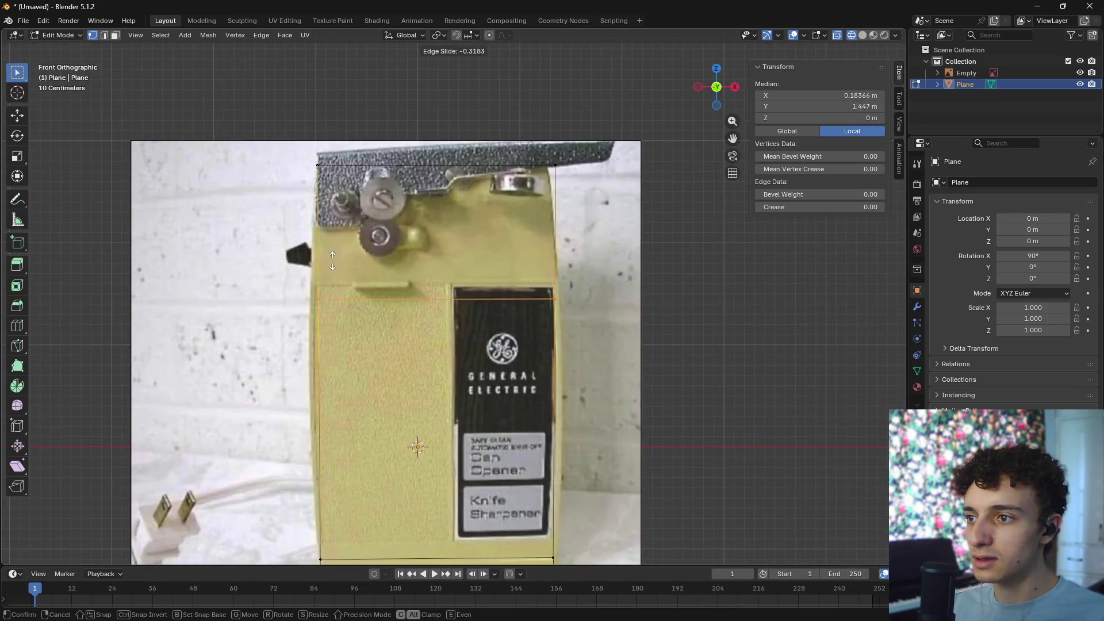
pyautogui.click(345, 183)
# - Move the top-right corner and the new loop's right vertex onto the photo outline
pyautogui.click(554, 156)
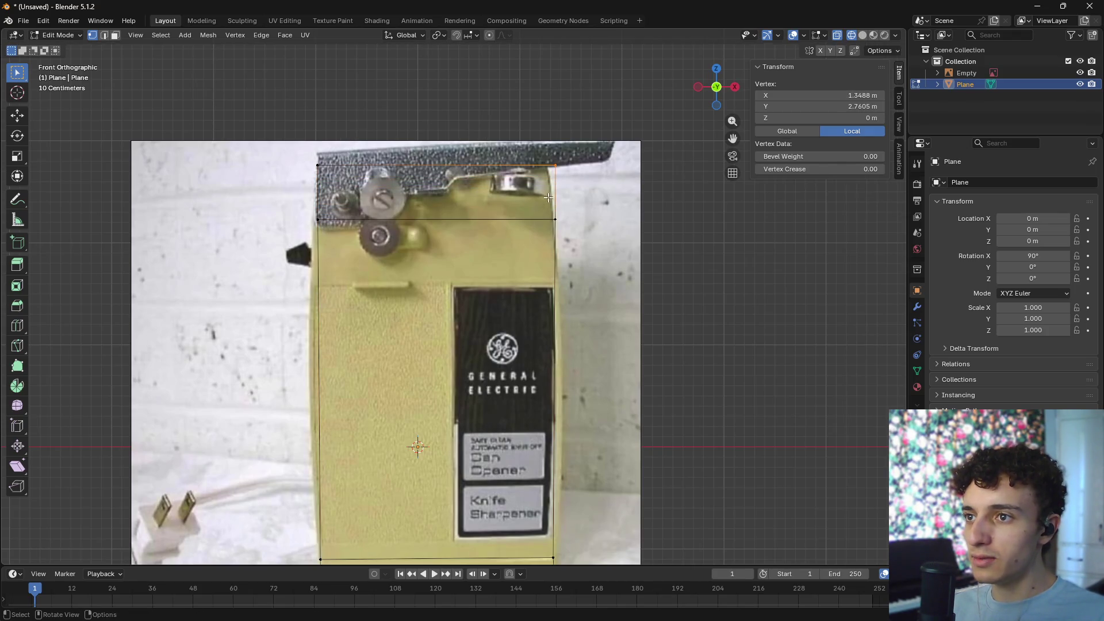
pyautogui.press('g')
pyautogui.click(596, 198)
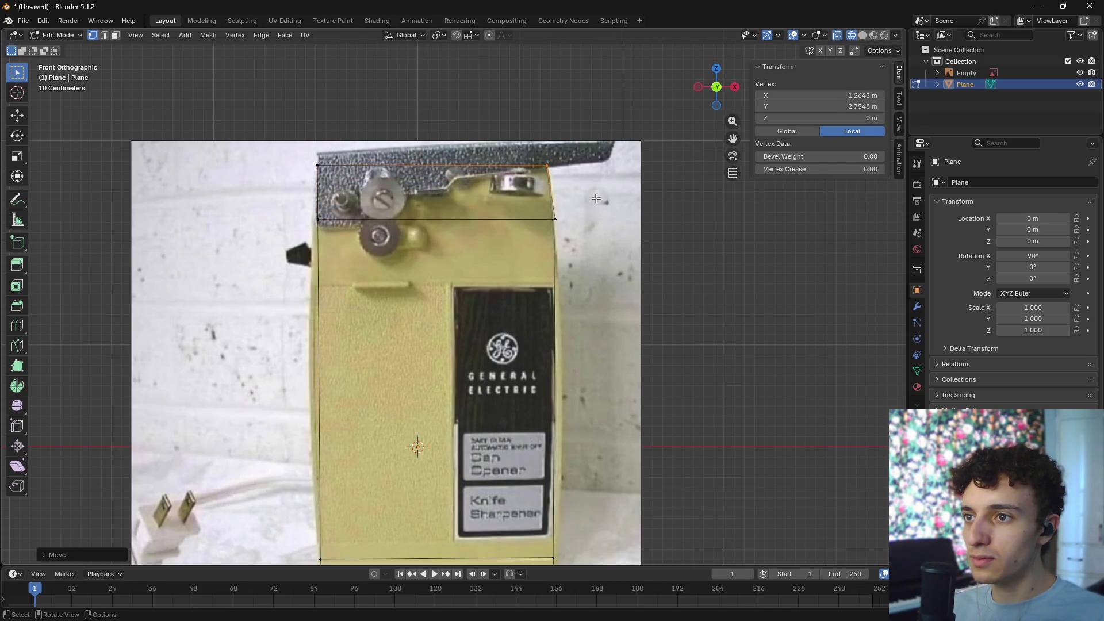
pyautogui.click(566, 215)
pyautogui.press('g')
pyautogui.press('Escape')
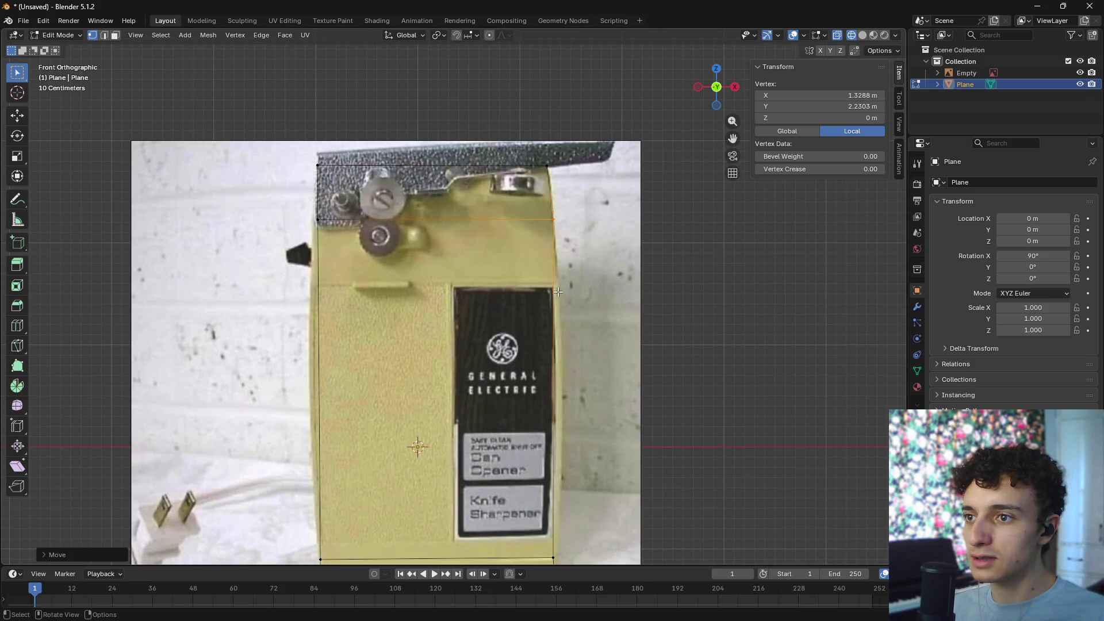
pyautogui.keyDown('shift'); pyautogui.scroll(-5, 569, 310); pyautogui.keyUp('shift')
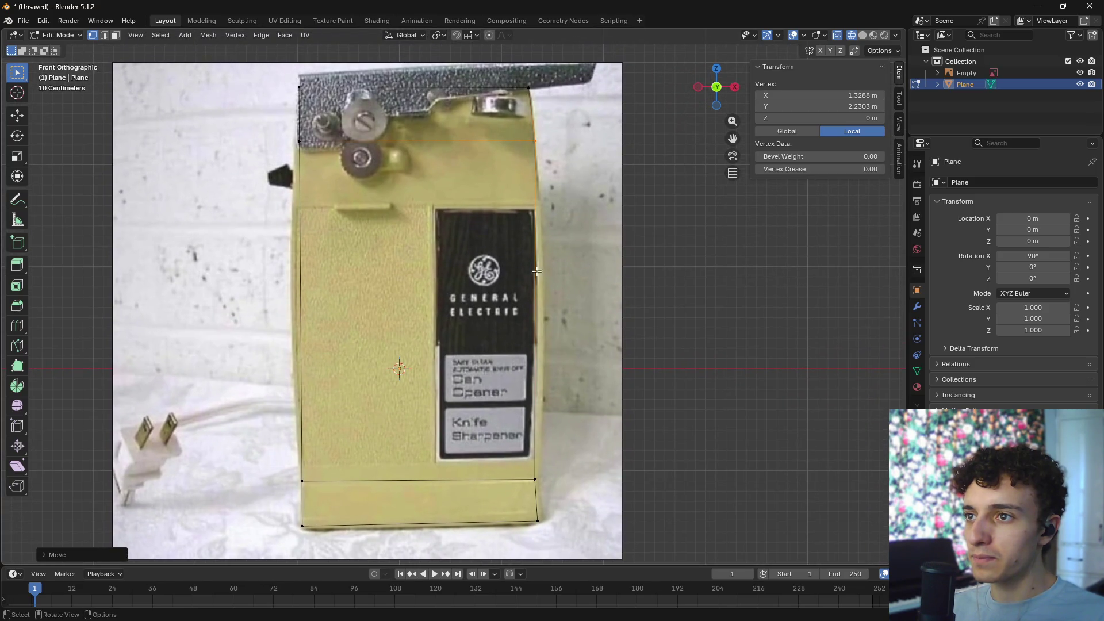
pyautogui.press('g')
pyautogui.click(482, 248)
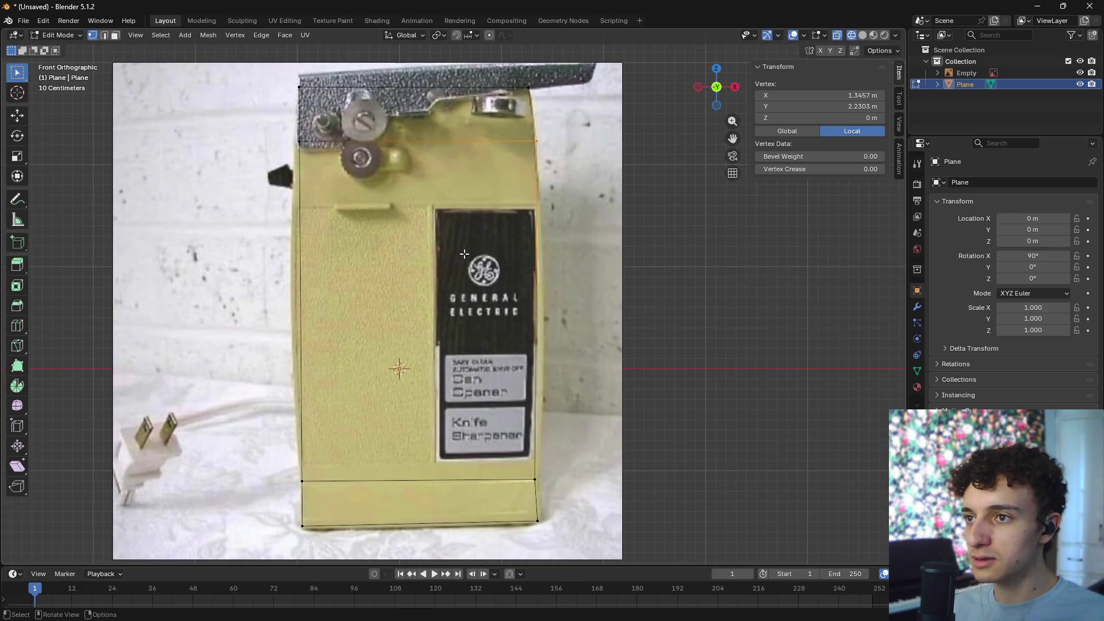
# - Add a third loop at the front panel's top seam and move its left vertex to the body edge
pyautogui.hotkey('ctrl', 'r')
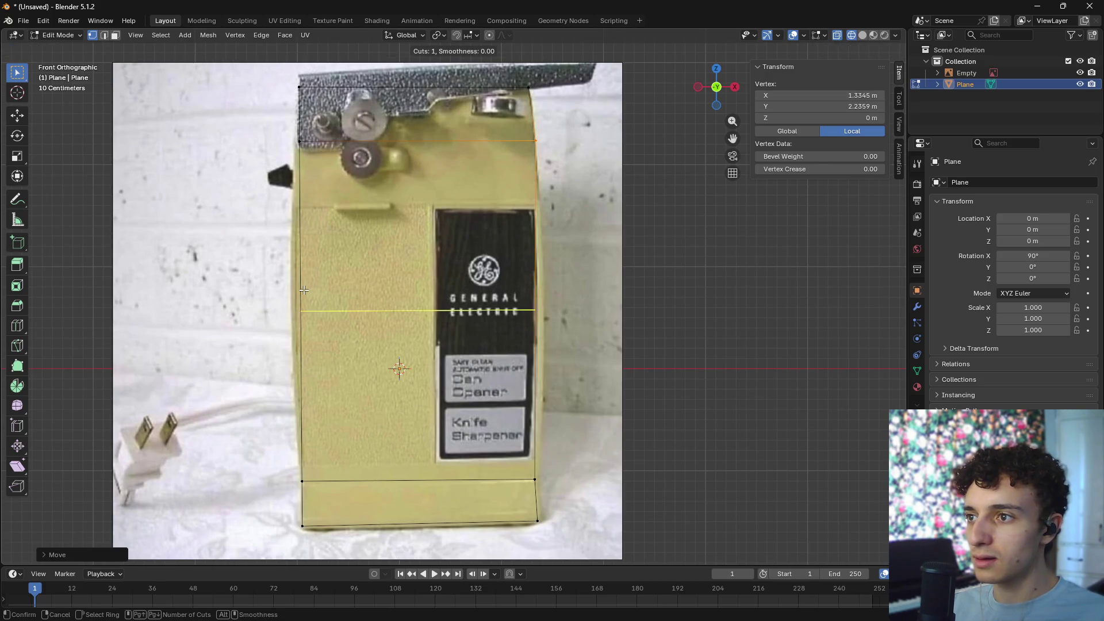
pyautogui.click(303, 290)
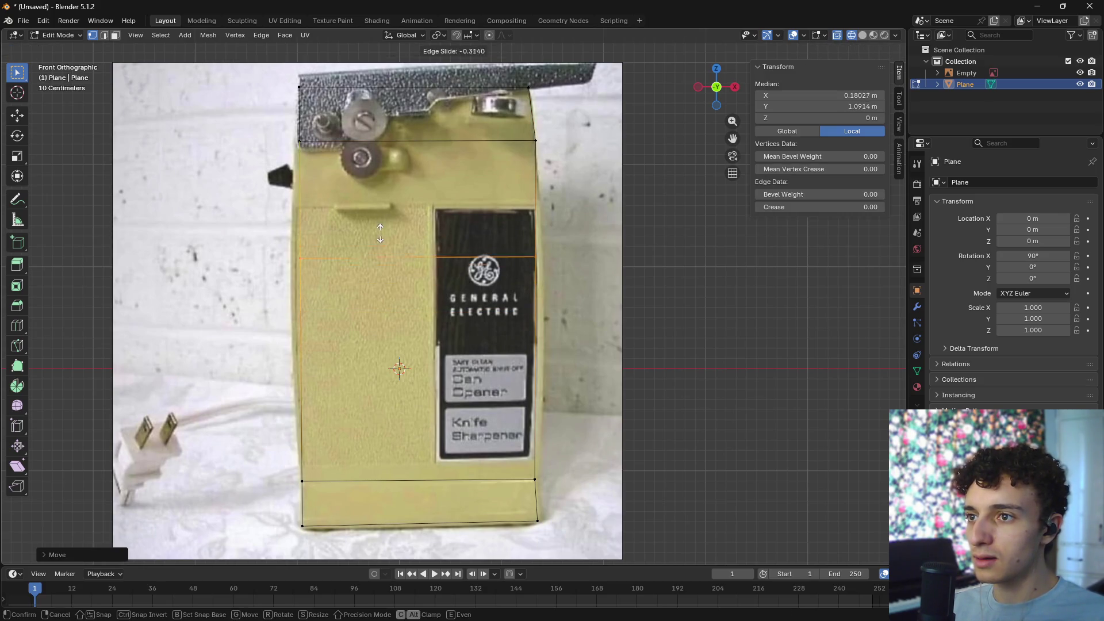
pyautogui.click(381, 183)
pyautogui.press('g')
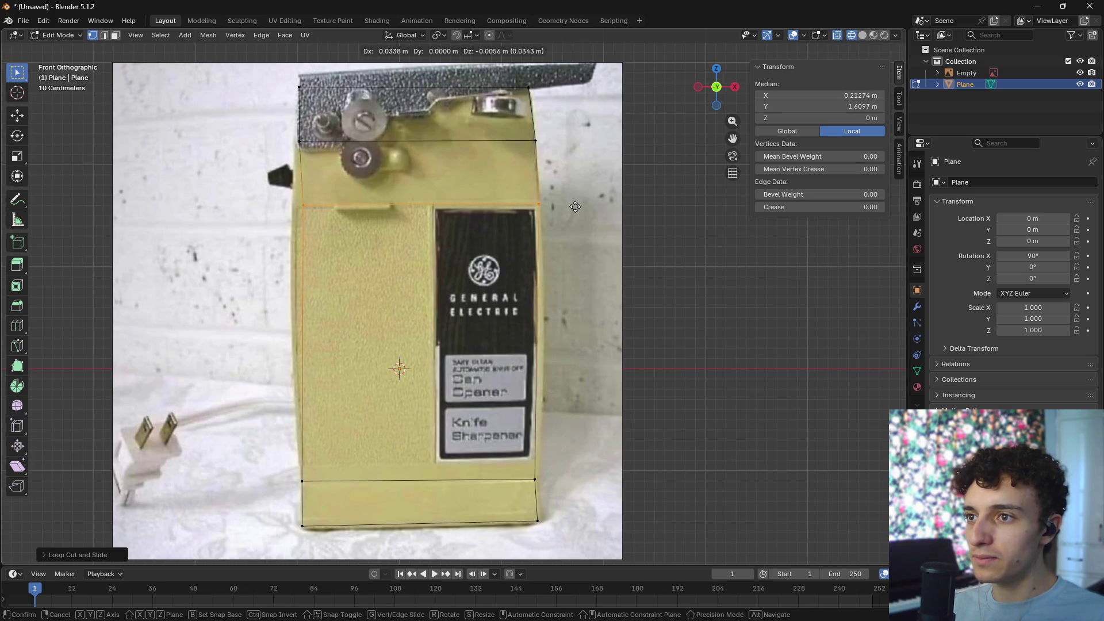
pyautogui.click(575, 206)
pyautogui.click(303, 204)
pyautogui.press('g')
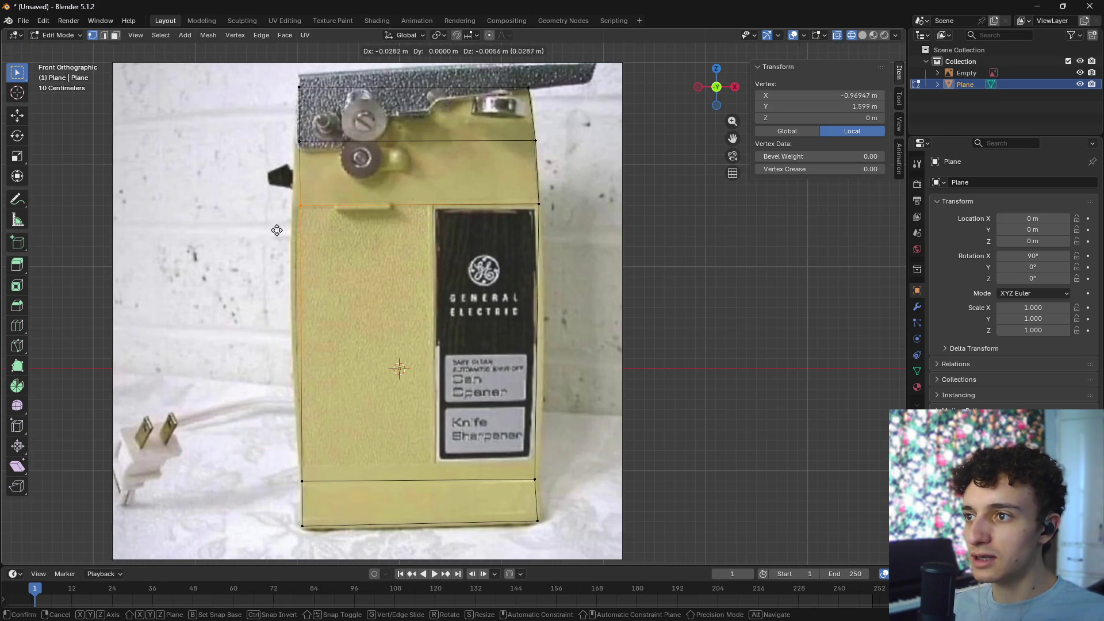
pyautogui.click(270, 231)
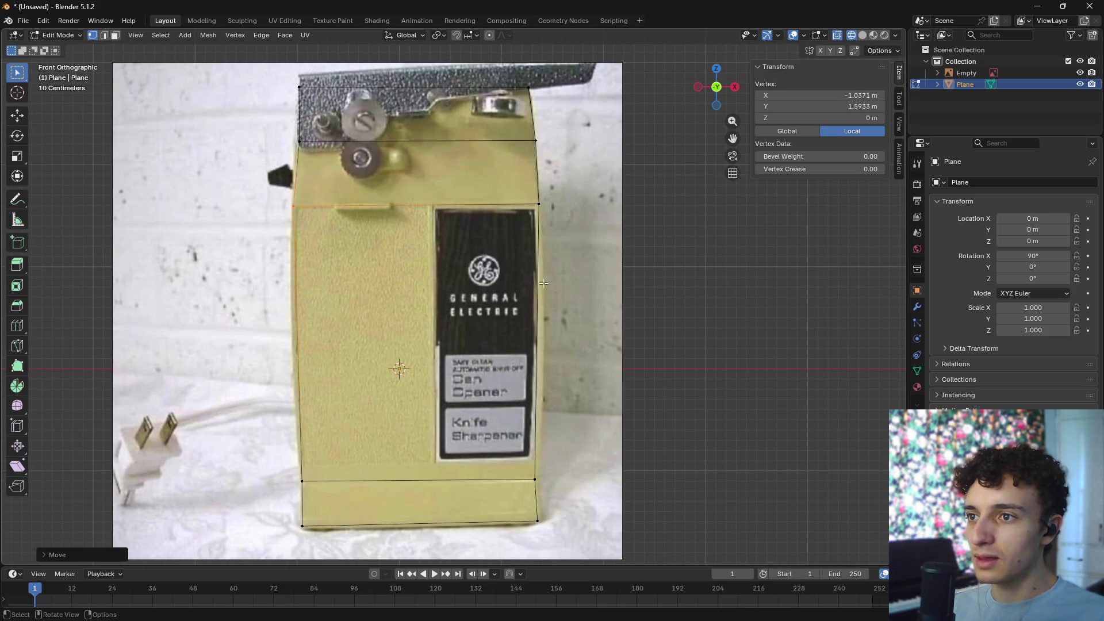
# - Align the bottom-right and upper-left vertices to the photo edges, checking in material preview
pyautogui.click(523, 488)
pyautogui.press('g')
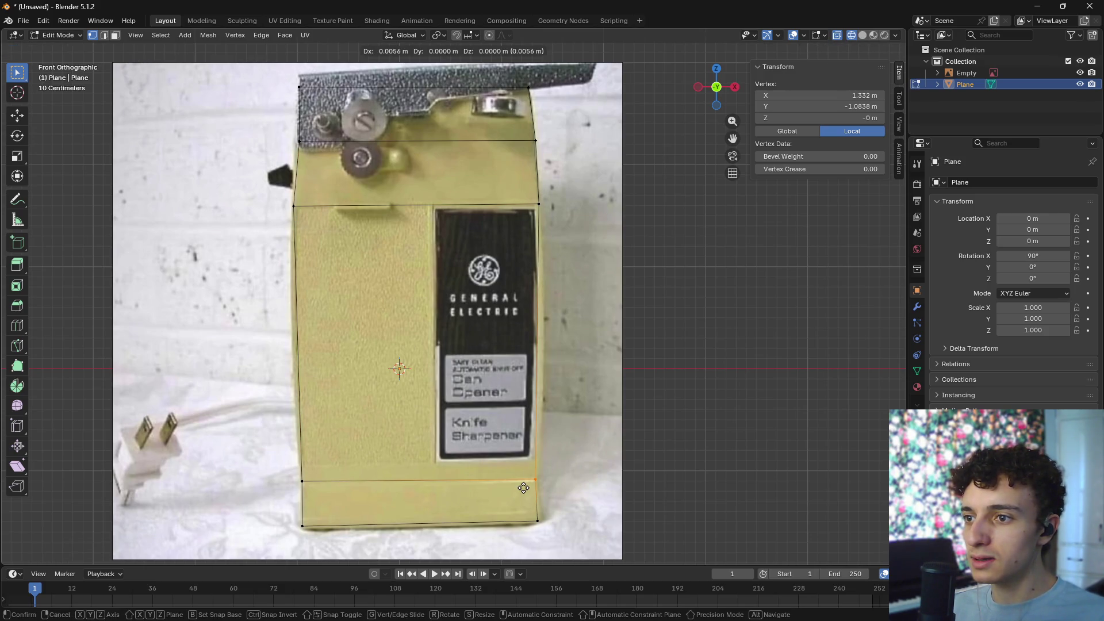
pyautogui.click(523, 488)
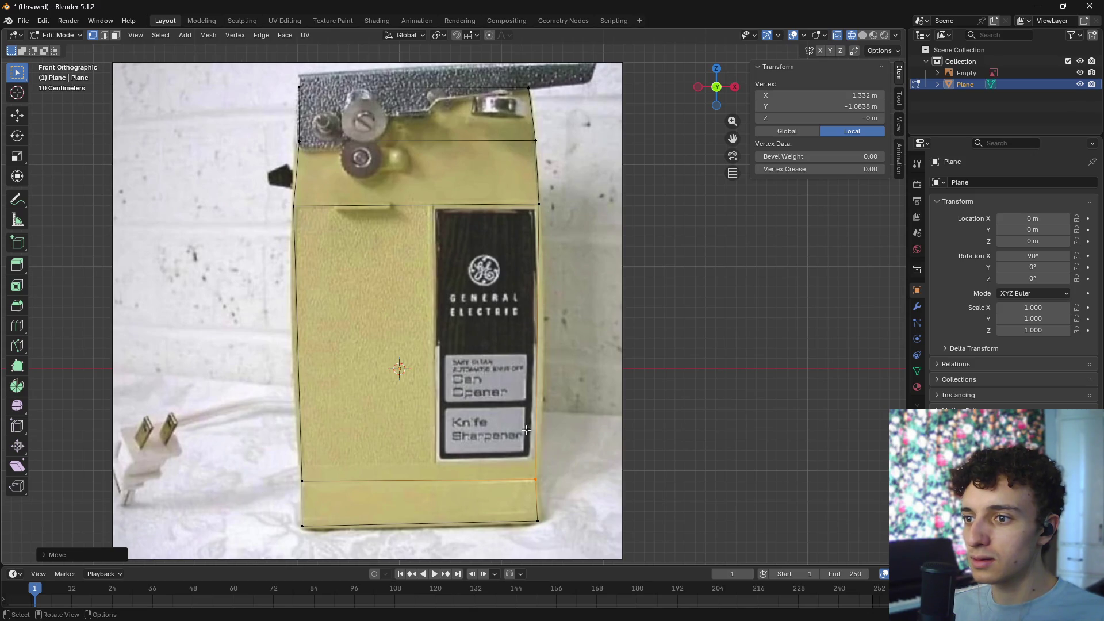
pyautogui.press('z')
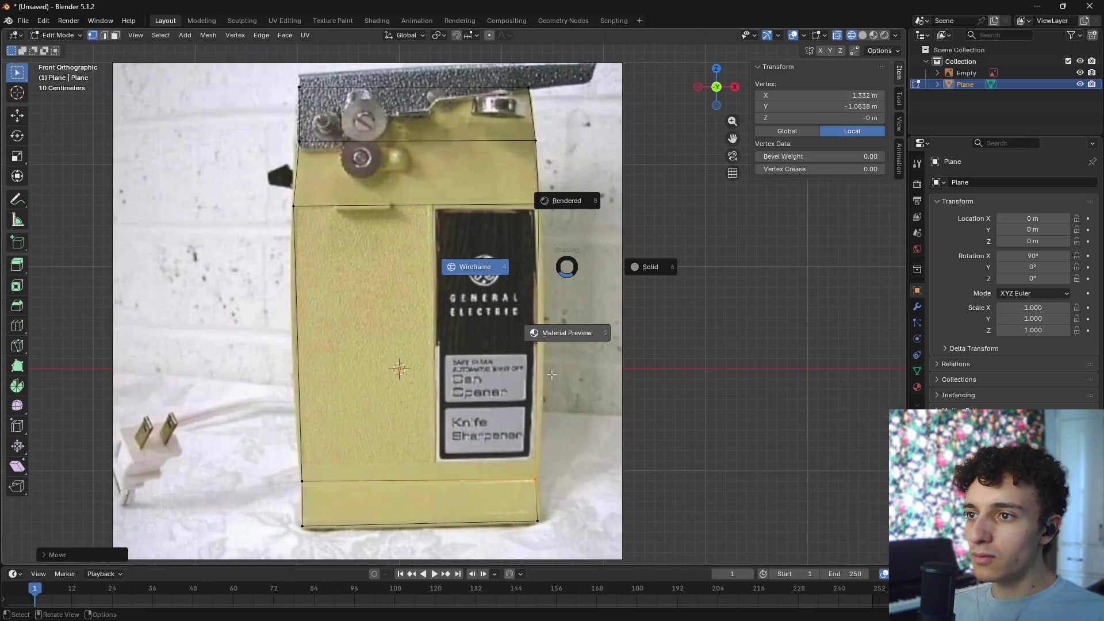
pyautogui.click(544, 362)
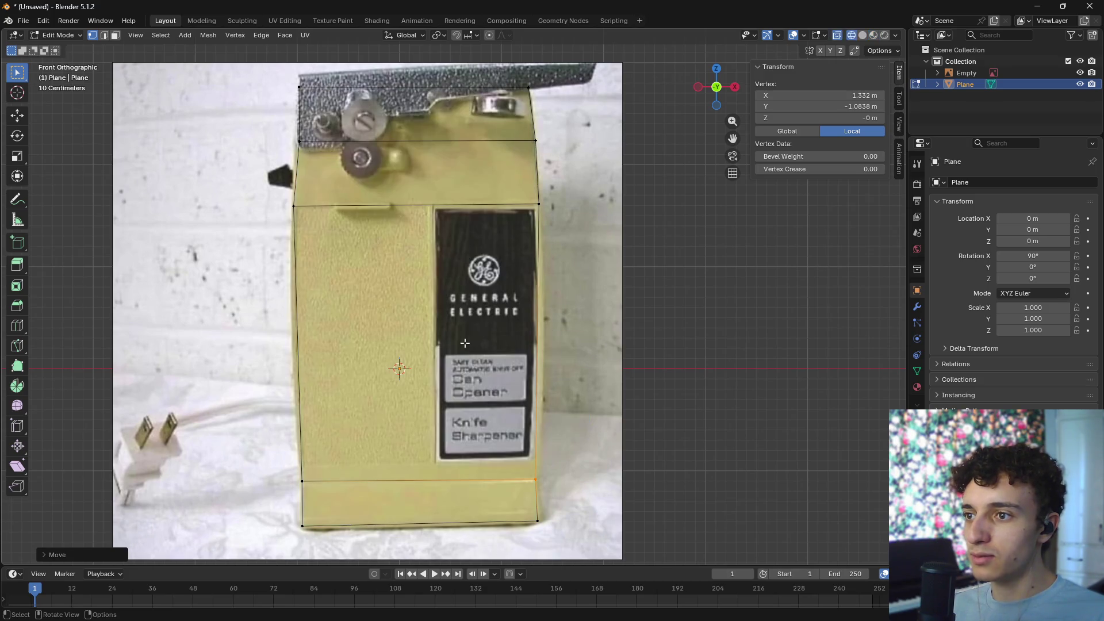
pyautogui.click(294, 205)
pyautogui.press('g')
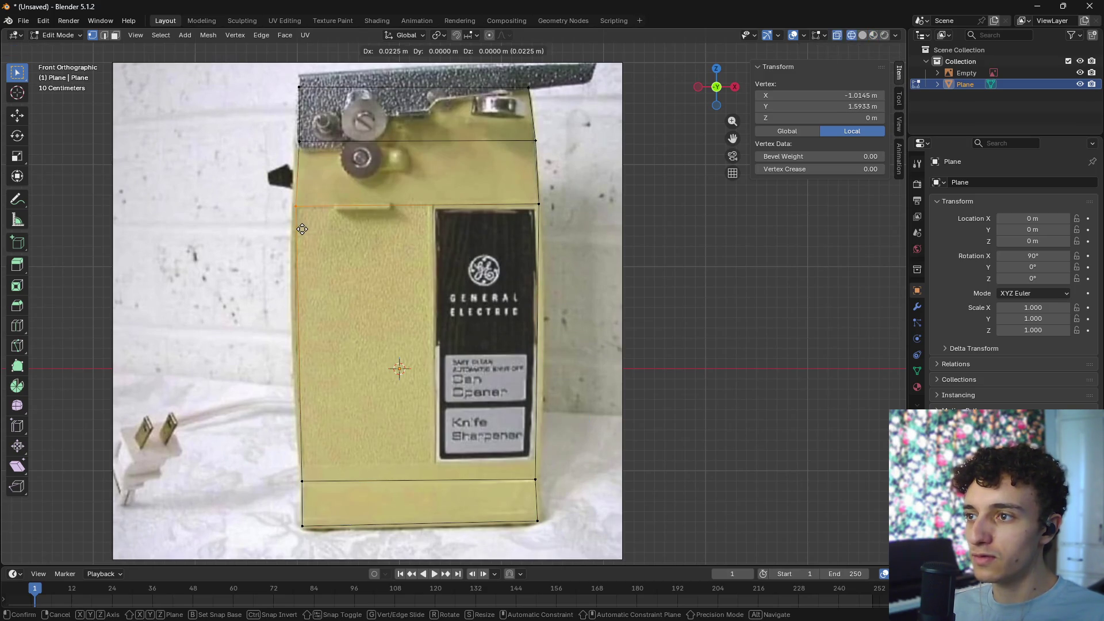
pyautogui.click(305, 229)
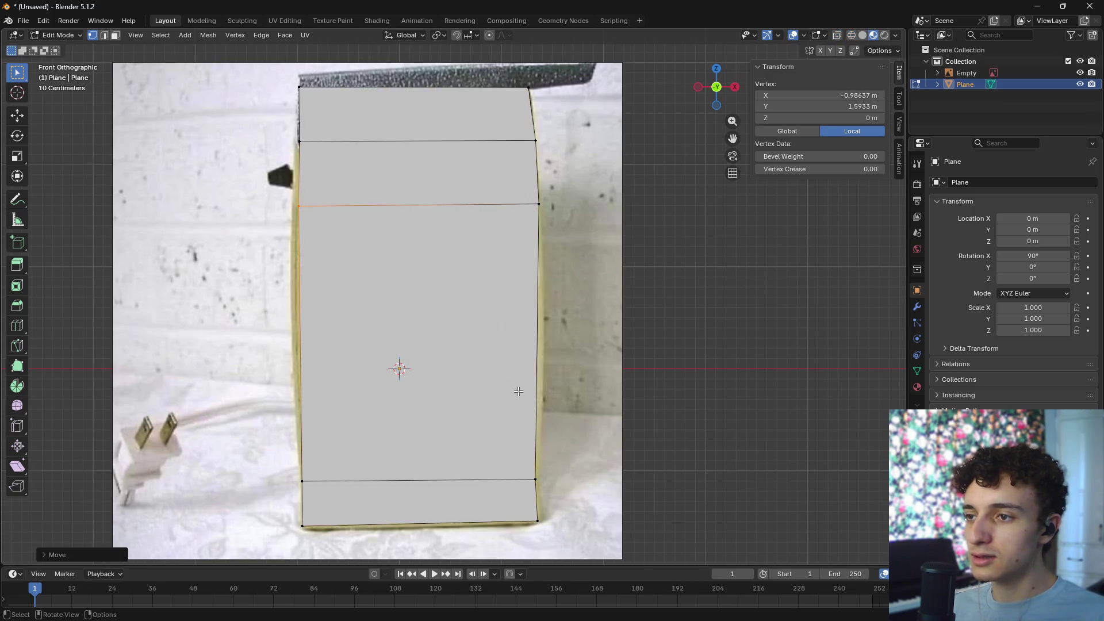
# - Check the outline against the photo in rendered shading, then return to solid shading in perspective
pyautogui.moveTo(571, 333)
pyautogui.keyDown('shift'); pyautogui.mouseDown(button='middle')
pyautogui.moveTo(617, 316)
pyautogui.moveTo(601, 326)
pyautogui.moveTo(609, 288)
pyautogui.mouseUp(button='middle'); pyautogui.keyUp('shift')
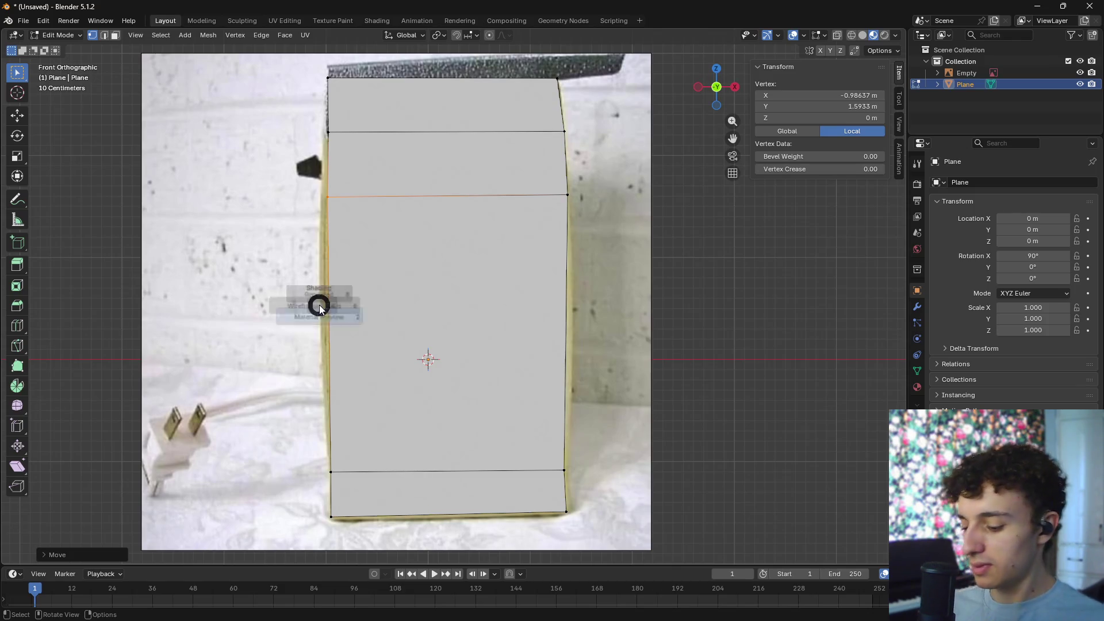
pyautogui.press('z')
pyautogui.click(387, 281)
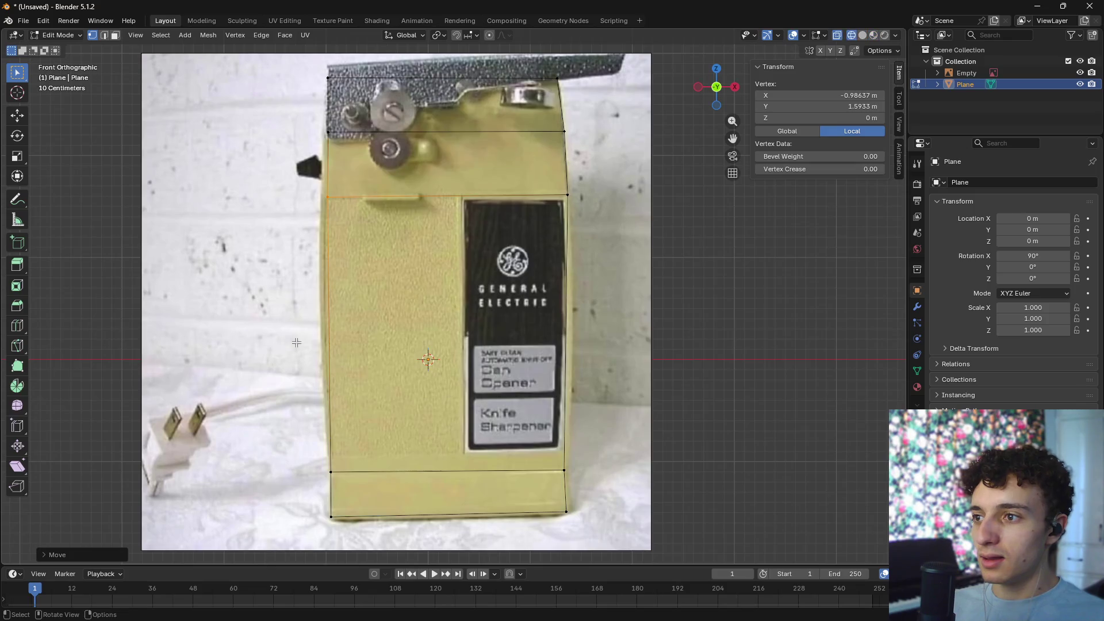
pyautogui.keyDown('shift'); pyautogui.moveTo(548, 174); pyautogui.dragTo(549, 288, button='middle'); pyautogui.keyUp('shift')
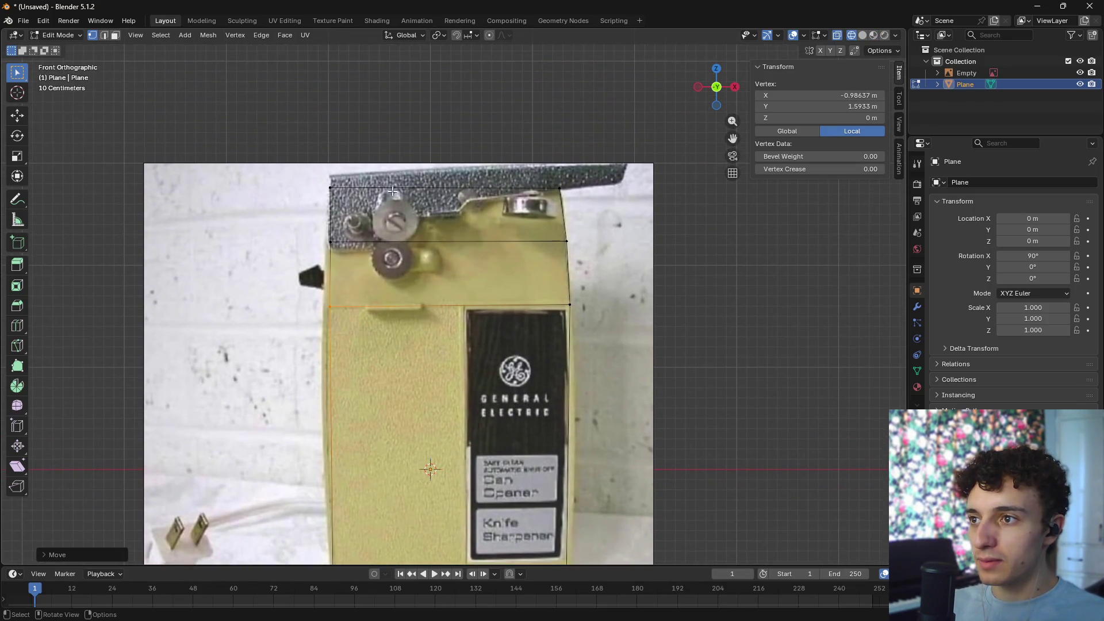
pyautogui.press('z')
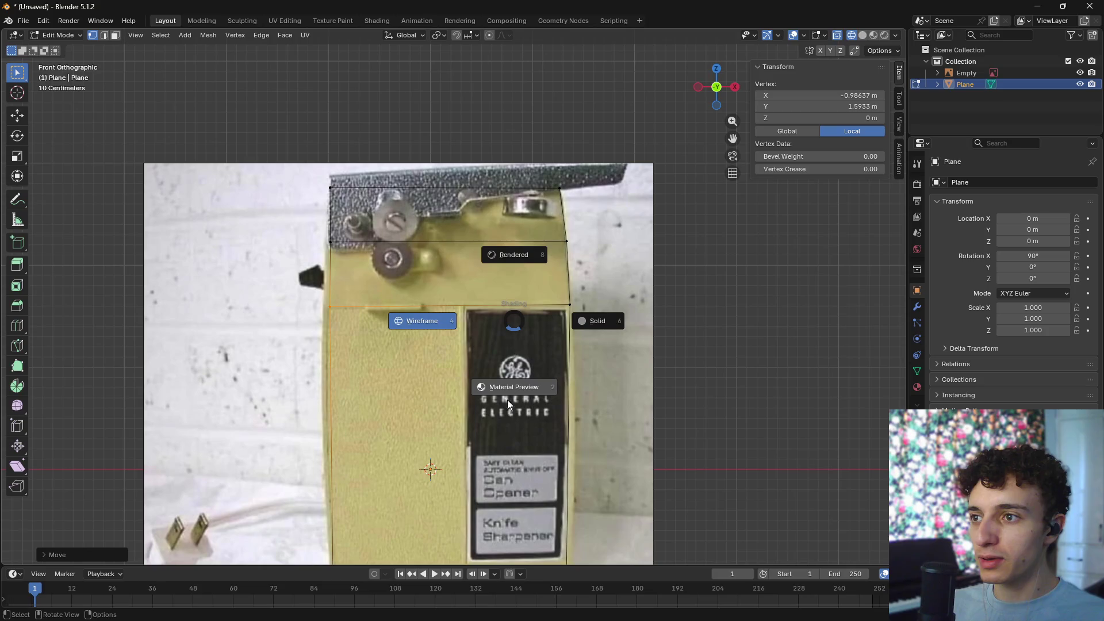
pyautogui.click(507, 399)
pyautogui.moveTo(508, 400)
pyautogui.mouseDown(button='middle')
pyautogui.moveTo(685, 363)
pyautogui.moveTo(584, 355)
pyautogui.mouseUp(button='middle')
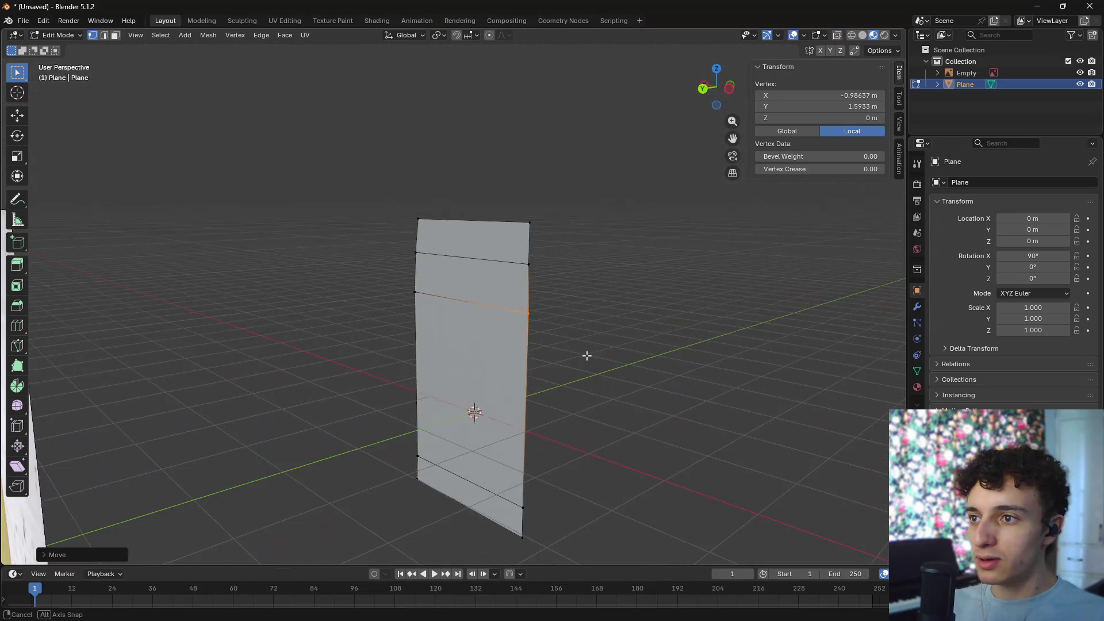
# - Select all of the plane's faces and extrude them into a block
pyautogui.press('Tab')
pyautogui.press('Tab')
pyautogui.press('3')
pyautogui.click(472, 241)
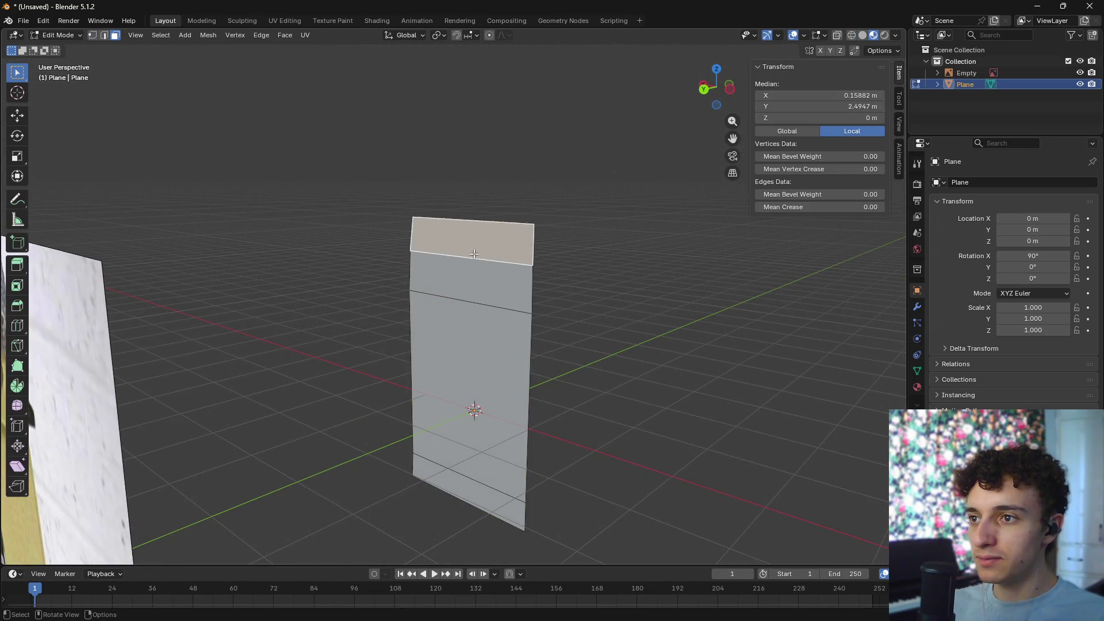
pyautogui.keyDown('ctrl'); pyautogui.click(466, 501); pyautogui.keyUp('ctrl')
pyautogui.moveTo(707, 319)
pyautogui.mouseDown(button='middle')
pyautogui.moveTo(616, 328)
pyautogui.moveTo(642, 362)
pyautogui.mouseUp(button='middle')
pyautogui.press('e')
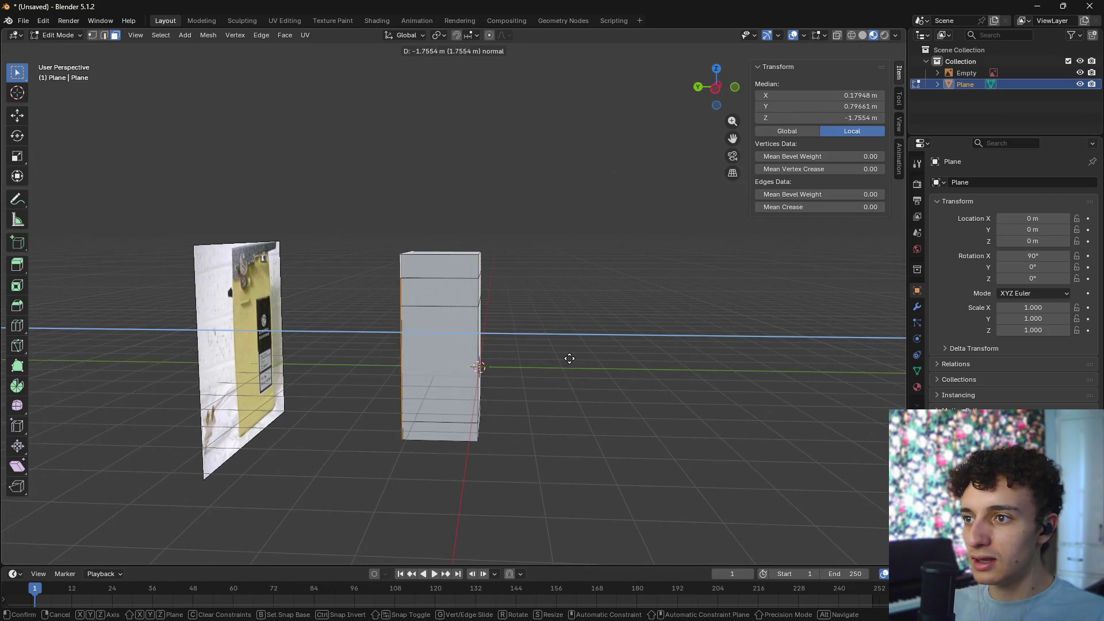
pyautogui.click(559, 359)
# - Shift the extruded faces back along Y to set the body's depth
pyautogui.moveTo(559, 358)
pyautogui.mouseDown(button='middle')
pyautogui.moveTo(479, 377)
pyautogui.moveTo(525, 363)
pyautogui.moveTo(724, 378)
pyautogui.moveTo(601, 395)
pyautogui.moveTo(685, 369)
pyautogui.mouseUp(button='middle')
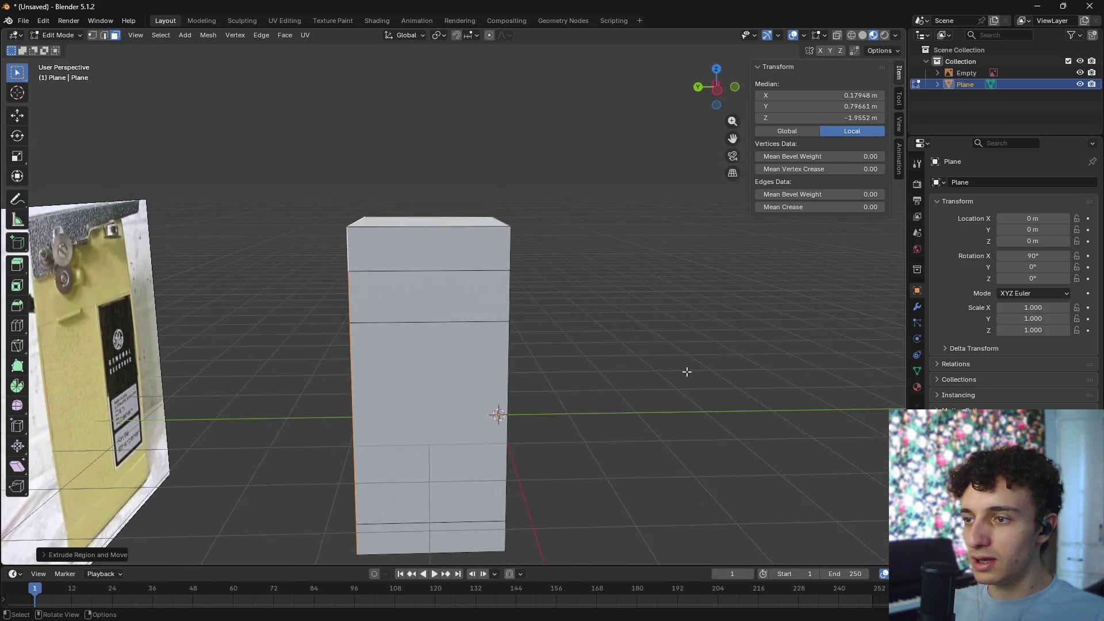
pyautogui.press('g')
pyautogui.press('y')
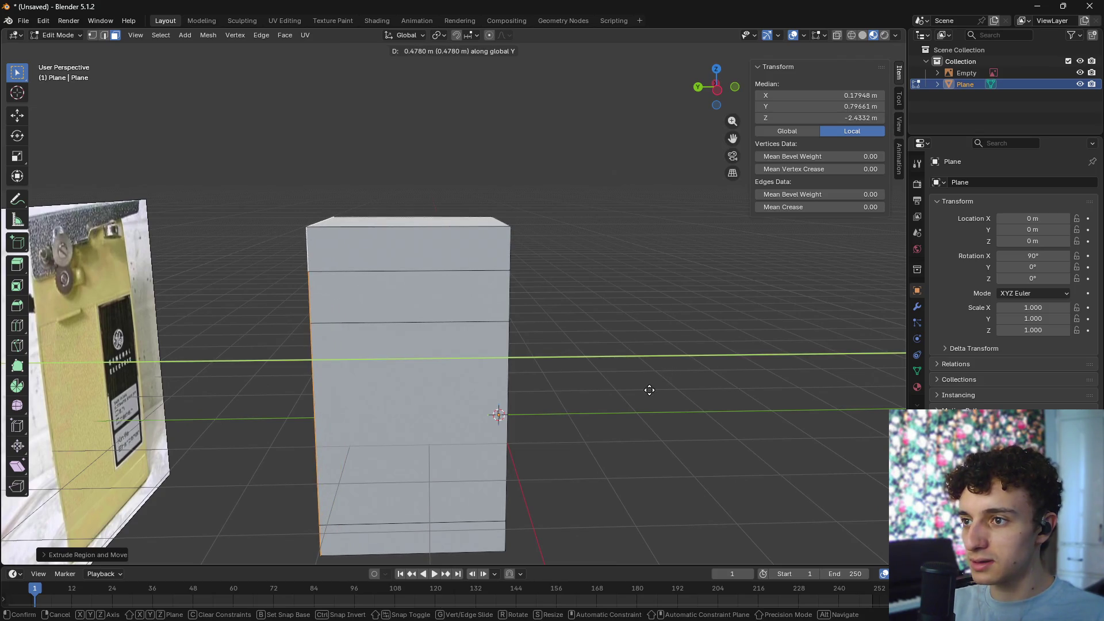
pyautogui.click(678, 392)
pyautogui.moveTo(678, 392)
pyautogui.mouseDown(button='middle')
pyautogui.moveTo(702, 317)
pyautogui.moveTo(599, 374)
pyautogui.moveTo(627, 361)
pyautogui.mouseUp(button='middle')
# - Select the Plane and the reference Empty and raise both along Z to 1.5187 m
pyautogui.press('KP_1')
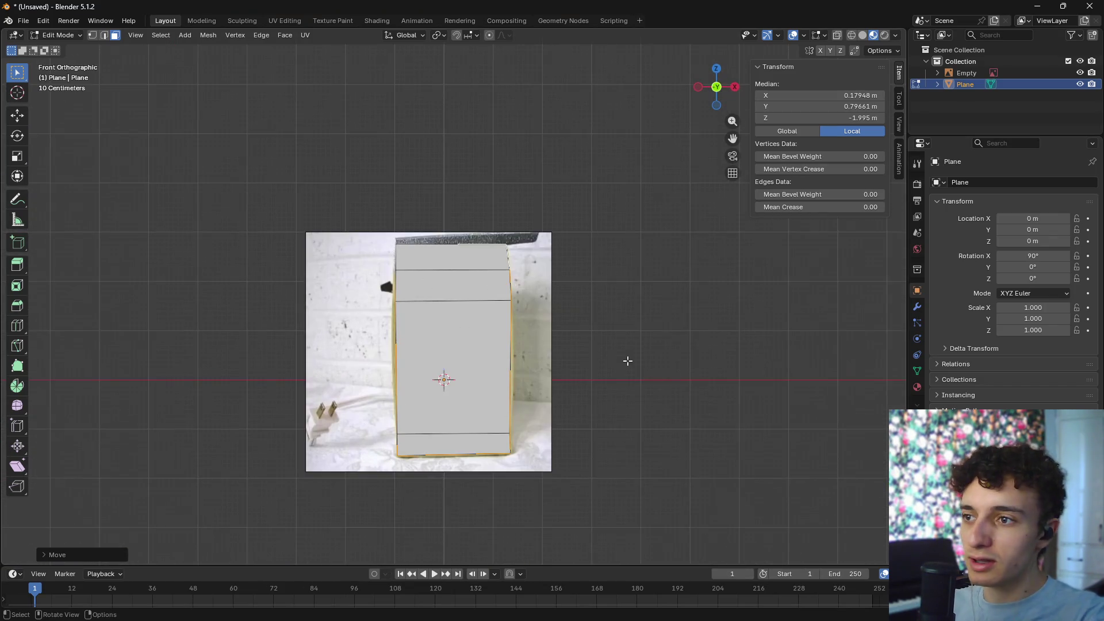
pyautogui.press('z')
pyautogui.click(562, 423)
pyautogui.hotkey('alt', 'a')
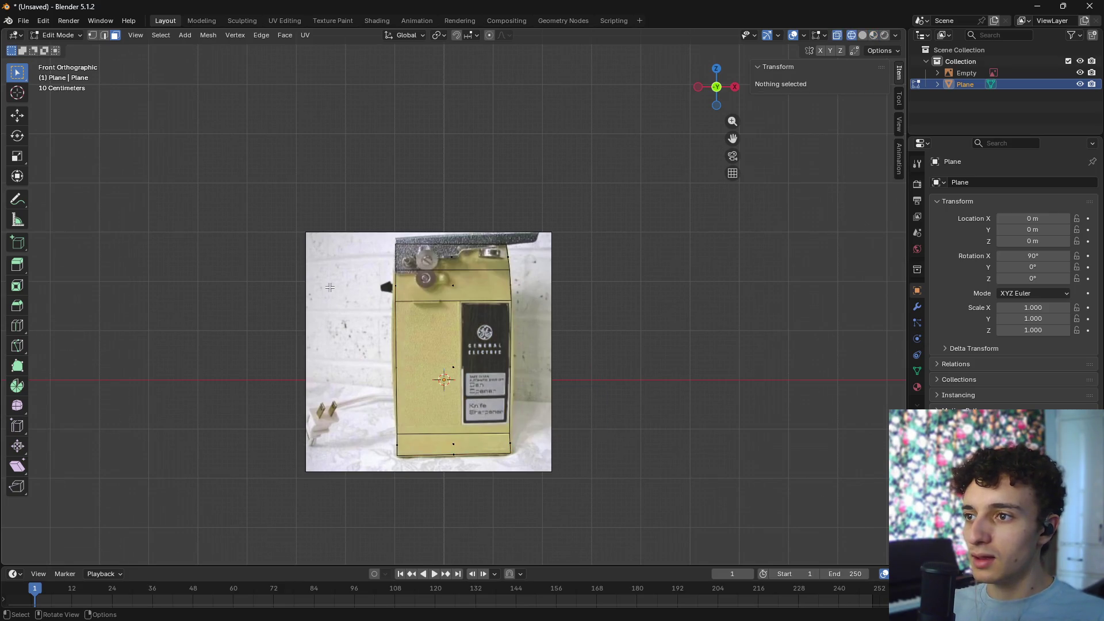
pyautogui.hotkey('alt', 'z')
pyautogui.press('Tab')
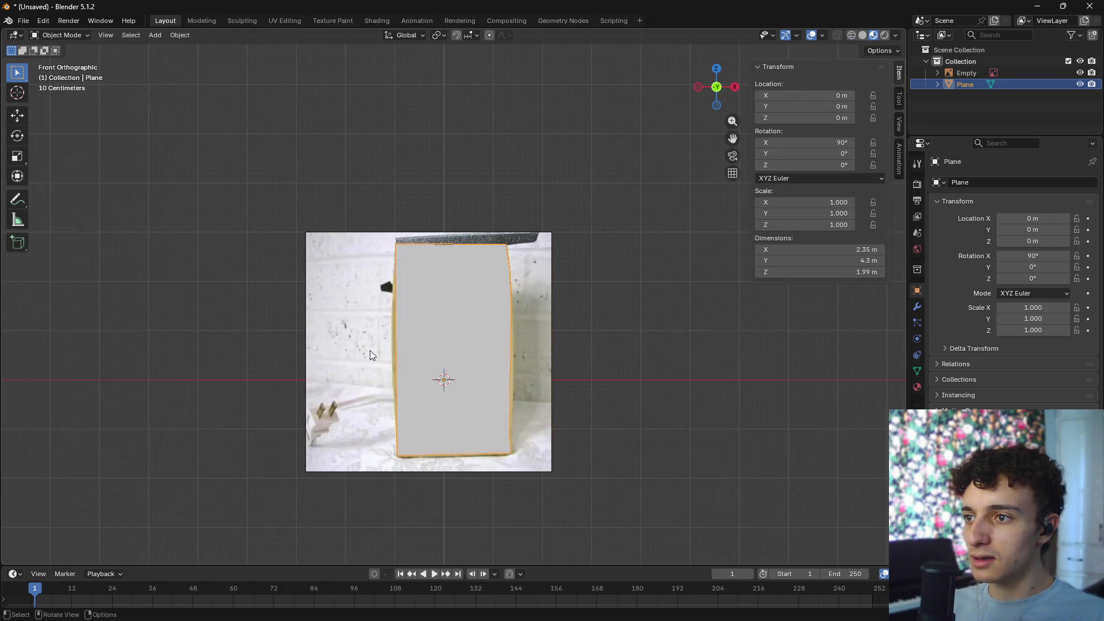
pyautogui.click(370, 350)
pyautogui.keyDown('shift'); pyautogui.click(475, 370); pyautogui.keyUp('shift')
pyautogui.press('g')
pyautogui.press('z')
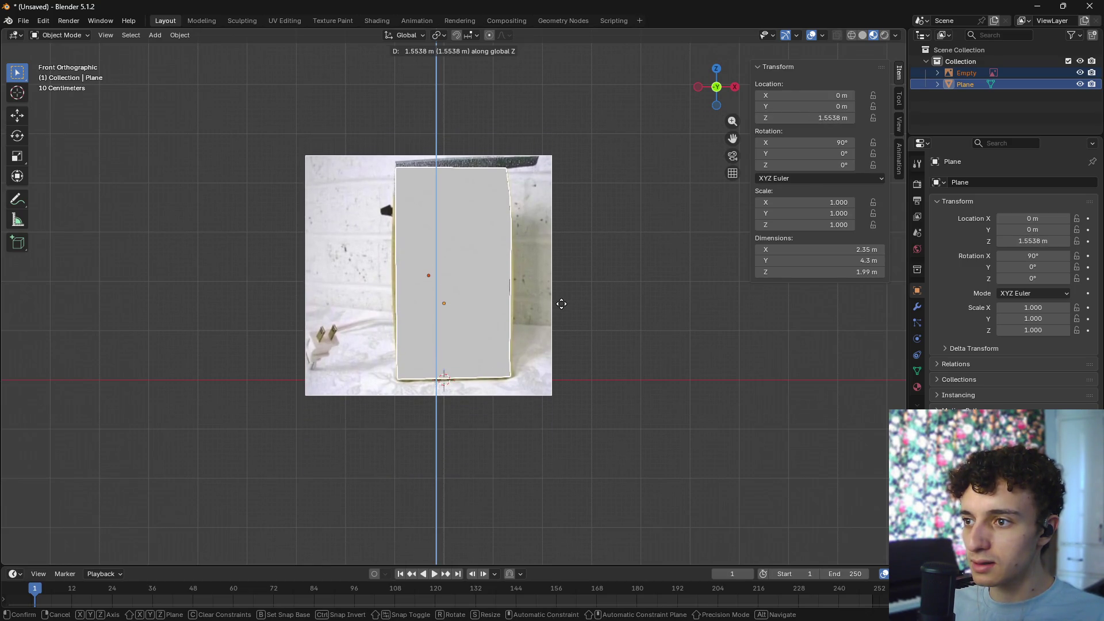
pyautogui.click(562, 304)
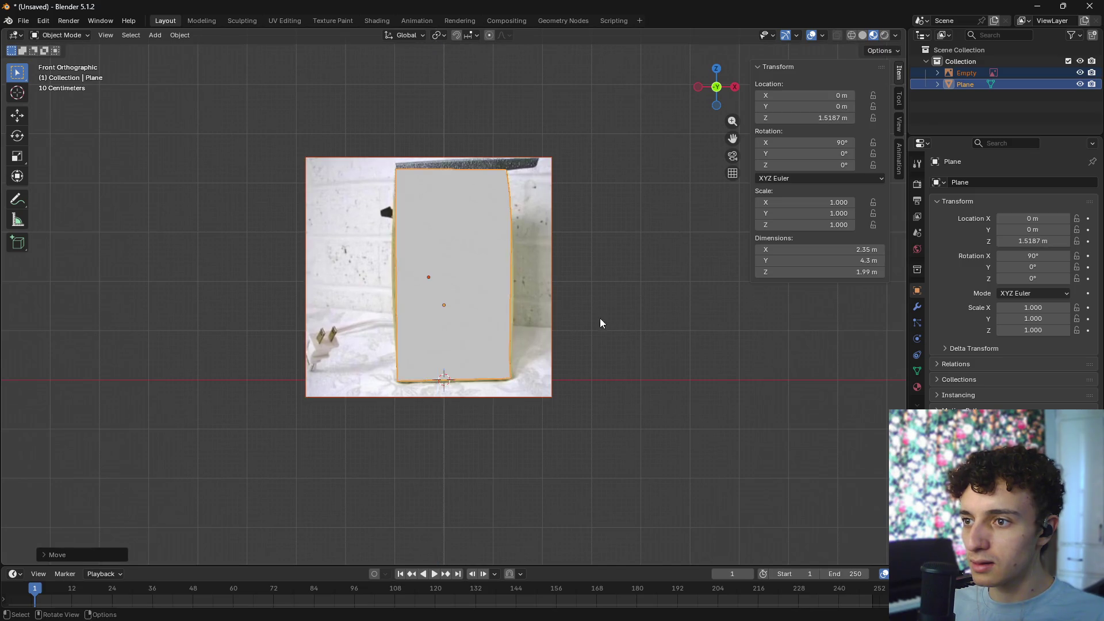
# - With X-ray on, move the block's left-side vertex onto the photo outline
pyautogui.moveTo(600, 318)
pyautogui.mouseDown(button='middle')
pyautogui.moveTo(692, 322)
pyautogui.moveTo(655, 309)
pyautogui.moveTo(630, 323)
pyautogui.mouseUp(button='middle')
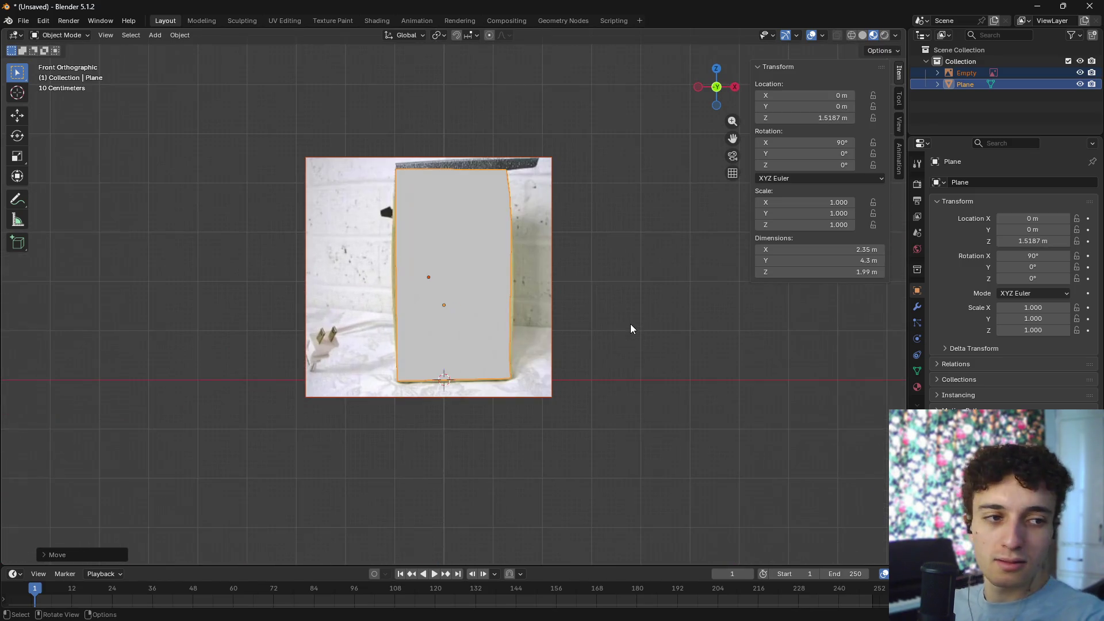
pyautogui.scroll(3, 667, 342)
pyautogui.hotkey('alt', 'z')
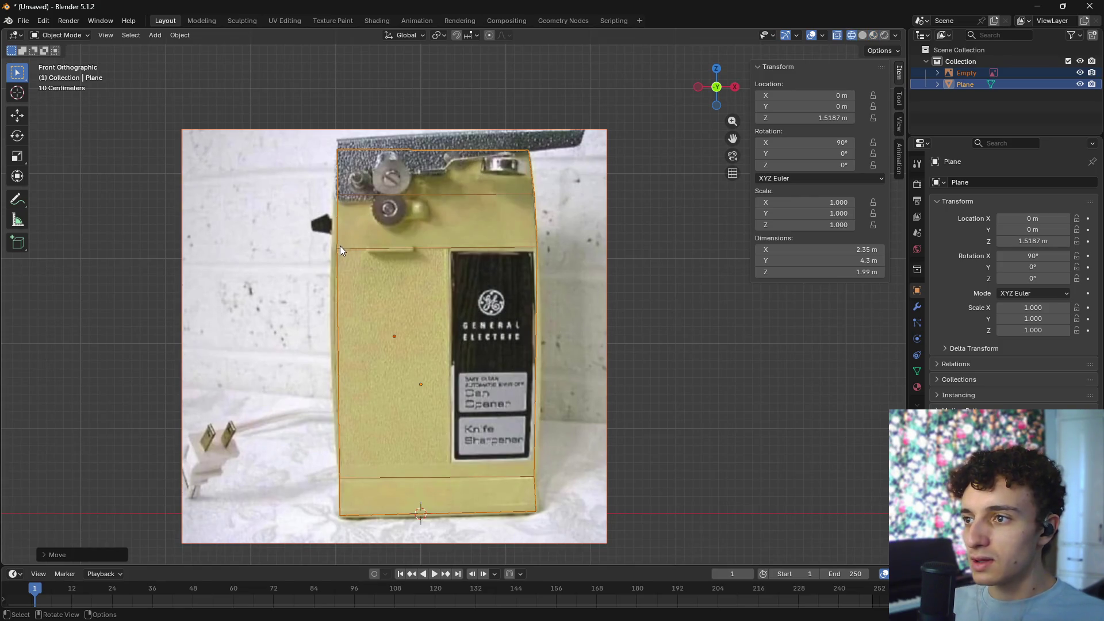
pyautogui.scroll(2, 340, 249)
pyautogui.press('Tab')
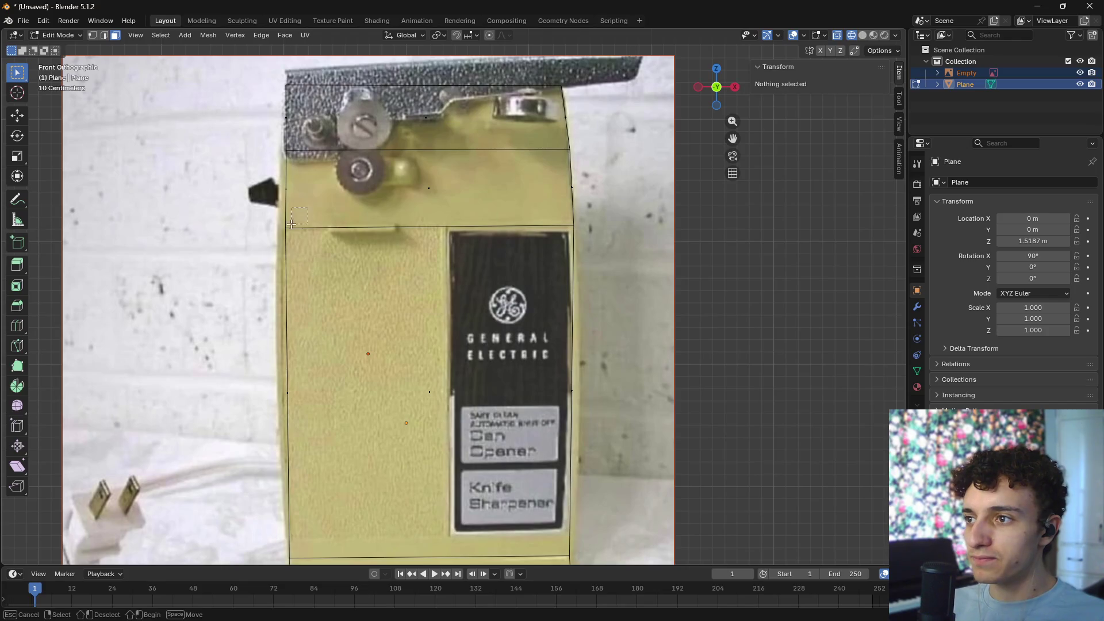
pyautogui.press('1')
pyautogui.moveTo(292, 224); pyautogui.dragTo(294, 234)
pyautogui.press('g')
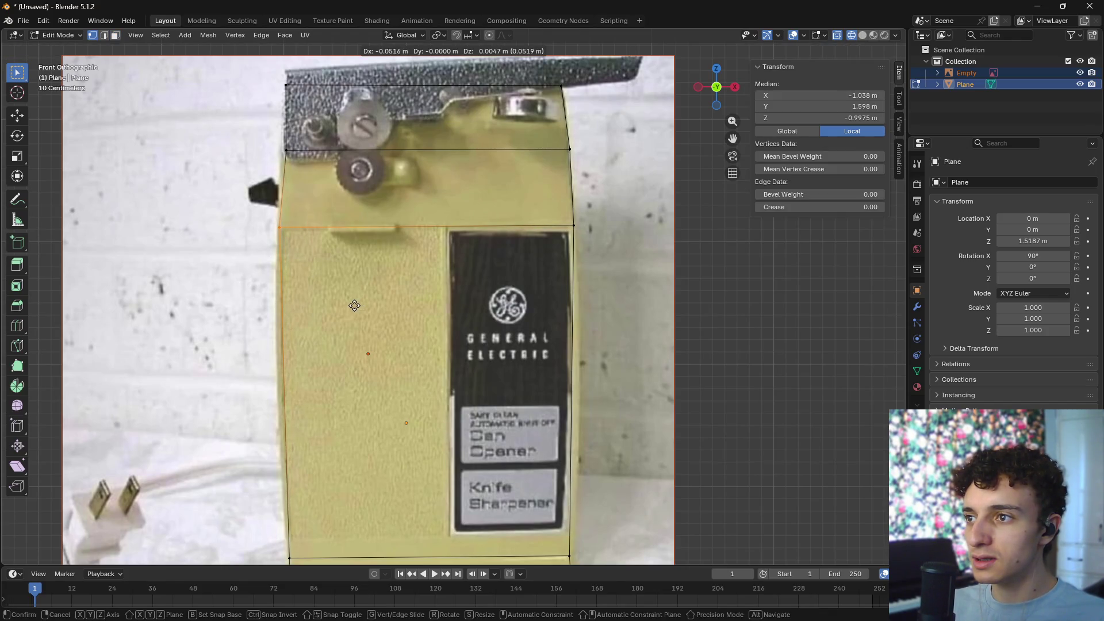
pyautogui.scroll(1, 354, 306)
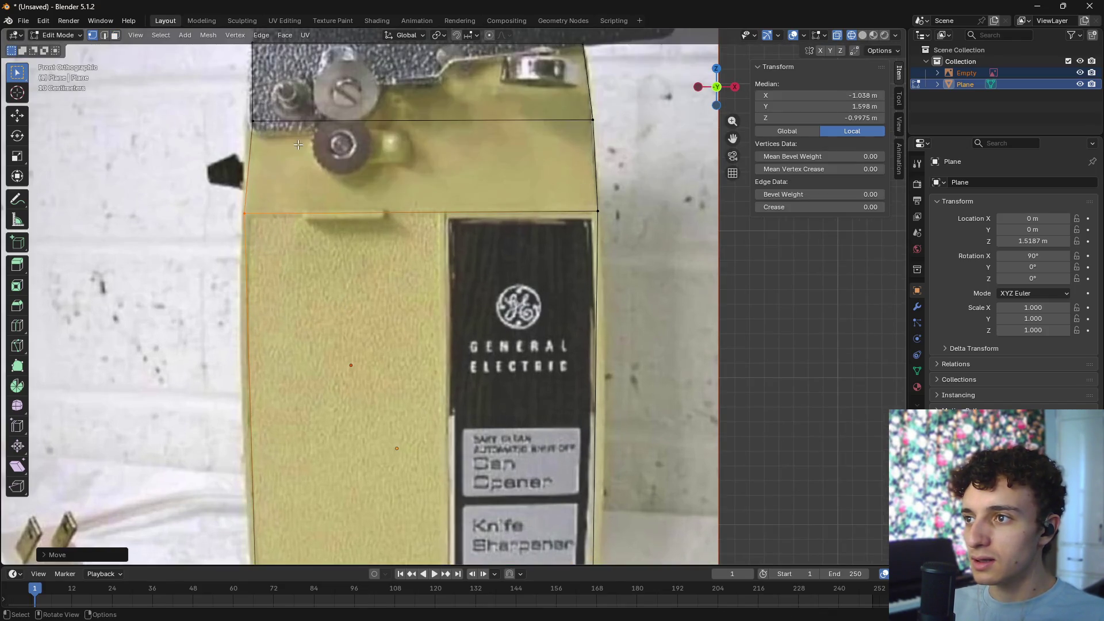
pyautogui.click(238, 133)
pyautogui.scroll(-3, 394, 374)
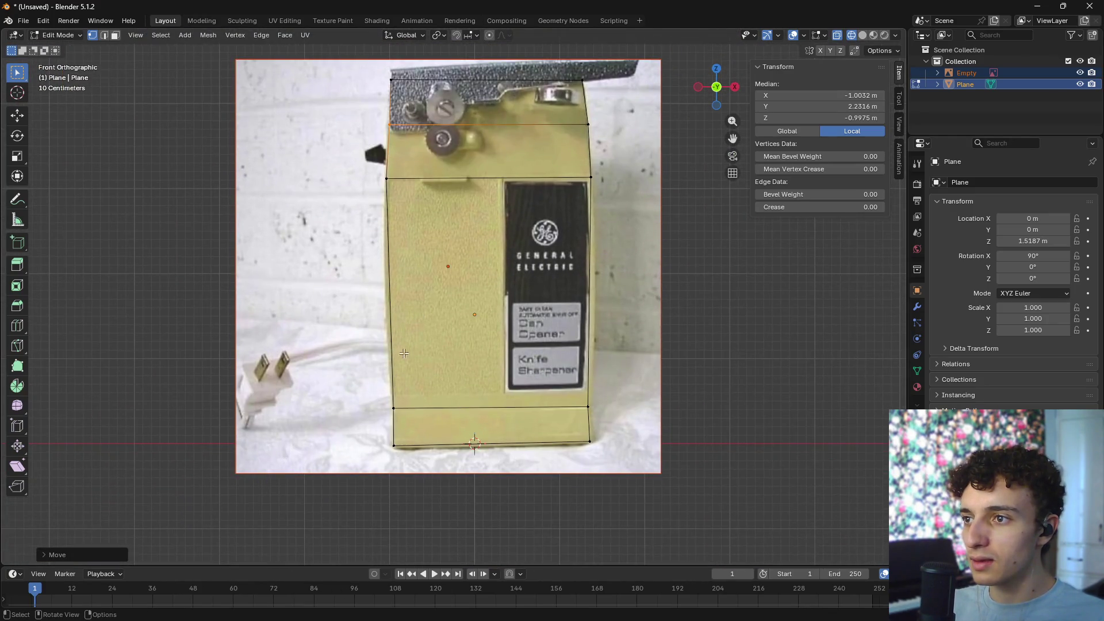
pyautogui.moveTo(440, 314); pyautogui.dragTo(486, 316, button='middle')
# - Turn X-ray off, check the block's shading, and return to Object Mode in front view
pyautogui.press('z')
pyautogui.click(516, 427)
pyautogui.hotkey('alt', 'a')
pyautogui.moveTo(516, 427)
pyautogui.mouseDown(button='middle')
pyautogui.moveTo(610, 363)
pyautogui.moveTo(693, 389)
pyautogui.moveTo(660, 377)
pyautogui.moveTo(691, 284)
pyautogui.moveTo(717, 311)
pyautogui.moveTo(616, 212)
pyautogui.moveTo(606, 332)
pyautogui.mouseUp(button='middle')
pyautogui.click(609, 362)
pyautogui.hotkey('alt', 'a')
pyautogui.press('z')
pyautogui.click(663, 447)
pyautogui.press('z')
pyautogui.press('Tab')
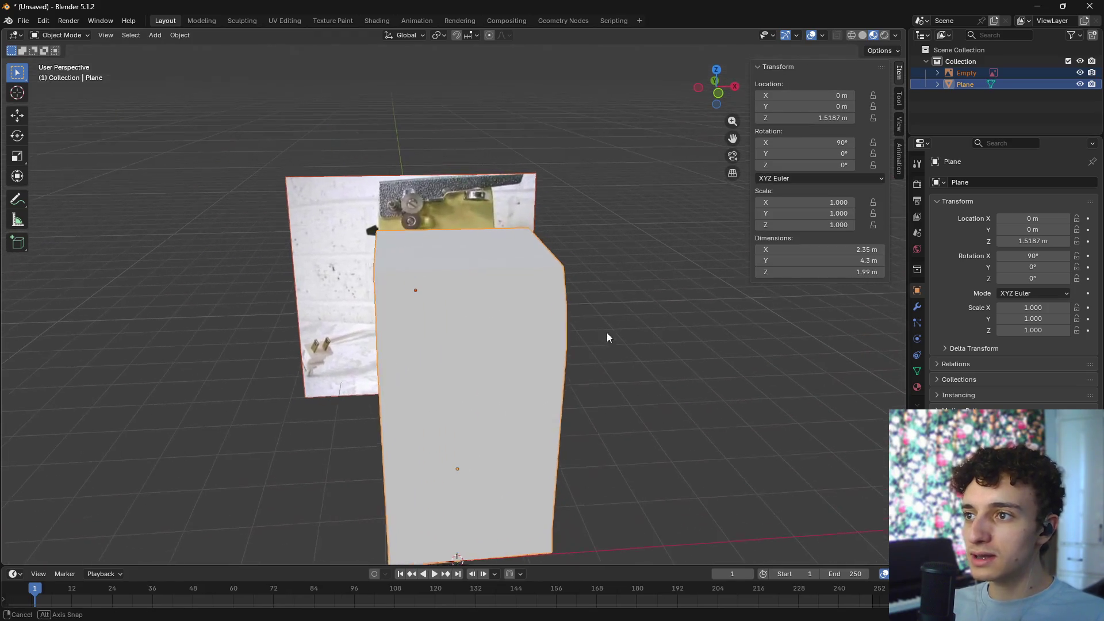
pyautogui.moveTo(374, 229); pyautogui.dragTo(569, 251, button='middle')
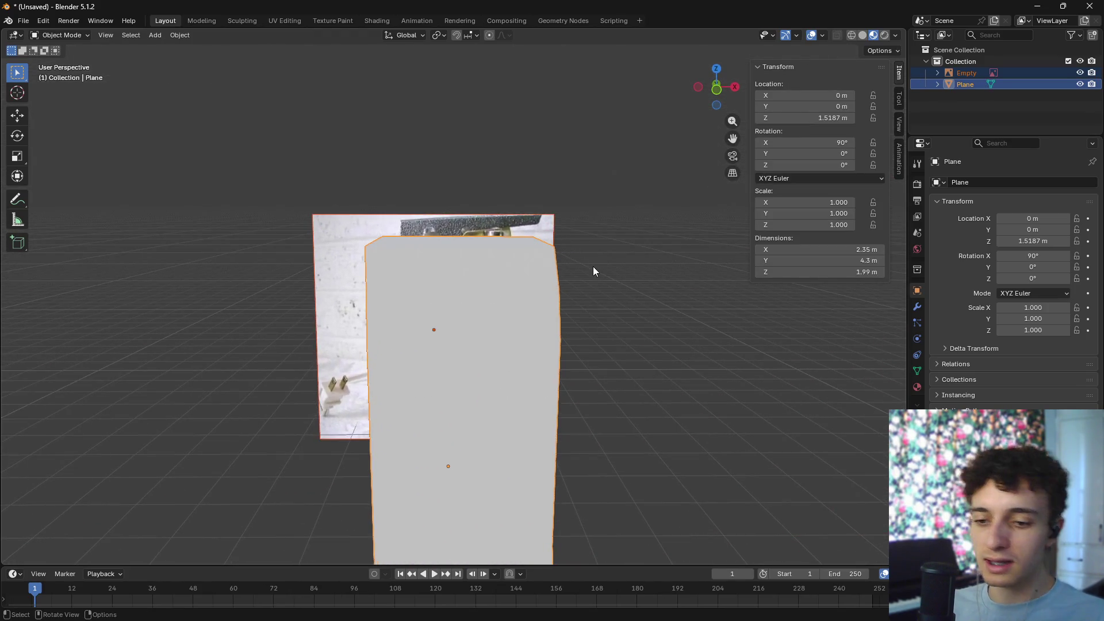
pyautogui.press('KP_1')
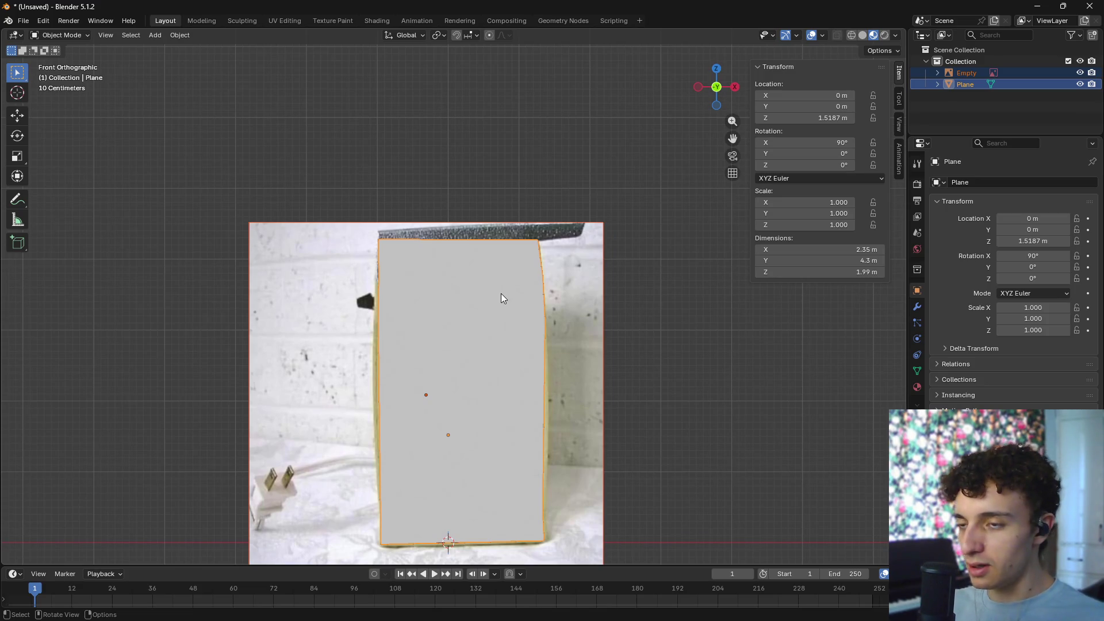
# - Hide the can plane and bring the reference image back into view
pyautogui.press('h')
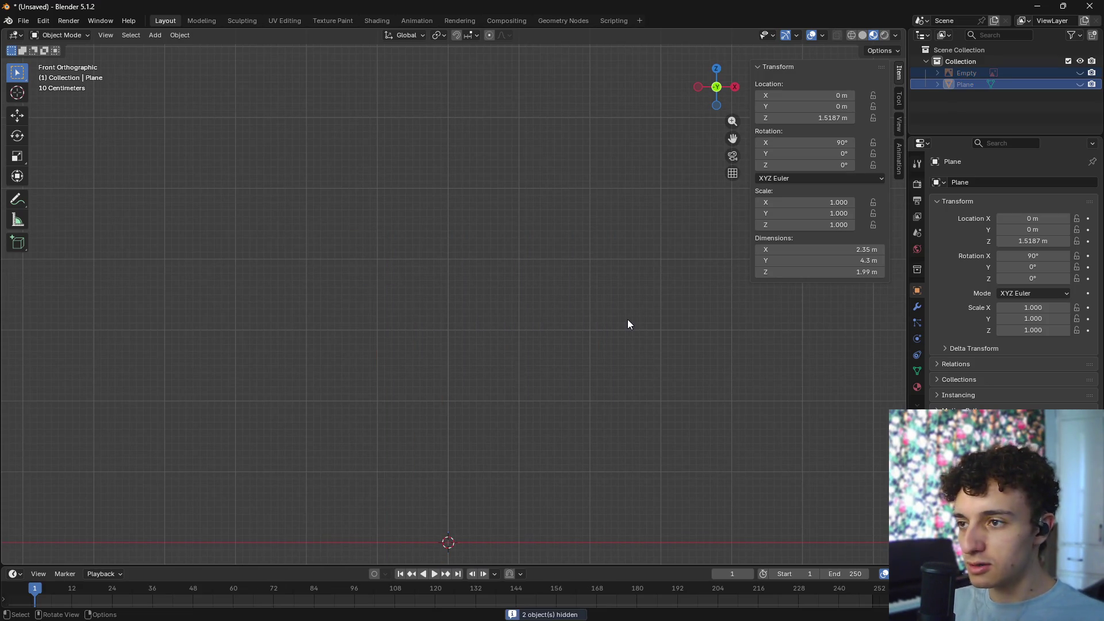
pyautogui.hotkey('alt', 'h')
pyautogui.click(495, 356)
pyautogui.press('h')
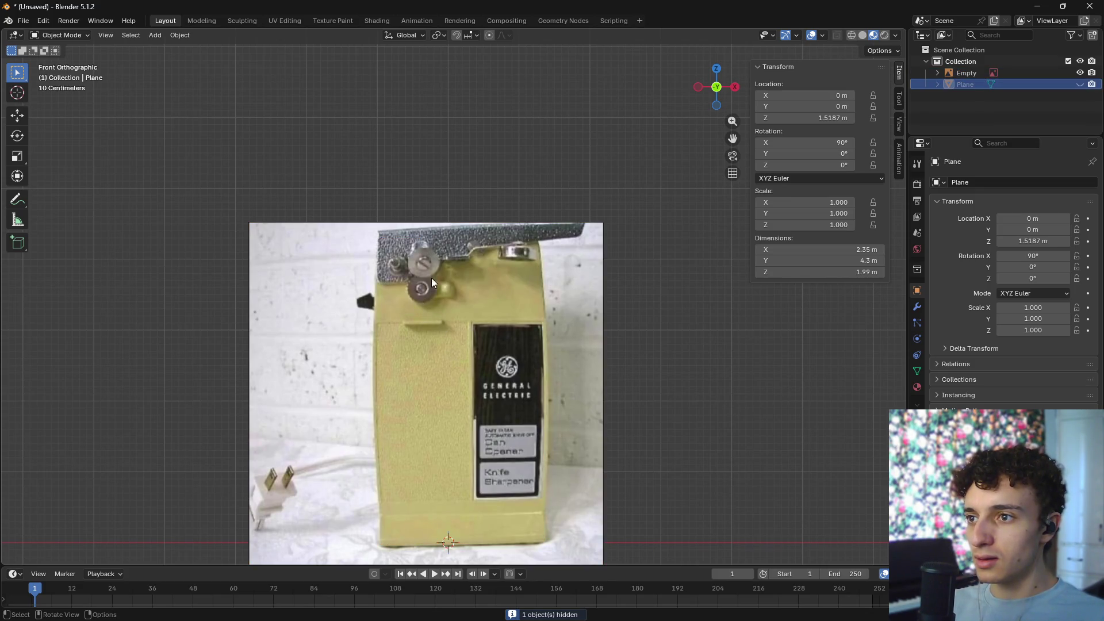
# - Add a new plane and rotate it 90° on X so it stands upright facing front
pyautogui.hotkey('shift', 'a')
pyautogui.moveTo(459, 251)
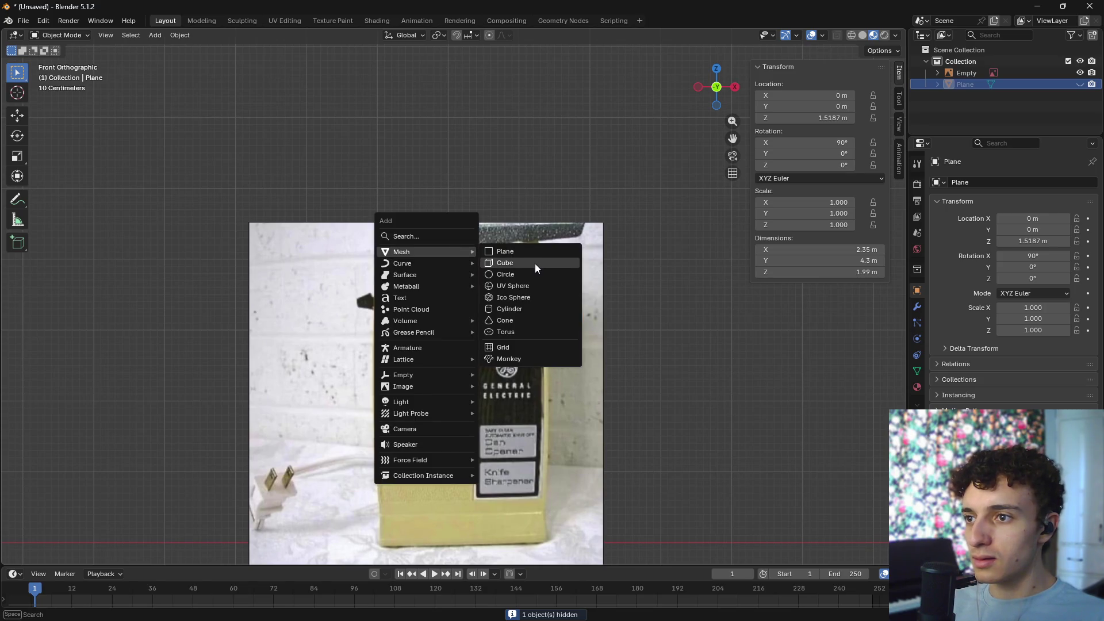
pyautogui.scroll(3, 630, 264)
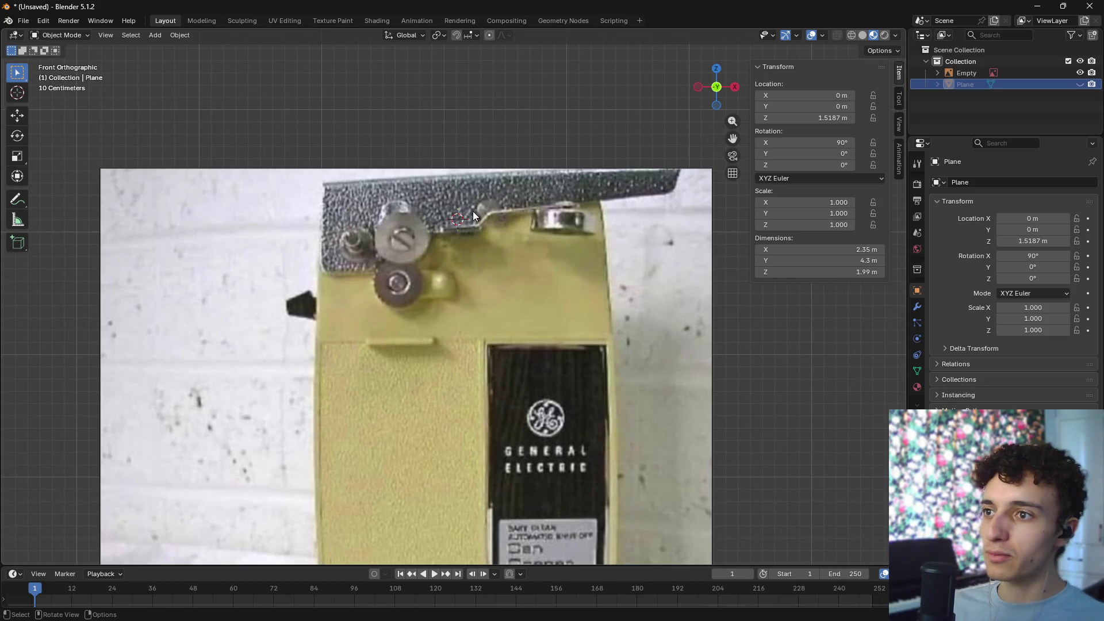
pyautogui.hotkey('shift', 'a')
pyautogui.moveTo(473, 212)
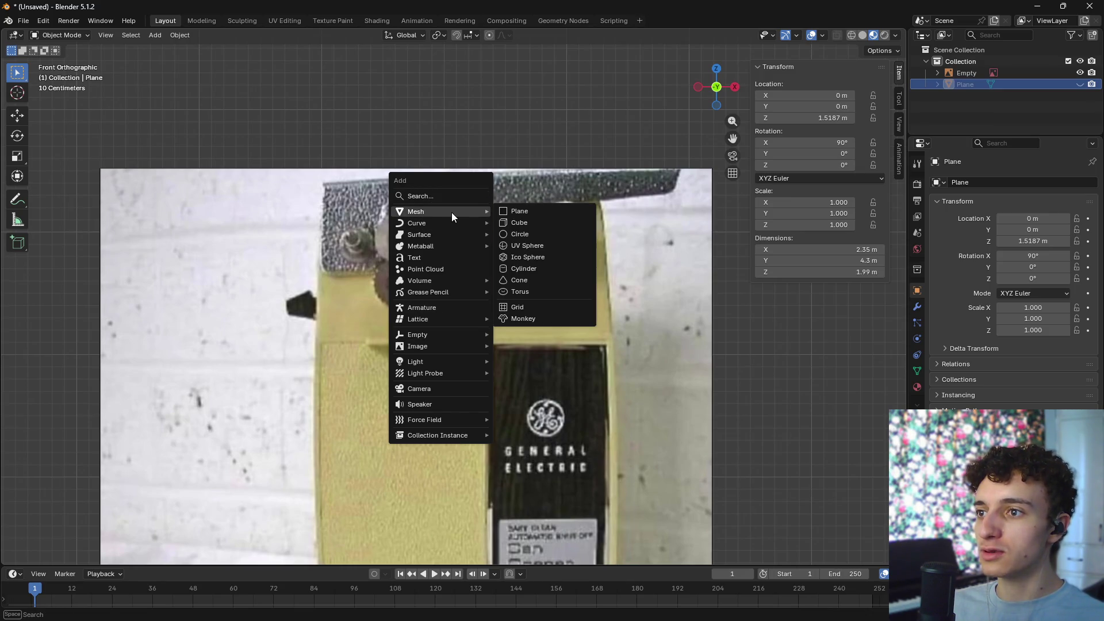
pyautogui.click(557, 211)
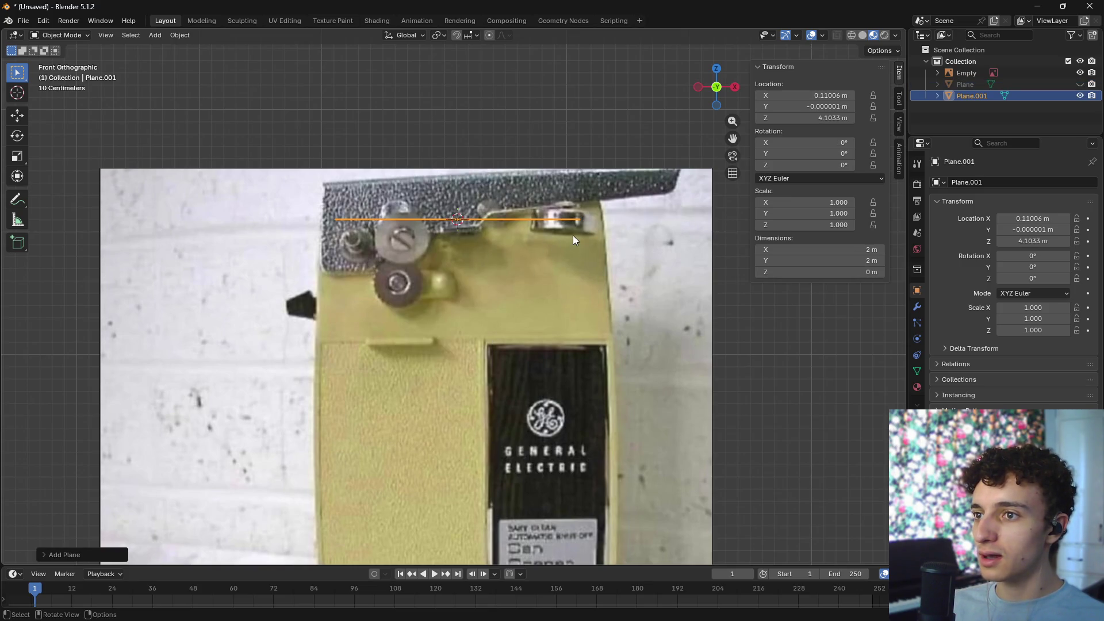
pyautogui.write('rx90')
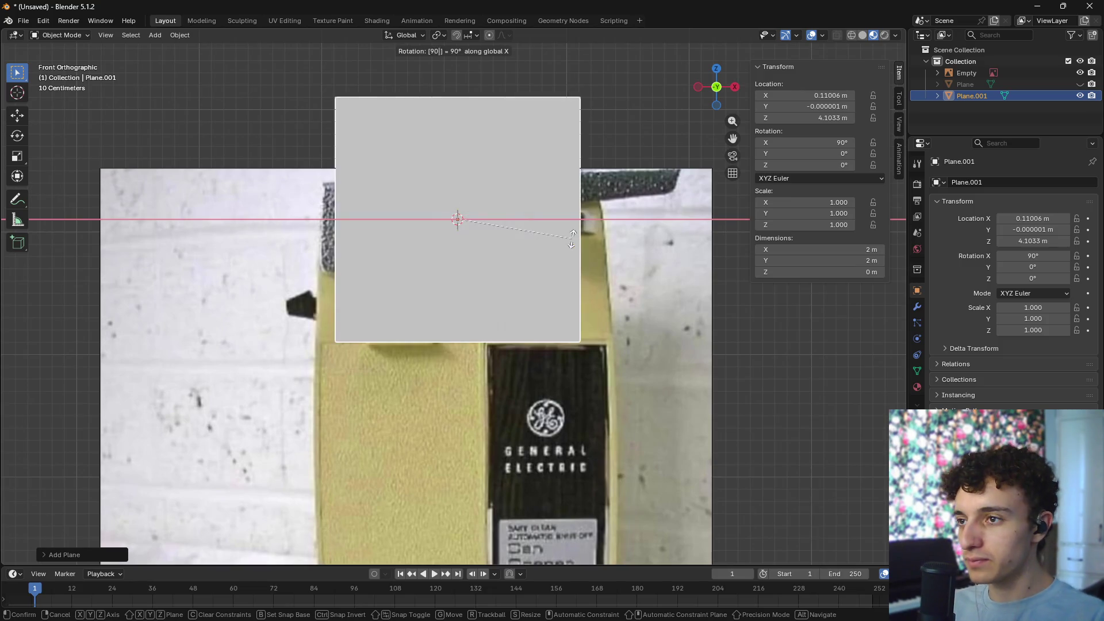
pyautogui.press('Return')
# - In Edit Mode with X-ray on, delete three of the plane's four vertices
pyautogui.press('Tab')
pyautogui.hotkey('alt', 'z')
pyautogui.press('2')
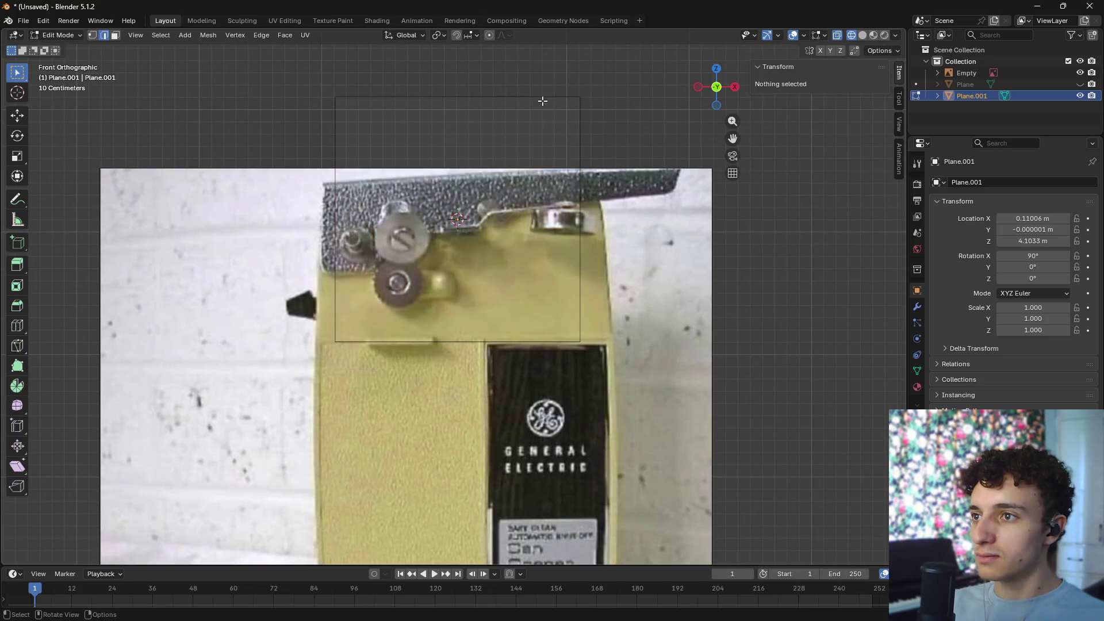
pyautogui.press('1')
pyautogui.moveTo(610, 158); pyautogui.dragTo(548, 75)
pyautogui.keyDown('shift'); pyautogui.click(580, 341); pyautogui.keyUp('shift')
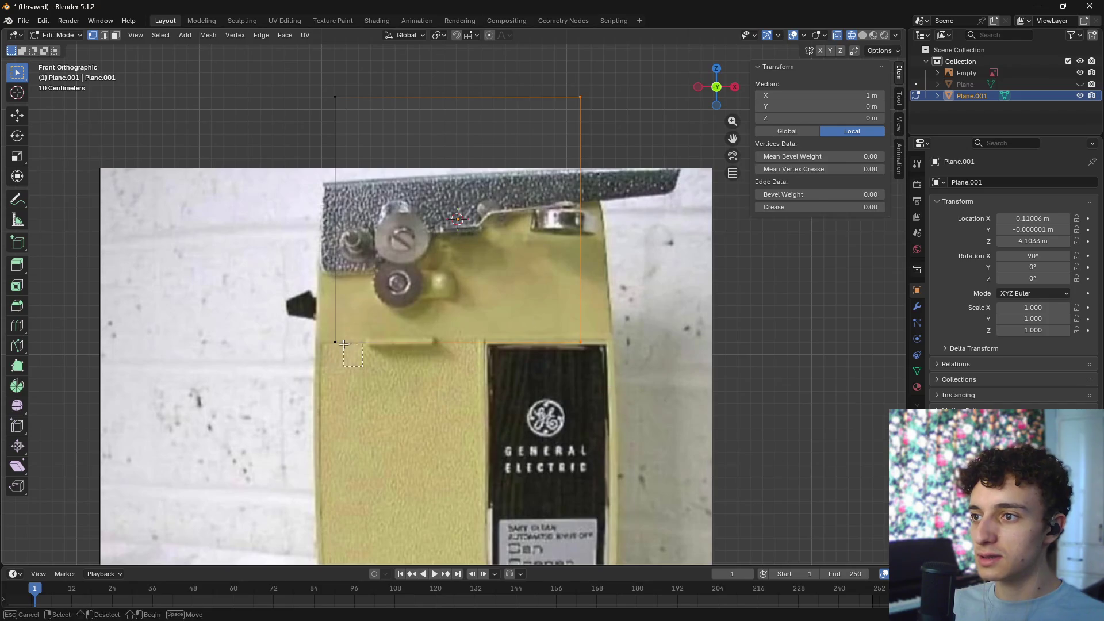
pyautogui.keyDown('shift'); pyautogui.click(335, 342); pyautogui.keyUp('shift')
pyautogui.press('x')
pyautogui.click(274, 337)
# - Extrude points around the grey top plate, from its top-left corner to bottom-left
pyautogui.press('g')
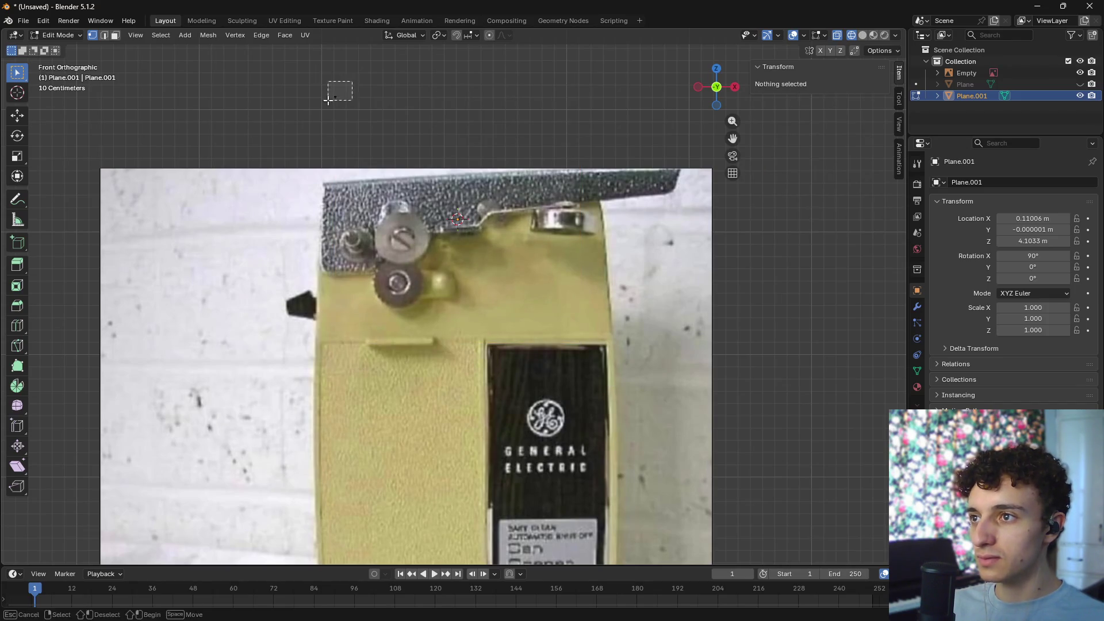
pyautogui.click(379, 276)
pyautogui.press('e')
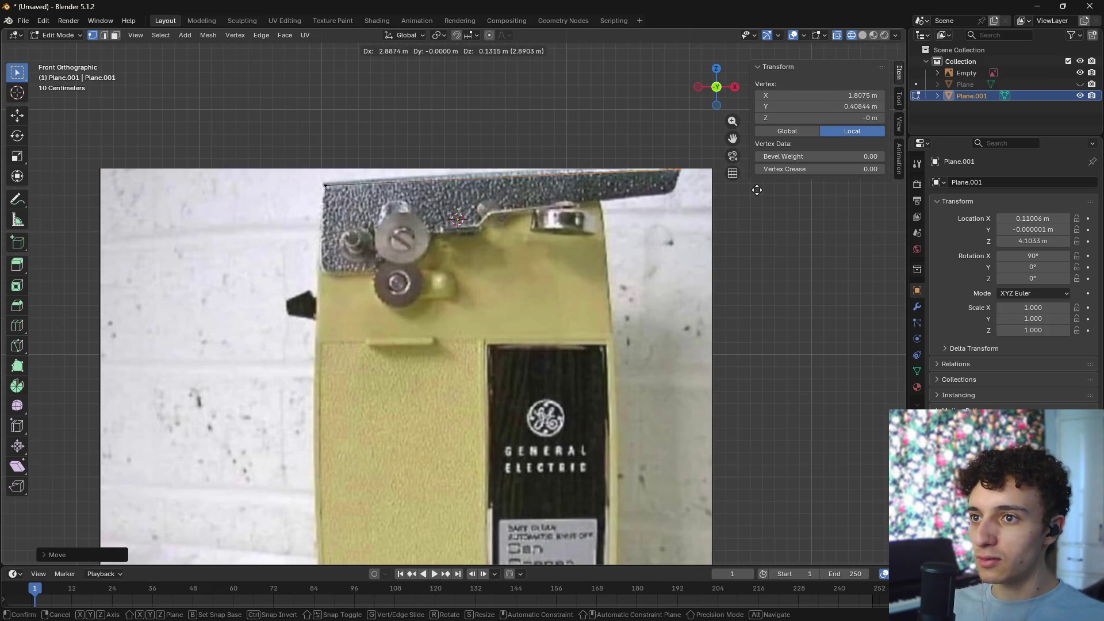
pyautogui.click(757, 190)
pyautogui.press('e')
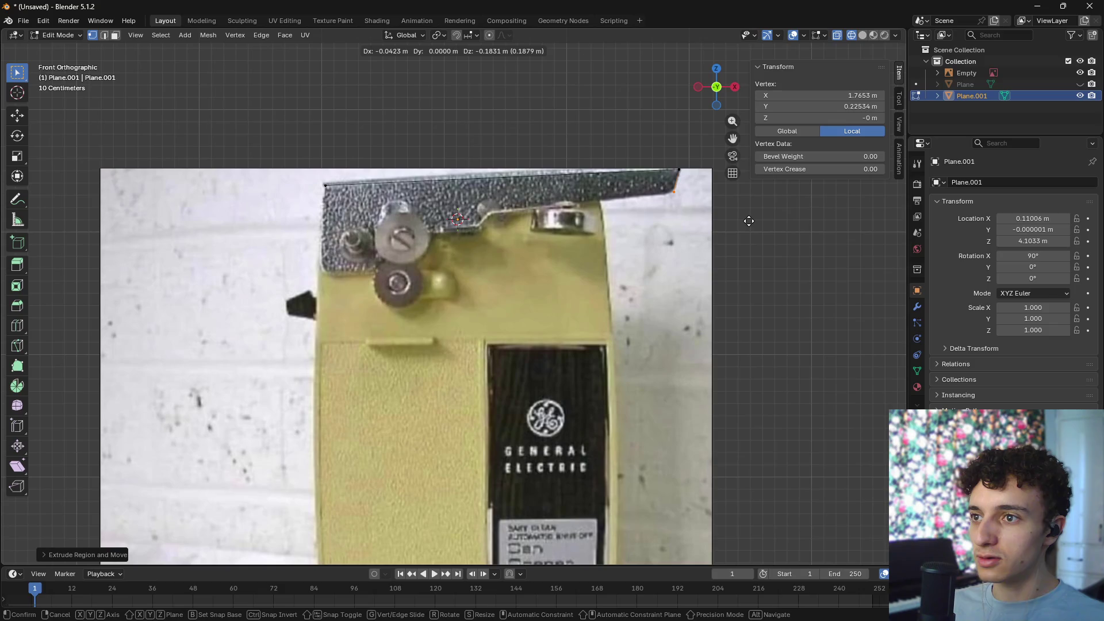
pyautogui.click(550, 246)
pyautogui.press('e')
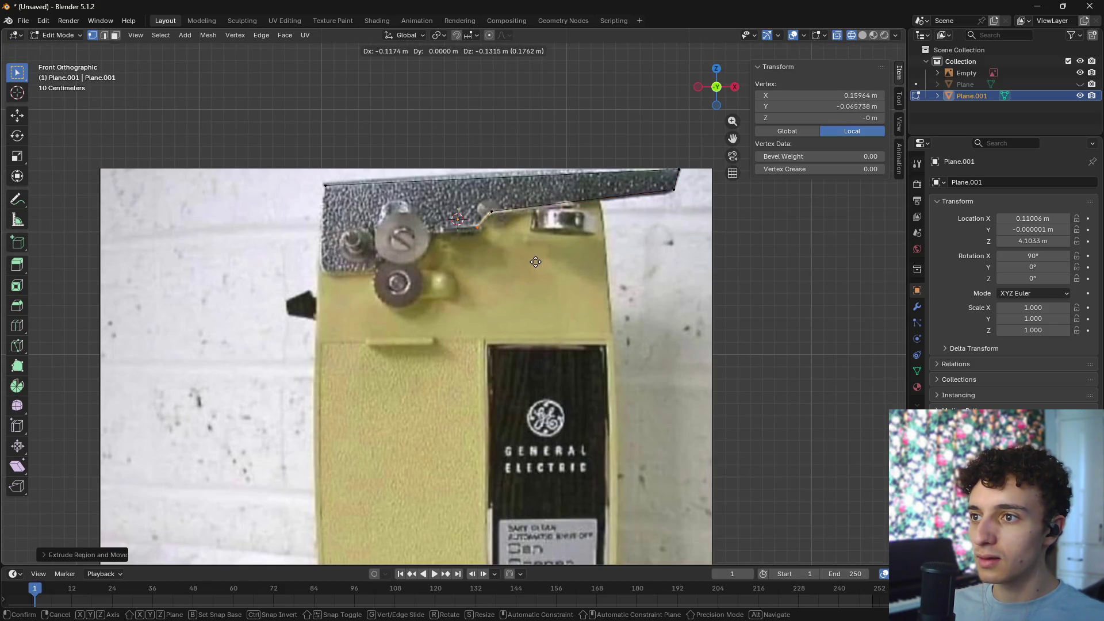
pyautogui.click(536, 262)
pyautogui.press('e')
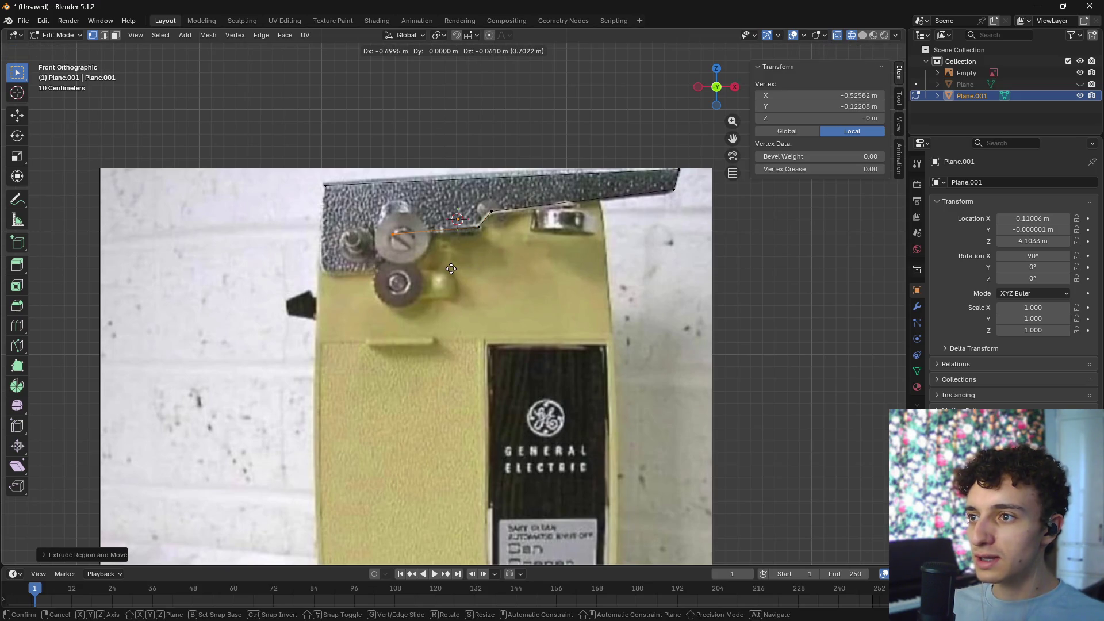
pyautogui.click(453, 268)
pyautogui.press('e')
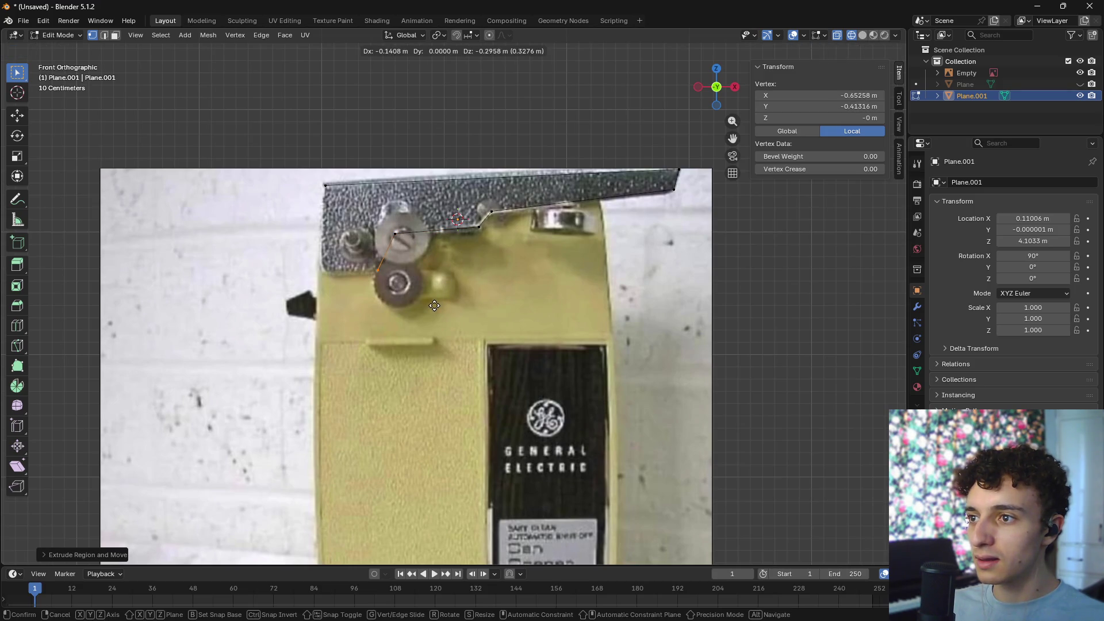
pyautogui.click(434, 305)
pyautogui.press('e')
pyautogui.click(380, 306)
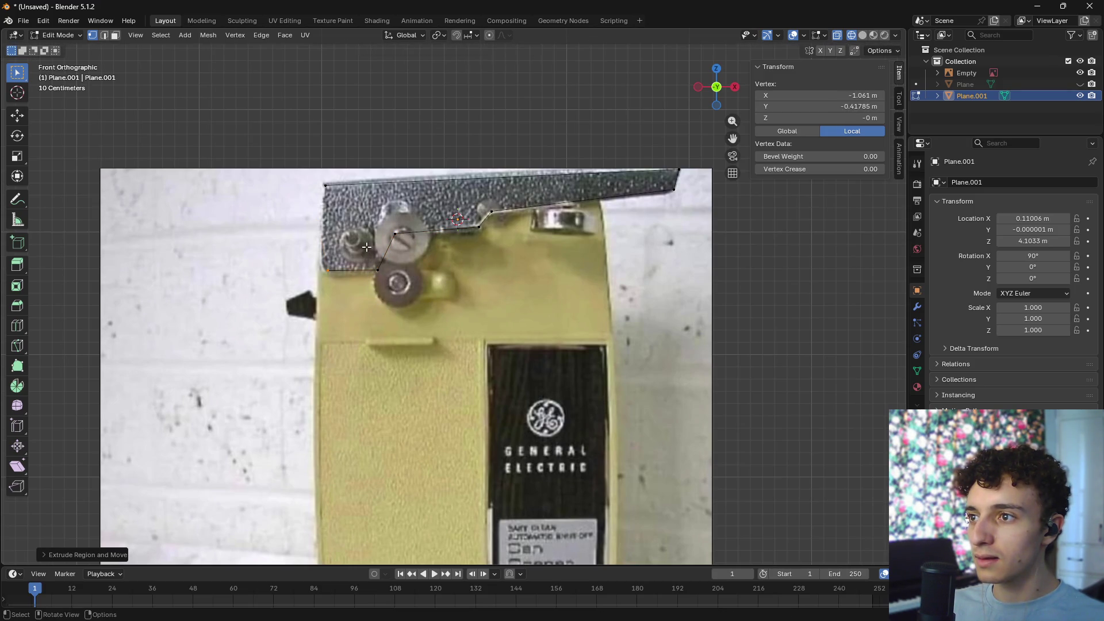
# - Merge the outline's end points to close it, then nudge two points onto the plate edge
pyautogui.keyDown('shift'); pyautogui.click(326, 185); pyautogui.keyUp('shift')
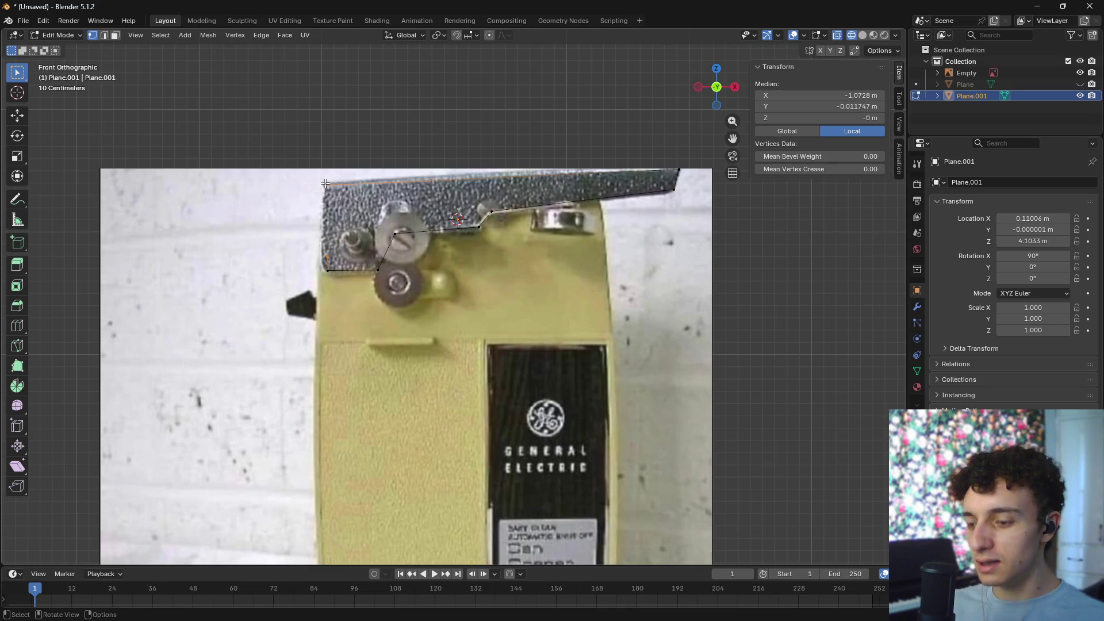
pyautogui.press('m')
pyautogui.click(279, 235)
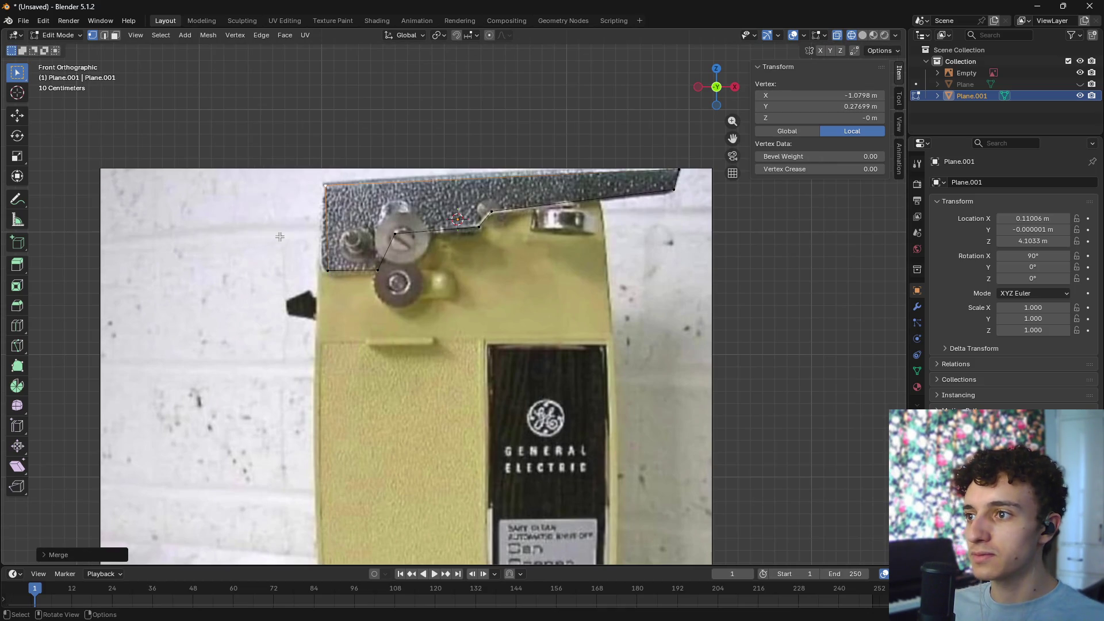
pyautogui.click(331, 260)
pyautogui.press('g')
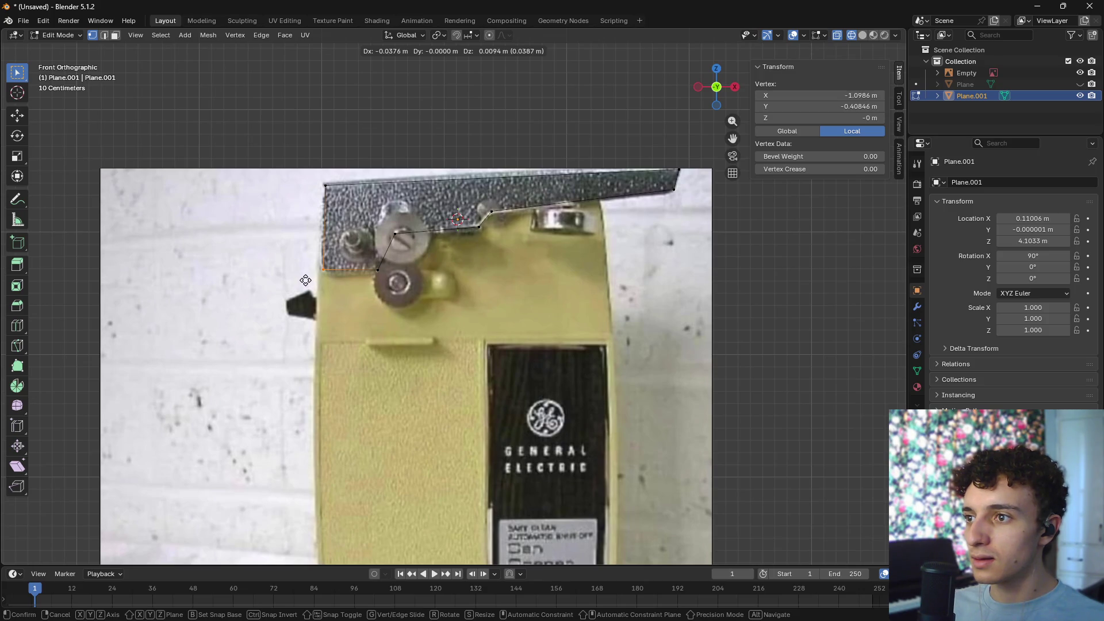
pyautogui.click(304, 282)
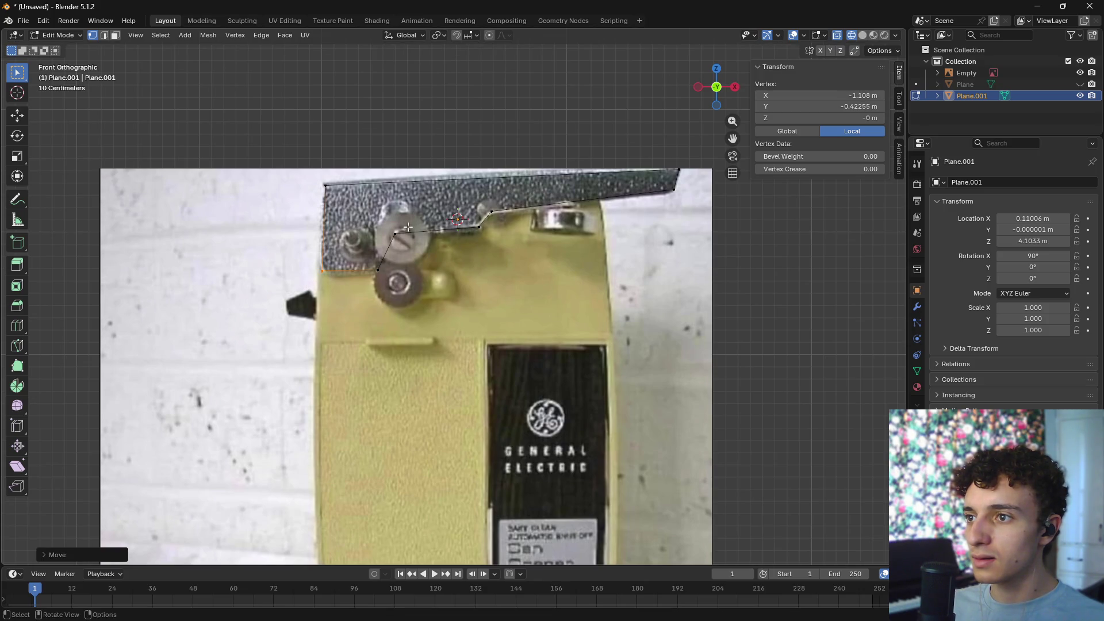
pyautogui.keyDown('shift'); pyautogui.click(371, 255); pyautogui.keyUp('shift')
pyautogui.click(423, 271)
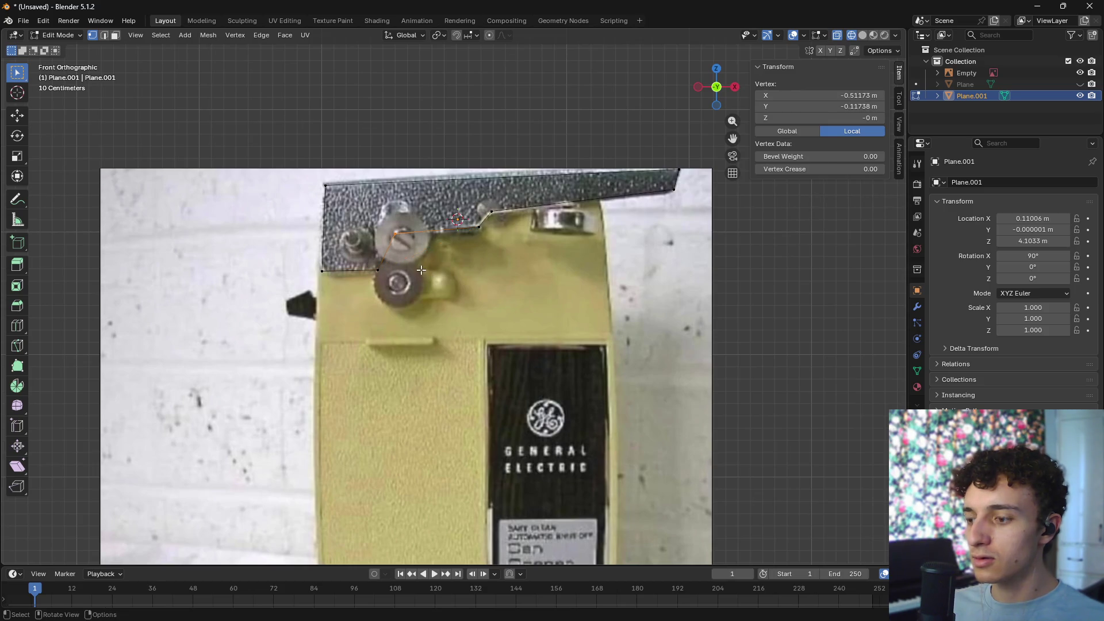
pyautogui.press('g')
pyautogui.click(426, 273)
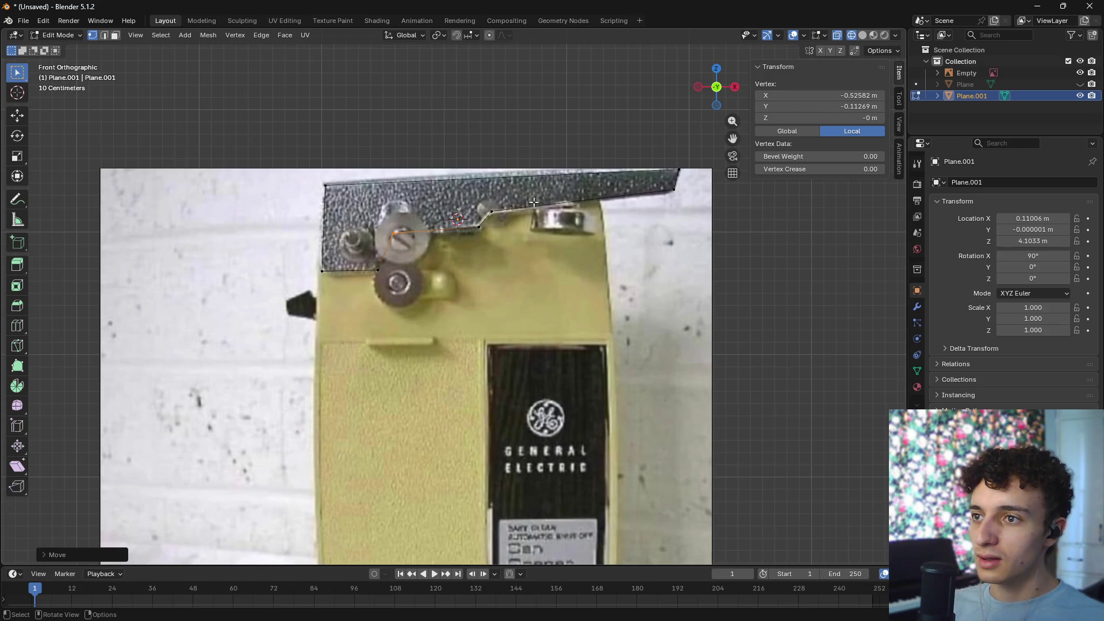
# - Inspect the closed outline in perspective and wireframe shading, then return to the browser
pyautogui.moveTo(497, 273)
pyautogui.mouseDown(button='middle')
pyautogui.moveTo(552, 266)
pyautogui.moveTo(521, 280)
pyautogui.mouseUp(button='middle')
pyautogui.press('KP_1')
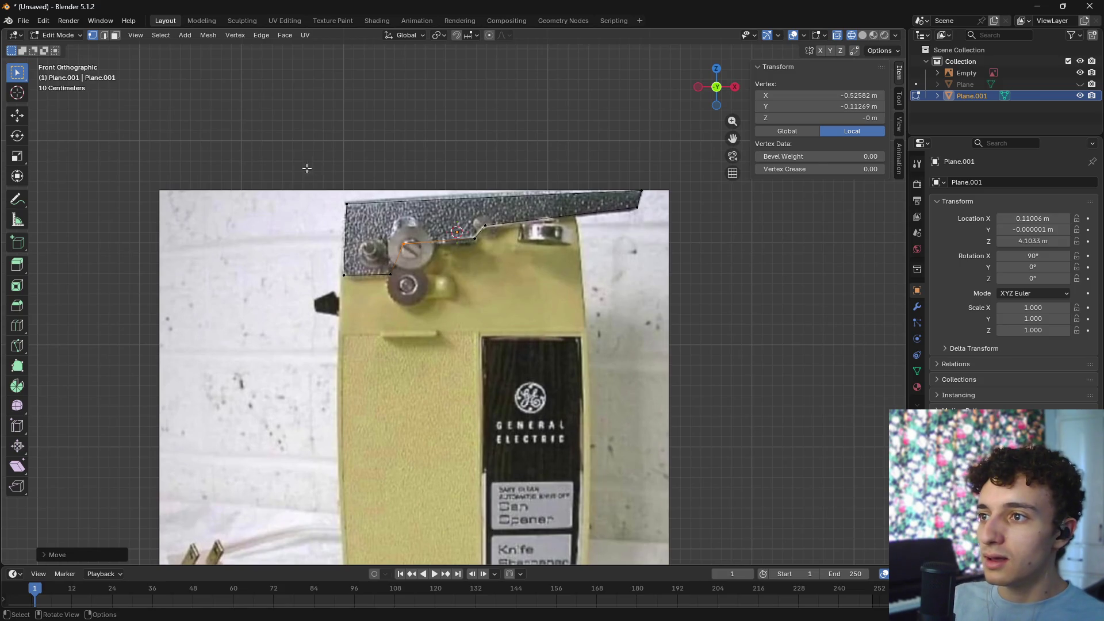
pyautogui.moveTo(307, 168); pyautogui.dragTo(712, 377)
pyautogui.moveTo(614, 334)
pyautogui.mouseDown(button='middle')
pyautogui.moveTo(678, 345)
pyautogui.moveTo(609, 234)
pyautogui.moveTo(557, 317)
pyautogui.moveTo(598, 397)
pyautogui.moveTo(641, 362)
pyautogui.moveTo(624, 301)
pyautogui.mouseUp(button='middle')
pyautogui.hotkey('shift', 'z')
pyautogui.hotkey('alt', 'a')
pyautogui.scroll(3, 624, 301)
pyautogui.press('z')
pyautogui.click(559, 301)
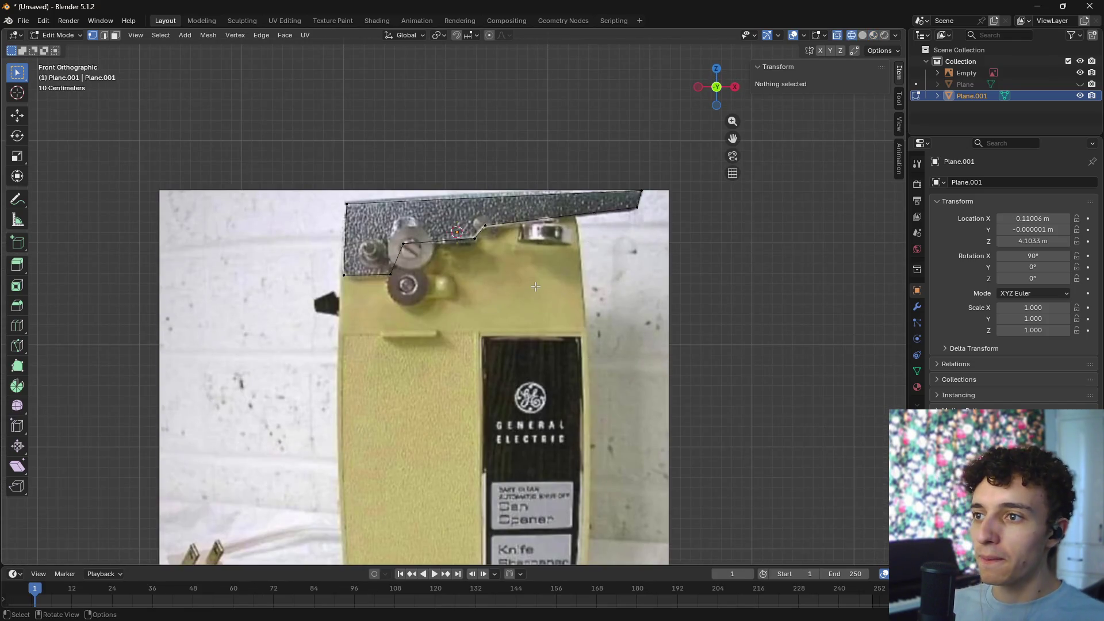
pyautogui.scroll(2, 408, 327)
pyautogui.scroll(1, 407, 328)
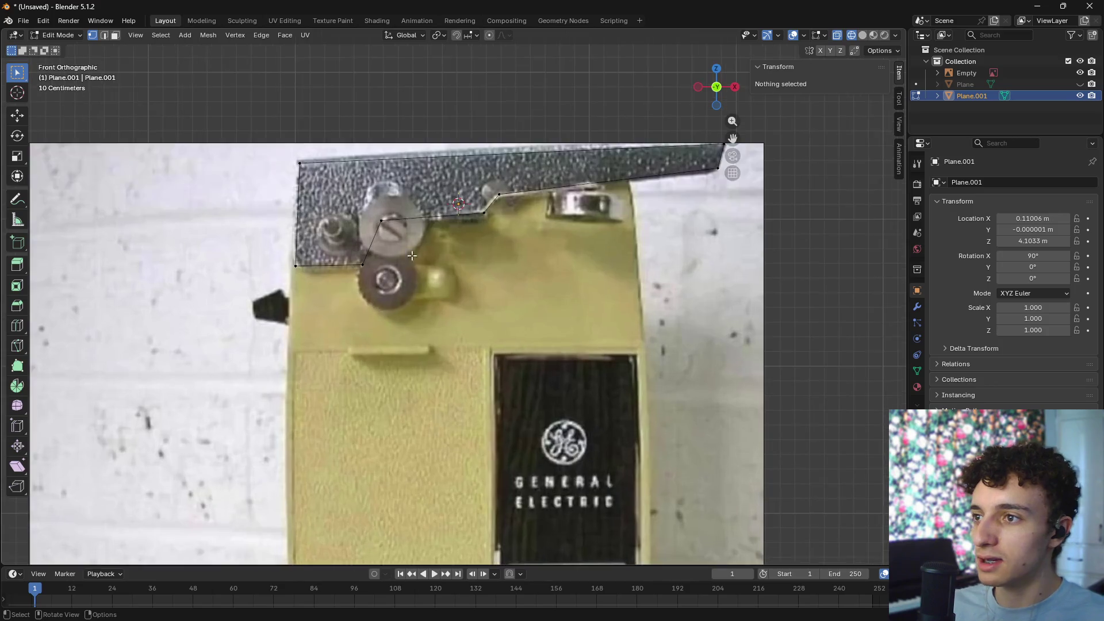
pyautogui.scroll(-1, 462, 237)
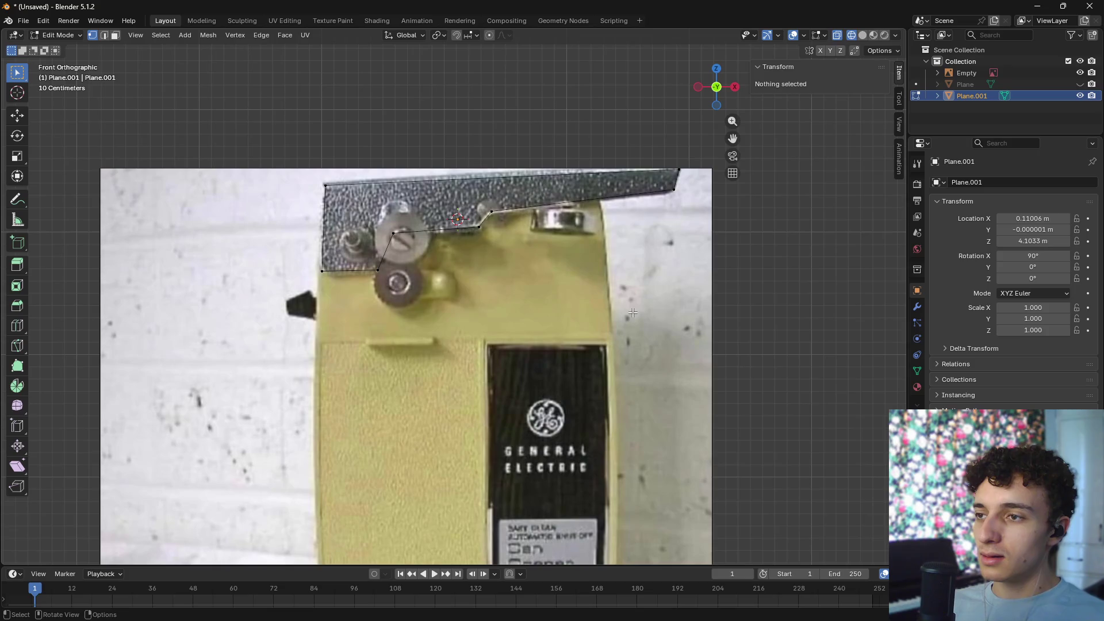
pyautogui.moveTo(618, 308)
pyautogui.mouseDown(button='middle')
pyautogui.moveTo(587, 291)
pyautogui.moveTo(626, 305)
pyautogui.mouseUp(button='middle')
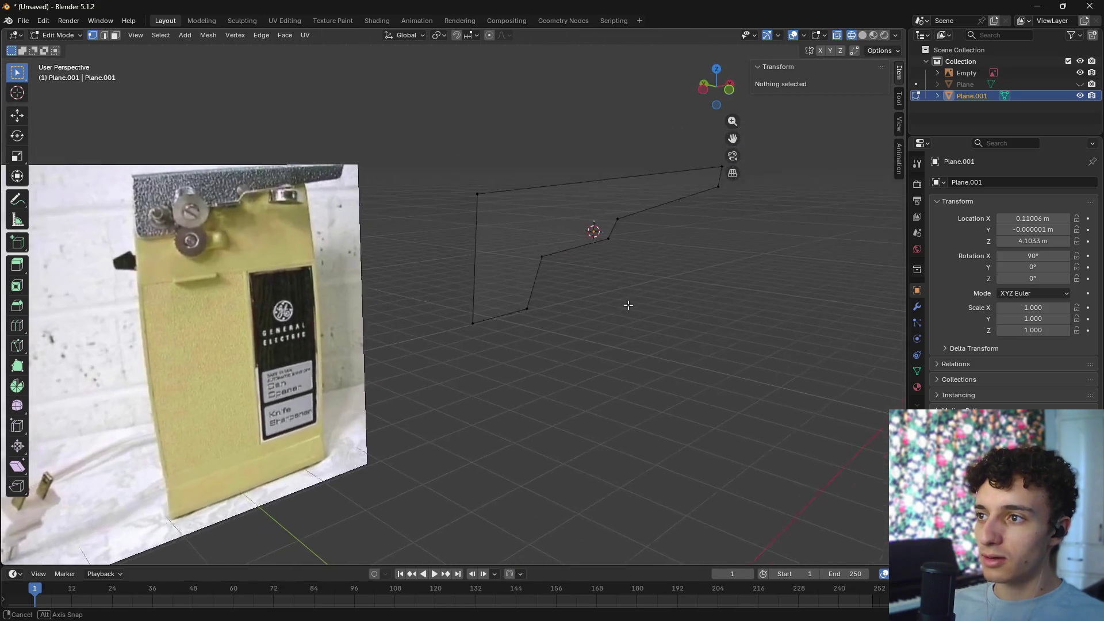
pyautogui.hotkey('alt', 'Tab')
# - In the image results tab, open the Etsy listing of the vintage General Electric can opener
pyautogui.hotkey('ctrl', 'shift', 'Tab')
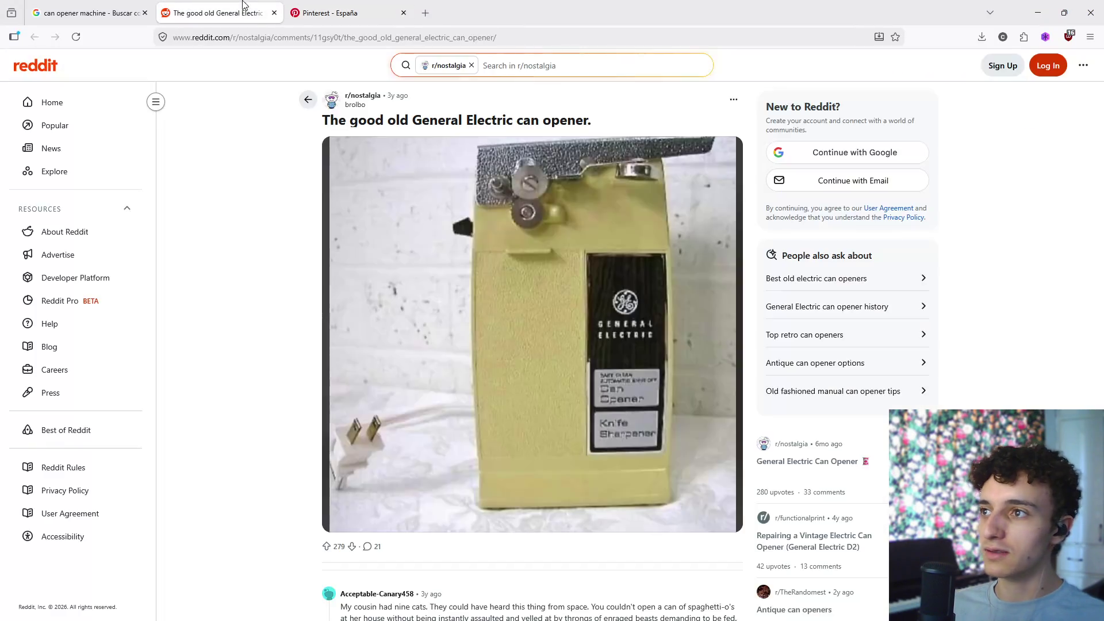
pyautogui.hotkey('ctrl', 'shift', 'Tab')
pyautogui.scroll(-10, 473, 322)
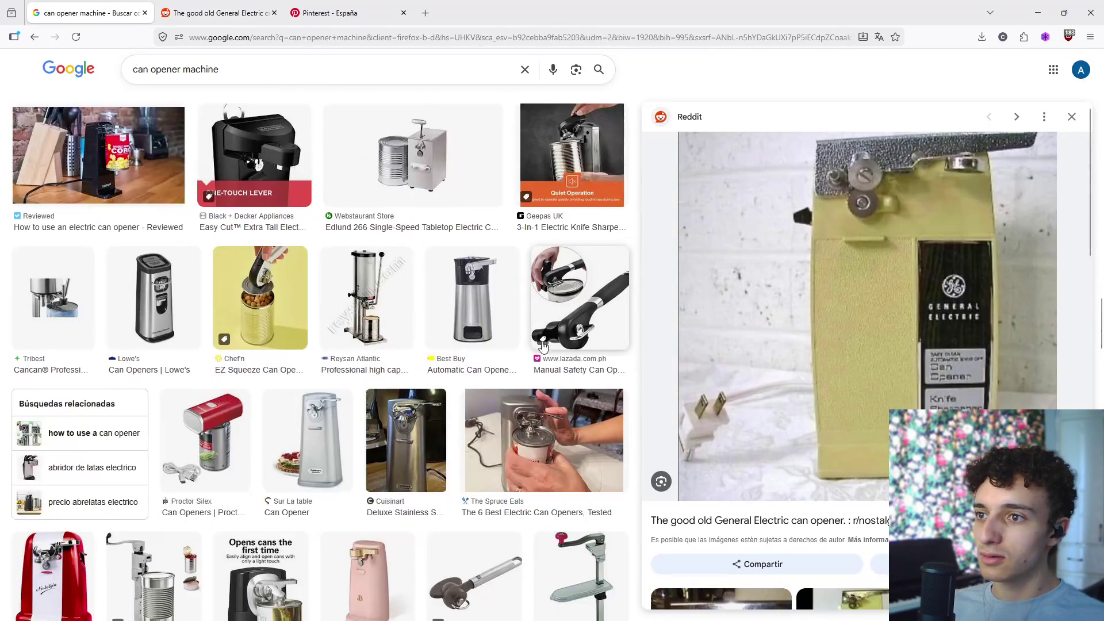
pyautogui.scroll(-6, 871, 344)
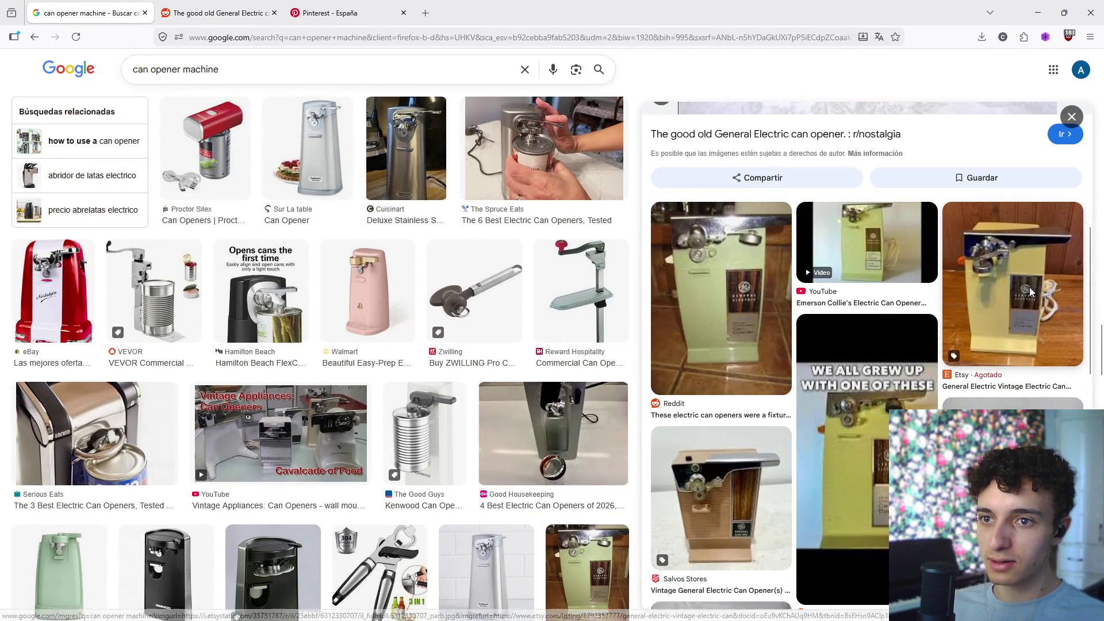
pyautogui.click(1029, 287)
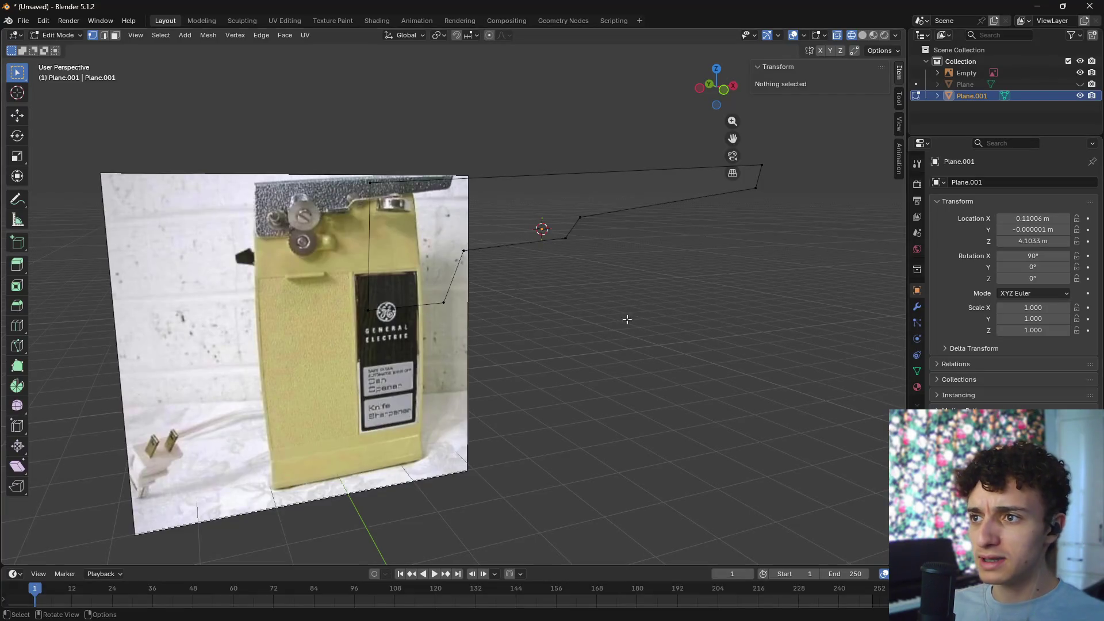
# - Unhide the hidden geometry and make the body Plane visible alongside the reference image
pyautogui.moveTo(624, 321)
pyautogui.mouseDown(button='middle')
pyautogui.moveTo(669, 335)
pyautogui.moveTo(646, 343)
pyautogui.mouseUp(button='middle')
pyautogui.press('super')
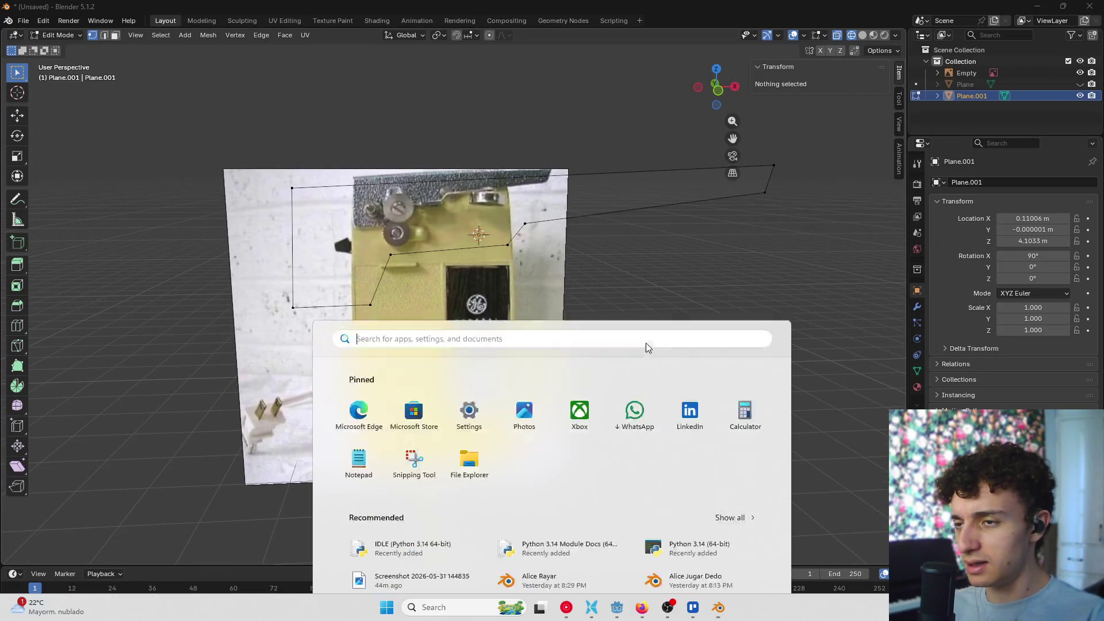
pyautogui.press('super')
pyautogui.hotkey('alt', 'h')
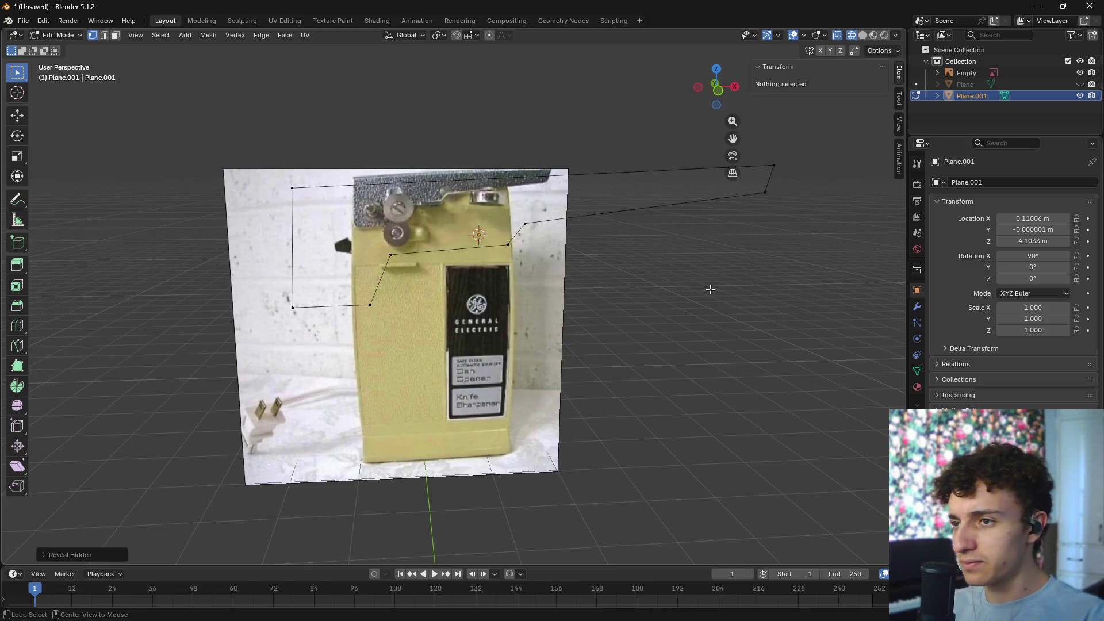
pyautogui.press('p')
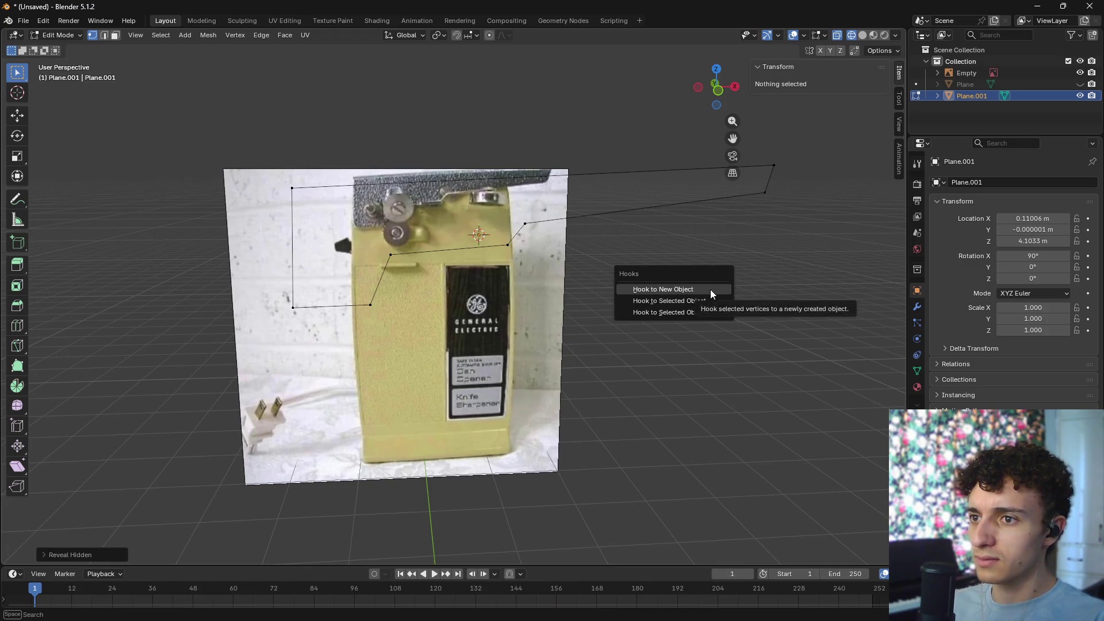
pyautogui.press('Escape')
pyautogui.moveTo(730, 289)
pyautogui.mouseDown(button='middle')
pyautogui.moveTo(816, 276)
pyautogui.moveTo(815, 316)
pyautogui.moveTo(747, 313)
pyautogui.mouseUp(button='middle')
pyautogui.click(1080, 73)
pyautogui.click(1080, 84)
pyautogui.click(1080, 73)
# - In material preview, move Plane.001 slightly along Y to −0.012192 m
pyautogui.press('z')
pyautogui.click(749, 351)
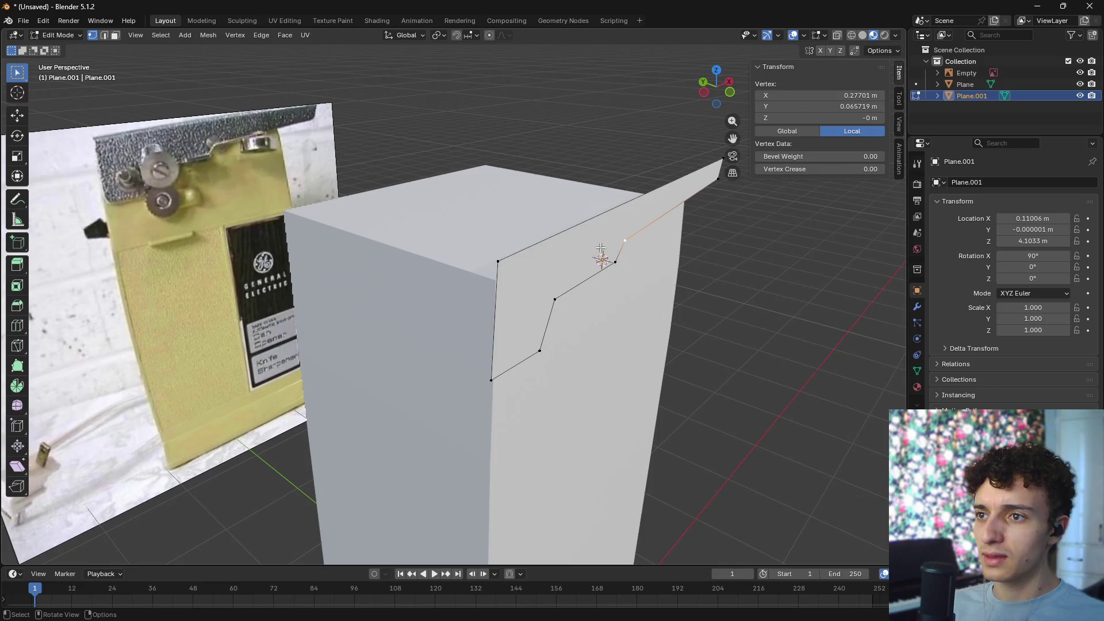
pyautogui.press('Tab')
pyautogui.moveTo(608, 278)
pyautogui.mouseDown(button='middle')
pyautogui.moveTo(678, 268)
pyautogui.moveTo(654, 271)
pyautogui.moveTo(656, 254)
pyautogui.moveTo(599, 288)
pyautogui.moveTo(481, 252)
pyautogui.moveTo(464, 277)
pyautogui.mouseUp(button='middle')
pyautogui.press('g')
pyautogui.press('y')
pyautogui.click(658, 263)
# - Check the browser reference, then view the model front-on with X-ray enabled
pyautogui.hotkey('alt', 'Tab')
pyautogui.hotkey('alt', 'Tab')
pyautogui.hotkey('alt', 'Tab')
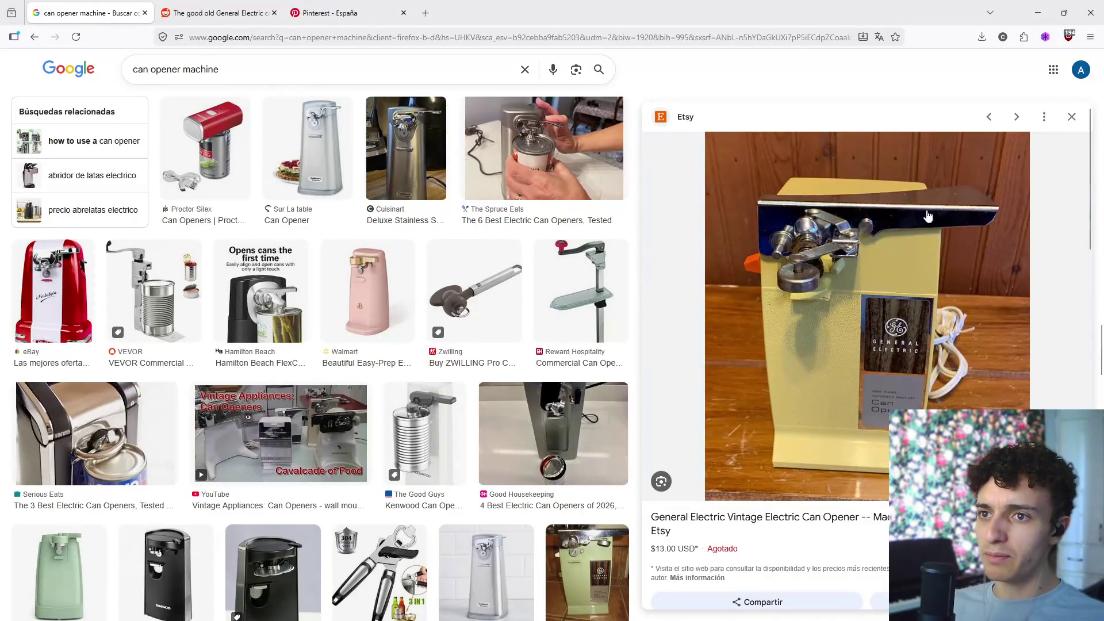
pyautogui.hotkey('alt', 'Tab')
pyautogui.moveTo(480, 328); pyautogui.dragTo(548, 308, button='middle')
pyautogui.press('KP_1')
pyautogui.hotkey('alt', 'z')
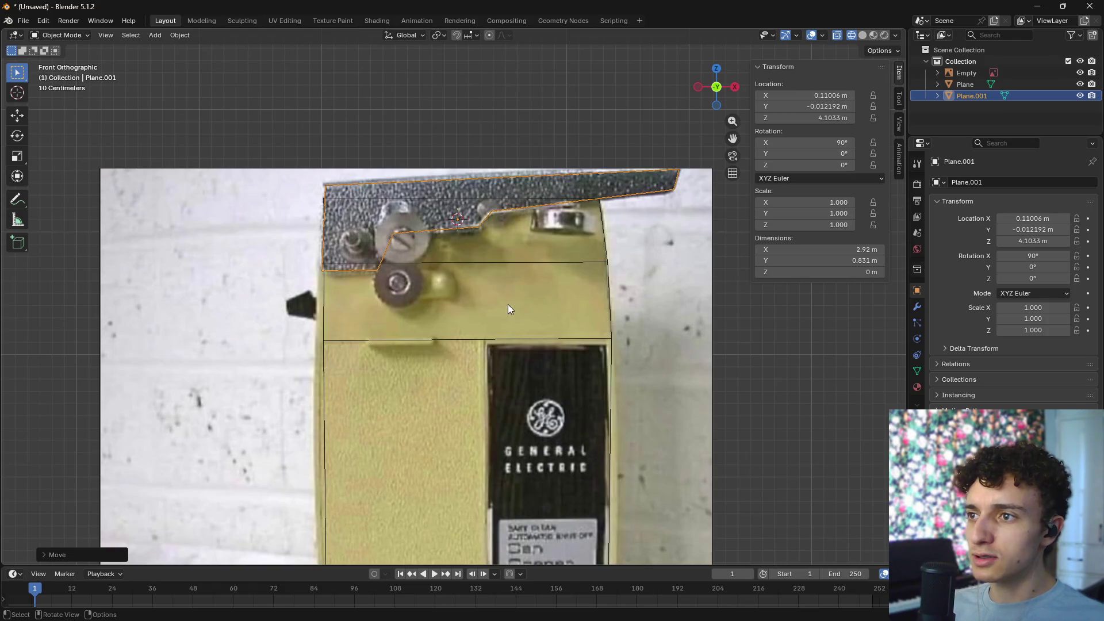
# - In edge select mode, raise the body Plane's top edge about 0.1 m
pyautogui.press('g')
pyautogui.press('z')
pyautogui.press('Escape')
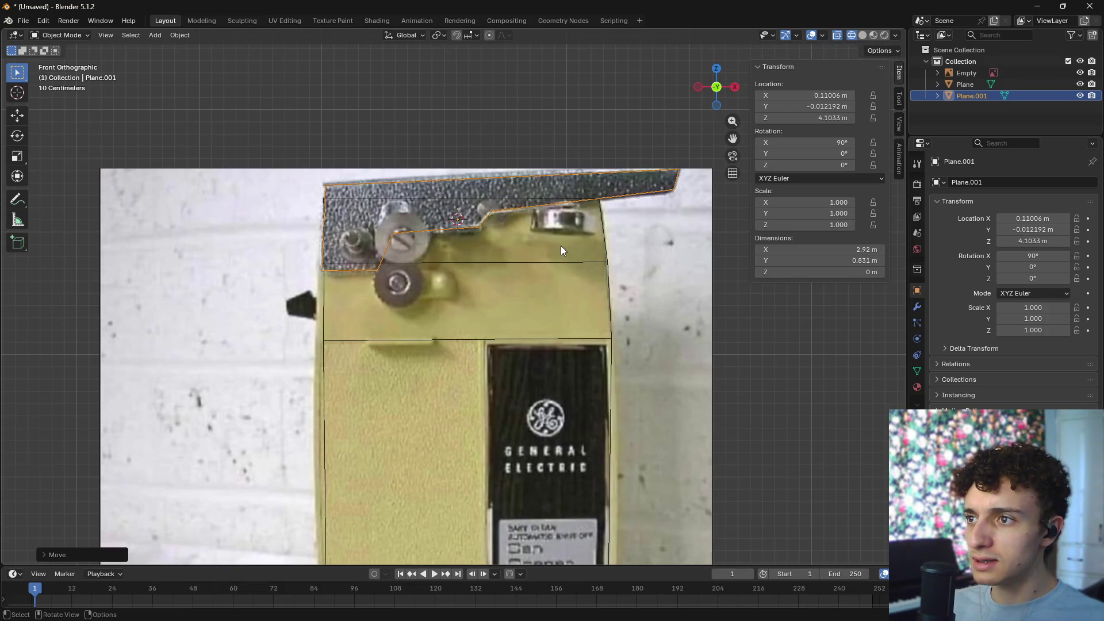
pyautogui.click(357, 199)
pyautogui.press('Tab')
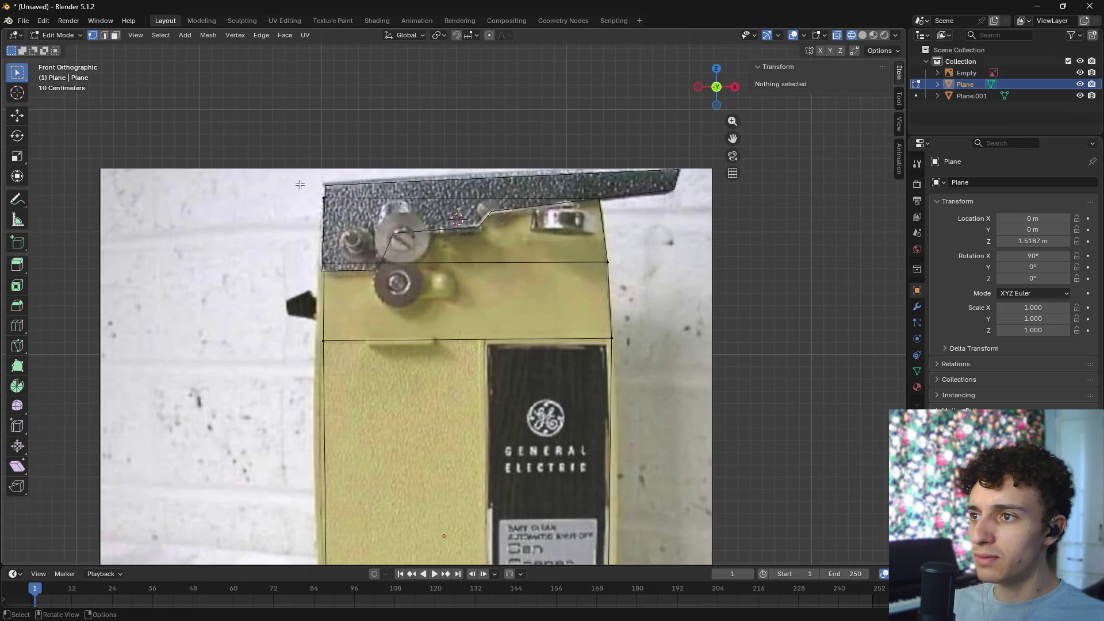
pyautogui.press('2')
pyautogui.press('g')
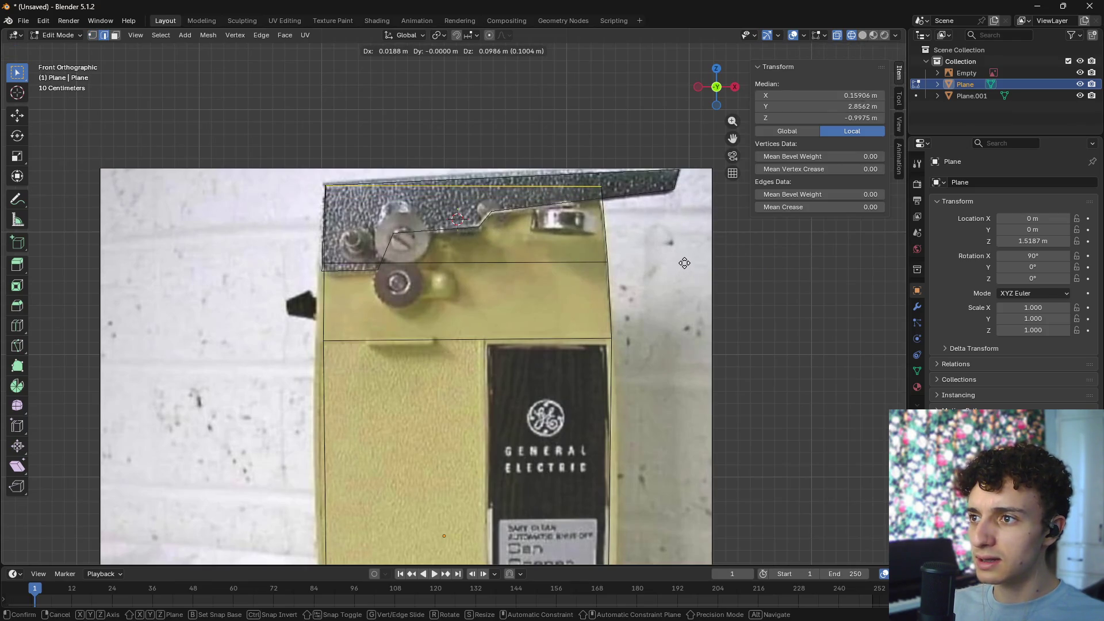
pyautogui.press('Escape')
pyautogui.press('g')
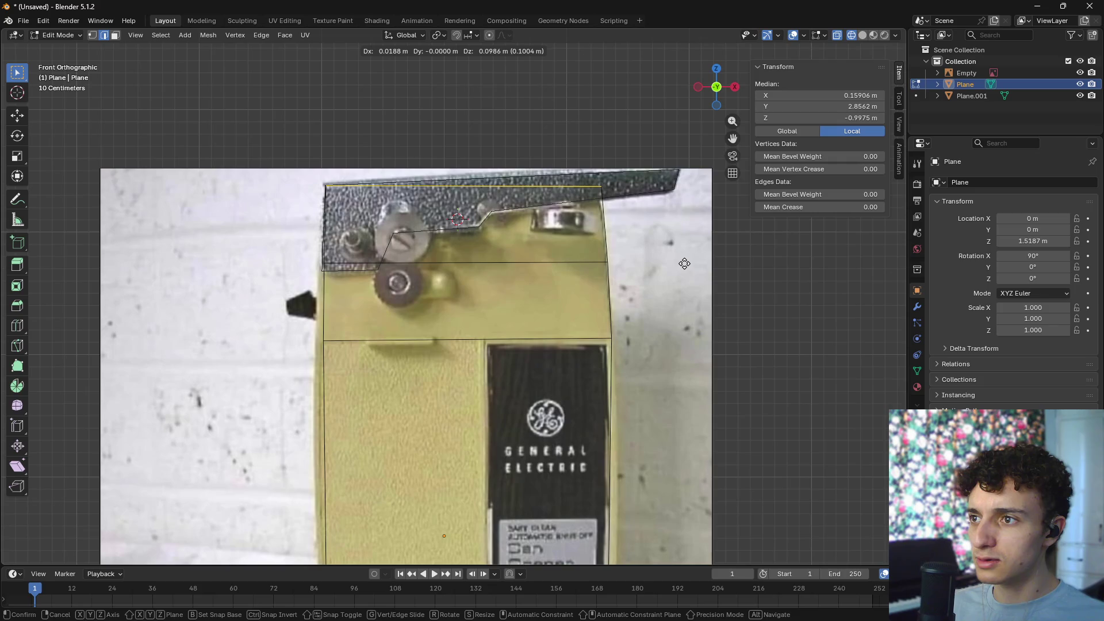
pyautogui.click(684, 264)
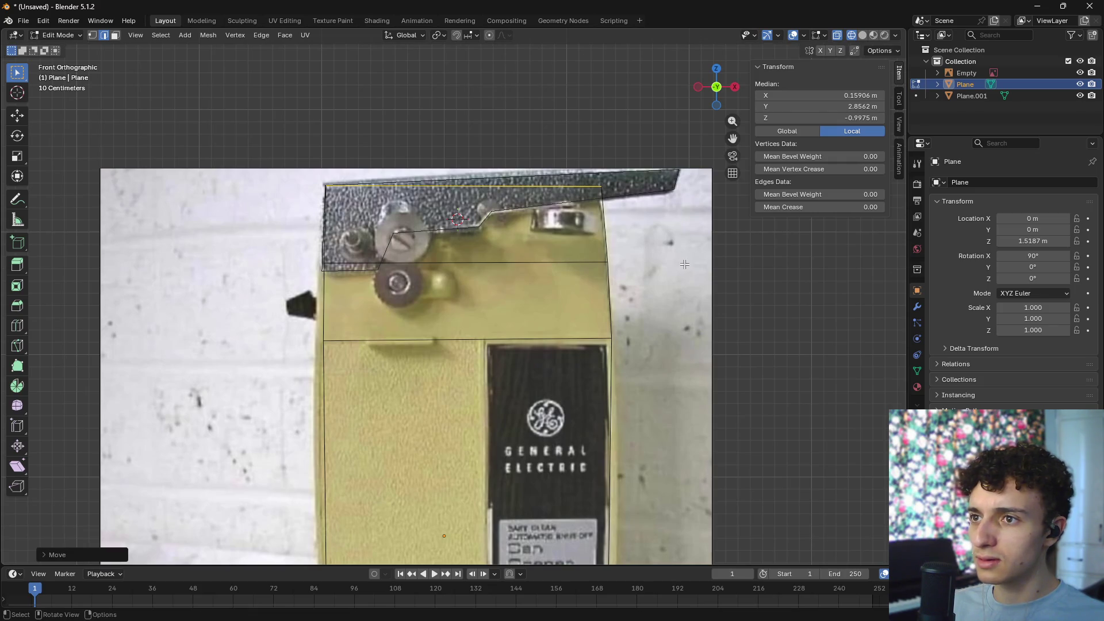
# - Compare against the browser reference, then start editing Plane.001's vertices
pyautogui.hotkey('alt', 'Tab')
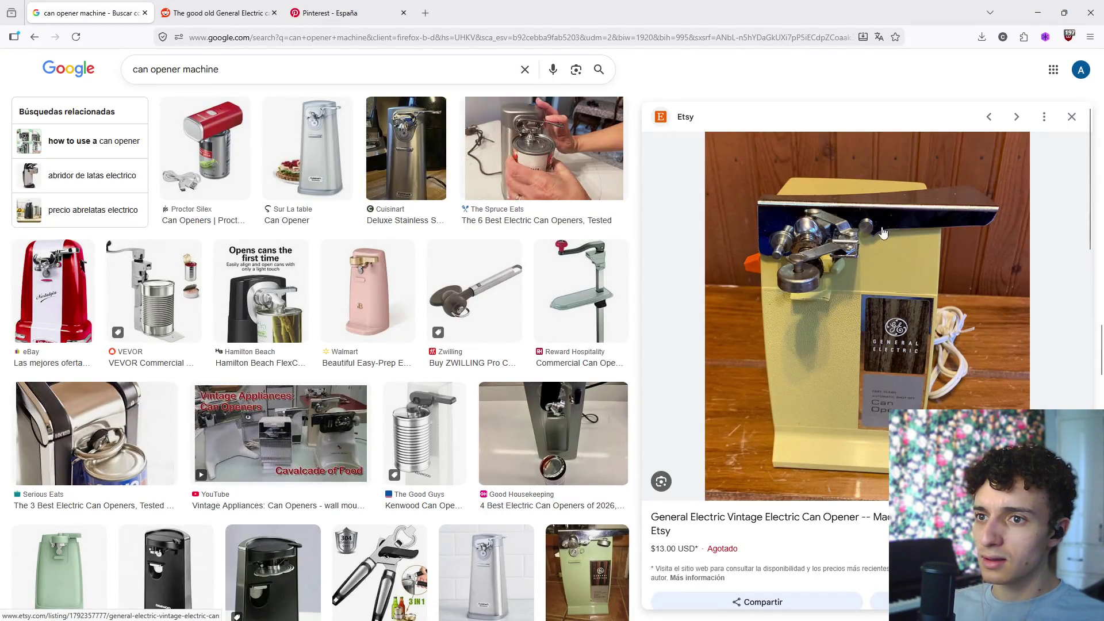
pyautogui.hotkey('alt', 'Tab')
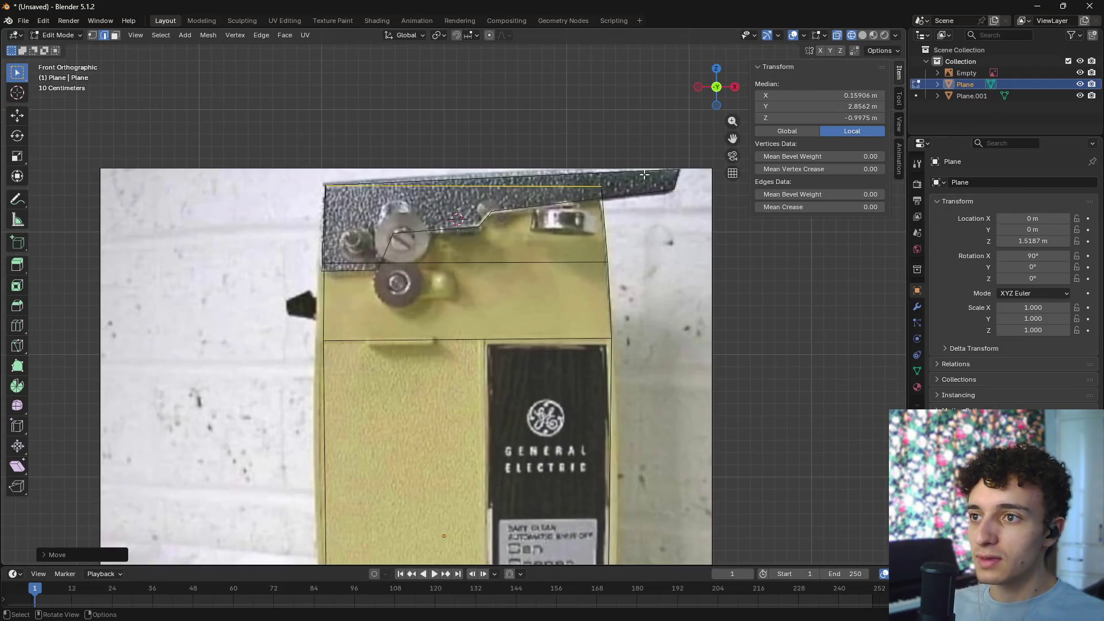
pyautogui.press('Tab')
pyautogui.click(685, 170)
pyautogui.press('Tab')
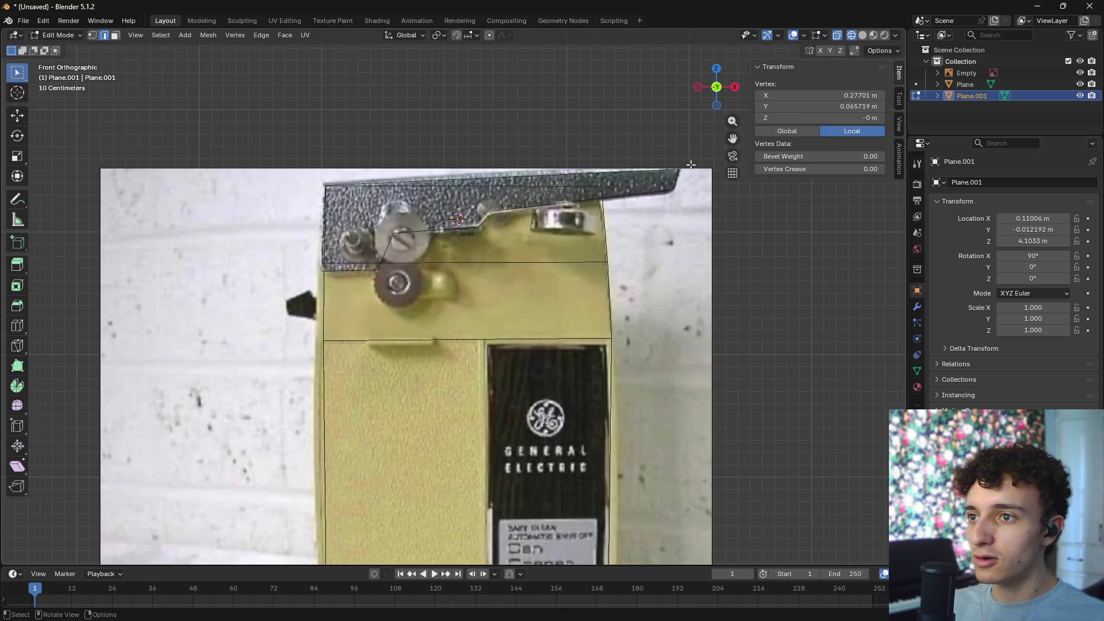
# - Lower the two right-end vertices, then move three top-edge vertices slightly down
pyautogui.moveTo(693, 157); pyautogui.dragTo(670, 240)
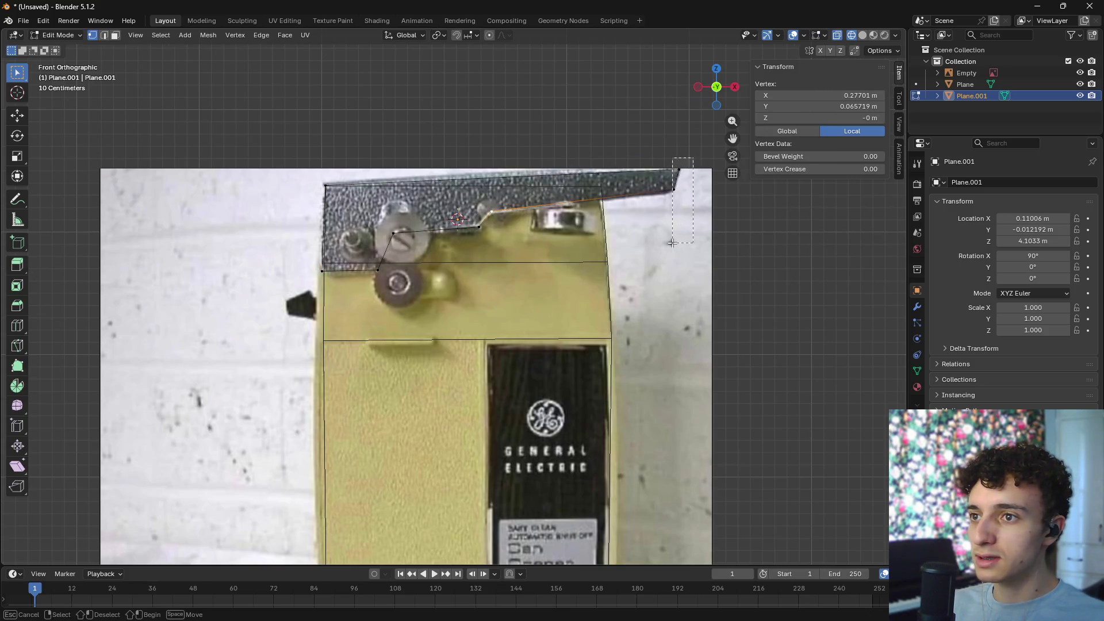
pyautogui.press('g')
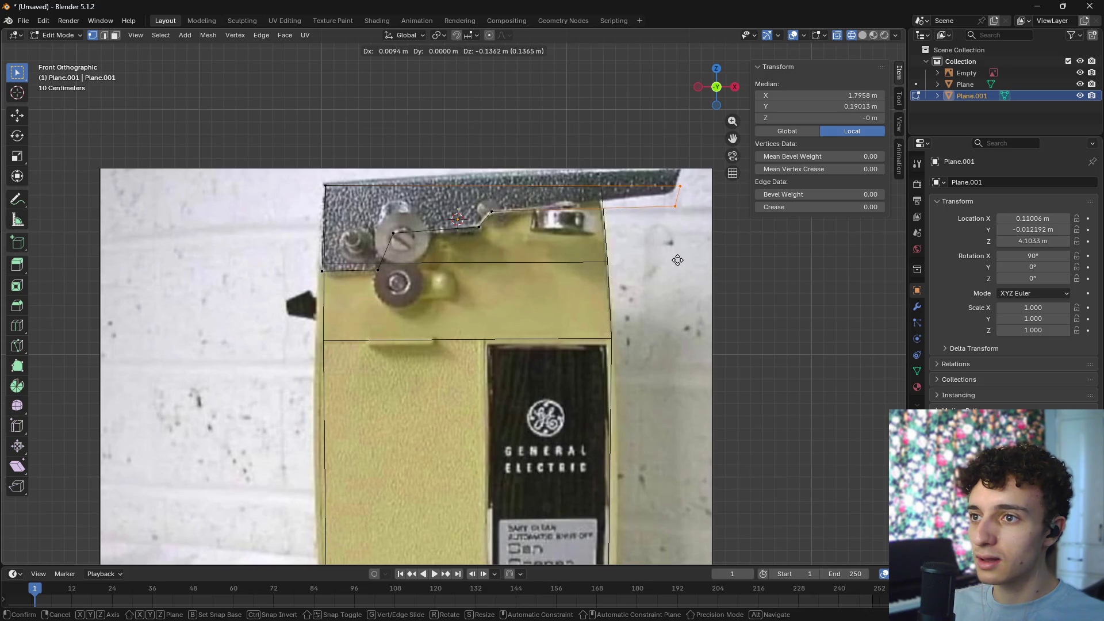
pyautogui.click(678, 261)
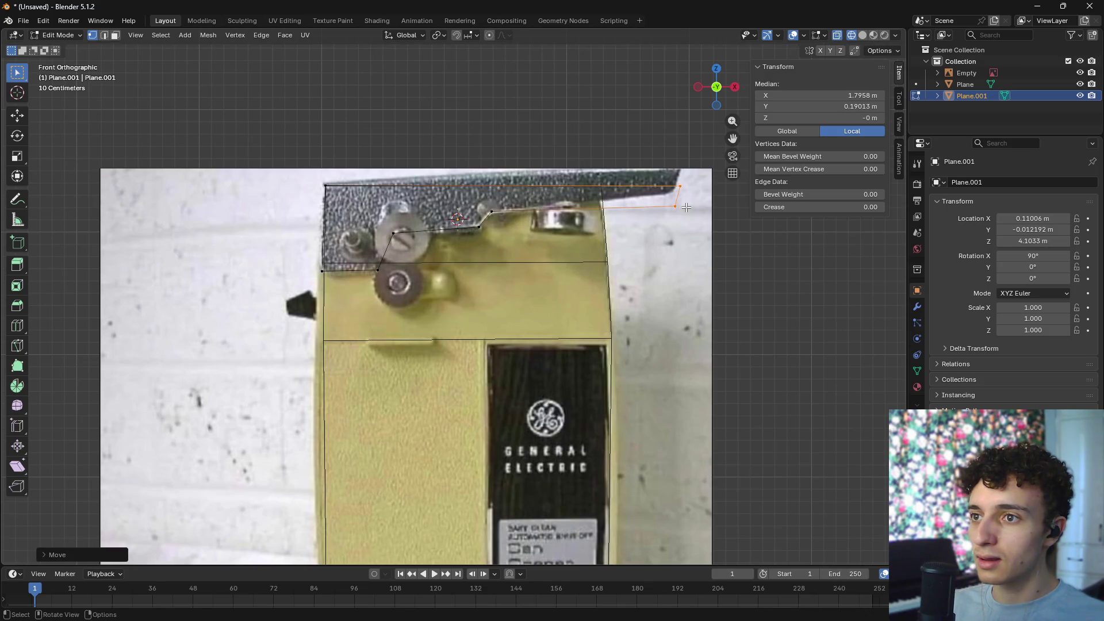
pyautogui.click(625, 242)
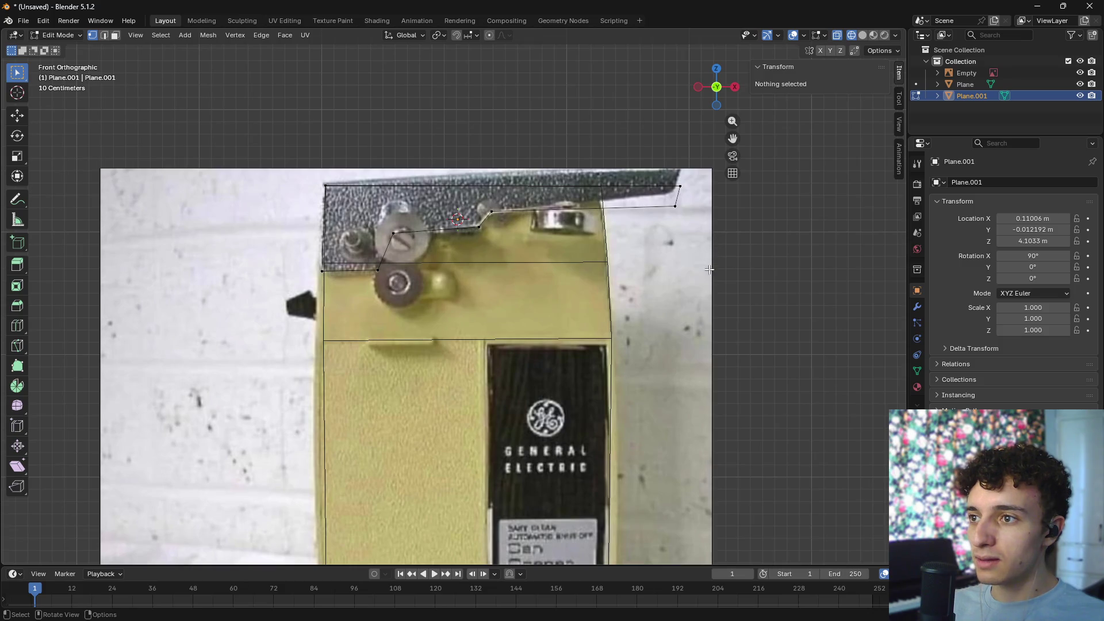
pyautogui.moveTo(700, 201); pyautogui.dragTo(467, 236)
pyautogui.press('g')
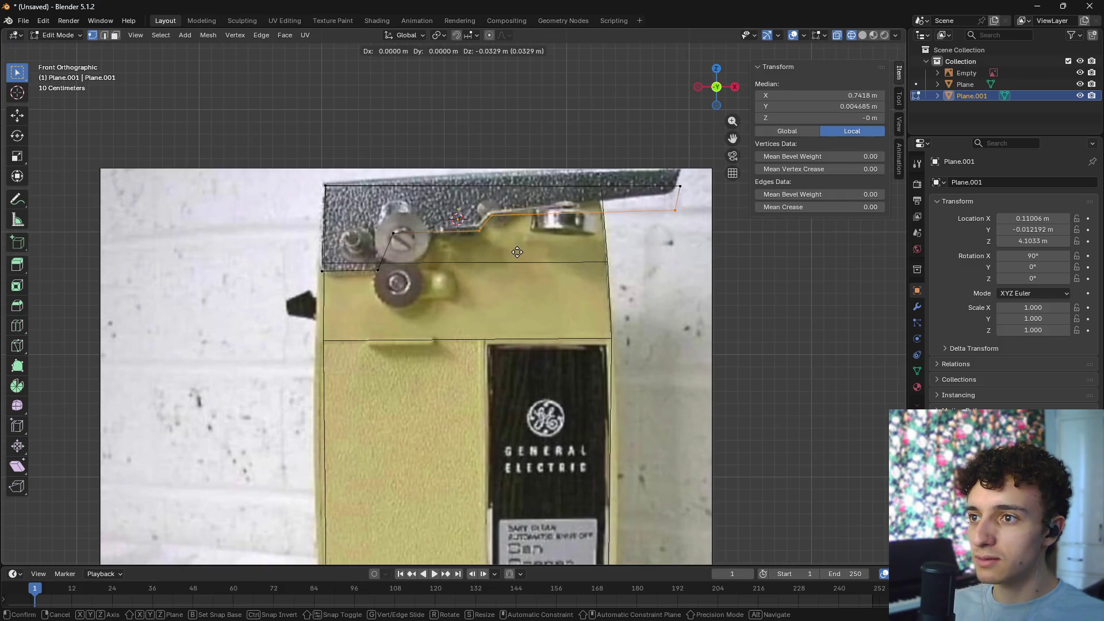
pyautogui.click(516, 253)
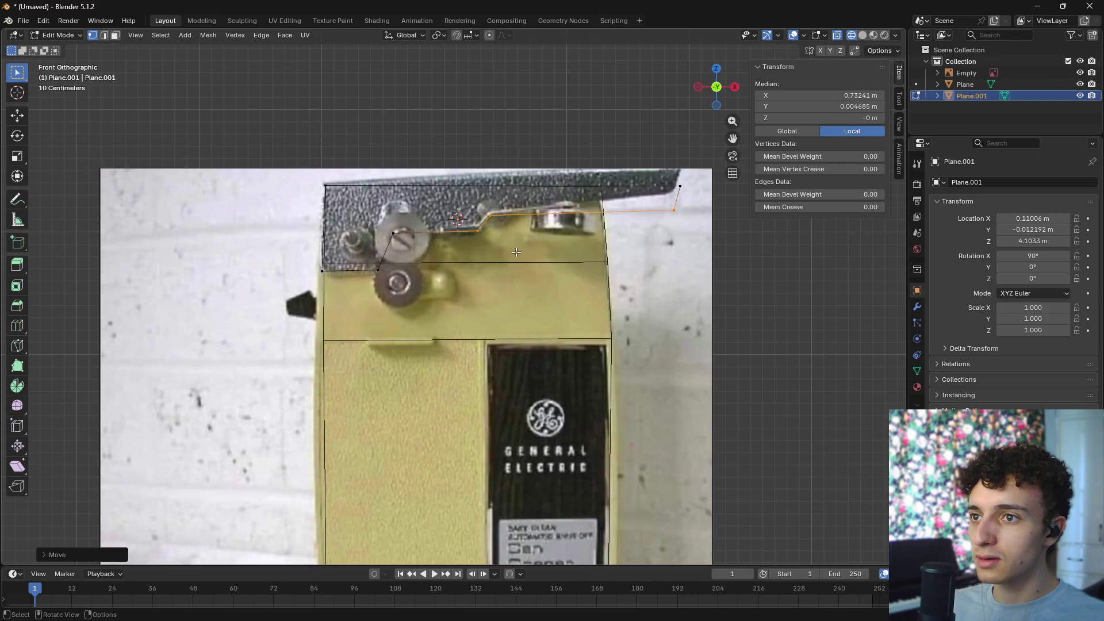
# - Nudge the right top vertex up, inspect the plate in perspective, and leave Edit Mode
pyautogui.click(674, 211)
pyautogui.press('g')
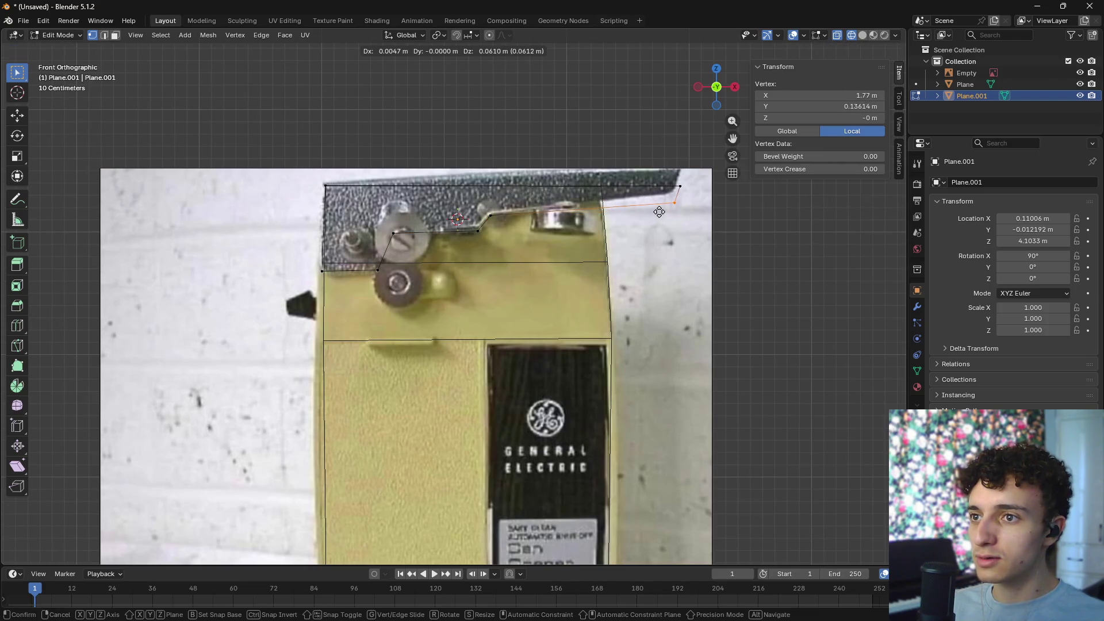
pyautogui.click(657, 212)
pyautogui.click(759, 224)
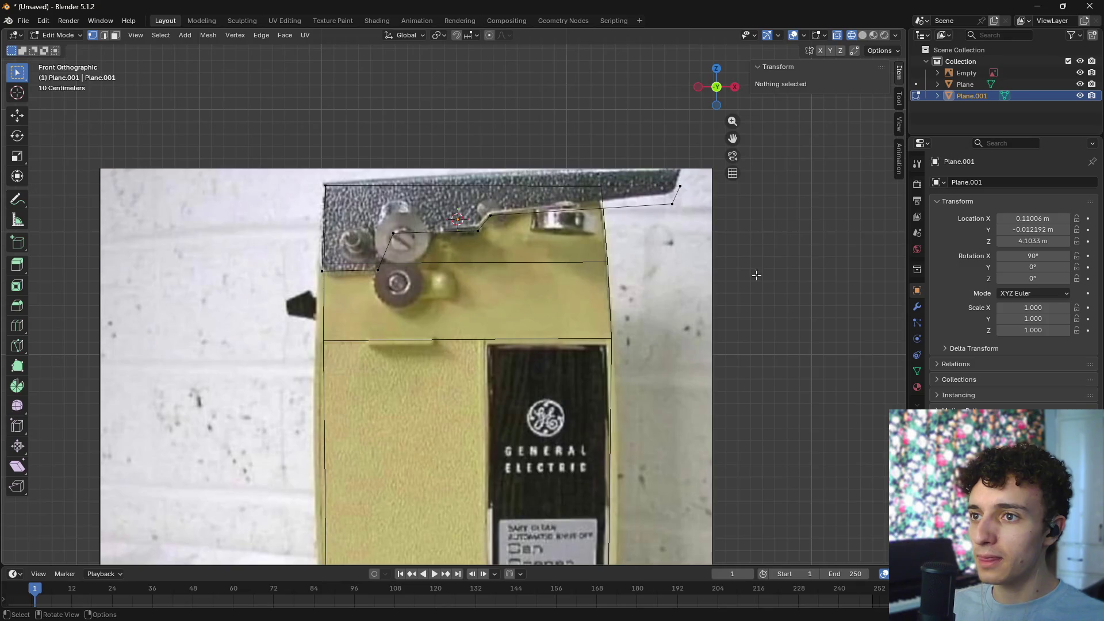
pyautogui.moveTo(759, 224); pyautogui.dragTo(791, 280, button='middle')
pyautogui.hotkey('shift', 'z')
pyautogui.scroll(5, 791, 281)
pyautogui.moveTo(781, 365)
pyautogui.mouseDown(button='middle')
pyautogui.moveTo(633, 282)
pyautogui.moveTo(670, 253)
pyautogui.moveTo(709, 257)
pyautogui.moveTo(666, 237)
pyautogui.moveTo(607, 235)
pyautogui.mouseUp(button='middle')
pyautogui.press('Tab')
# - In front wireframe view, raise the top plate slightly along Z and reselect Plane.001
pyautogui.press('KP_1')
pyautogui.press('z')
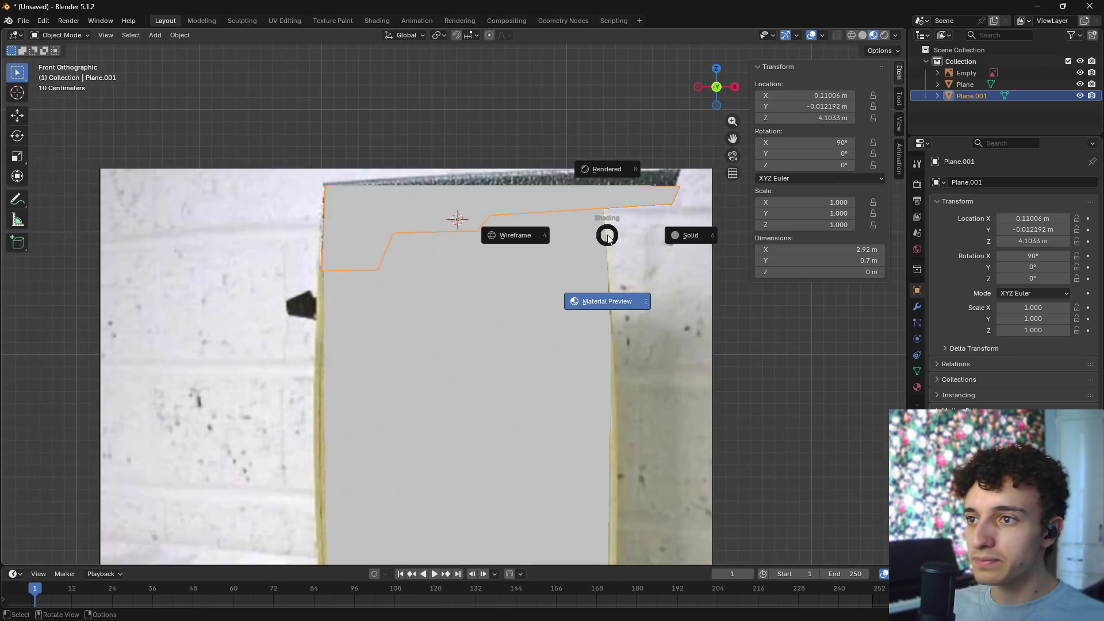
pyautogui.click(492, 232)
pyautogui.press('g')
pyautogui.press('z')
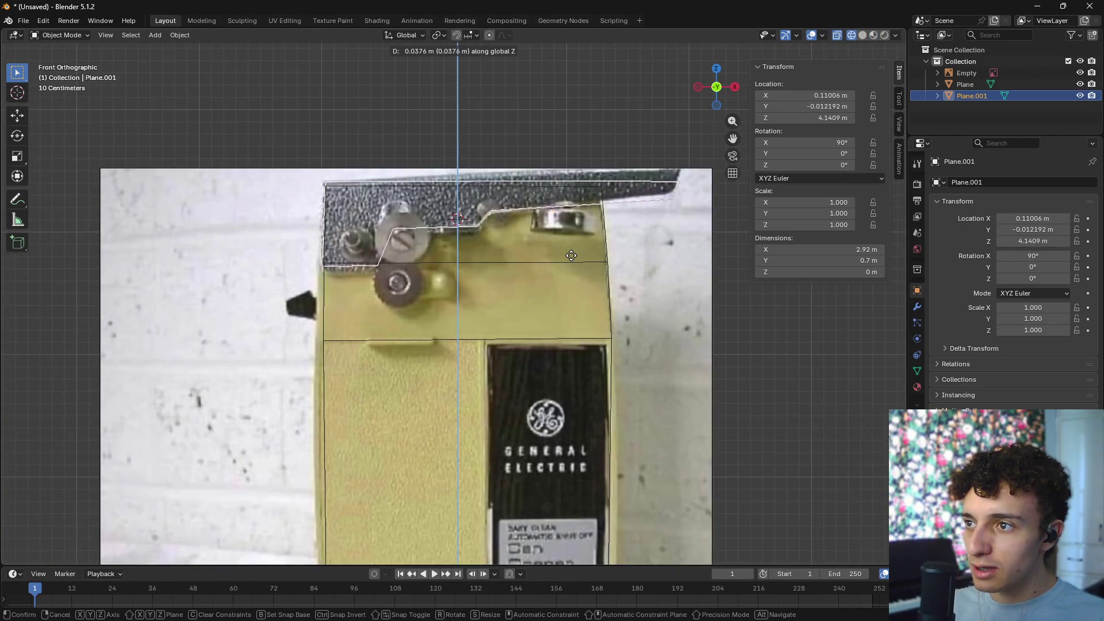
pyautogui.press('Escape')
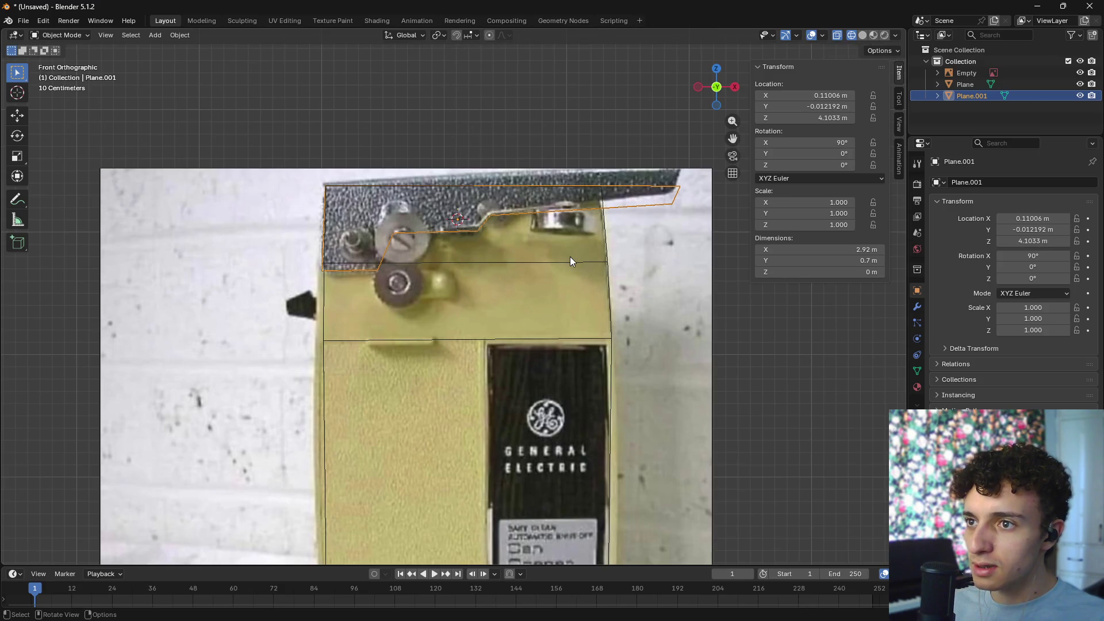
pyautogui.press('g')
pyautogui.press('z')
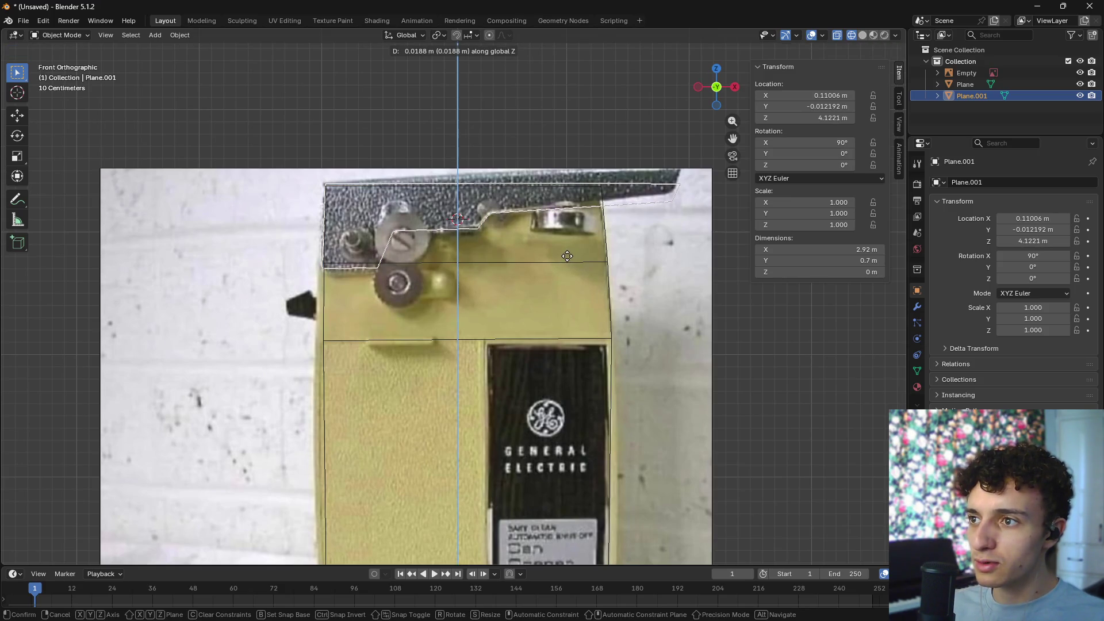
pyautogui.click(632, 249)
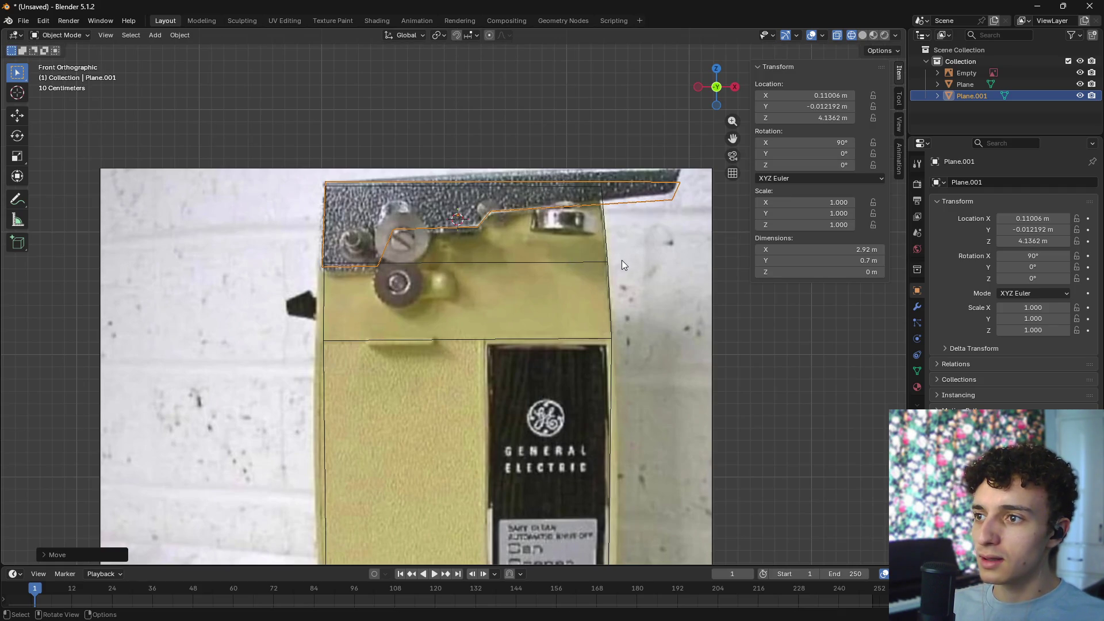
pyautogui.click(282, 156)
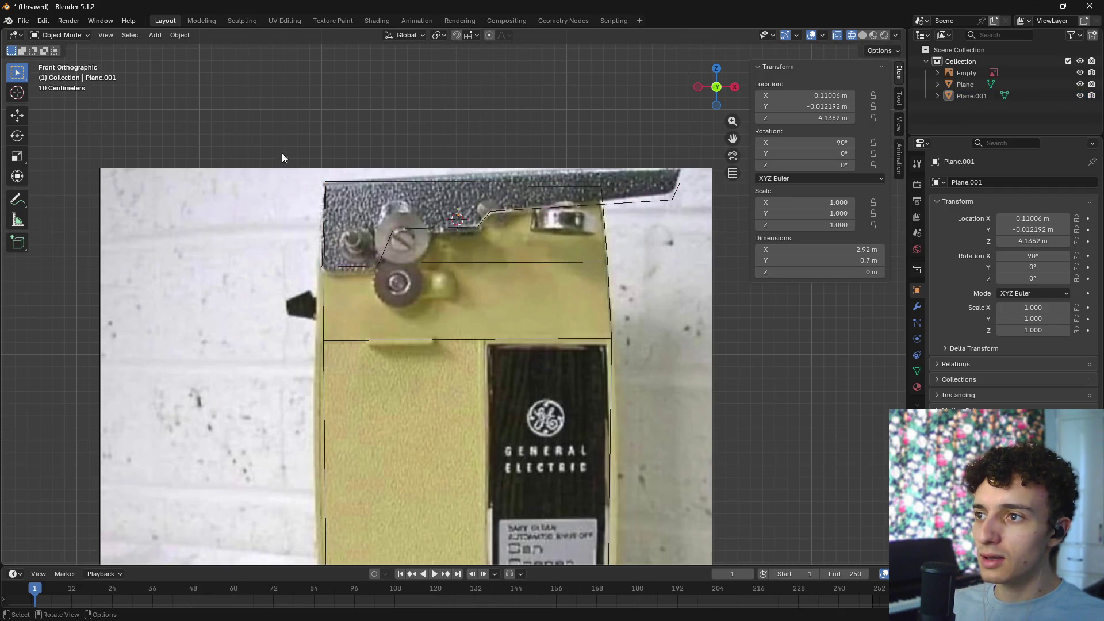
pyautogui.click(388, 178)
# - Pull Plane.001's top edge up along Z into a thin slab and orbit to check it
pyautogui.press('Tab')
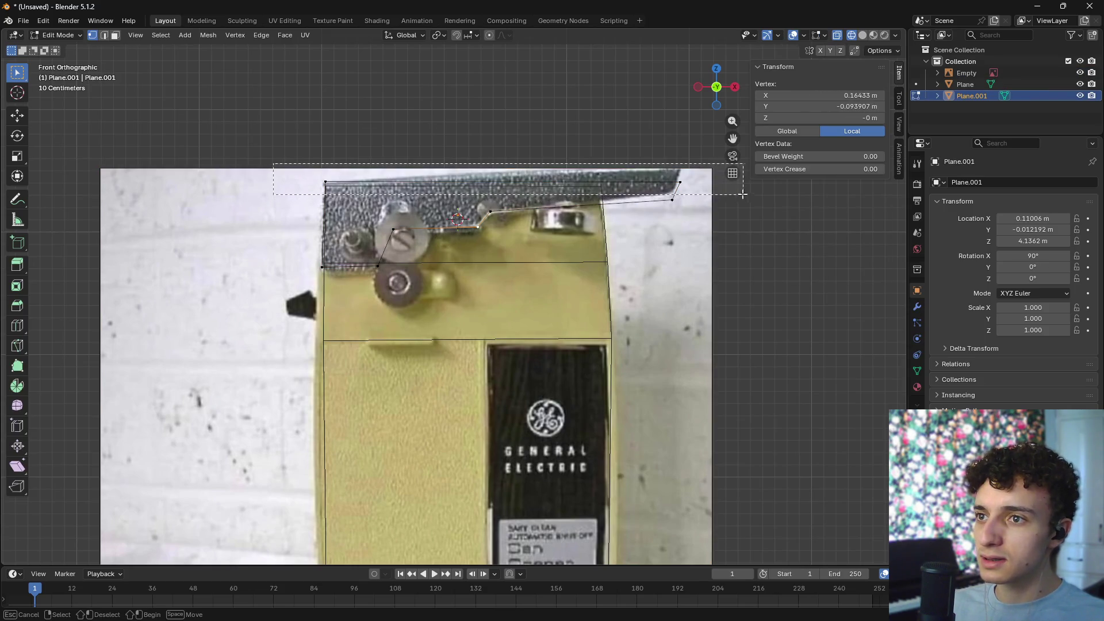
pyautogui.press('g')
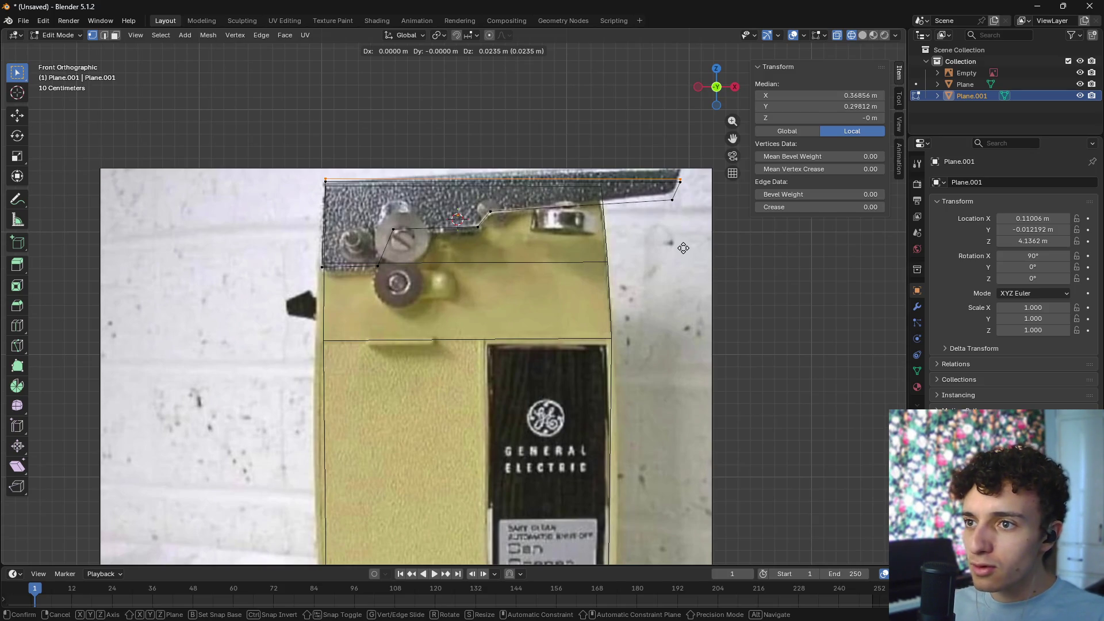
pyautogui.press('z')
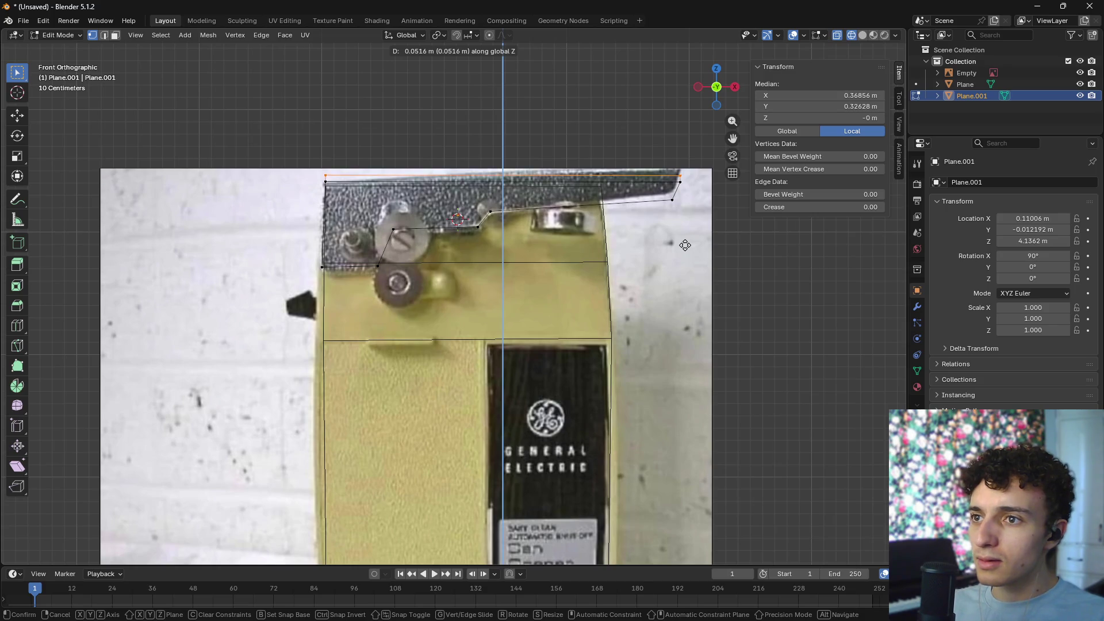
pyautogui.click(686, 246)
pyautogui.moveTo(686, 246); pyautogui.dragTo(592, 264, button='middle')
# - Select the thin extruded strip's face and switch to top view
pyautogui.press('2')
pyautogui.click(227, 197)
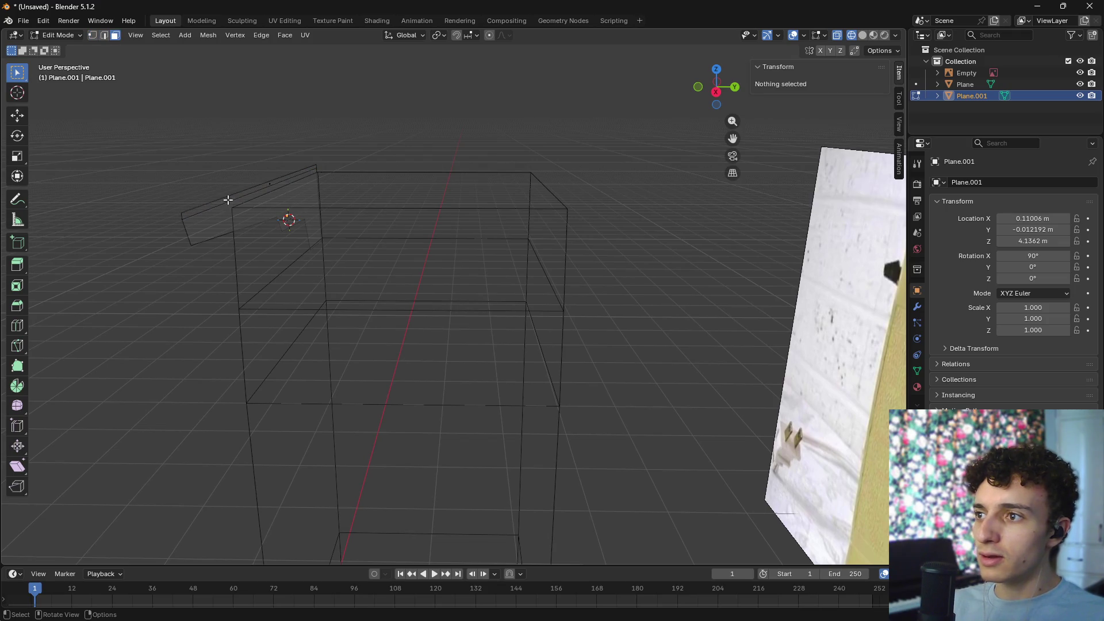
pyautogui.keyDown('alt'); pyautogui.click(239, 197); pyautogui.keyUp('alt')
pyautogui.press('3')
pyautogui.click(267, 185)
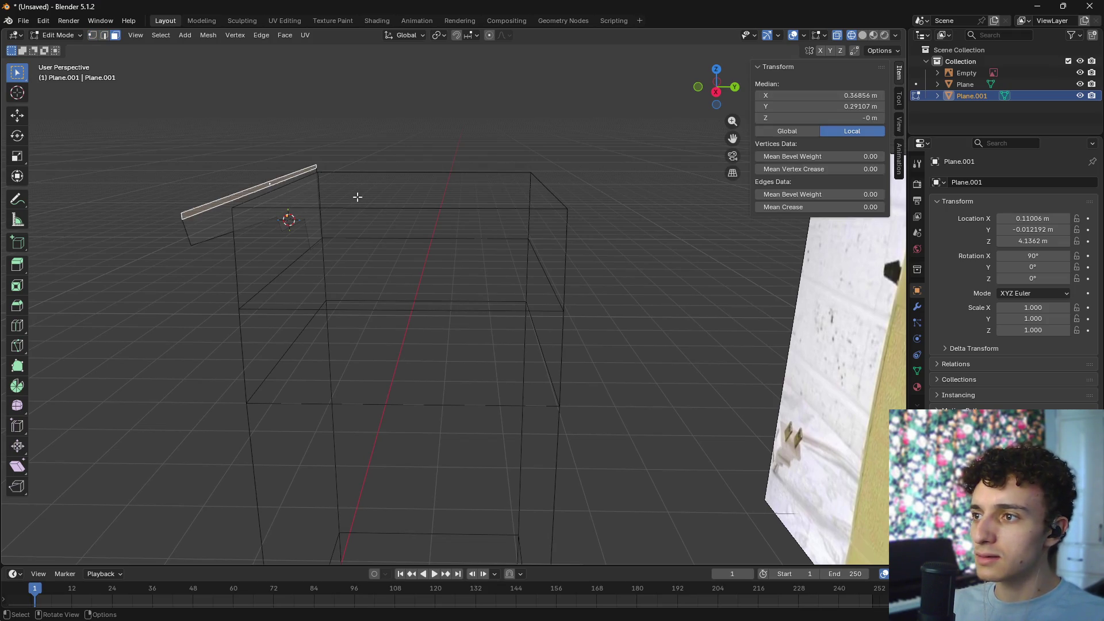
pyautogui.moveTo(403, 193)
pyautogui.mouseDown(button='middle')
pyautogui.moveTo(424, 197)
pyautogui.moveTo(419, 206)
pyautogui.mouseUp(button='middle')
pyautogui.press('KP_7')
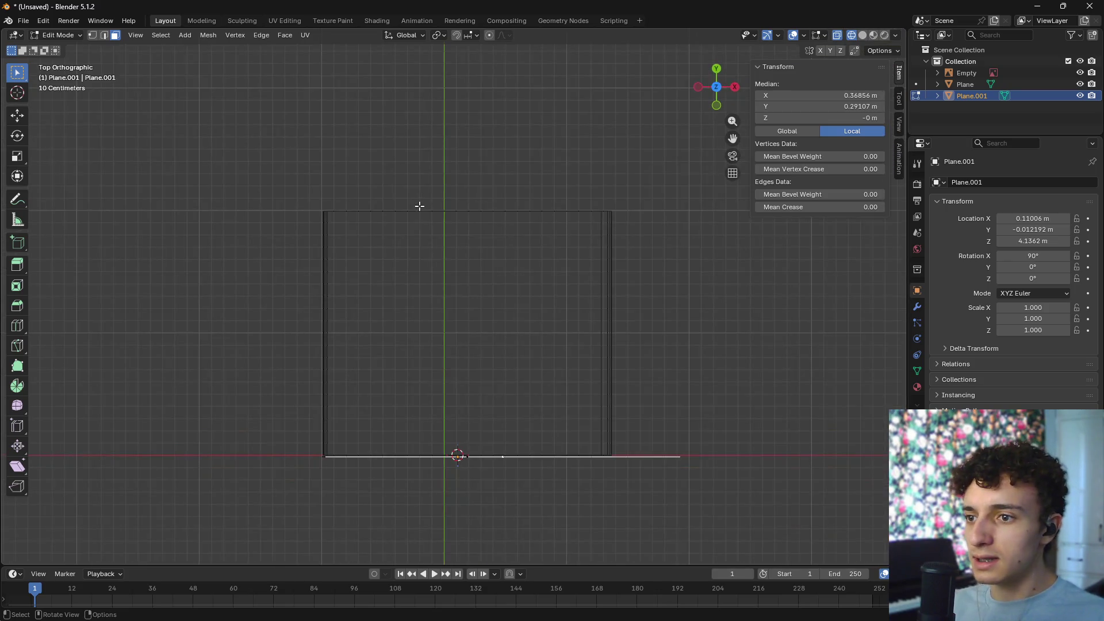
pyautogui.scroll(-2, 560, 301)
# - Extrude the edge outward into a flat plate
pyautogui.press('e')
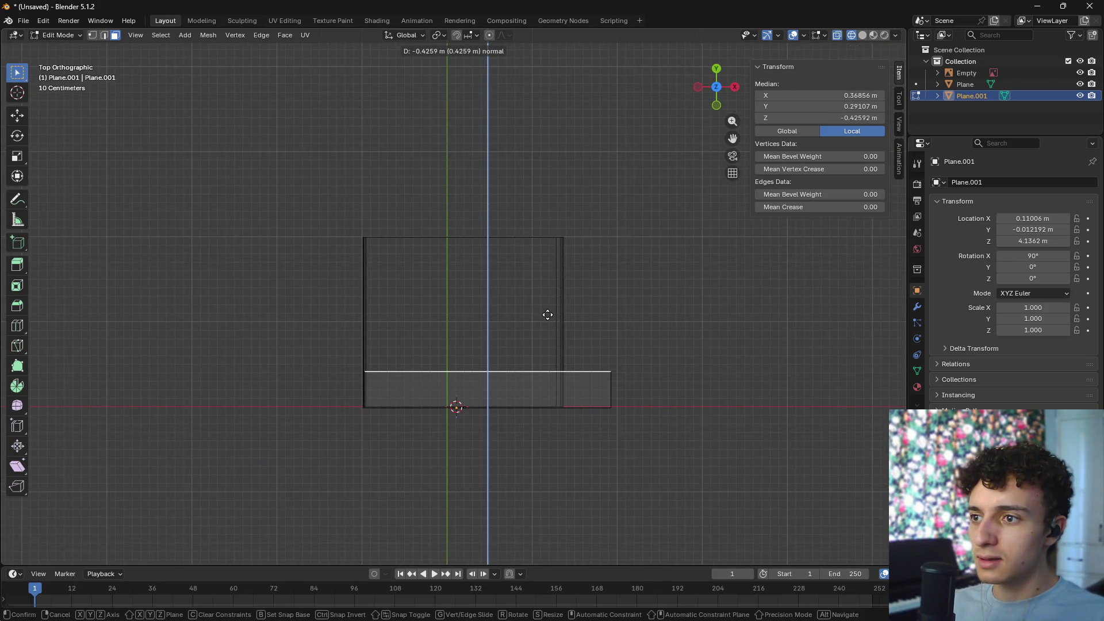
pyautogui.click(594, 365)
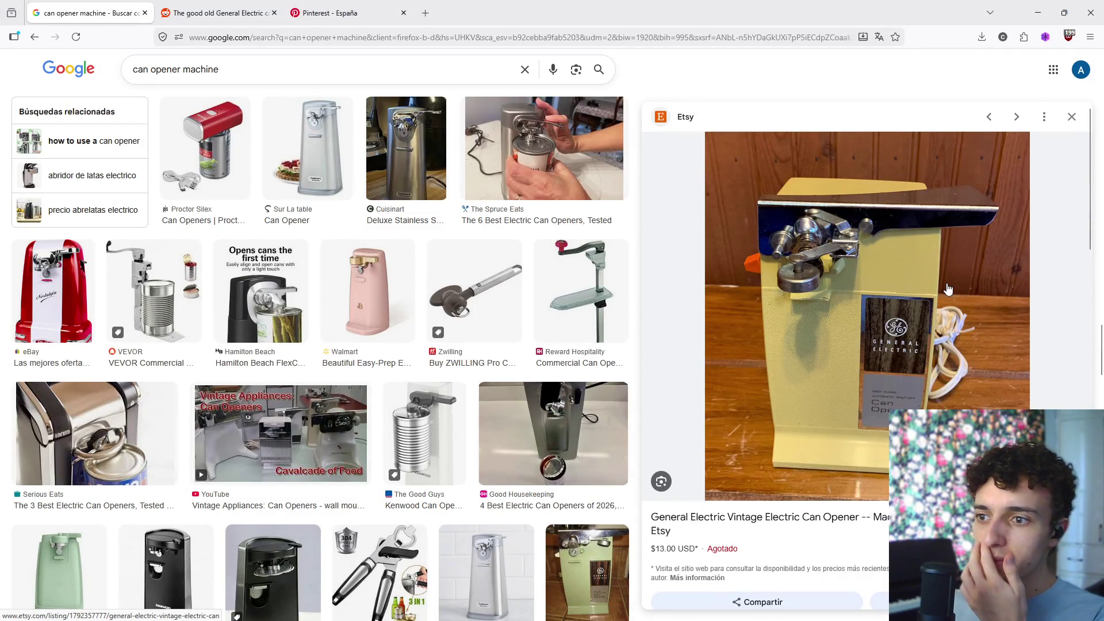
pyautogui.scroll(-6, 948, 288)
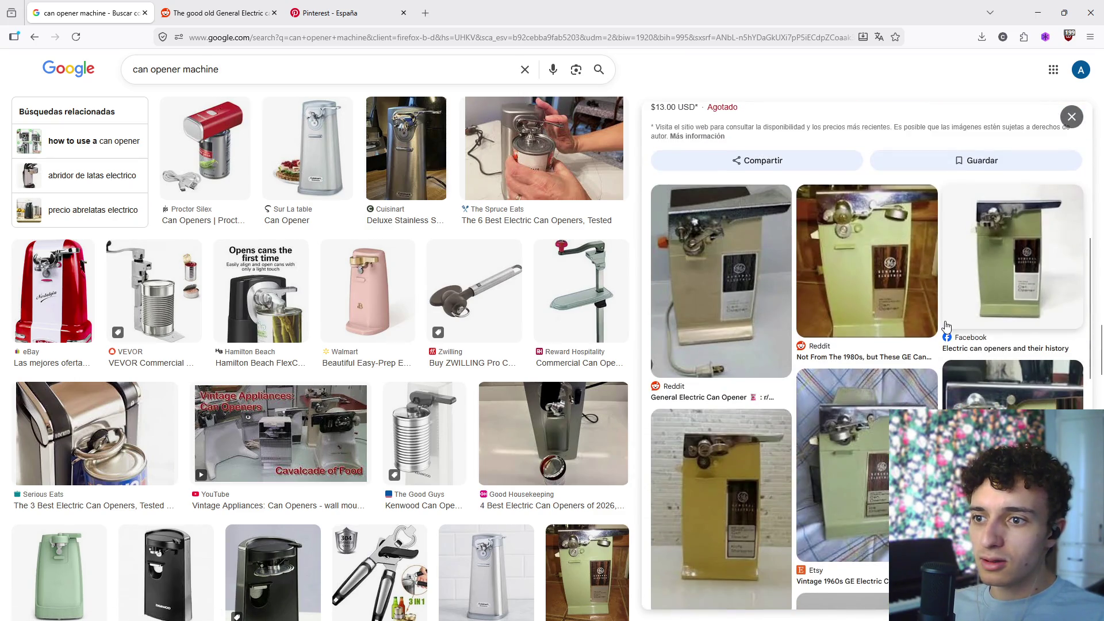
pyautogui.scroll(-10, 946, 327)
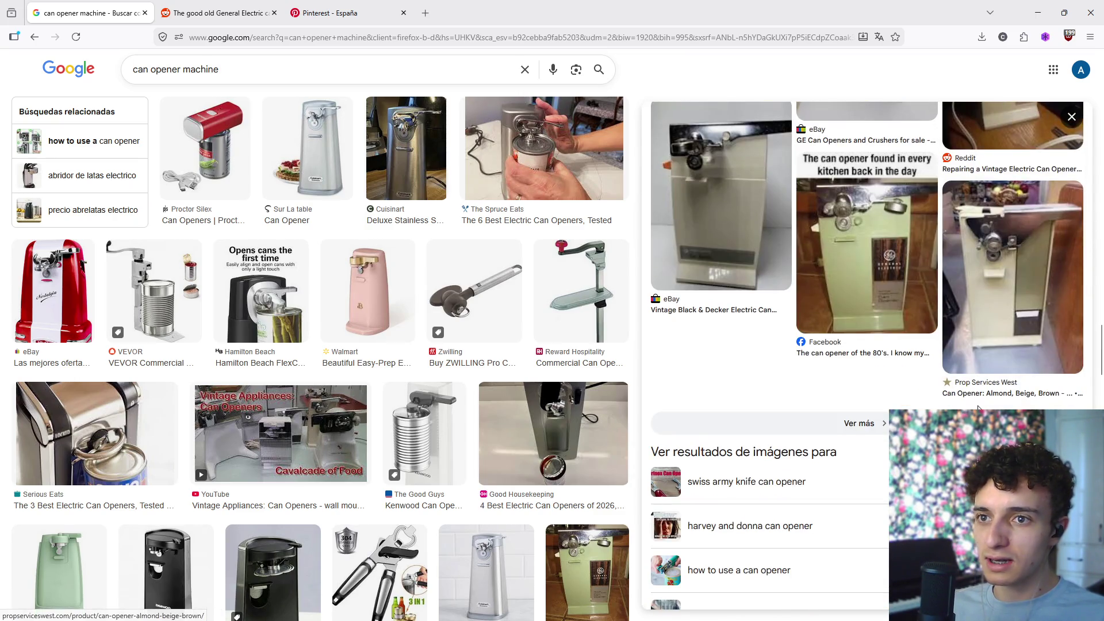
pyautogui.scroll(15, 978, 408)
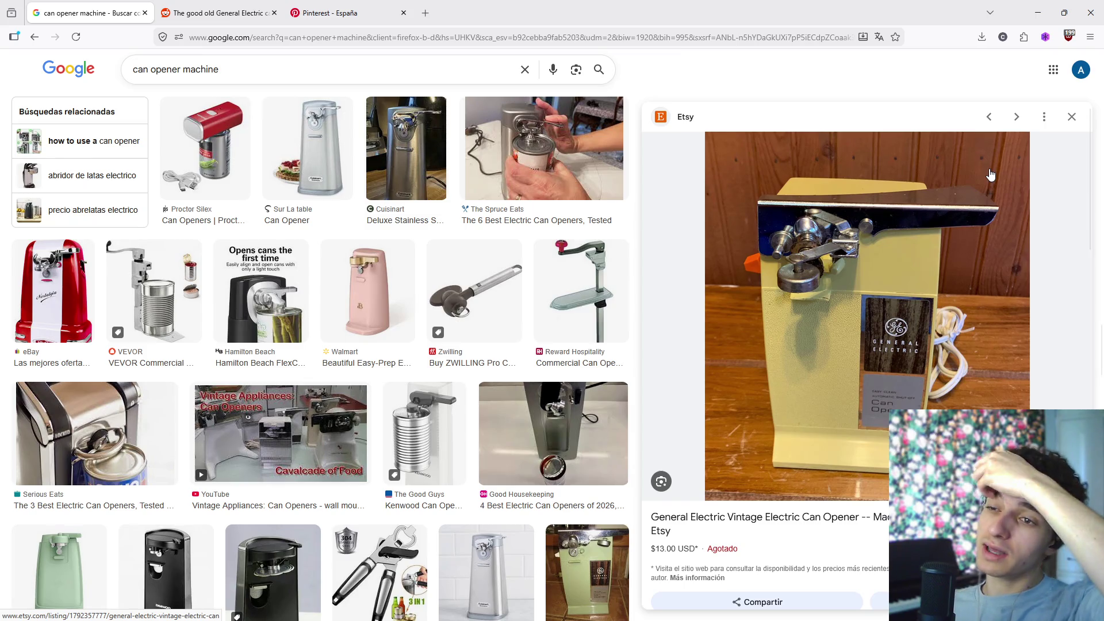
pyautogui.hotkey('alt', 'Tab')
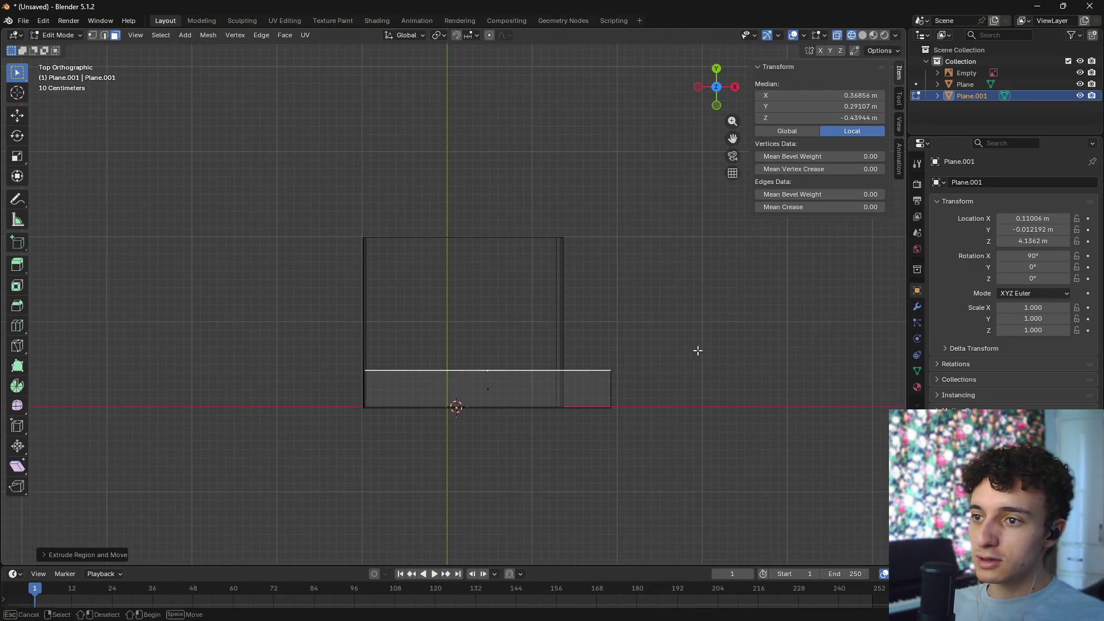
# - Move the plate's right outer corner vertex into place, matching the reference photo
pyautogui.press('1')
pyautogui.click(630, 374)
pyautogui.press('g')
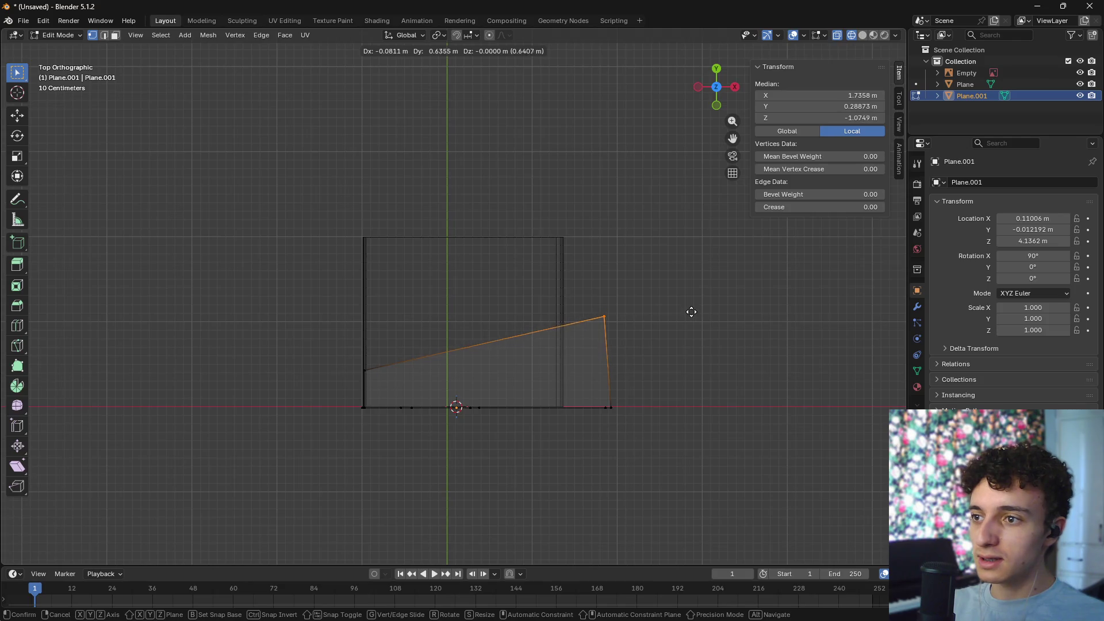
pyautogui.click(697, 320)
pyautogui.hotkey('alt', 'Tab')
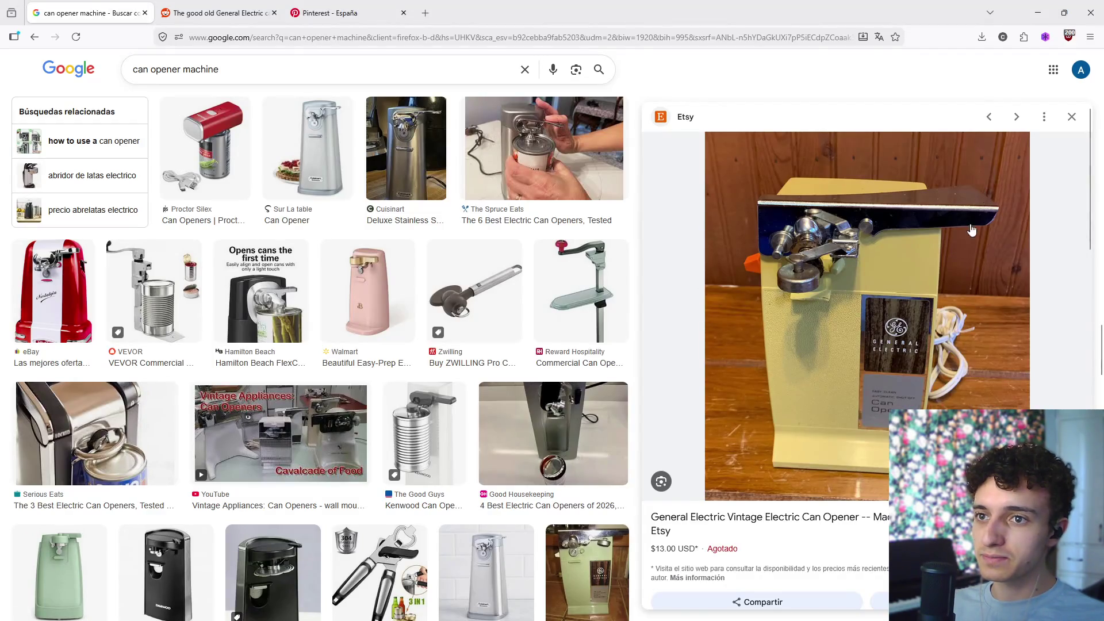
pyautogui.hotkey('alt', 'Tab')
pyautogui.press('g')
pyautogui.click(786, 405)
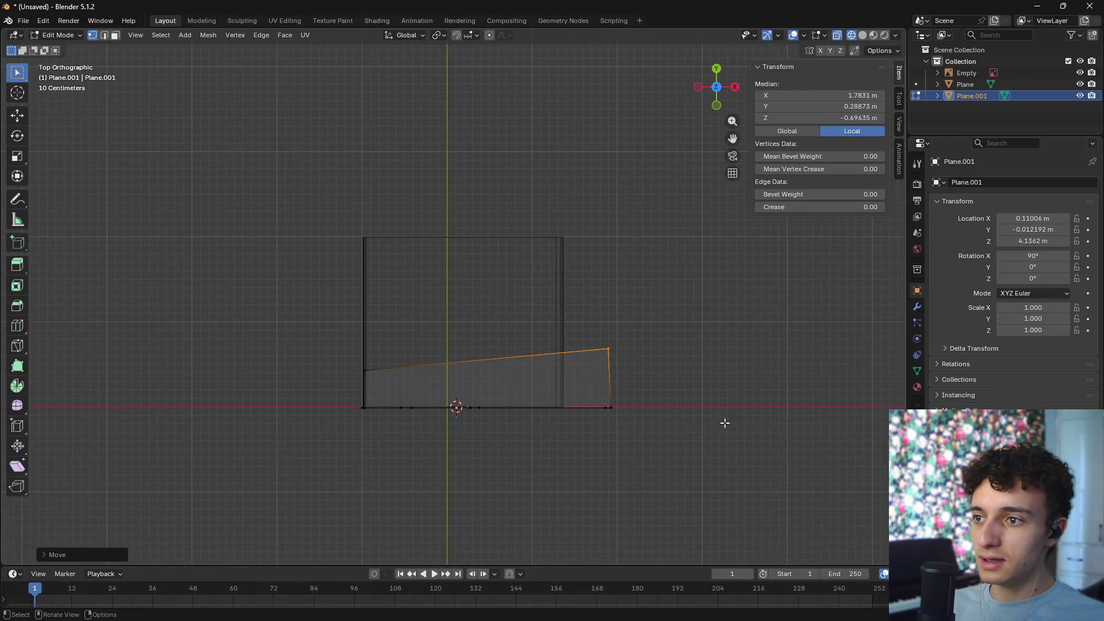
# - Lower the plate's left top corner and recheck against the reference photo
pyautogui.click(370, 368)
pyautogui.press('g')
pyautogui.click(352, 399)
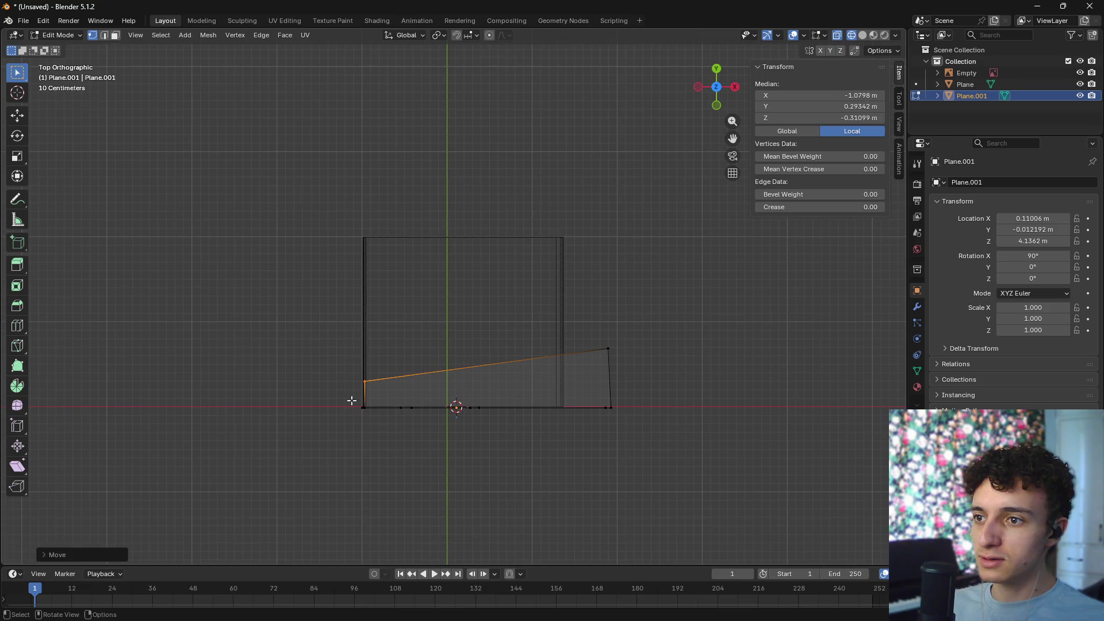
pyautogui.hotkey('alt', 'Tab')
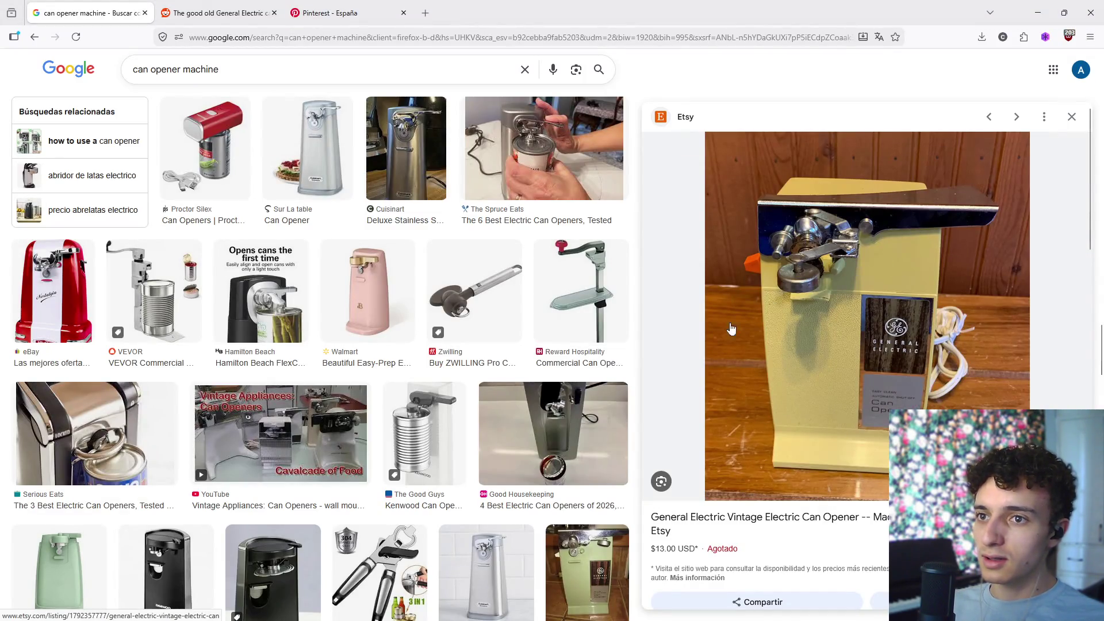
pyautogui.hotkey('alt', 'Tab')
# - Try a loop cut and bevel across the plate, then cancel and undo it
pyautogui.hotkey('ctrl', 'r')
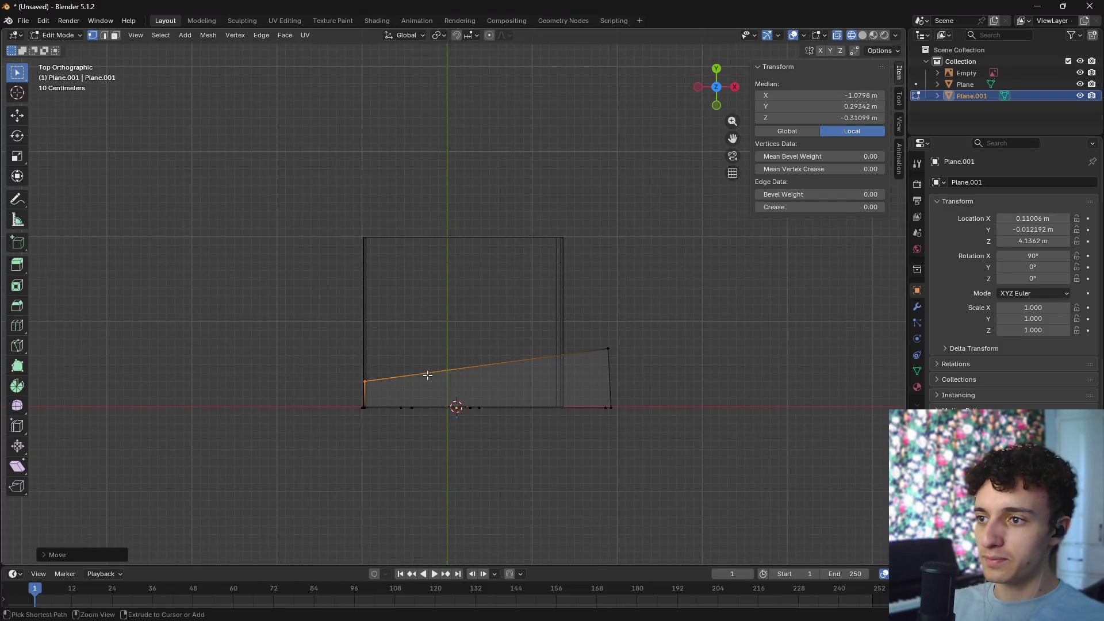
pyautogui.click(426, 385)
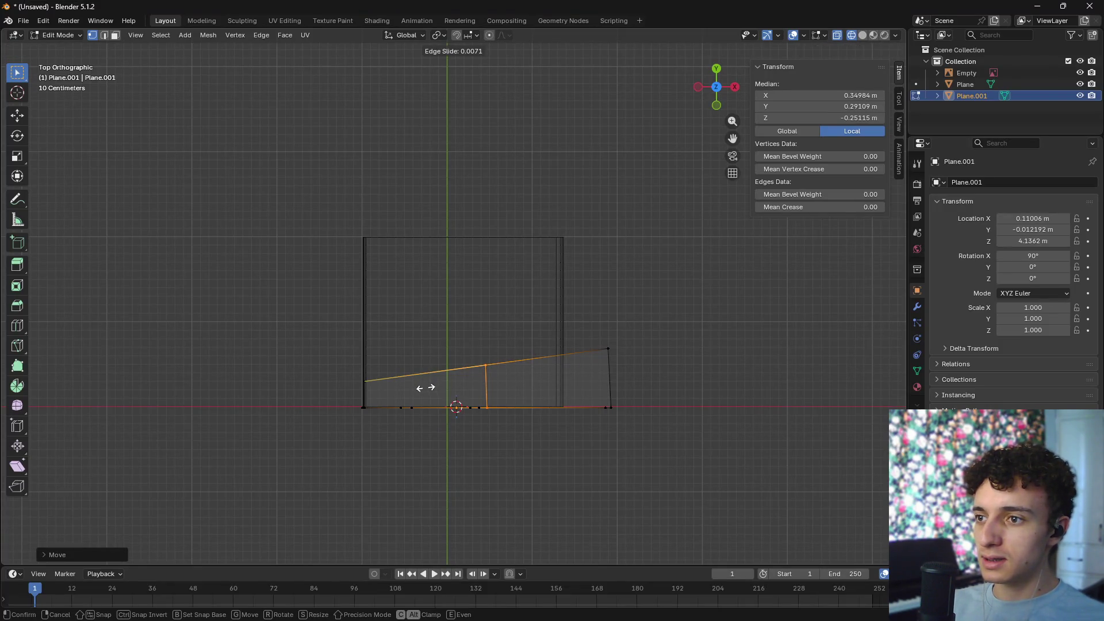
pyautogui.click(433, 394)
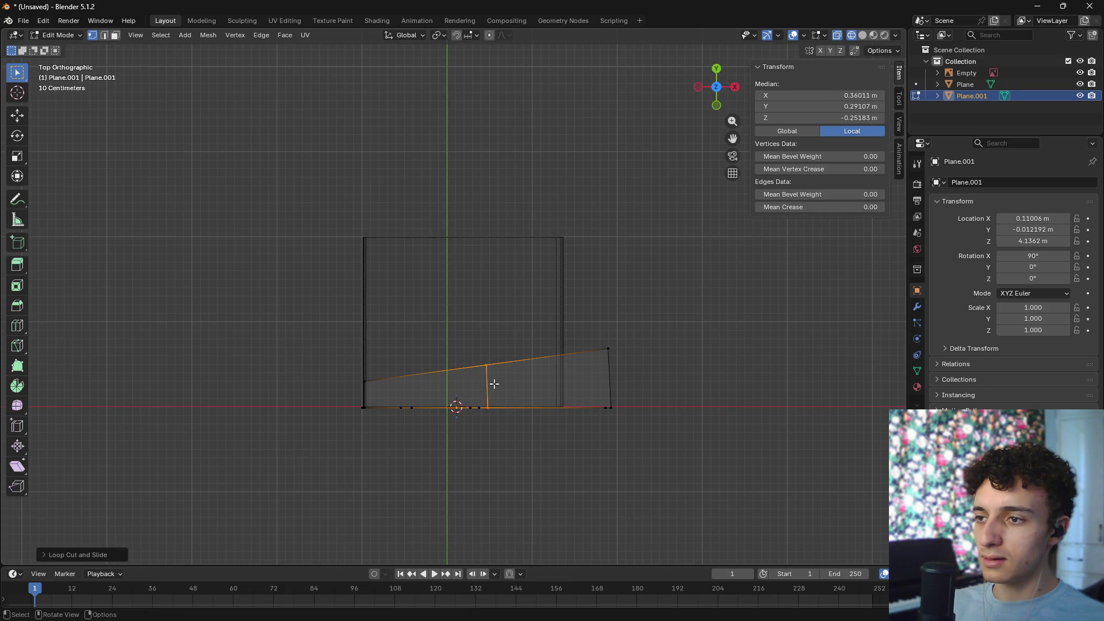
pyautogui.hotkey('ctrl', 'b')
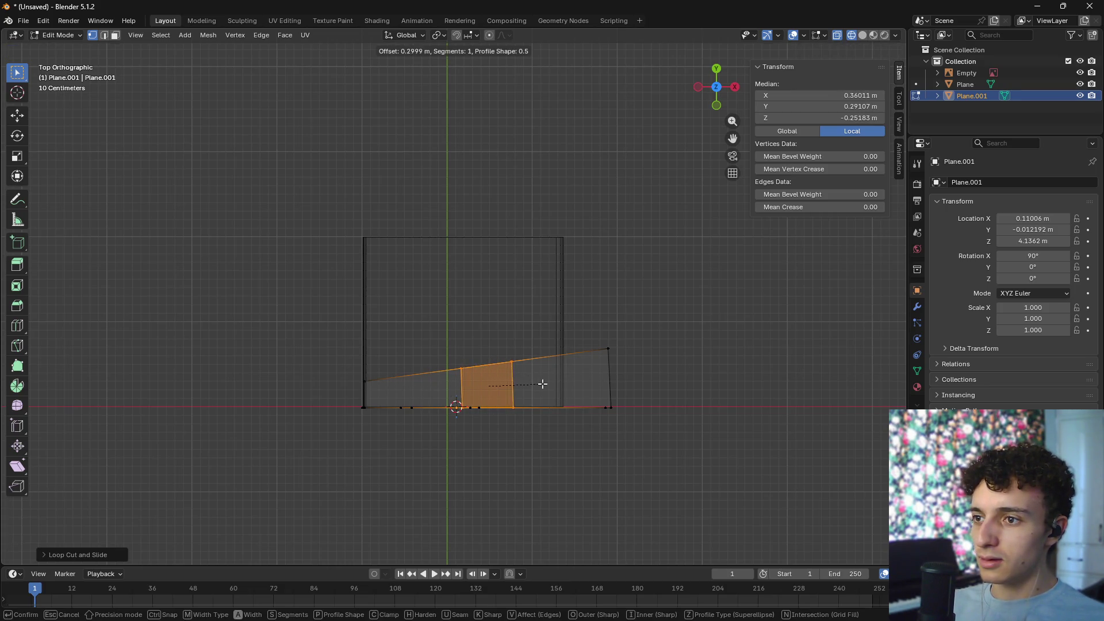
pyautogui.press('Escape')
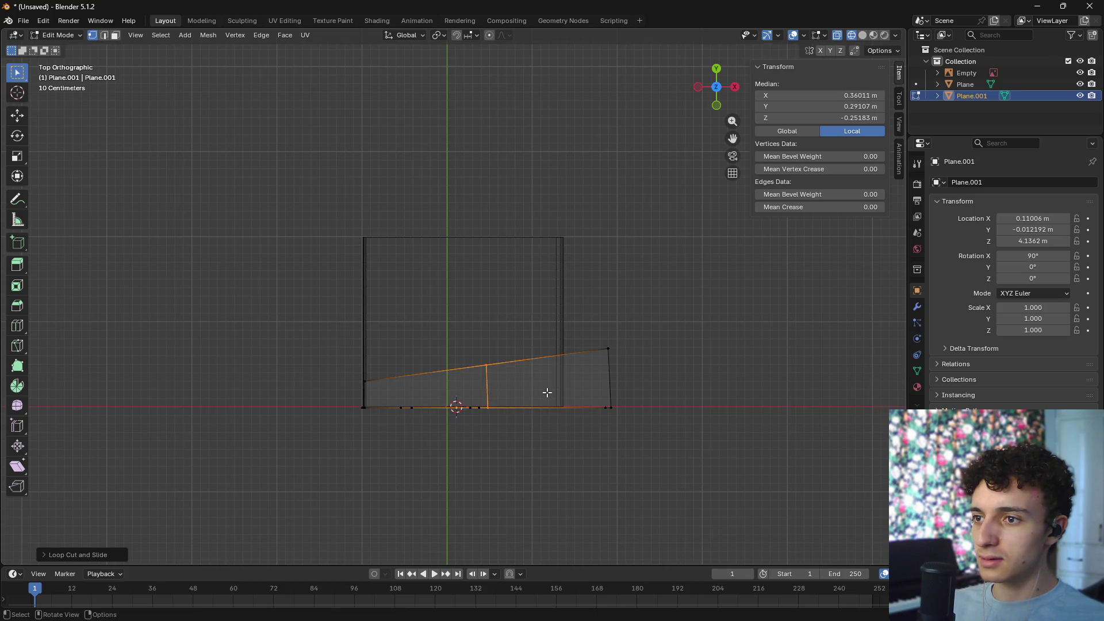
pyautogui.hotkey('ctrl', 'z')
# - Shift the selected left edge along the Y axis
pyautogui.press('g')
pyautogui.press('z')
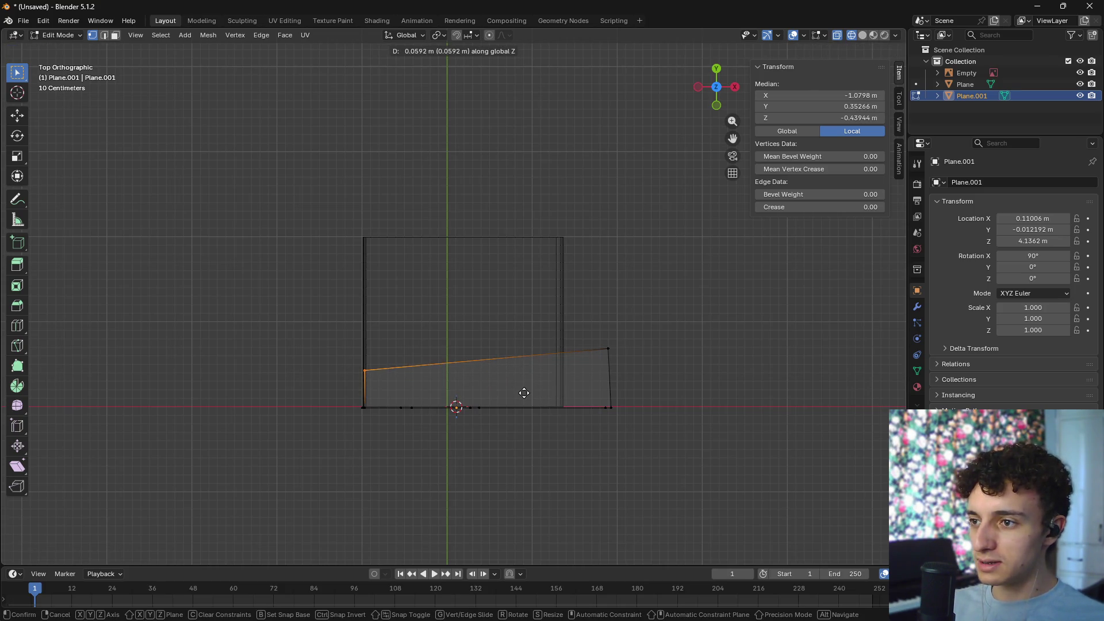
pyautogui.press('y')
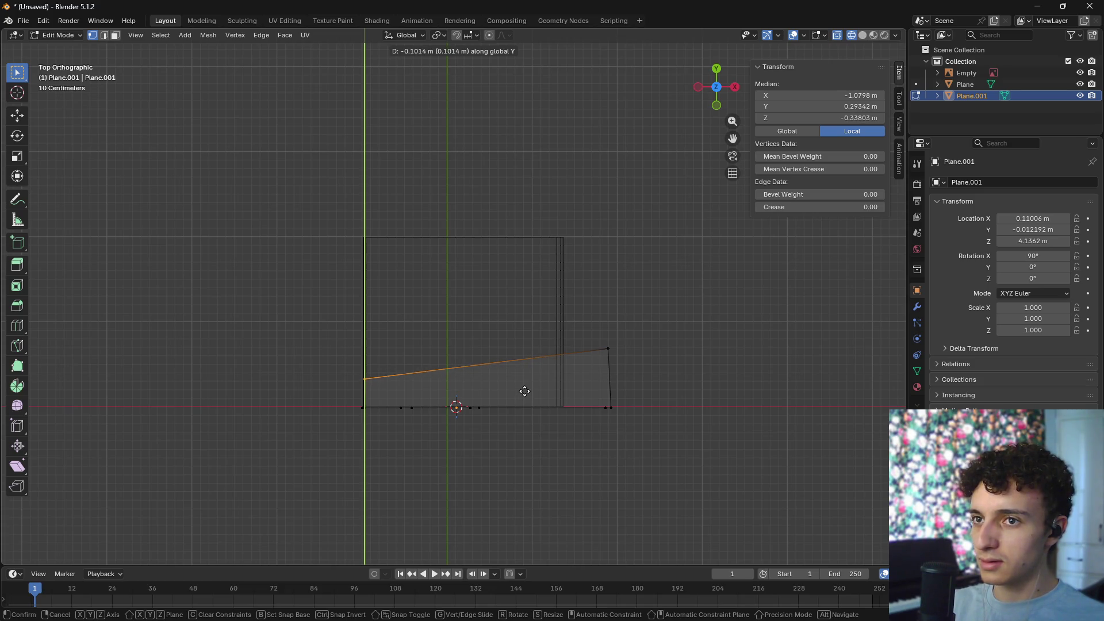
pyautogui.click(524, 391)
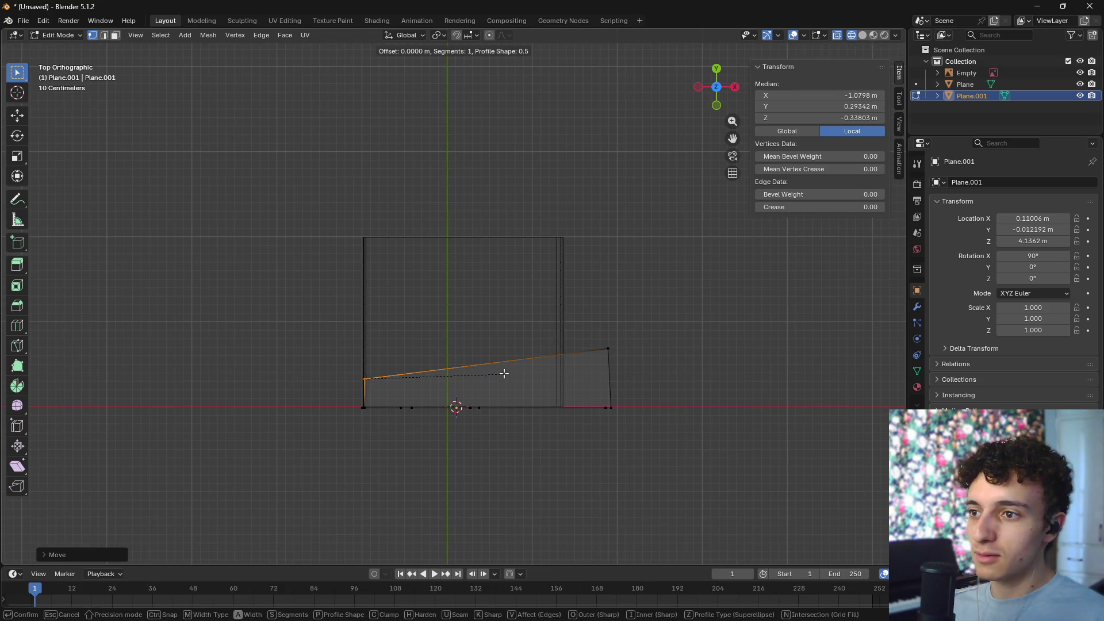
# - Add a loop cut across the plate and reposition the other vertical edge loop
pyautogui.hotkey('ctrl', 'r')
pyautogui.click(444, 368)
pyautogui.click(444, 368)
pyautogui.click(448, 367)
pyautogui.keyDown('alt'); pyautogui.click(457, 387); pyautogui.keyUp('alt')
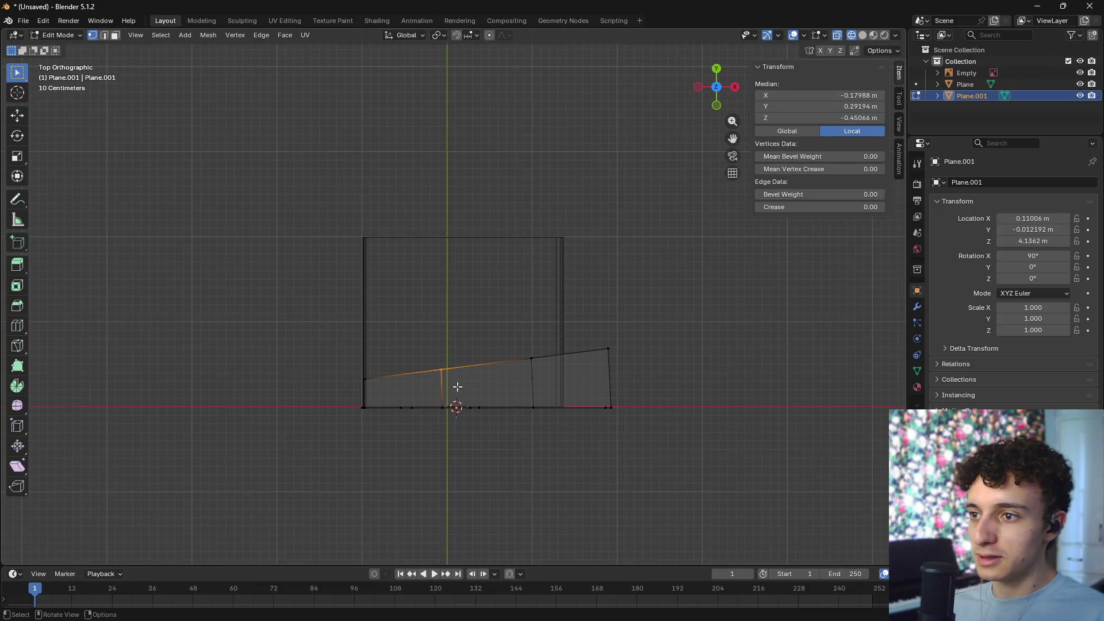
pyautogui.press('g')
pyautogui.rightClick(472, 386)
pyautogui.keyDown('alt'); pyautogui.click(529, 376); pyautogui.keyUp('alt')
pyautogui.press('g')
pyautogui.click(517, 380)
# - Add another loop cut across the side profile
pyautogui.keyDown('alt'); pyautogui.click(440, 381); pyautogui.keyUp('alt')
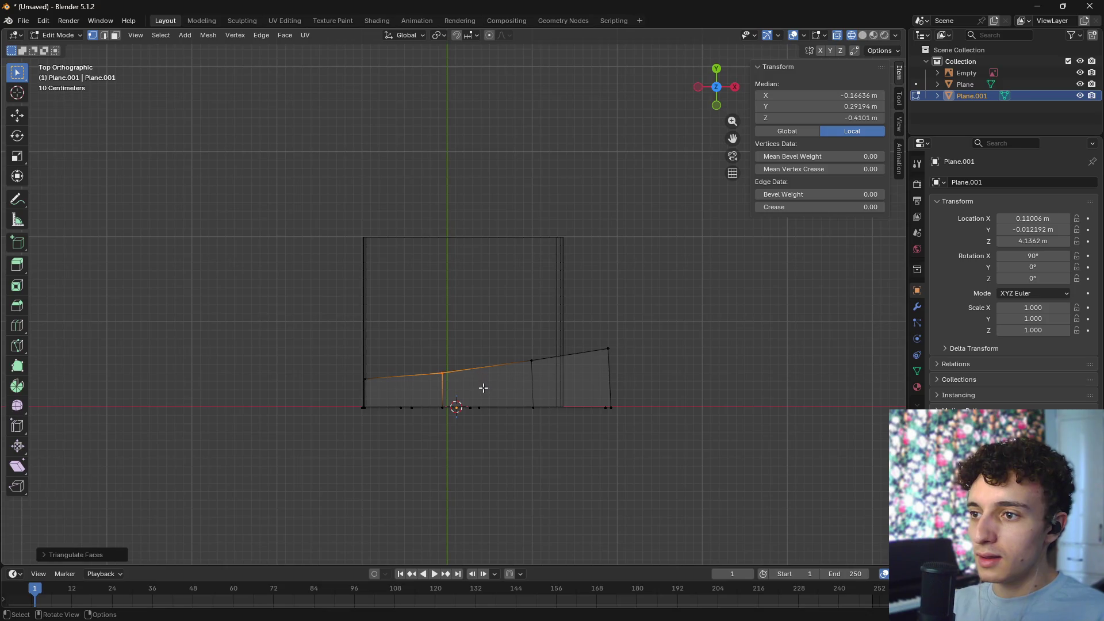
pyautogui.rightClick(496, 397)
pyautogui.click(480, 377)
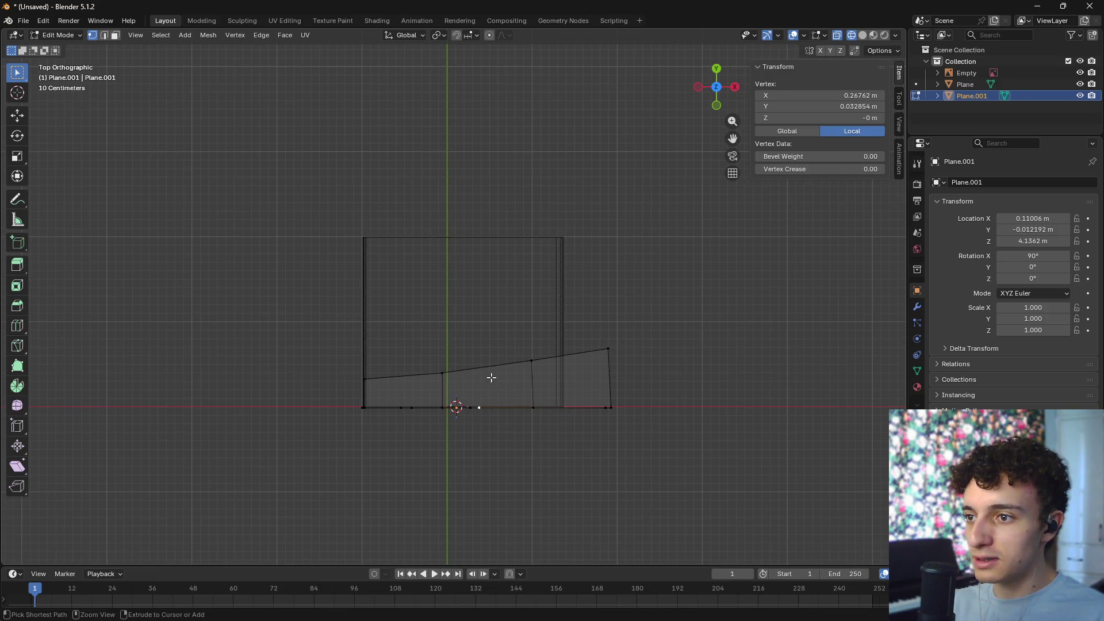
pyautogui.keyDown('ctrl'); pyautogui.click(492, 379); pyautogui.keyUp('ctrl')
pyautogui.hotkey('ctrl', 'r')
pyautogui.click(493, 373)
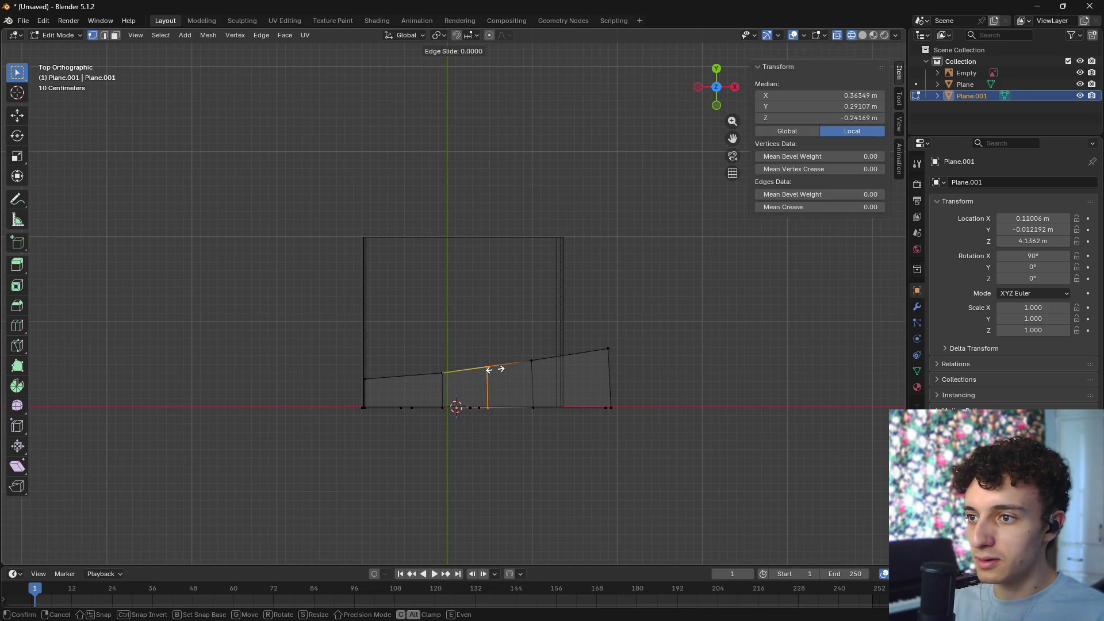
pyautogui.click(498, 367)
# - Lower the middle loop's top vertex slightly, leaving the right corner unchanged
pyautogui.hotkey('alt', 'a')
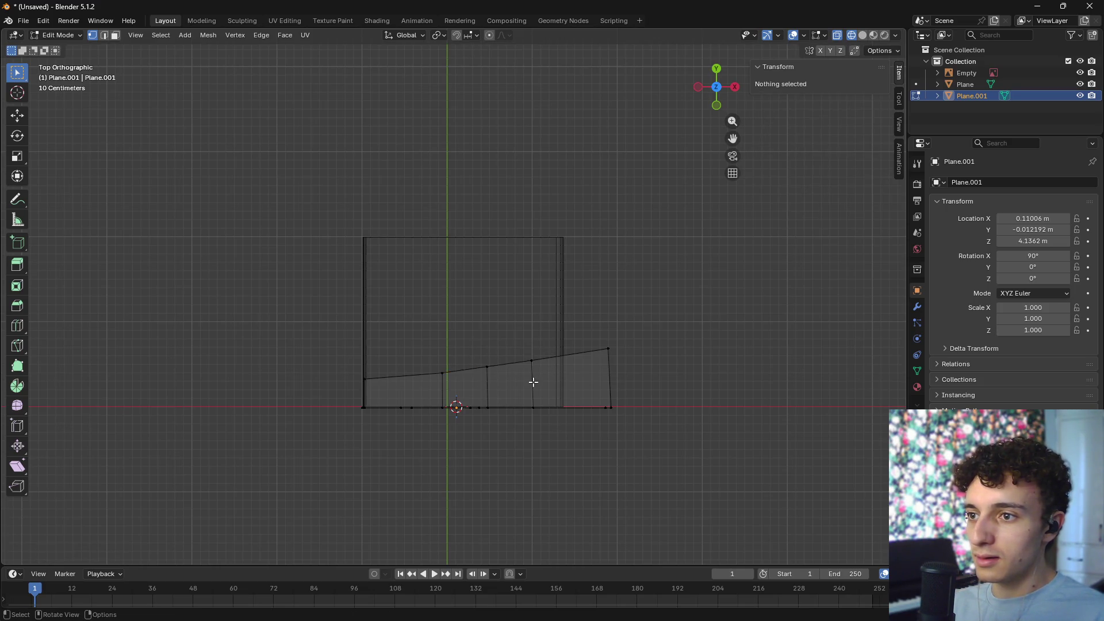
pyautogui.click(614, 343)
pyautogui.press('g')
pyautogui.press('z')
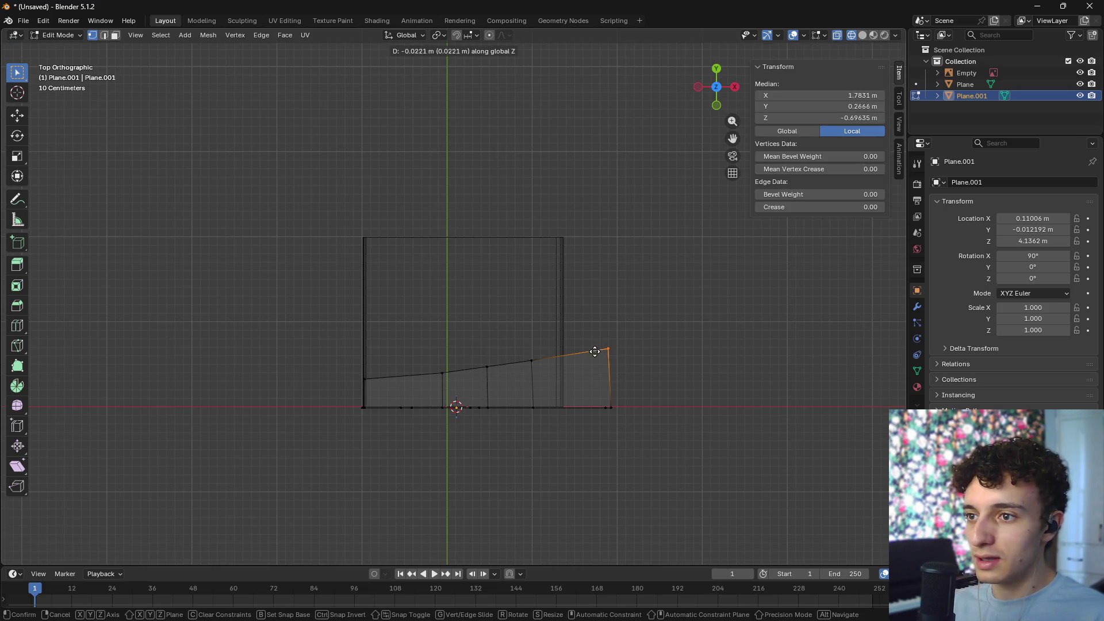
pyautogui.press('z')
pyautogui.press('z')
pyautogui.press('Escape')
pyautogui.click(533, 357)
pyautogui.press('g')
pyautogui.press('Escape')
pyautogui.click(487, 366)
pyautogui.press('g')
pyautogui.click(482, 384)
# - Move the right-side top-edge vertices onto the rising slope
pyautogui.click(425, 388)
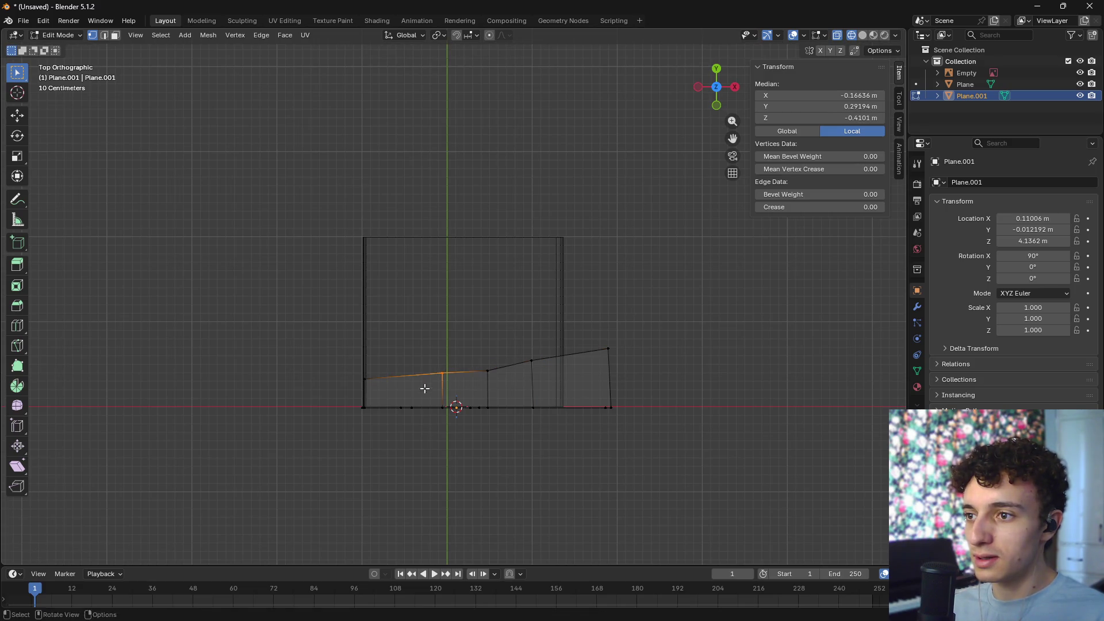
pyautogui.press('g')
pyautogui.press('Escape')
pyautogui.click(500, 359)
pyautogui.press('g')
pyautogui.press('Escape')
pyautogui.click(521, 373)
pyautogui.press('g')
pyautogui.click(523, 374)
# - Adjust the middle and leftmost top vertices to follow the reference outline
pyautogui.click(496, 363)
pyautogui.press('g')
pyautogui.click(472, 377)
pyautogui.click(436, 383)
pyautogui.press('g')
pyautogui.click(436, 381)
# - View the profile in perspective, compare it to the reference photo, and select the left corner vertex
pyautogui.click(720, 411)
pyautogui.moveTo(719, 412)
pyautogui.mouseDown(button='middle')
pyautogui.moveTo(795, 335)
pyautogui.moveTo(693, 377)
pyautogui.mouseUp(button='middle')
pyautogui.hotkey('alt', 'Tab')
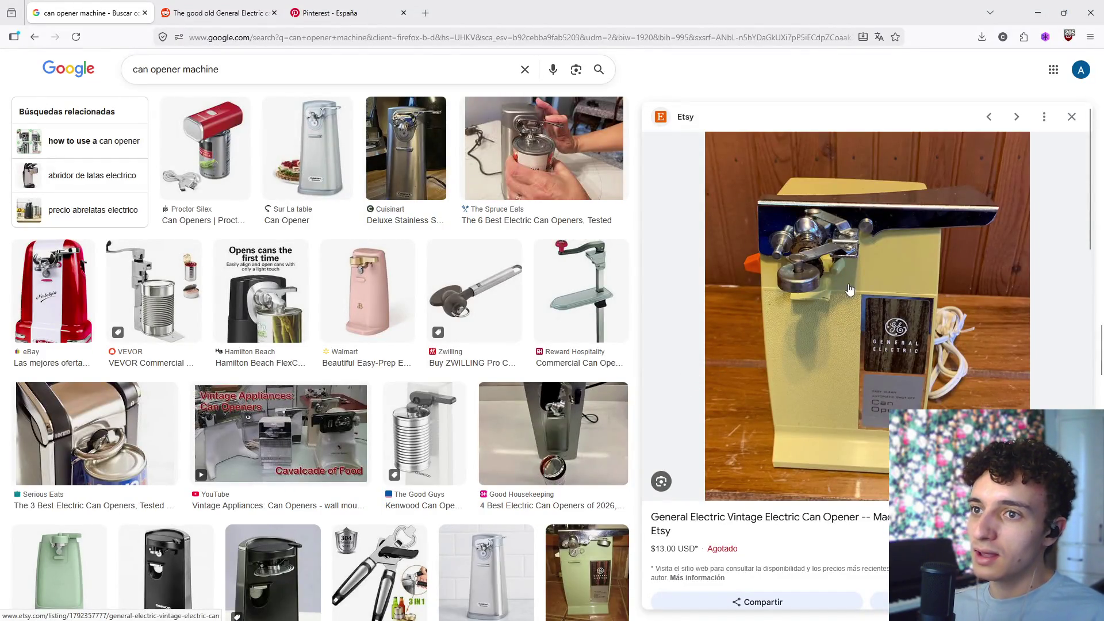
pyautogui.hotkey('alt', 'Tab')
pyautogui.click(381, 397)
# - Reposition the left corner vertex and two top-edge vertices along the slope
pyautogui.press('g')
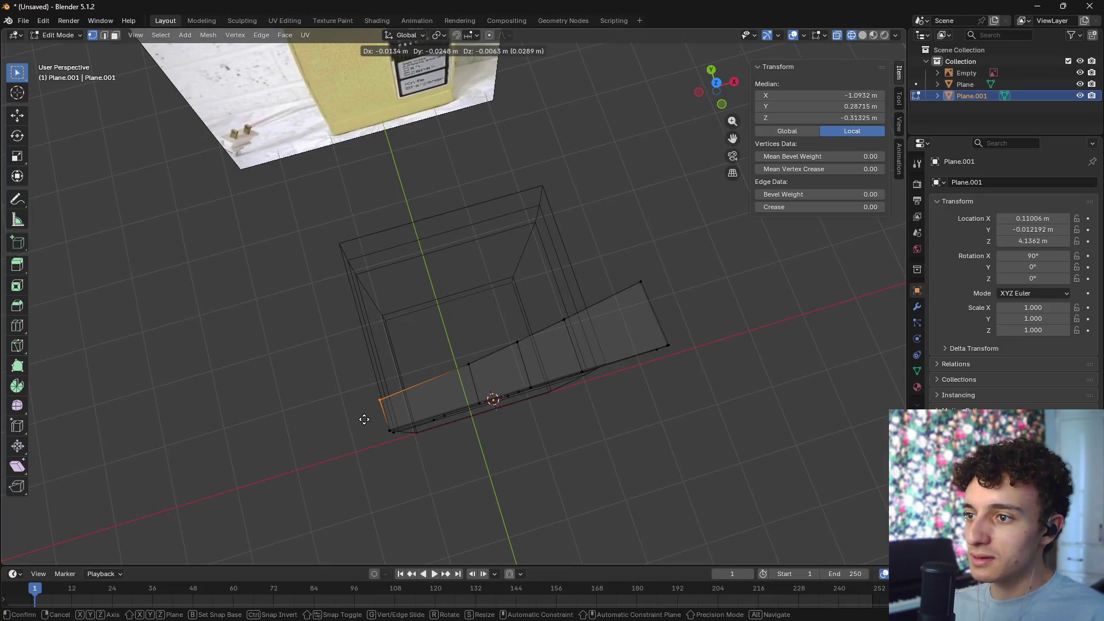
pyautogui.click(368, 426)
pyautogui.click(481, 359)
pyautogui.press('g')
pyautogui.click(489, 364)
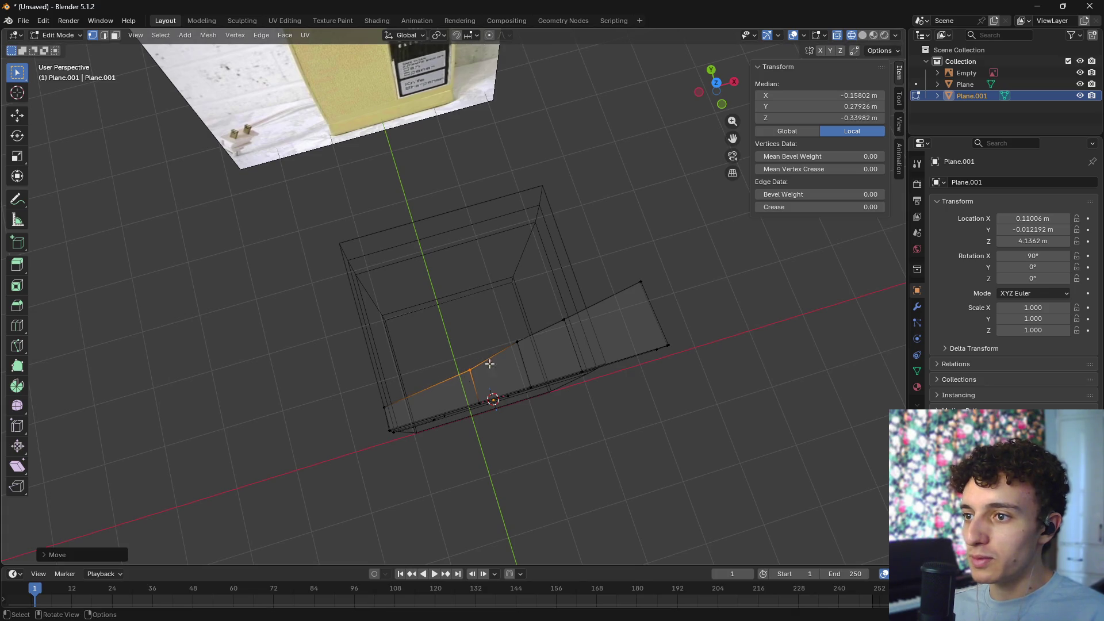
pyautogui.click(522, 342)
pyautogui.press('g')
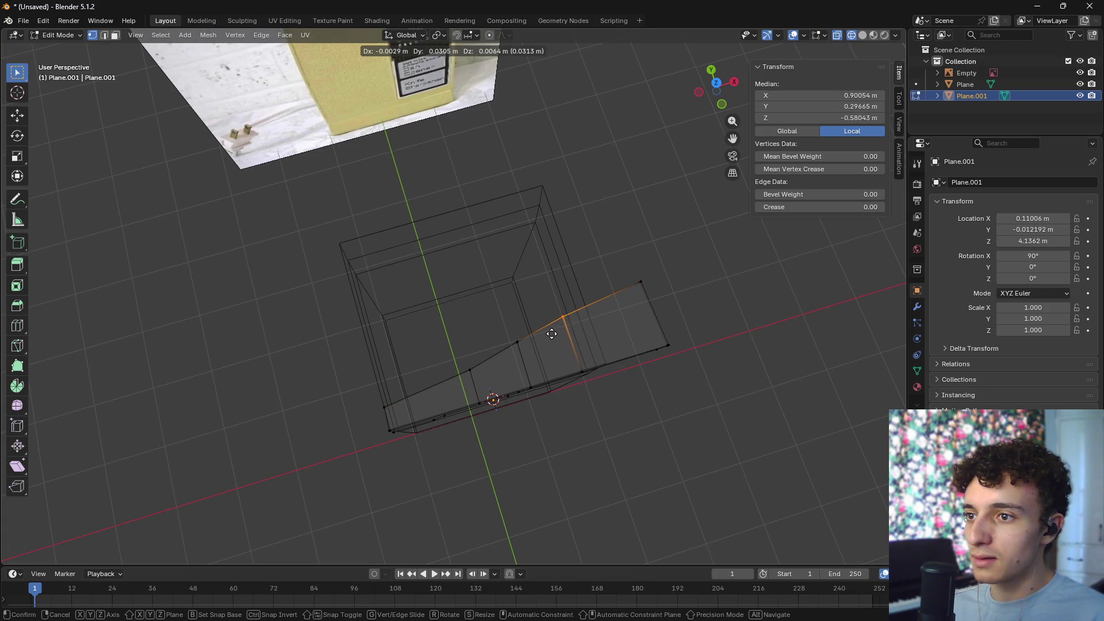
pyautogui.click(552, 334)
# - Show the mesh as solid, orbit to inspect it, and select the side profile face
pyautogui.moveTo(679, 291)
pyautogui.mouseDown(button='middle')
pyautogui.moveTo(681, 316)
pyautogui.moveTo(696, 302)
pyautogui.moveTo(752, 327)
pyautogui.moveTo(712, 349)
pyautogui.moveTo(705, 340)
pyautogui.moveTo(645, 357)
pyautogui.moveTo(690, 328)
pyautogui.moveTo(713, 350)
pyautogui.moveTo(665, 325)
pyautogui.moveTo(683, 305)
pyautogui.moveTo(663, 322)
pyautogui.mouseUp(button='middle')
pyautogui.click(696, 302)
pyautogui.hotkey('shift', 'z')
pyautogui.scroll(3, 703, 276)
pyautogui.moveTo(704, 276)
pyautogui.mouseDown(button='middle')
pyautogui.moveTo(563, 342)
pyautogui.moveTo(577, 339)
pyautogui.mouseUp(button='middle')
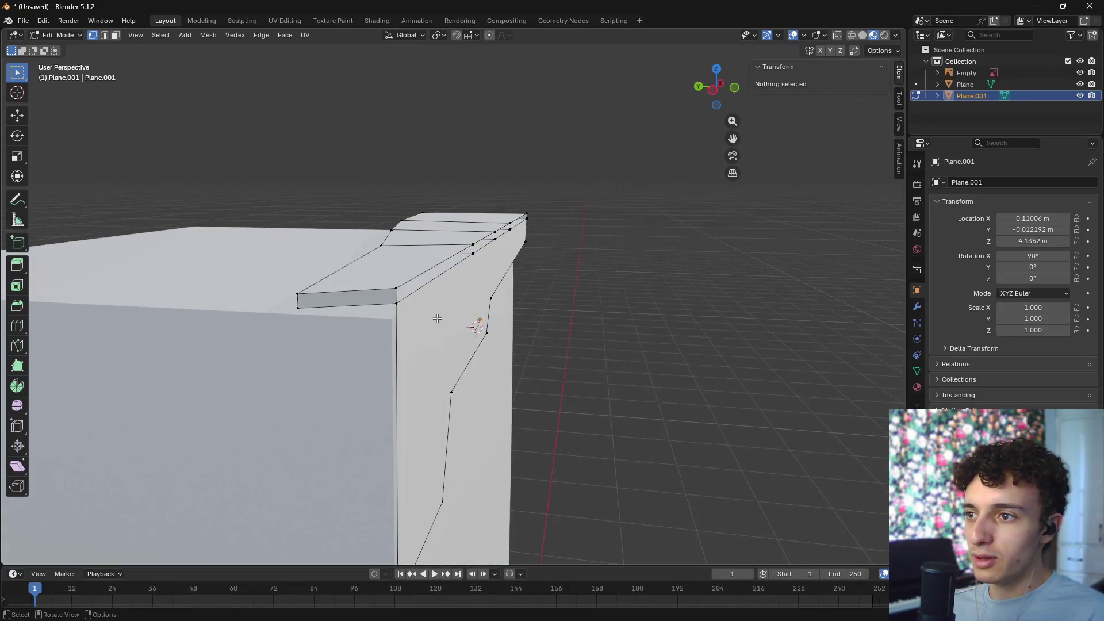
pyautogui.press('3')
pyautogui.click(437, 318)
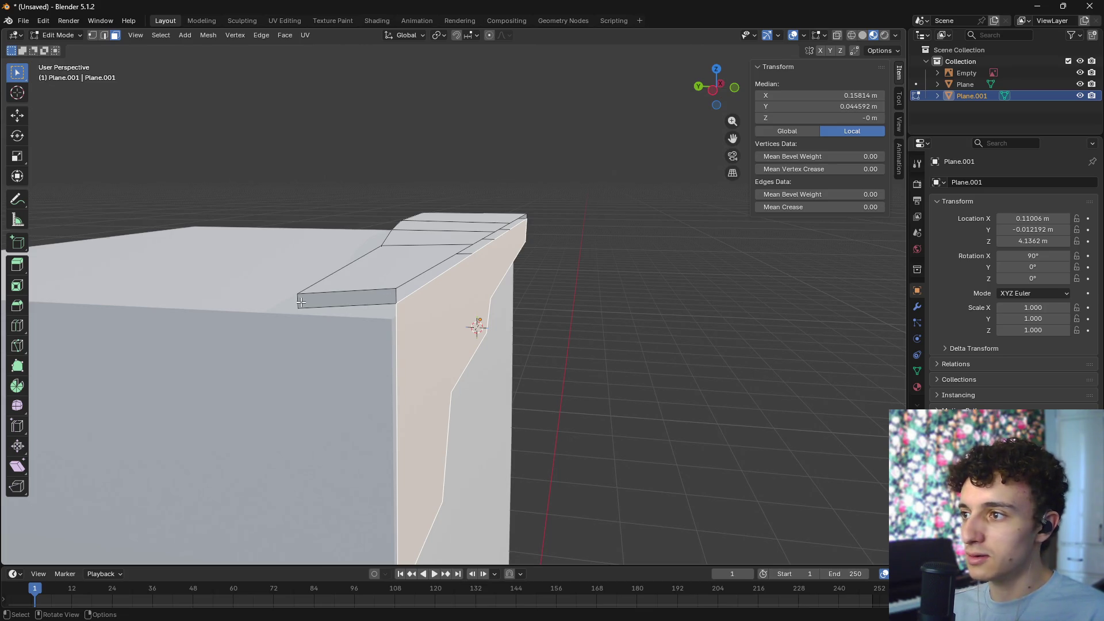
# - Extrude the selected side face along its normal to give the panel thickness
pyautogui.press('KP_1')
pyautogui.moveTo(373, 303)
pyautogui.mouseDown(button='middle')
pyautogui.moveTo(483, 254)
pyautogui.moveTo(592, 298)
pyautogui.moveTo(486, 327)
pyautogui.mouseUp(button='middle')
pyautogui.press('KP_3')
pyautogui.press('e')
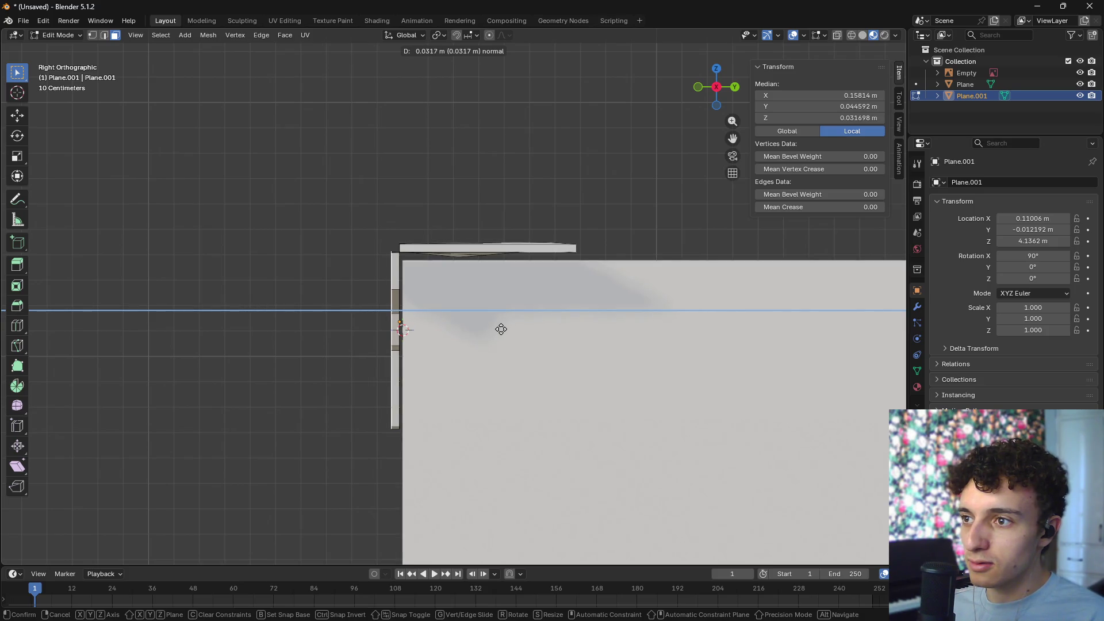
pyautogui.click(500, 329)
pyautogui.moveTo(501, 328)
pyautogui.mouseDown(button='middle')
pyautogui.moveTo(619, 364)
pyautogui.moveTo(622, 323)
pyautogui.mouseUp(button='middle')
pyautogui.moveTo(375, 351); pyautogui.dragTo(393, 337, button='middle')
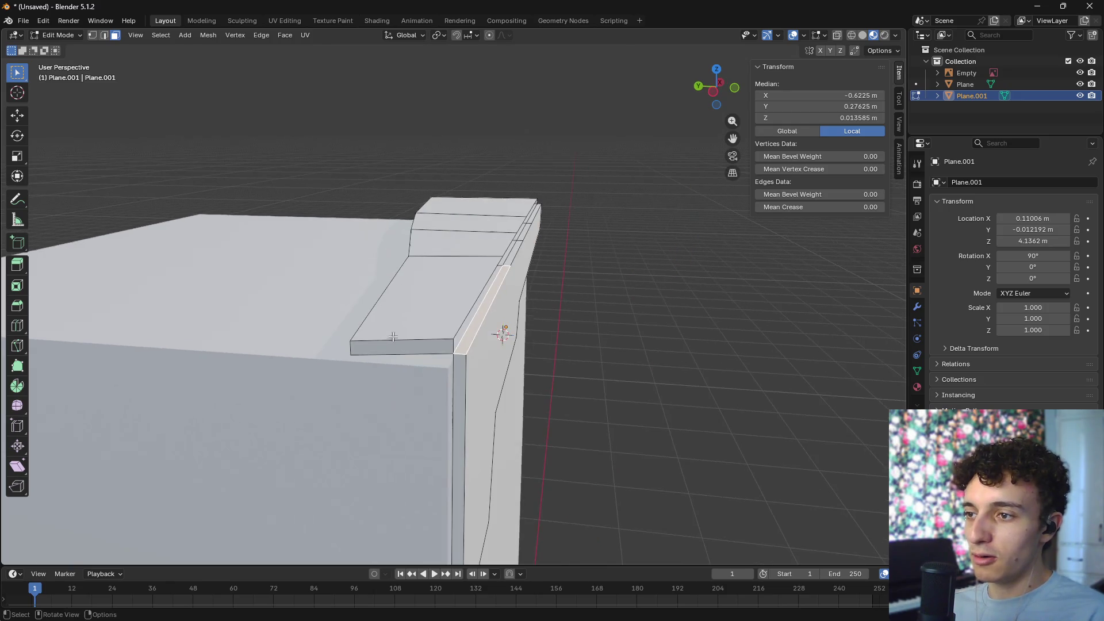
# - Extrude a new vertex from the slab's top corner and set snapping to Vertex
pyautogui.press('1')
pyautogui.click(453, 339)
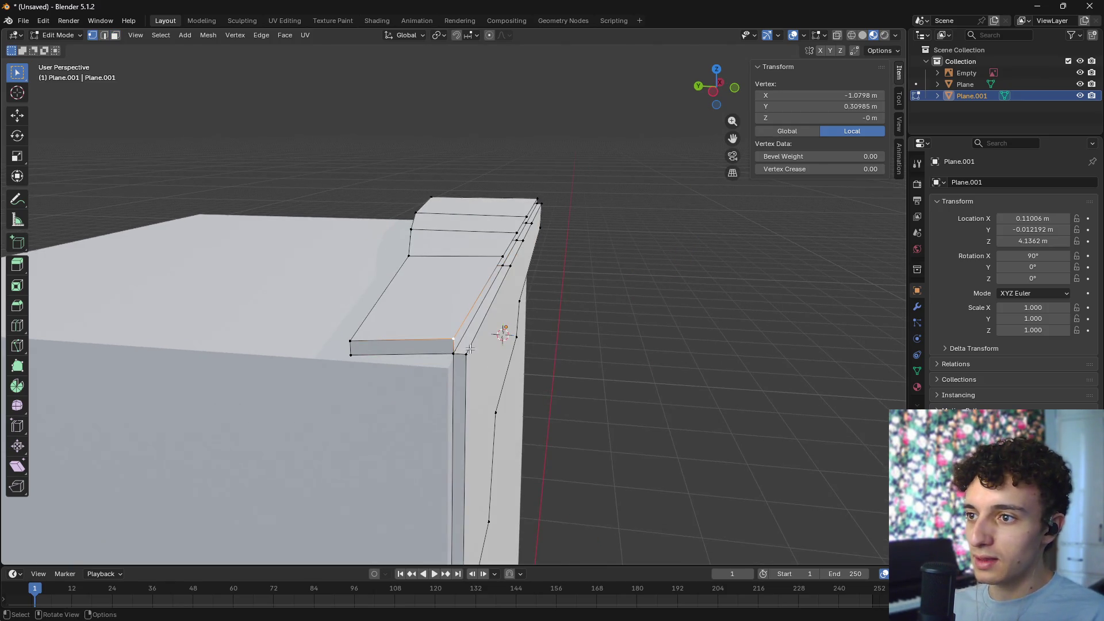
pyautogui.press('e')
pyautogui.rightClick(478, 334)
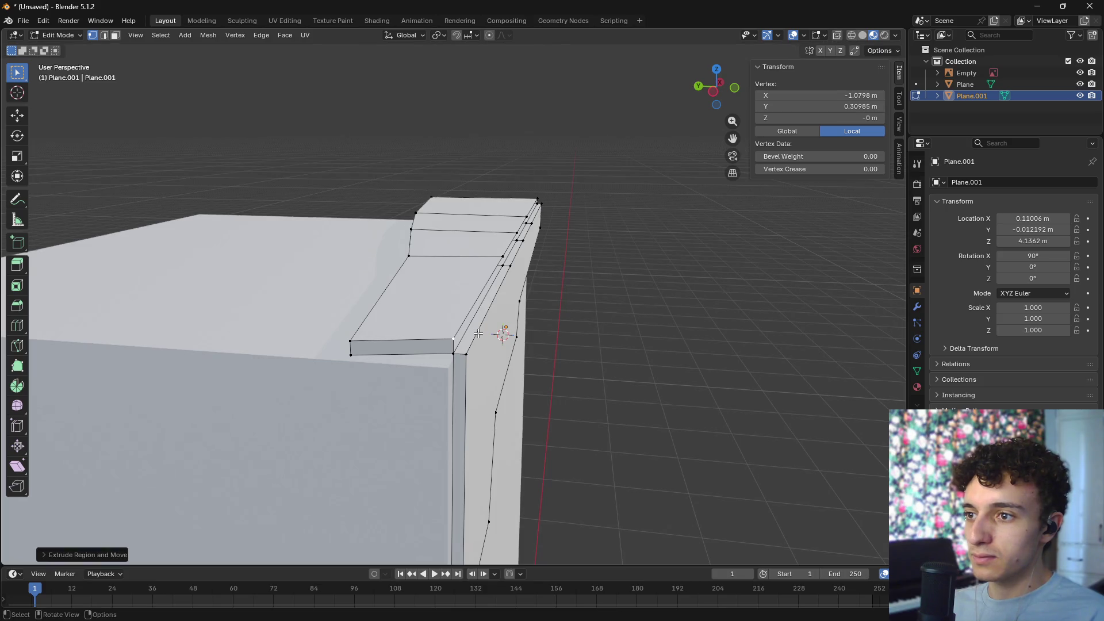
pyautogui.click(470, 36)
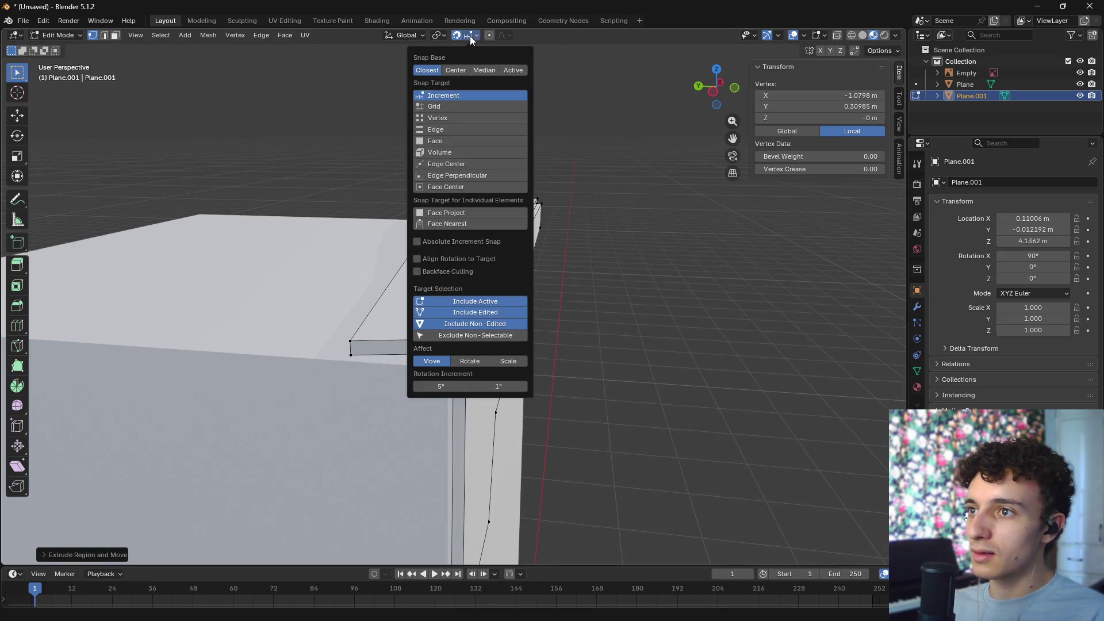
pyautogui.click(446, 119)
# - Move the new vertex along Y, then extend it along X across the box
pyautogui.press('g')
pyautogui.press('x')
pyautogui.press('z')
pyautogui.press('y')
pyautogui.click(479, 351)
pyautogui.moveTo(480, 352)
pyautogui.mouseDown(button='middle')
pyautogui.moveTo(489, 345)
pyautogui.moveTo(424, 341)
pyautogui.moveTo(357, 313)
pyautogui.moveTo(368, 304)
pyautogui.mouseUp(button='middle')
pyautogui.press('g')
pyautogui.press('x')
pyautogui.click(659, 296)
# - Select vertices along the top strip, including the left corner vertex
pyautogui.moveTo(659, 295)
pyautogui.mouseDown(button='middle')
pyautogui.moveTo(592, 320)
pyautogui.moveTo(470, 285)
pyautogui.mouseUp(button='middle')
pyautogui.keyDown('shift'); pyautogui.click(358, 286); pyautogui.keyUp('shift')
pyautogui.keyDown('shift'); pyautogui.click(358, 286); pyautogui.keyUp('shift')
pyautogui.keyDown('shift'); pyautogui.click(357, 286); pyautogui.keyUp('shift')
pyautogui.press('g')
pyautogui.rightClick(349, 304)
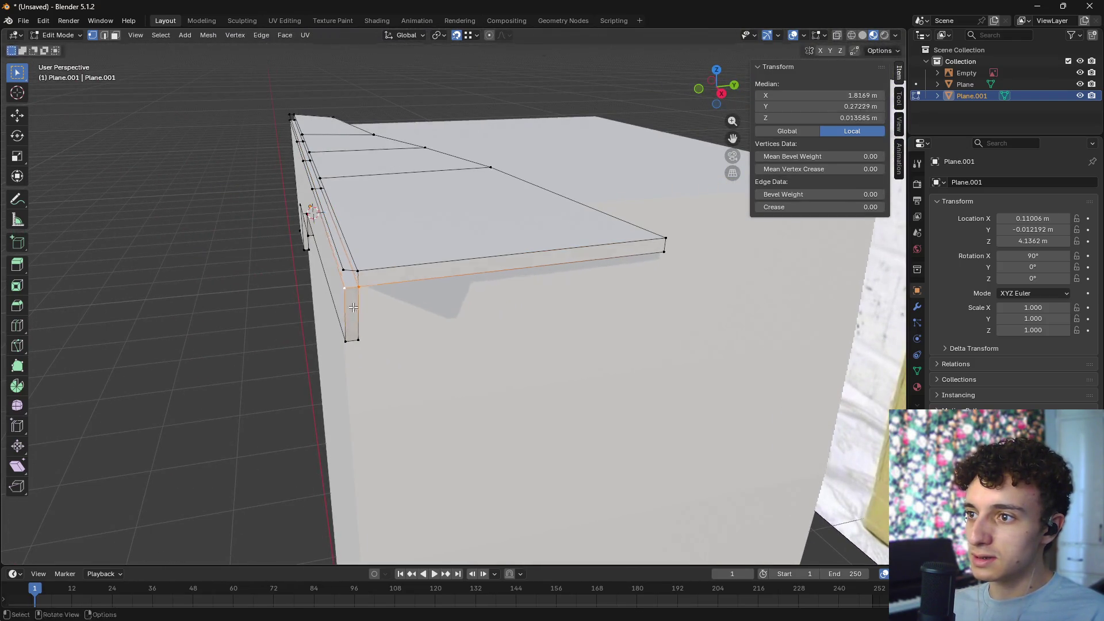
pyautogui.click(346, 292)
pyautogui.keyDown('shift'); pyautogui.click(346, 289); pyautogui.keyUp('shift')
pyautogui.moveTo(346, 289)
pyautogui.mouseDown(button='middle')
pyautogui.moveTo(459, 311)
pyautogui.moveTo(316, 340)
pyautogui.moveTo(276, 246)
pyautogui.mouseUp(button='middle')
pyautogui.keyDown('shift'); pyautogui.click(240, 215); pyautogui.keyUp('shift')
pyautogui.moveTo(241, 215)
pyautogui.mouseDown(button='middle')
pyautogui.moveTo(638, 256)
pyautogui.moveTo(587, 286)
pyautogui.moveTo(413, 319)
pyautogui.mouseUp(button='middle')
# - In edge select, pick the long top edge and the short edges beneath the strip
pyautogui.press('2')
pyautogui.keyDown('shift'); pyautogui.click(432, 316); pyautogui.keyUp('shift')
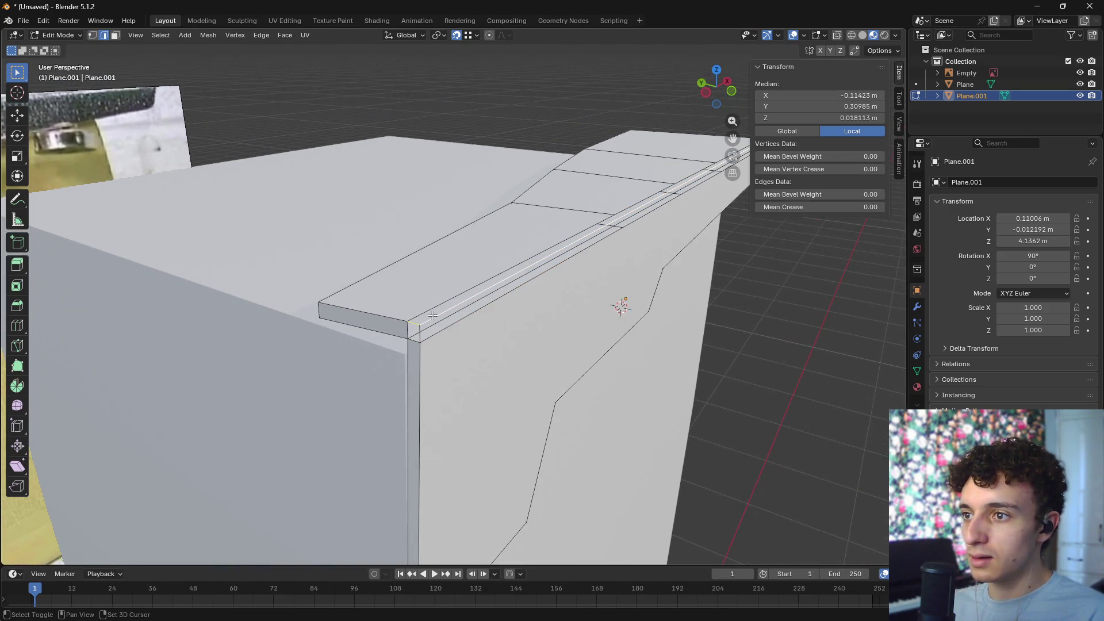
pyautogui.moveTo(654, 286)
pyautogui.mouseDown(button='middle')
pyautogui.moveTo(367, 429)
pyautogui.moveTo(401, 374)
pyautogui.moveTo(497, 424)
pyautogui.moveTo(537, 395)
pyautogui.moveTo(517, 349)
pyautogui.mouseUp(button='middle')
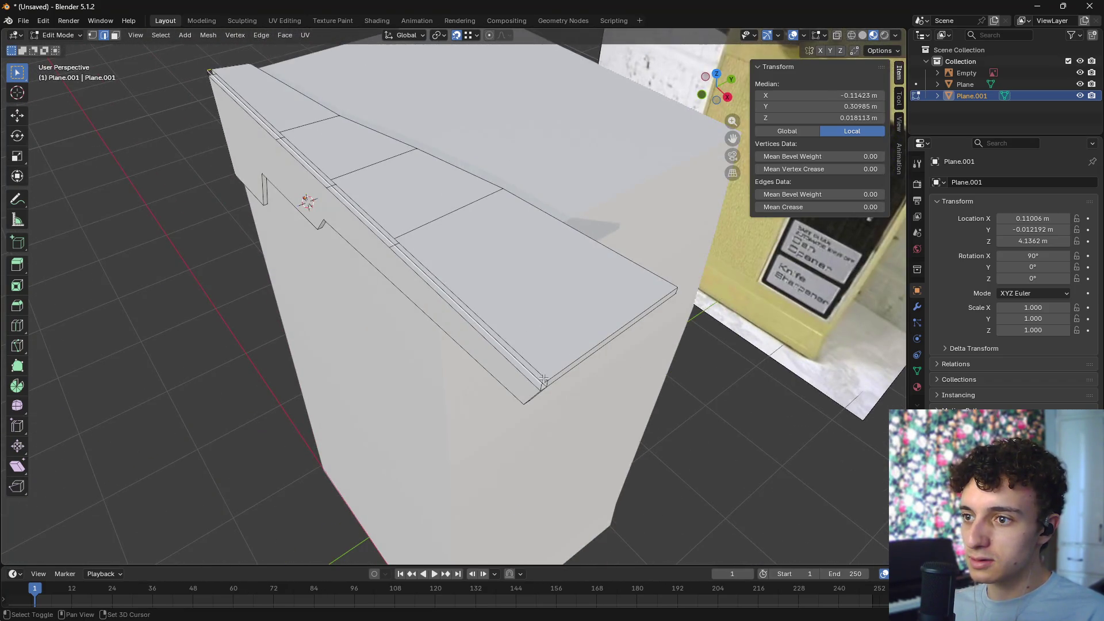
pyautogui.moveTo(545, 374); pyautogui.dragTo(368, 317, button='middle')
pyautogui.click(394, 300)
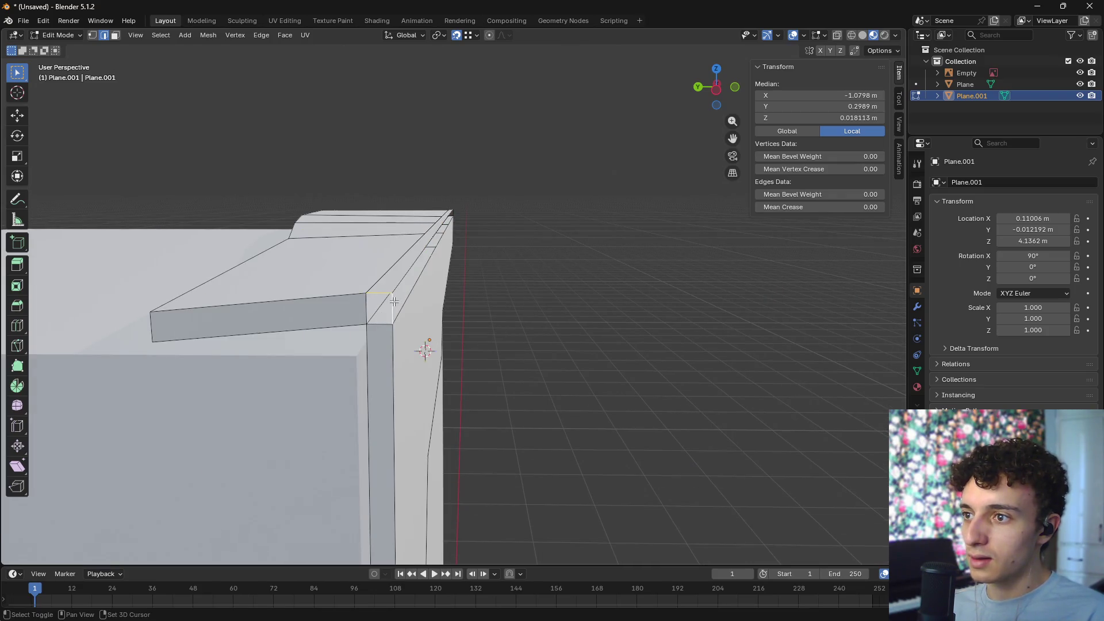
pyautogui.keyDown('shift'); pyautogui.click(383, 323); pyautogui.keyUp('shift')
pyautogui.keyDown('alt'); pyautogui.click(446, 270); pyautogui.keyUp('alt')
pyautogui.moveTo(446, 271)
pyautogui.mouseDown(button='middle')
pyautogui.moveTo(380, 292)
pyautogui.moveTo(430, 295)
pyautogui.mouseUp(button='middle')
pyautogui.moveTo(549, 260)
pyautogui.mouseDown(button='middle')
pyautogui.moveTo(370, 242)
pyautogui.moveTo(473, 315)
pyautogui.moveTo(361, 382)
pyautogui.mouseUp(button='middle')
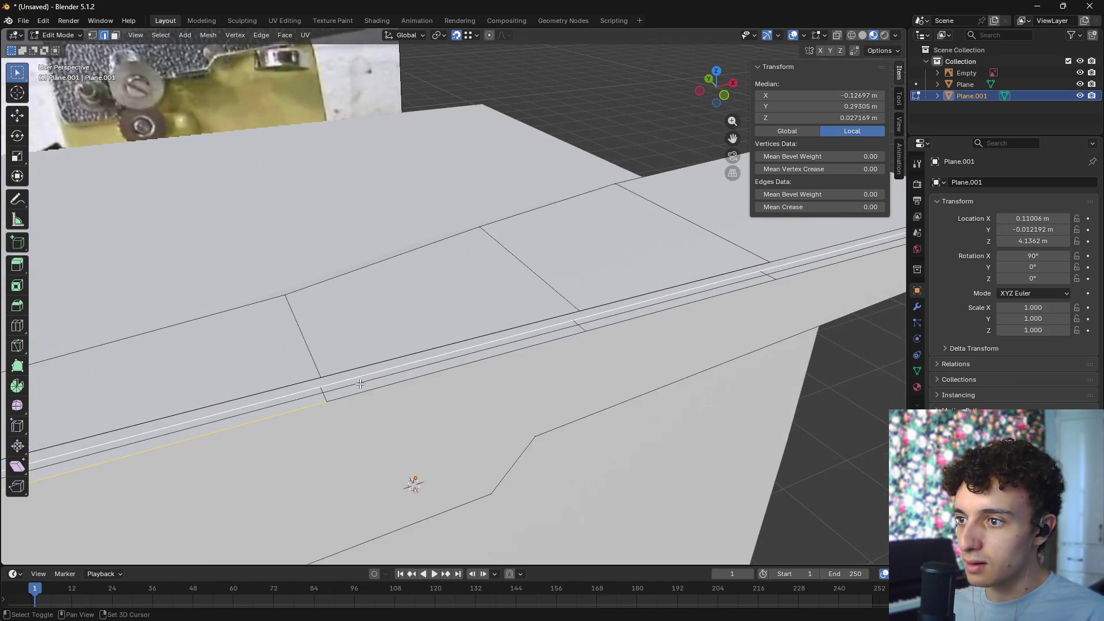
pyautogui.keyDown('shift'); pyautogui.click(367, 391); pyautogui.keyUp('shift')
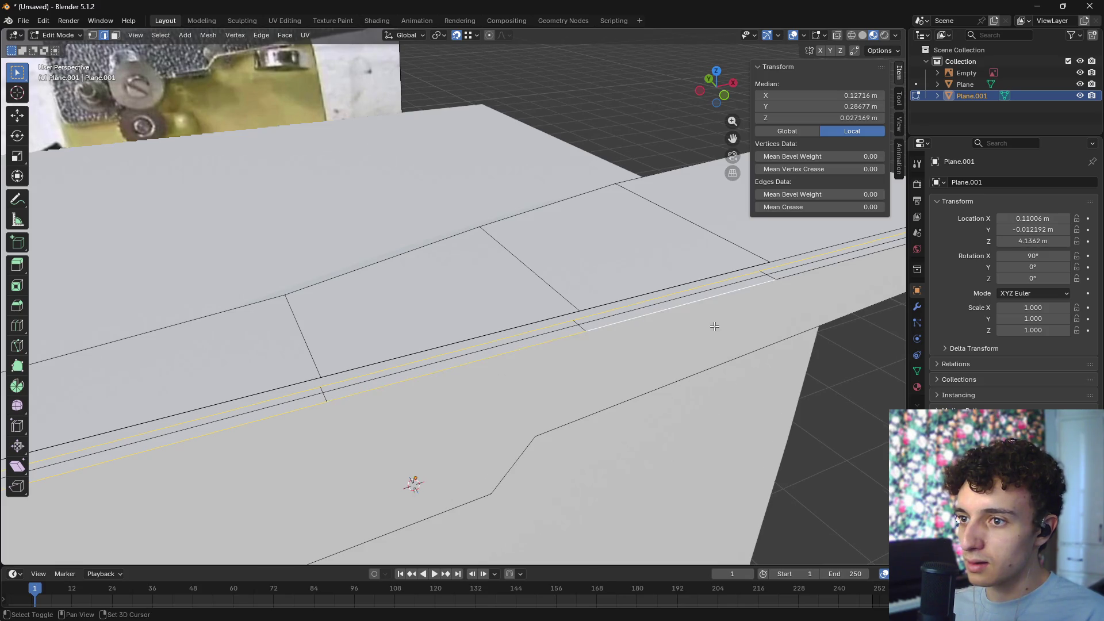
pyautogui.keyDown('shift'); pyautogui.moveTo(718, 324); pyautogui.dragTo(440, 341, button='middle'); pyautogui.keyUp('shift')
pyautogui.moveTo(571, 325)
pyautogui.mouseDown(button='middle')
pyautogui.moveTo(431, 330)
pyautogui.moveTo(529, 320)
pyautogui.moveTo(395, 293)
pyautogui.moveTo(460, 333)
pyautogui.moveTo(494, 391)
pyautogui.moveTo(528, 494)
pyautogui.moveTo(562, 382)
pyautogui.moveTo(609, 397)
pyautogui.moveTo(485, 257)
pyautogui.moveTo(468, 345)
pyautogui.moveTo(463, 314)
pyautogui.mouseUp(button='middle')
pyautogui.click(482, 346)
# - Clear the selection and select two edge loops on the box's side
pyautogui.click(512, 466)
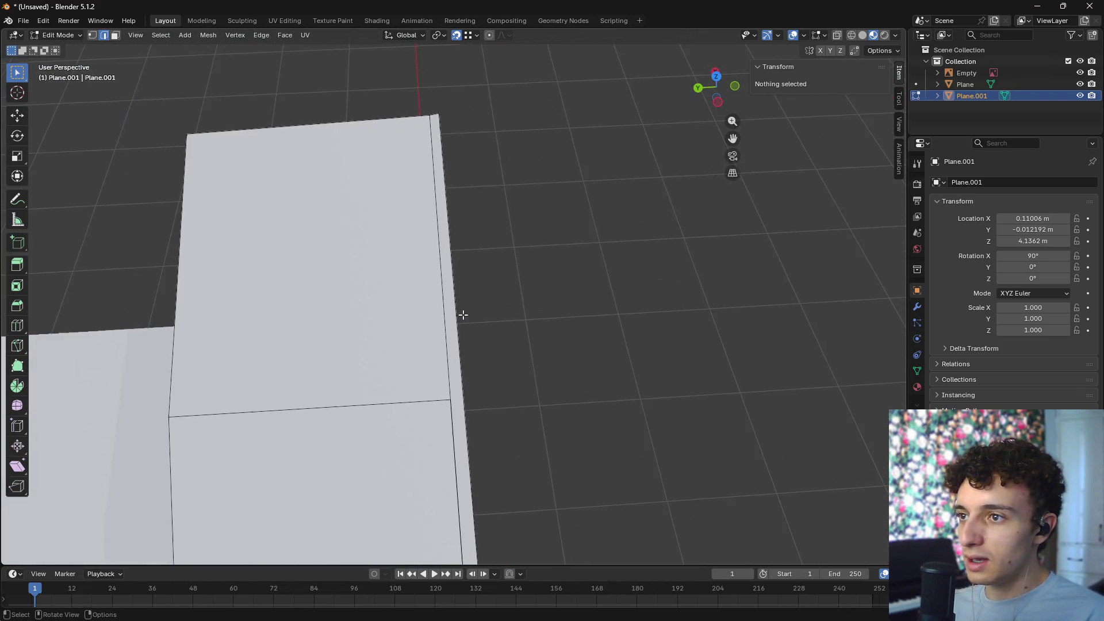
pyautogui.moveTo(484, 271)
pyautogui.mouseDown(button='middle')
pyautogui.moveTo(421, 224)
pyautogui.moveTo(493, 254)
pyautogui.moveTo(448, 254)
pyautogui.mouseUp(button='middle')
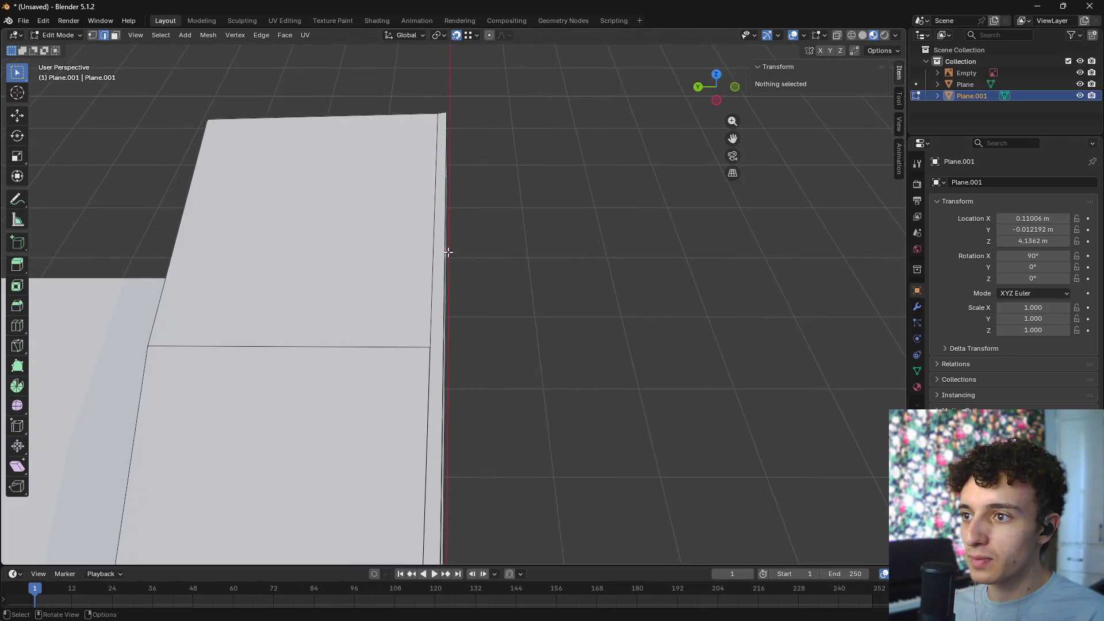
pyautogui.click(431, 237)
pyautogui.moveTo(436, 377)
pyautogui.mouseDown(button='middle')
pyautogui.moveTo(437, 334)
pyautogui.moveTo(515, 407)
pyautogui.moveTo(513, 264)
pyautogui.moveTo(510, 300)
pyautogui.mouseUp(button='middle')
pyautogui.keyDown('shift'); pyautogui.click(438, 333); pyautogui.keyUp('shift')
# - Dissolve the selected edge loops on the box's side and clear the selection
pyautogui.press('x')
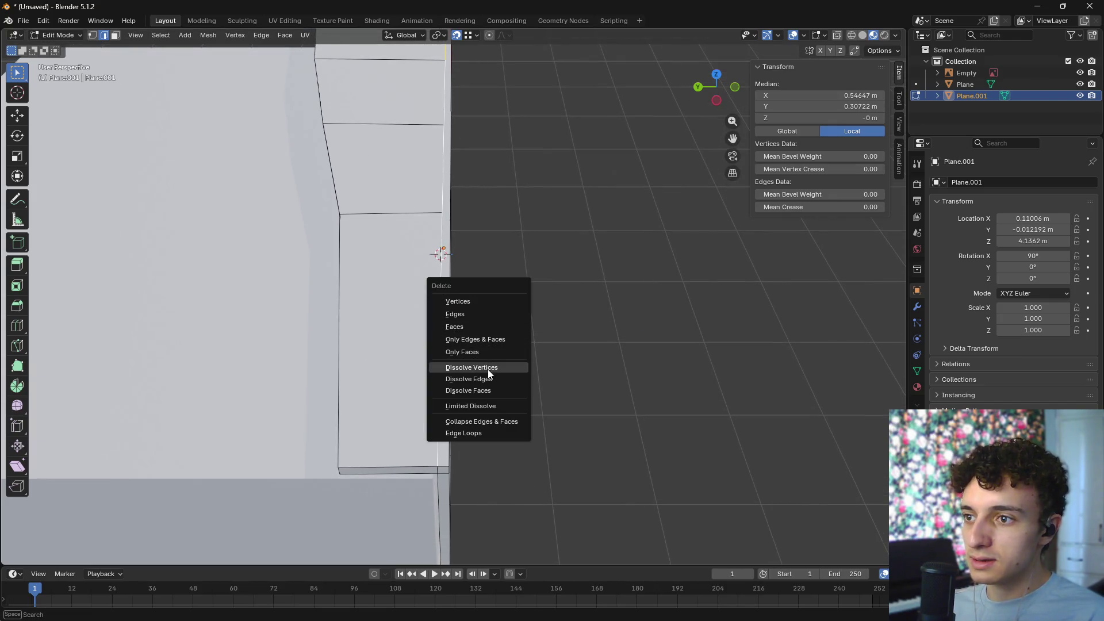
pyautogui.click(497, 378)
pyautogui.hotkey('alt', 'a')
pyautogui.moveTo(559, 274)
pyautogui.mouseDown(button='middle')
pyautogui.moveTo(534, 235)
pyautogui.moveTo(537, 316)
pyautogui.moveTo(525, 315)
pyautogui.moveTo(537, 306)
pyautogui.moveTo(529, 311)
pyautogui.moveTo(570, 315)
pyautogui.moveTo(405, 335)
pyautogui.moveTo(406, 382)
pyautogui.moveTo(401, 351)
pyautogui.mouseUp(button='middle')
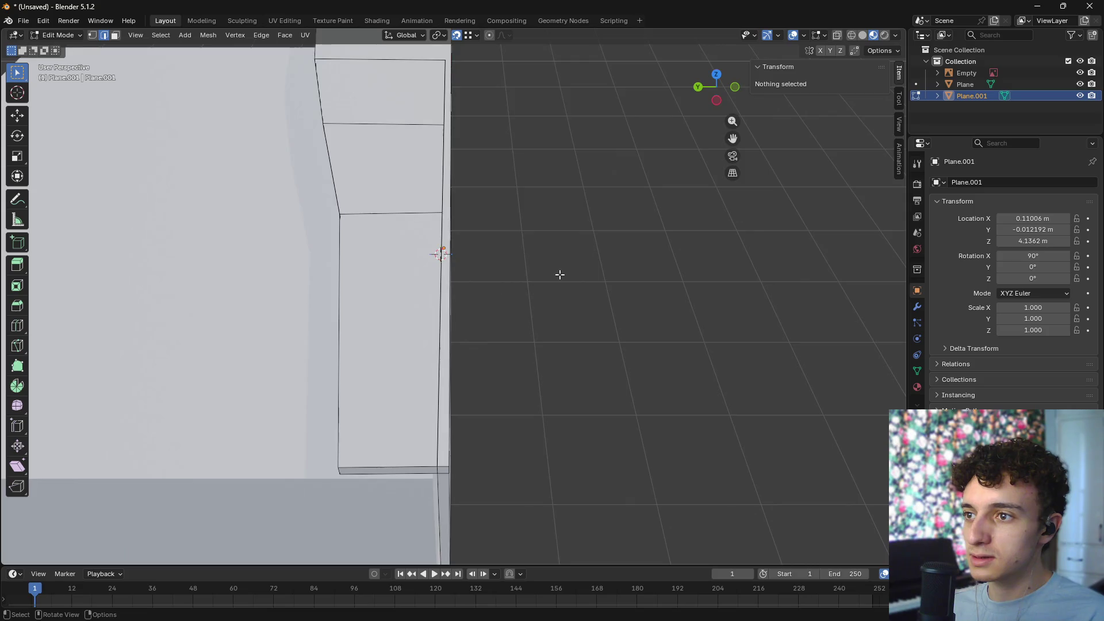
# - Return to Object Mode and deselect the model
pyautogui.press('Tab')
pyautogui.moveTo(539, 343)
pyautogui.mouseDown(button='middle')
pyautogui.moveTo(640, 337)
pyautogui.moveTo(544, 340)
pyautogui.moveTo(582, 309)
pyautogui.moveTo(648, 320)
pyautogui.mouseUp(button='middle')
pyautogui.click(540, 340)
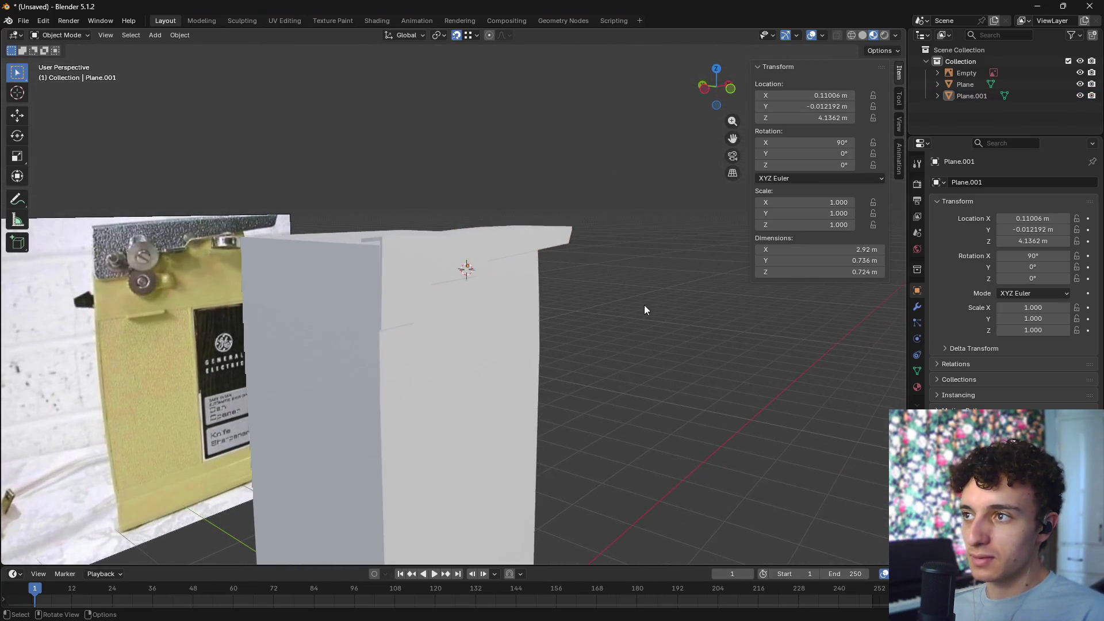
pyautogui.press('z')
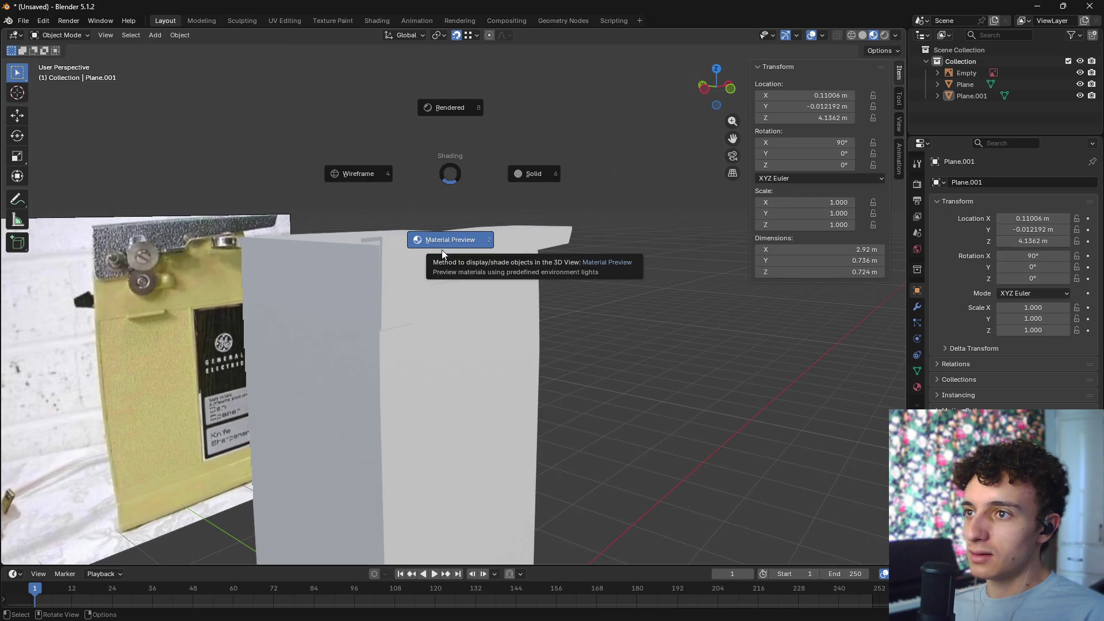
pyautogui.click(441, 251)
pyautogui.moveTo(439, 260); pyautogui.dragTo(594, 305, button='middle')
pyautogui.press('z')
pyautogui.click(675, 292)
pyautogui.moveTo(675, 292)
pyautogui.mouseDown(button='middle')
pyautogui.moveTo(529, 368)
pyautogui.moveTo(460, 340)
pyautogui.moveTo(422, 358)
pyautogui.moveTo(483, 358)
pyautogui.moveTo(467, 359)
pyautogui.moveTo(436, 275)
pyautogui.moveTo(612, 309)
pyautogui.moveTo(603, 336)
pyautogui.moveTo(596, 318)
pyautogui.moveTo(592, 329)
pyautogui.moveTo(604, 309)
pyautogui.moveTo(597, 327)
pyautogui.mouseUp(button='middle')
pyautogui.scroll(-6, 596, 327)
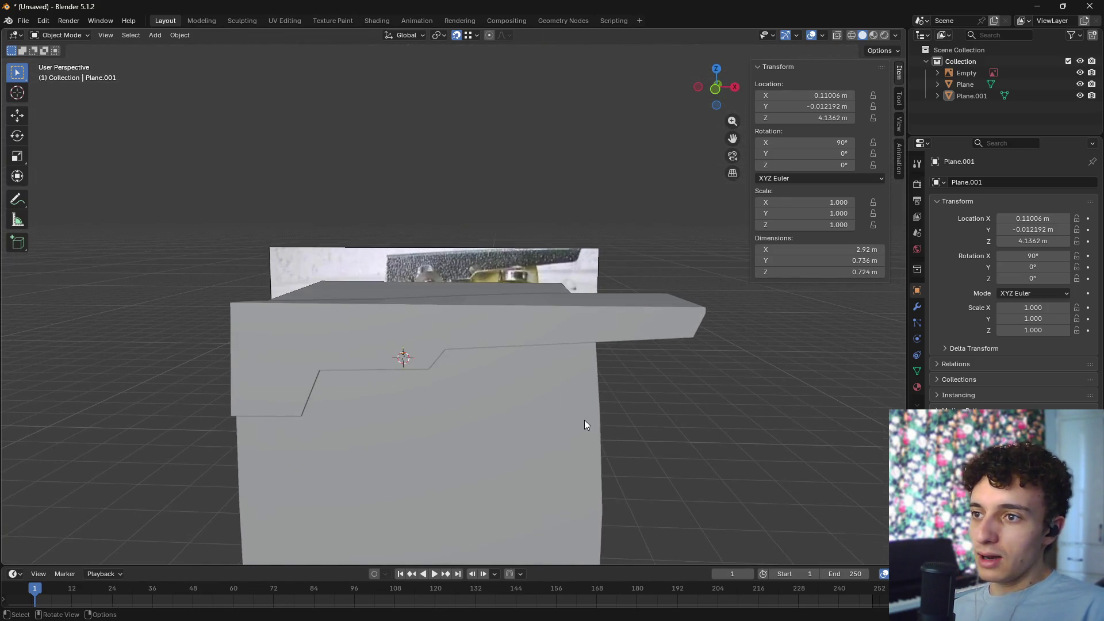
pyautogui.moveTo(602, 409)
pyautogui.mouseDown(button='middle')
pyautogui.moveTo(638, 397)
pyautogui.moveTo(536, 389)
pyautogui.mouseUp(button='middle')
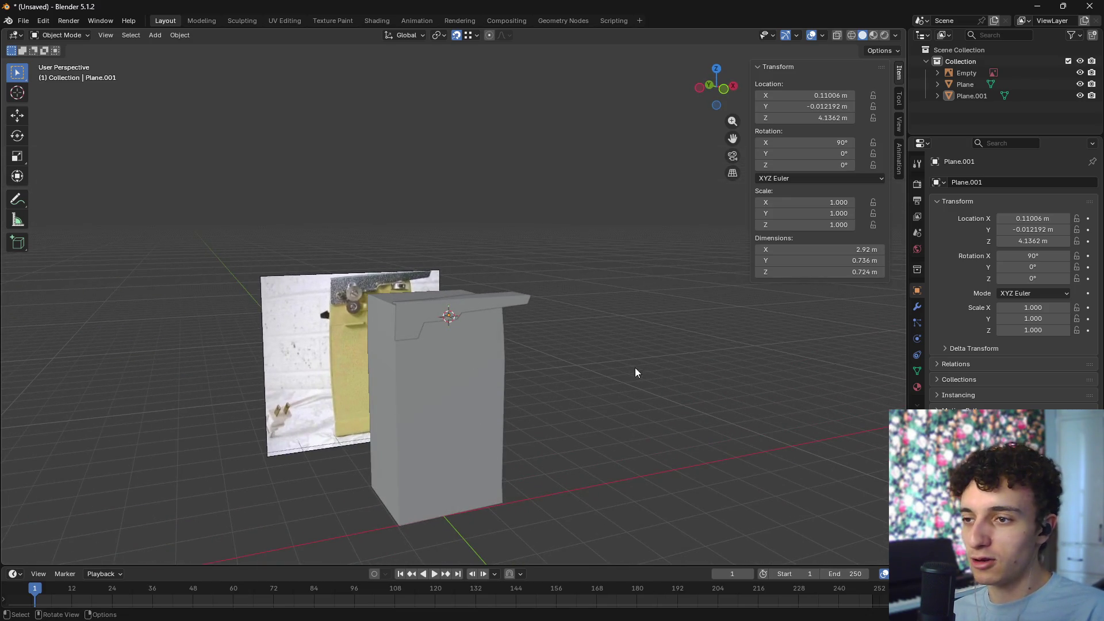
pyautogui.moveTo(634, 373); pyautogui.dragTo(553, 512, button='middle')
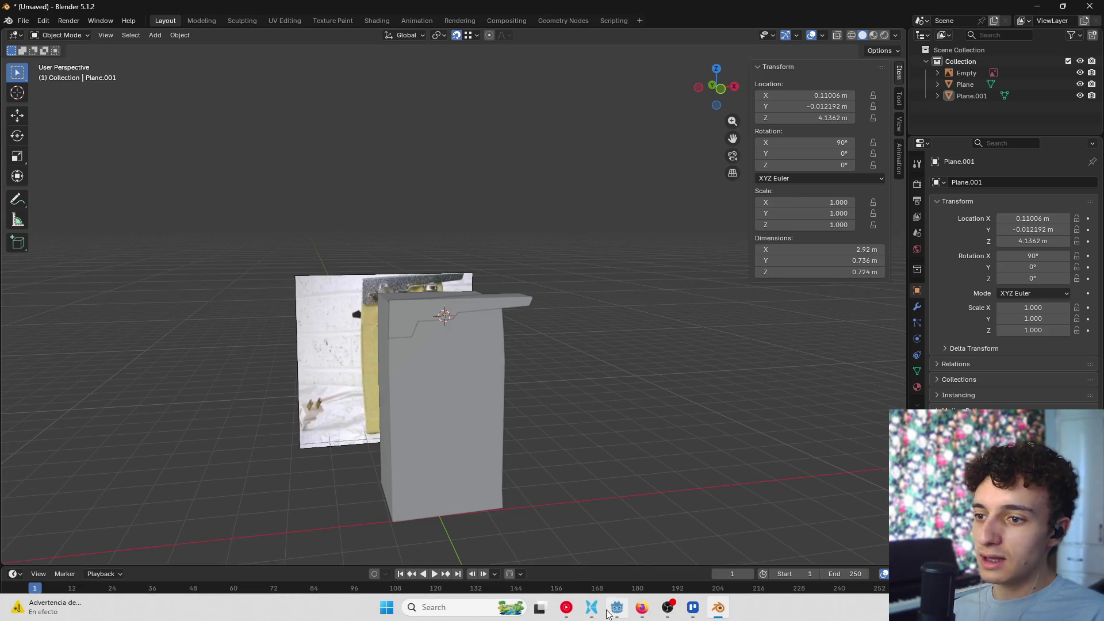
# - Open Alice Comer.blend from the editables folder in the file manager
pyautogui.click(591, 607)
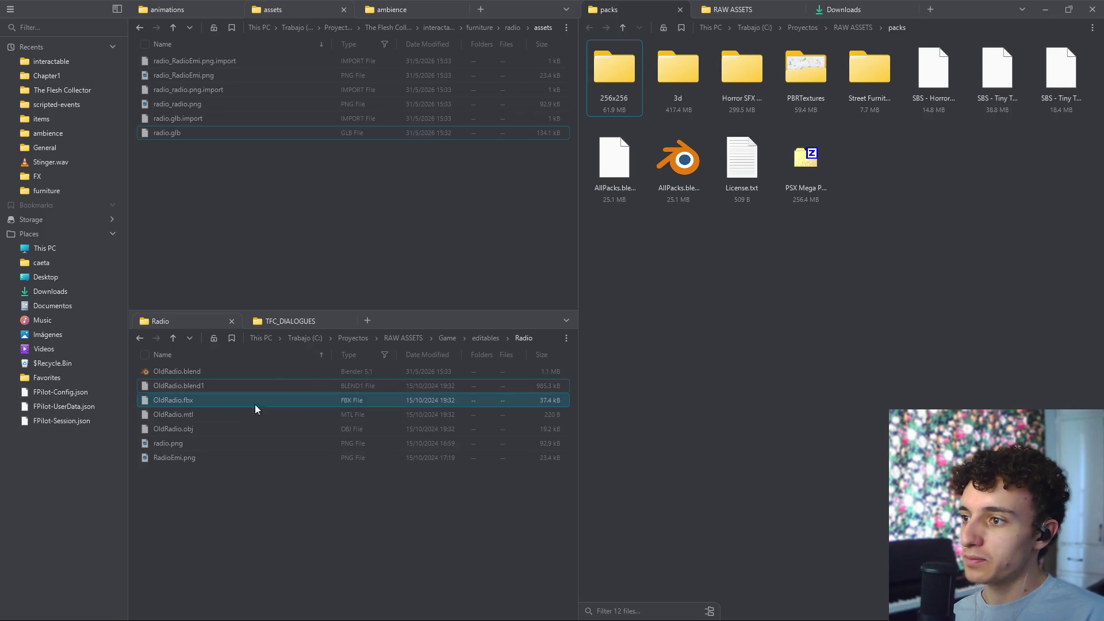
pyautogui.click(488, 339)
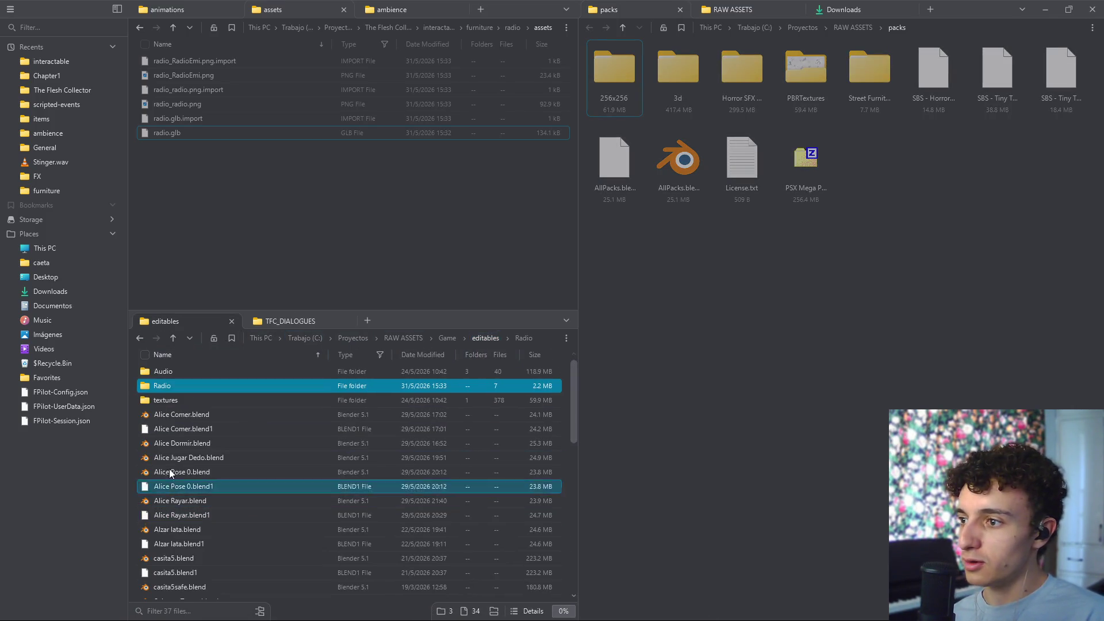
pyautogui.click(206, 414)
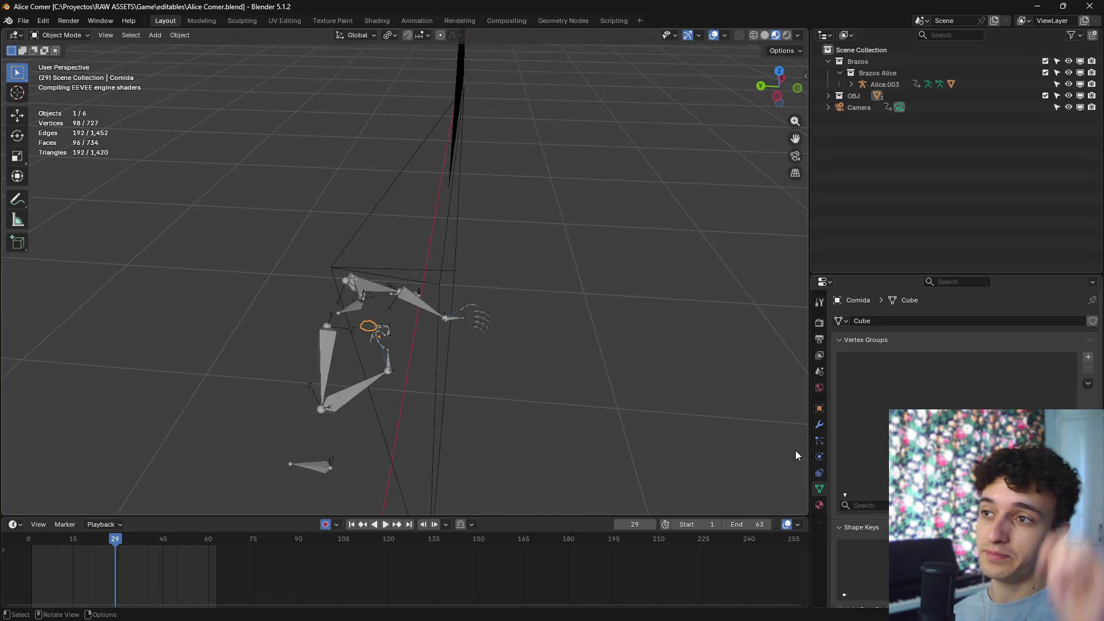
# - Copy the can objects, then close Alice Comer.blend without saving
pyautogui.click(472, 274)
pyautogui.moveTo(481, 277)
pyautogui.mouseDown(button='middle')
pyautogui.moveTo(548, 393)
pyautogui.moveTo(516, 314)
pyautogui.moveTo(530, 310)
pyautogui.mouseUp(button='middle')
pyautogui.hotkey('ctrl', 'c')
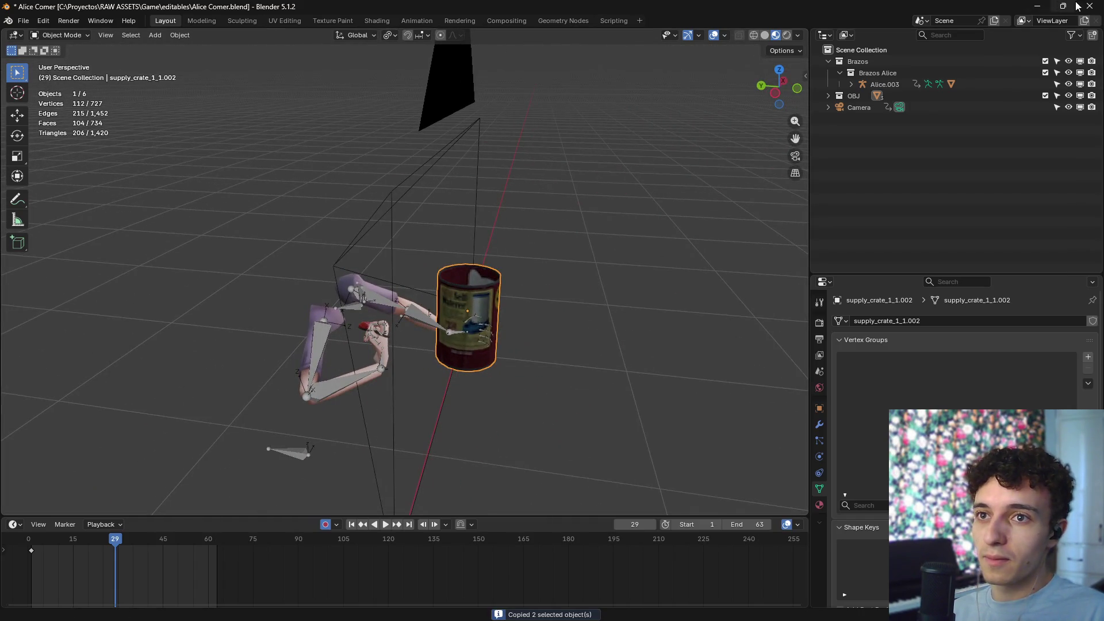
pyautogui.click(1090, 6)
pyautogui.click(587, 339)
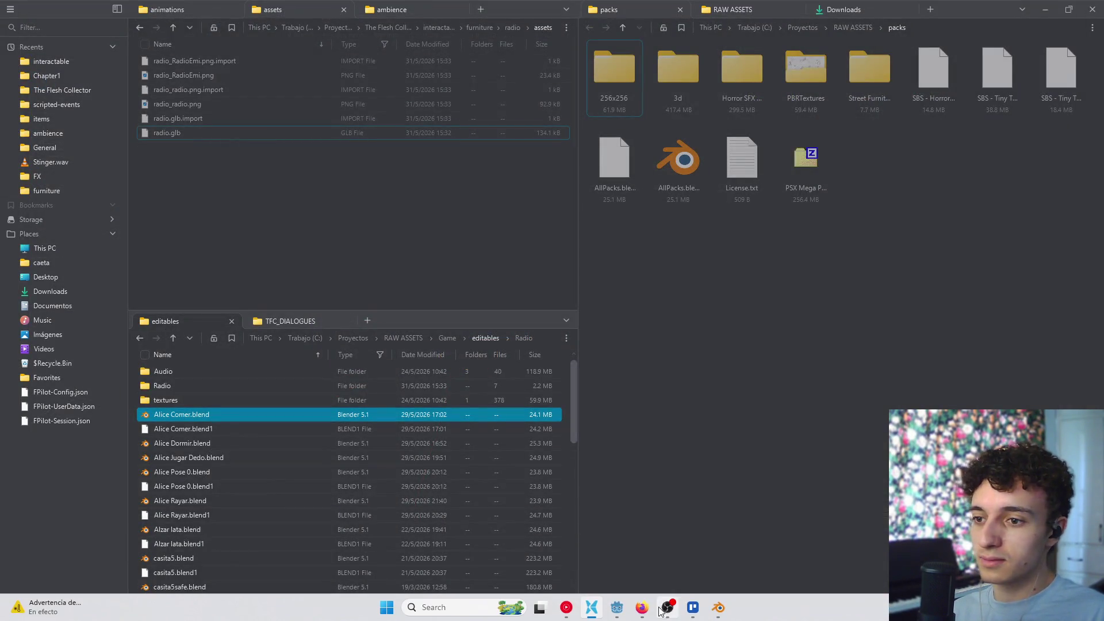
# - Paste the can into the can opener scene and select the pasted character rig
pyautogui.click(718, 609)
pyautogui.hotkey('ctrl', 'v')
pyautogui.moveTo(599, 411)
pyautogui.mouseDown(button='middle')
pyautogui.moveTo(638, 374)
pyautogui.moveTo(631, 224)
pyautogui.moveTo(635, 328)
pyautogui.moveTo(634, 316)
pyautogui.mouseUp(button='middle')
pyautogui.click(634, 317)
pyautogui.click(630, 266)
# - Delete the Alice.003 rig, then scale down and lower the reference photo and outlines
pyautogui.press('Delete')
pyautogui.moveTo(630, 266)
pyautogui.mouseDown(button='middle')
pyautogui.moveTo(714, 306)
pyautogui.moveTo(652, 292)
pyautogui.mouseUp(button='middle')
pyautogui.scroll(-5, 652, 297)
pyautogui.click(515, 229)
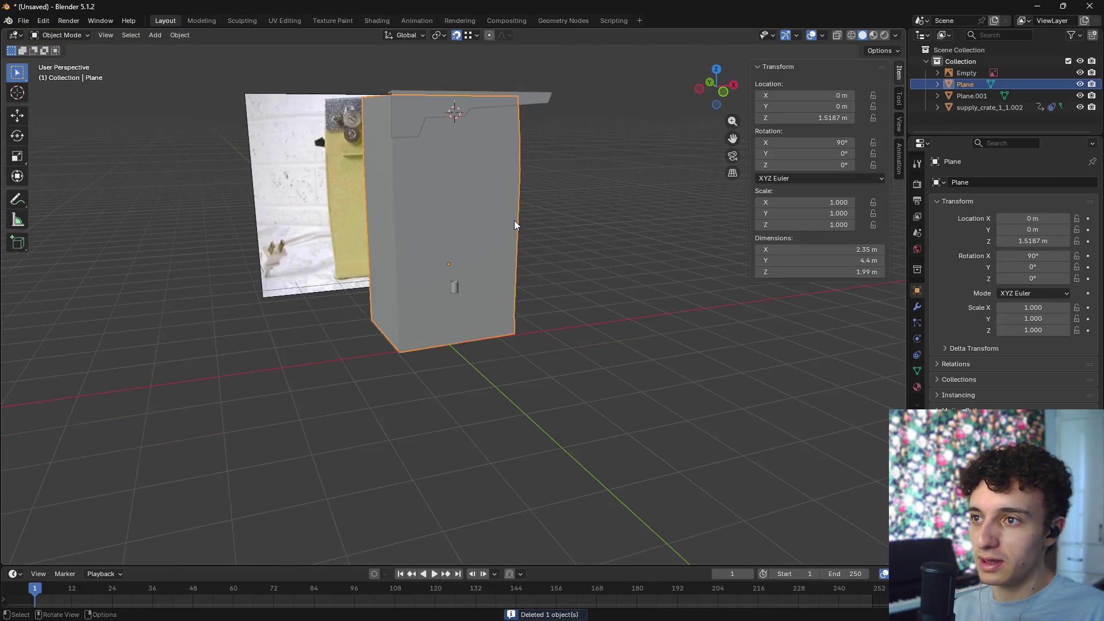
pyautogui.keyDown('shift'); pyautogui.click(434, 104); pyautogui.keyUp('shift')
pyautogui.press('KP_1')
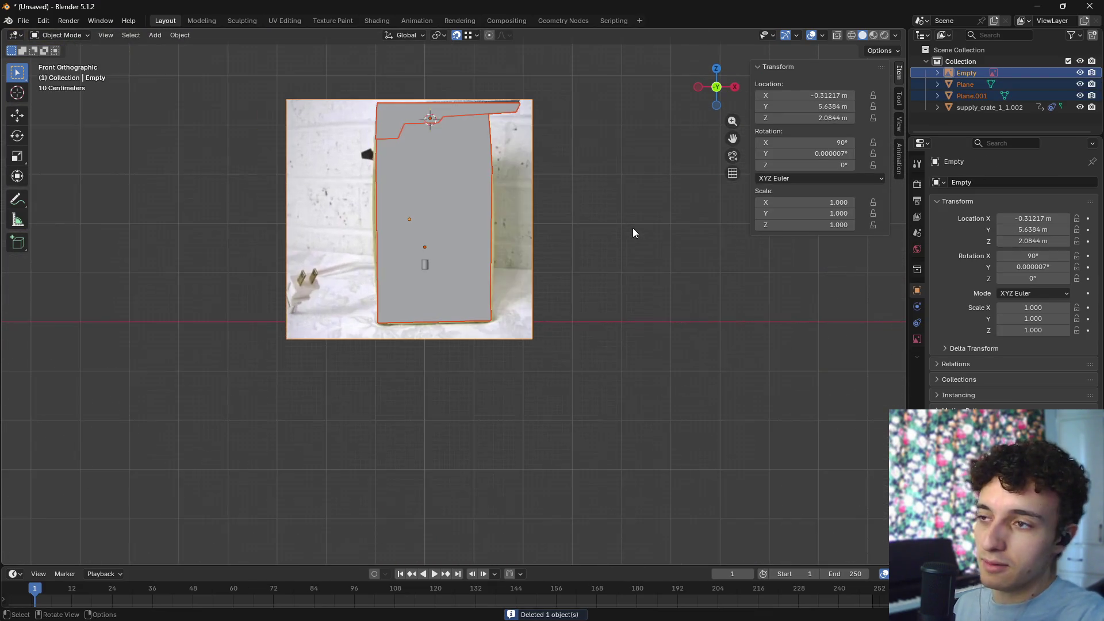
pyautogui.scroll(4, 654, 254)
pyautogui.press('s')
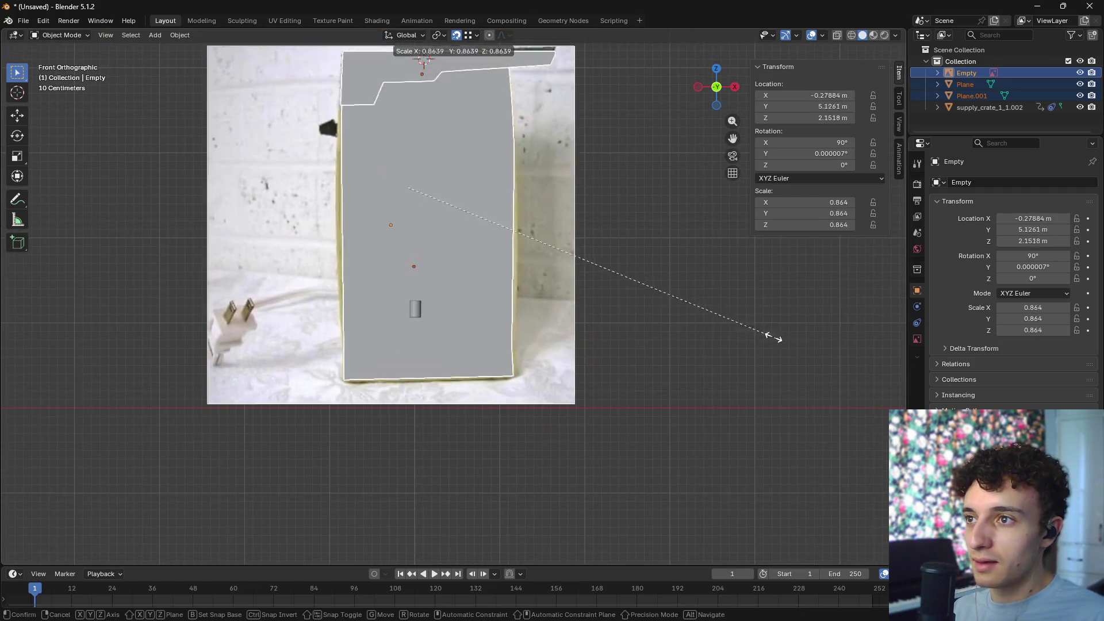
pyautogui.click(496, 191)
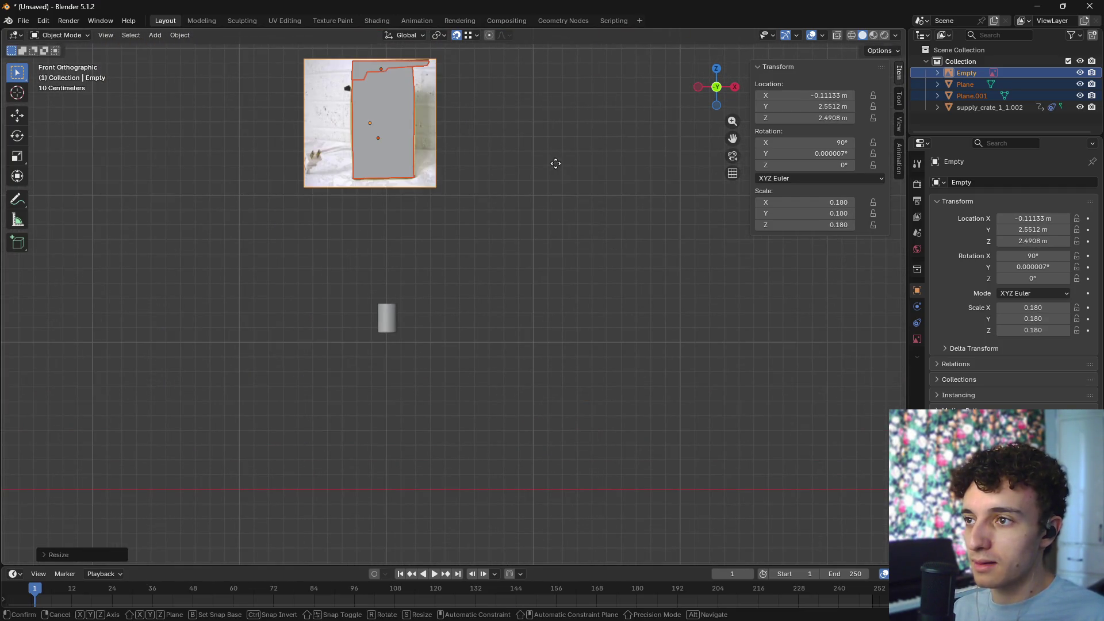
pyautogui.press('g')
pyautogui.press('z')
pyautogui.click(568, 352)
# - Rescale the reference setup to 0.157 and adjust its height along Z
pyautogui.scroll(3, 475, 332)
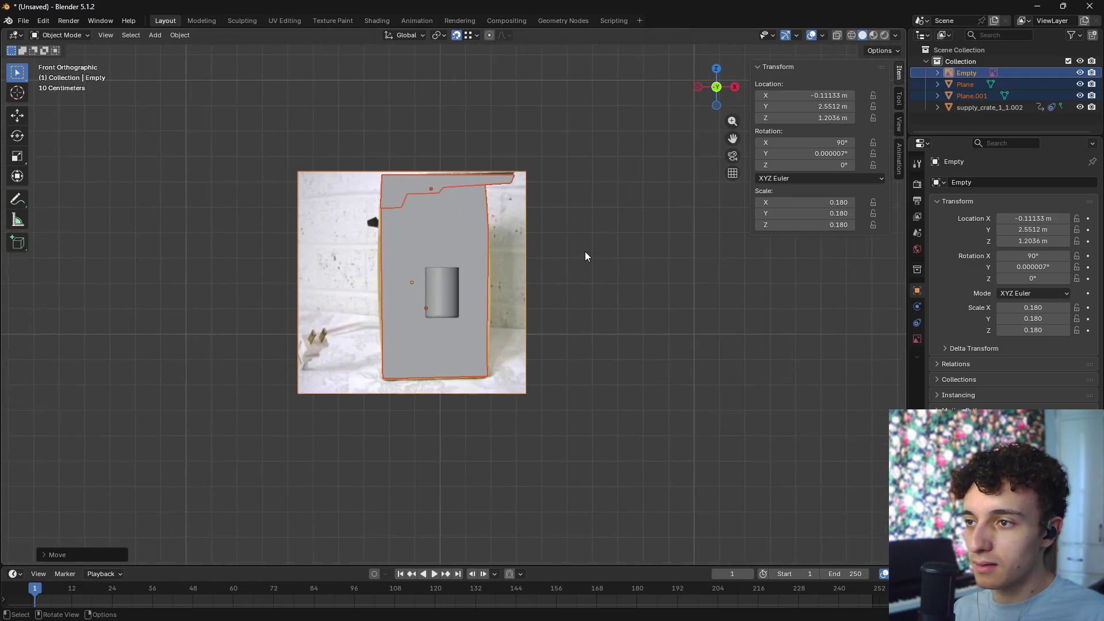
pyautogui.scroll(1, 585, 250)
pyautogui.press('s')
pyautogui.click(591, 306)
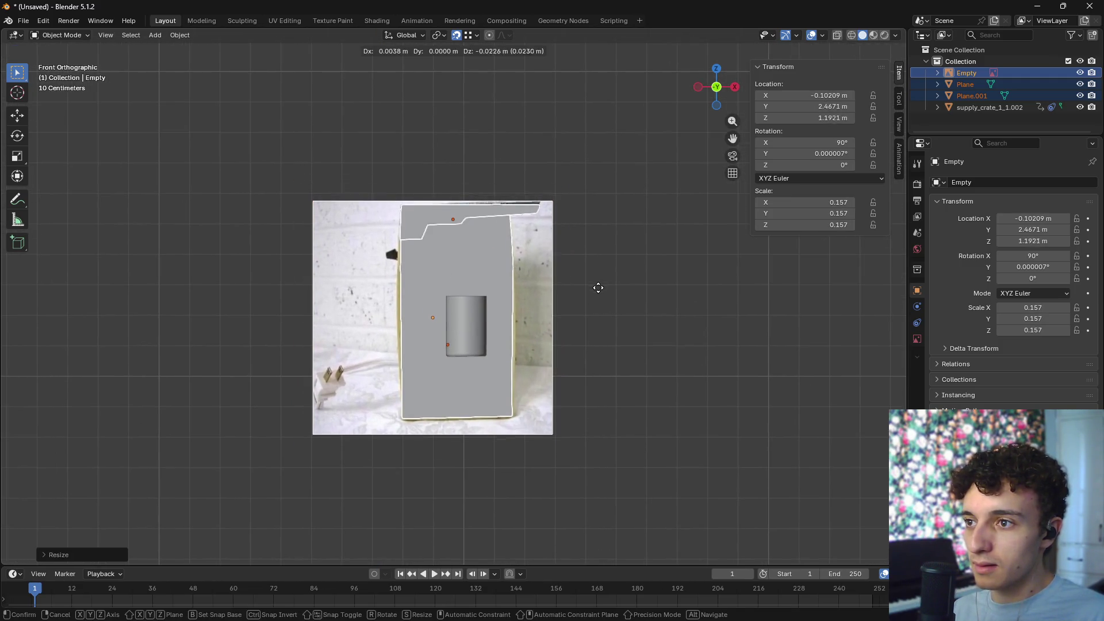
pyautogui.press('g')
pyautogui.press('z')
pyautogui.click(584, 357)
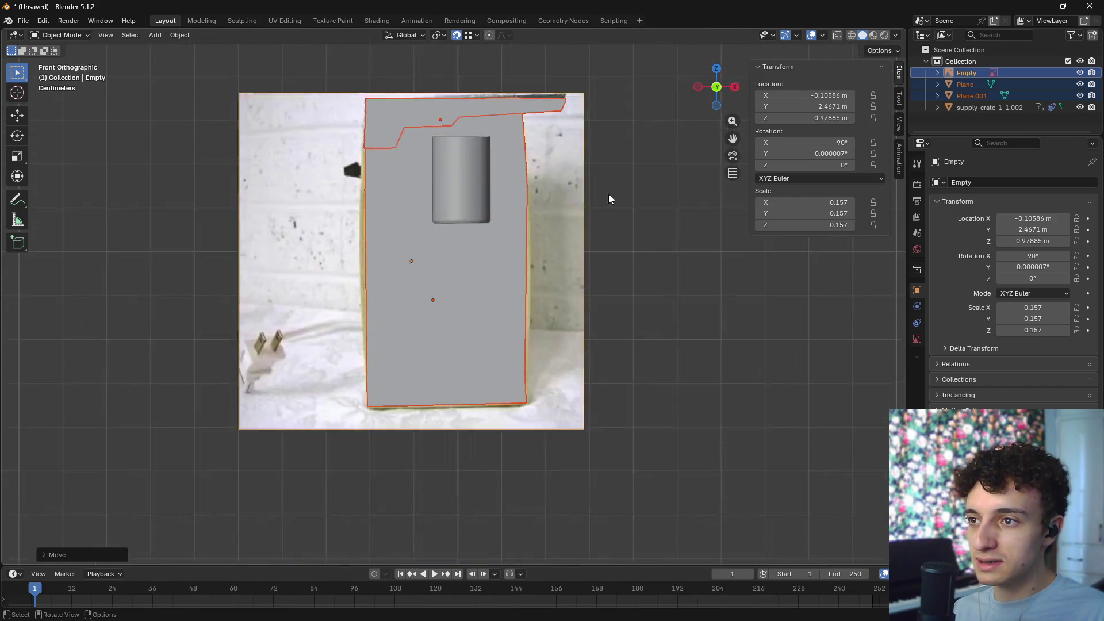
# - Add the can to the selection and move everything down along Z
pyautogui.scroll(-6, 468, 274)
pyautogui.keyDown('shift'); pyautogui.click(460, 261); pyautogui.keyUp('shift')
pyautogui.press('g')
pyautogui.press('z')
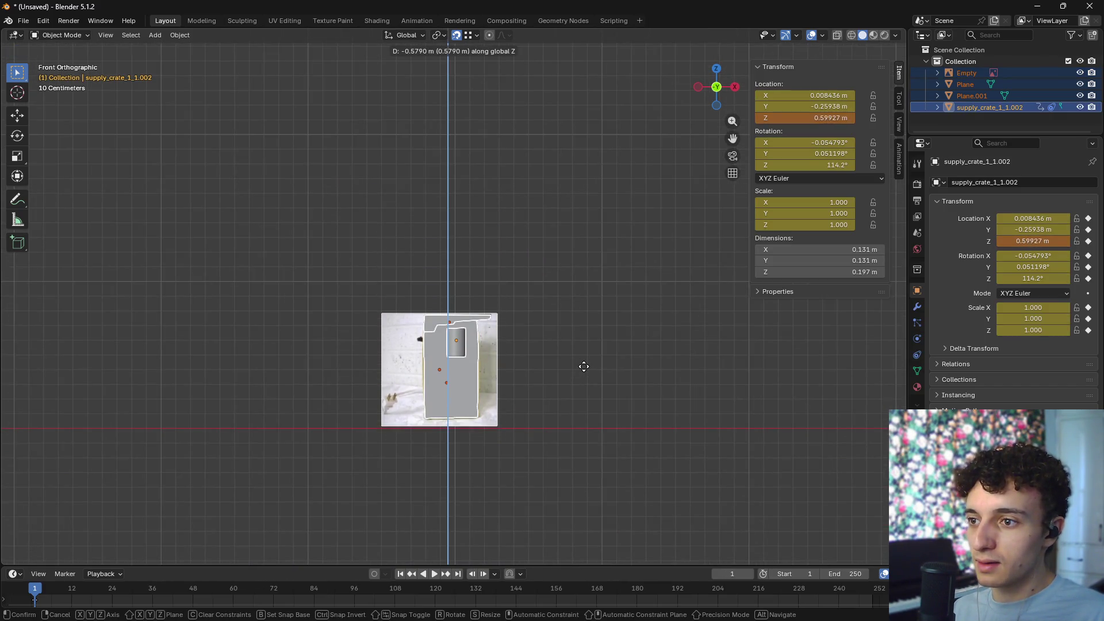
pyautogui.click(566, 385)
# - Select only the can, frame it, and preview its materials before returning to Solid shading
pyautogui.scroll(5, 589, 251)
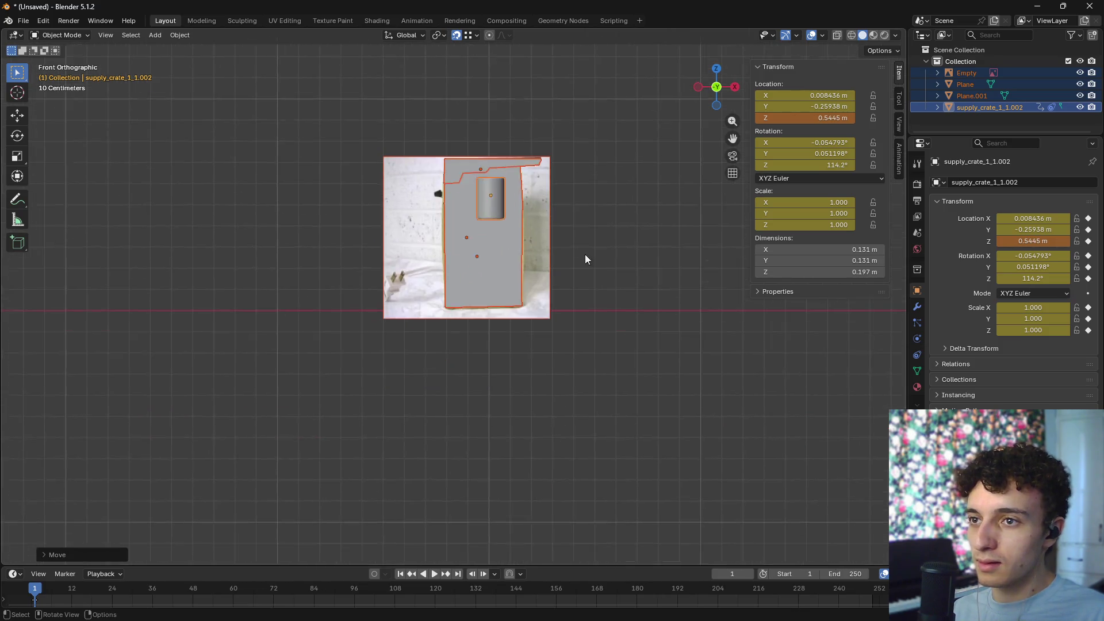
pyautogui.click(501, 132)
pyautogui.press('KP_Decimal')
pyautogui.scroll(-5, 443, 192)
pyautogui.press('z')
pyautogui.click(502, 337)
pyautogui.press('z')
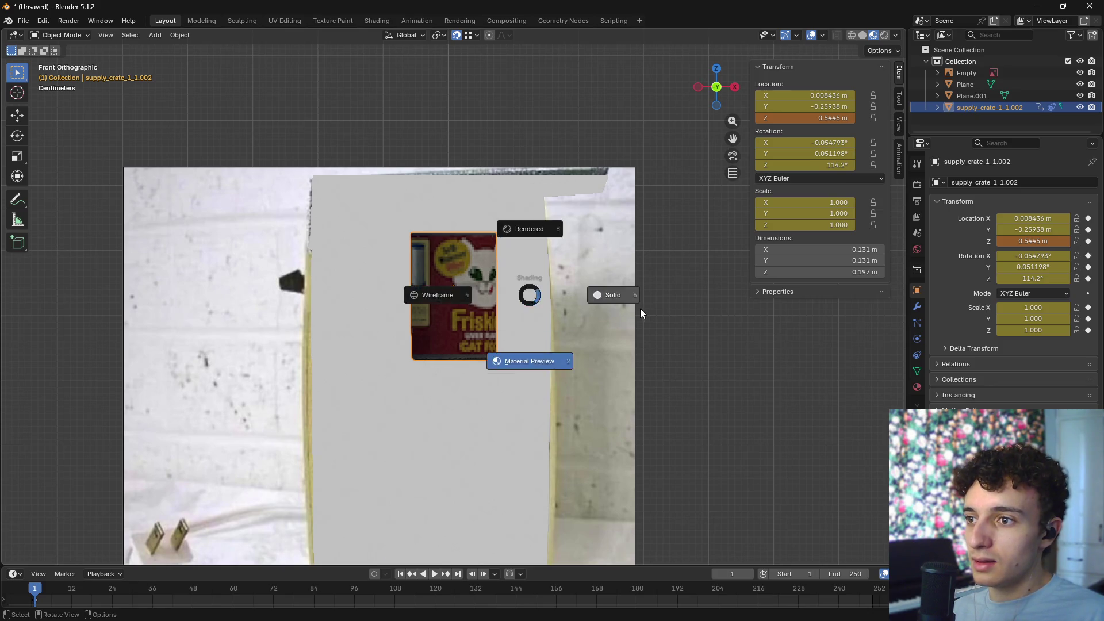
pyautogui.click(641, 308)
pyautogui.keyDown('shift'); pyautogui.moveTo(559, 319); pyautogui.dragTo(565, 237, button='middle'); pyautogui.keyUp('shift')
# - Move the can along X and Z to X −0.061 m, Z 0.567 m
pyautogui.press('g')
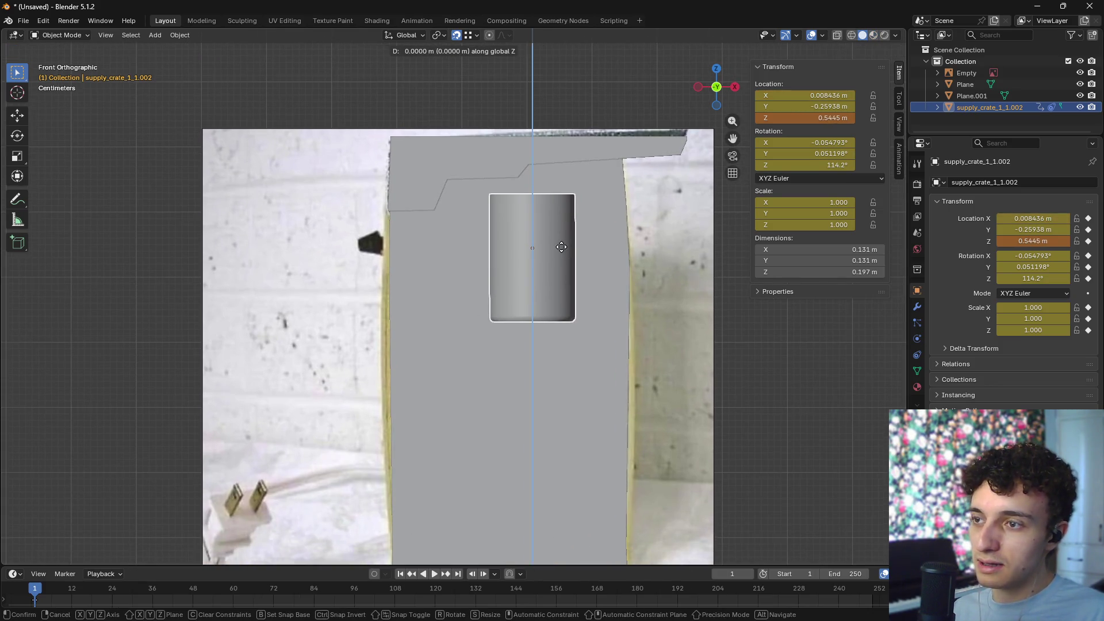
pyautogui.press('x')
pyautogui.click(537, 253)
pyautogui.press('g')
pyautogui.press('x')
pyautogui.click(544, 254)
pyautogui.press('g')
pyautogui.press('z')
pyautogui.click(545, 244)
pyautogui.press('g')
pyautogui.press('z')
pyautogui.click(543, 241)
# - Switch to Wireframe shading and return to the front view
pyautogui.moveTo(612, 298); pyautogui.dragTo(534, 281, button='middle')
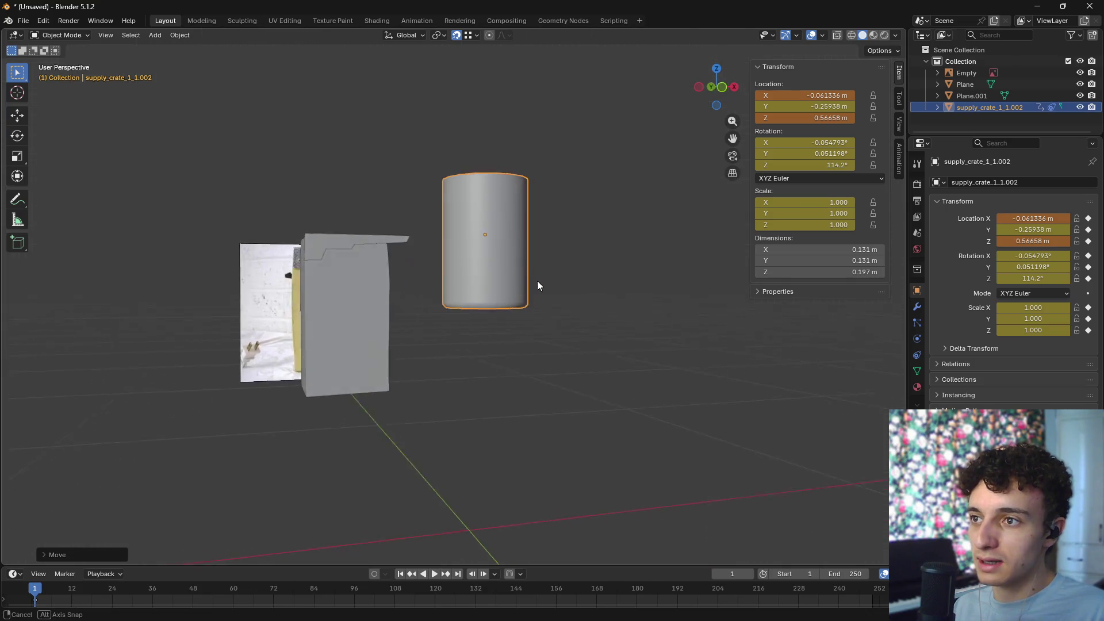
pyautogui.press('z')
pyautogui.click(461, 285)
pyautogui.press('KP_1')
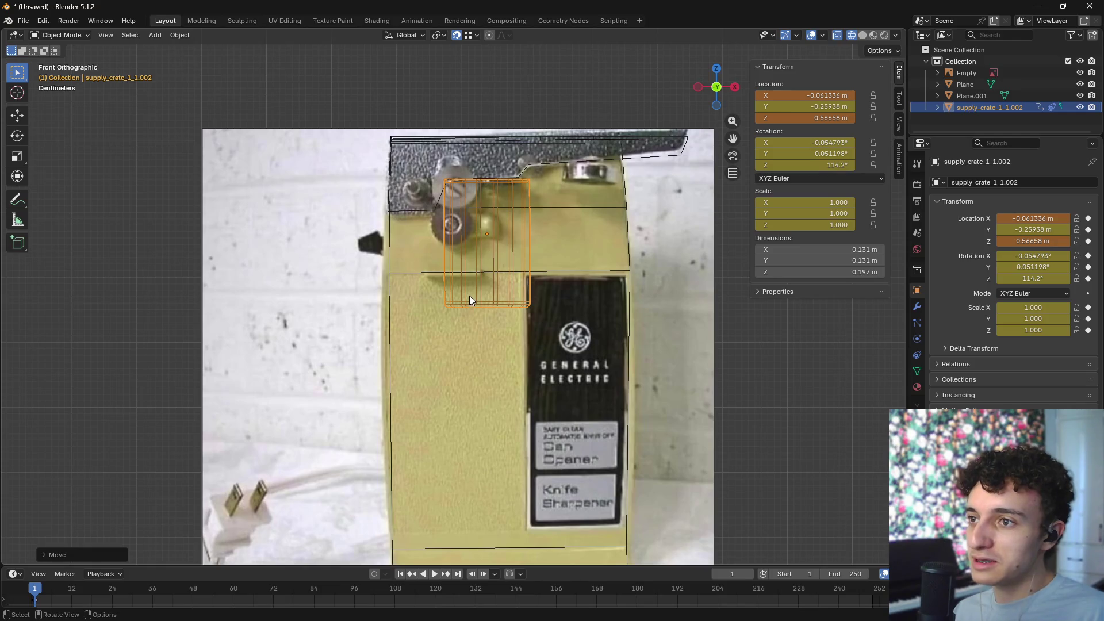
# - Scale Plane.001, Plane and Empty to 0.117 and move them to Z 0.453 m
pyautogui.click(396, 149)
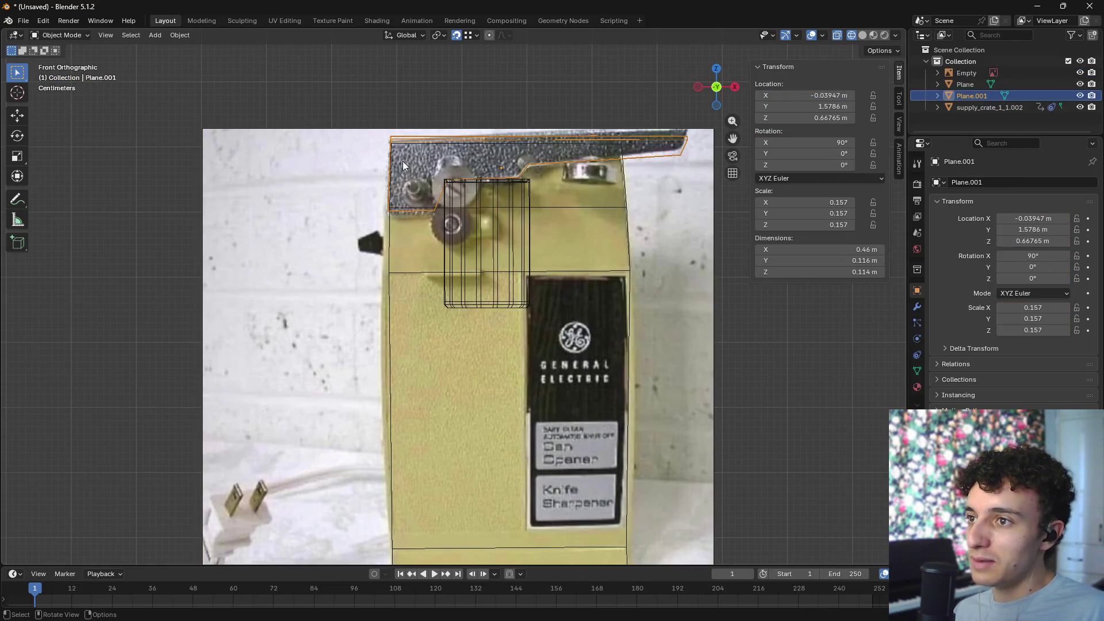
pyautogui.keyDown('shift'); pyautogui.click(391, 275); pyautogui.keyUp('shift')
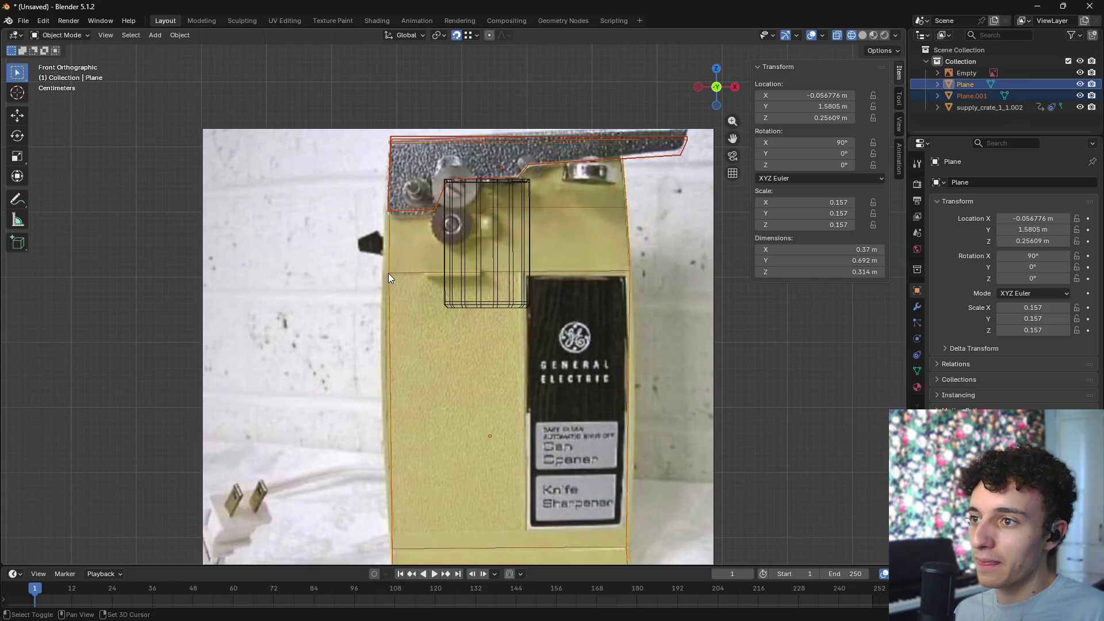
pyautogui.keyDown('shift'); pyautogui.click(372, 273); pyautogui.keyUp('shift')
pyautogui.press('s')
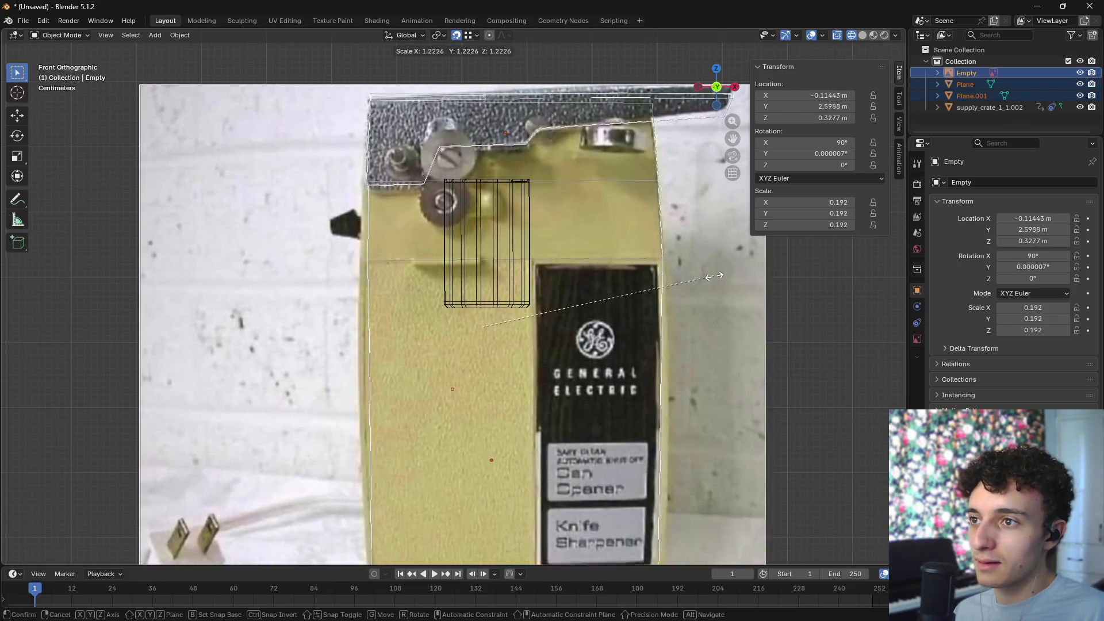
pyautogui.press('Escape')
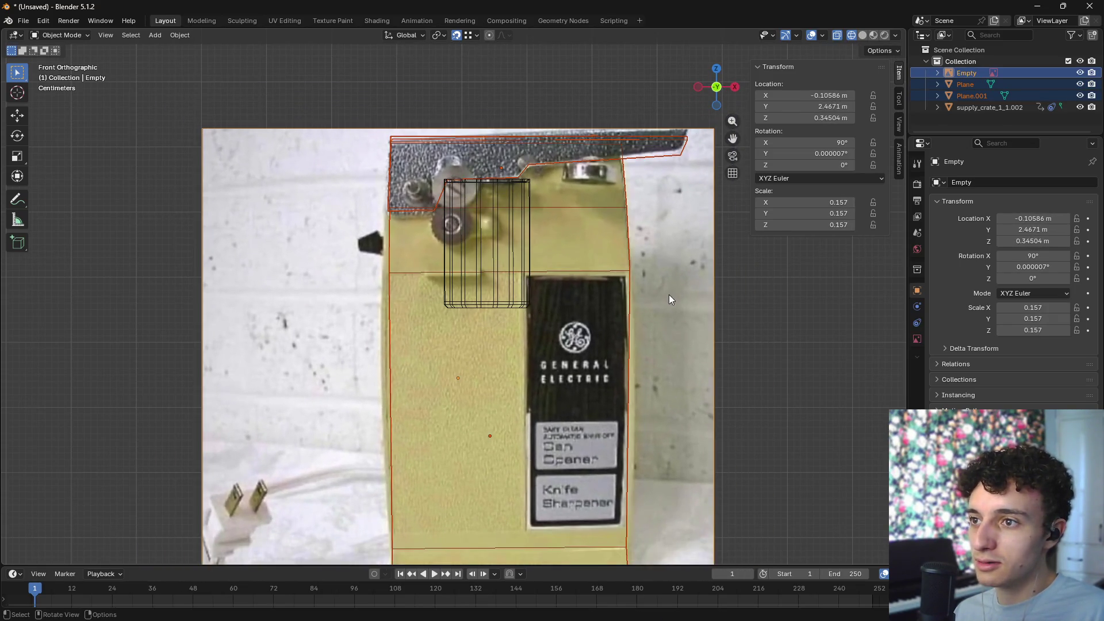
pyautogui.press('s')
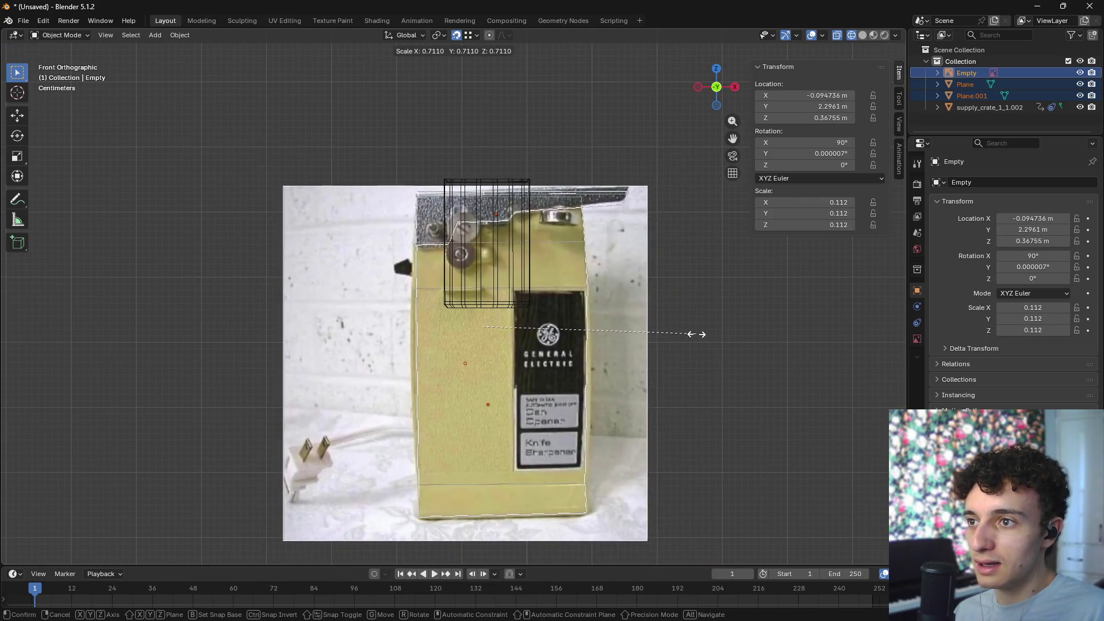
pyautogui.press('g')
pyautogui.press('z')
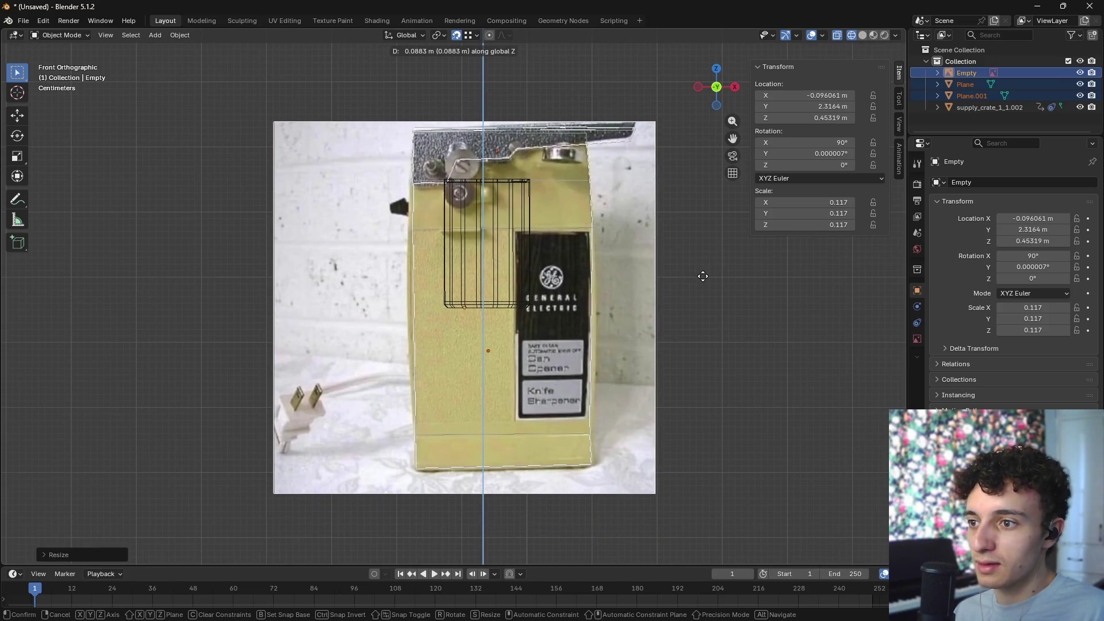
pyautogui.click(703, 276)
pyautogui.scroll(3, 635, 178)
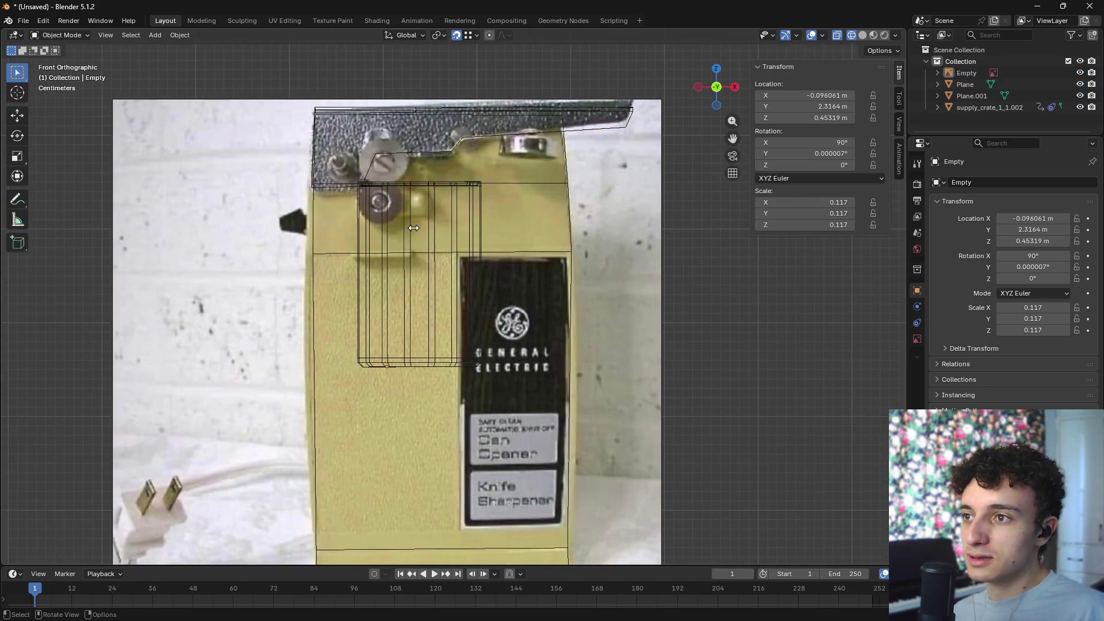
# - Select the supply_crate_1_1.002 can
pyautogui.click(426, 189)
pyautogui.click(696, 258)
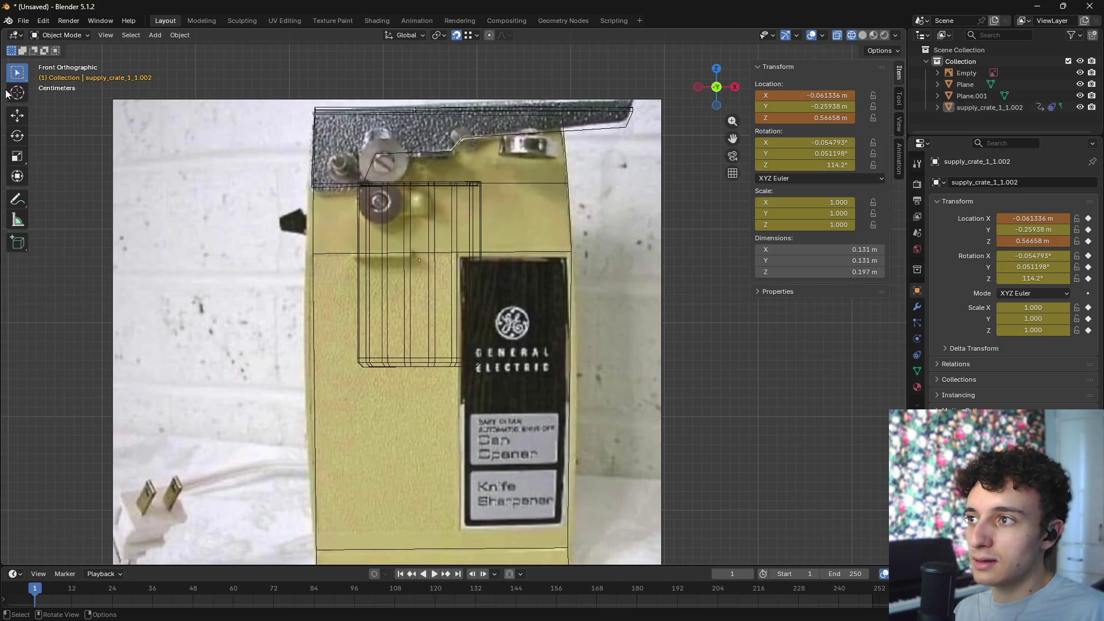
pyautogui.click(435, 214)
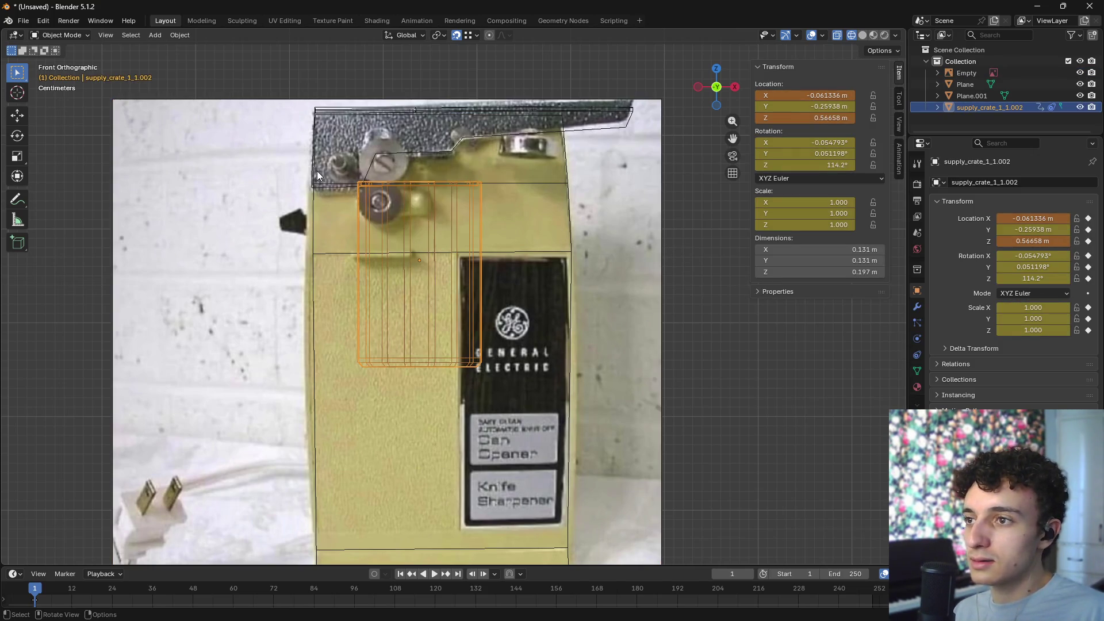
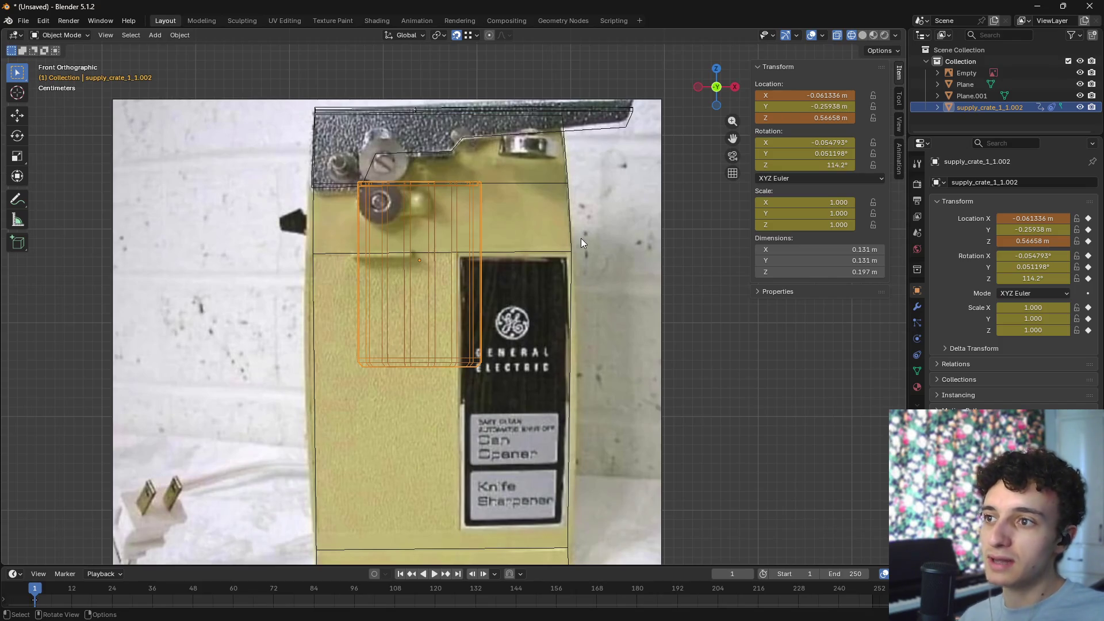
# - Paste the copied figure rig and extra cylinder into the scene
pyautogui.moveTo(580, 238)
pyautogui.keyDown('shift'); pyautogui.mouseDown(button='middle')
pyautogui.moveTo(557, 257)
pyautogui.moveTo(586, 223)
pyautogui.moveTo(554, 278)
pyautogui.moveTo(532, 290)
pyautogui.mouseUp(button='middle'); pyautogui.keyUp('shift')
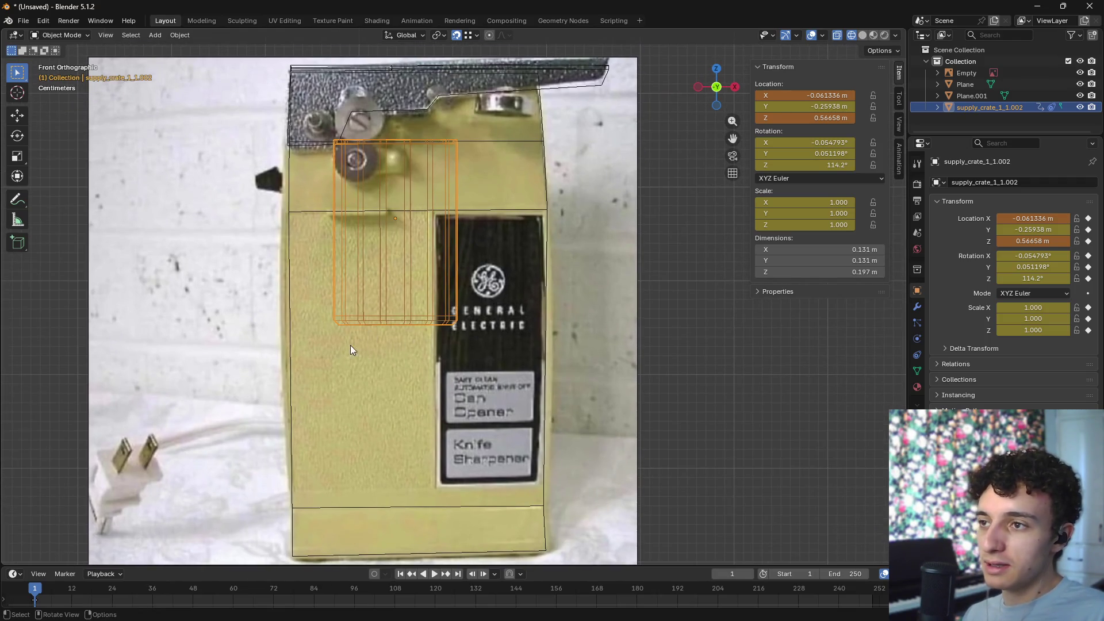
pyautogui.click(457, 364)
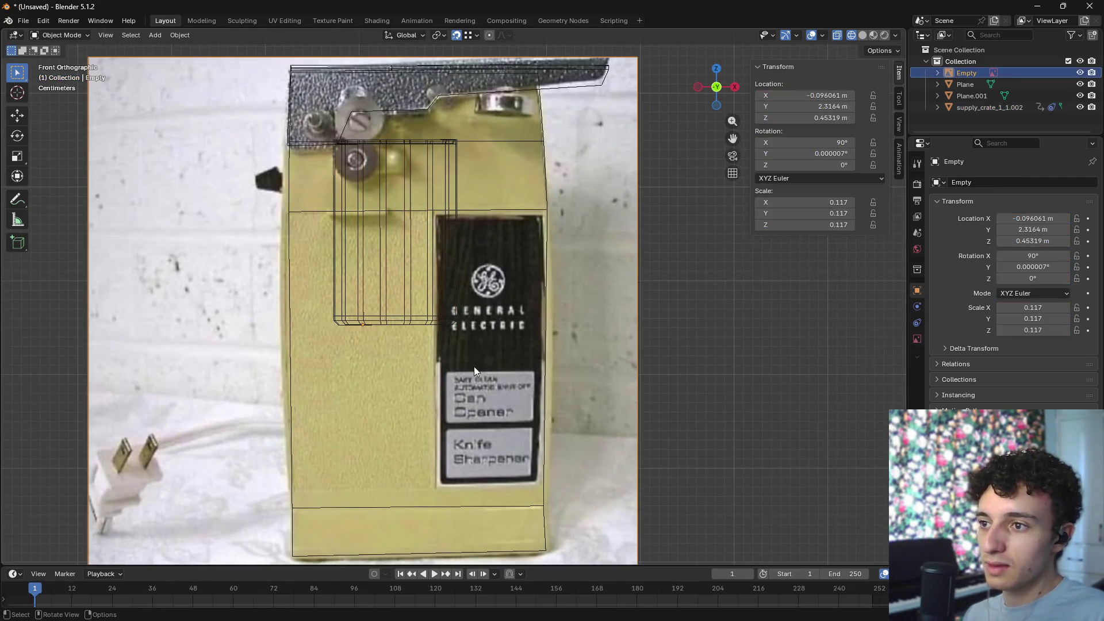
pyautogui.click(558, 371)
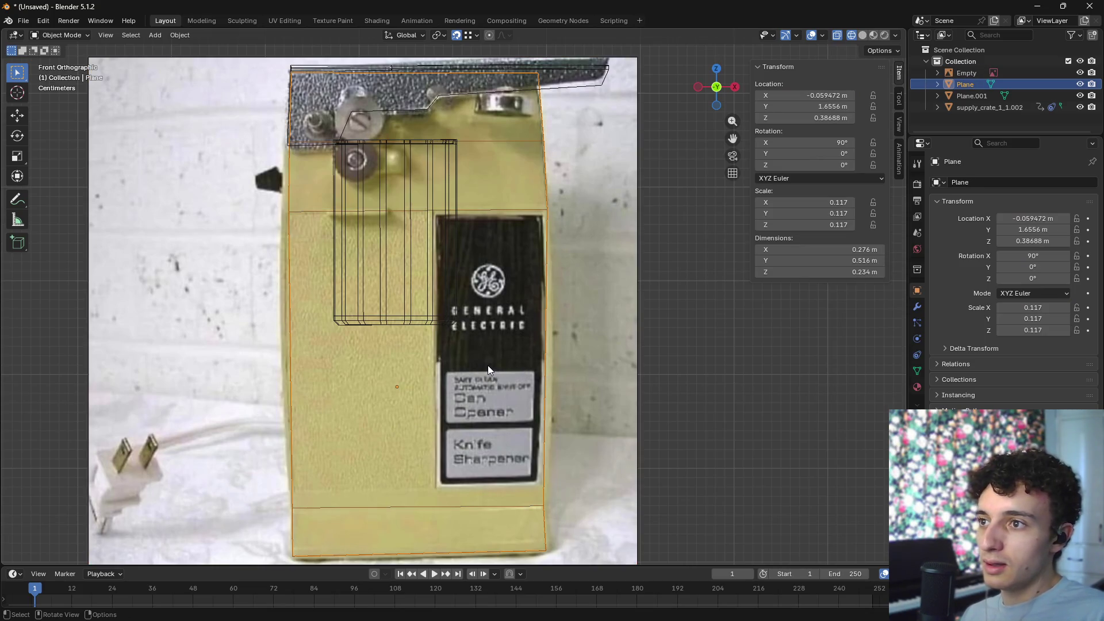
pyautogui.hotkey('ctrl', 'v')
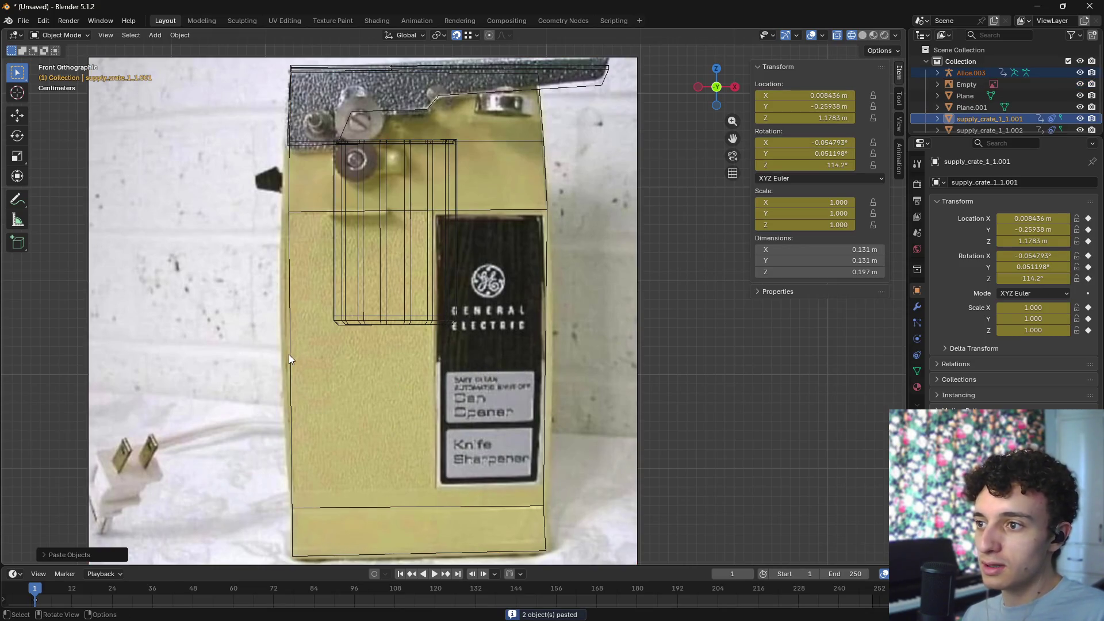
# - Enter Edit Mode on the body plane, try an edge move and bevel, cancel them, and clear the selection
pyautogui.click(289, 359)
pyautogui.press('Tab')
pyautogui.rightClick(292, 359)
pyautogui.press('Escape')
pyautogui.click(292, 359)
pyautogui.press('g')
pyautogui.press('Escape')
pyautogui.hotkey('ctrl', 'z')
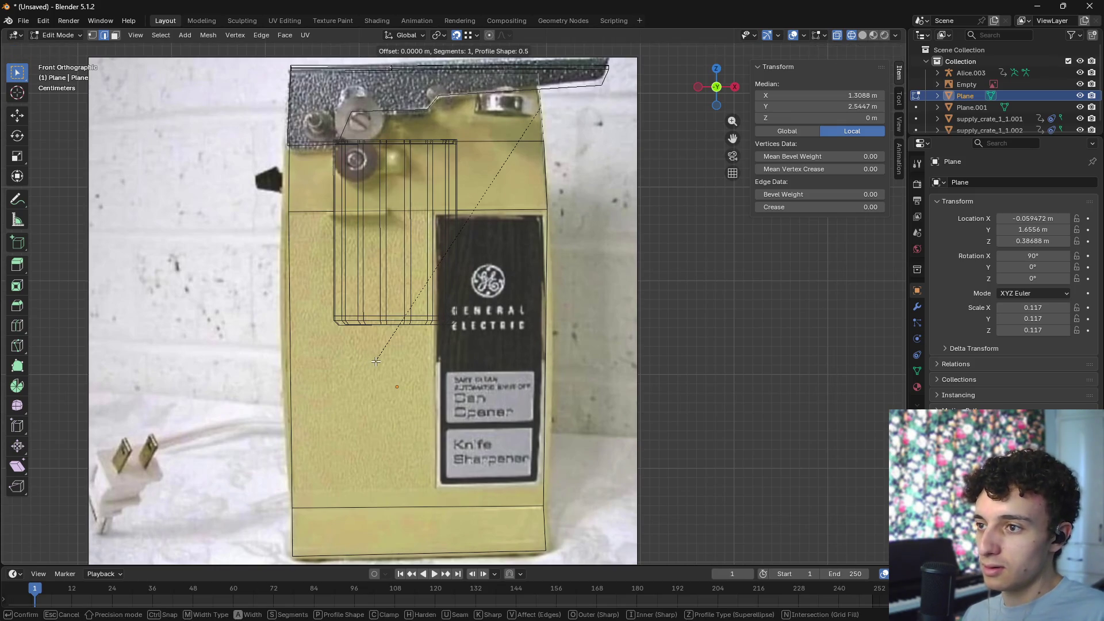
pyautogui.press('Tab')
pyautogui.press('Tab')
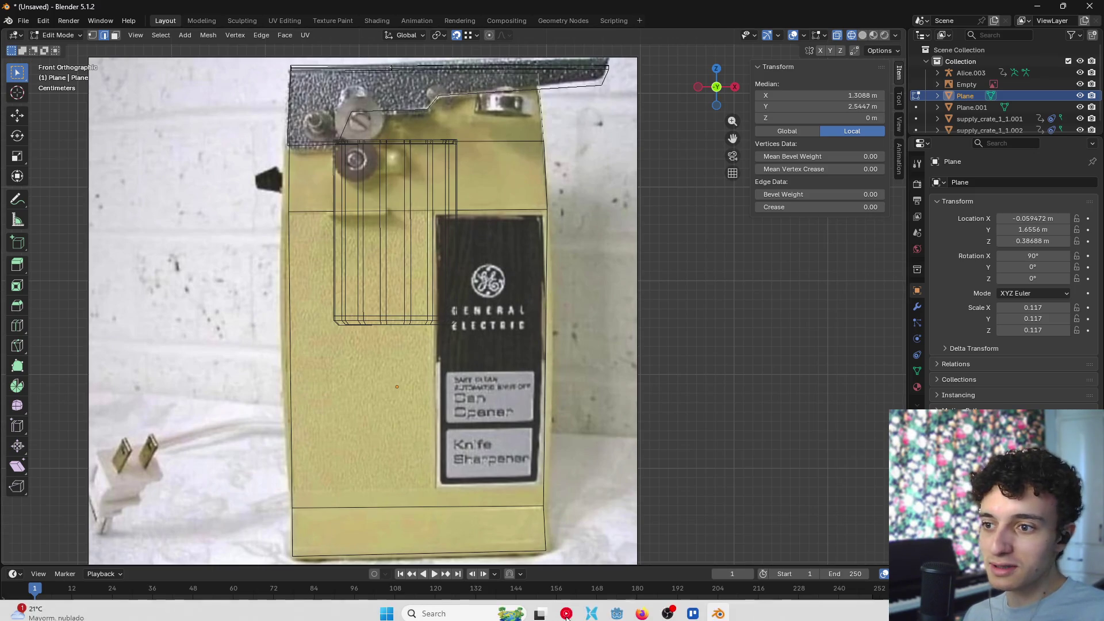
pyautogui.moveTo(643, 608)
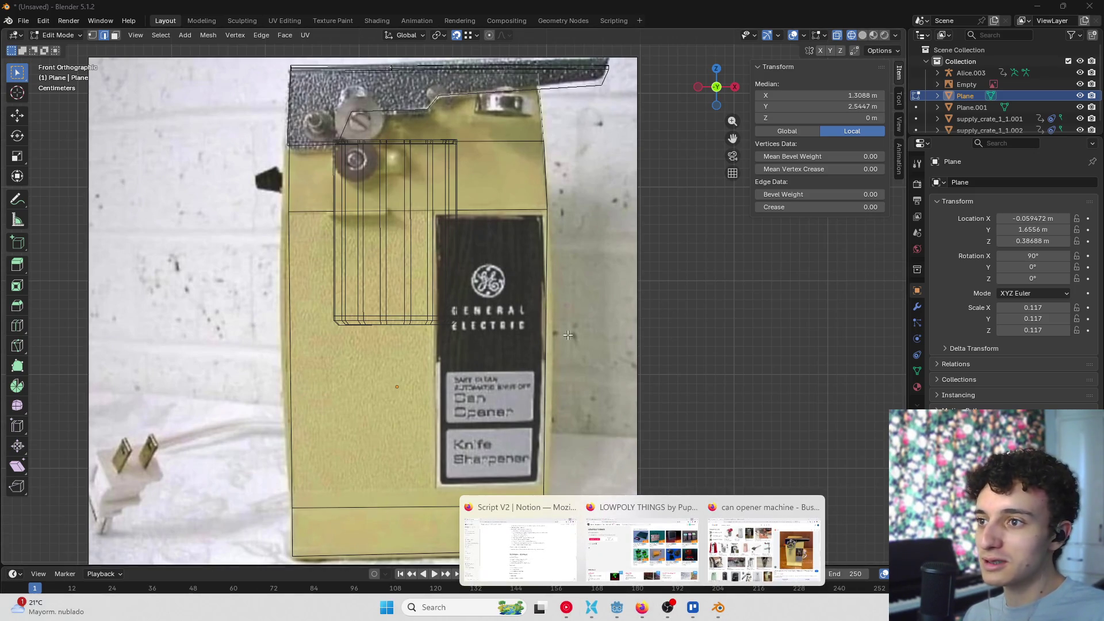
pyautogui.click(352, 363)
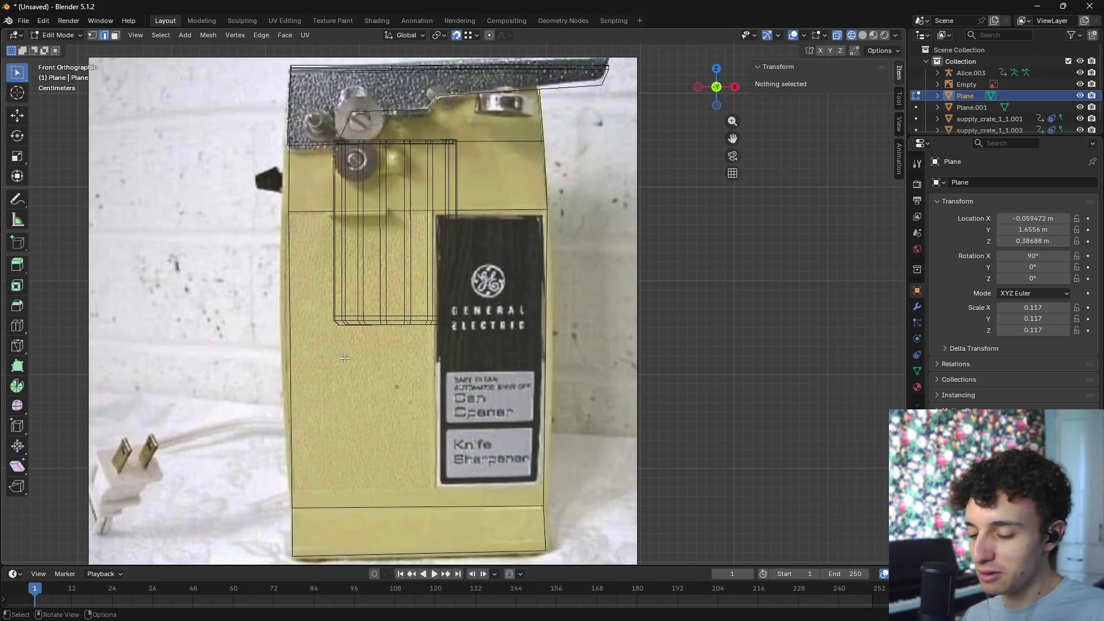
pyautogui.click(312, 367)
pyautogui.click(334, 363)
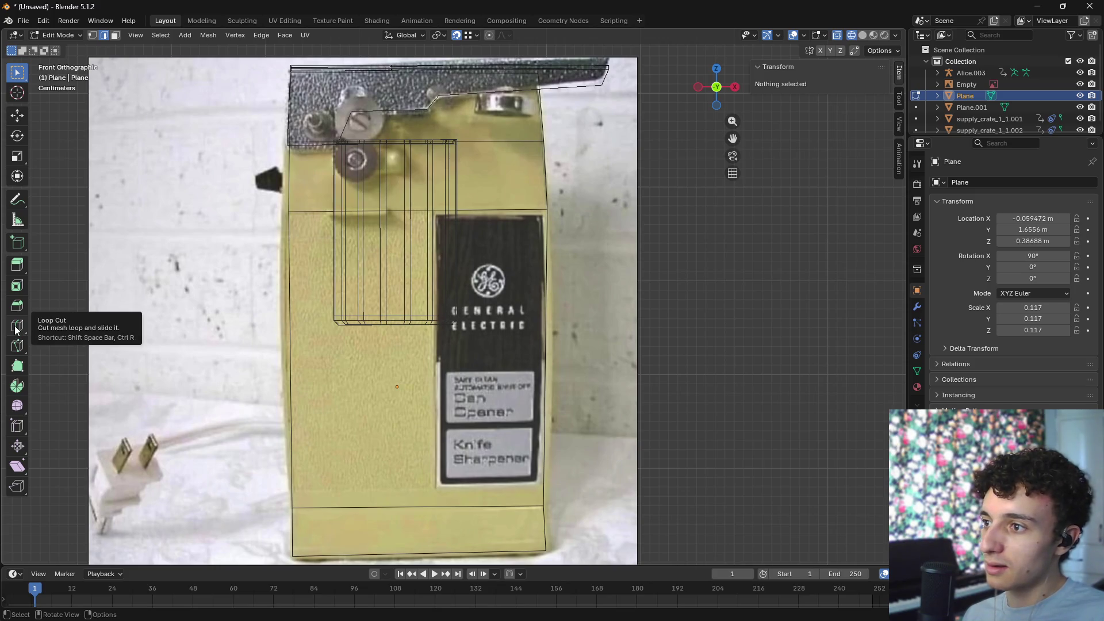
# - Add a horizontal loop cut across the body just below the label lettering
pyautogui.hotkey('ctrl', 'r')
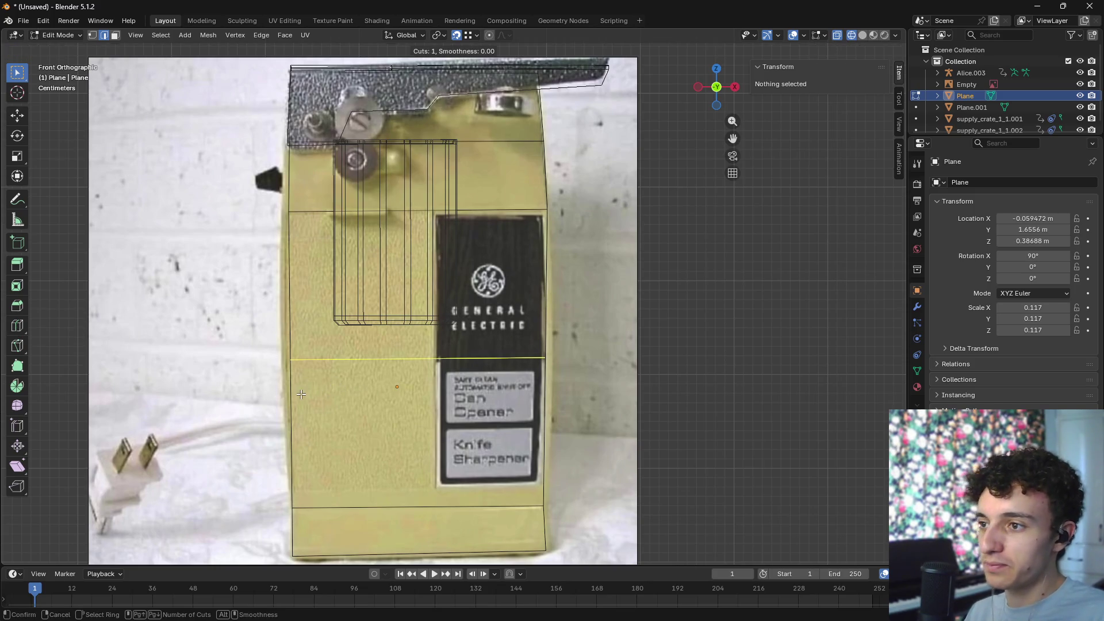
pyautogui.click(302, 391)
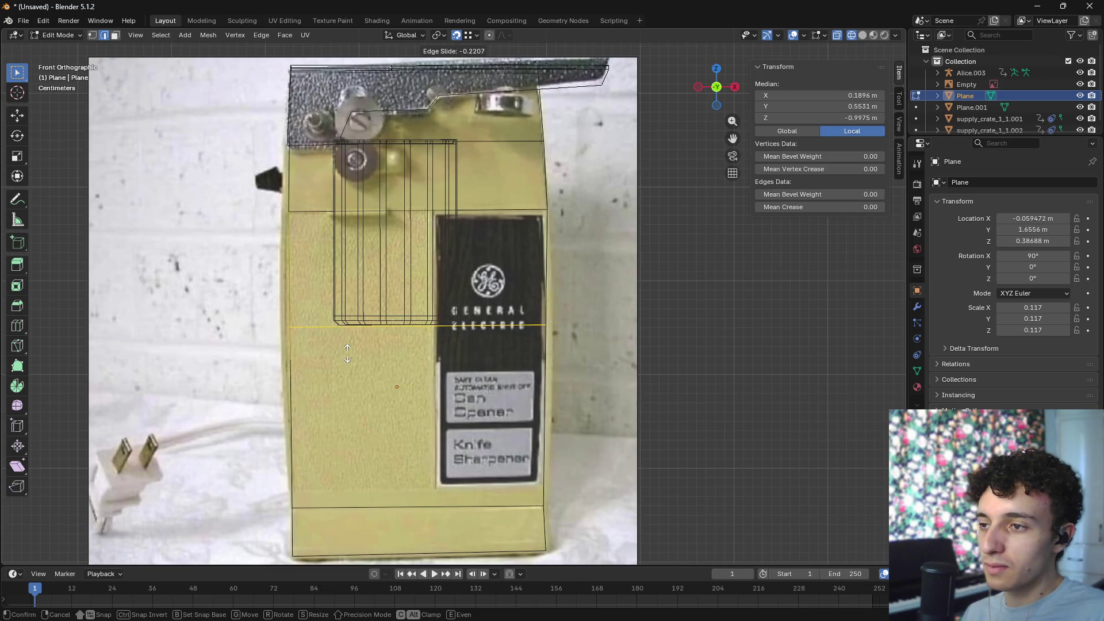
pyautogui.click(347, 354)
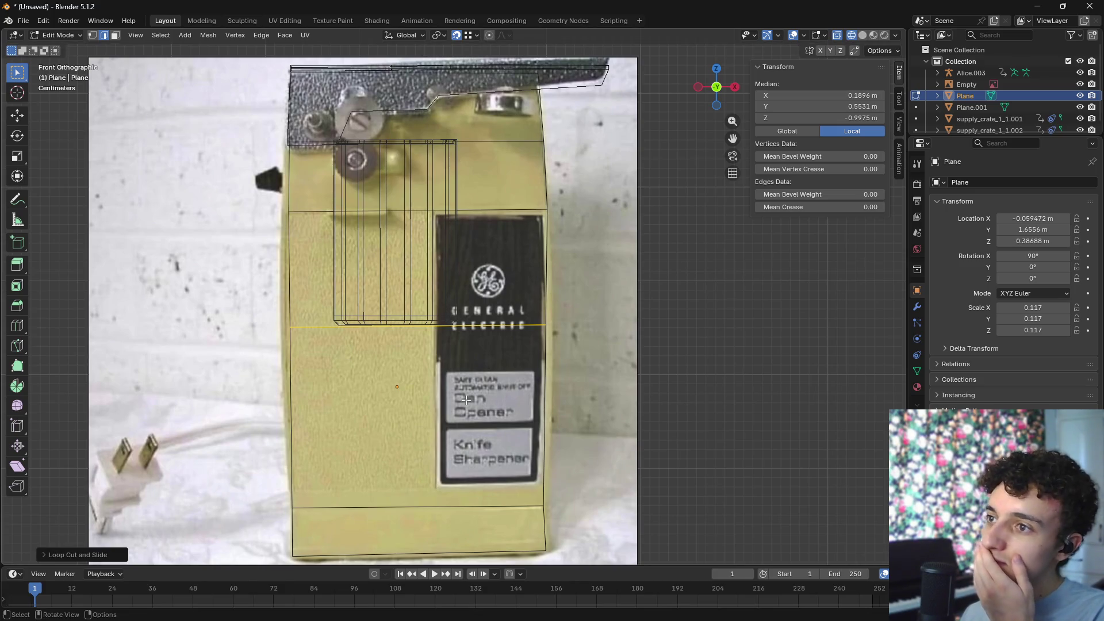
pyautogui.press('g')
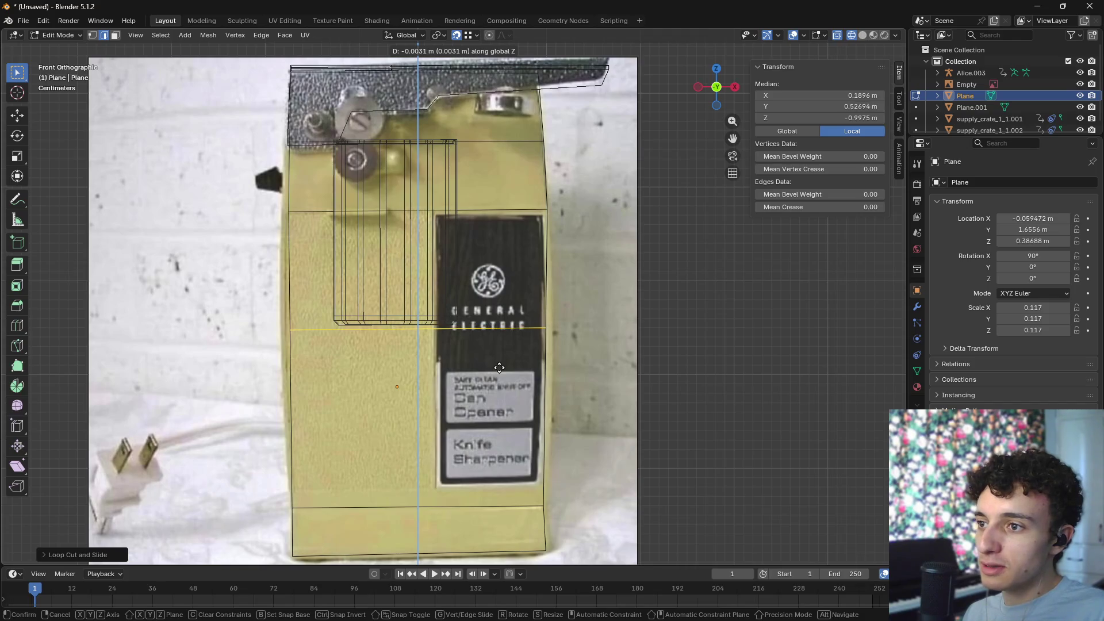
pyautogui.click(483, 368)
pyautogui.scroll(2, 475, 363)
pyautogui.scroll(-1, 490, 372)
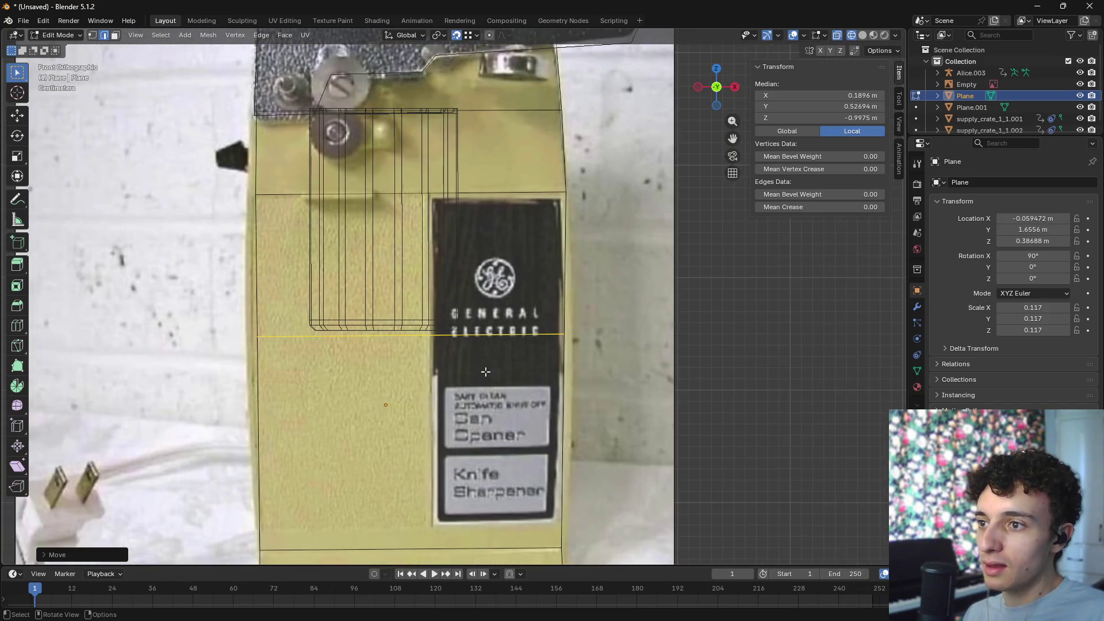
# - Bevel the loop into a thin band, then lower it and squeeze its height along Z
pyautogui.press('ctrl')
pyautogui.hotkey('ctrl', 'b')
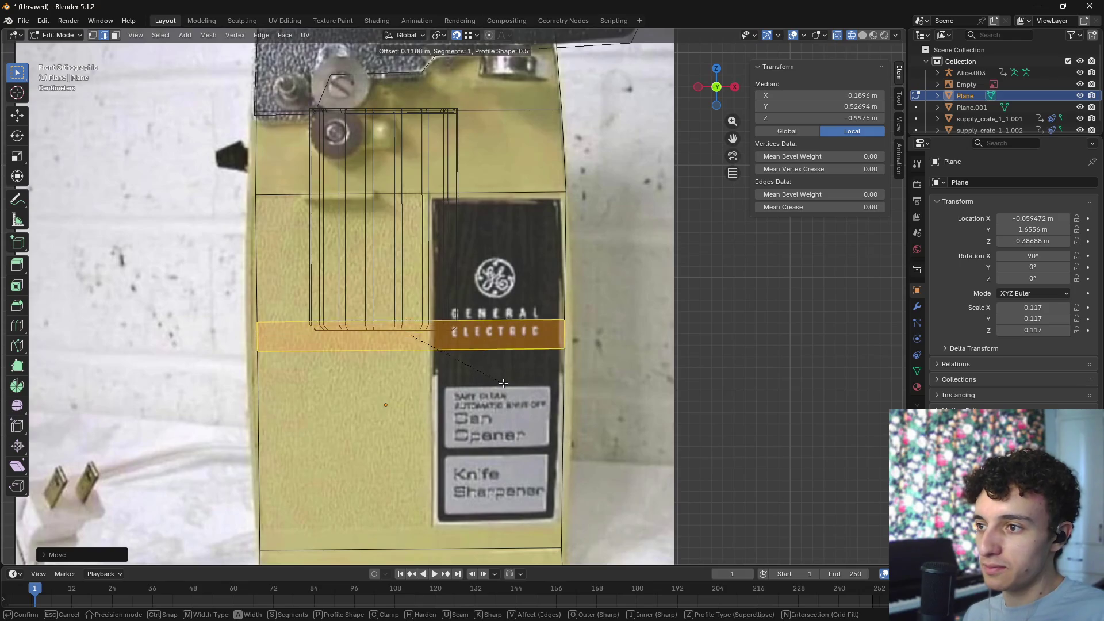
pyautogui.click(497, 380)
pyautogui.hotkey('ctrl', 'z')
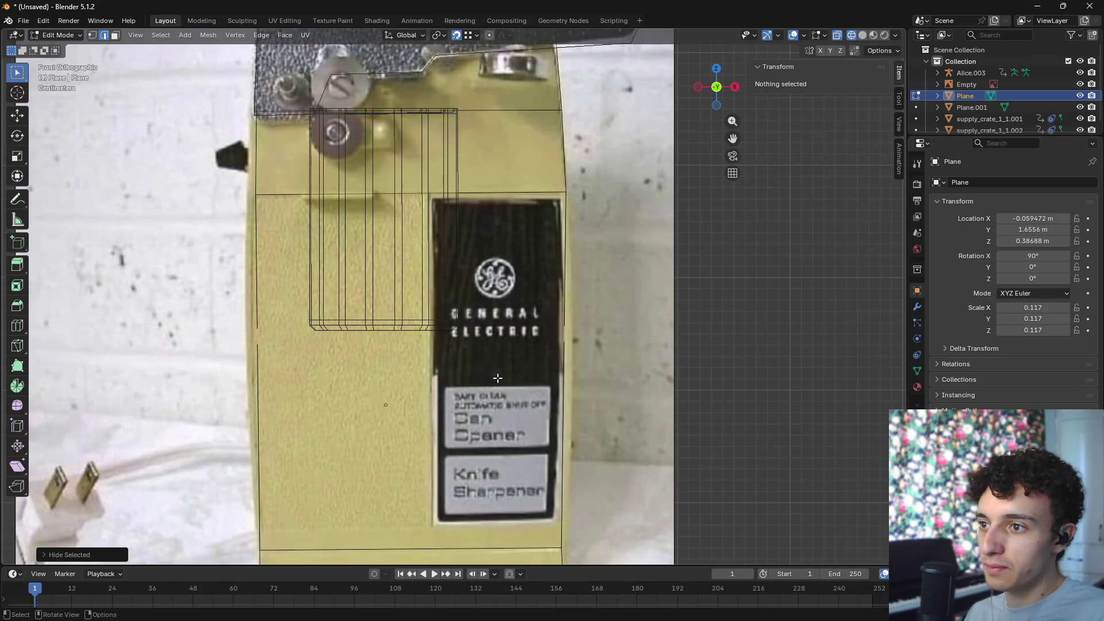
pyautogui.hotkey('ctrl', 'shift', 'z')
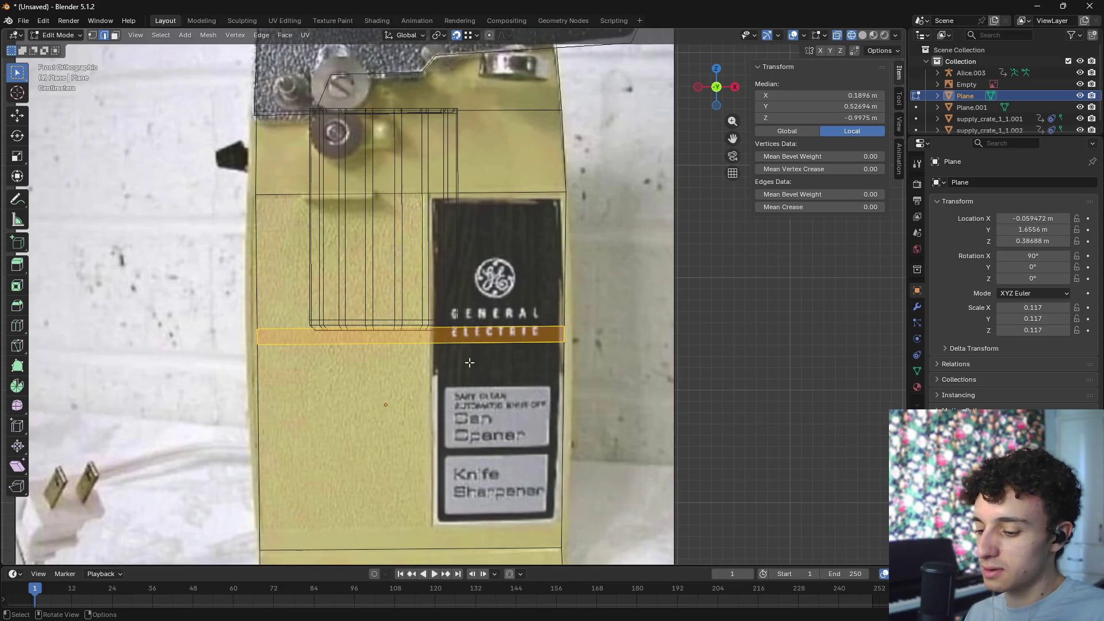
pyautogui.press('g')
pyautogui.press('z')
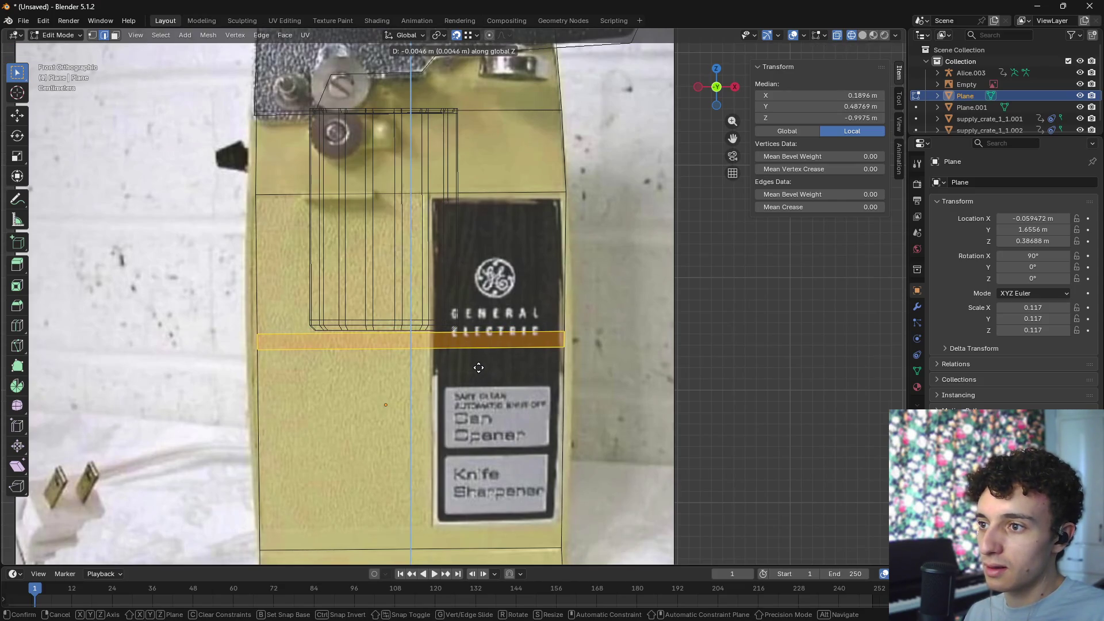
pyautogui.click(478, 368)
pyautogui.press('s')
pyautogui.press('z')
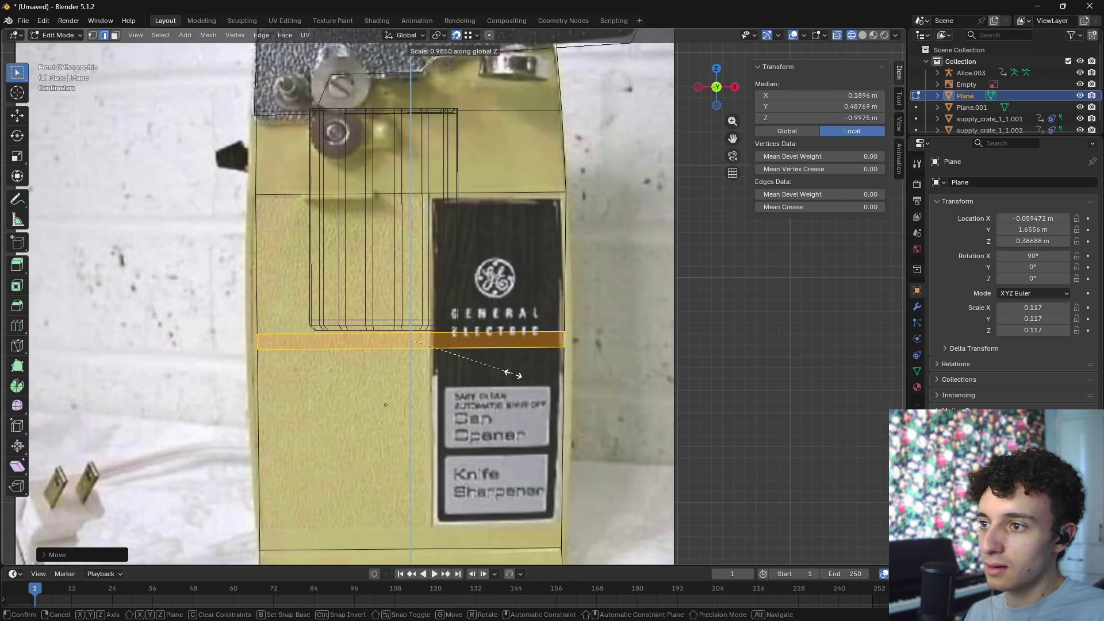
pyautogui.click(482, 366)
pyautogui.press('g')
pyautogui.press('z')
pyautogui.click(472, 357)
pyautogui.moveTo(472, 357)
pyautogui.mouseDown(button='middle')
pyautogui.moveTo(525, 382)
pyautogui.moveTo(460, 384)
pyautogui.mouseUp(button='middle')
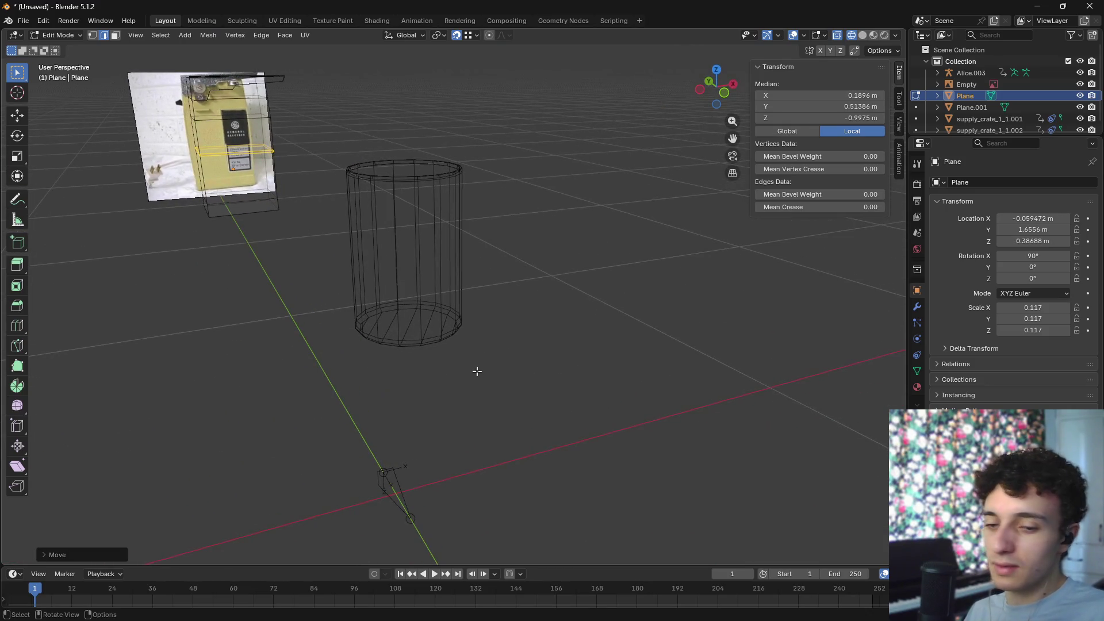
# - Leave Edit Mode and delete the pasted figure rig and the extra top cylinder
pyautogui.press('KP_7')
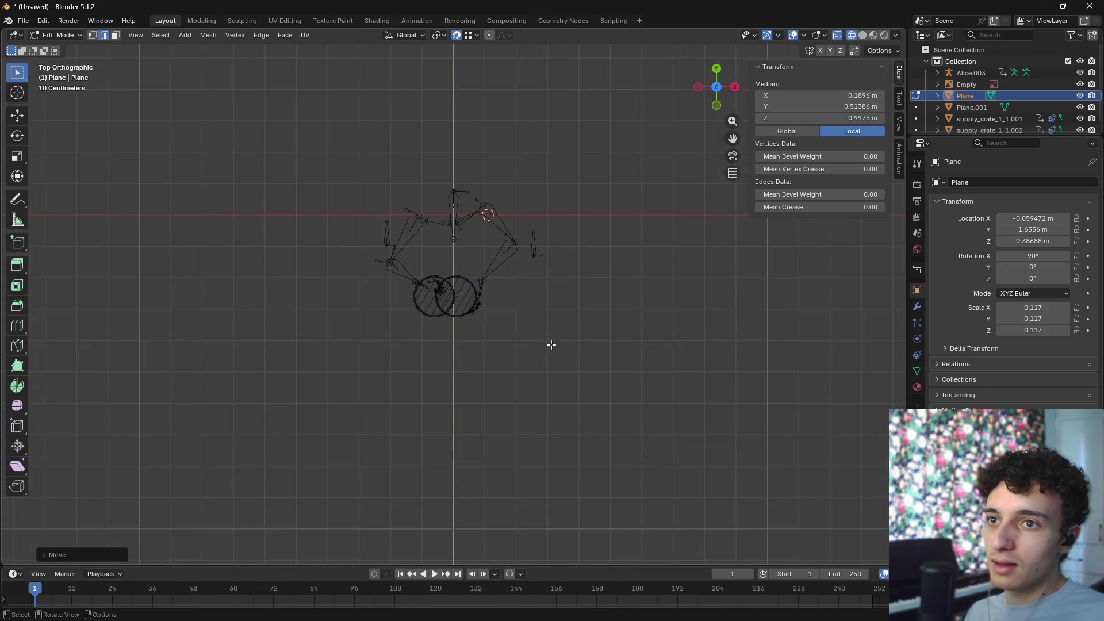
pyautogui.press('z')
pyautogui.click(658, 373)
pyautogui.click(510, 248)
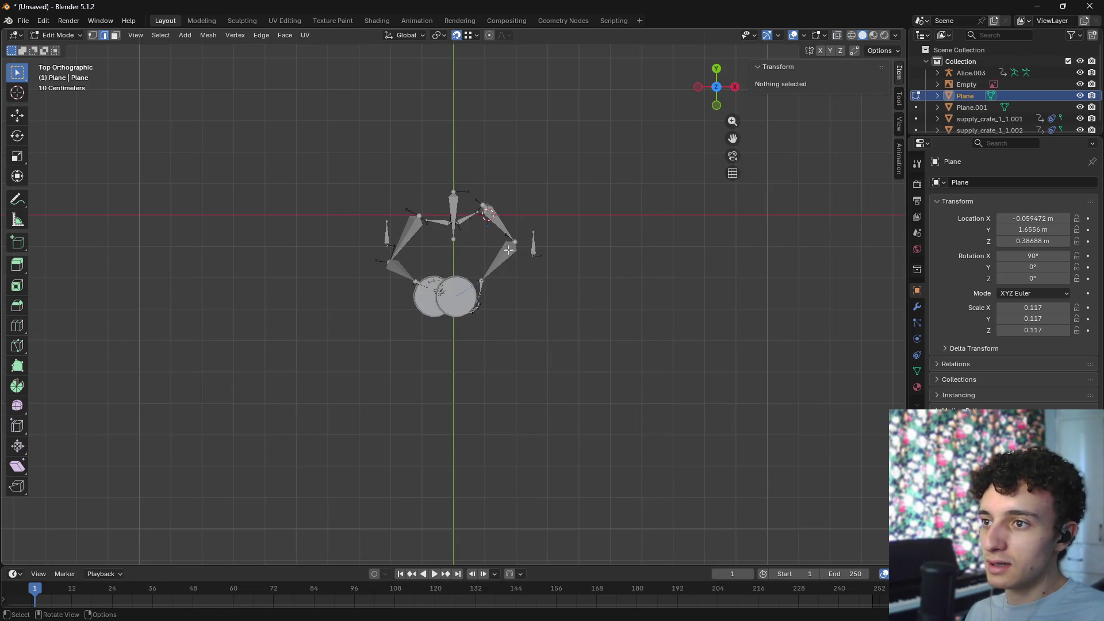
pyautogui.press('Tab')
pyautogui.click(509, 248)
pyautogui.moveTo(509, 248)
pyautogui.mouseDown(button='middle')
pyautogui.moveTo(550, 236)
pyautogui.moveTo(498, 178)
pyautogui.moveTo(529, 184)
pyautogui.mouseUp(button='middle')
pyautogui.press('x')
pyautogui.click(529, 185)
pyautogui.click(454, 92)
pyautogui.press('Delete')
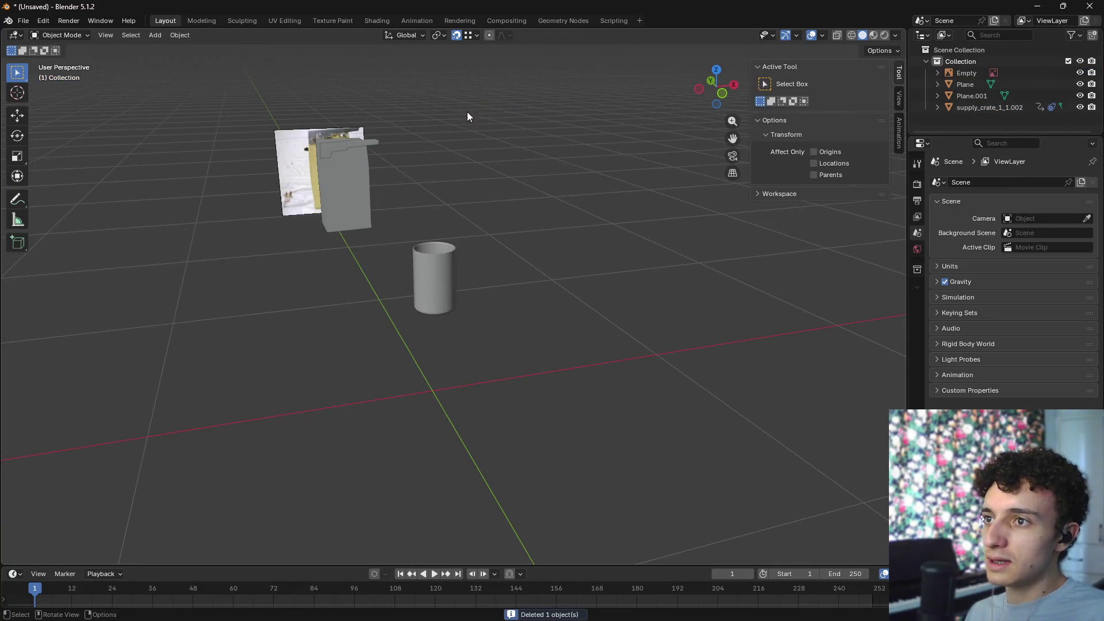
pyautogui.moveTo(467, 111); pyautogui.dragTo(555, 232, button='middle')
# - Raise the remaining cylinder along Z
pyautogui.click(426, 278)
pyautogui.press('KP_7')
pyautogui.scroll(-5, 513, 297)
pyautogui.scroll(-3, 509, 293)
pyautogui.scroll(3, 500, 269)
pyautogui.press('g')
pyautogui.press('z')
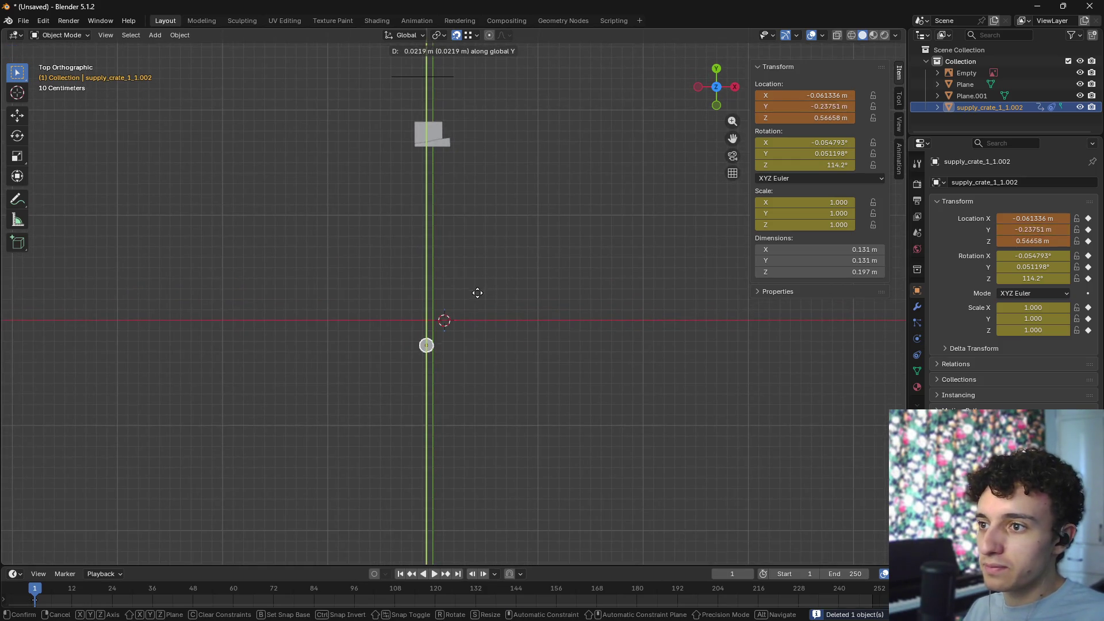
pyautogui.click(475, 291)
# - Move the body, reference photo and side plane together along Y
pyautogui.moveTo(370, 69); pyautogui.dragTo(526, 193)
pyautogui.press('g')
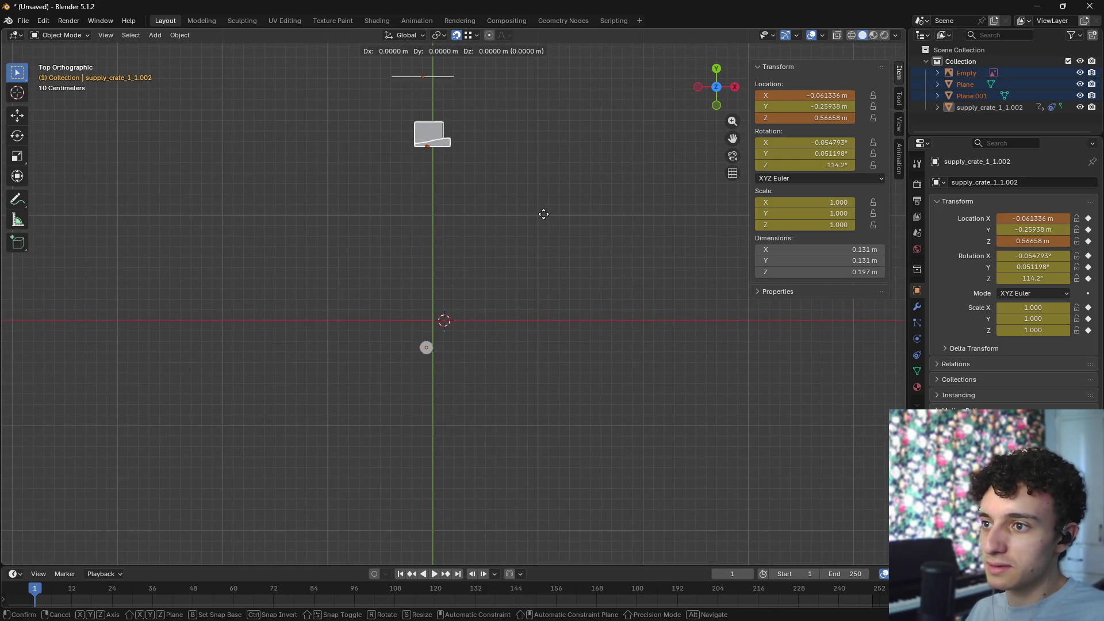
pyautogui.press('y')
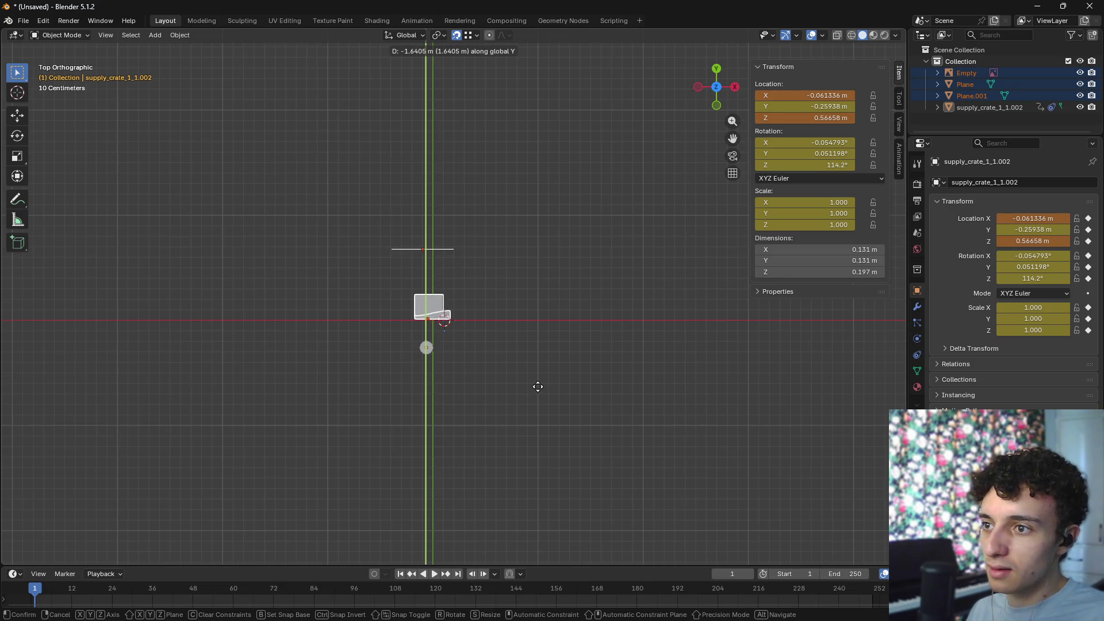
pyautogui.click(537, 387)
pyautogui.scroll(4, 512, 376)
# - Slide the cylinder along Y until it sits flush against the body front at Y −0.052 m
pyautogui.click(440, 338)
pyautogui.press('g')
pyautogui.press('y')
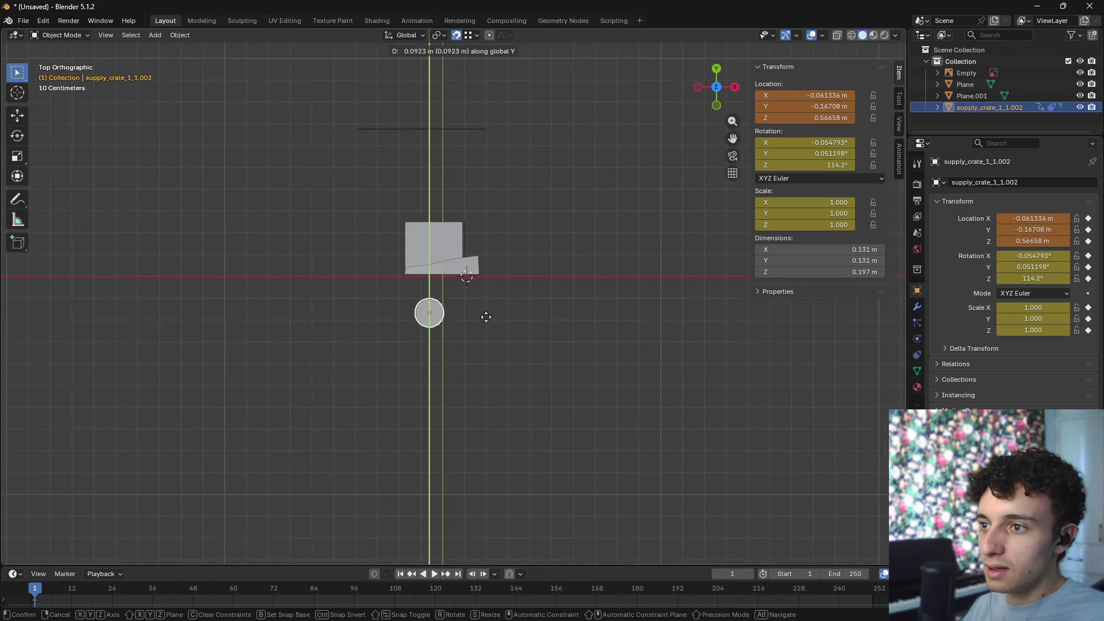
pyautogui.click(488, 294)
pyautogui.moveTo(488, 296)
pyautogui.mouseDown(button='middle')
pyautogui.moveTo(558, 232)
pyautogui.moveTo(479, 274)
pyautogui.moveTo(604, 305)
pyautogui.moveTo(558, 318)
pyautogui.mouseUp(button='middle')
pyautogui.scroll(6, 478, 274)
pyautogui.press('g')
pyautogui.press('y')
pyautogui.click(595, 300)
# - Switch to a front wireframe view and select the reference photo
pyautogui.press('z')
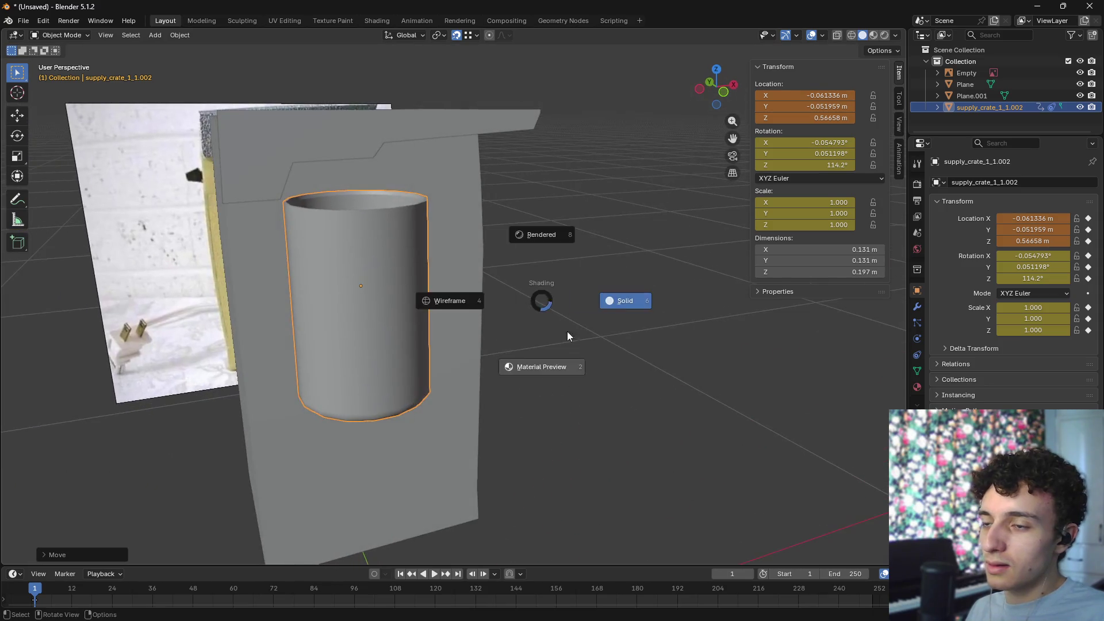
pyautogui.click(572, 345)
pyautogui.press('KP_1')
pyautogui.press('z')
pyautogui.click(480, 339)
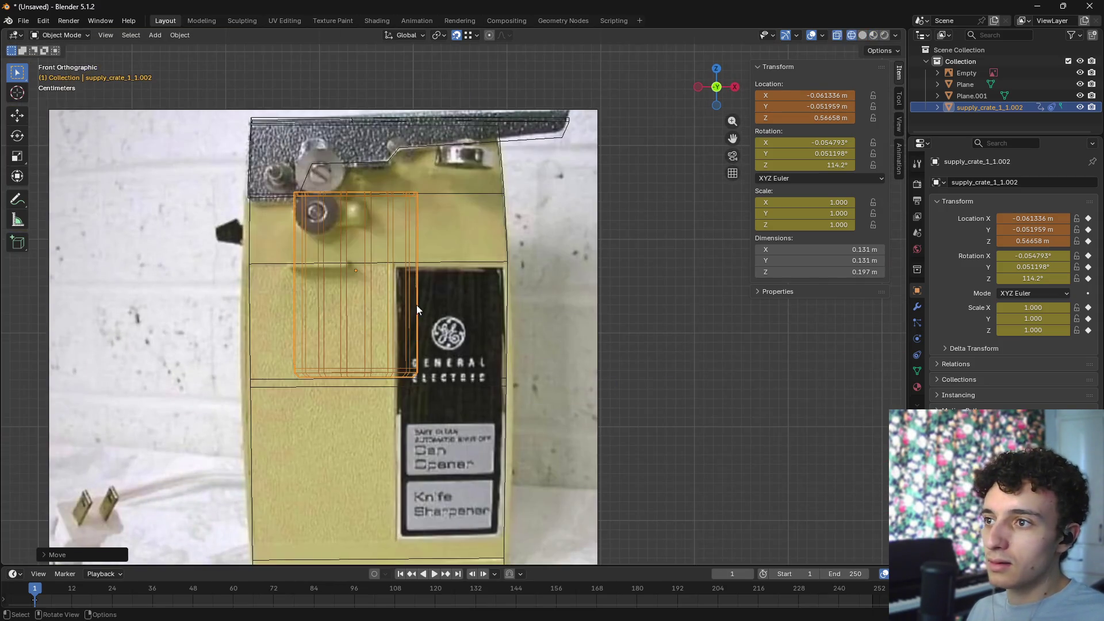
pyautogui.moveTo(415, 282)
pyautogui.keyDown('shift'); pyautogui.mouseDown(button='middle')
pyautogui.moveTo(544, 285)
pyautogui.moveTo(546, 296)
pyautogui.mouseUp(button='middle'); pyautogui.keyUp('shift')
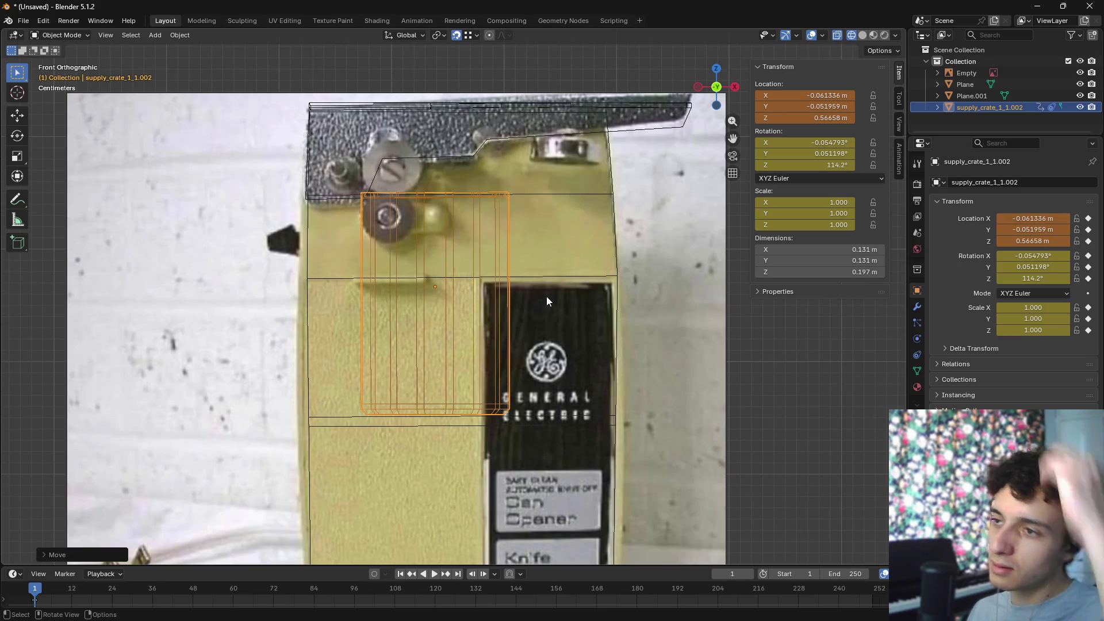
pyautogui.scroll(-2, 569, 308)
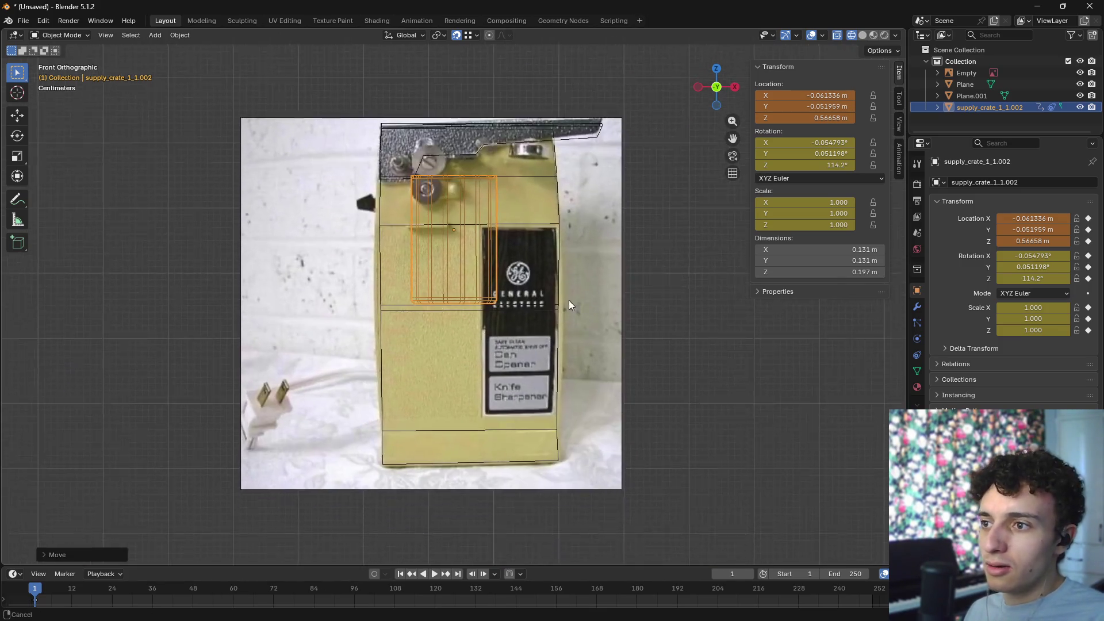
pyautogui.scroll(4, 481, 312)
pyautogui.click(482, 312)
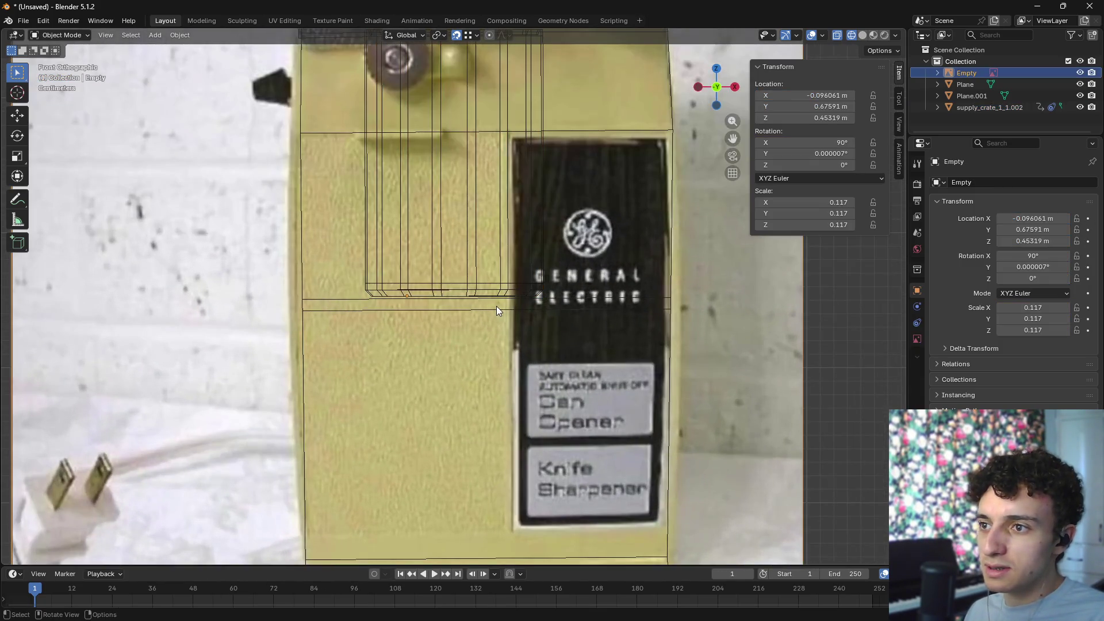
# - Enter Edit Mode on the body plane and select its thin horizontal strip face
pyautogui.click(332, 303)
pyautogui.press('Tab')
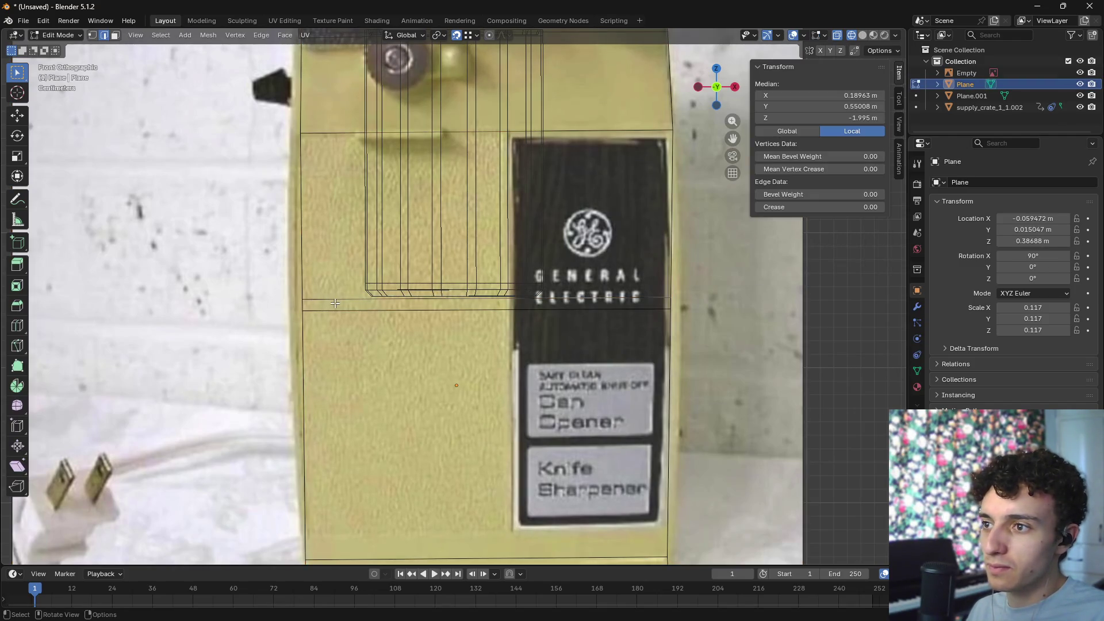
pyautogui.press('3')
pyautogui.click(595, 311)
pyautogui.scroll(-4, 610, 309)
pyautogui.moveTo(629, 326)
pyautogui.mouseDown(button='middle')
pyautogui.moveTo(665, 333)
pyautogui.moveTo(349, 307)
pyautogui.moveTo(414, 333)
pyautogui.moveTo(407, 314)
pyautogui.mouseUp(button='middle')
pyautogui.click(349, 308)
pyautogui.click(405, 297)
pyautogui.moveTo(581, 327); pyautogui.dragTo(518, 334, button='middle')
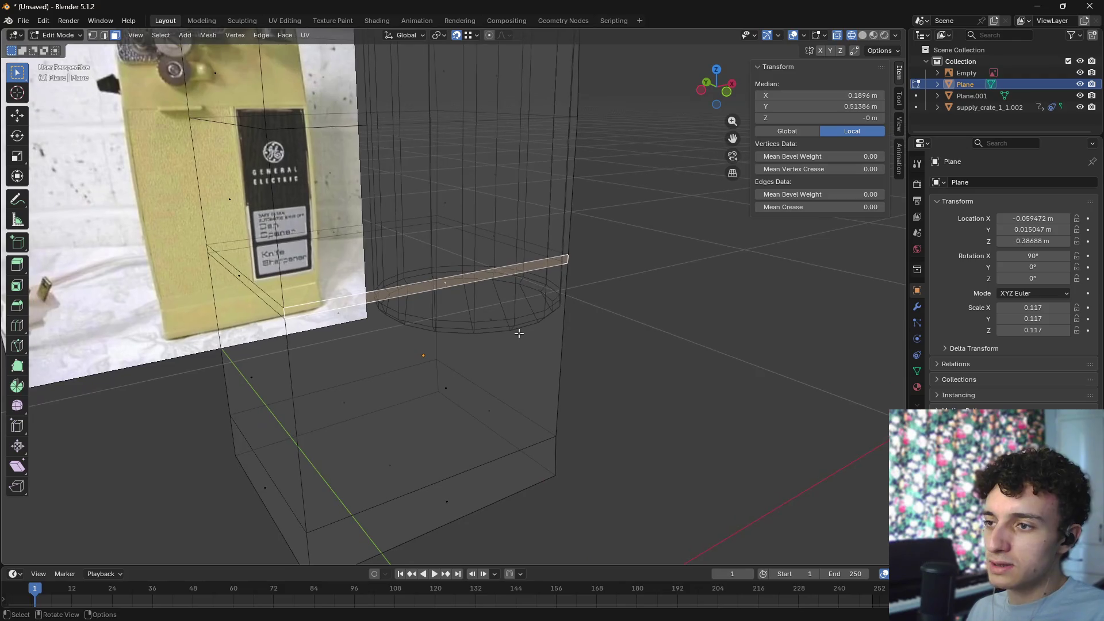
pyautogui.press('KP_1')
pyautogui.scroll(-5, 468, 361)
pyautogui.moveTo(468, 361)
pyautogui.mouseDown(button='middle')
pyautogui.moveTo(345, 311)
pyautogui.moveTo(344, 335)
pyautogui.mouseUp(button='middle')
pyautogui.click(345, 309)
# - Dissolve the stray edge on the body strip in see-through wireframe
pyautogui.press('2')
pyautogui.click(343, 336)
pyautogui.rightClick(332, 329)
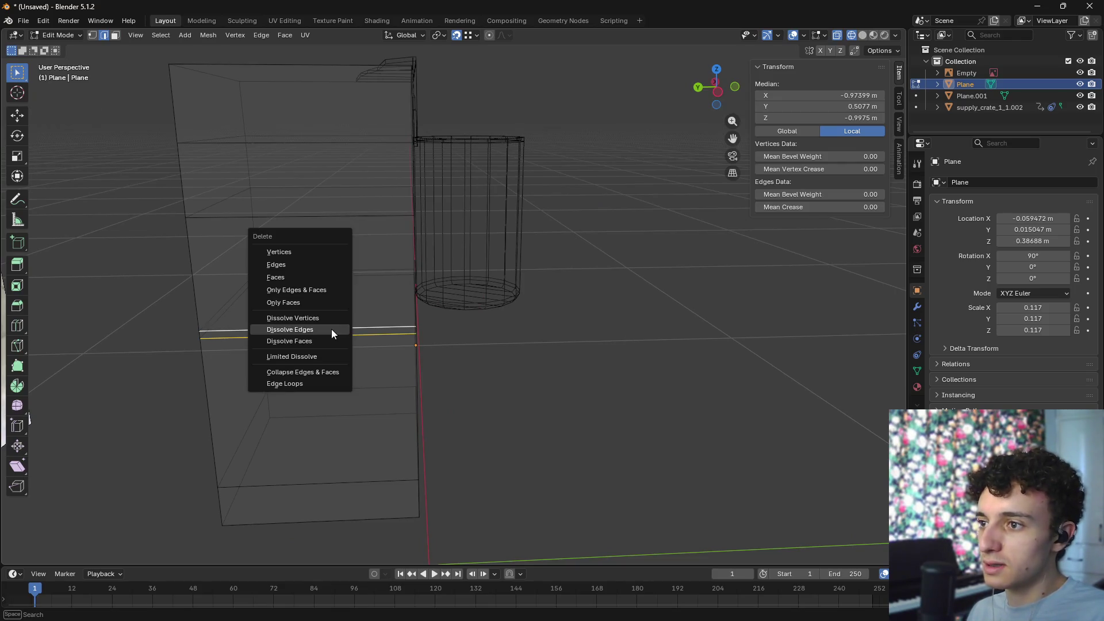
pyautogui.click(331, 329)
pyautogui.press('/')
pyautogui.hotkey('shift', 'z')
pyautogui.click(551, 342)
pyautogui.press('x')
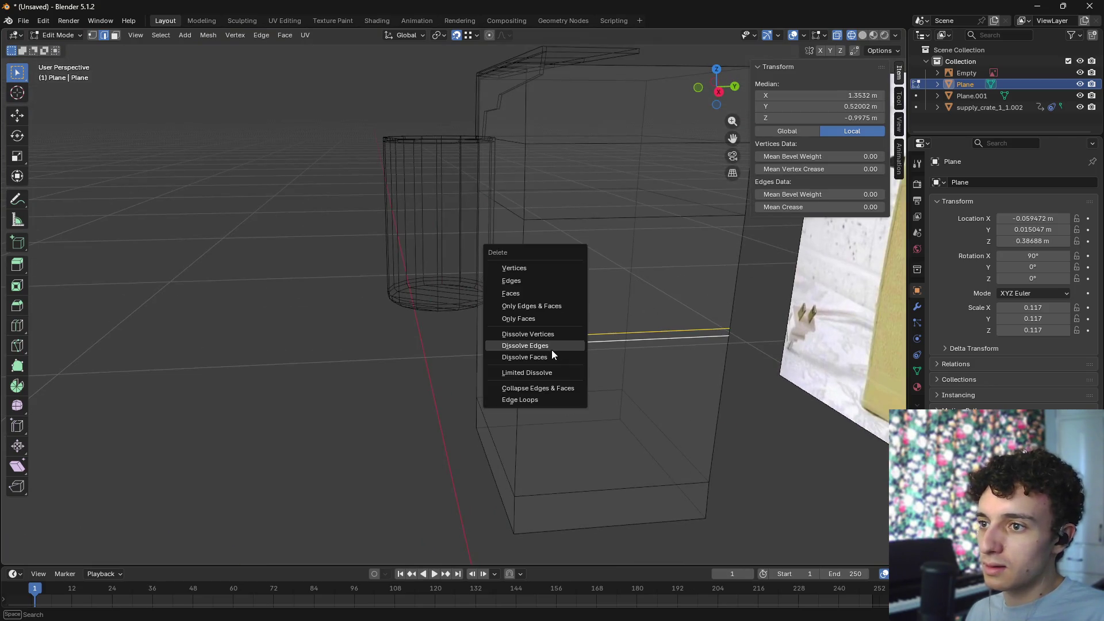
pyautogui.click(552, 345)
# - Knife-cut new edges across the front along the ELECTRIC lettering line
pyautogui.press('KP_1')
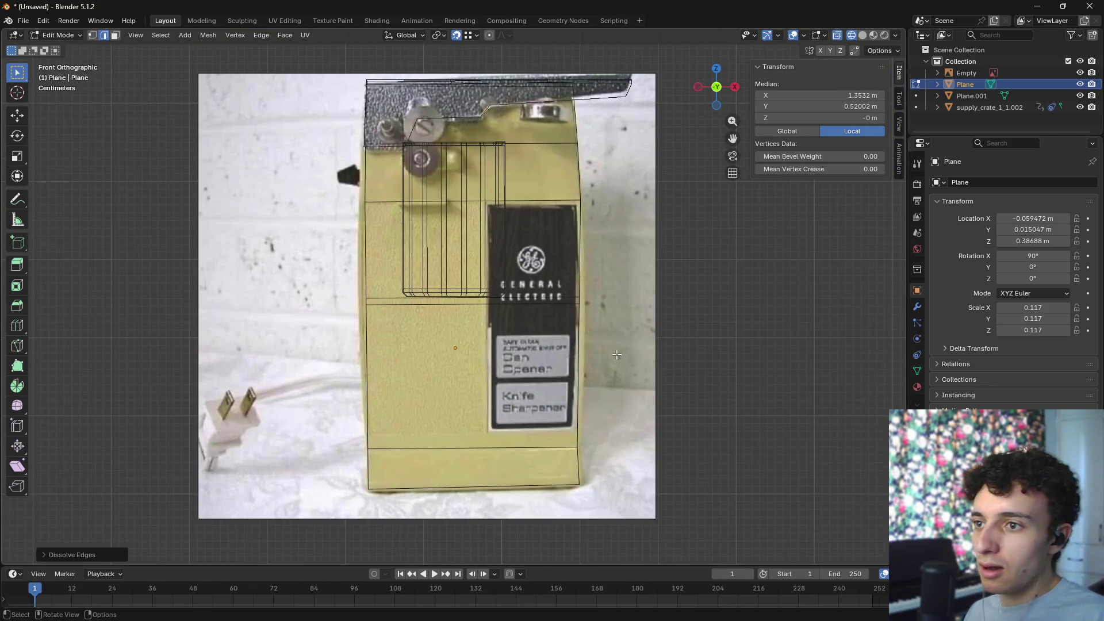
pyautogui.scroll(4, 575, 345)
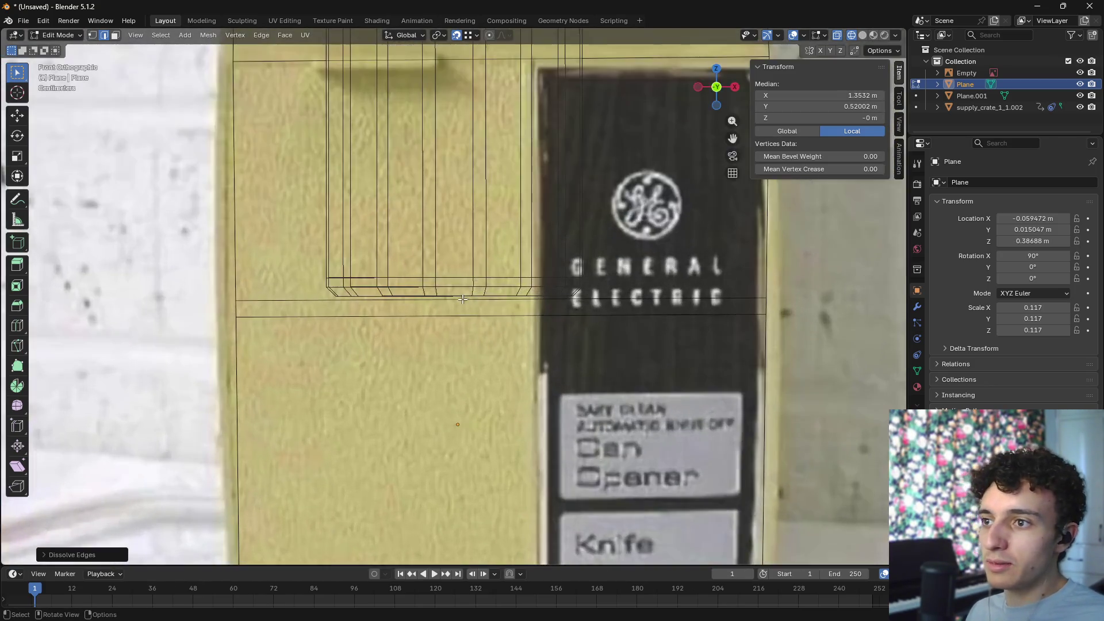
pyautogui.scroll(-2, 535, 339)
pyautogui.scroll(1, 508, 333)
pyautogui.scroll(4, 517, 344)
pyautogui.click(605, 378)
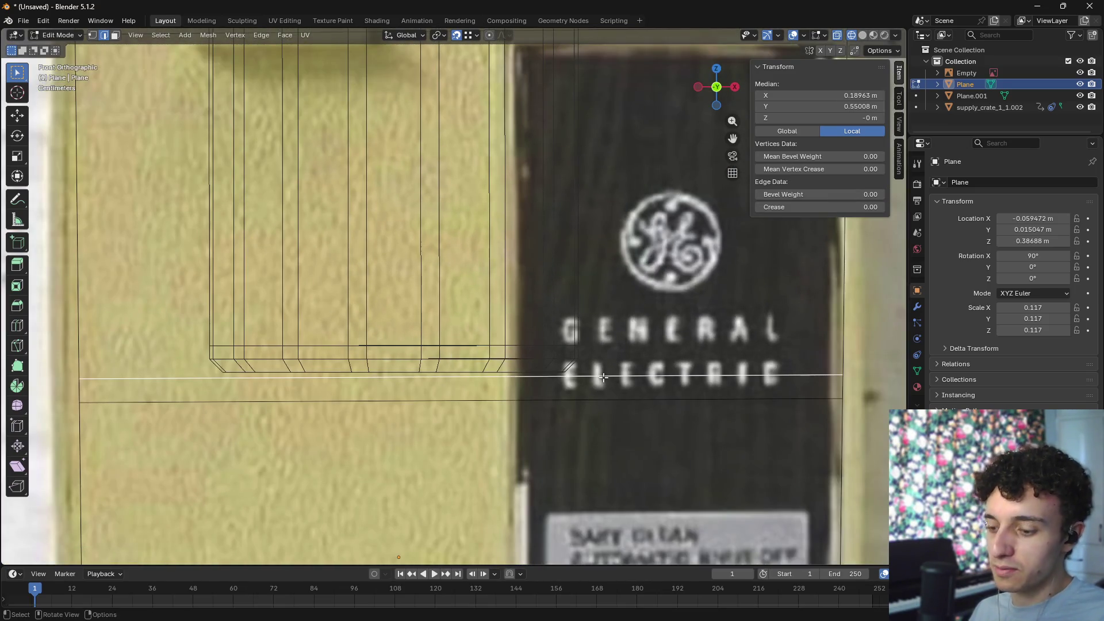
pyautogui.press('k')
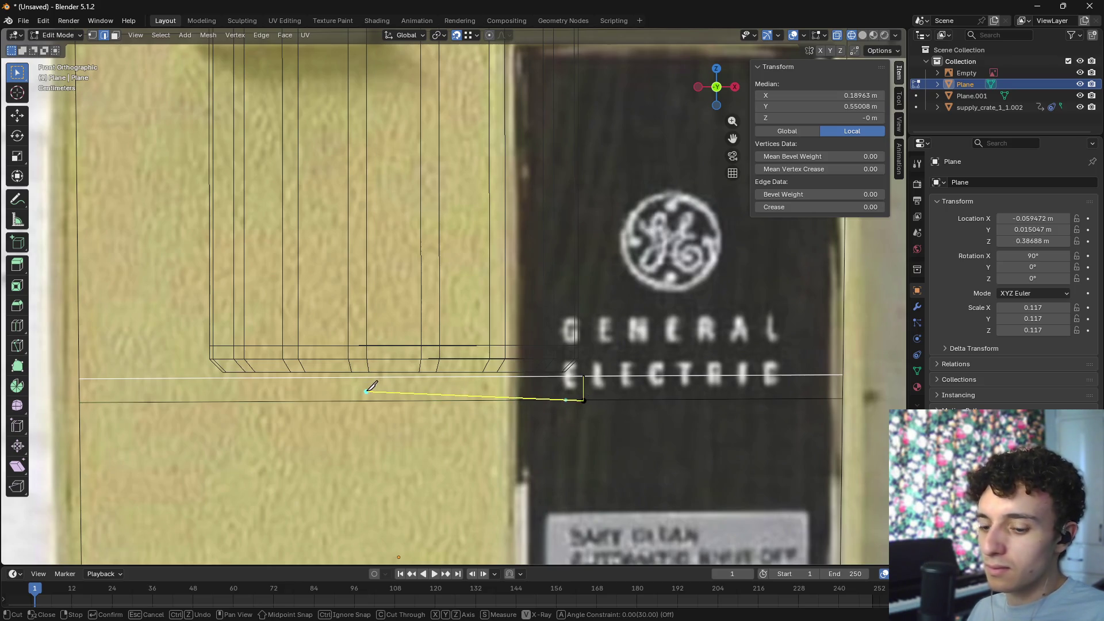
pyautogui.press('Return')
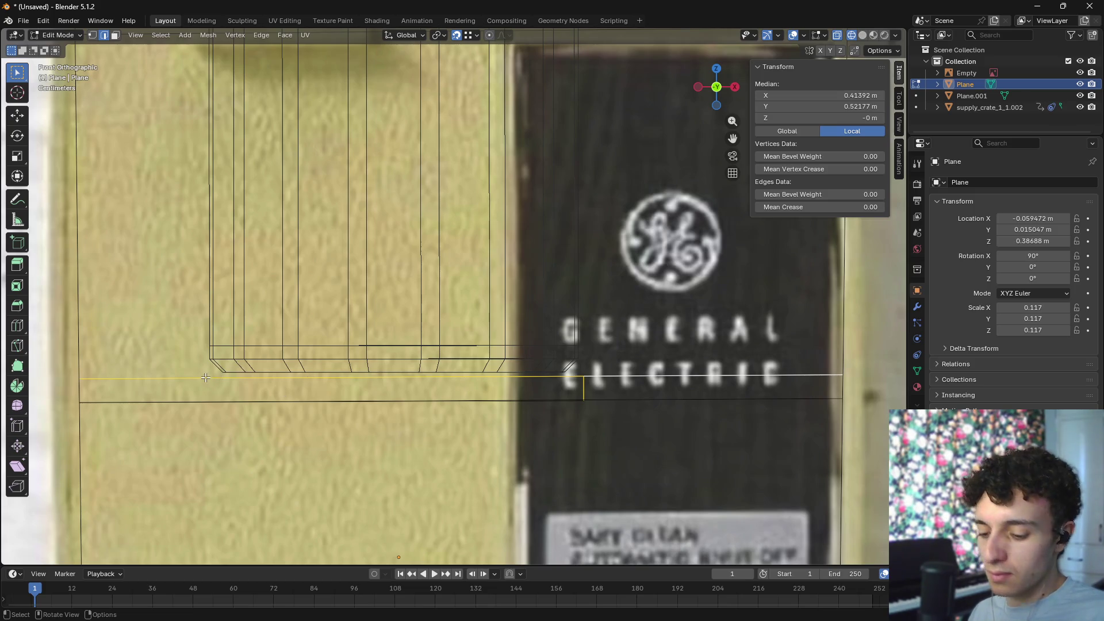
pyautogui.press('k')
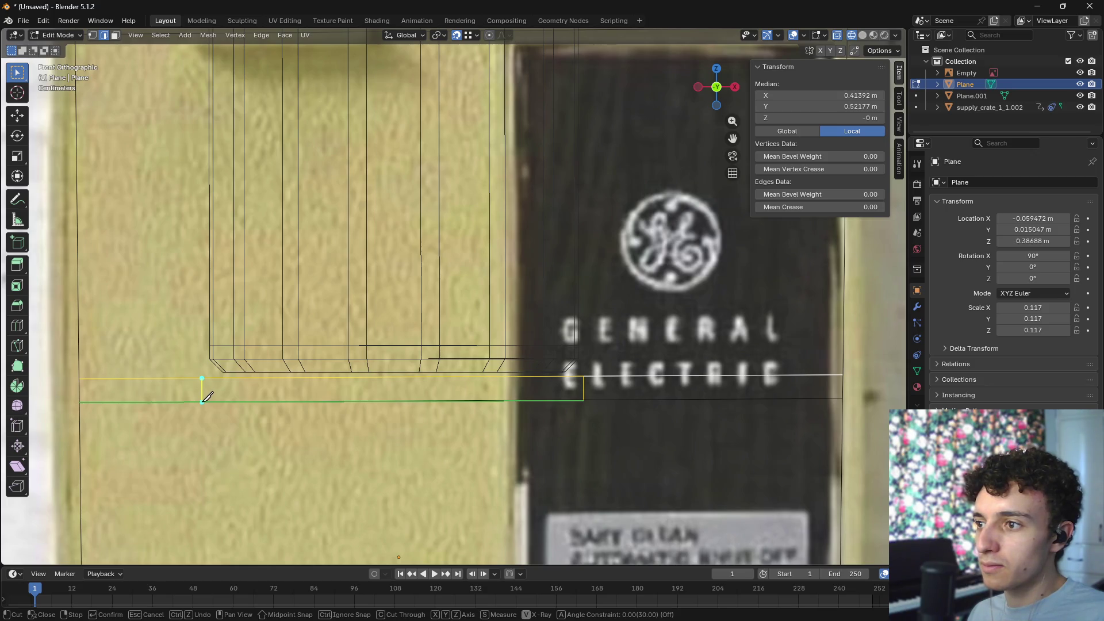
pyautogui.press('Return')
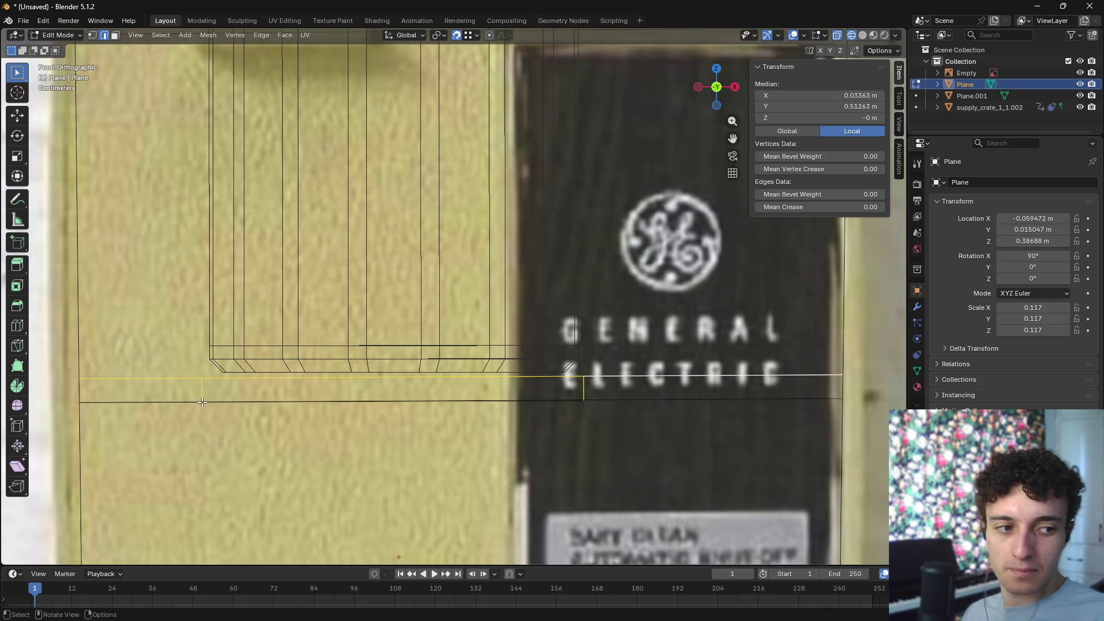
# - Select the thin strip under the cylinder housing and extrude it outward along its normal
pyautogui.scroll(-6, 202, 402)
pyautogui.press('Tab')
pyautogui.moveTo(339, 394)
pyautogui.mouseDown(button='middle')
pyautogui.moveTo(438, 405)
pyautogui.moveTo(381, 374)
pyautogui.mouseUp(button='middle')
pyautogui.press('Tab')
pyautogui.hotkey('alt', 'a')
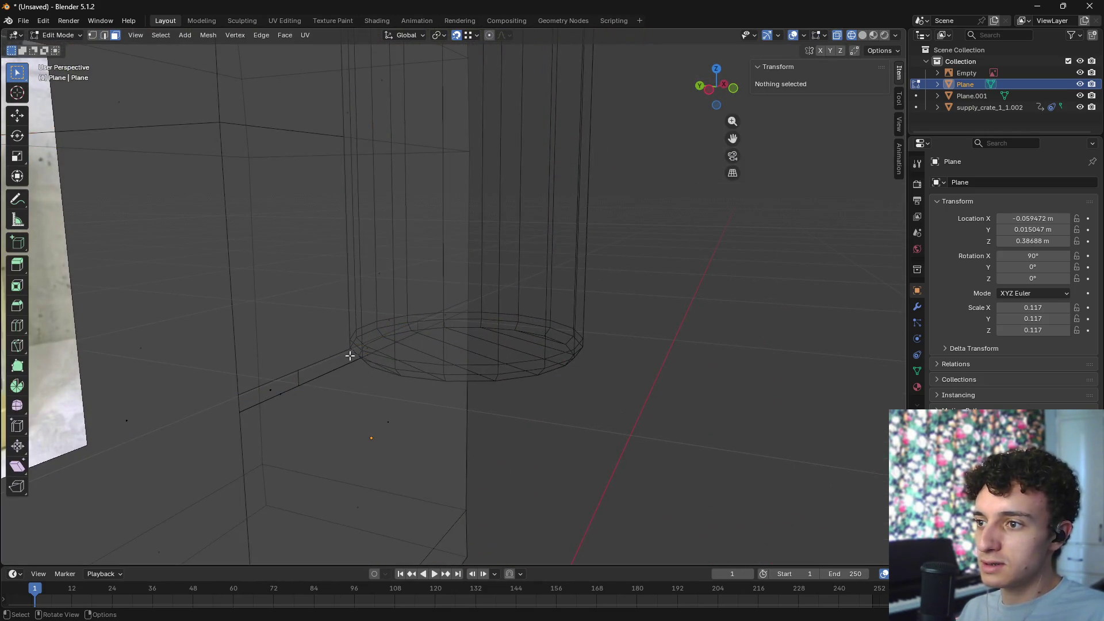
pyautogui.click(372, 347)
pyautogui.moveTo(465, 380); pyautogui.dragTo(514, 377, button='middle')
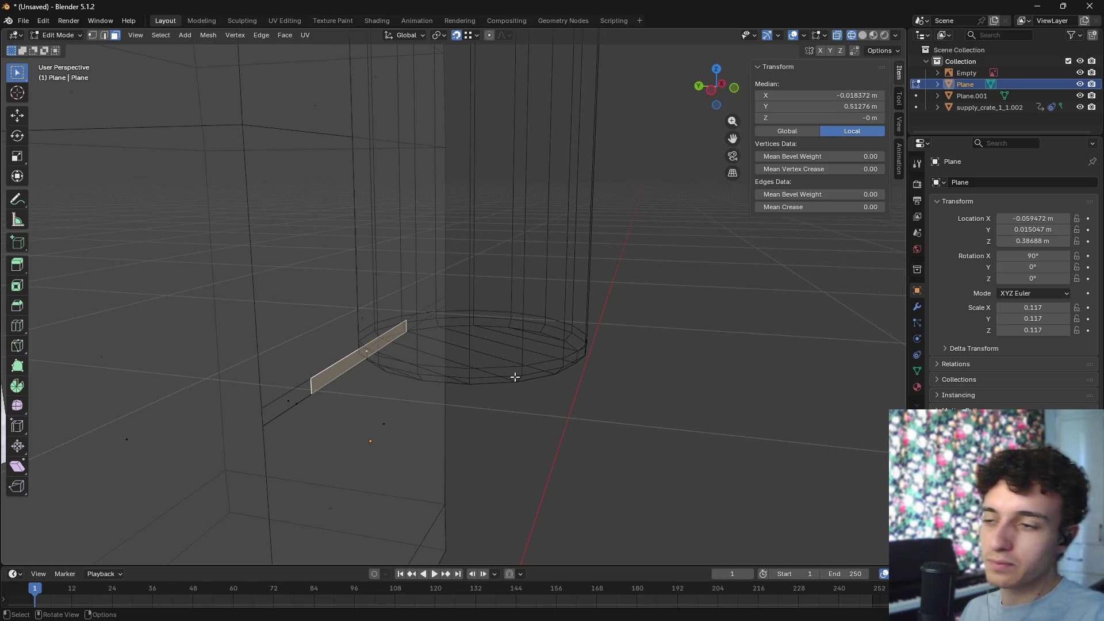
pyautogui.press('e')
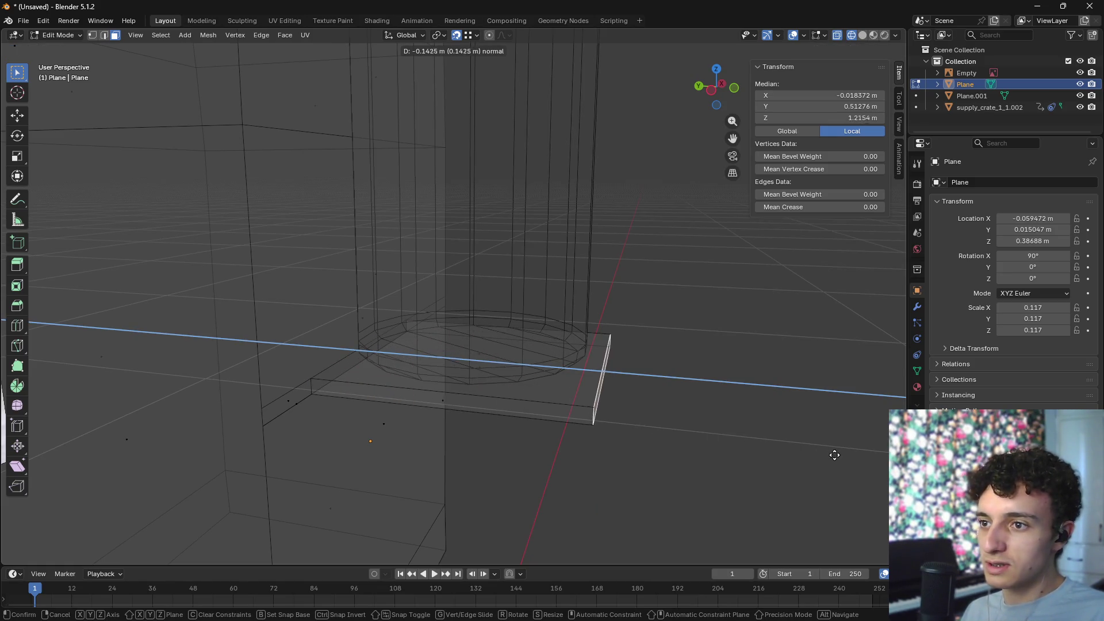
pyautogui.click(722, 437)
# - Move the extruded strip along the Y axis to form a protruding ledge
pyautogui.moveTo(678, 404)
pyautogui.mouseDown(button='middle')
pyautogui.moveTo(658, 394)
pyautogui.moveTo(583, 427)
pyautogui.moveTo(581, 417)
pyautogui.moveTo(636, 450)
pyautogui.moveTo(648, 447)
pyautogui.moveTo(641, 419)
pyautogui.mouseUp(button='middle')
pyautogui.scroll(5, 621, 381)
pyautogui.press('g')
pyautogui.press('x')
pyautogui.press('y')
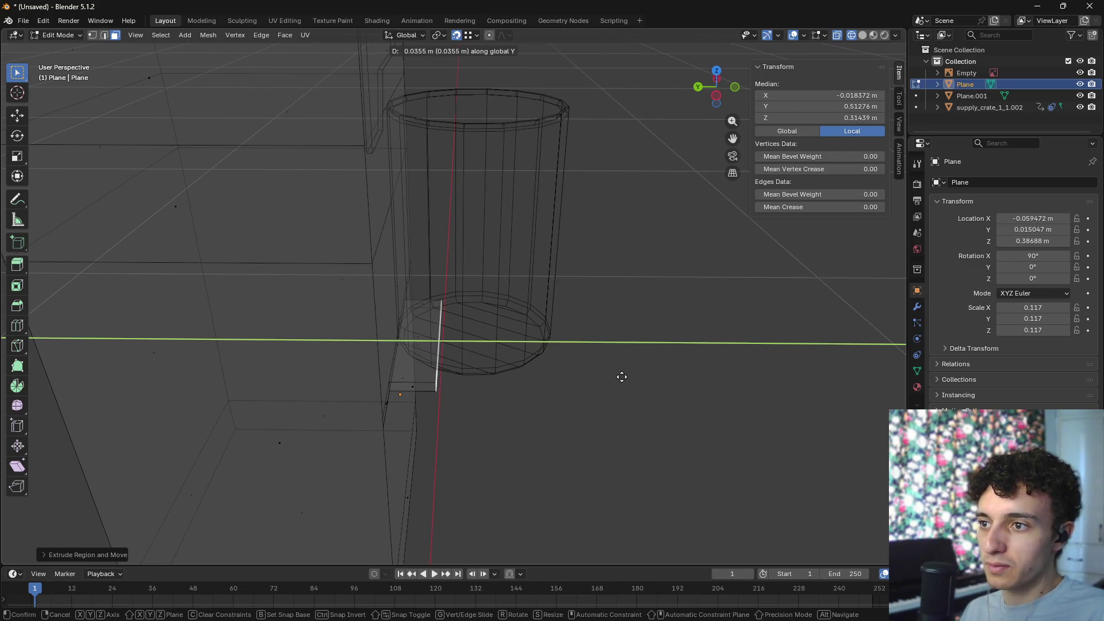
pyautogui.click(616, 376)
# - Check the ledge in material preview, then view the body from the front in see-through wireframe
pyautogui.moveTo(606, 375)
pyautogui.mouseDown(button='middle')
pyautogui.moveTo(592, 305)
pyautogui.moveTo(572, 301)
pyautogui.mouseUp(button='middle')
pyautogui.hotkey('alt', 'a')
pyautogui.press('z')
pyautogui.click(646, 371)
pyautogui.moveTo(646, 371)
pyautogui.mouseDown(button='middle')
pyautogui.moveTo(584, 387)
pyautogui.moveTo(599, 328)
pyautogui.moveTo(448, 362)
pyautogui.mouseUp(button='middle')
pyautogui.scroll(3, 448, 362)
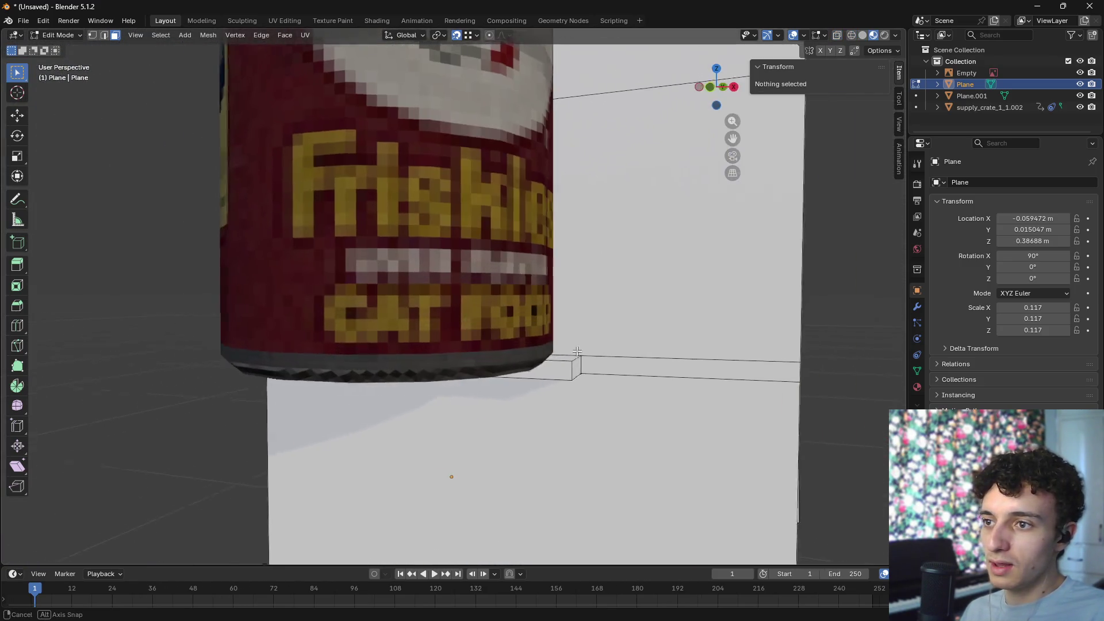
pyautogui.scroll(-6, 611, 364)
pyautogui.moveTo(611, 365); pyautogui.dragTo(577, 365, button='middle')
pyautogui.scroll(5, 571, 353)
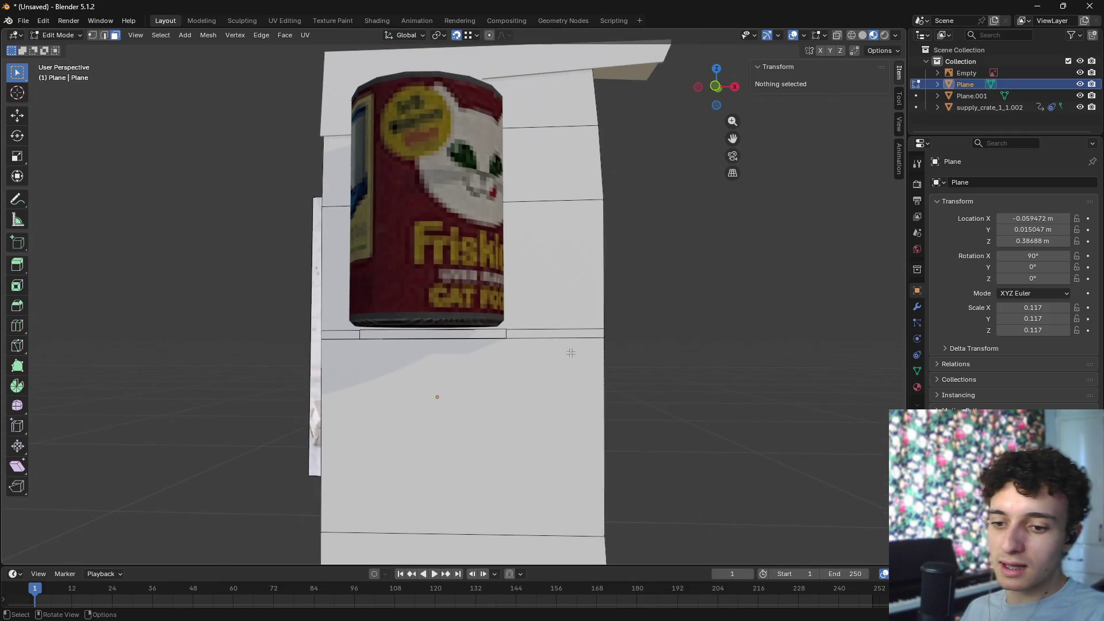
pyautogui.press('KP_1')
pyautogui.hotkey('shift', 'z')
pyautogui.scroll(4, 569, 353)
# - Select the strip's end edge, grow the selection to the whole strip, and scale it to fit
pyautogui.moveTo(594, 376)
pyautogui.mouseDown(button='middle')
pyautogui.moveTo(575, 394)
pyautogui.moveTo(433, 389)
pyautogui.moveTo(227, 406)
pyautogui.mouseUp(button='middle')
pyautogui.scroll(4, 575, 395)
pyautogui.keyDown('shift'); pyautogui.click(600, 375); pyautogui.keyUp('shift')
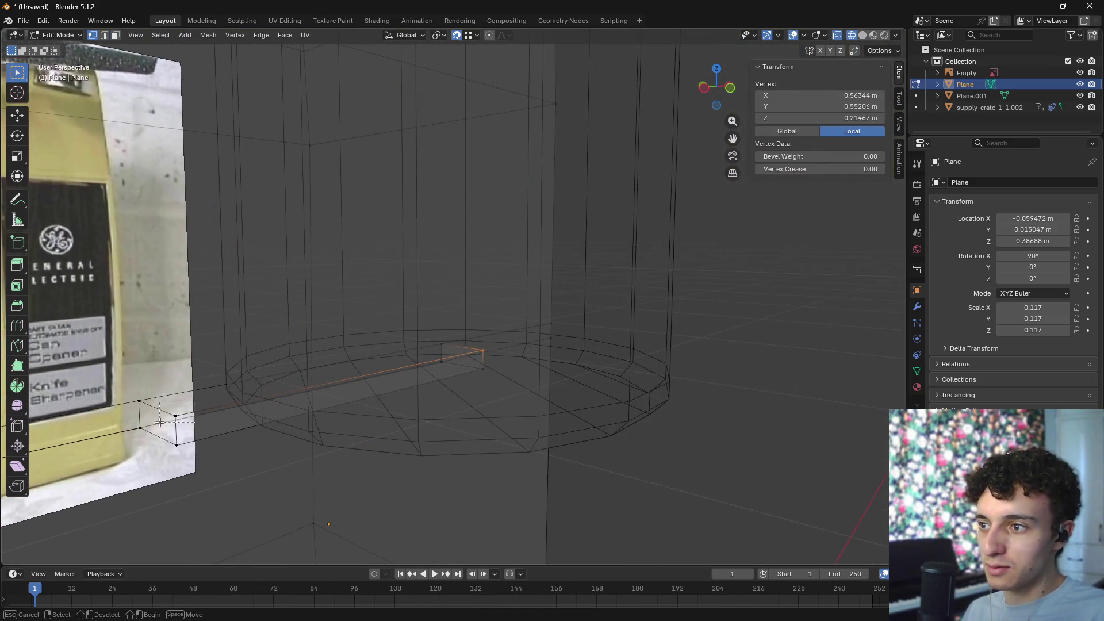
pyautogui.moveTo(159, 421); pyautogui.dragTo(161, 422)
pyautogui.moveTo(513, 365); pyautogui.dragTo(614, 332, button='middle')
pyautogui.press('s')
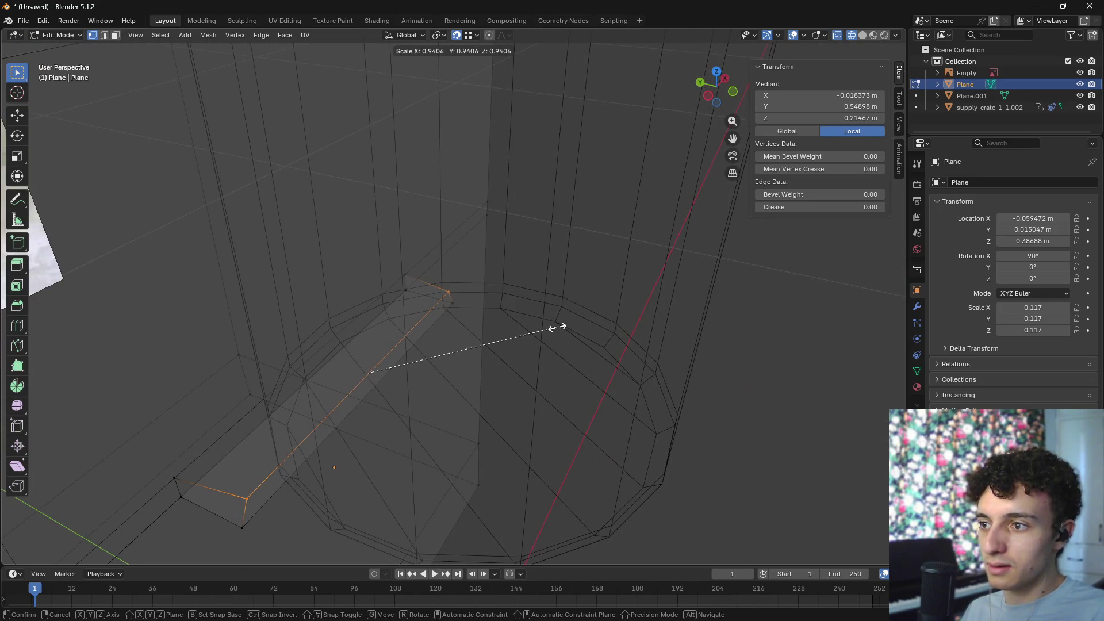
pyautogui.press('Escape')
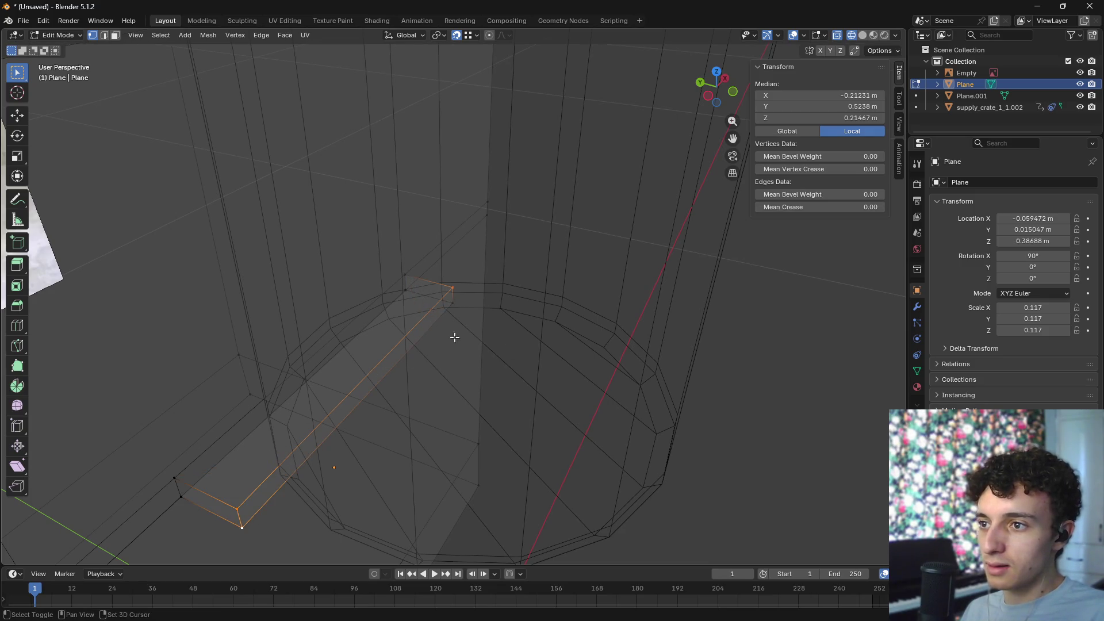
pyautogui.hotkey('ctrl', 'l')
pyautogui.press('s')
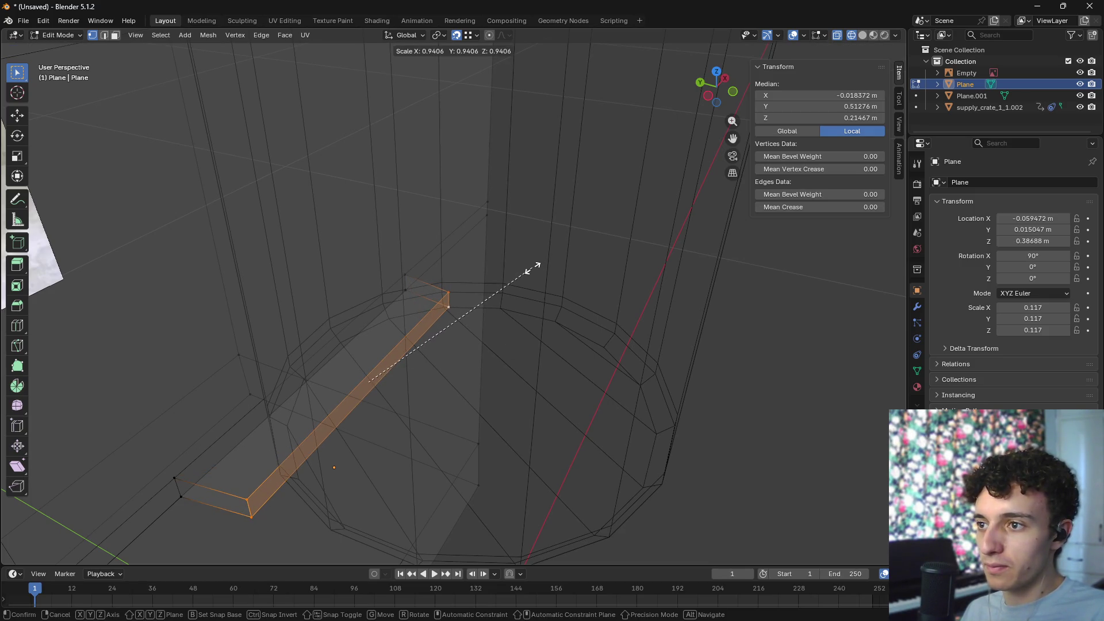
pyautogui.click(529, 270)
# - Scale the strip's two end corner vertices together to taper its ends
pyautogui.click(454, 294)
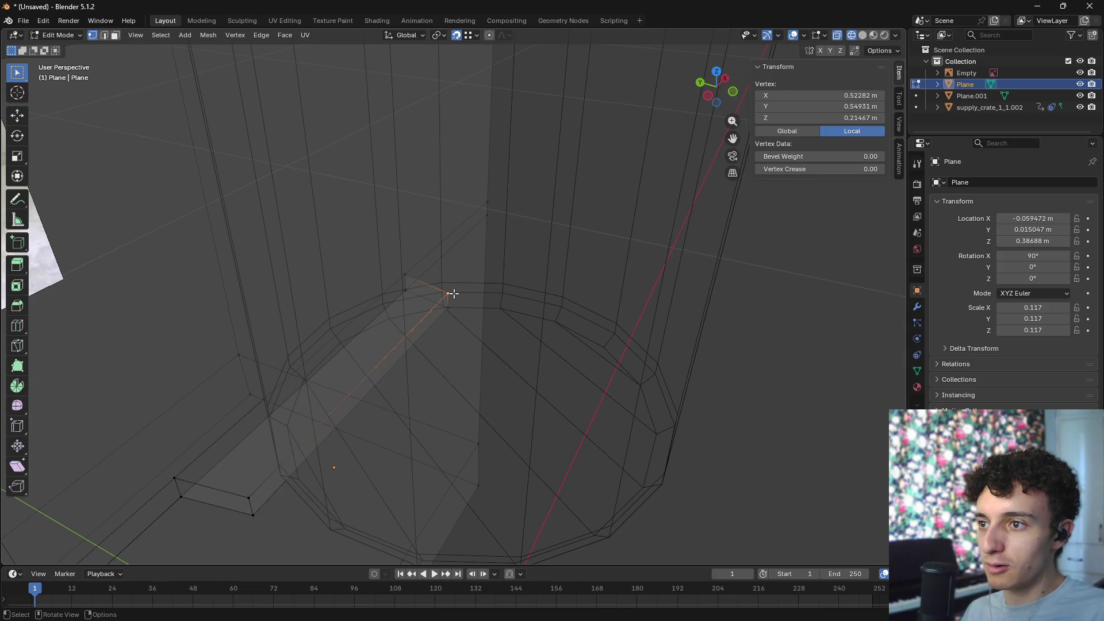
pyautogui.keyDown('shift'); pyautogui.click(249, 478); pyautogui.keyUp('shift')
pyautogui.press('s')
pyautogui.click(569, 286)
pyautogui.moveTo(567, 288)
pyautogui.mouseDown(button='middle')
pyautogui.moveTo(677, 326)
pyautogui.moveTo(668, 360)
pyautogui.mouseUp(button='middle')
pyautogui.hotkey('shift', 'z')
# - Inspect the finished body from several angles in material preview and wireframe shading
pyautogui.hotkey('alt', 'a')
pyautogui.moveTo(621, 476)
pyautogui.mouseDown(button='middle')
pyautogui.moveTo(529, 434)
pyautogui.moveTo(352, 486)
pyautogui.moveTo(456, 460)
pyautogui.moveTo(537, 458)
pyautogui.moveTo(343, 421)
pyautogui.moveTo(414, 435)
pyautogui.moveTo(323, 432)
pyautogui.mouseUp(button='middle')
pyautogui.moveTo(403, 432)
pyautogui.mouseDown(button='middle')
pyautogui.moveTo(557, 447)
pyautogui.moveTo(510, 461)
pyautogui.moveTo(531, 418)
pyautogui.moveTo(646, 370)
pyautogui.moveTo(627, 367)
pyautogui.mouseUp(button='middle')
pyautogui.press('z')
pyautogui.click(505, 366)
pyautogui.scroll(4, 403, 345)
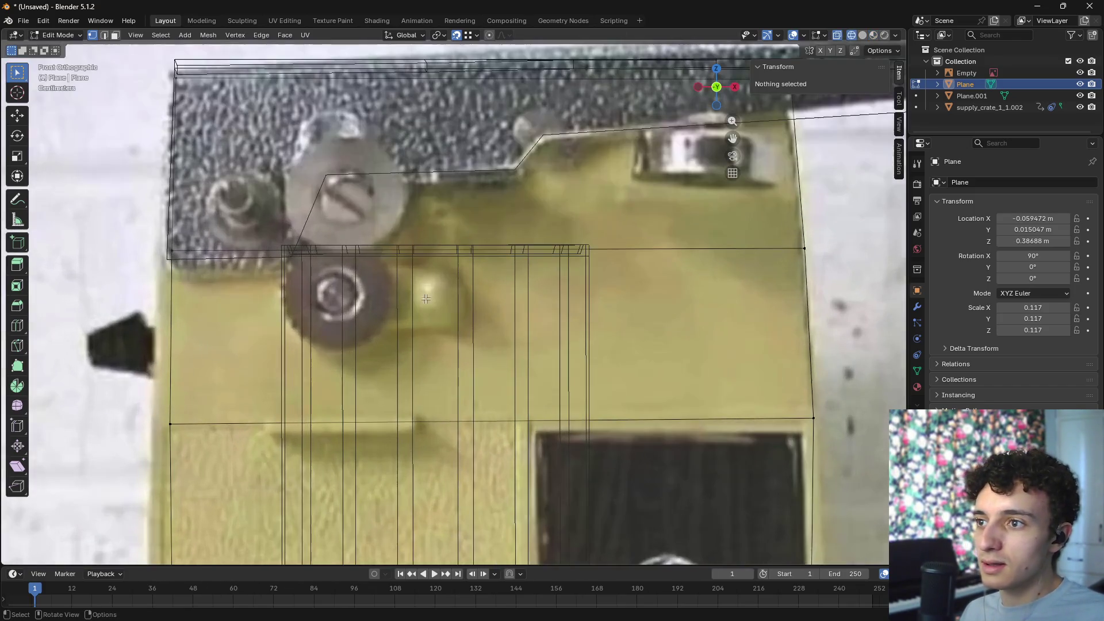
pyautogui.press('z')
pyautogui.click(369, 341)
pyautogui.hotkey('shift', 'z')
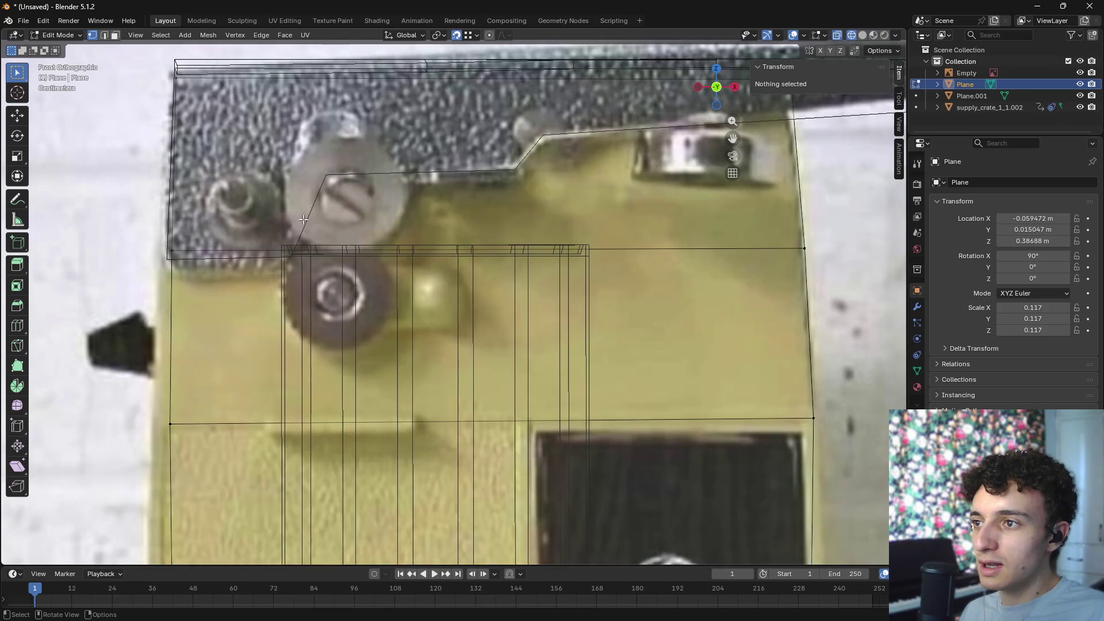
pyautogui.scroll(-8, 569, 294)
pyautogui.hotkey('alt', 'Tab')
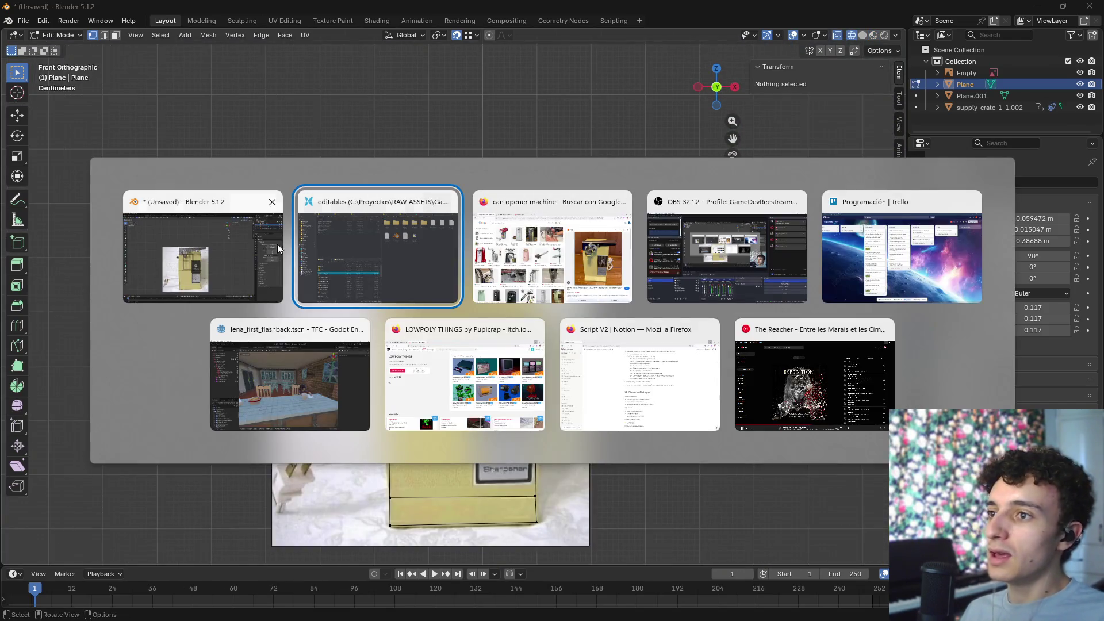
# - Scroll down the Radio folder listing and open Colocar Lata.blend in Blender
pyautogui.scroll(-1, 324, 452)
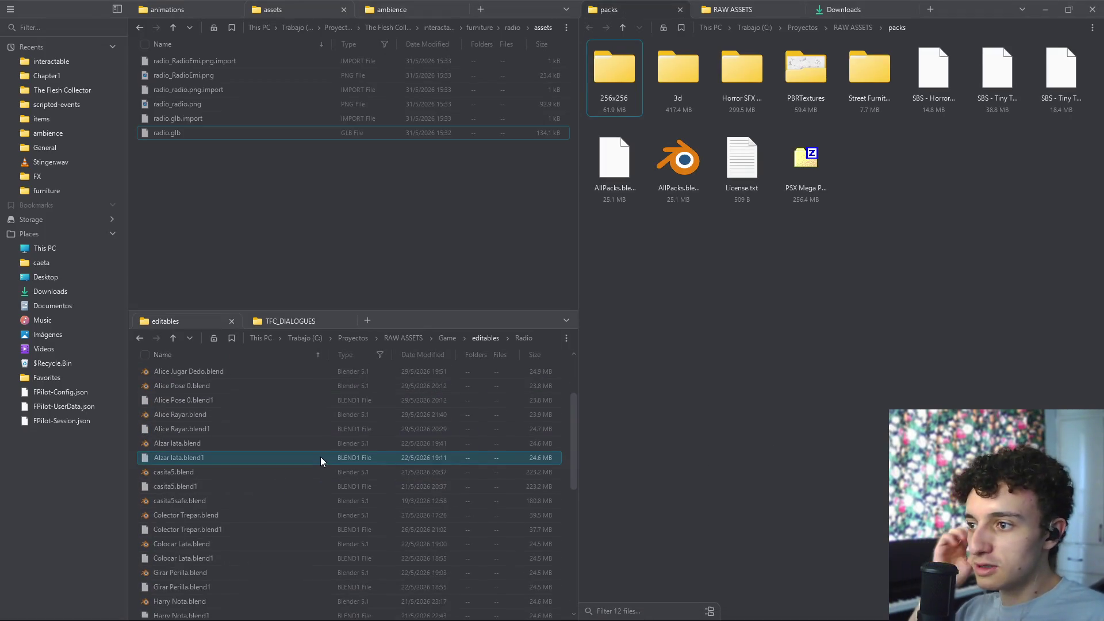
pyautogui.scroll(-1, 221, 437)
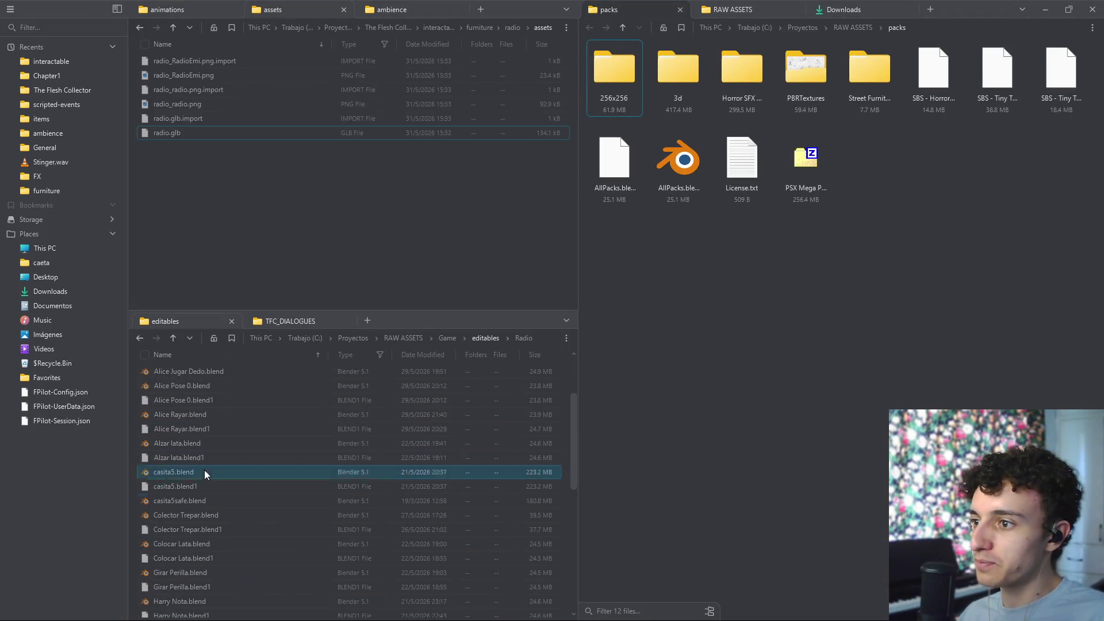
pyautogui.scroll(-2, 277, 495)
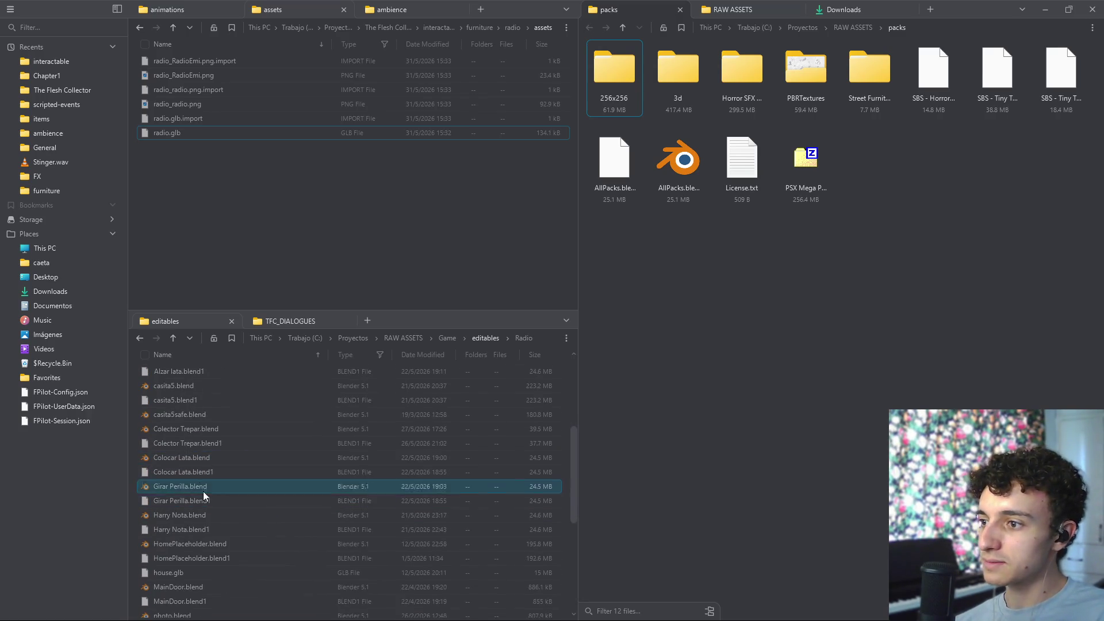
pyautogui.doubleClick(201, 463)
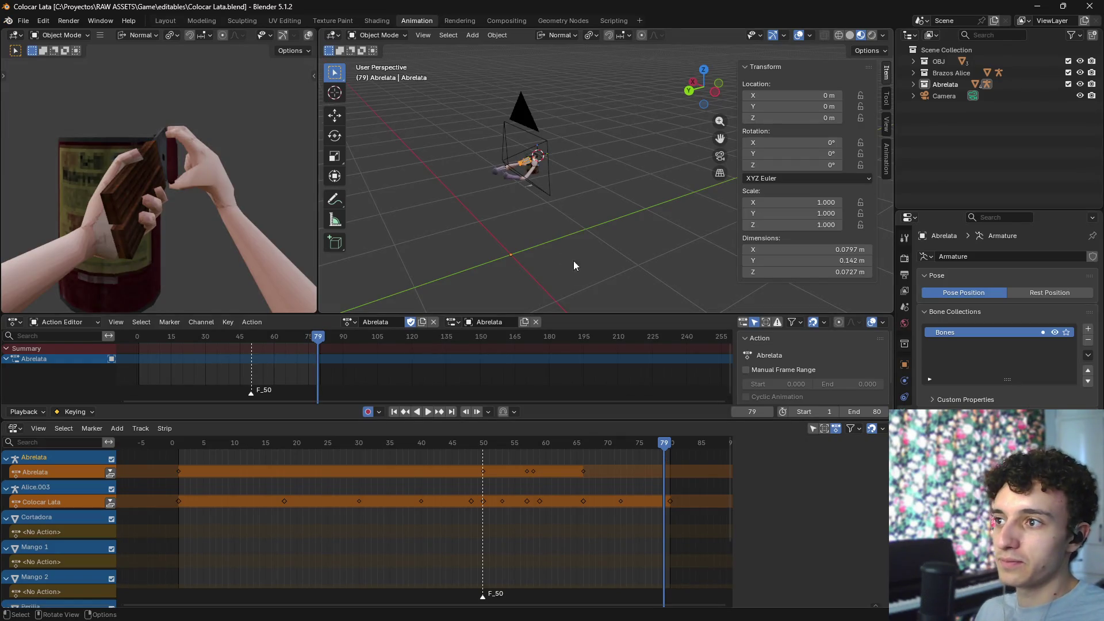
# - In the Layout workspace, select Mango 2, Abrelata, Mango 1, the second handle and the Cortadora ring
pyautogui.scroll(3, 573, 260)
pyautogui.moveTo(554, 213)
pyautogui.mouseDown(button='middle')
pyautogui.moveTo(575, 240)
pyautogui.moveTo(569, 230)
pyautogui.mouseUp(button='middle')
pyautogui.click(164, 22)
pyautogui.moveTo(459, 216)
pyautogui.mouseDown(button='middle')
pyautogui.moveTo(610, 323)
pyautogui.moveTo(364, 309)
pyautogui.moveTo(408, 346)
pyautogui.mouseUp(button='middle')
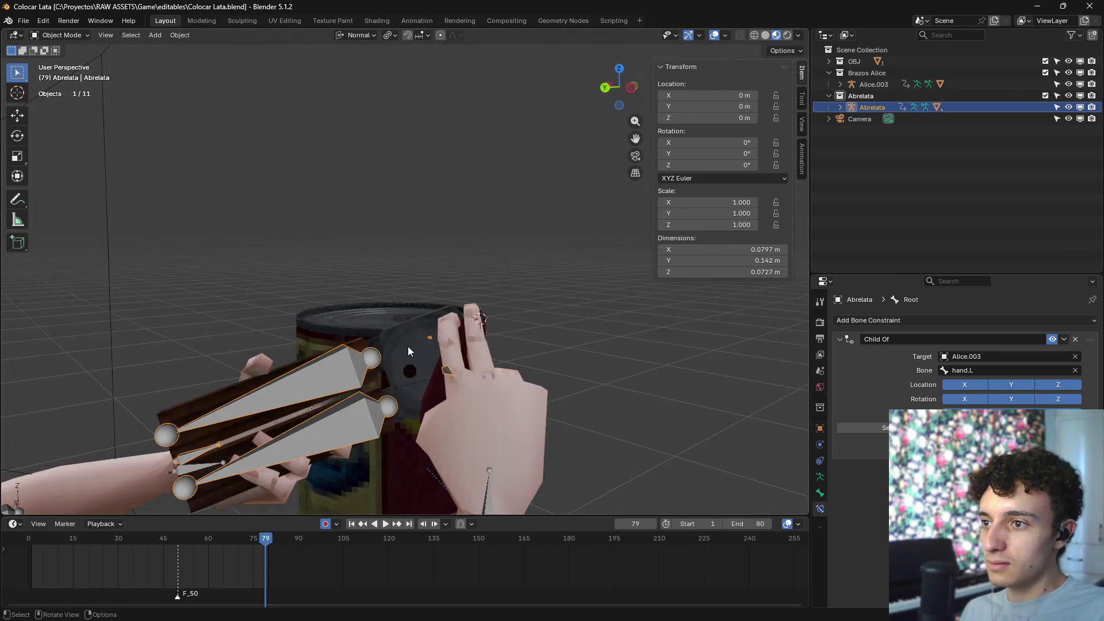
pyautogui.click(383, 373)
pyautogui.keyDown('shift'); pyautogui.click(395, 345); pyautogui.keyUp('shift')
pyautogui.keyDown('shift'); pyautogui.click(402, 353); pyautogui.keyUp('shift')
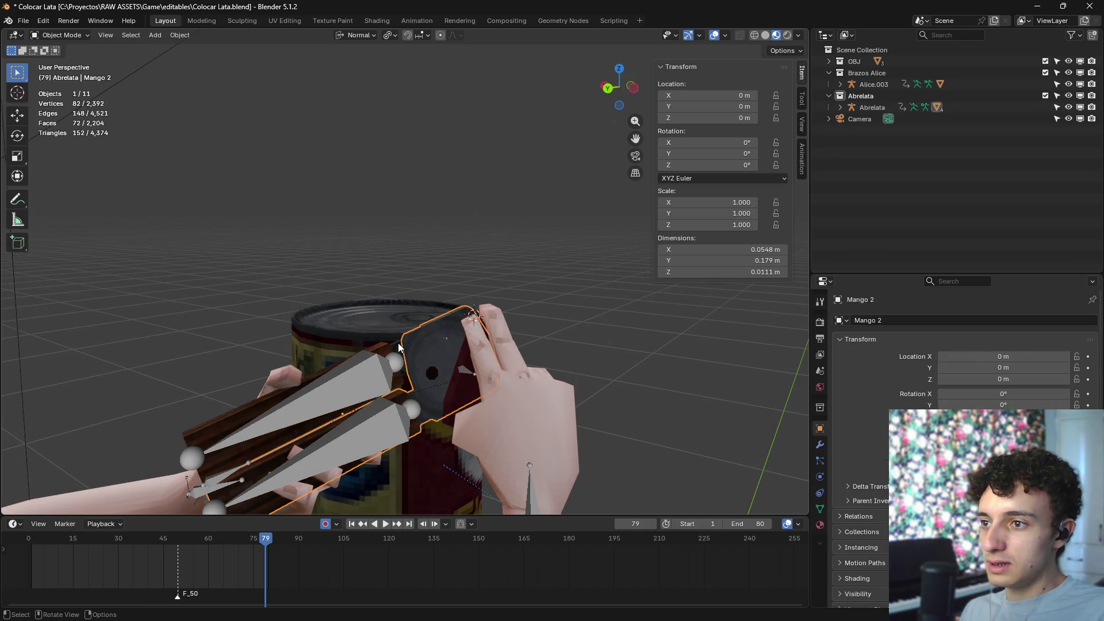
pyautogui.rightClick(397, 348)
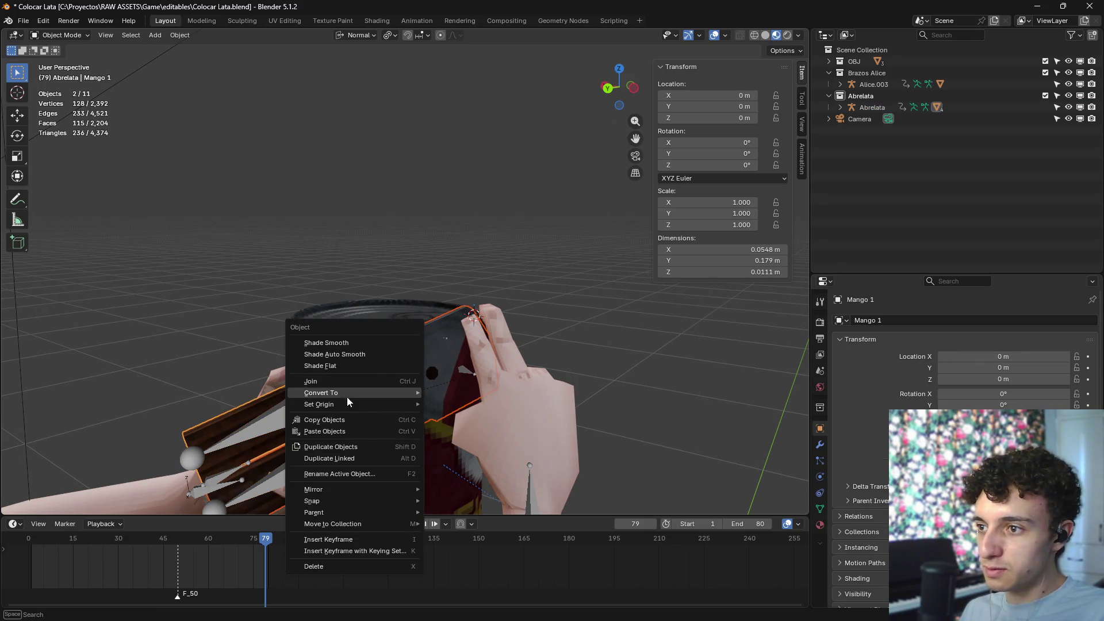
pyautogui.click(409, 422)
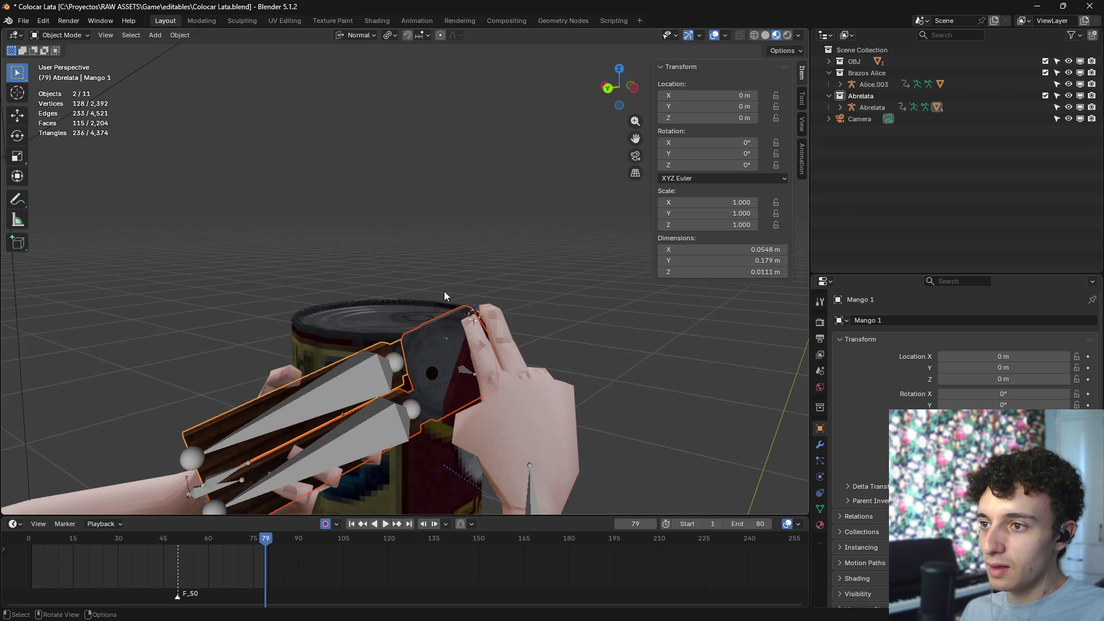
pyautogui.click(356, 317)
pyautogui.moveTo(355, 317)
pyautogui.mouseDown(button='middle')
pyautogui.moveTo(449, 376)
pyautogui.moveTo(459, 322)
pyautogui.moveTo(458, 347)
pyautogui.mouseUp(button='middle')
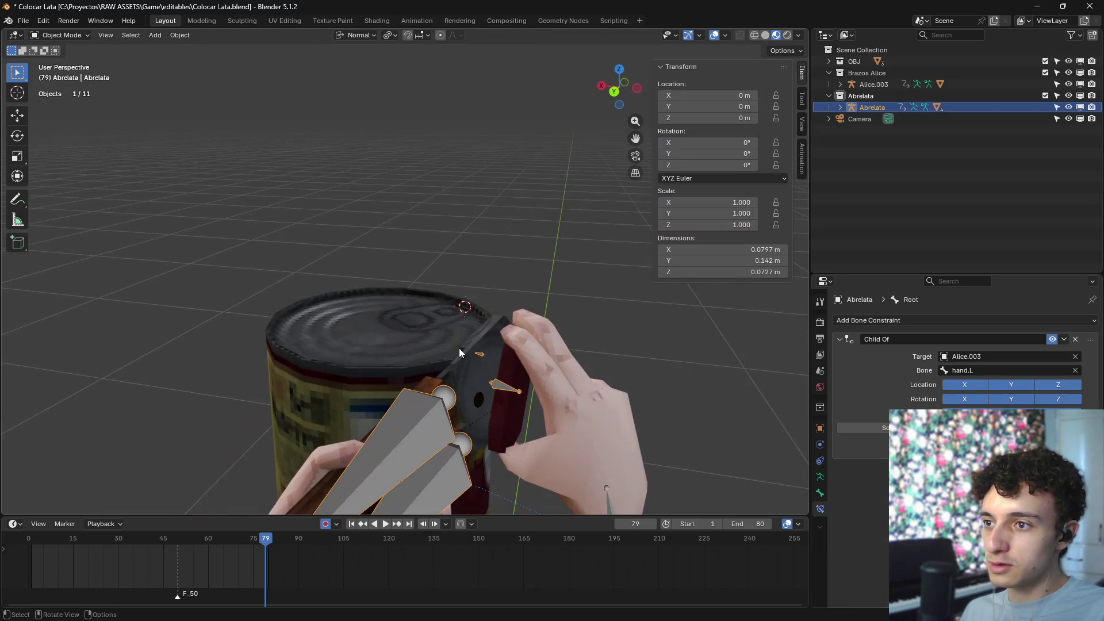
pyautogui.keyDown('shift'); pyautogui.click(482, 389); pyautogui.keyUp('shift')
pyautogui.moveTo(504, 418)
pyautogui.mouseDown(button='middle')
pyautogui.moveTo(613, 419)
pyautogui.moveTo(456, 329)
pyautogui.moveTo(515, 311)
pyautogui.moveTo(507, 325)
pyautogui.mouseUp(button='middle')
pyautogui.keyDown('shift'); pyautogui.click(487, 316); pyautogui.keyUp('shift')
# - Copy the five selected pieces and close Colocar Lata.blend without saving
pyautogui.hotkey('ctrl', 'c')
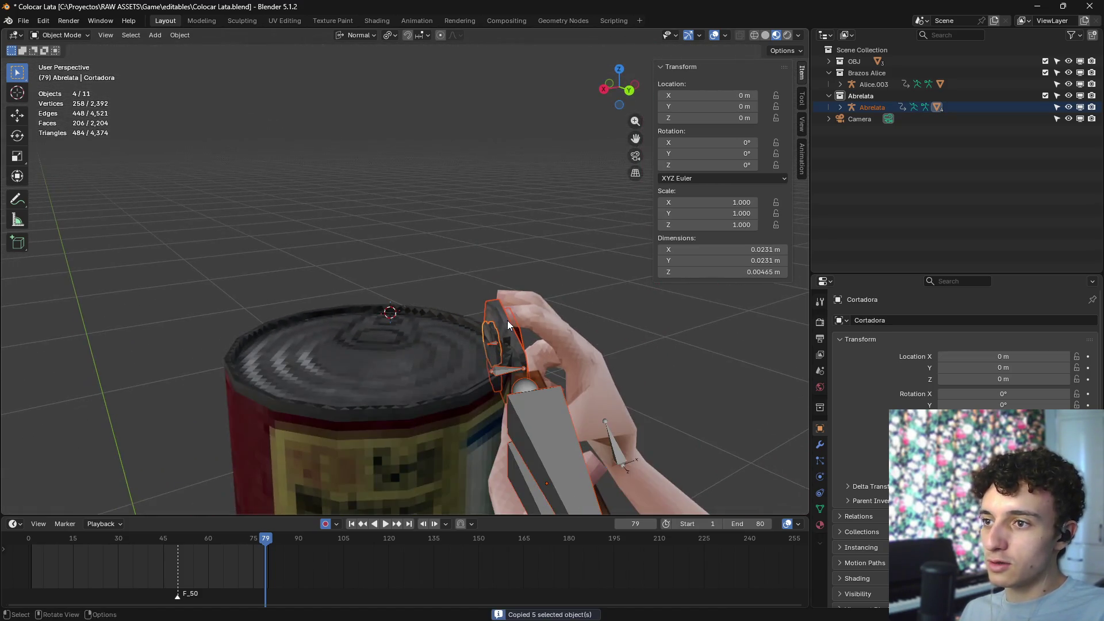
pyautogui.click(1089, 6)
pyautogui.click(566, 334)
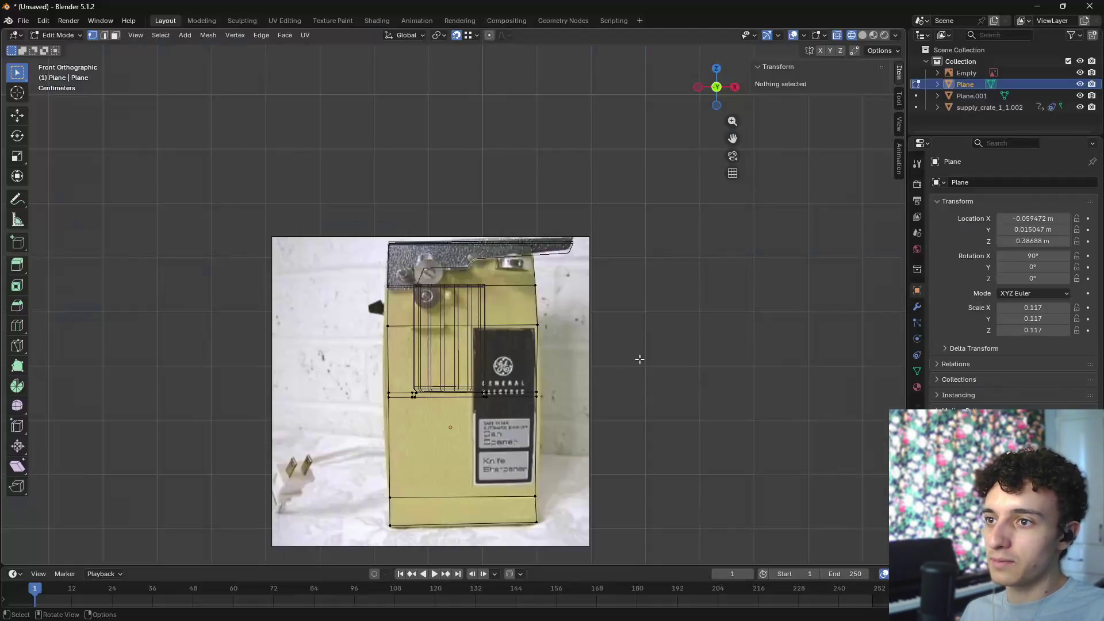
# - Paste the copied opener objects in Object Mode and move them aside along the X axis
pyautogui.scroll(-2, 730, 342)
pyautogui.hotkey('ctrl', 'v')
pyautogui.press('Escape')
pyautogui.hotkey('ctrl', 'v')
pyautogui.press('Escape')
pyautogui.press('Tab')
pyautogui.hotkey('ctrl', 'v')
pyautogui.moveTo(635, 304)
pyautogui.mouseDown(button='middle')
pyautogui.moveTo(671, 336)
pyautogui.moveTo(609, 319)
pyautogui.mouseUp(button='middle')
pyautogui.press('g')
pyautogui.press('x')
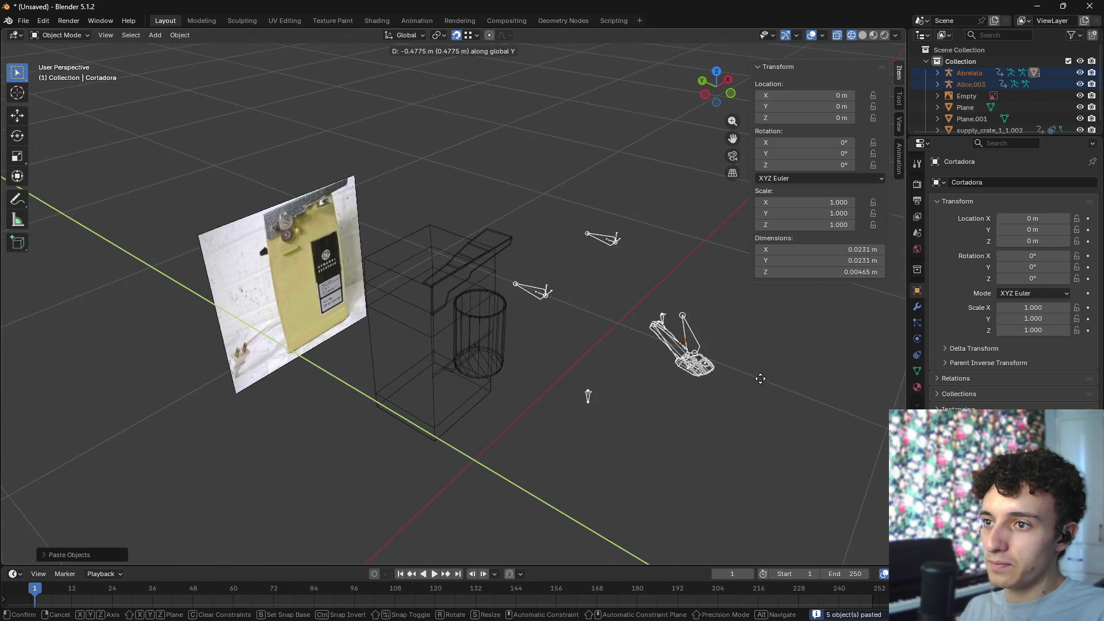
pyautogui.click(672, 383)
# - Switch to material preview and delete the Alice.003 arm object
pyautogui.scroll(4, 632, 379)
pyautogui.hotkey('shift', 'z')
pyautogui.moveTo(468, 423)
pyautogui.mouseDown(button='middle')
pyautogui.moveTo(549, 412)
pyautogui.moveTo(516, 377)
pyautogui.moveTo(564, 300)
pyautogui.moveTo(423, 162)
pyautogui.moveTo(605, 343)
pyautogui.moveTo(582, 295)
pyautogui.moveTo(620, 356)
pyautogui.moveTo(611, 401)
pyautogui.moveTo(529, 361)
pyautogui.moveTo(466, 364)
pyautogui.mouseUp(button='middle')
pyautogui.hotkey('alt', 'a')
pyautogui.click(412, 131)
pyautogui.click(421, 151)
# - Test-select the Perilla knob and Cortadora ring, undoing an accidental deletion of the whole opener
pyautogui.click(561, 330)
pyautogui.scroll(2, 610, 401)
pyautogui.click(652, 381)
pyautogui.click(332, 417)
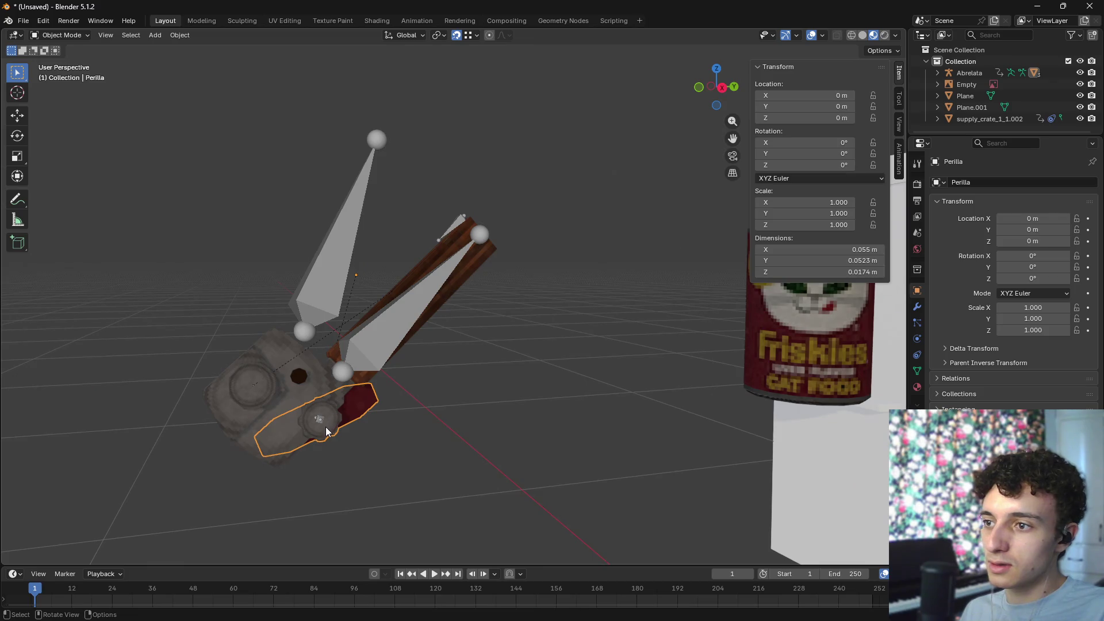
pyautogui.press('g')
pyautogui.press('Escape')
pyautogui.click(275, 381)
pyautogui.press('g')
pyautogui.press('Escape')
pyautogui.click(388, 348)
pyautogui.press('x')
pyautogui.click(389, 350)
pyautogui.hotkey('ctrl', 'z')
# - Select the Perilla knob and Cortadora ring and bring up their object options
pyautogui.keyDown('shift'); pyautogui.click(320, 406); pyautogui.keyUp('shift')
pyautogui.click(266, 389)
pyautogui.rightClick(419, 271)
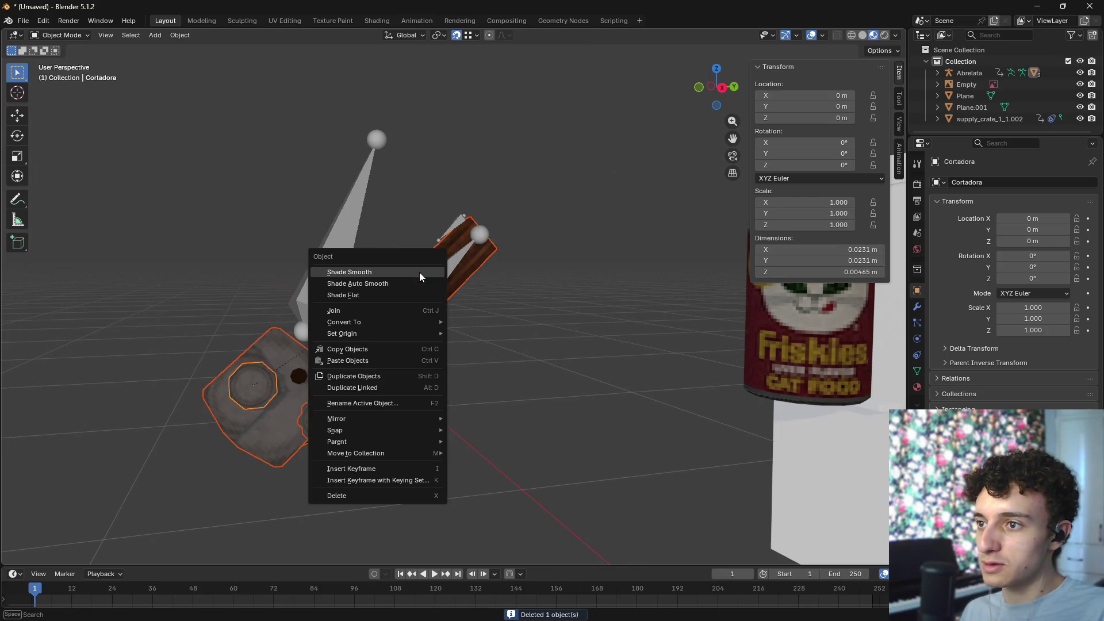
# - Clear the parent with Keep Transformation, then delete the armature bones and the handle object
pyautogui.moveTo(367, 440)
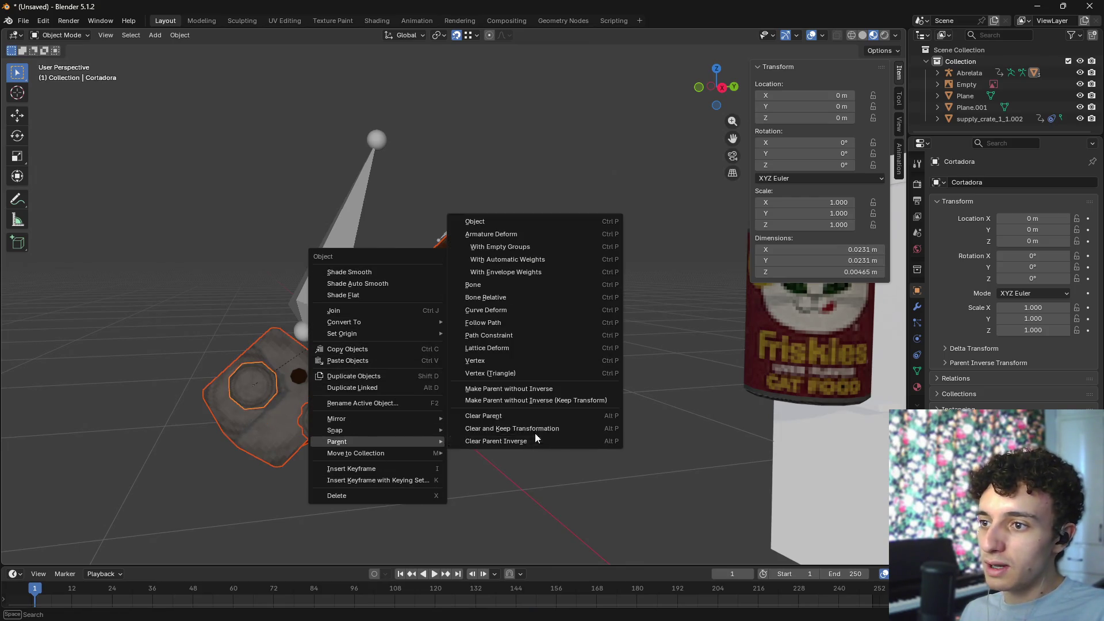
pyautogui.click(523, 417)
pyautogui.press('Delete')
pyautogui.click(371, 374)
pyautogui.click(374, 362)
pyautogui.press('Delete')
# - Isolate Perilla in local view with wireframe shading and enter Edit Mode on it
pyautogui.click(336, 413)
pyautogui.moveTo(336, 412)
pyautogui.mouseDown(button='middle')
pyautogui.moveTo(467, 421)
pyautogui.moveTo(385, 353)
pyautogui.moveTo(350, 368)
pyautogui.mouseUp(button='middle')
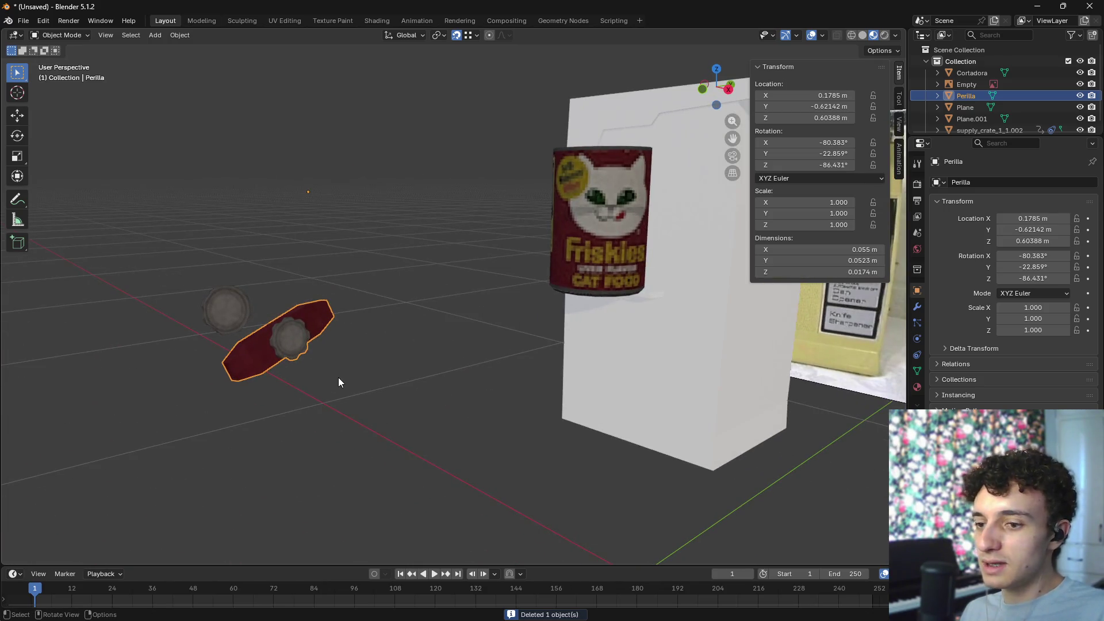
pyautogui.press('KP_Divide')
pyautogui.press('z')
pyautogui.click(261, 380)
pyautogui.moveTo(261, 380)
pyautogui.mouseDown(button='middle')
pyautogui.moveTo(522, 377)
pyautogui.moveTo(585, 399)
pyautogui.moveTo(463, 323)
pyautogui.mouseUp(button='middle')
pyautogui.press('Tab')
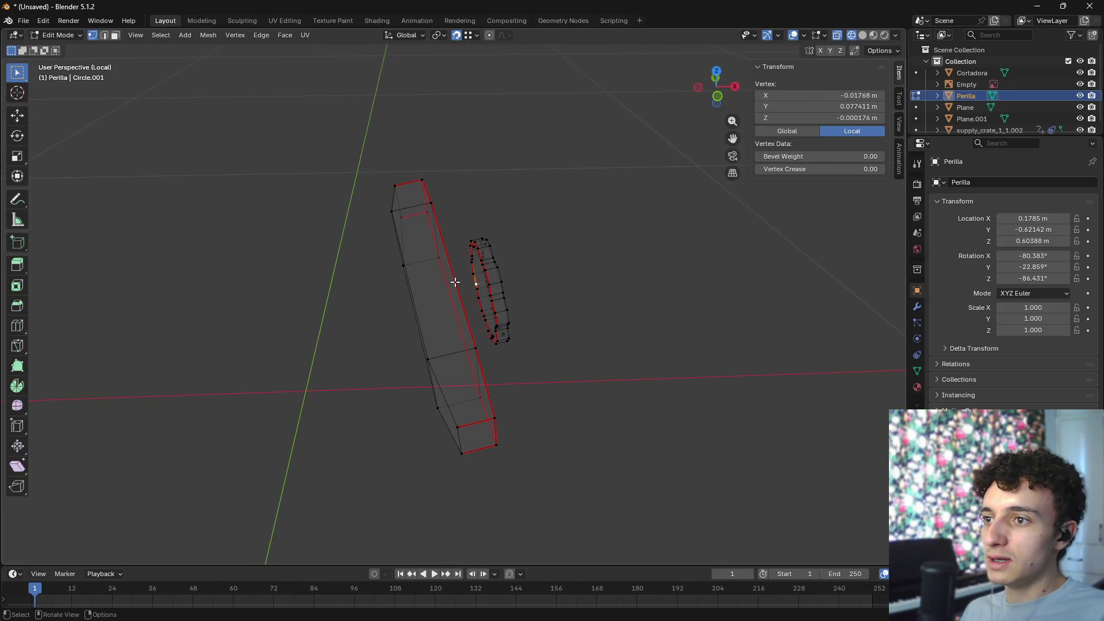
# - Select Perilla's linked handle geometry and delete its vertices, leaving only the round knob
pyautogui.click(395, 179)
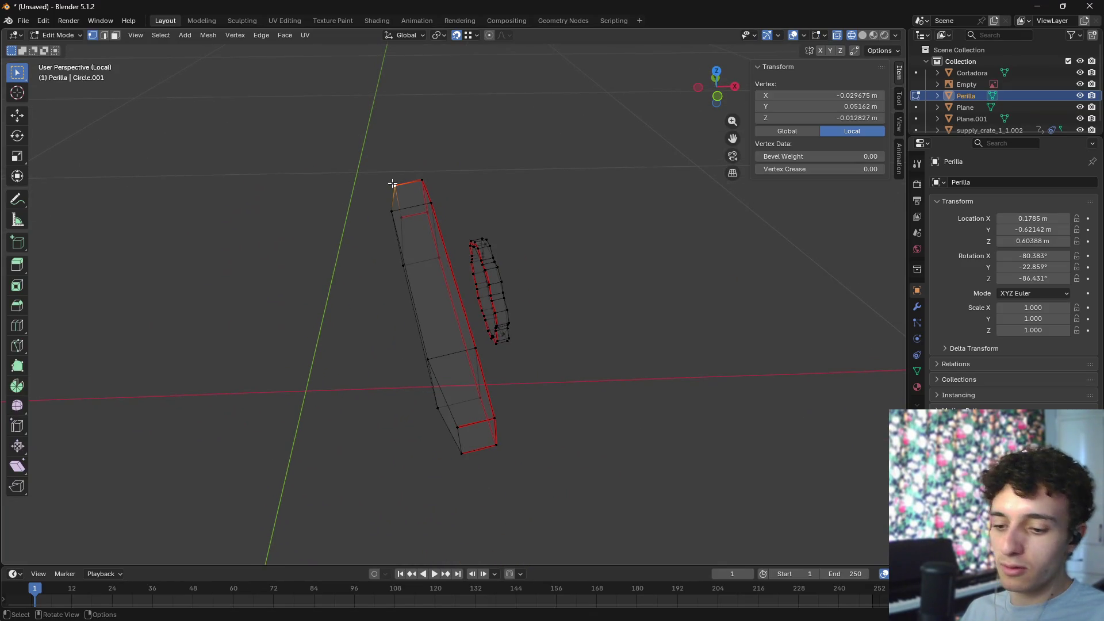
pyautogui.hotkey('ctrl', 'l')
pyautogui.press('x')
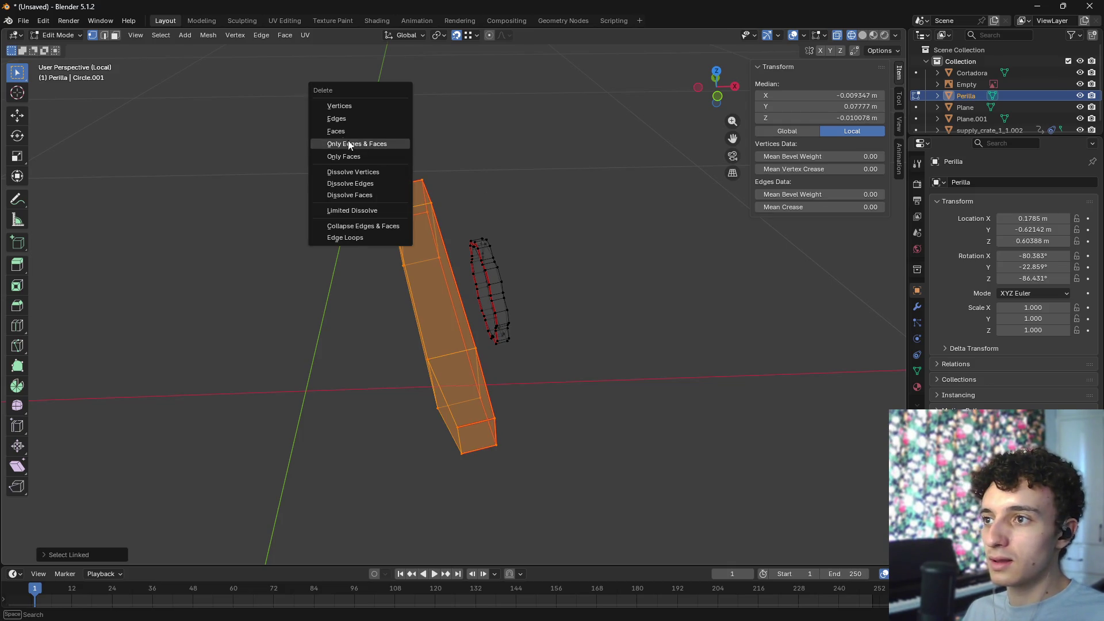
pyautogui.click(364, 105)
# - Check the remaining knob in material preview, then return to Object Mode and the full scene
pyautogui.press('z')
pyautogui.click(598, 386)
pyautogui.moveTo(598, 386)
pyautogui.mouseDown(button='middle')
pyautogui.moveTo(628, 374)
pyautogui.moveTo(555, 343)
pyautogui.moveTo(488, 362)
pyautogui.moveTo(519, 368)
pyautogui.mouseUp(button='middle')
pyautogui.press('Tab')
pyautogui.scroll(-5, 519, 368)
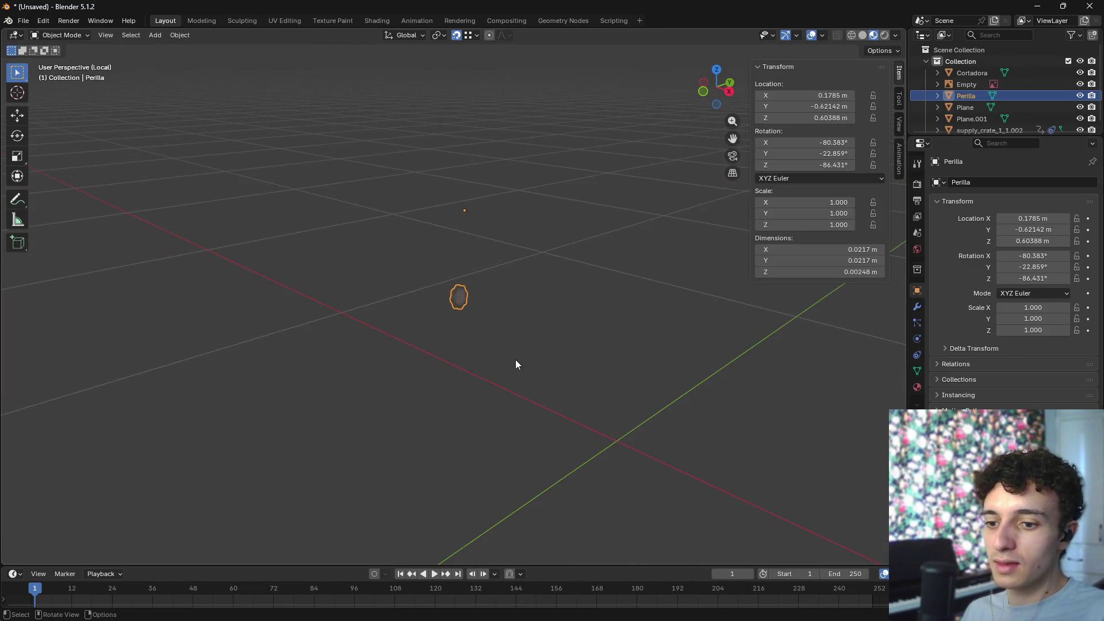
pyautogui.press('KP_Divide')
pyautogui.click(226, 320)
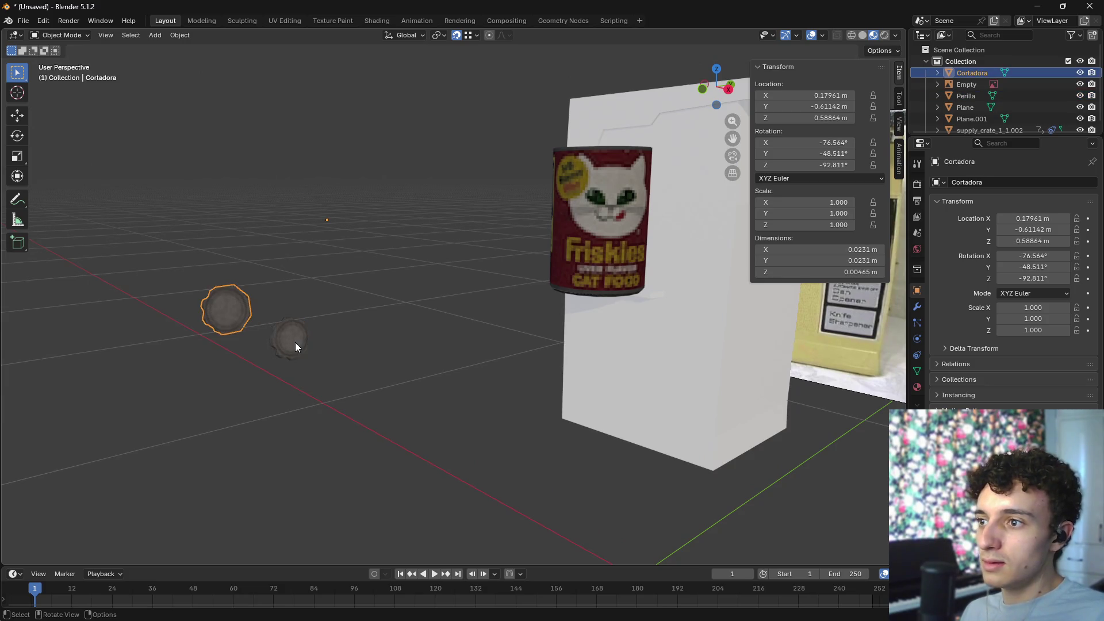
# - Set Origin to Geometry on both the Perilla and Cortadora disks
pyautogui.click(295, 343)
pyautogui.rightClick(295, 343)
pyautogui.moveTo(246, 236)
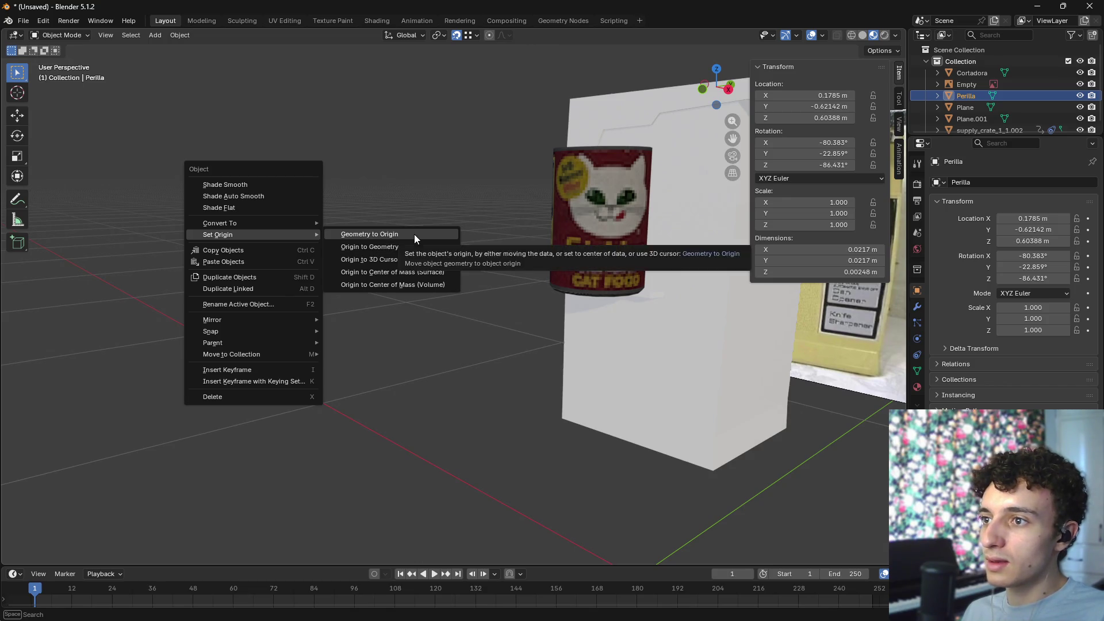
pyautogui.click(399, 248)
pyautogui.click(229, 304)
pyautogui.rightClick(227, 308)
pyautogui.moveTo(228, 308)
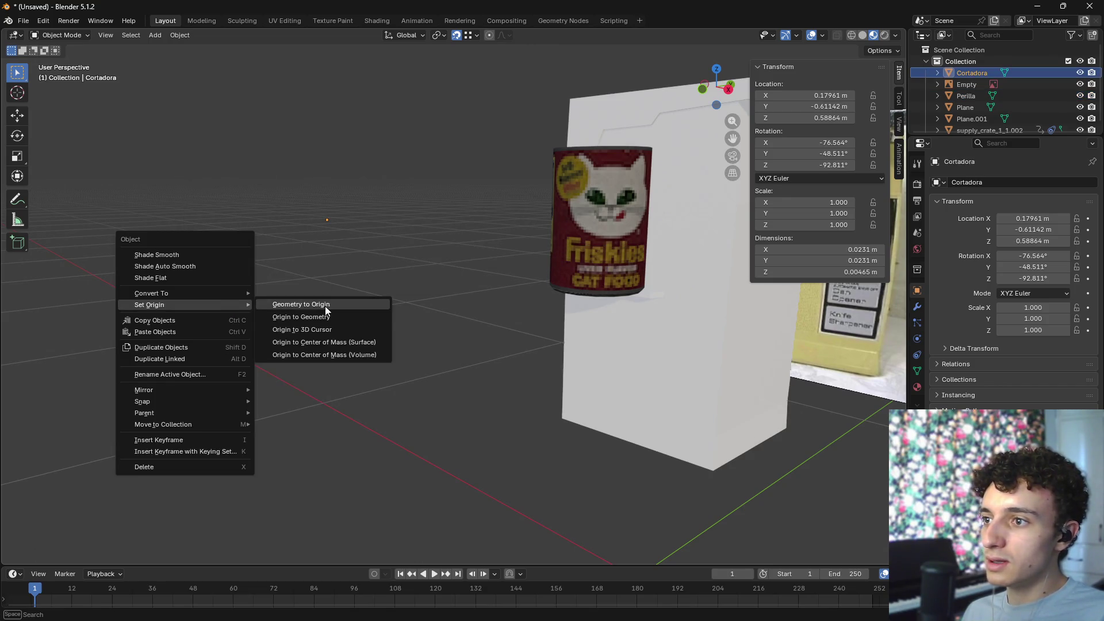
pyautogui.click(362, 317)
# - Orbit around the disks and inspect Cortadora's mesh in Edit Mode
pyautogui.click(277, 339)
pyautogui.moveTo(278, 339)
pyautogui.mouseDown(button='middle')
pyautogui.moveTo(332, 353)
pyautogui.moveTo(433, 351)
pyautogui.moveTo(346, 343)
pyautogui.mouseUp(button='middle')
pyautogui.scroll(5, 342, 339)
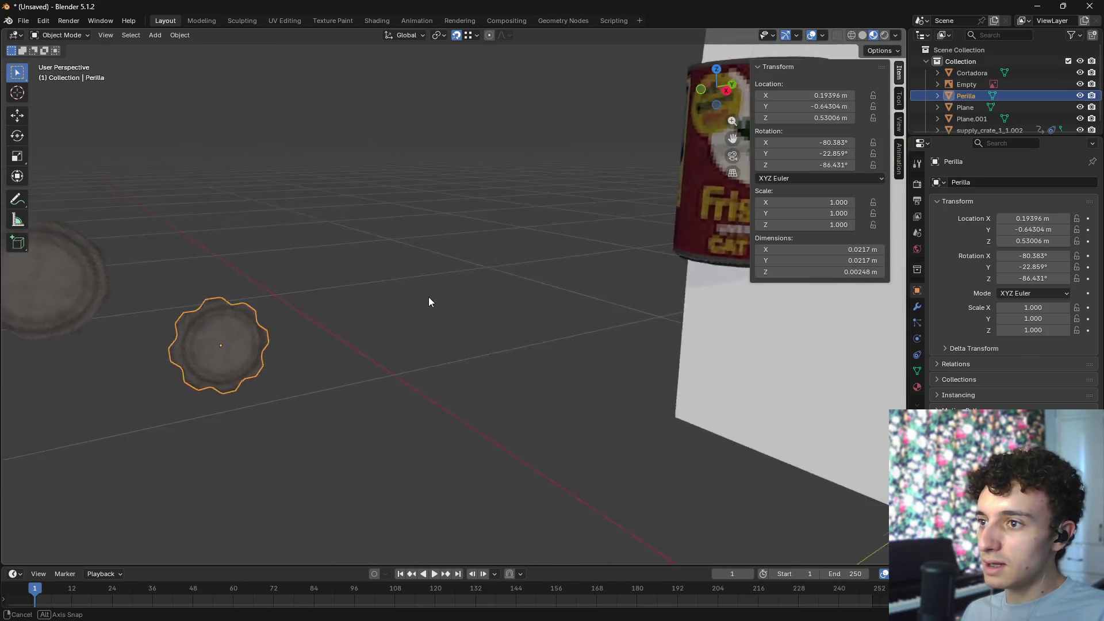
pyautogui.moveTo(431, 301); pyautogui.dragTo(460, 320, button='middle')
pyautogui.scroll(3, 237, 284)
pyautogui.click(208, 284)
pyautogui.click(387, 364)
pyautogui.moveTo(387, 363)
pyautogui.mouseDown(button='middle')
pyautogui.moveTo(557, 359)
pyautogui.moveTo(457, 293)
pyautogui.moveTo(423, 299)
pyautogui.mouseUp(button='middle')
pyautogui.click(456, 293)
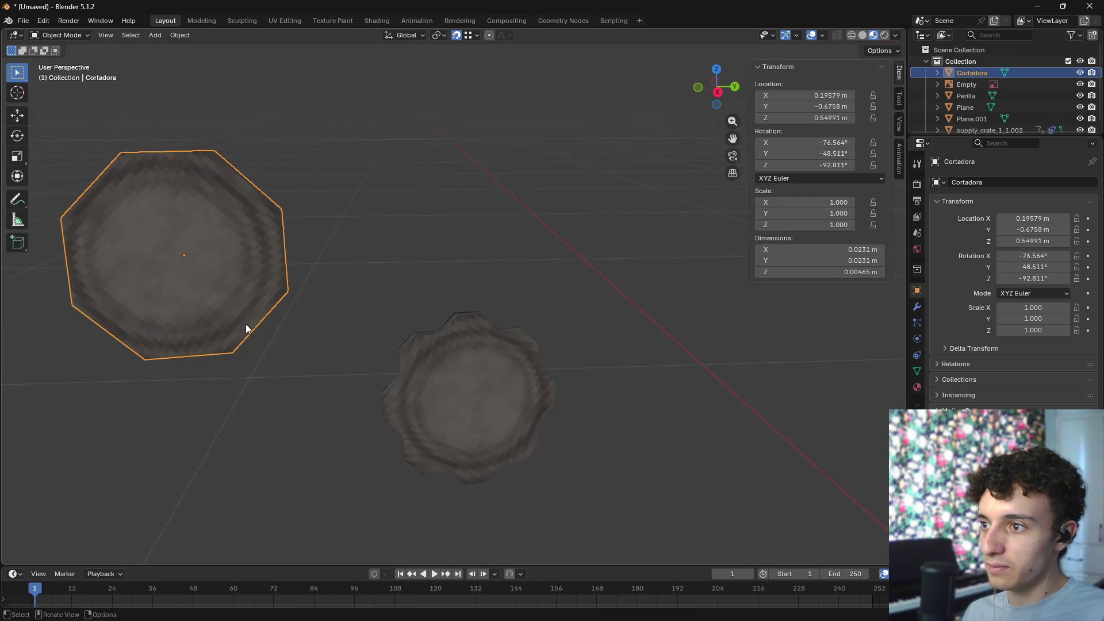
pyautogui.press('Tab')
pyautogui.press('Tab')
pyautogui.moveTo(240, 368)
pyautogui.mouseDown(button='middle')
pyautogui.moveTo(492, 388)
pyautogui.moveTo(421, 399)
pyautogui.moveTo(481, 398)
pyautogui.moveTo(442, 412)
pyautogui.moveTo(465, 413)
pyautogui.moveTo(405, 403)
pyautogui.moveTo(425, 397)
pyautogui.mouseUp(button='middle')
# - Rotate Perilla and Cortadora together 170° about the Z axis
pyautogui.keyDown('shift'); pyautogui.click(516, 382); pyautogui.keyUp('shift')
pyautogui.keyDown('shift'); pyautogui.click(409, 347); pyautogui.keyUp('shift')
pyautogui.press('r')
pyautogui.press('z')
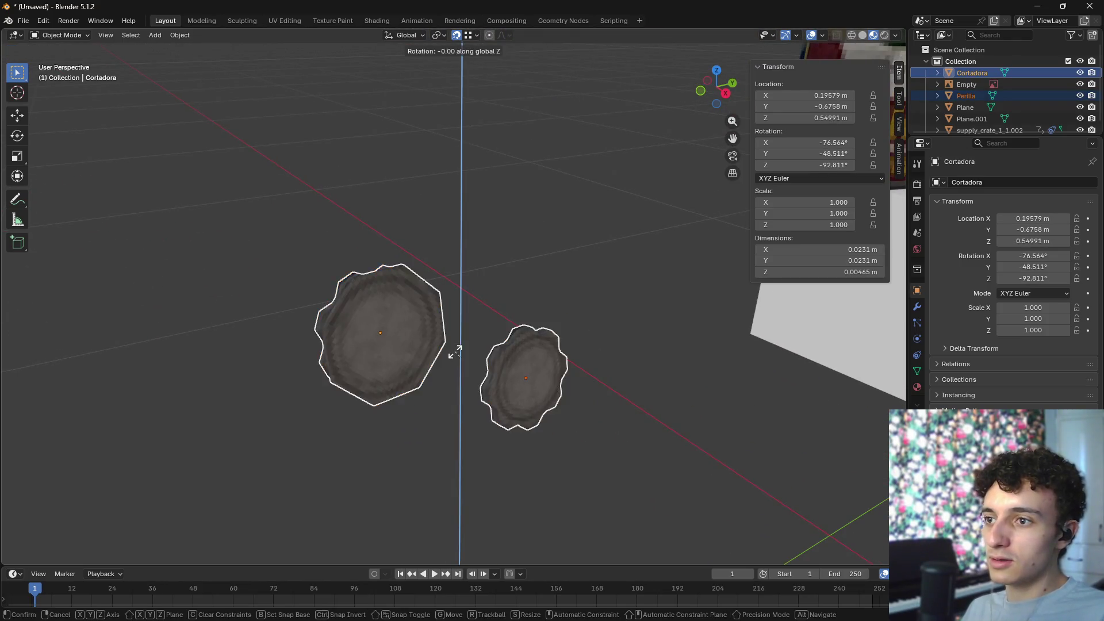
pyautogui.click(426, 368)
pyautogui.moveTo(475, 371)
pyautogui.mouseDown(button='middle')
pyautogui.moveTo(523, 388)
pyautogui.moveTo(533, 419)
pyautogui.moveTo(555, 443)
pyautogui.moveTo(577, 434)
pyautogui.moveTo(587, 460)
pyautogui.mouseUp(button='middle')
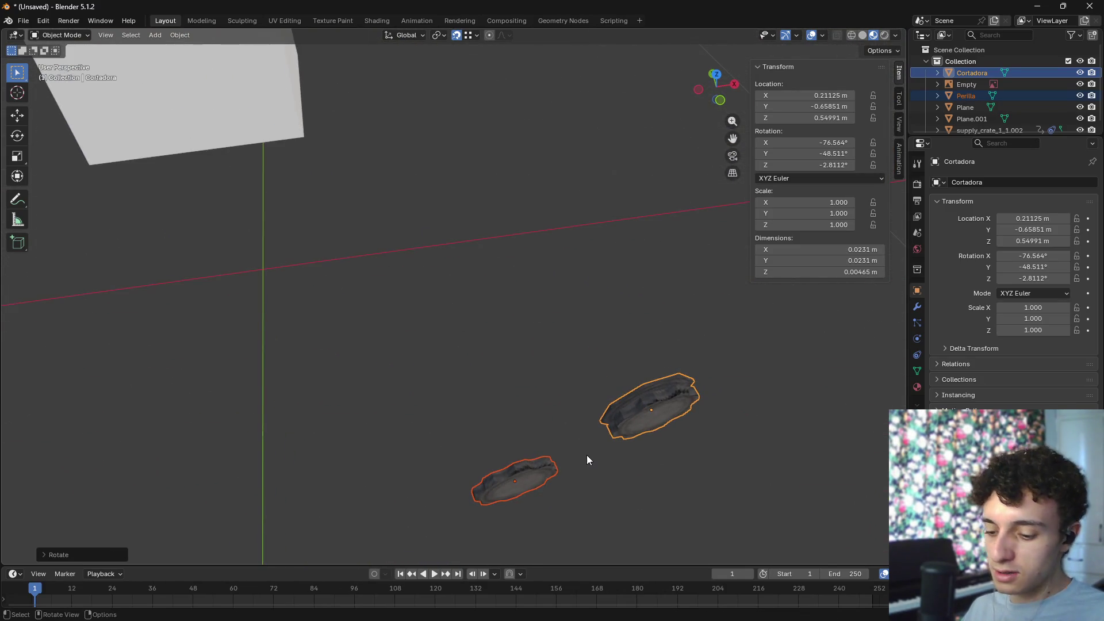
pyautogui.write('rz170')
pyautogui.press('Return')
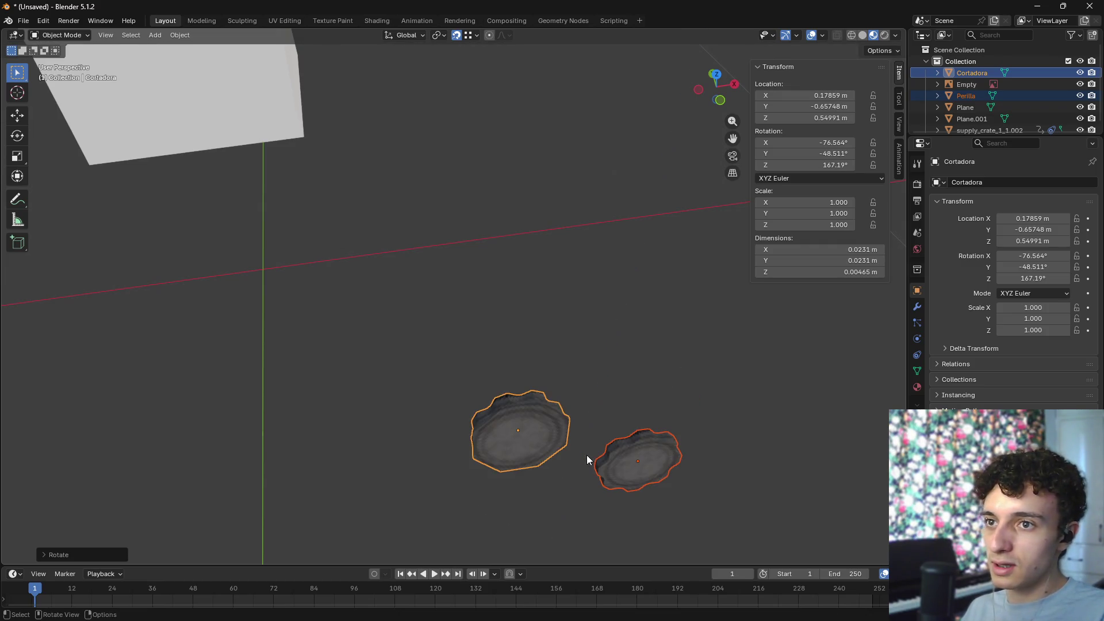
# - Zero Cortadora's X, Y and Z rotation in the N panel
pyautogui.write('0')
pyautogui.press('Return')
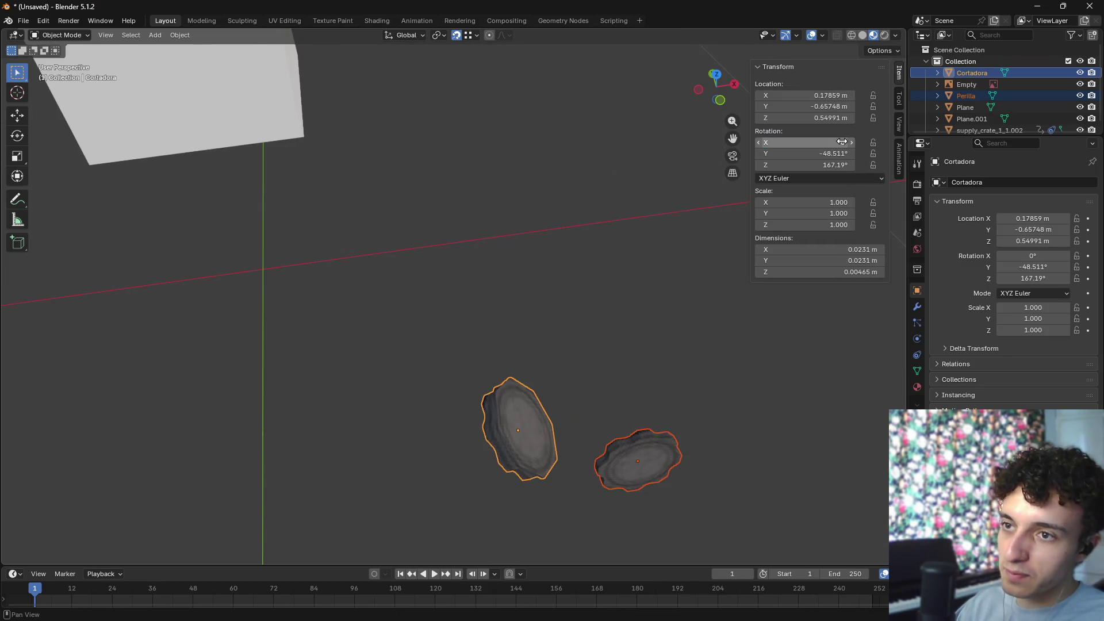
pyautogui.write('0')
pyautogui.press('Return')
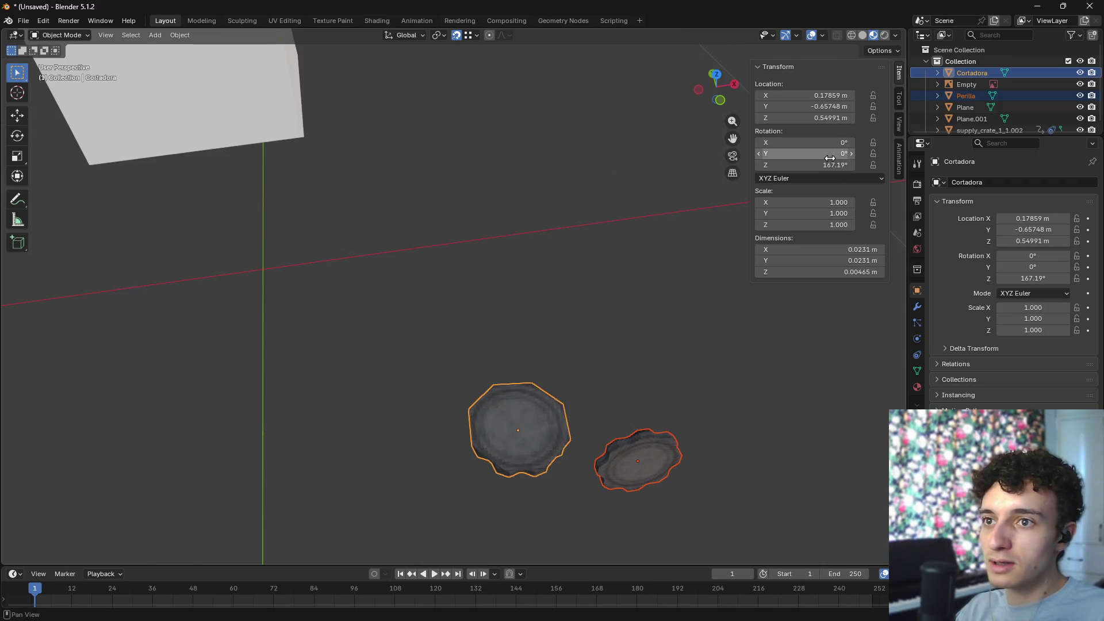
pyautogui.write('0')
pyautogui.press('Return')
# - From the right side view, rotate Perilla upright
pyautogui.moveTo(563, 274)
pyautogui.mouseDown(button='middle')
pyautogui.moveTo(550, 251)
pyautogui.moveTo(616, 343)
pyautogui.moveTo(703, 339)
pyautogui.moveTo(628, 357)
pyautogui.moveTo(700, 362)
pyautogui.moveTo(623, 364)
pyautogui.moveTo(619, 305)
pyautogui.moveTo(571, 343)
pyautogui.mouseUp(button='middle')
pyautogui.click(483, 361)
pyautogui.moveTo(490, 368)
pyautogui.mouseDown(button='middle')
pyautogui.moveTo(633, 385)
pyautogui.moveTo(478, 393)
pyautogui.moveTo(584, 387)
pyautogui.moveTo(541, 382)
pyautogui.mouseUp(button='middle')
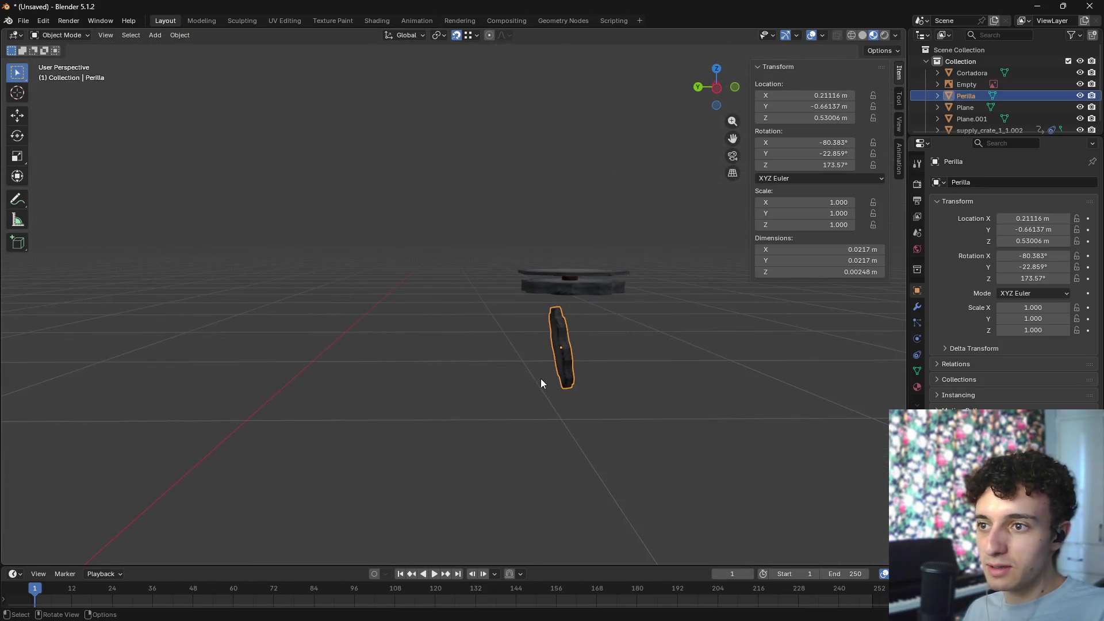
pyautogui.press('KP_3')
pyautogui.press('r')
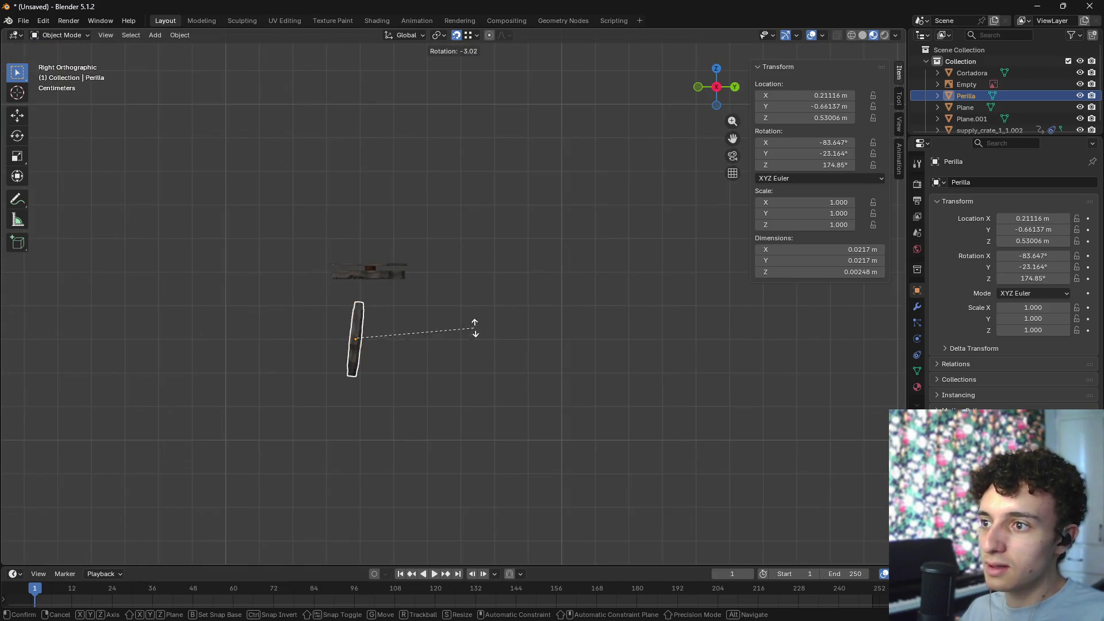
pyautogui.click(468, 316)
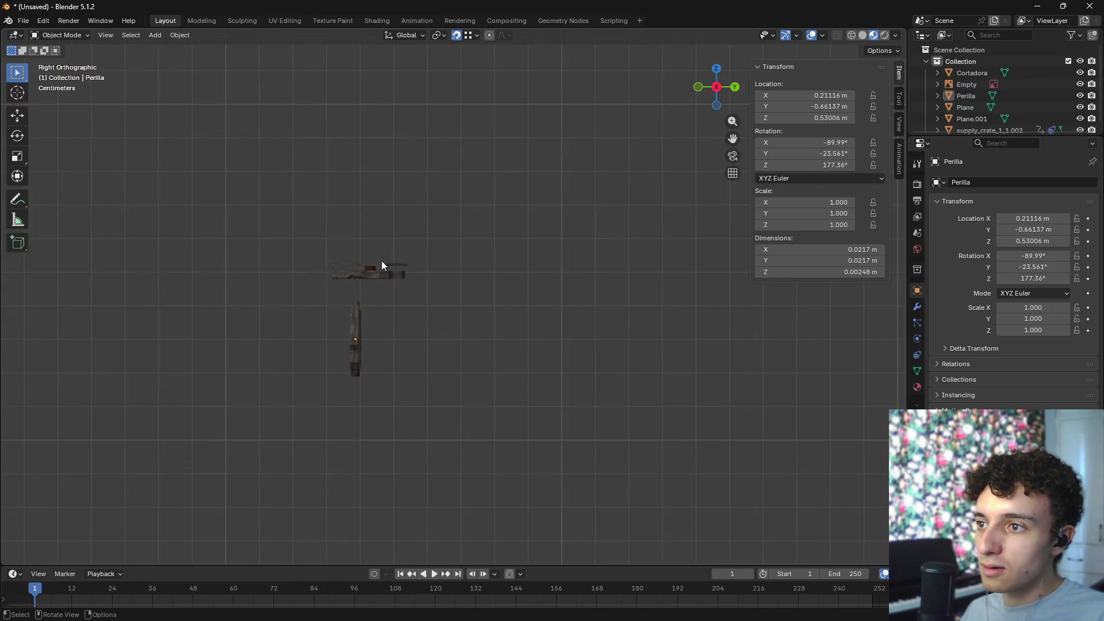
# - Rotate Cortadora 90° upright and move it onto the body's front above Perilla
pyautogui.click(381, 261)
pyautogui.press('r')
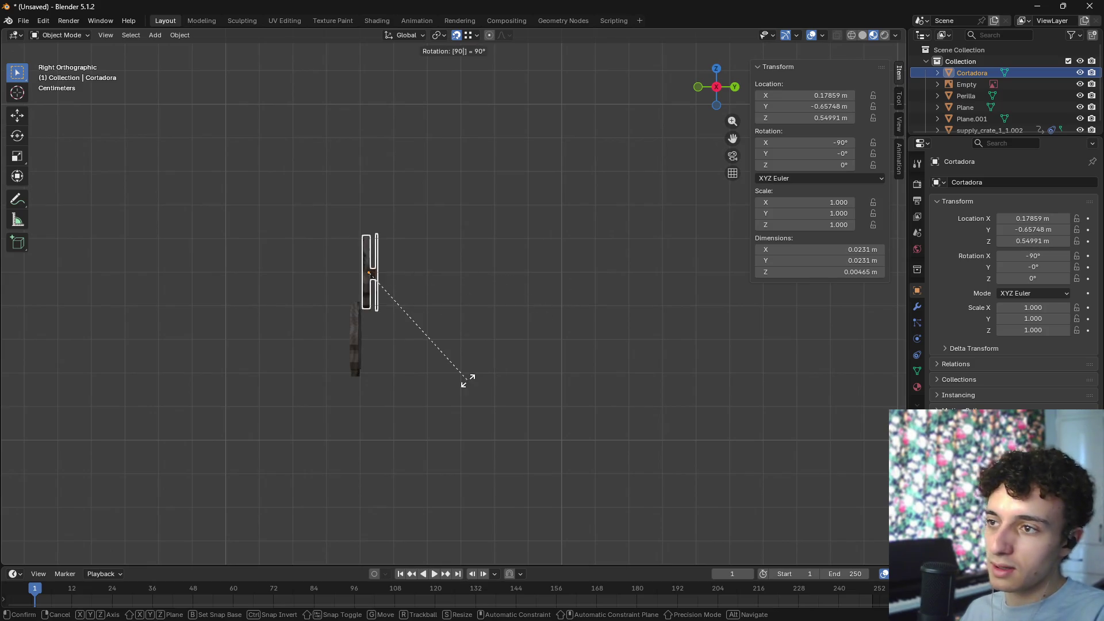
pyautogui.click(468, 380)
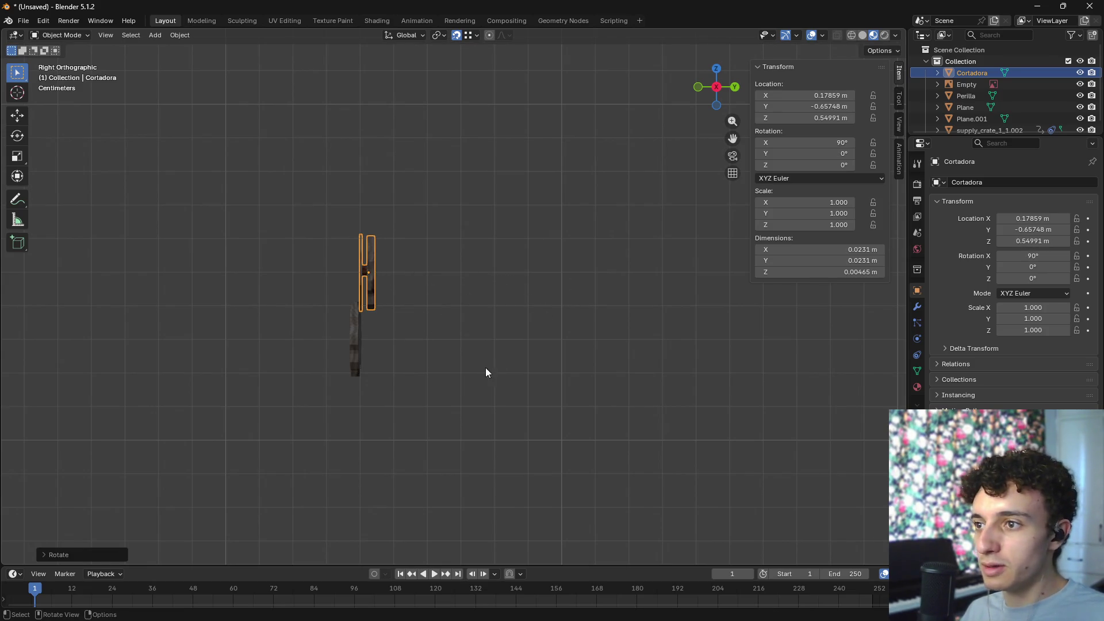
pyautogui.press('g')
pyautogui.click(458, 357)
pyautogui.moveTo(458, 357)
pyautogui.mouseDown(button='middle')
pyautogui.moveTo(551, 402)
pyautogui.moveTo(572, 394)
pyautogui.moveTo(440, 394)
pyautogui.moveTo(467, 406)
pyautogui.mouseUp(button='middle')
pyautogui.press('KP_7')
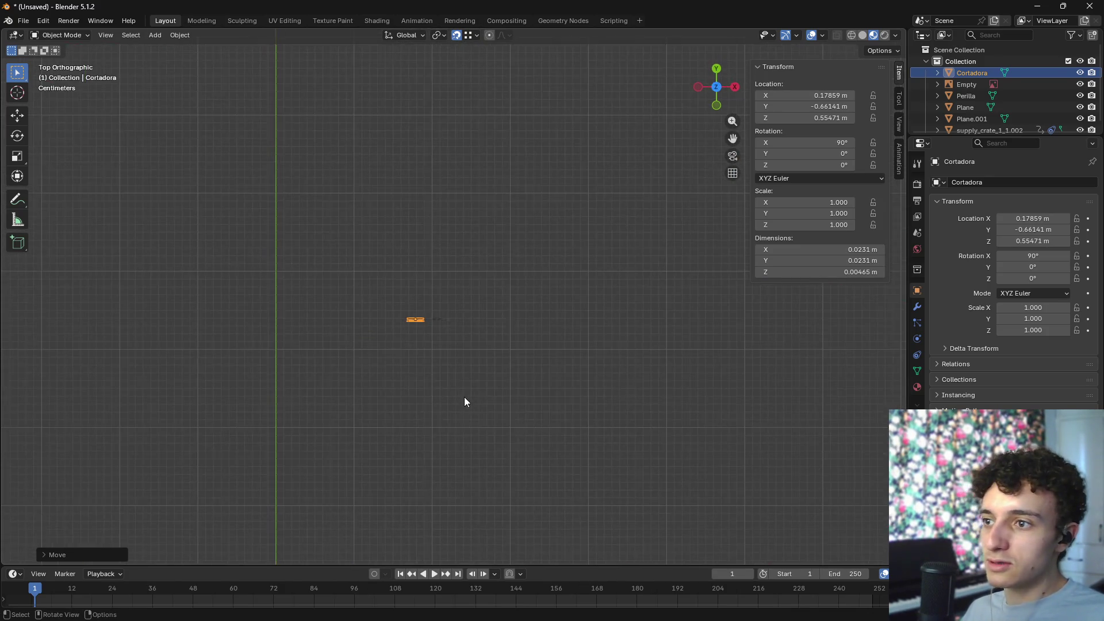
# - Move Cortadora to the top of the dark circle on the opener body
pyautogui.scroll(-2, 575, 447)
pyautogui.press('g')
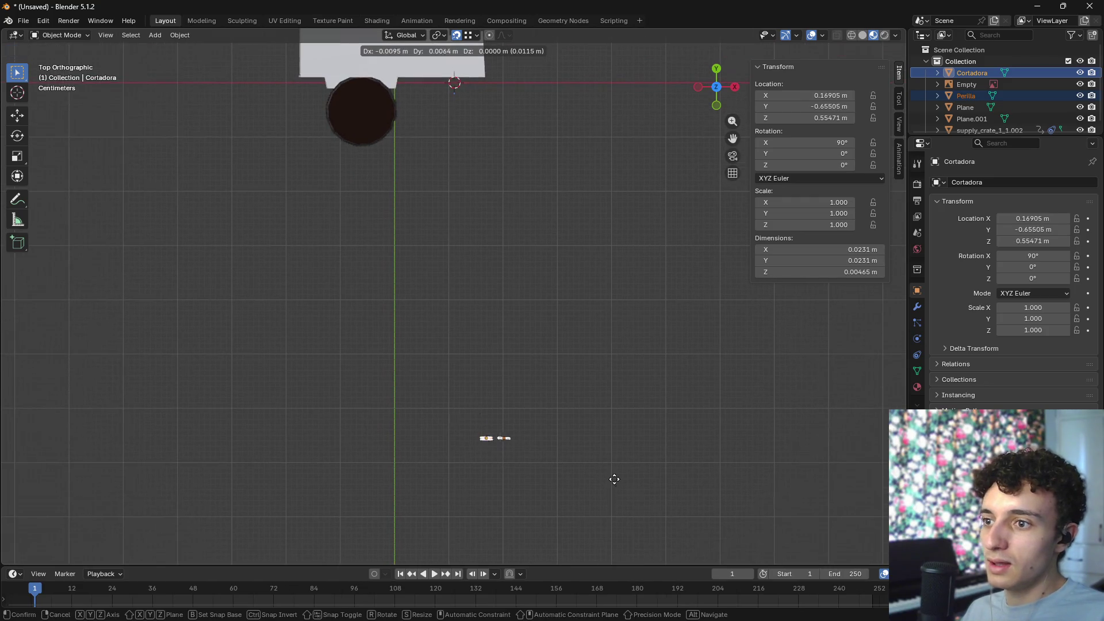
pyautogui.click(463, 126)
pyautogui.scroll(-2, 383, 130)
pyautogui.scroll(8, 472, 405)
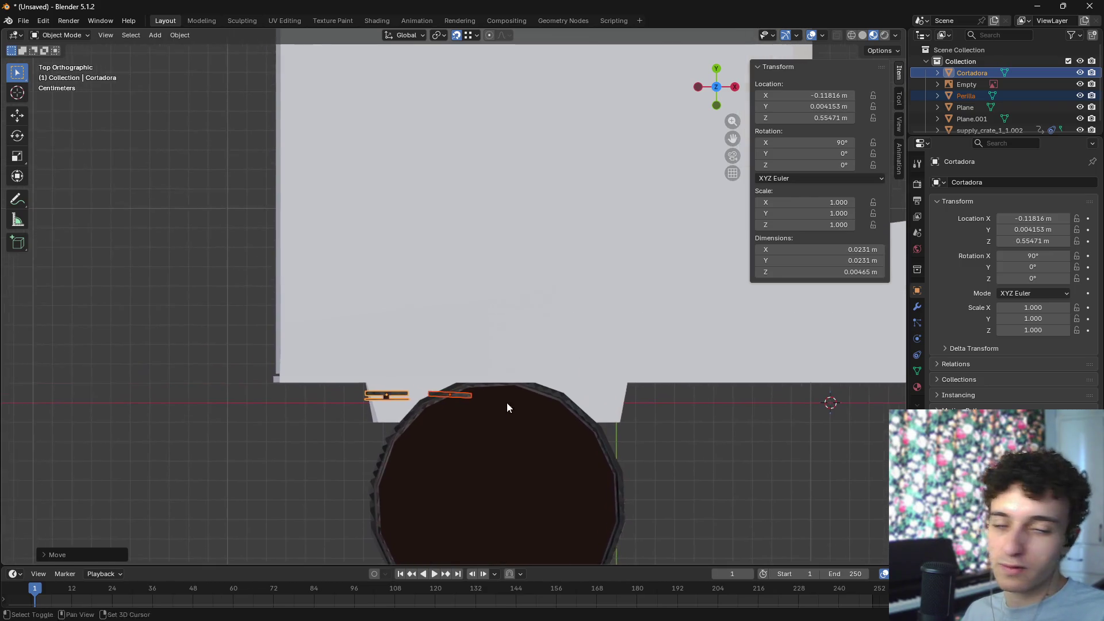
pyautogui.scroll(3, 506, 431)
# - Rotate Perilla and move it together with Cortadora, using solid shading
pyautogui.click(467, 433)
pyautogui.press('r')
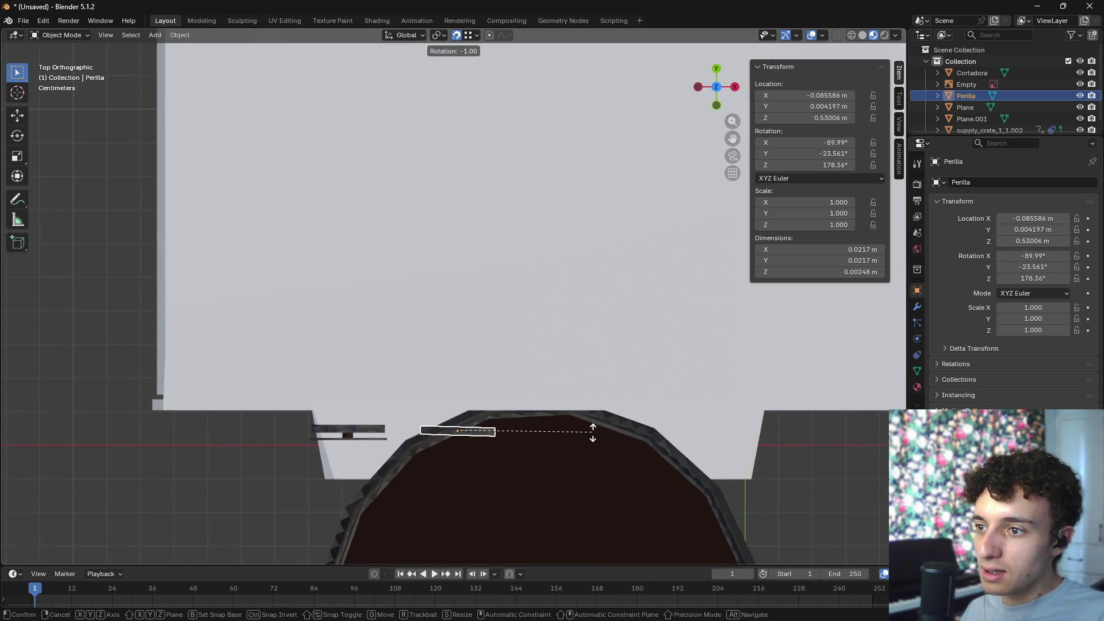
pyautogui.click(591, 426)
pyautogui.keyDown('shift'); pyautogui.click(364, 426); pyautogui.keyUp('shift')
pyautogui.keyDown('shift'); pyautogui.click(463, 430); pyautogui.keyUp('shift')
pyautogui.press('g')
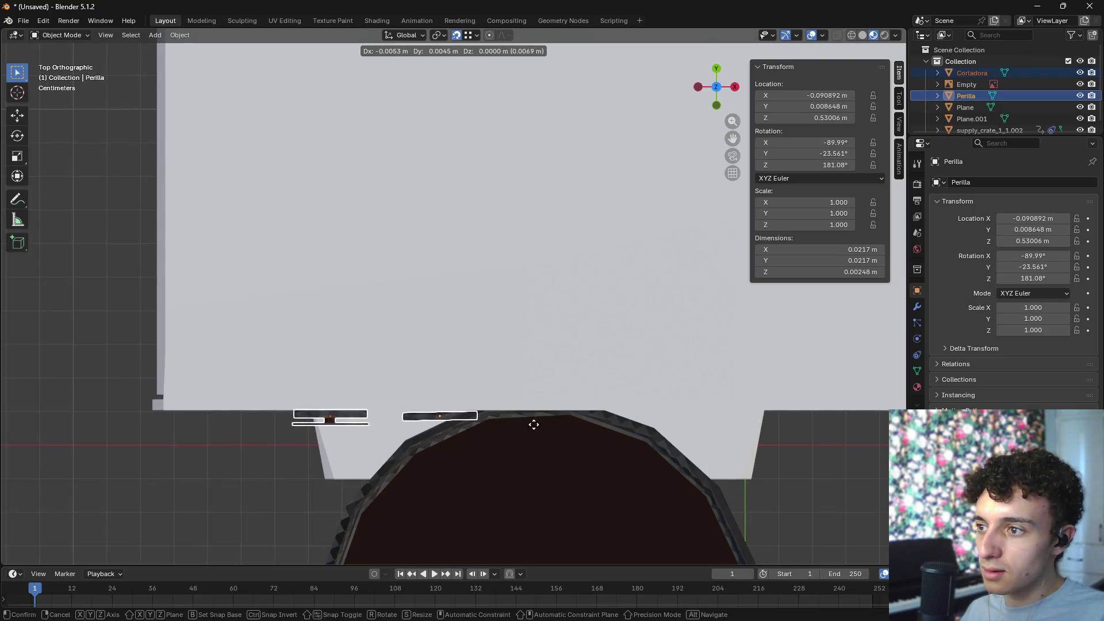
pyautogui.click(532, 426)
pyautogui.press('z')
pyautogui.click(537, 425)
pyautogui.press('g')
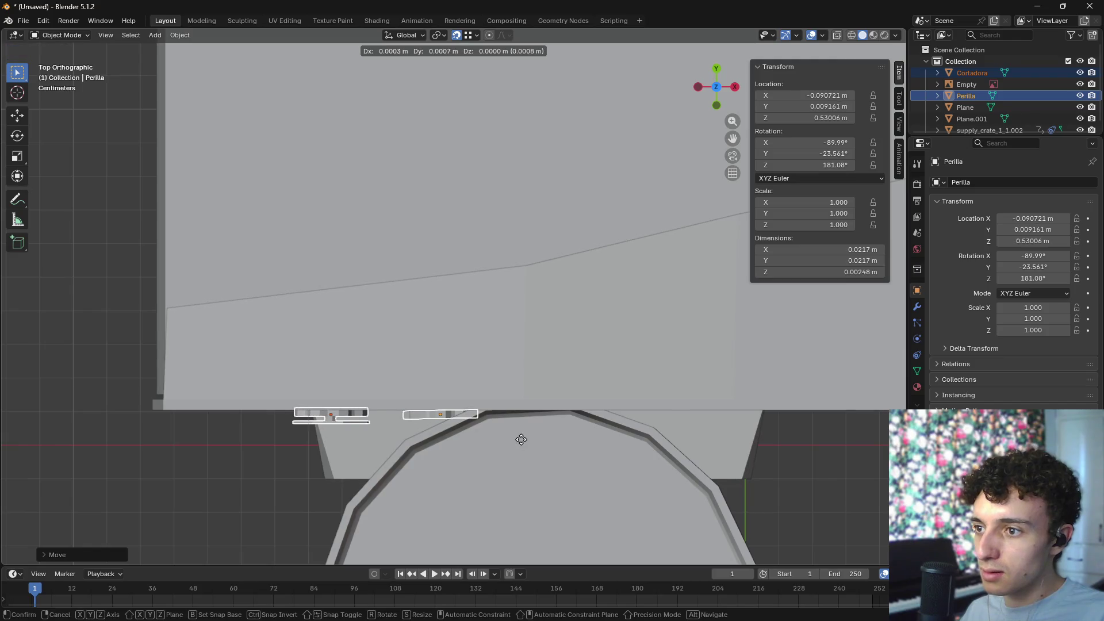
pyautogui.click(516, 443)
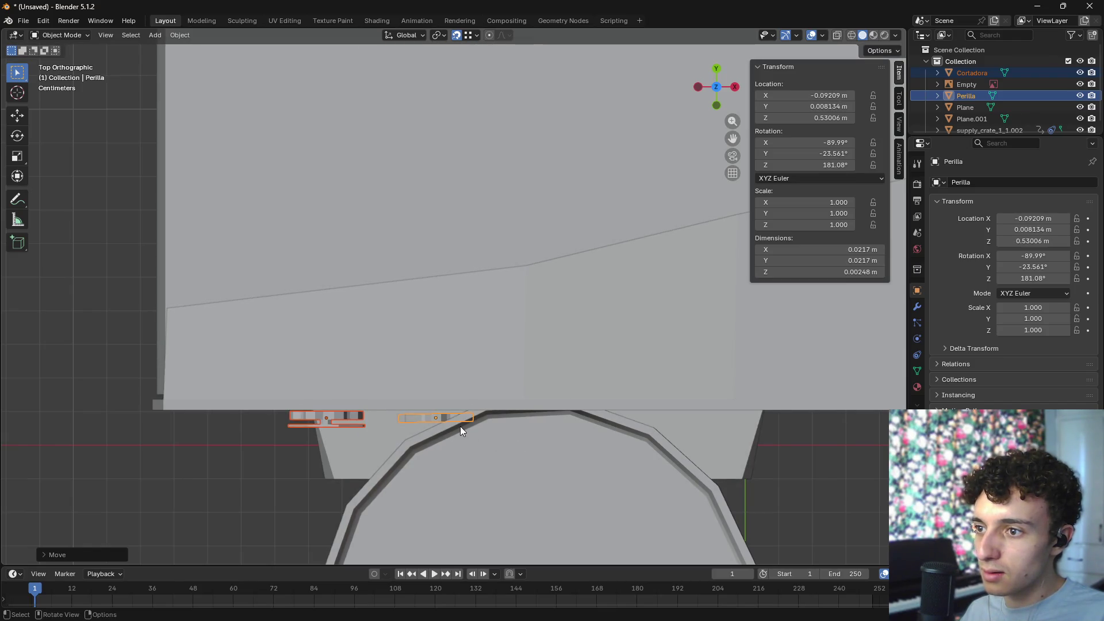
# - Move the Perilla knob alone to just below the front edge, beside Cortadora
pyautogui.click(453, 415)
pyautogui.click(451, 415)
pyautogui.click(436, 414)
pyautogui.press('g')
pyautogui.rightClick(347, 410)
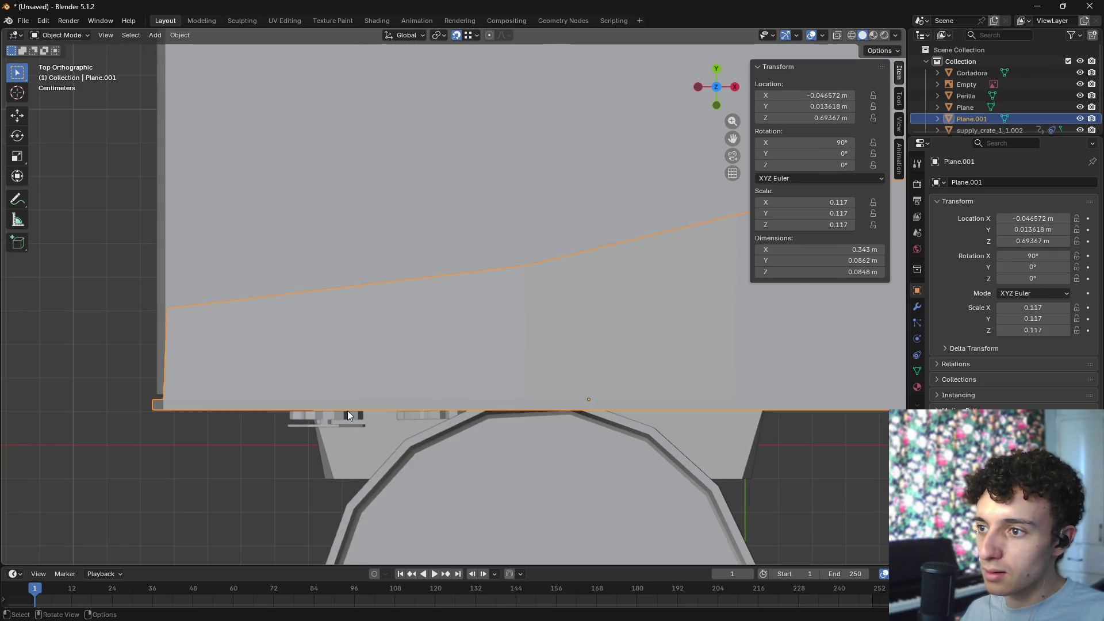
pyautogui.click(345, 414)
pyautogui.press('g')
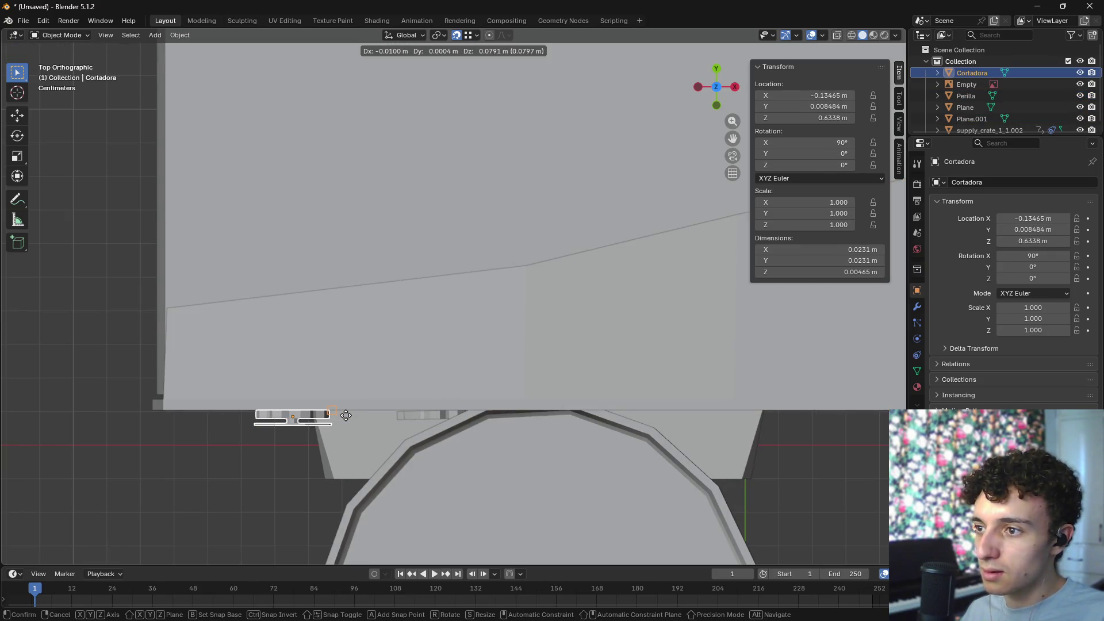
pyautogui.rightClick(345, 417)
pyautogui.click(420, 419)
pyautogui.press('g')
pyautogui.click(383, 411)
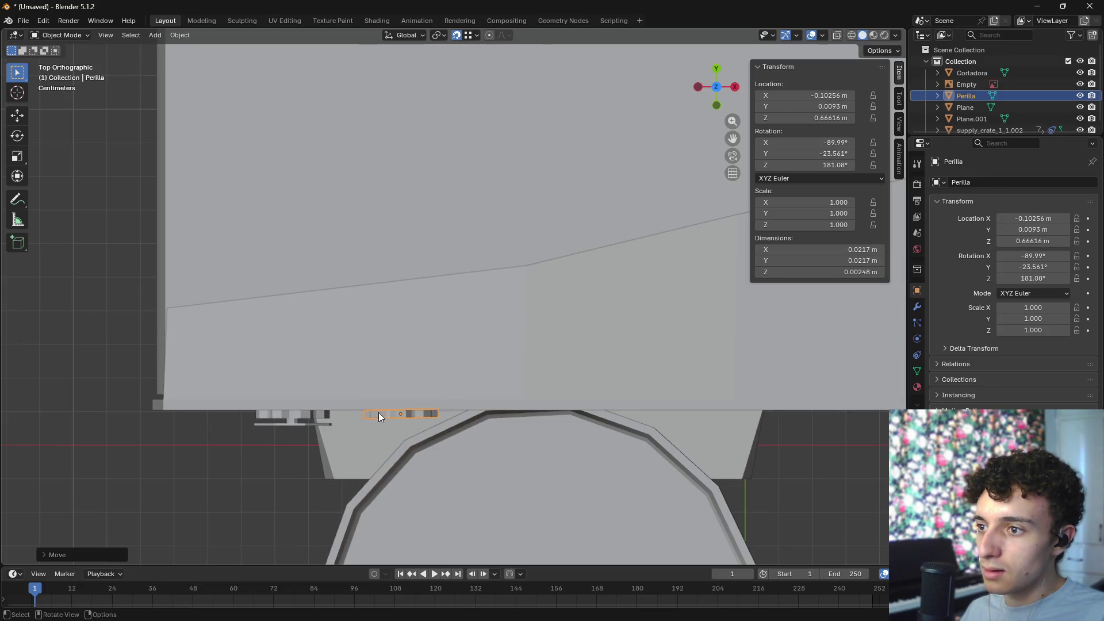
# - Switch to Front view with wireframe shading to see the reference photo
pyautogui.scroll(-4, 441, 444)
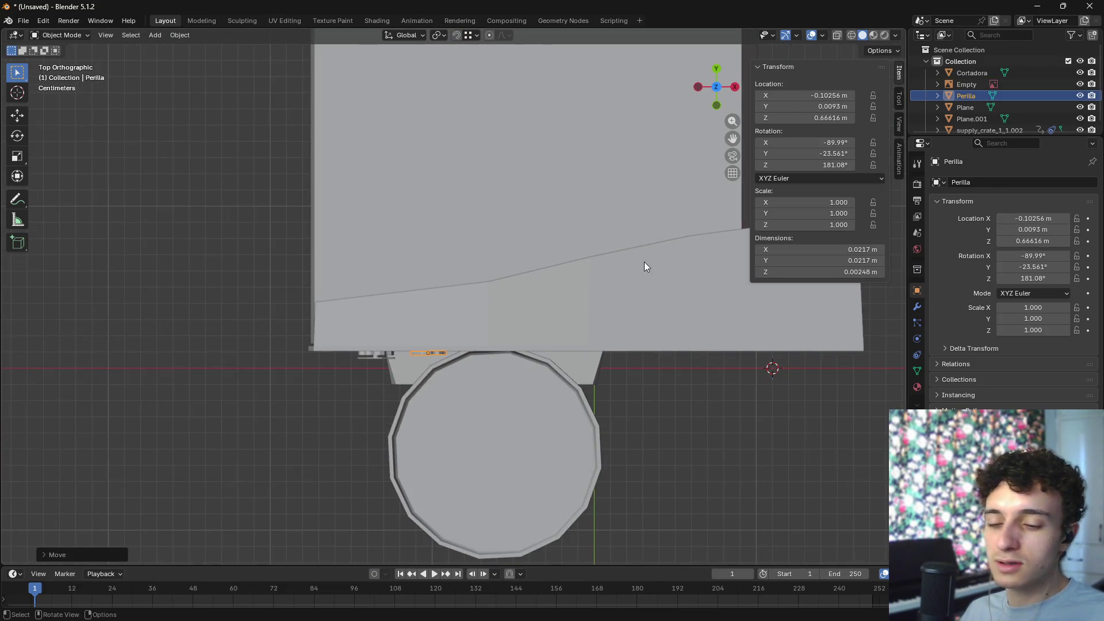
pyautogui.press('KP_1')
pyautogui.press('`')
pyautogui.click(526, 239)
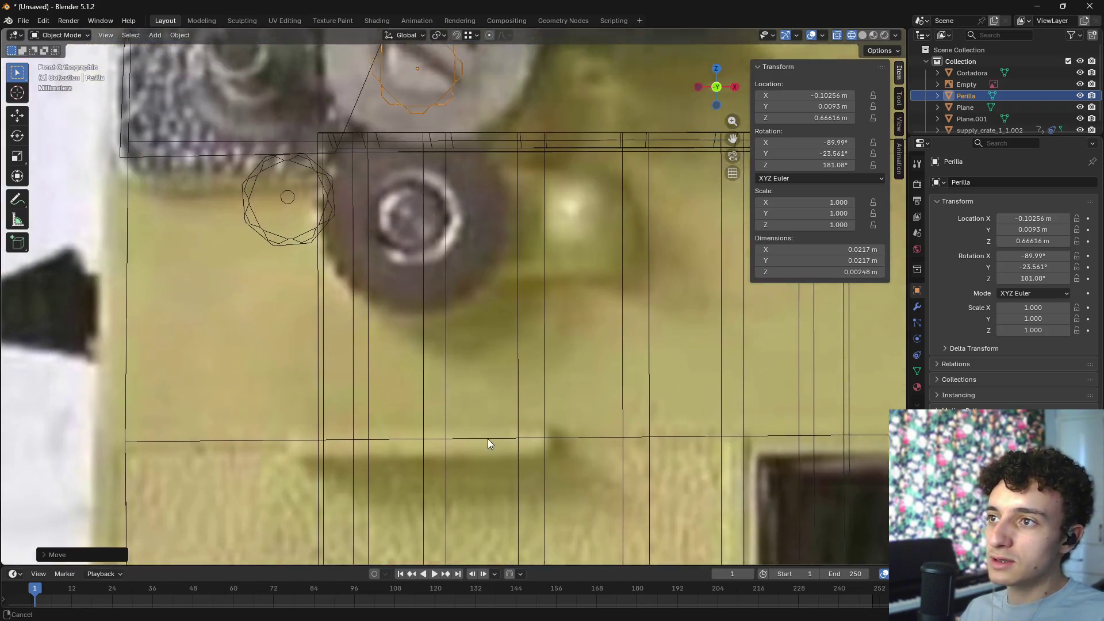
# - Enlarge the Cortadora cutter and center it over the photo's upper disc
pyautogui.scroll(-2, 487, 424)
pyautogui.click(309, 361)
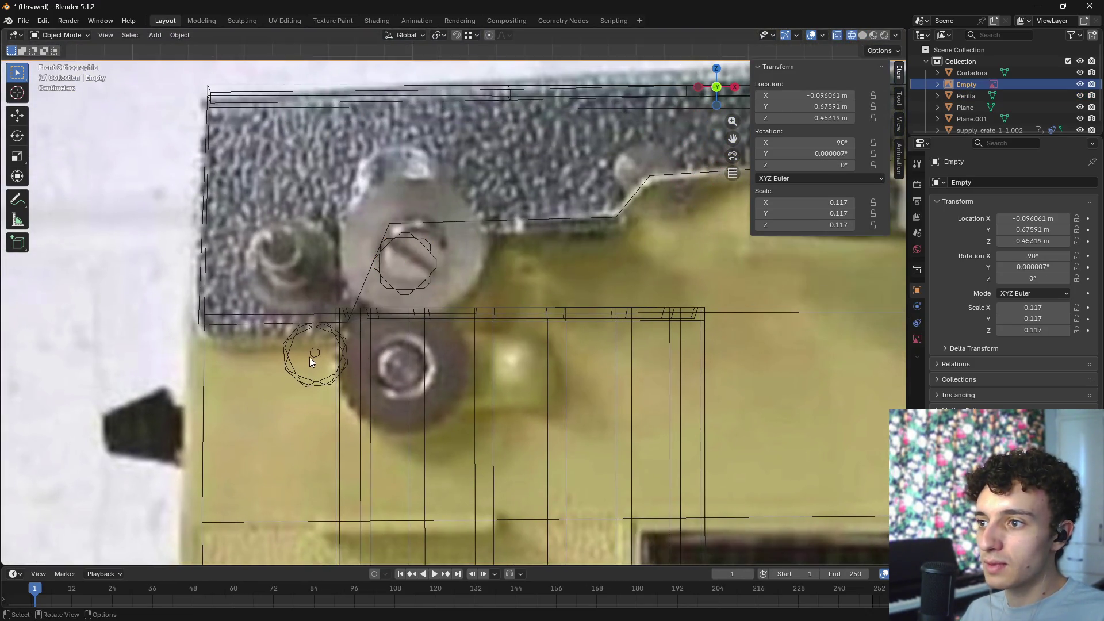
pyautogui.click(320, 326)
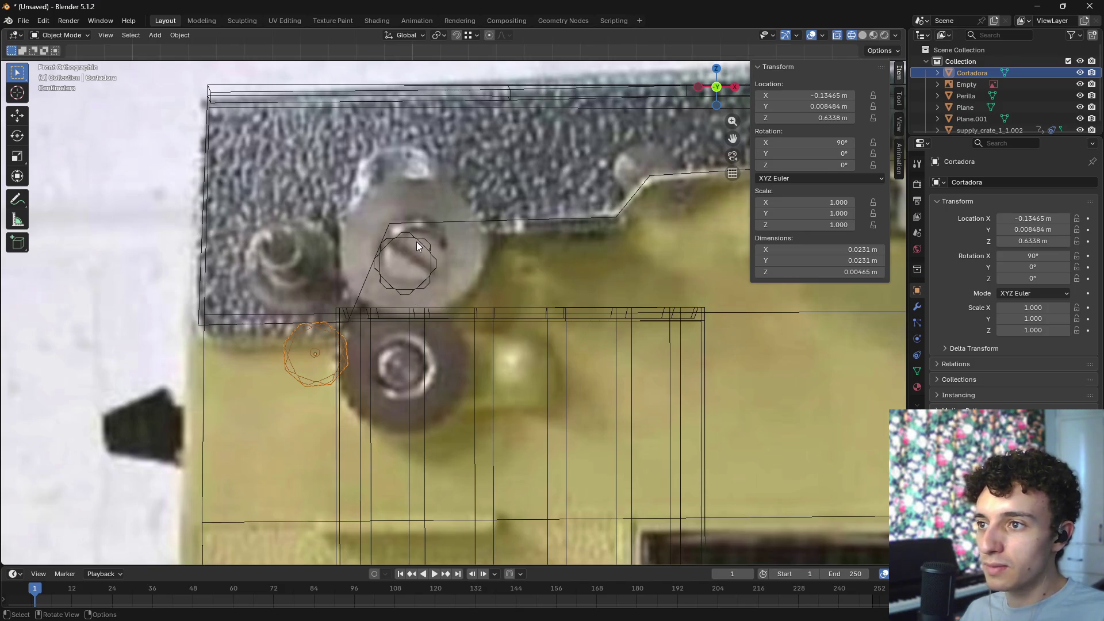
pyautogui.click(389, 280)
pyautogui.click(320, 334)
pyautogui.press('s')
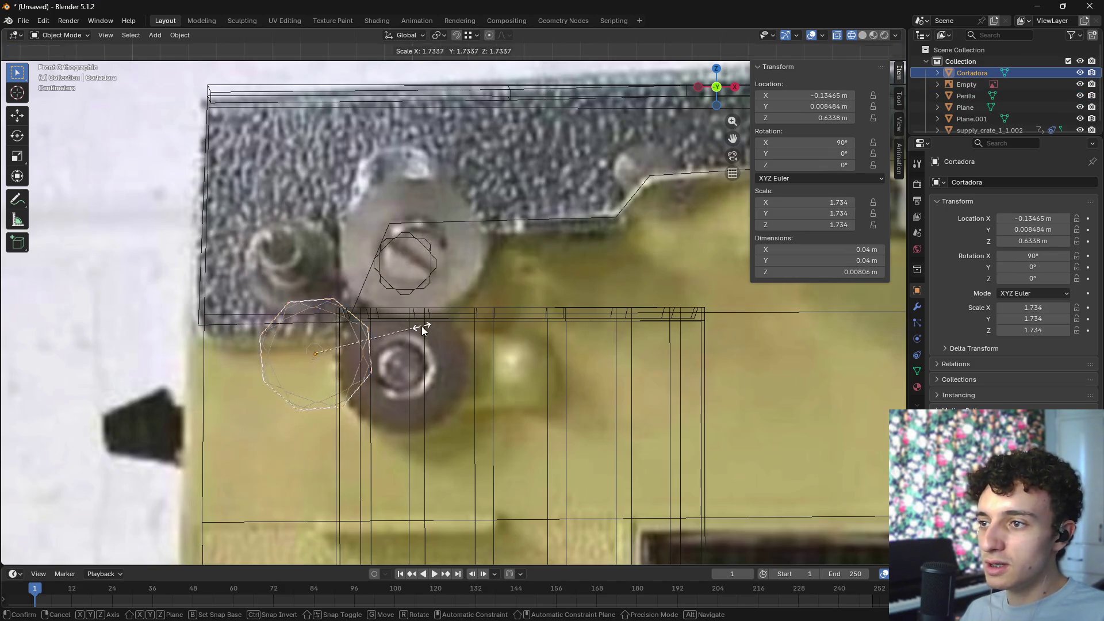
pyautogui.click(448, 320)
pyautogui.press('g')
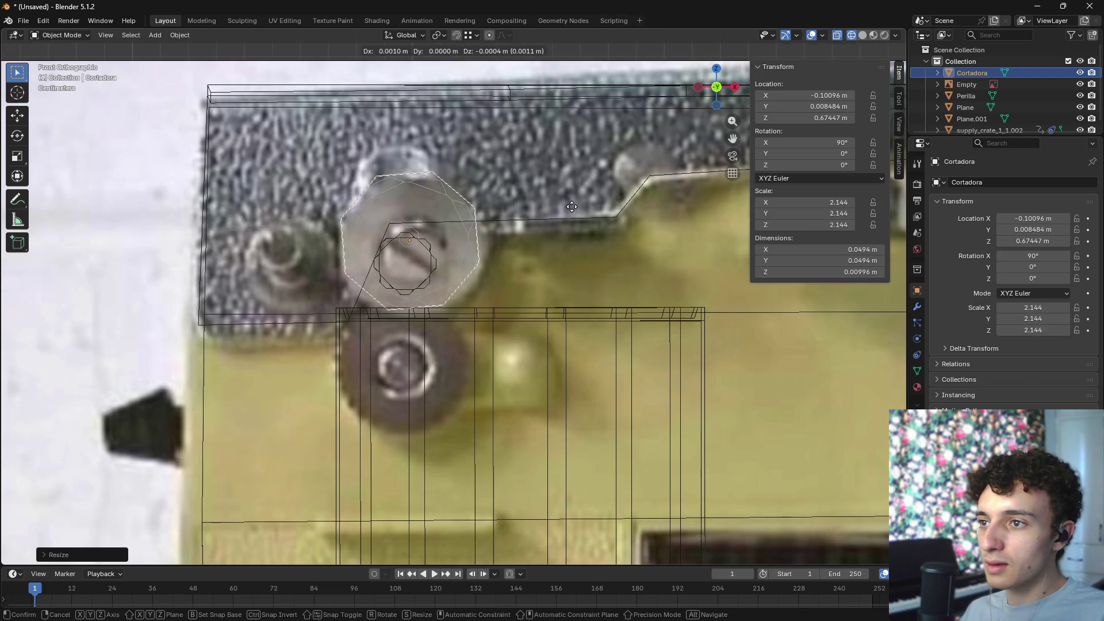
pyautogui.press('s')
pyautogui.press('g')
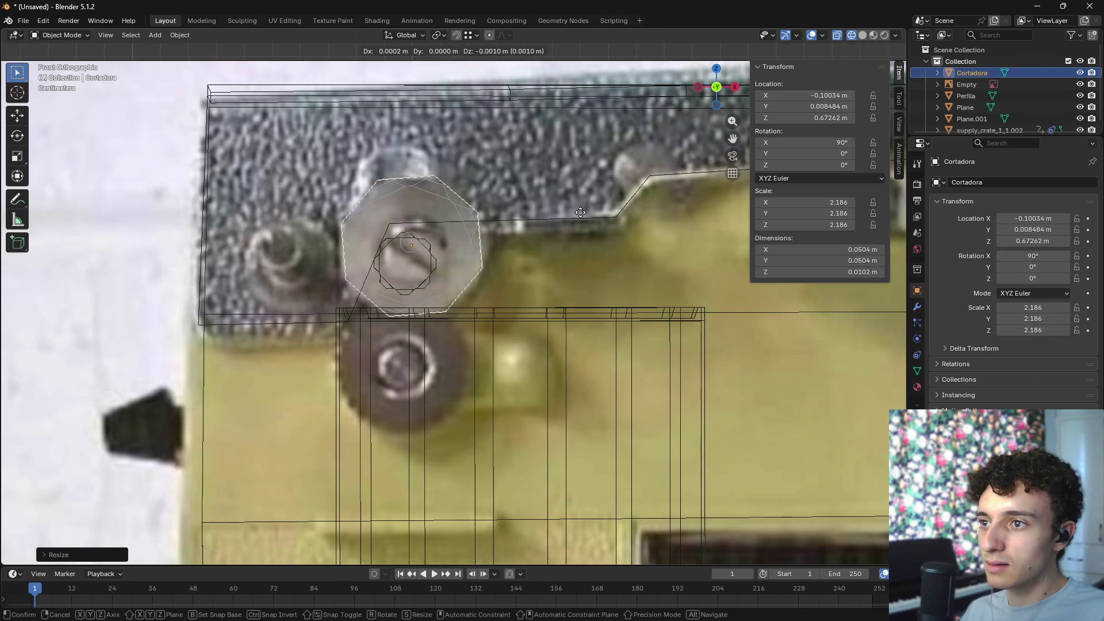
pyautogui.click(580, 213)
# - Scale Perilla and place it on the lower wheel, checking in Material Preview from the front
pyautogui.click(430, 250)
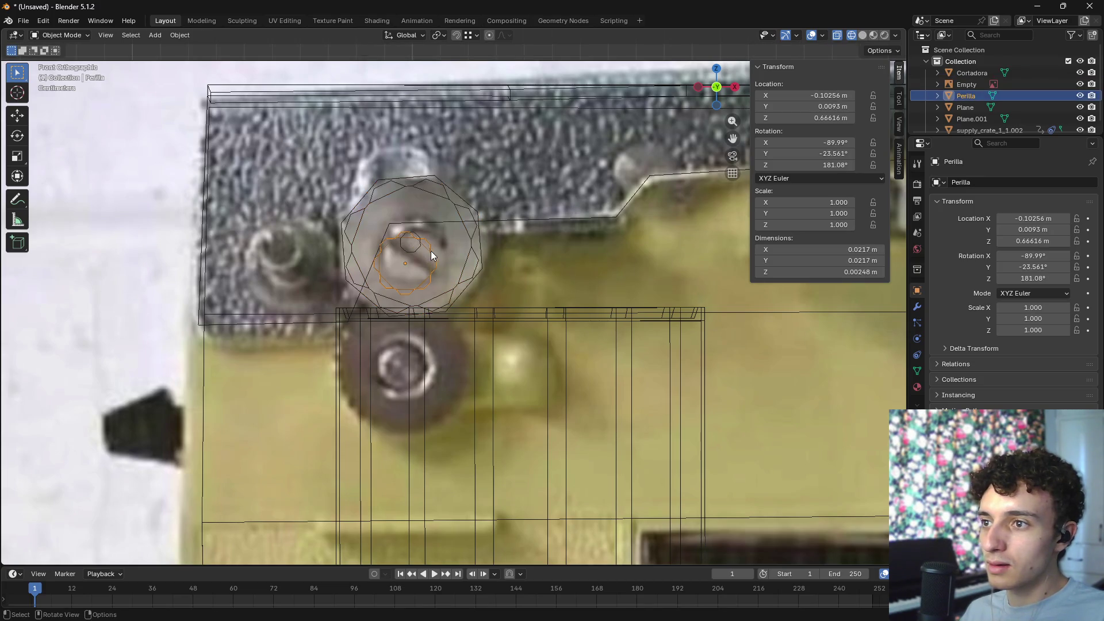
pyautogui.press('s')
pyautogui.click(511, 246)
pyautogui.press('g')
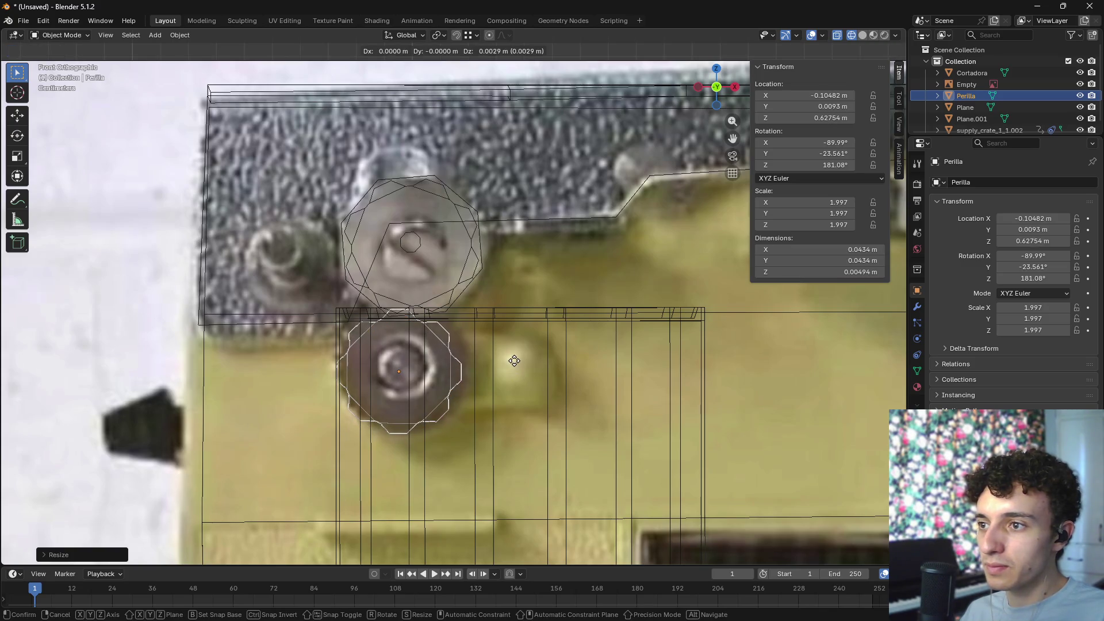
pyautogui.click(515, 360)
pyautogui.moveTo(514, 361)
pyautogui.mouseDown(button='middle')
pyautogui.moveTo(598, 386)
pyautogui.moveTo(588, 381)
pyautogui.moveTo(630, 382)
pyautogui.moveTo(634, 360)
pyautogui.moveTo(609, 394)
pyautogui.moveTo(618, 399)
pyautogui.moveTo(559, 393)
pyautogui.moveTo(583, 389)
pyautogui.moveTo(590, 460)
pyautogui.moveTo(609, 455)
pyautogui.moveTo(585, 406)
pyautogui.moveTo(523, 433)
pyautogui.moveTo(544, 383)
pyautogui.moveTo(610, 395)
pyautogui.moveTo(627, 368)
pyautogui.moveTo(674, 357)
pyautogui.moveTo(649, 362)
pyautogui.moveTo(666, 360)
pyautogui.moveTo(656, 373)
pyautogui.moveTo(560, 385)
pyautogui.moveTo(648, 394)
pyautogui.moveTo(581, 355)
pyautogui.moveTo(485, 353)
pyautogui.moveTo(461, 311)
pyautogui.moveTo(508, 337)
pyautogui.mouseUp(button='middle')
pyautogui.hotkey('shift', 'z')
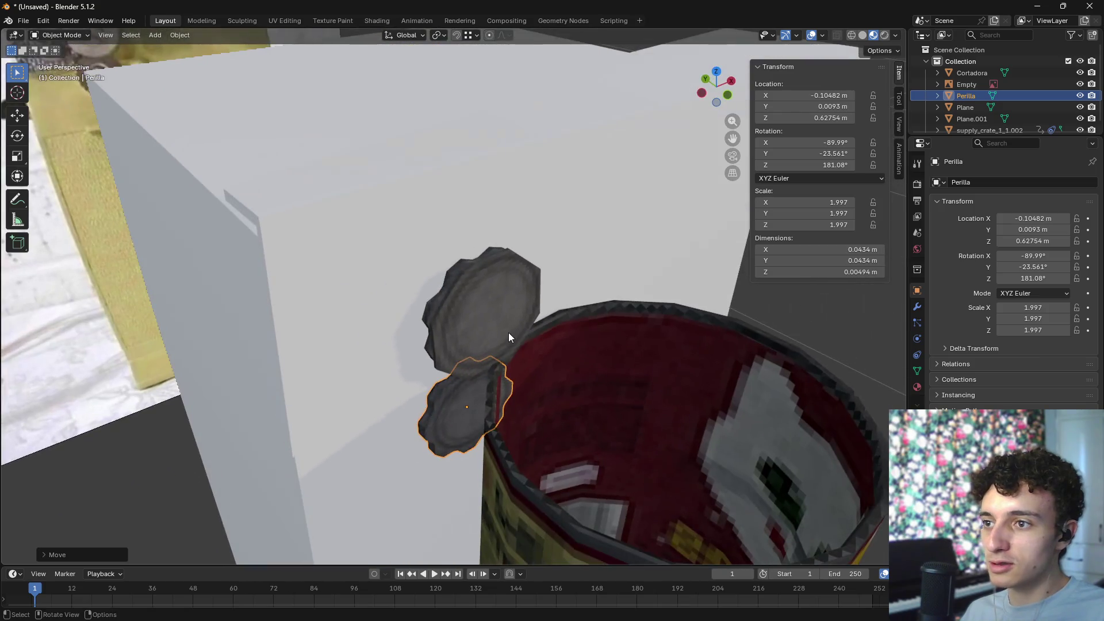
pyautogui.press('KP_1')
# - In wireframe Front view, rotate both discs about Y and shift them along X
pyautogui.press('z')
pyautogui.moveTo(439, 348)
pyautogui.mouseDown(button='middle')
pyautogui.moveTo(488, 298)
pyautogui.moveTo(500, 301)
pyautogui.moveTo(501, 321)
pyautogui.moveTo(518, 291)
pyautogui.mouseUp(button='middle')
pyautogui.click(518, 292)
pyautogui.moveTo(599, 313)
pyautogui.mouseDown(button='middle')
pyautogui.moveTo(675, 318)
pyautogui.moveTo(606, 319)
pyautogui.moveTo(576, 342)
pyautogui.moveTo(438, 372)
pyautogui.mouseUp(button='middle')
pyautogui.press('KP_1')
pyautogui.keyDown('shift'); pyautogui.click(438, 372); pyautogui.keyUp('shift')
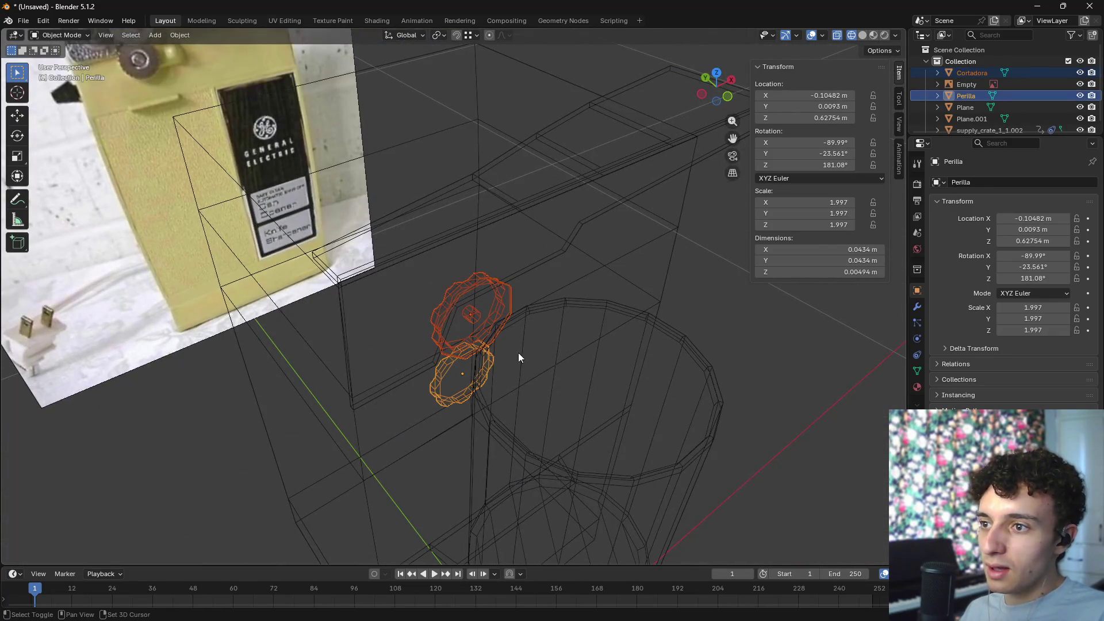
pyautogui.press('r')
pyautogui.press('z')
pyautogui.press('y')
pyautogui.click(626, 309)
pyautogui.press('g')
pyautogui.press('x')
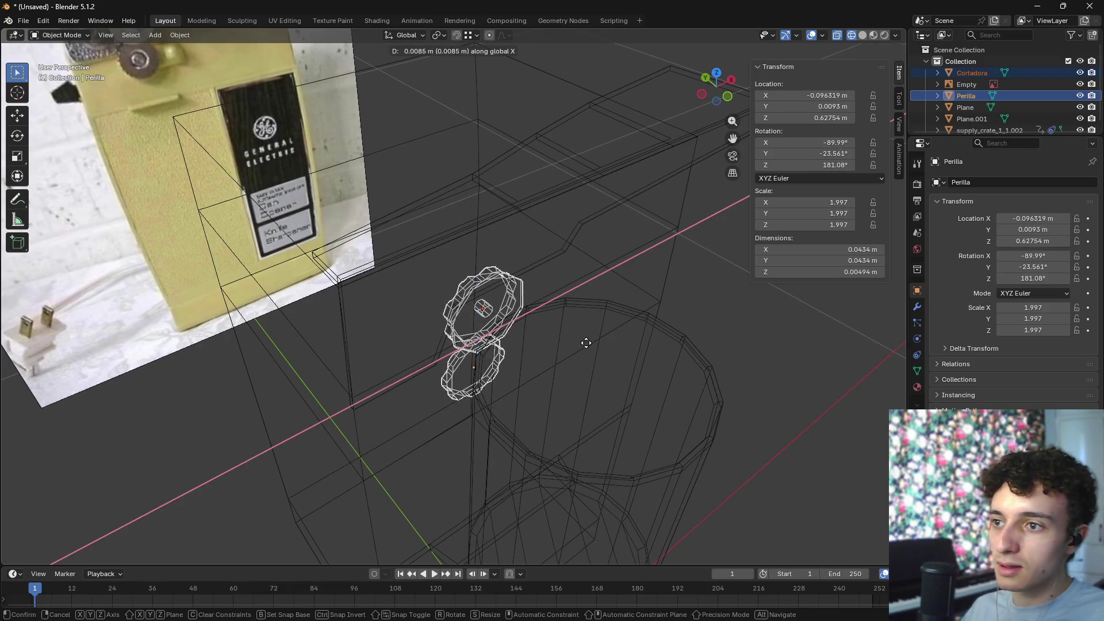
pyautogui.click(592, 352)
# - Tilt Perilla to about −32° Y and nudge it onto the photo's lower wheel
pyautogui.moveTo(592, 355)
pyautogui.mouseDown(button='middle')
pyautogui.moveTo(536, 305)
pyautogui.moveTo(533, 325)
pyautogui.mouseUp(button='middle')
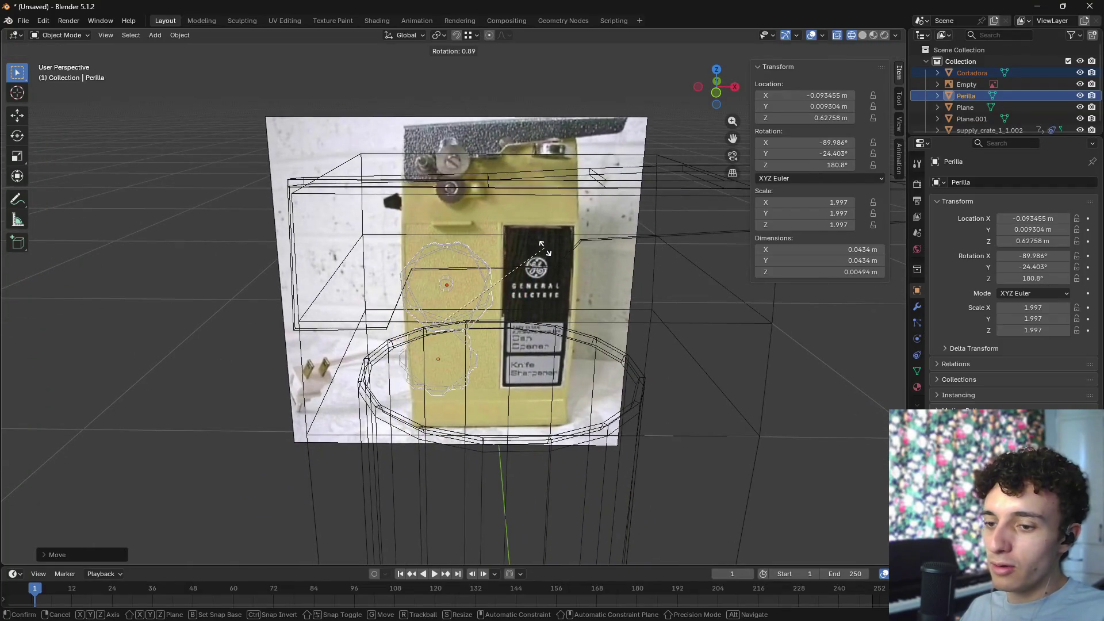
pyautogui.press('KP_1')
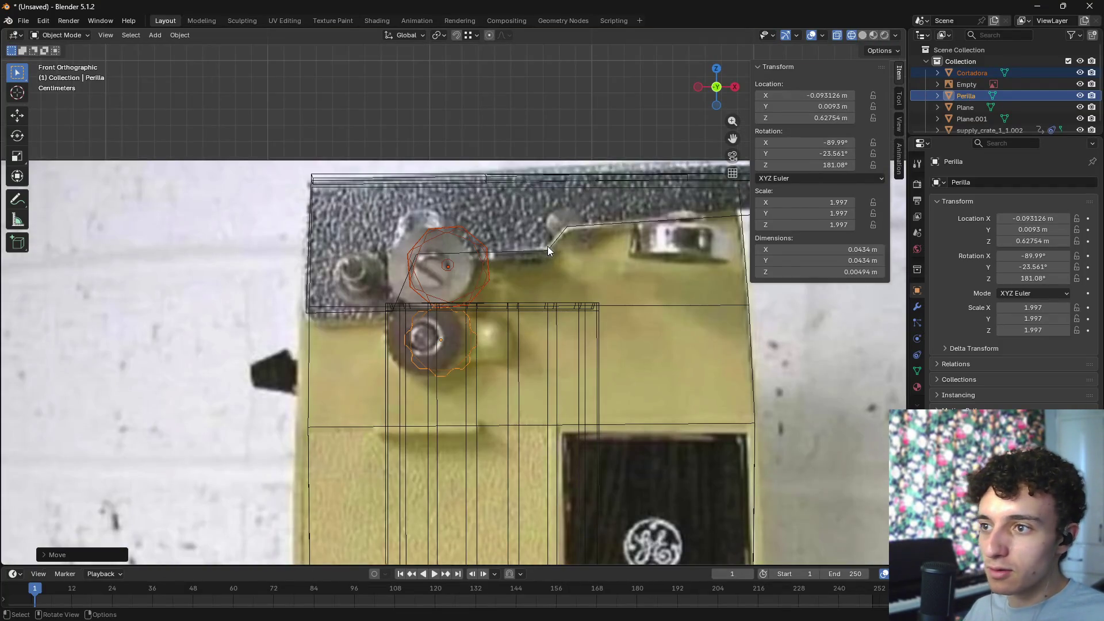
pyautogui.press('r')
pyautogui.click(543, 255)
pyautogui.press('g')
pyautogui.press('r')
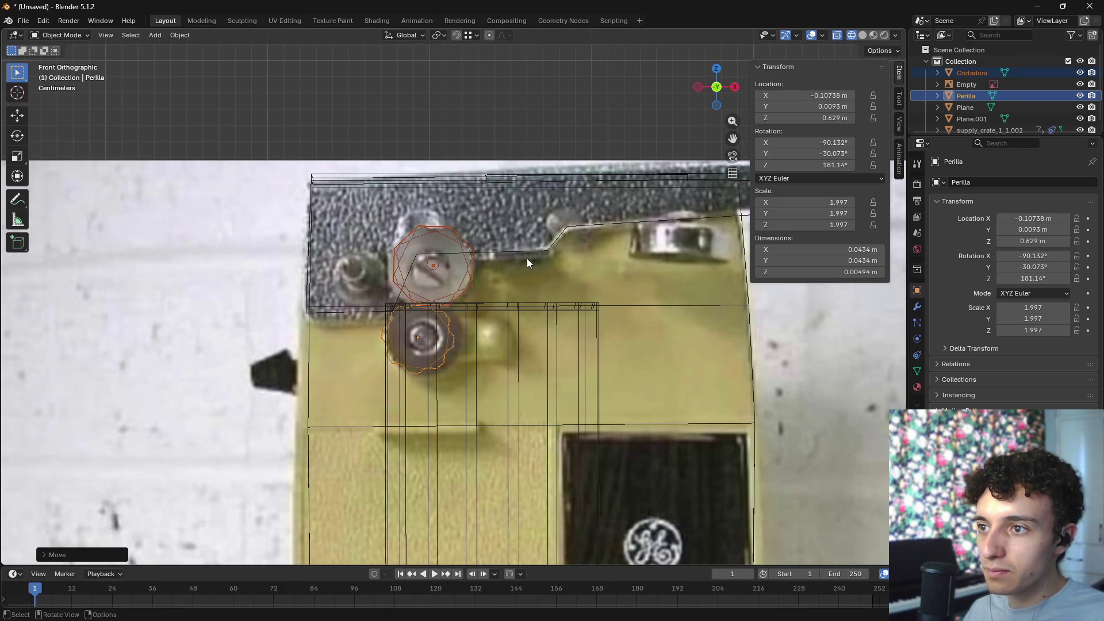
pyautogui.press('g')
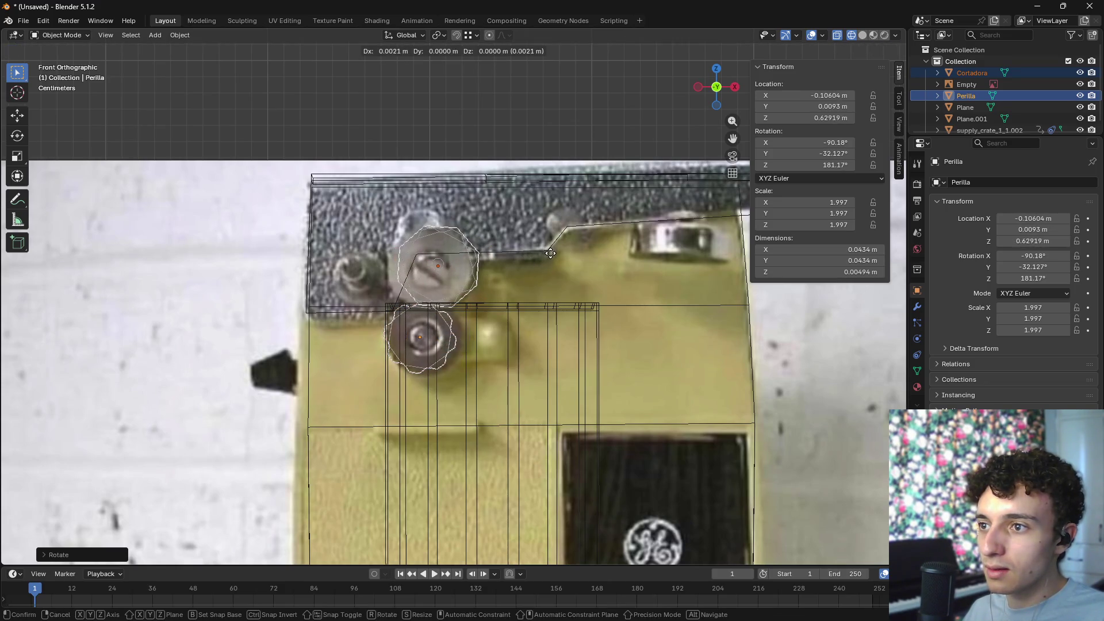
pyautogui.click(547, 251)
pyautogui.moveTo(546, 251)
pyautogui.mouseDown(button='middle')
pyautogui.moveTo(591, 282)
pyautogui.moveTo(580, 371)
pyautogui.moveTo(610, 343)
pyautogui.moveTo(513, 367)
pyautogui.moveTo(522, 374)
pyautogui.mouseUp(button='middle')
pyautogui.press('KP_5')
# - In Top view, rotate the Cortadora cutter on its own in several increments
pyautogui.press('KP_7')
pyautogui.press('r')
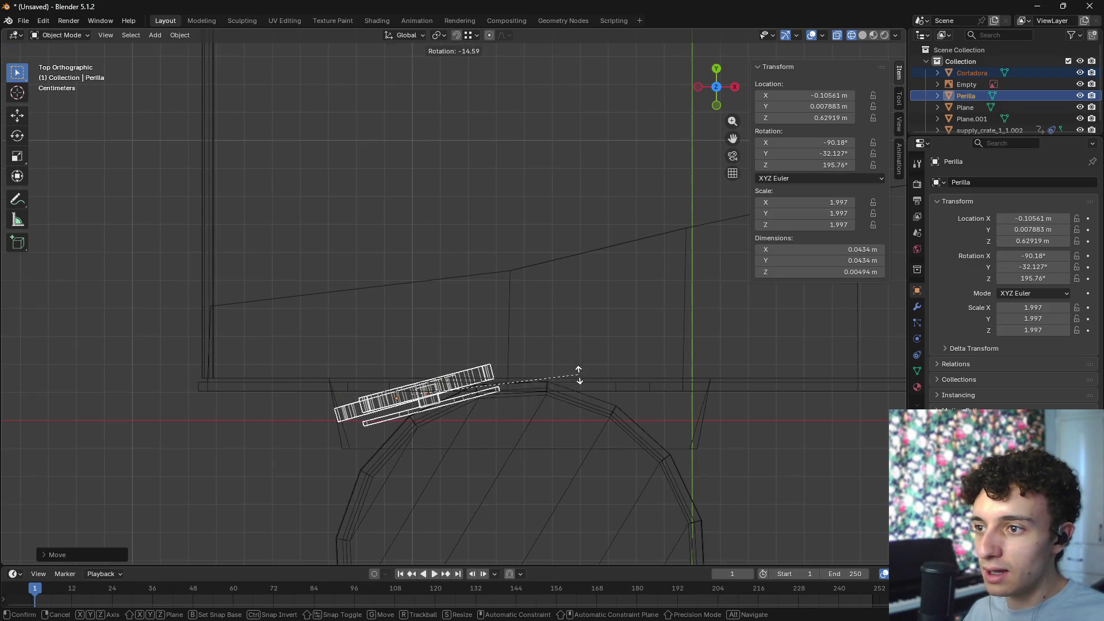
pyautogui.rightClick(579, 375)
pyautogui.click(446, 411)
pyautogui.press('r')
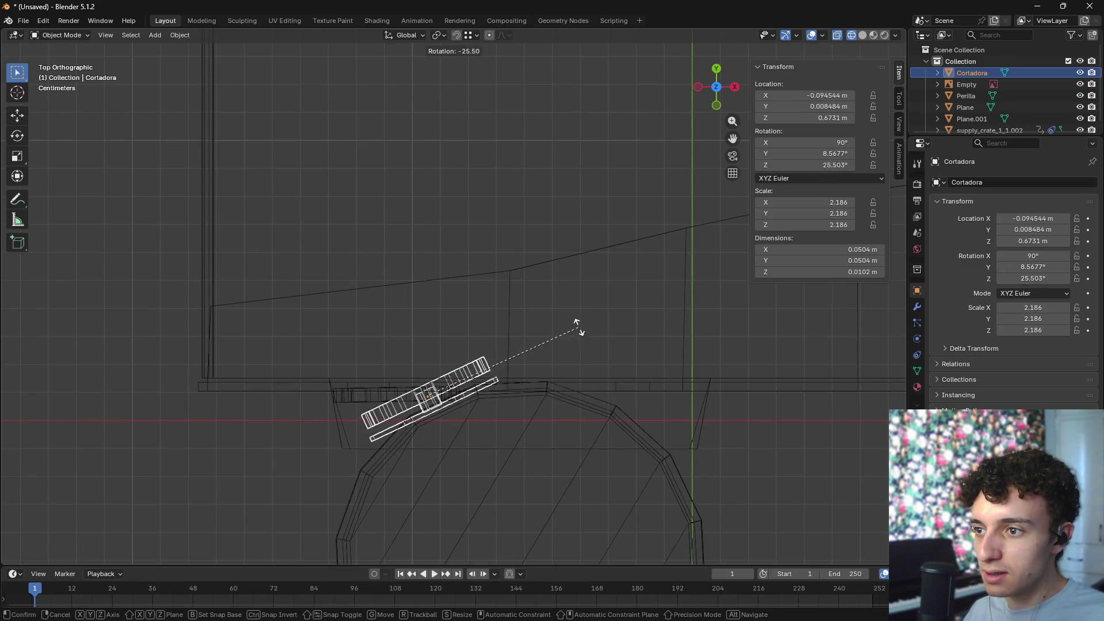
pyautogui.click(578, 340)
pyautogui.press('r')
pyautogui.click(581, 354)
pyautogui.press('r')
pyautogui.click(595, 370)
# - Move and rotate the cutter further, then undo that attempt
pyautogui.press('g')
pyautogui.click(587, 371)
pyautogui.press('r')
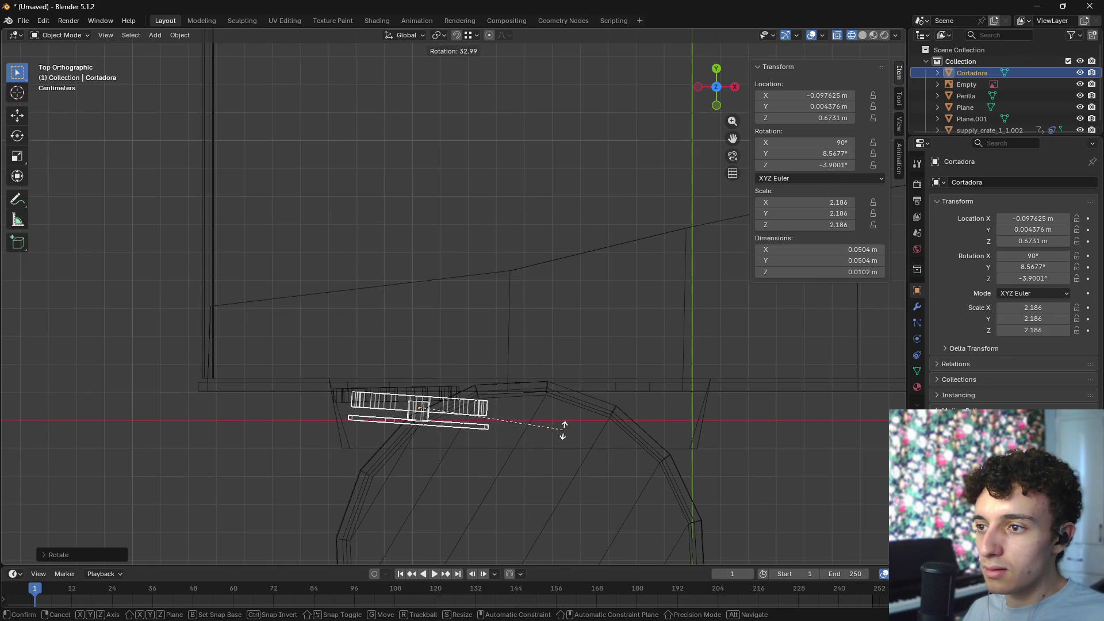
pyautogui.click(562, 400)
pyautogui.hotkey('ctrl', 'z')
pyautogui.hotkey('ctrl', 'z')
pyautogui.hotkey('ctrl', 'z')
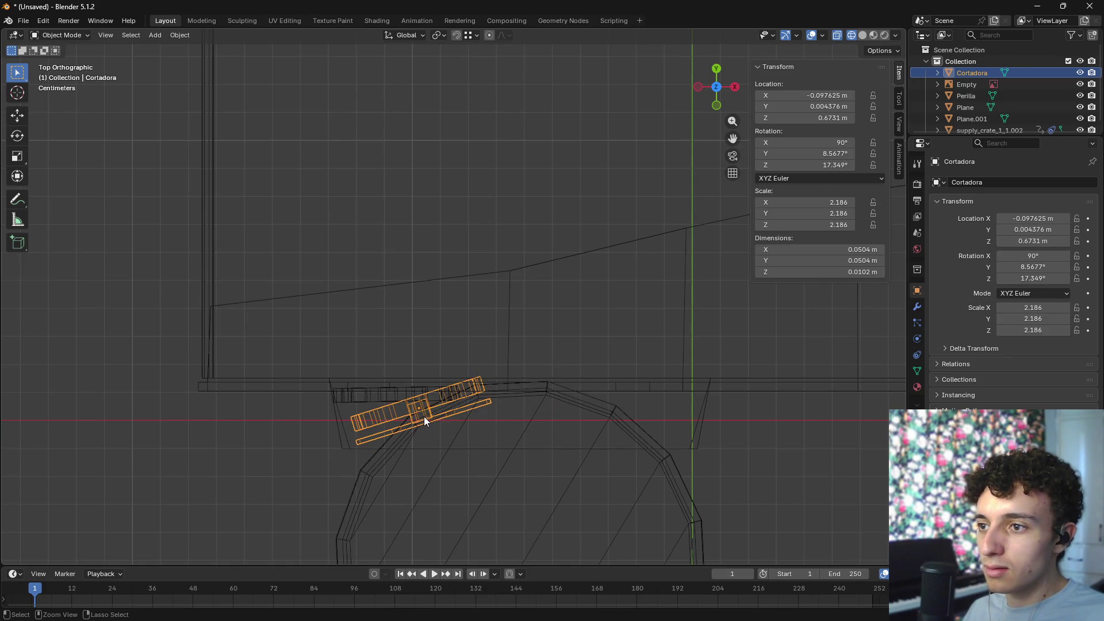
# - Rotate and move Perilla and Cortadora together toward the opener's slanted front
pyautogui.click(357, 394)
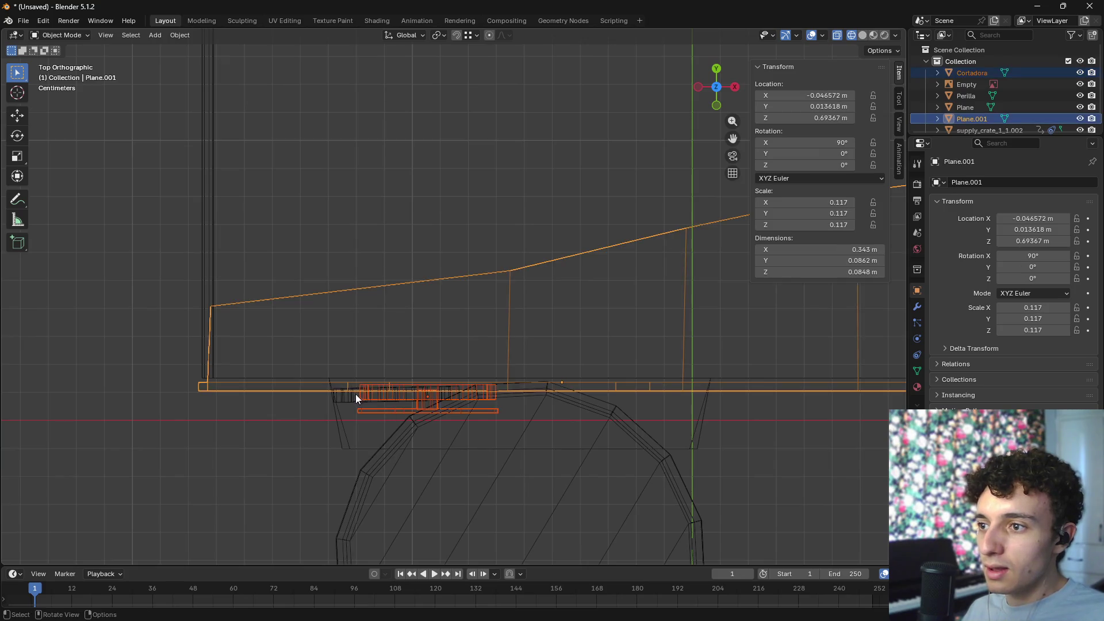
pyautogui.click(349, 399)
pyautogui.keyDown('shift'); pyautogui.click(409, 394); pyautogui.keyUp('shift')
pyautogui.keyDown('shift'); pyautogui.click(450, 408); pyautogui.keyUp('shift')
pyautogui.keyDown('shift'); pyautogui.click(413, 404); pyautogui.keyUp('shift')
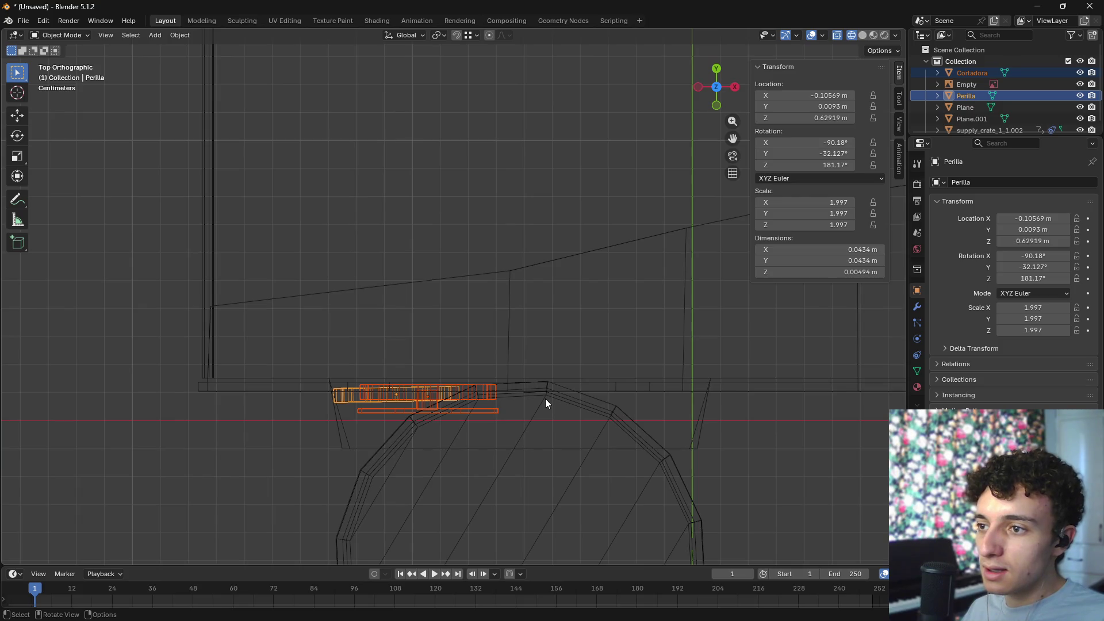
pyautogui.press('r')
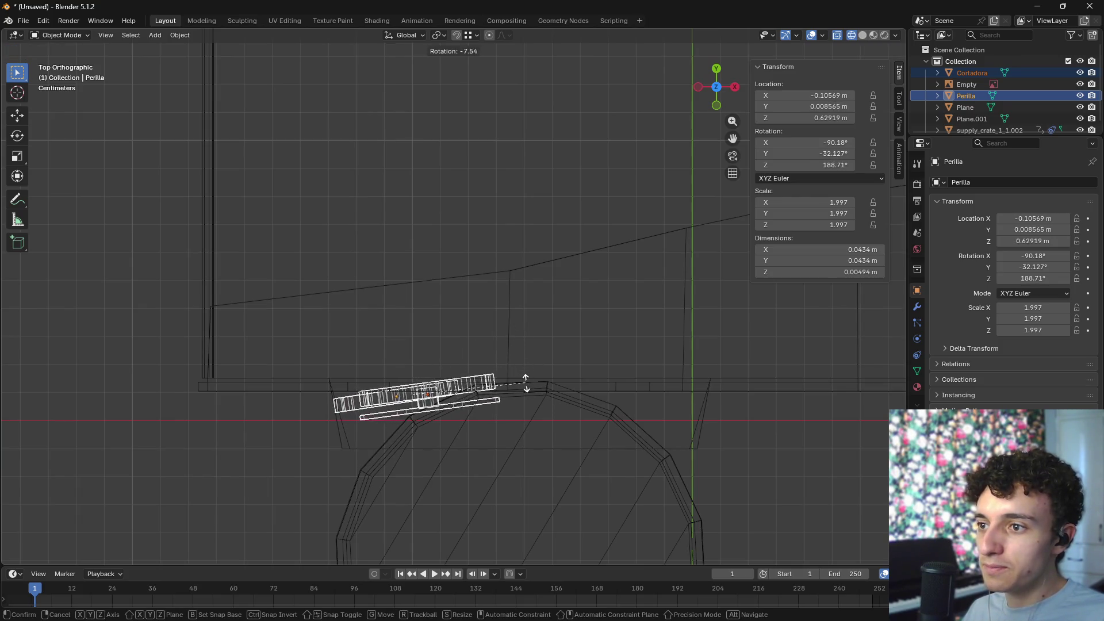
pyautogui.click(525, 378)
pyautogui.press('g')
pyautogui.click(519, 394)
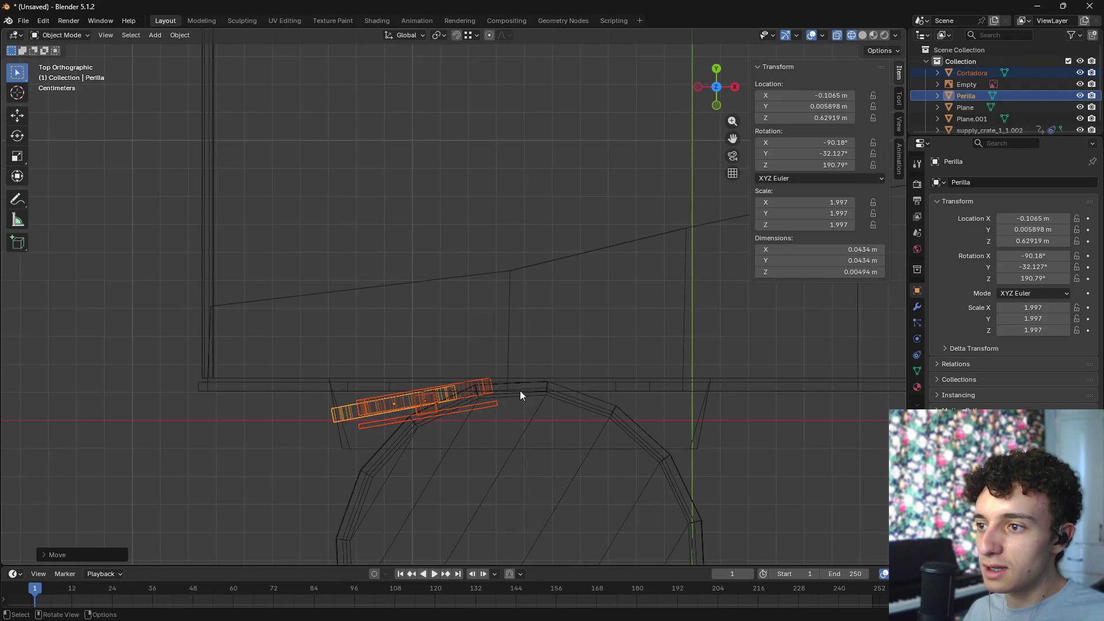
# - Rotate the Perilla disc alone to about 183.58° on Z so it fits
pyautogui.click(343, 411)
pyautogui.press('r')
pyautogui.click(513, 398)
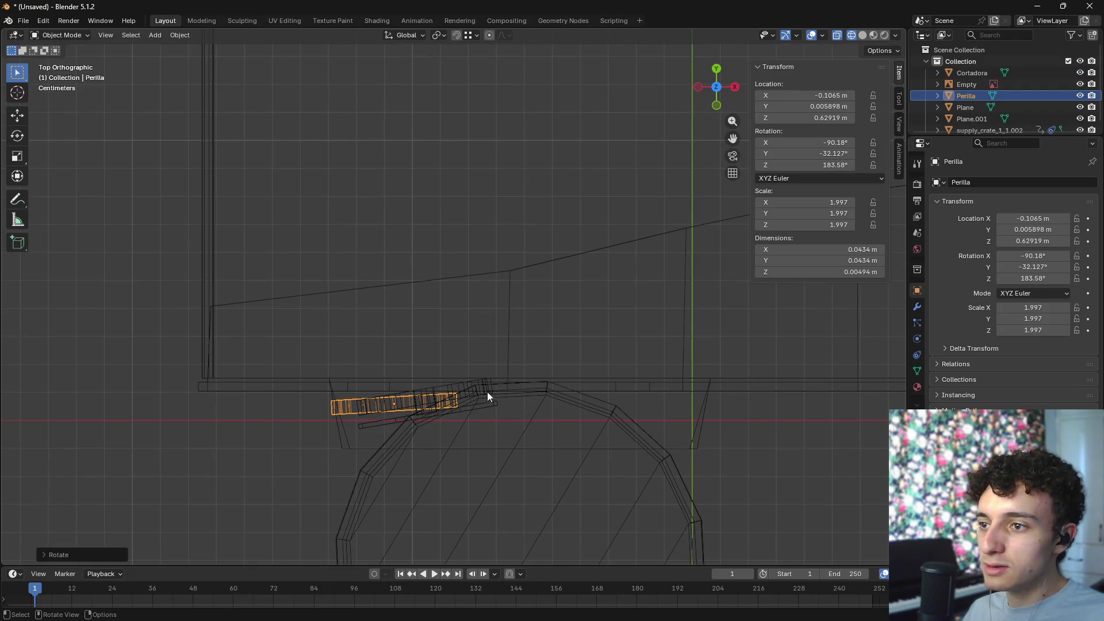
# - Check the discs' fit in Material Preview shading, then frame the can
pyautogui.click(477, 396)
pyautogui.click(457, 411)
pyautogui.hotkey('shift', 'z')
pyautogui.moveTo(541, 418)
pyautogui.mouseDown(button='middle')
pyautogui.moveTo(581, 408)
pyautogui.moveTo(629, 416)
pyautogui.moveTo(619, 430)
pyautogui.mouseUp(button='middle')
pyautogui.moveTo(508, 435)
pyautogui.mouseDown(button='middle')
pyautogui.moveTo(488, 445)
pyautogui.moveTo(641, 404)
pyautogui.moveTo(590, 408)
pyautogui.moveTo(659, 431)
pyautogui.moveTo(629, 426)
pyautogui.moveTo(614, 484)
pyautogui.mouseUp(button='middle')
pyautogui.click(614, 481)
pyautogui.press('KP_Decimal')
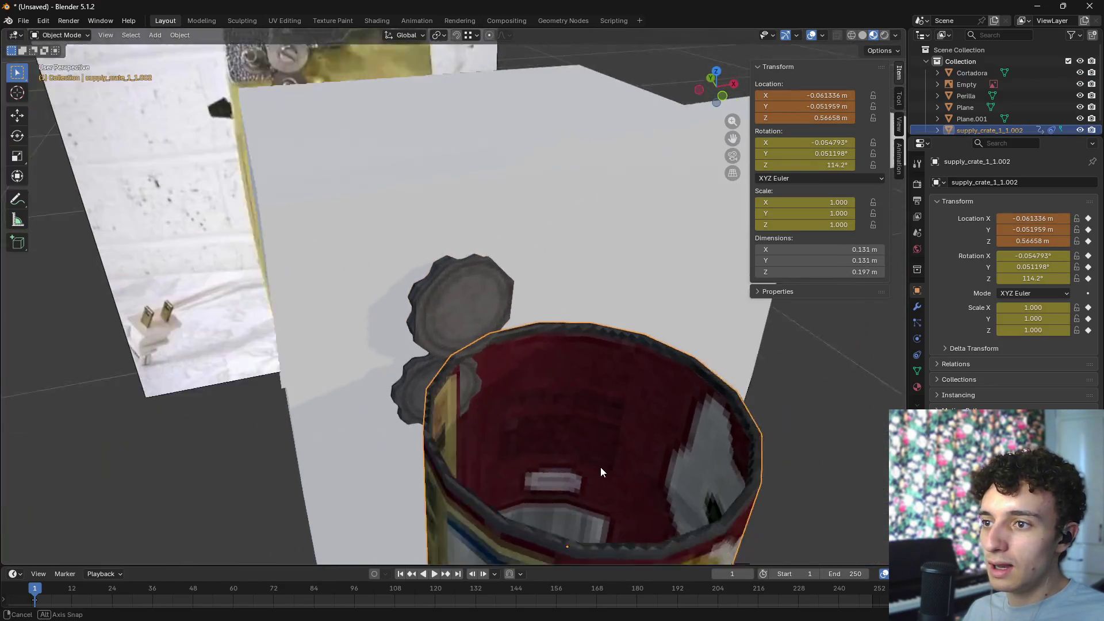
# - Shift the knob and cutter pieces sideways along the X axis
pyautogui.press('KP_7')
pyautogui.press('r')
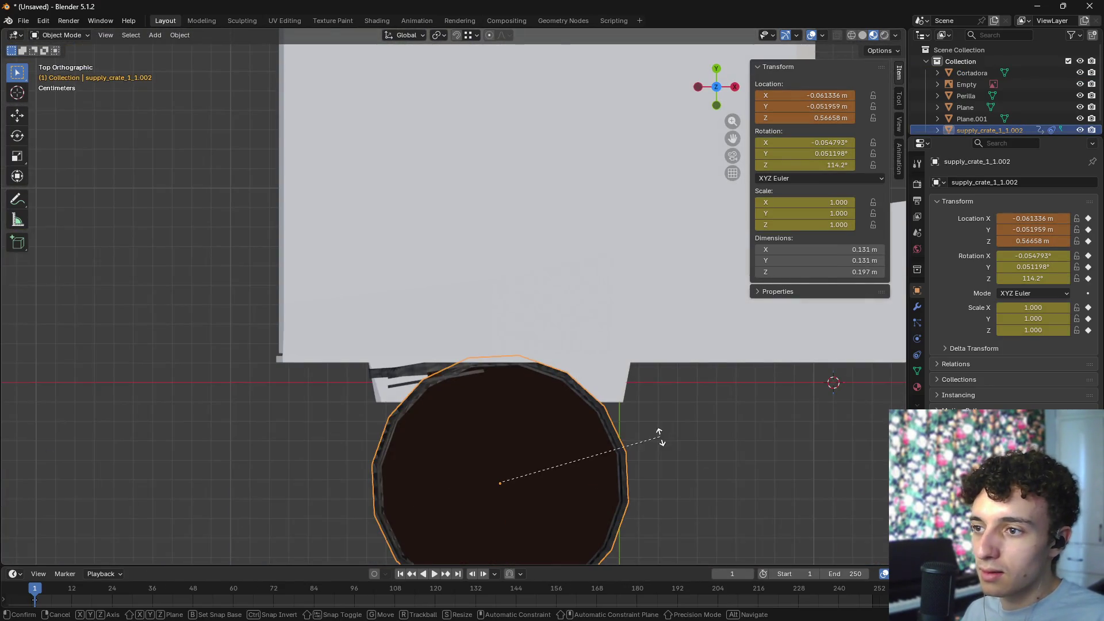
pyautogui.press('Escape')
pyautogui.press('r')
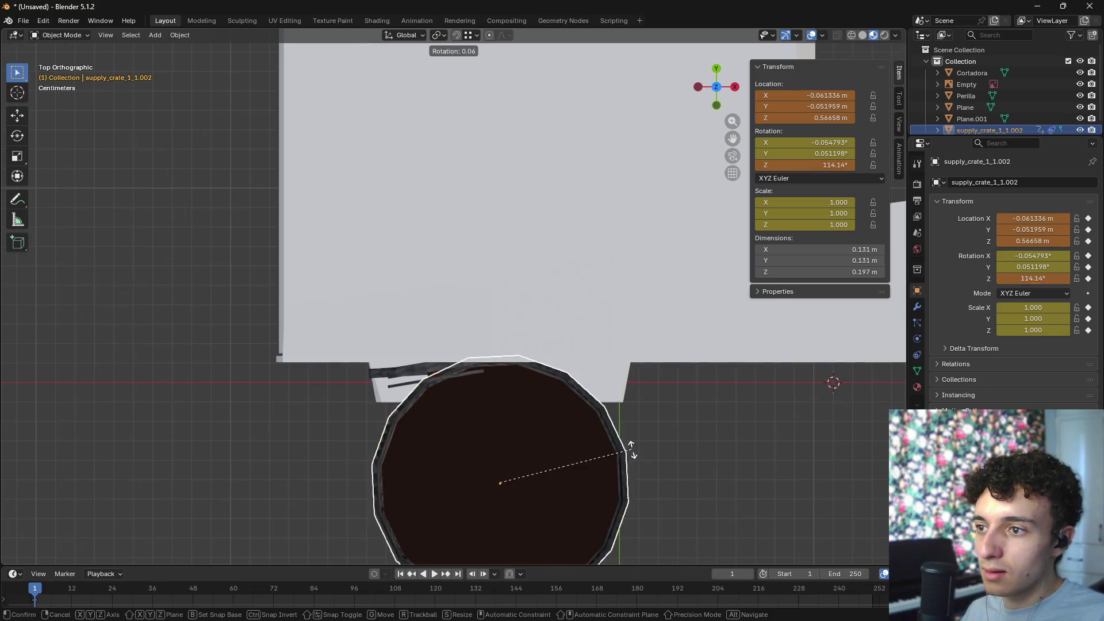
pyautogui.press('Escape')
pyautogui.moveTo(604, 513)
pyautogui.mouseDown(button='middle')
pyautogui.moveTo(546, 327)
pyautogui.moveTo(537, 337)
pyautogui.moveTo(553, 356)
pyautogui.moveTo(533, 340)
pyautogui.mouseUp(button='middle')
pyautogui.click(438, 319)
pyautogui.keyDown('shift'); pyautogui.click(441, 360); pyautogui.keyUp('shift')
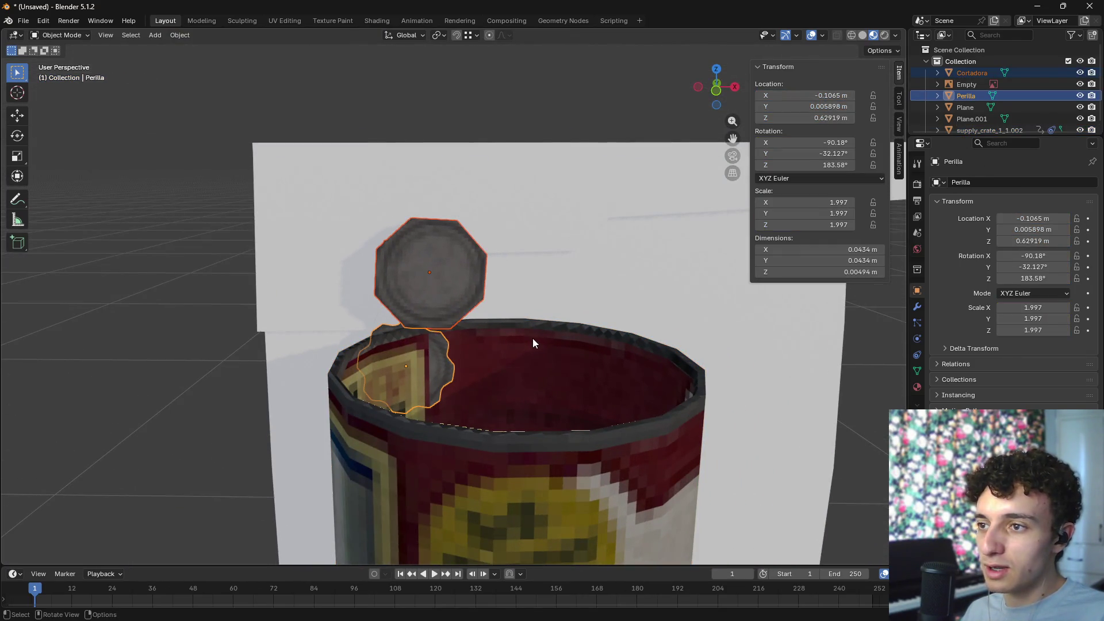
pyautogui.press('g')
pyautogui.press('x')
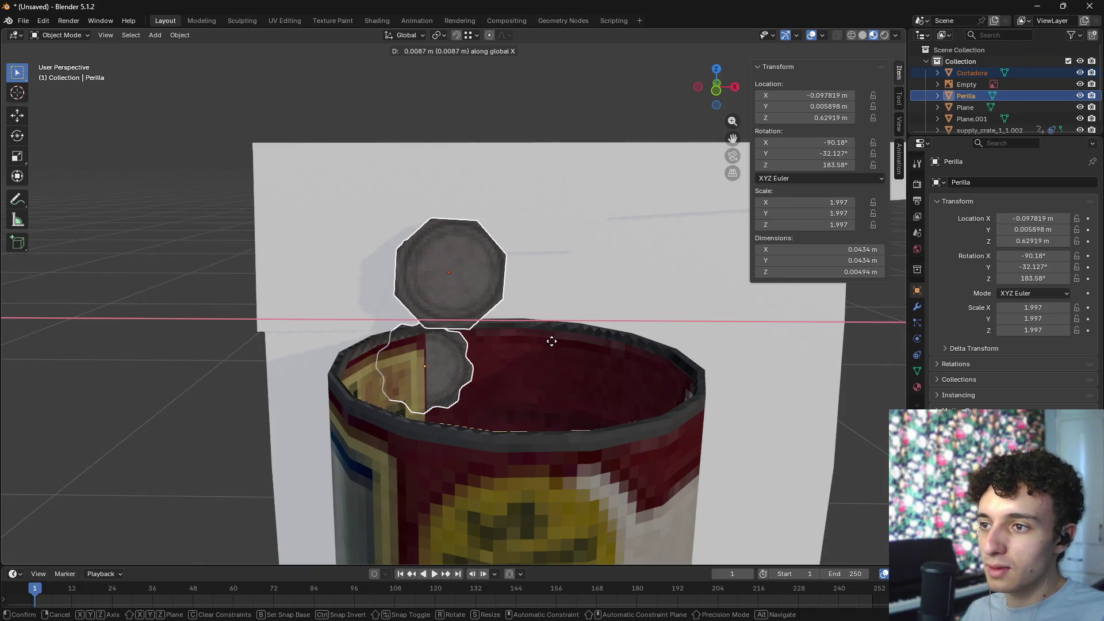
pyautogui.click(552, 340)
# - Tilt the Cortadora cutter in Right Ortho view so it sits against the body
pyautogui.moveTo(533, 367)
pyautogui.mouseDown(button='middle')
pyautogui.moveTo(609, 380)
pyautogui.moveTo(597, 385)
pyautogui.moveTo(621, 394)
pyautogui.moveTo(537, 274)
pyautogui.mouseUp(button='middle')
pyautogui.click(536, 275)
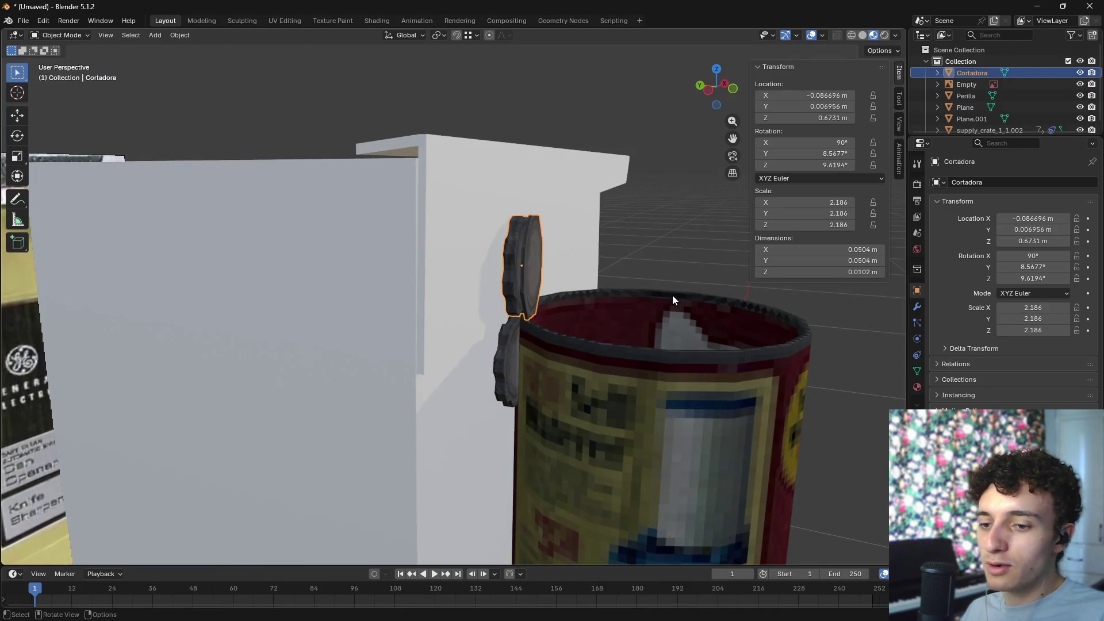
pyautogui.press('KP_1')
pyautogui.press('KP_3')
pyautogui.press('r')
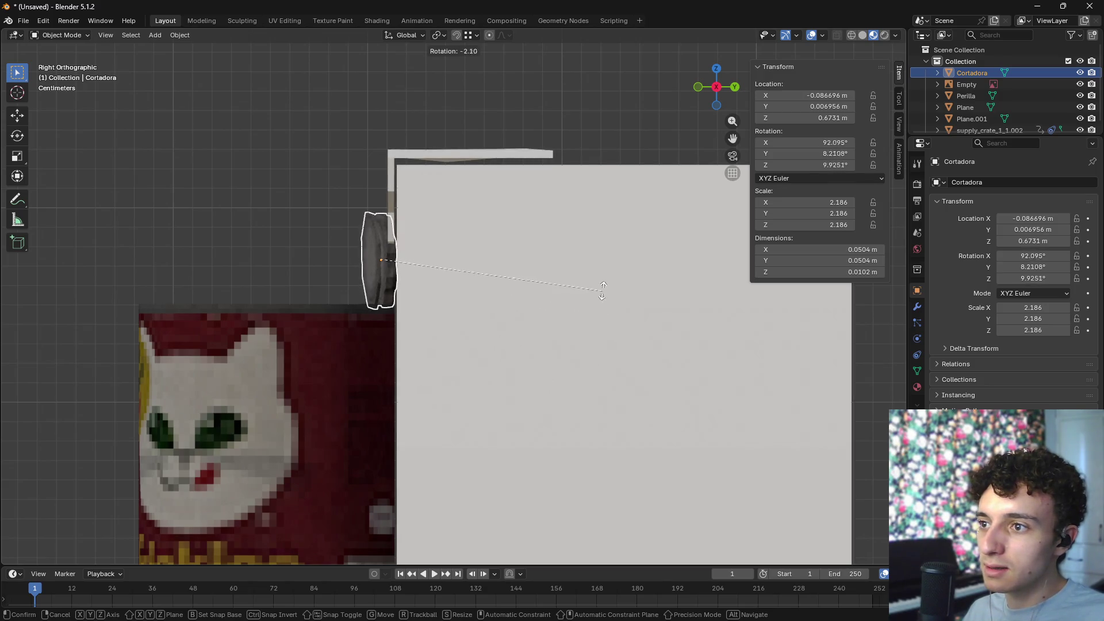
pyautogui.click(610, 332)
pyautogui.moveTo(464, 349)
pyautogui.mouseDown(button='middle')
pyautogui.moveTo(598, 379)
pyautogui.moveTo(626, 361)
pyautogui.moveTo(623, 374)
pyautogui.mouseUp(button='middle')
# - Give the cat-food can a small sideways shift beside the opener
pyautogui.click(518, 380)
pyautogui.moveTo(517, 380); pyautogui.dragTo(639, 425, button='middle')
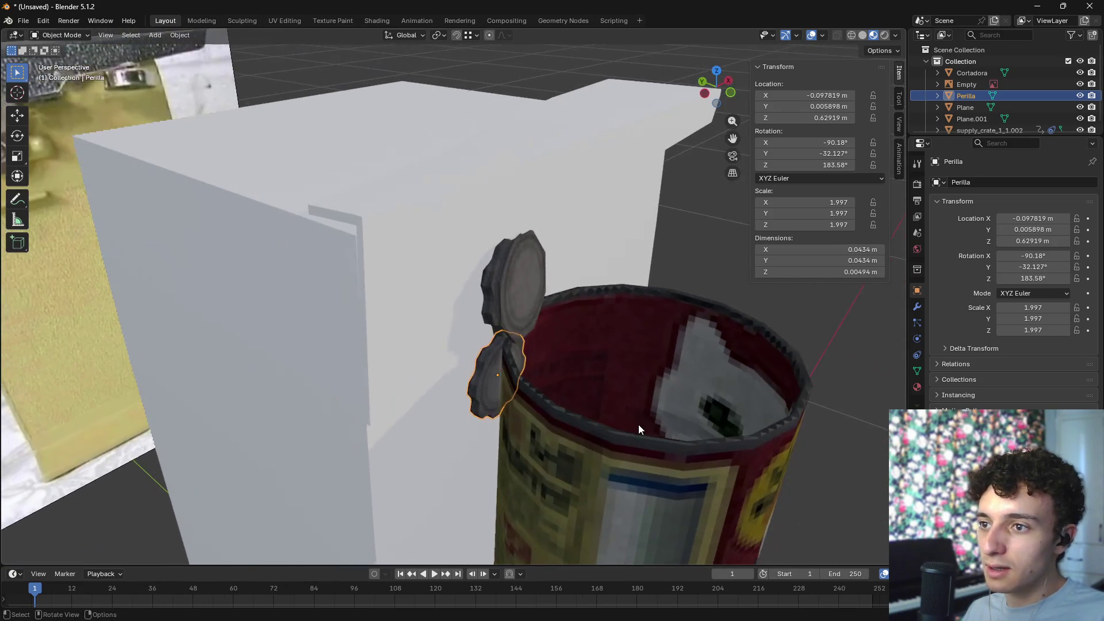
pyautogui.click(638, 424)
pyautogui.press('i')
pyautogui.press('g')
pyautogui.press('x')
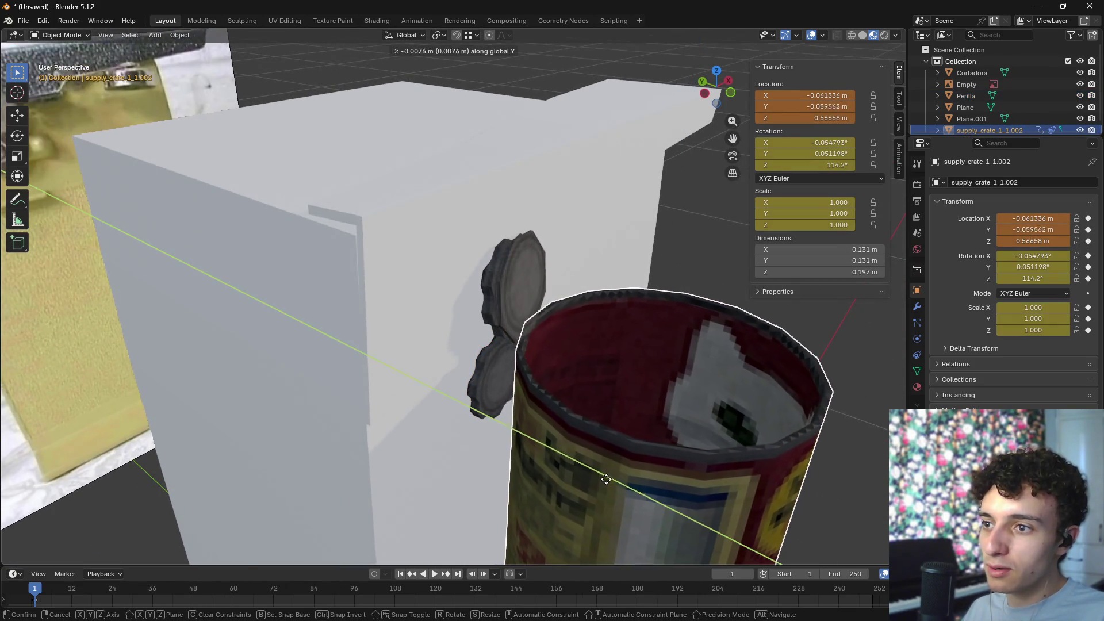
pyautogui.click(611, 463)
pyautogui.moveTo(610, 462)
pyautogui.mouseDown(button='middle')
pyautogui.moveTo(615, 452)
pyautogui.moveTo(834, 471)
pyautogui.moveTo(794, 461)
pyautogui.moveTo(775, 469)
pyautogui.moveTo(798, 469)
pyautogui.moveTo(820, 447)
pyautogui.moveTo(822, 461)
pyautogui.moveTo(657, 457)
pyautogui.mouseUp(button='middle')
pyautogui.moveTo(480, 298); pyautogui.dragTo(522, 292, button='middle')
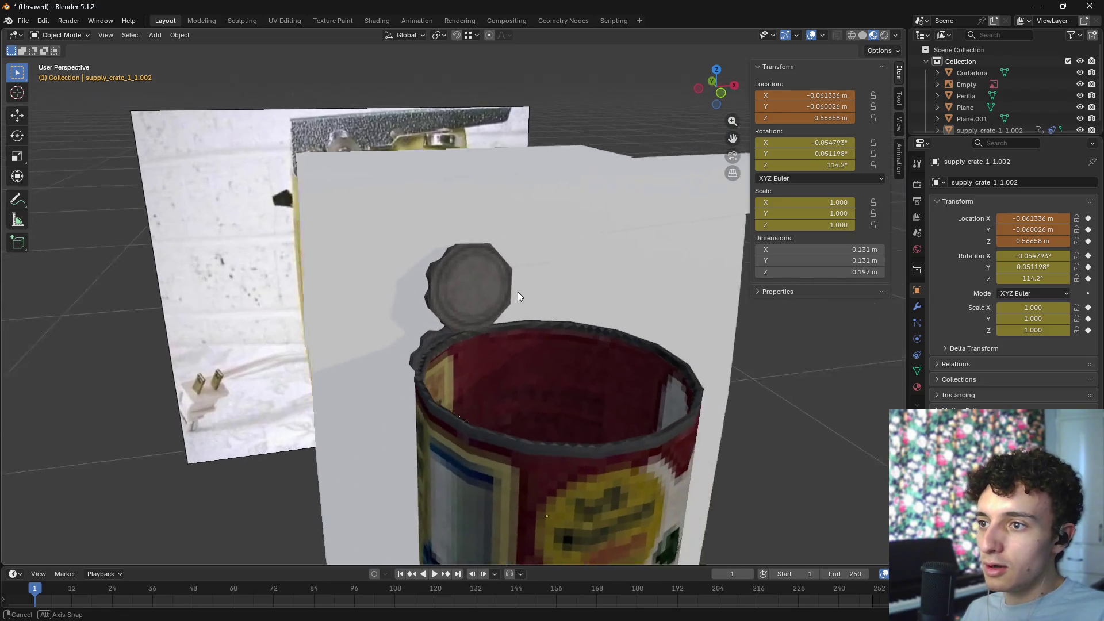
pyautogui.click(533, 489)
pyautogui.moveTo(534, 488)
pyautogui.mouseDown(button='middle')
pyautogui.moveTo(691, 419)
pyautogui.moveTo(618, 414)
pyautogui.mouseUp(button='middle')
pyautogui.press('g')
pyautogui.press('Escape')
pyautogui.scroll(8, 571, 389)
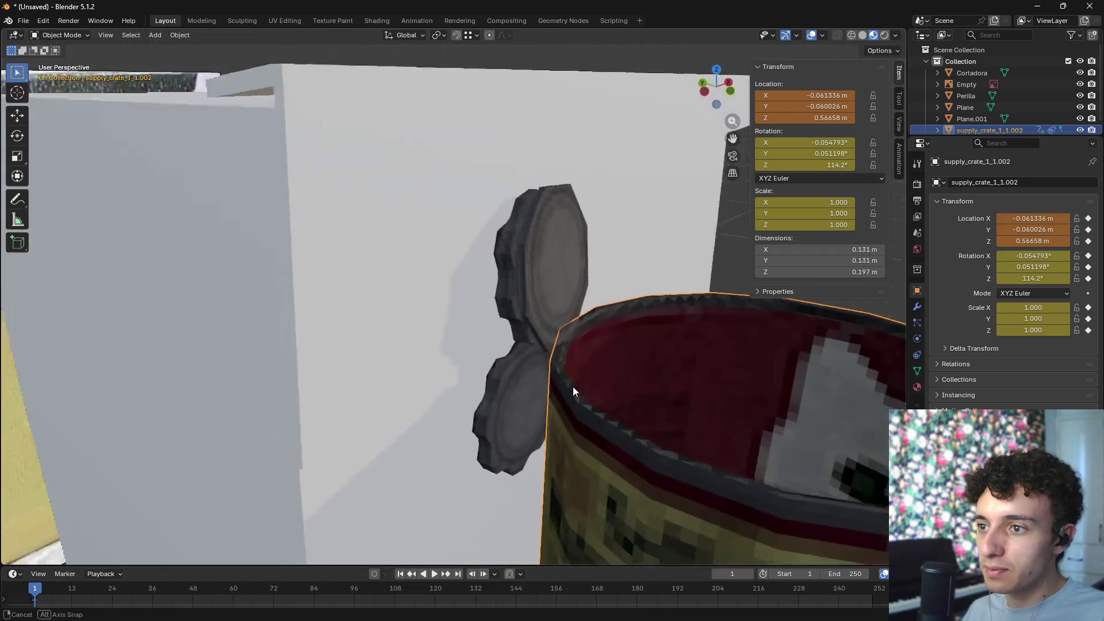
# - Rotate the Perilla knob about Z to 191.11° and check it from the side
pyautogui.click(471, 408)
pyautogui.press('r')
pyautogui.press('x')
pyautogui.press('y')
pyautogui.press('z')
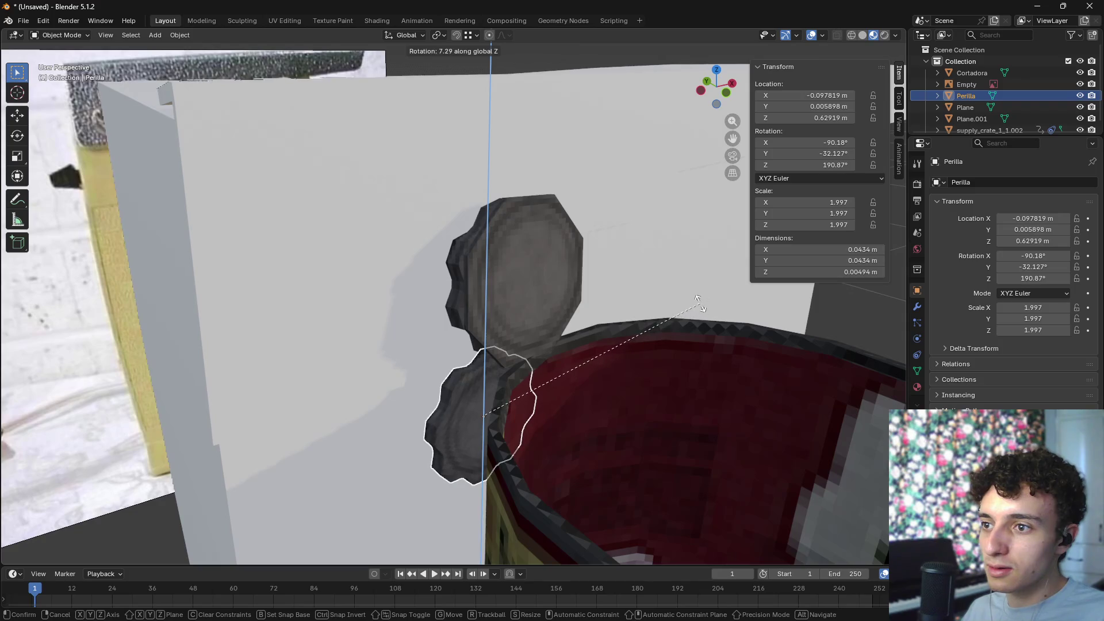
pyautogui.click(684, 319)
pyautogui.moveTo(685, 318)
pyautogui.mouseDown(button='middle')
pyautogui.moveTo(746, 326)
pyautogui.moveTo(763, 275)
pyautogui.moveTo(703, 361)
pyautogui.moveTo(726, 389)
pyautogui.moveTo(684, 385)
pyautogui.moveTo(692, 361)
pyautogui.moveTo(675, 374)
pyautogui.moveTo(626, 347)
pyautogui.moveTo(543, 406)
pyautogui.moveTo(427, 391)
pyautogui.moveTo(630, 426)
pyautogui.moveTo(596, 409)
pyautogui.moveTo(533, 447)
pyautogui.moveTo(492, 344)
pyautogui.moveTo(330, 385)
pyautogui.moveTo(456, 377)
pyautogui.moveTo(281, 408)
pyautogui.moveTo(510, 387)
pyautogui.moveTo(690, 412)
pyautogui.moveTo(638, 410)
pyautogui.moveTo(522, 461)
pyautogui.moveTo(724, 341)
pyautogui.moveTo(773, 332)
pyautogui.moveTo(755, 337)
pyautogui.mouseUp(button='middle')
pyautogui.scroll(-5, 491, 344)
pyautogui.scroll(5, 281, 408)
pyautogui.click(772, 326)
pyautogui.press('Tab')
pyautogui.click(769, 327)
pyautogui.press('a')
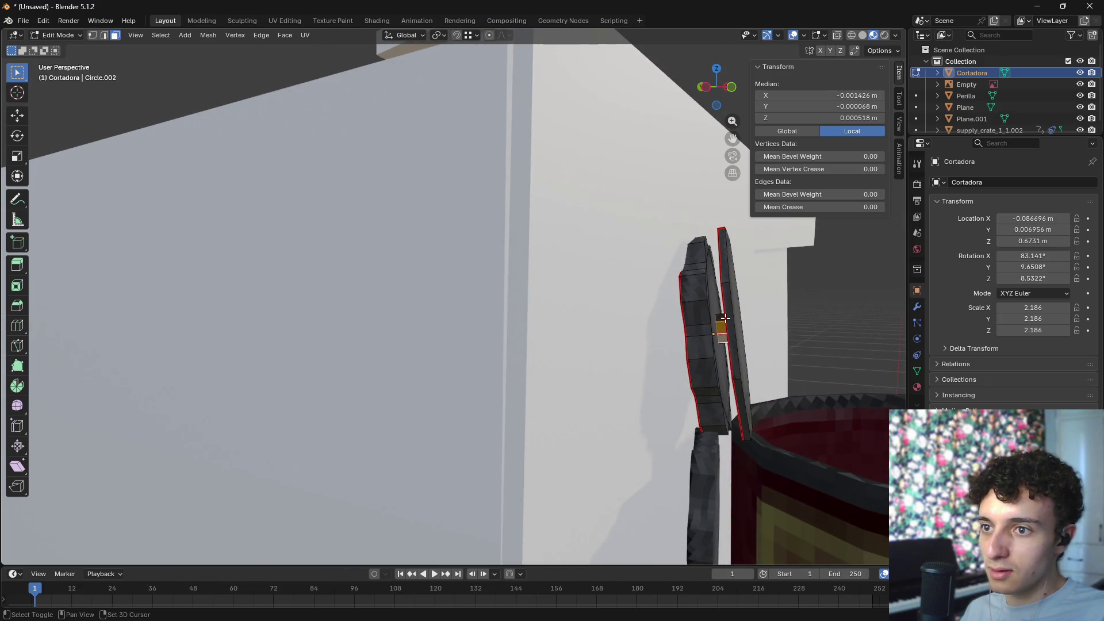
pyautogui.scroll(-10, 725, 406)
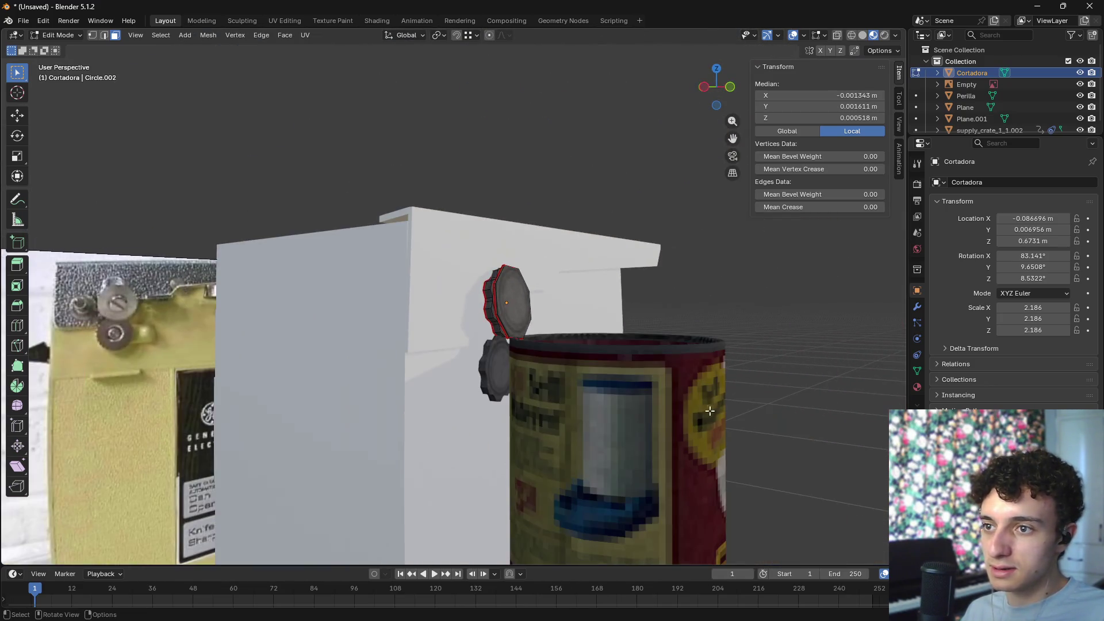
pyautogui.click(775, 343)
pyautogui.press('Tab')
pyautogui.moveTo(775, 342)
pyautogui.mouseDown(button='middle')
pyautogui.moveTo(734, 384)
pyautogui.moveTo(598, 457)
pyautogui.moveTo(596, 401)
pyautogui.moveTo(542, 370)
pyautogui.moveTo(513, 317)
pyautogui.moveTo(527, 305)
pyautogui.mouseUp(button='middle')
pyautogui.click(487, 312)
# - Rotate the can 114.2° about the Z axis
pyautogui.moveTo(613, 344); pyautogui.dragTo(626, 353, button='middle')
pyautogui.press('r')
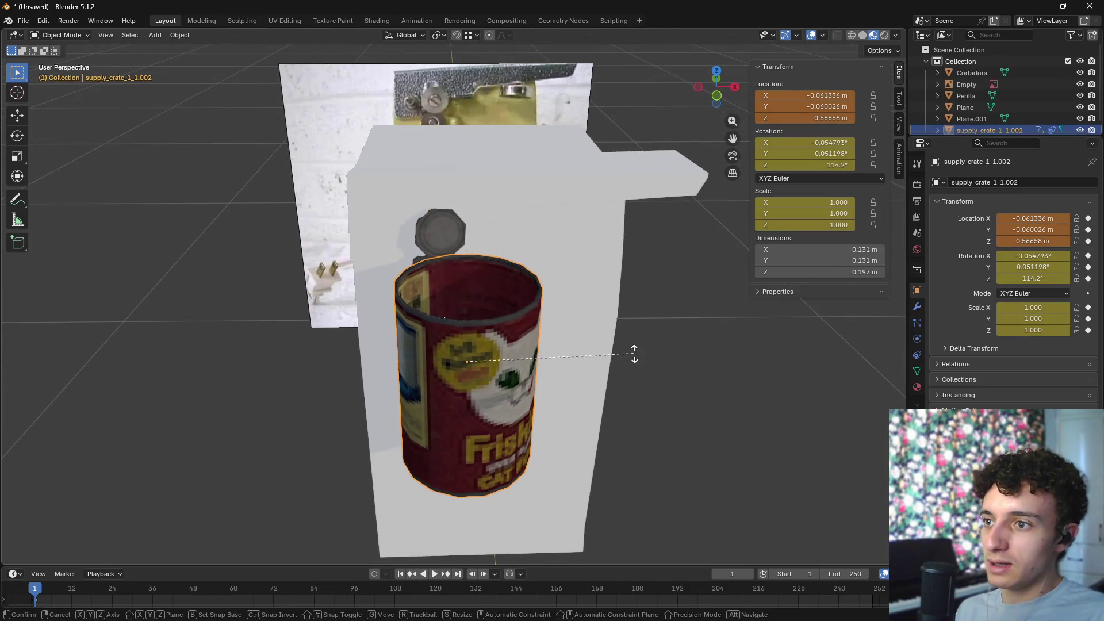
pyautogui.press('z')
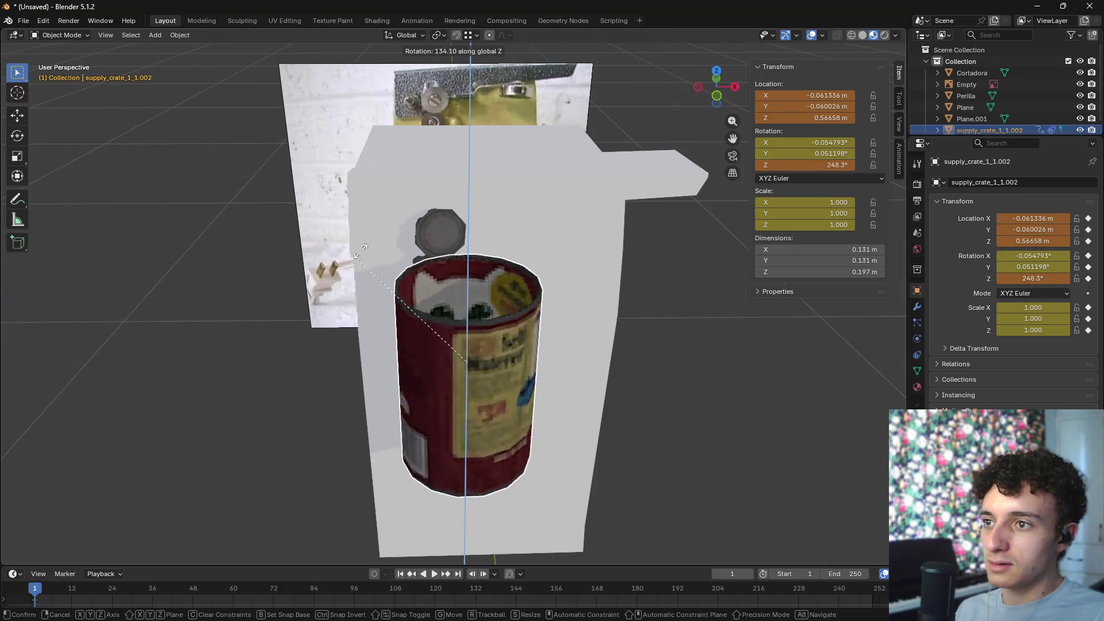
pyautogui.click(337, 382)
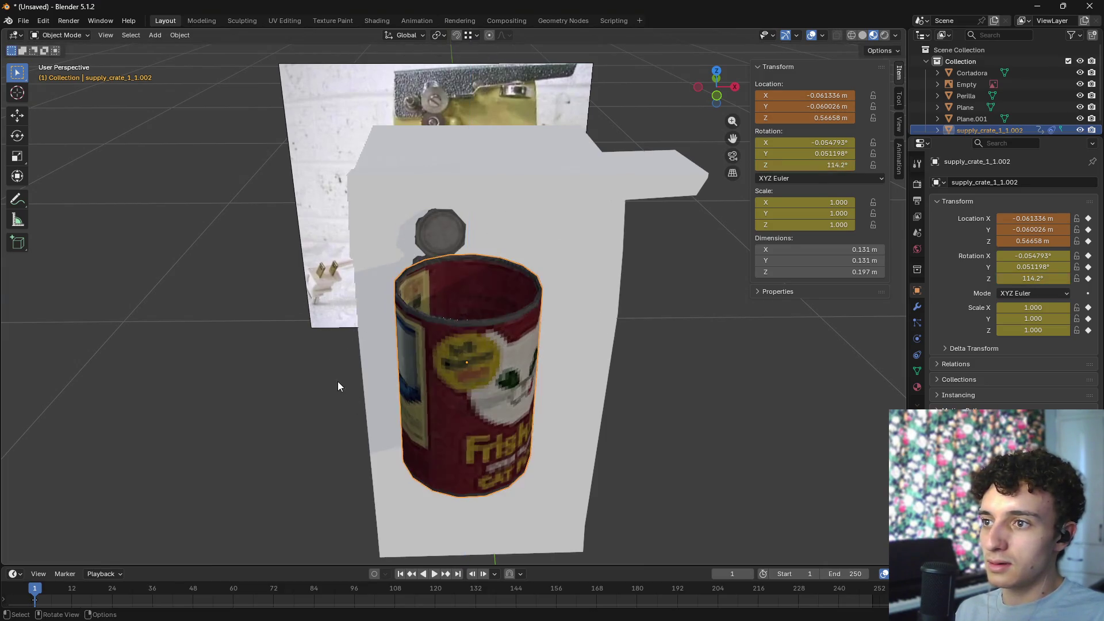
pyautogui.scroll(4, 508, 302)
pyautogui.moveTo(507, 302)
pyautogui.mouseDown(button='middle')
pyautogui.moveTo(548, 303)
pyautogui.moveTo(563, 359)
pyautogui.mouseUp(button='middle')
pyautogui.scroll(4, 586, 335)
pyautogui.scroll(-6, 562, 335)
pyautogui.scroll(-3, 563, 358)
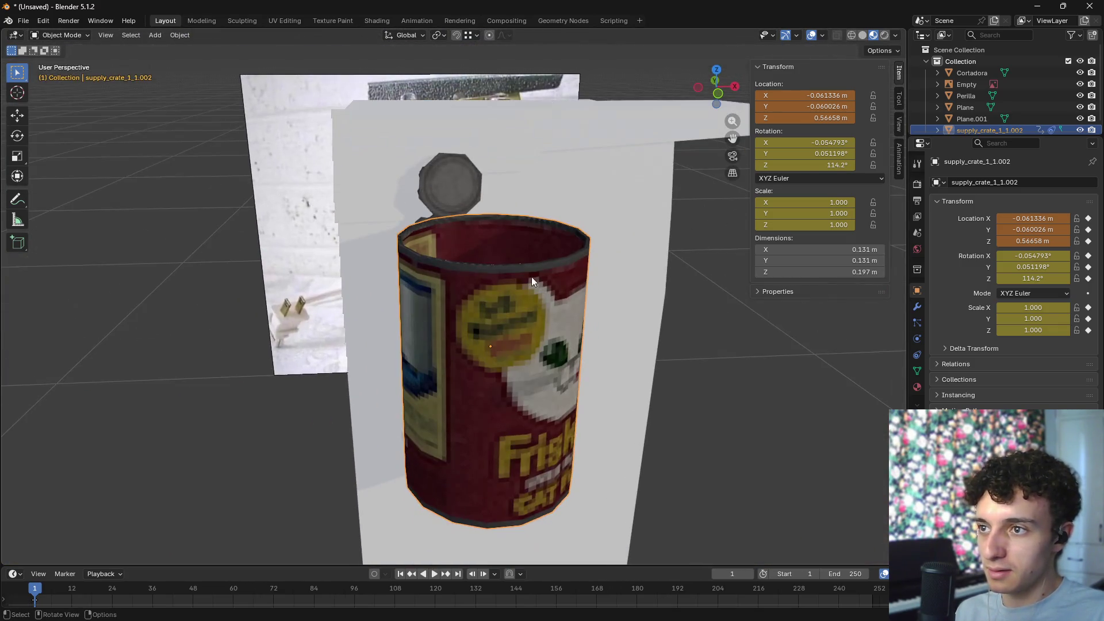
# - In Front Orthographic view, tilt the cutter and knob together
pyautogui.click(460, 185)
pyautogui.moveTo(460, 185); pyautogui.dragTo(445, 222, button='middle')
pyautogui.scroll(3, 445, 222)
pyautogui.keyDown('shift'); pyautogui.click(473, 290); pyautogui.keyUp('shift')
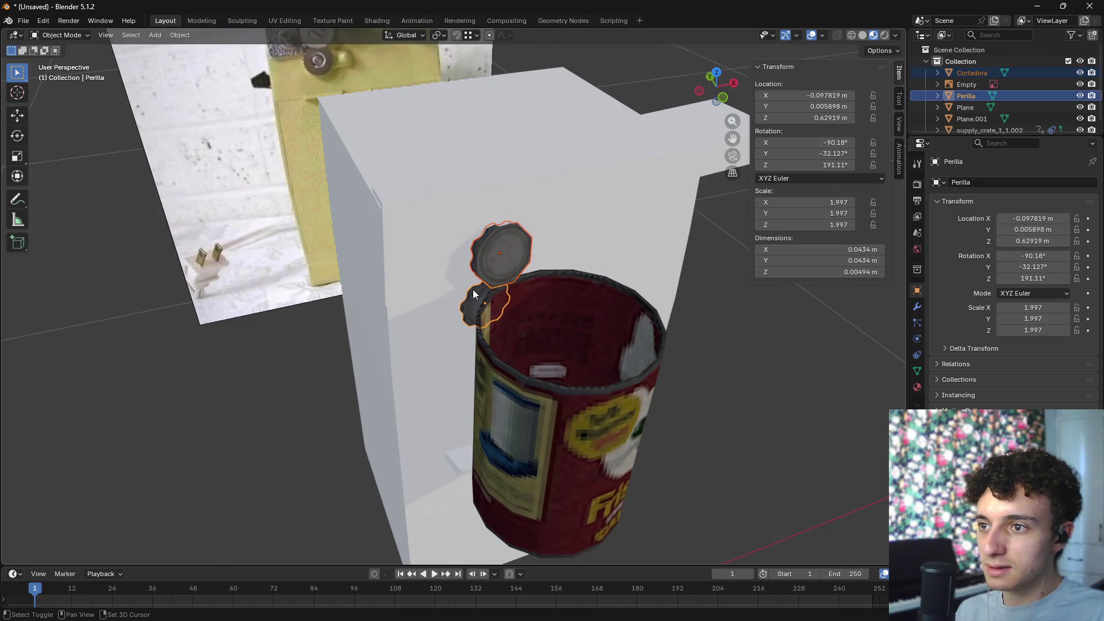
pyautogui.press('KP_1')
pyautogui.press('r')
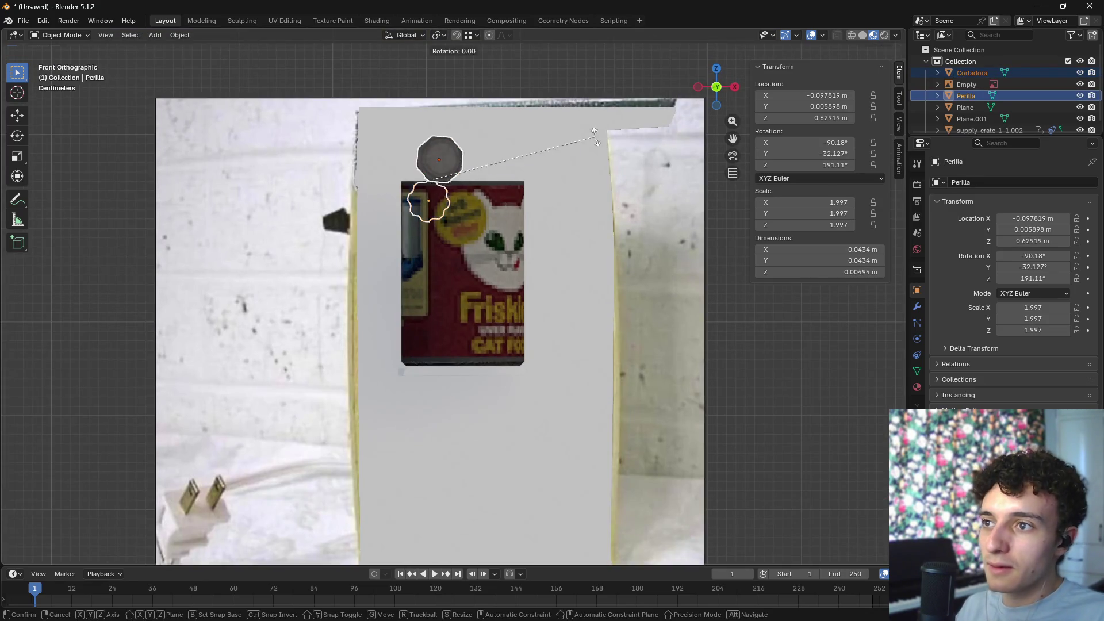
pyautogui.click(604, 155)
pyautogui.moveTo(580, 150)
pyautogui.mouseDown(button='middle')
pyautogui.moveTo(499, 169)
pyautogui.moveTo(506, 147)
pyautogui.mouseUp(button='middle')
pyautogui.press('KP_1')
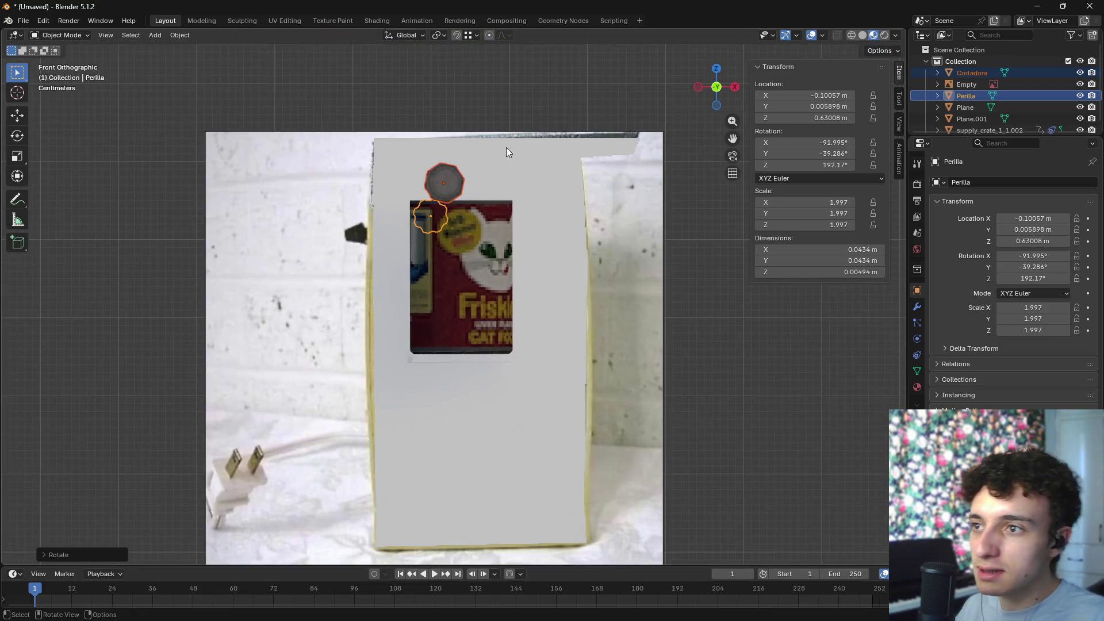
pyautogui.scroll(4, 496, 172)
pyautogui.scroll(-3, 488, 267)
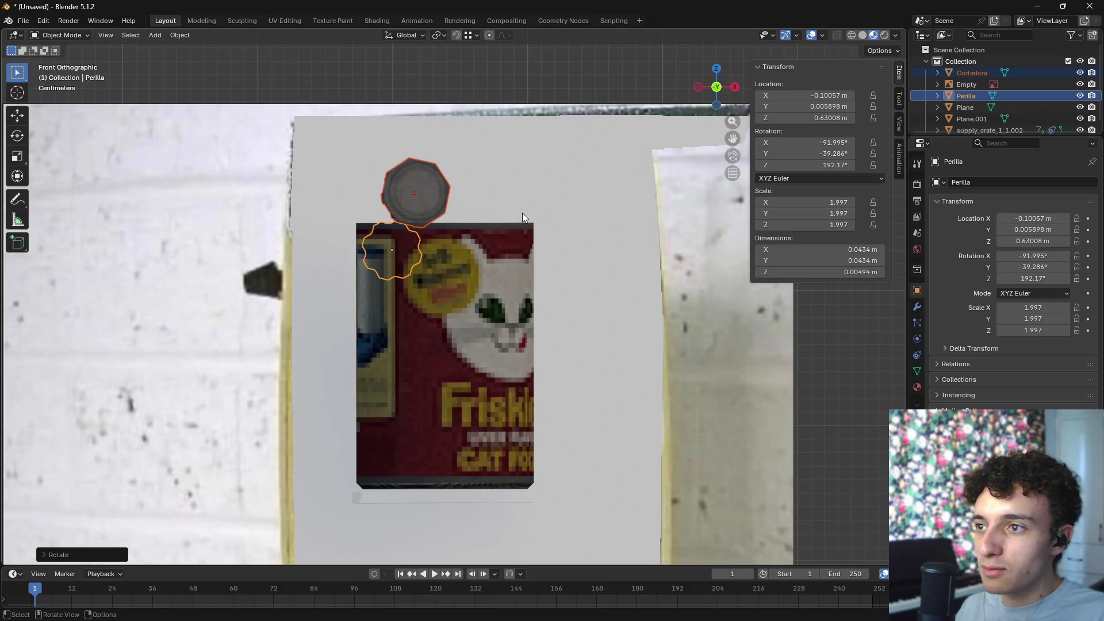
# - Lower the knob slightly along Z
pyautogui.press('g')
pyautogui.press('z')
pyautogui.click(520, 230)
pyautogui.moveTo(520, 230)
pyautogui.mouseDown(button='middle')
pyautogui.moveTo(549, 254)
pyautogui.moveTo(536, 256)
pyautogui.moveTo(785, 400)
pyautogui.moveTo(655, 401)
pyautogui.mouseUp(button='middle')
# - Nudge the can along Y to −0.056462 m so it presses against the body
pyautogui.click(705, 409)
pyautogui.press('g')
pyautogui.press('y')
pyautogui.click(699, 409)
pyautogui.scroll(-5, 818, 453)
pyautogui.moveTo(818, 453)
pyautogui.mouseDown(button='middle')
pyautogui.moveTo(748, 447)
pyautogui.moveTo(815, 420)
pyautogui.moveTo(824, 437)
pyautogui.moveTo(850, 428)
pyautogui.moveTo(746, 417)
pyautogui.moveTo(604, 440)
pyautogui.moveTo(616, 447)
pyautogui.moveTo(563, 467)
pyautogui.mouseUp(button='middle')
pyautogui.scroll(-5, 563, 467)
pyautogui.moveTo(633, 346)
pyautogui.mouseDown(button='middle')
pyautogui.moveTo(561, 384)
pyautogui.moveTo(585, 389)
pyautogui.moveTo(601, 423)
pyautogui.moveTo(580, 413)
pyautogui.moveTo(598, 434)
pyautogui.moveTo(576, 447)
pyautogui.moveTo(540, 426)
pyautogui.moveTo(577, 437)
pyautogui.moveTo(513, 443)
pyautogui.mouseUp(button='middle')
pyautogui.keyDown('shift'); pyautogui.click(463, 383); pyautogui.keyUp('shift')
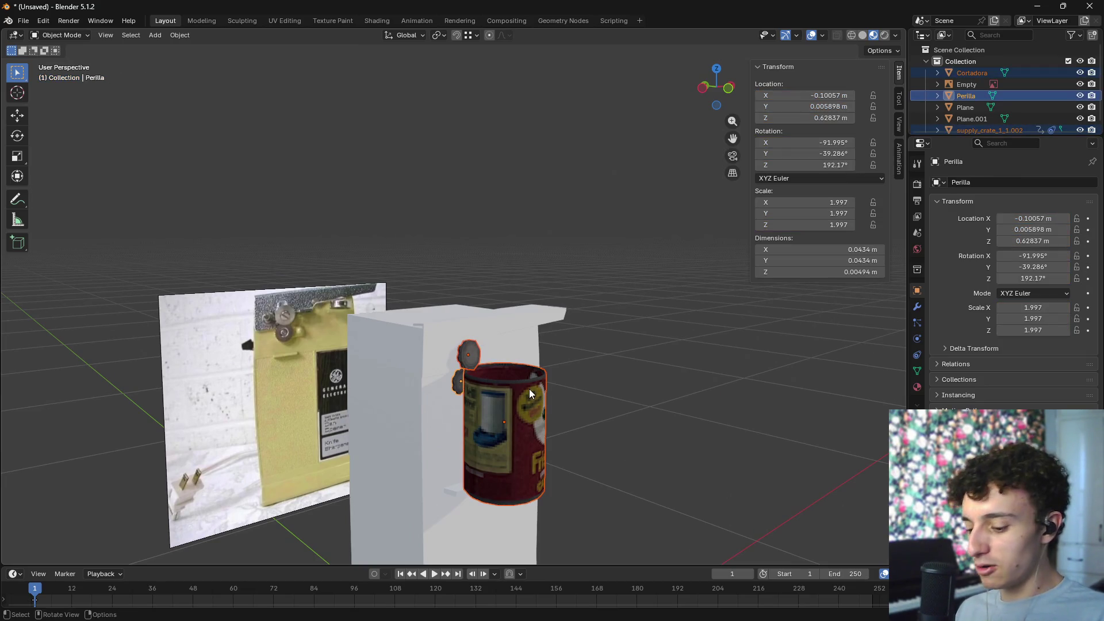
# - Hide and unhide the can and knob pieces with H and Alt+H
pyautogui.press('h')
pyautogui.click(491, 419)
pyautogui.moveTo(492, 419)
pyautogui.mouseDown(button='middle')
pyautogui.moveTo(506, 385)
pyautogui.moveTo(489, 439)
pyautogui.mouseUp(button='middle')
pyautogui.hotkey('alt', 'h')
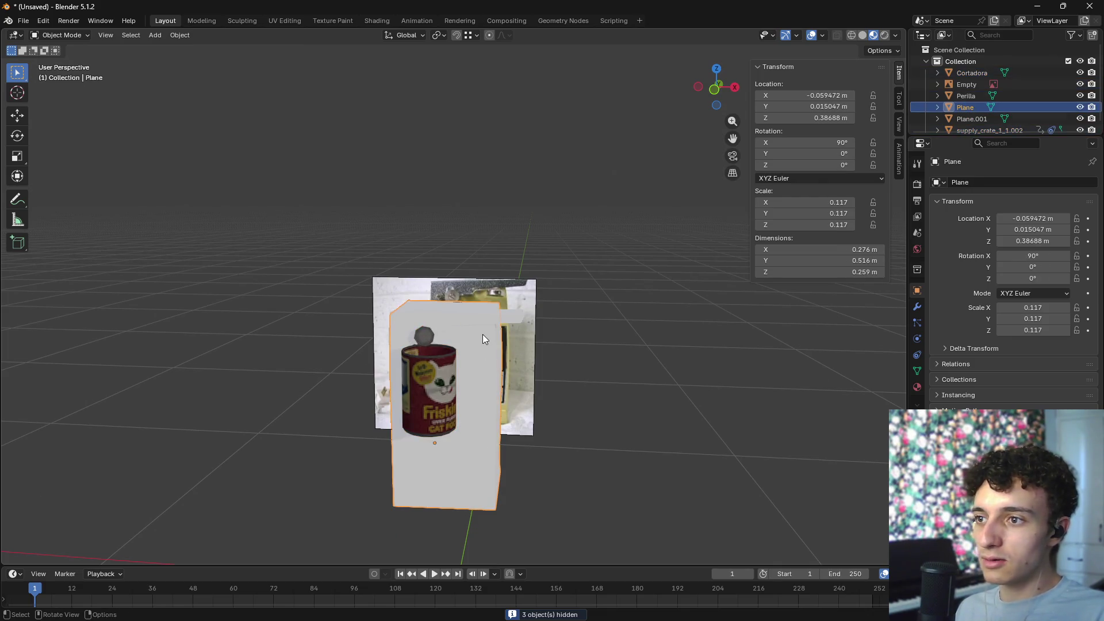
pyautogui.press('KP_Decimal')
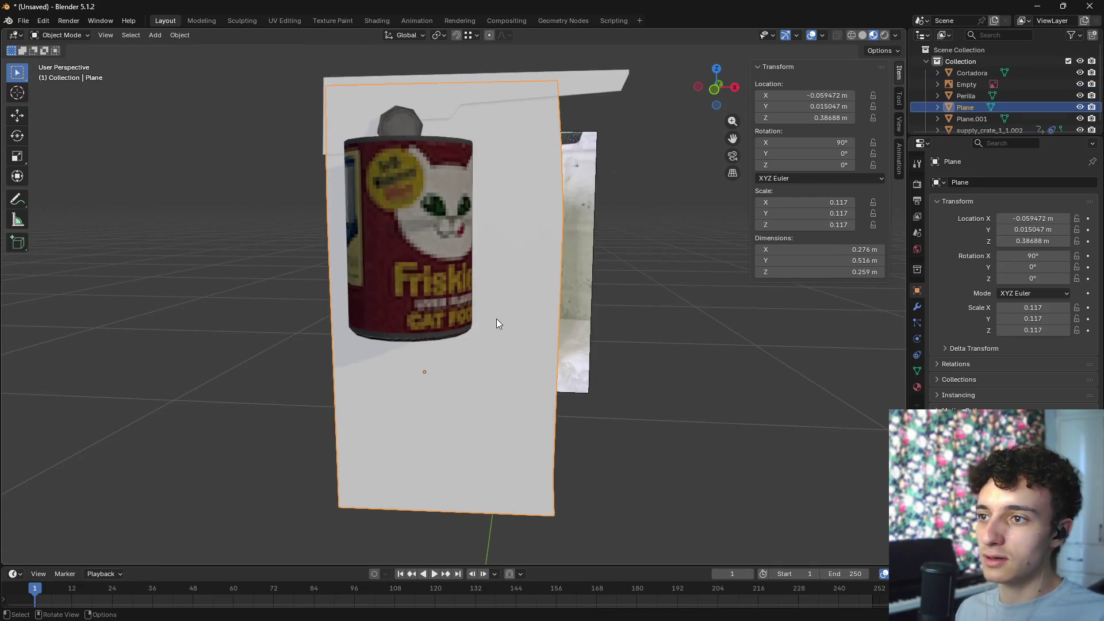
pyautogui.moveTo(412, 216); pyautogui.dragTo(508, 271, button='middle')
pyautogui.click(512, 203)
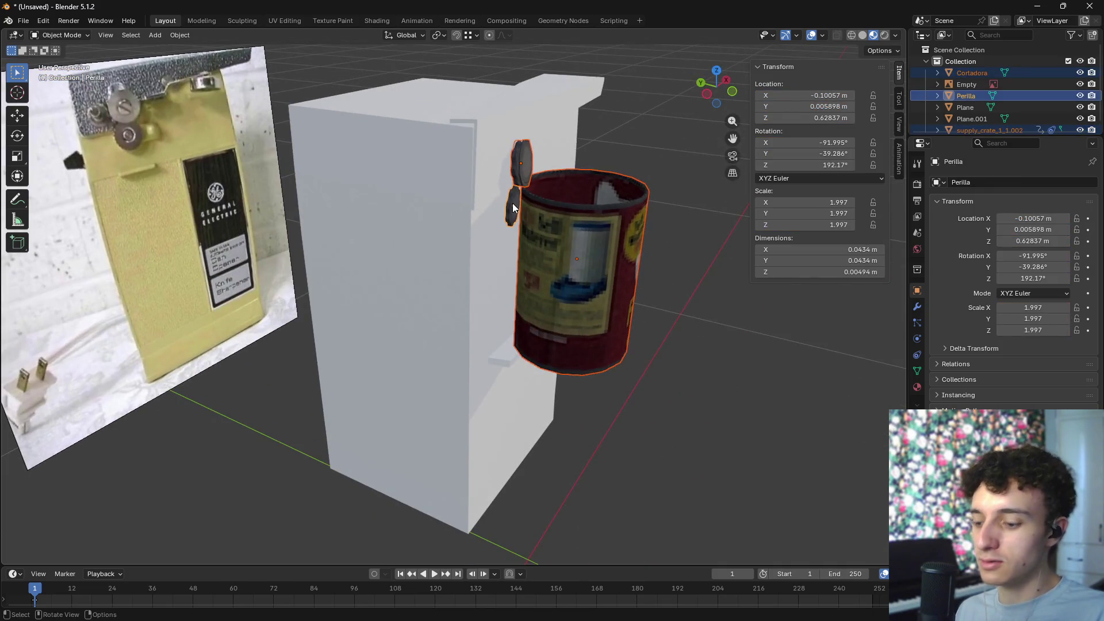
pyautogui.press('h')
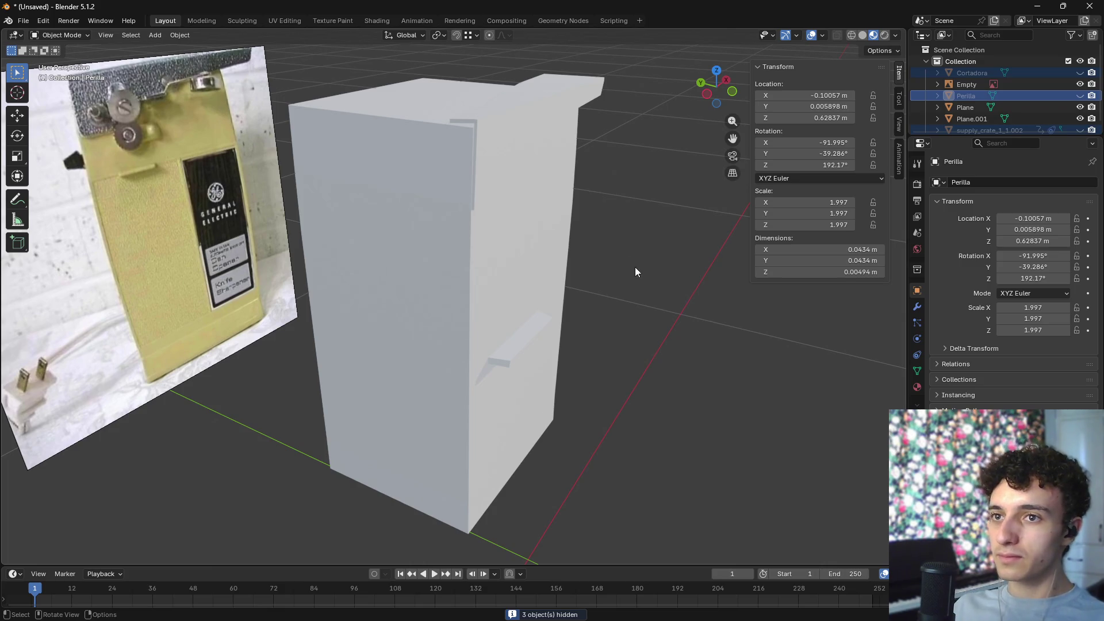
pyautogui.moveTo(635, 272); pyautogui.dragTo(611, 285, button='middle')
pyautogui.hotkey('alt', 'h')
# - Isolate the box body, overhanging lid and reference photo in Local View
pyautogui.click(413, 151)
pyautogui.keyDown('shift'); pyautogui.click(231, 123); pyautogui.keyUp('shift')
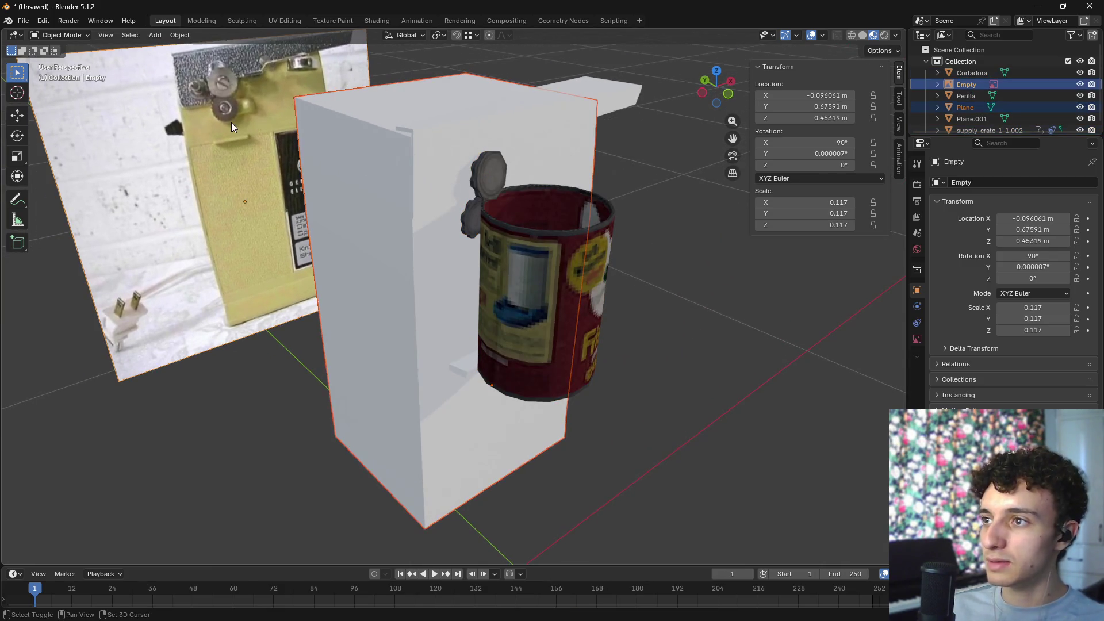
pyautogui.scroll(1, 231, 122)
pyautogui.click(343, 177)
pyautogui.scroll(-3, 345, 179)
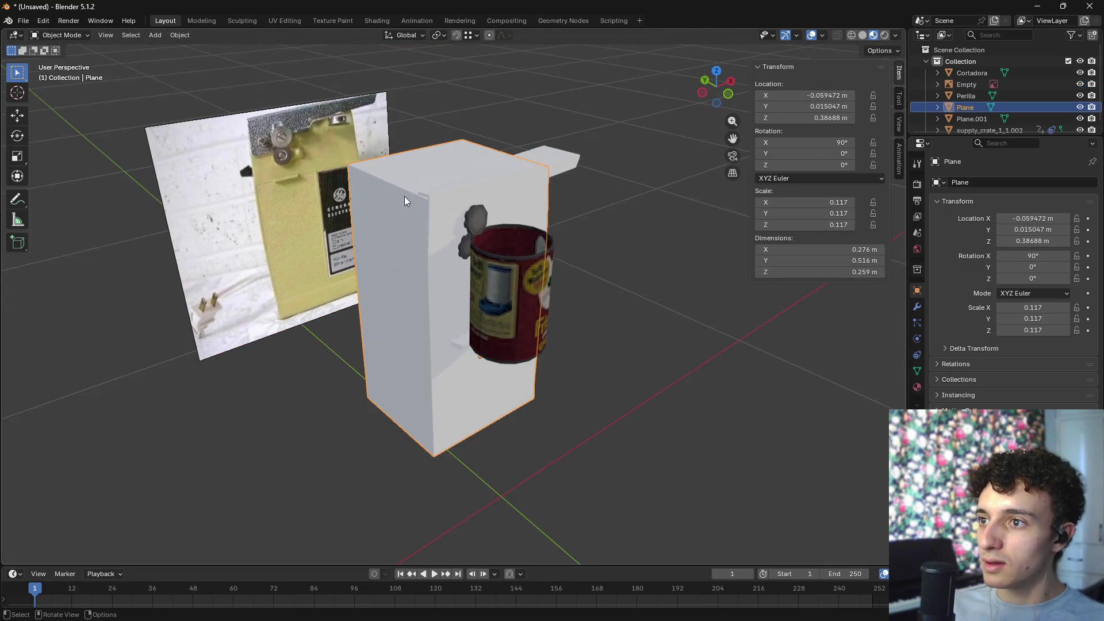
pyautogui.keyDown('shift'); pyautogui.click(424, 187); pyautogui.keyUp('shift')
pyautogui.keyDown('shift'); pyautogui.click(275, 172); pyautogui.keyUp('shift')
pyautogui.press('KP_Divide')
pyautogui.moveTo(275, 173)
pyautogui.mouseDown(button='middle')
pyautogui.moveTo(650, 336)
pyautogui.moveTo(499, 346)
pyautogui.moveTo(537, 371)
pyautogui.moveTo(546, 320)
pyautogui.moveTo(536, 311)
pyautogui.moveTo(526, 347)
pyautogui.moveTo(520, 323)
pyautogui.moveTo(523, 337)
pyautogui.moveTo(563, 344)
pyautogui.moveTo(512, 349)
pyautogui.mouseUp(button='middle')
# - Hide the overhanging lid Plane.001 so only the body plane remains visible
pyautogui.click(484, 233)
pyautogui.scroll(5, 506, 291)
pyautogui.scroll(5, 505, 333)
pyautogui.scroll(-3, 515, 335)
pyautogui.click(529, 335)
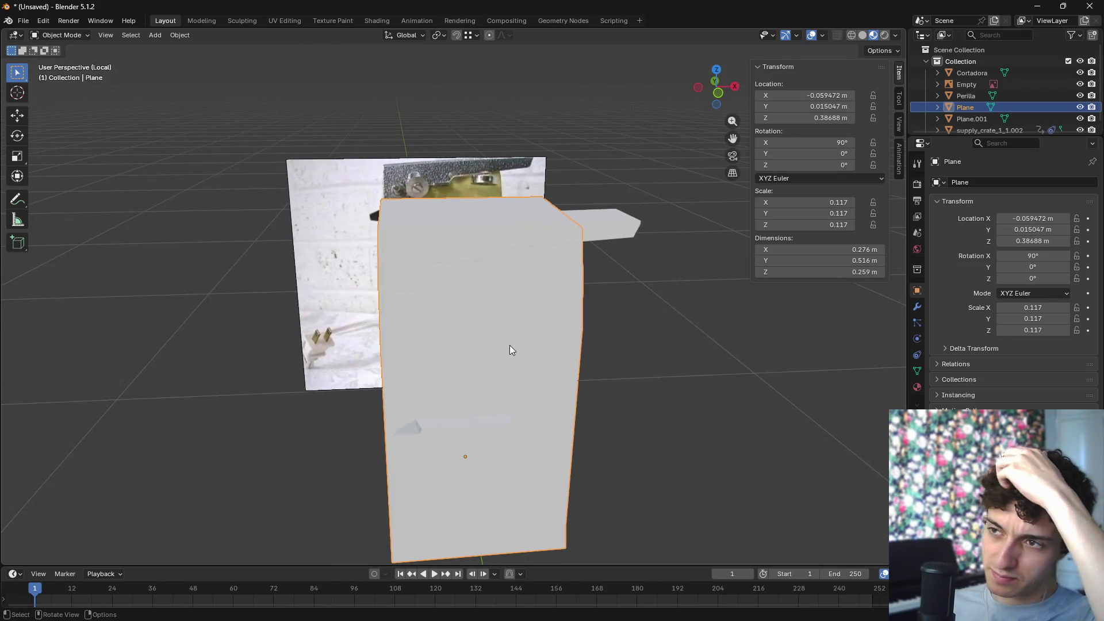
pyautogui.press('Tab')
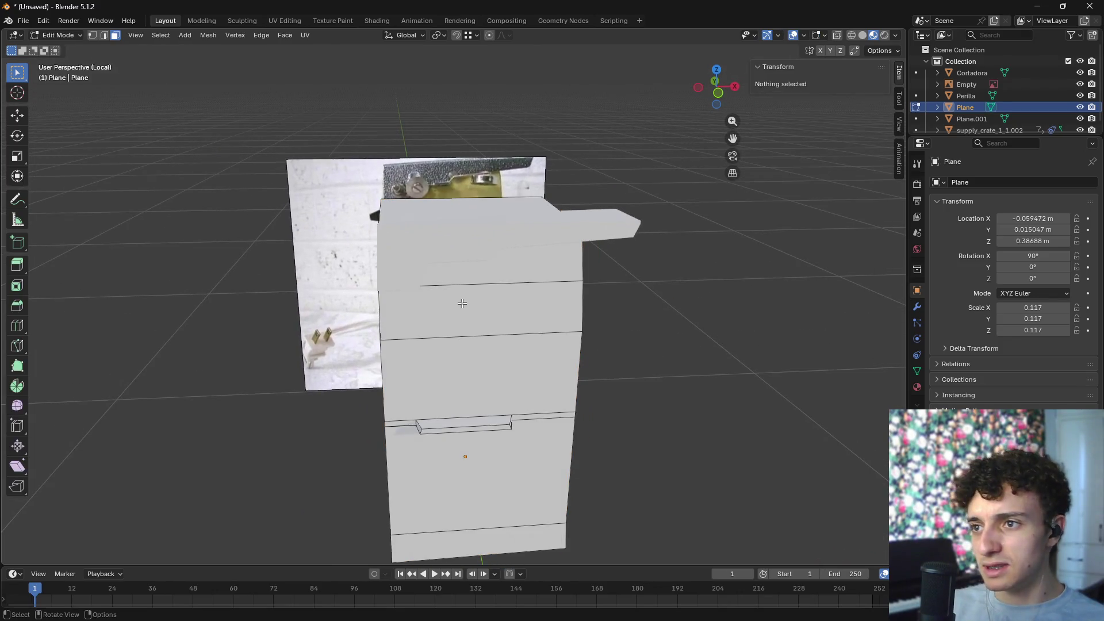
pyautogui.press('Tab')
pyautogui.click(408, 241)
pyautogui.press('h')
pyautogui.click(474, 358)
pyautogui.moveTo(474, 358)
pyautogui.mouseDown(button='middle')
pyautogui.moveTo(552, 332)
pyautogui.moveTo(498, 316)
pyautogui.moveTo(563, 301)
pyautogui.moveTo(579, 313)
pyautogui.moveTo(681, 313)
pyautogui.moveTo(636, 374)
pyautogui.moveTo(667, 351)
pyautogui.mouseUp(button='middle')
# - Add an Image Texture node to the plane's material loading can_opener_front.png from Downloads
pyautogui.click(377, 21)
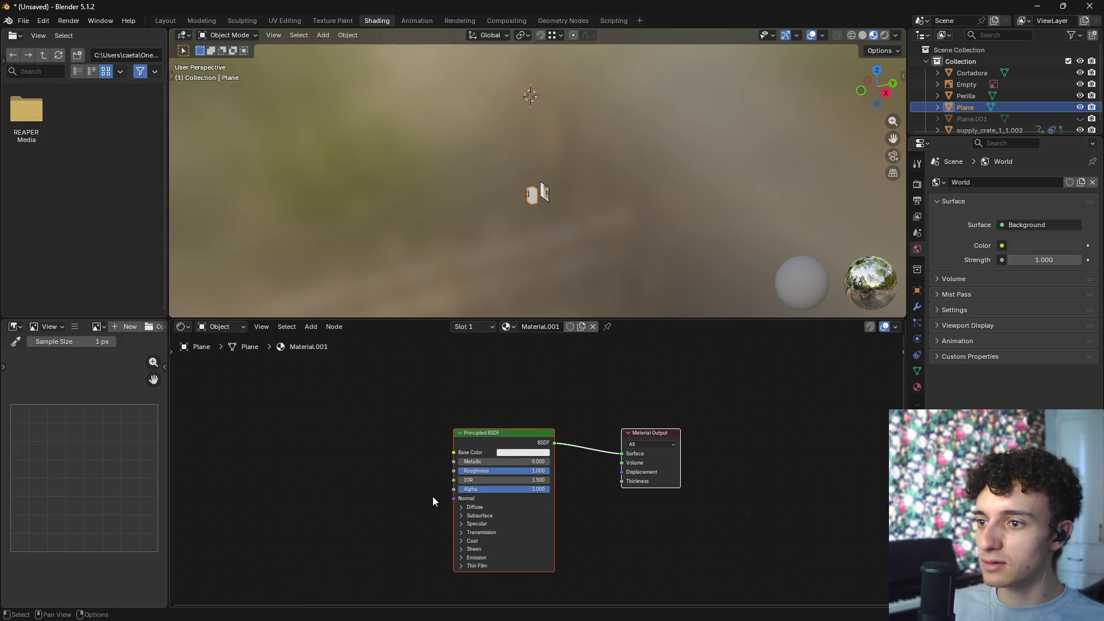
pyautogui.moveTo(446, 460); pyautogui.dragTo(376, 452)
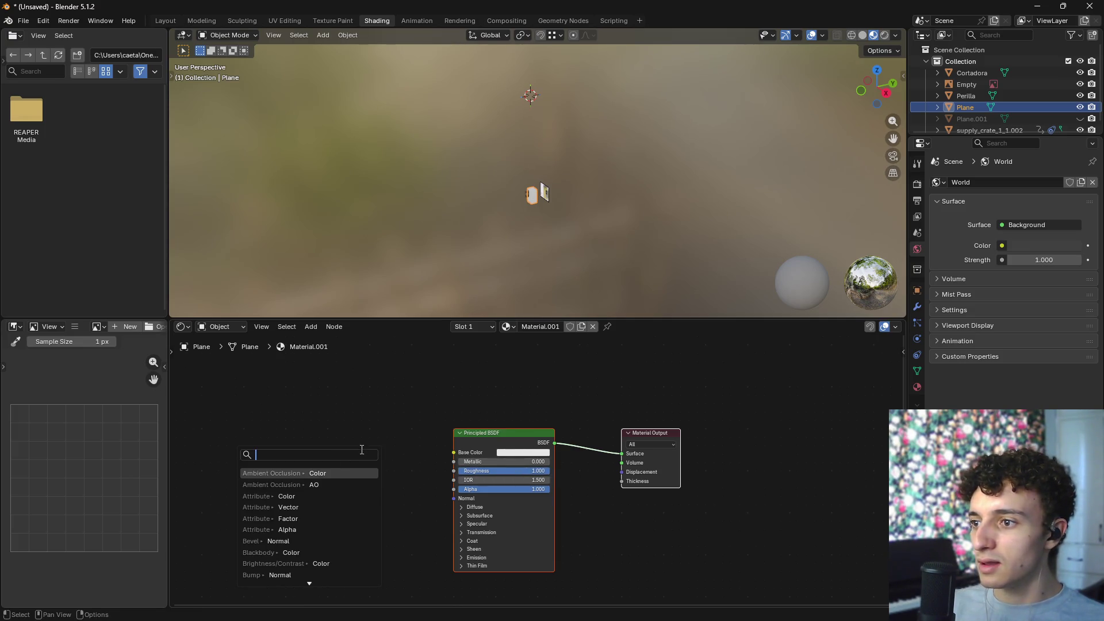
pyautogui.write('image')
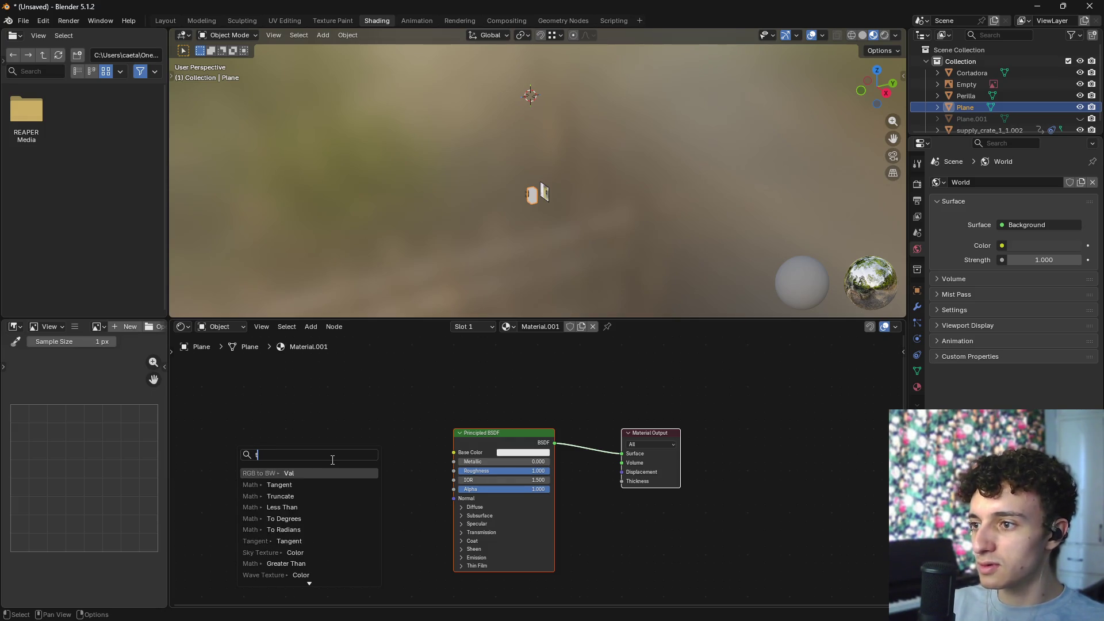
pyautogui.click(336, 474)
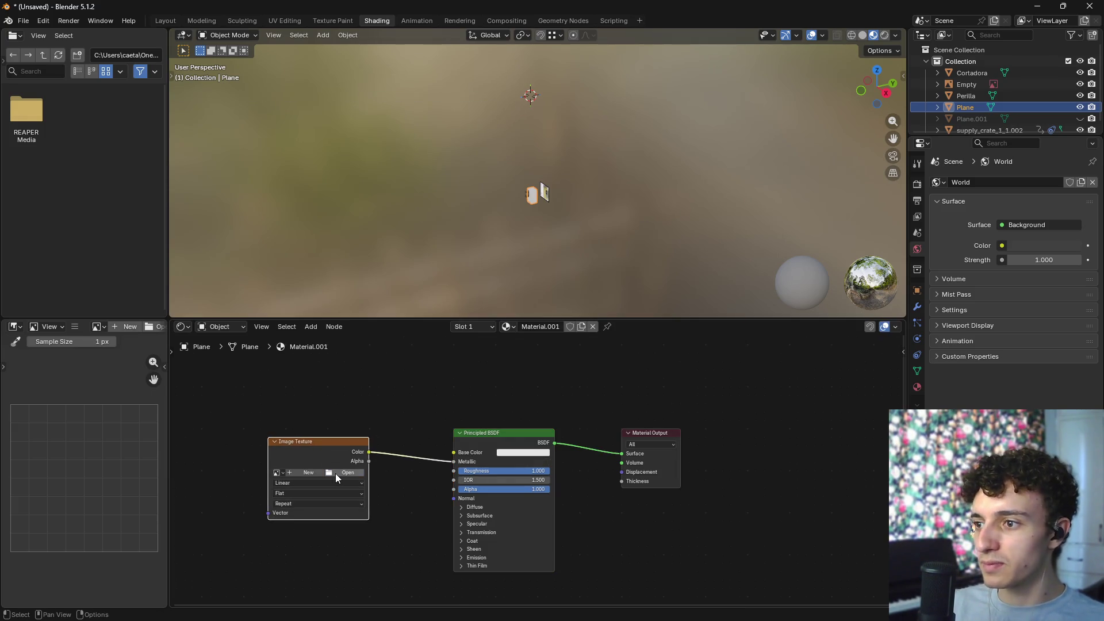
pyautogui.click(336, 474)
pyautogui.click(101, 175)
pyautogui.click(270, 119)
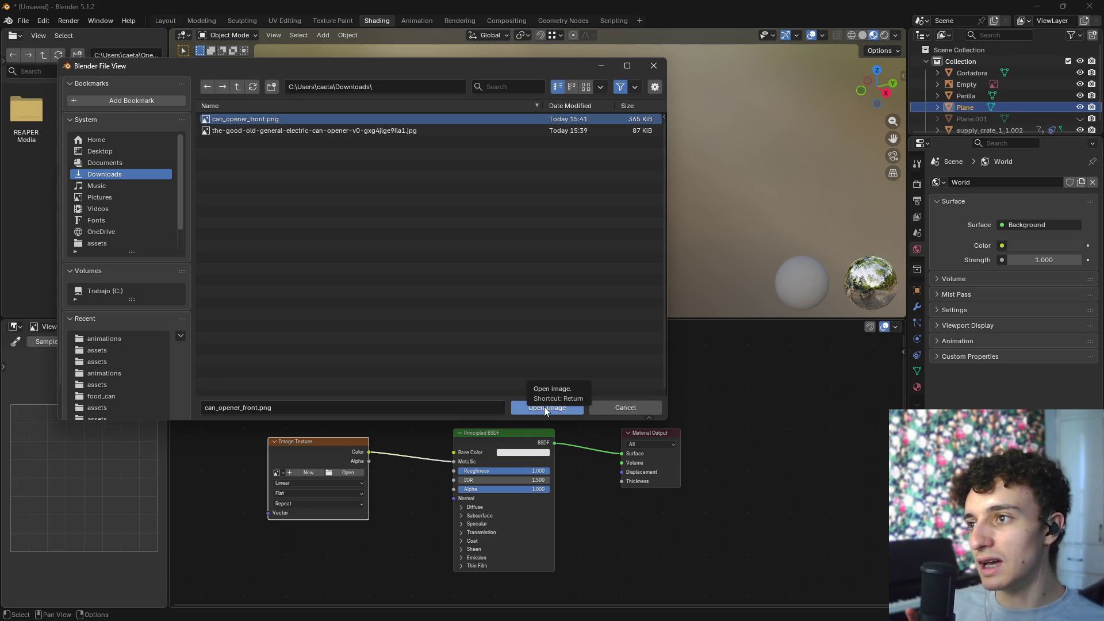
pyautogui.click(544, 407)
# - Check the plane from the front view and return to the Layout workspace
pyautogui.moveTo(570, 238); pyautogui.dragTo(602, 237, button='middle')
pyautogui.press('KP_1')
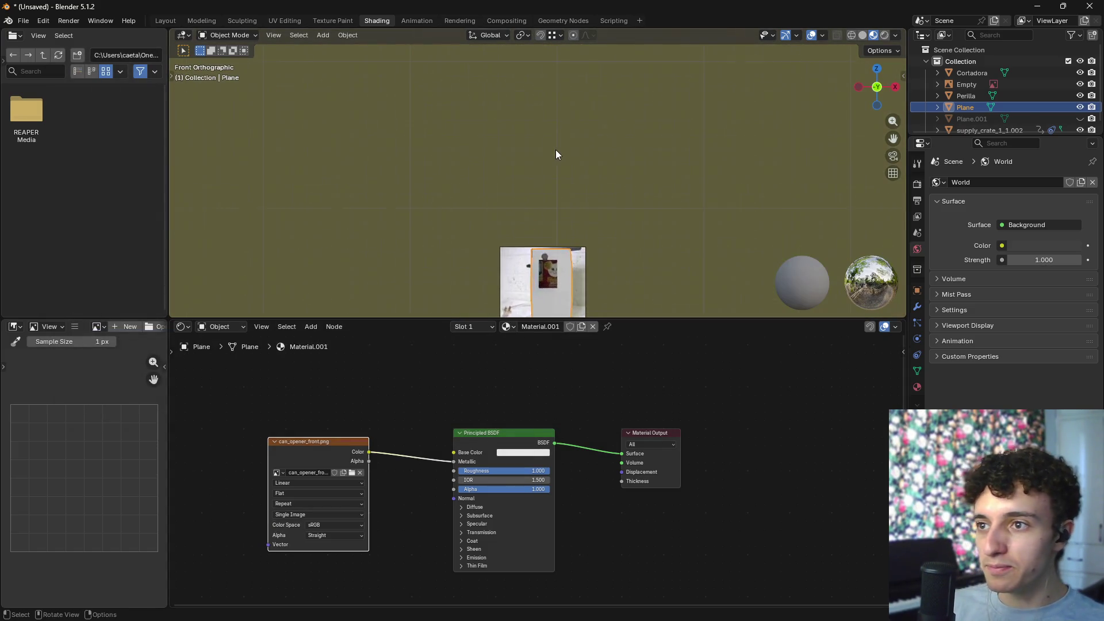
pyautogui.click(165, 21)
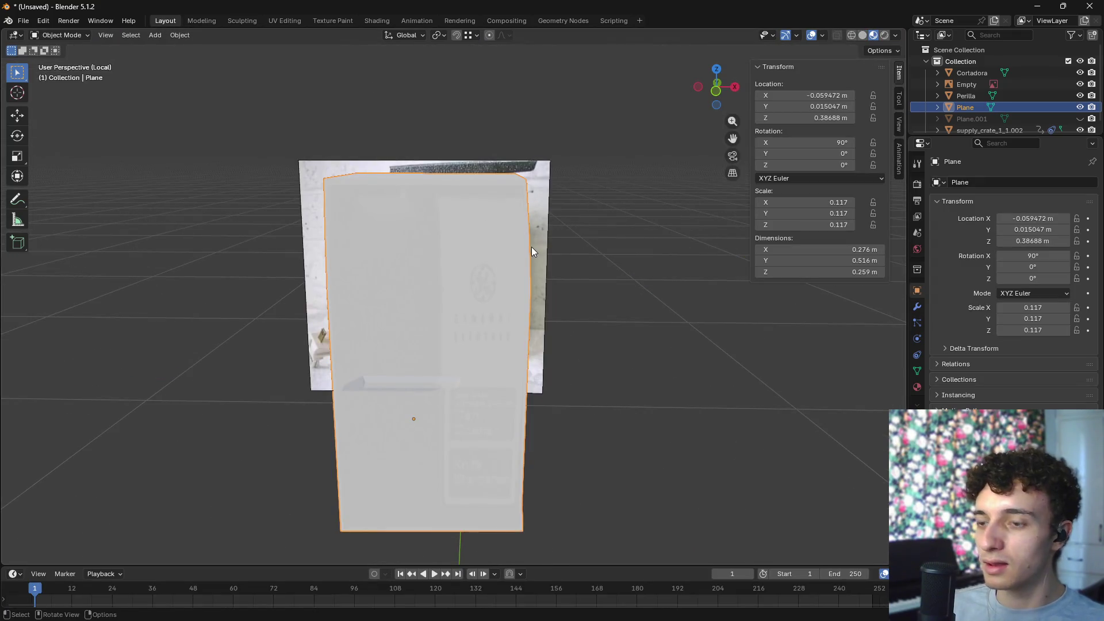
# - View the plane from the front and enter its Edit Mode
pyautogui.press('KP_1')
pyautogui.scroll(5, 502, 284)
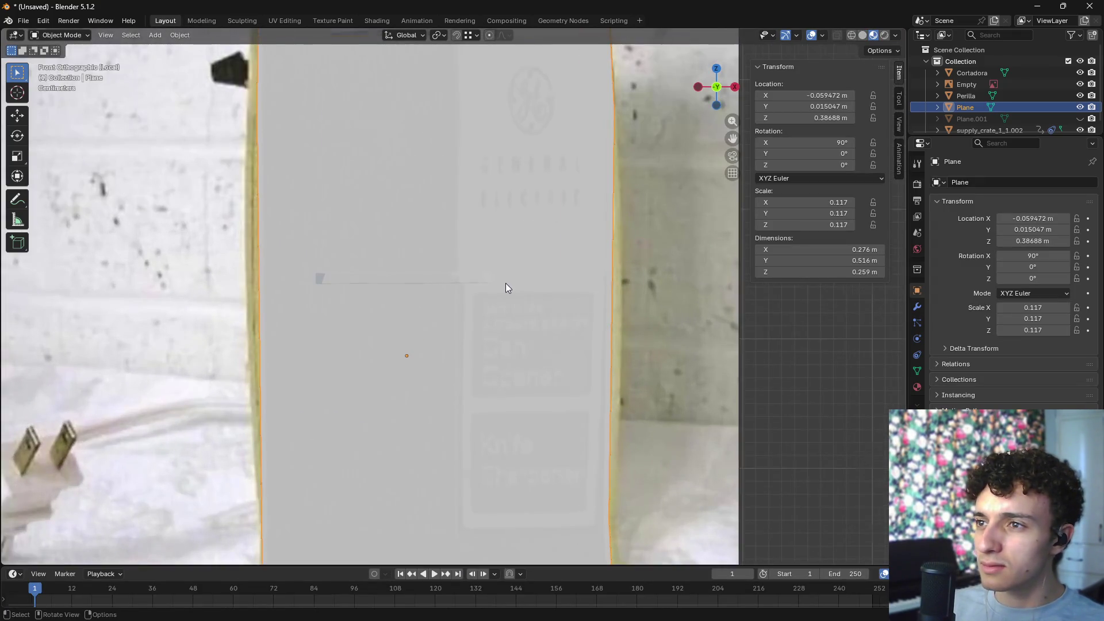
pyautogui.scroll(-4, 505, 283)
pyautogui.press('Tab')
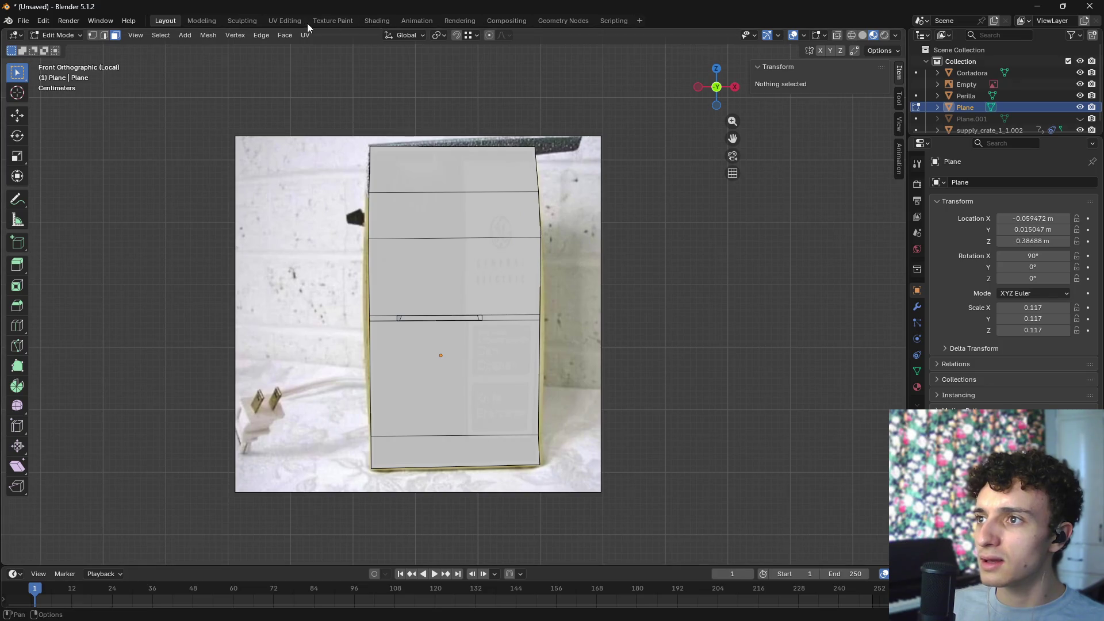
# - Switch to the UV Editing workspace, view from the front, and go back to Object Mode
pyautogui.click(285, 20)
pyautogui.press('KP_1')
pyautogui.scroll(10, 684, 272)
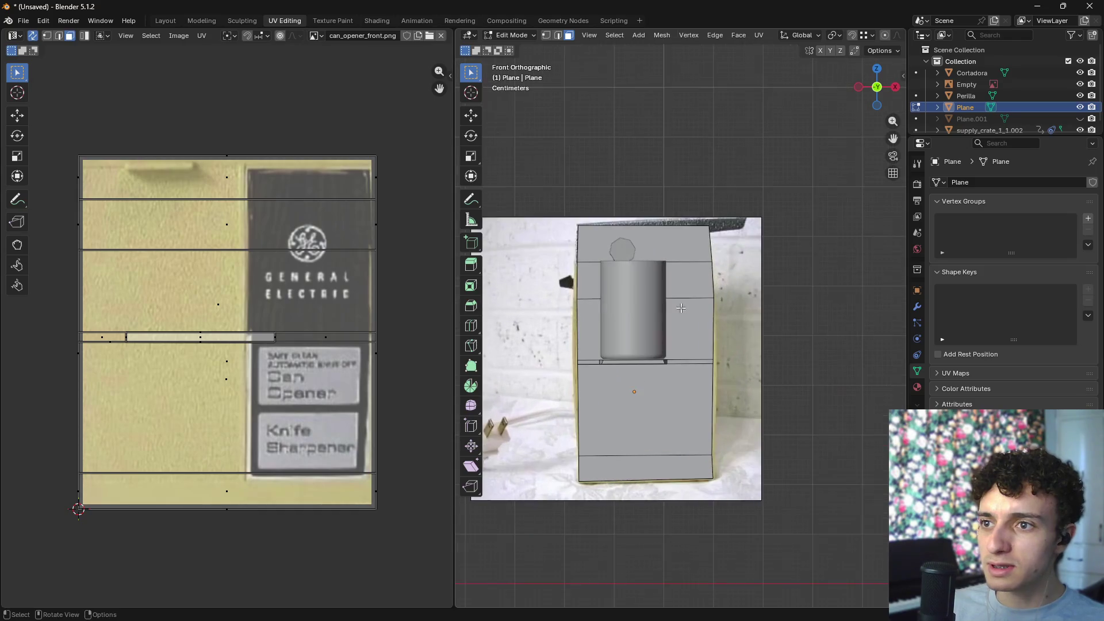
pyautogui.scroll(-5, 736, 249)
pyautogui.press('Tab')
# - Hide the supply crate and both dark knob objects, then select the plane
pyautogui.click(669, 256)
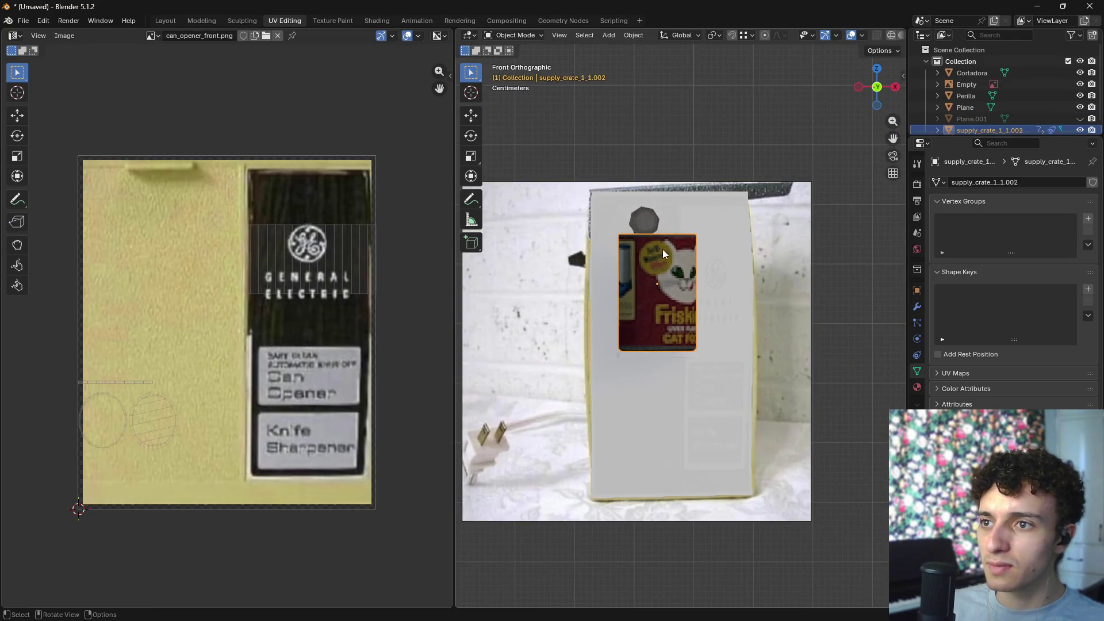
pyautogui.press('h')
pyautogui.click(650, 220)
pyautogui.press('h')
pyautogui.click(635, 246)
pyautogui.press('h')
pyautogui.click(696, 288)
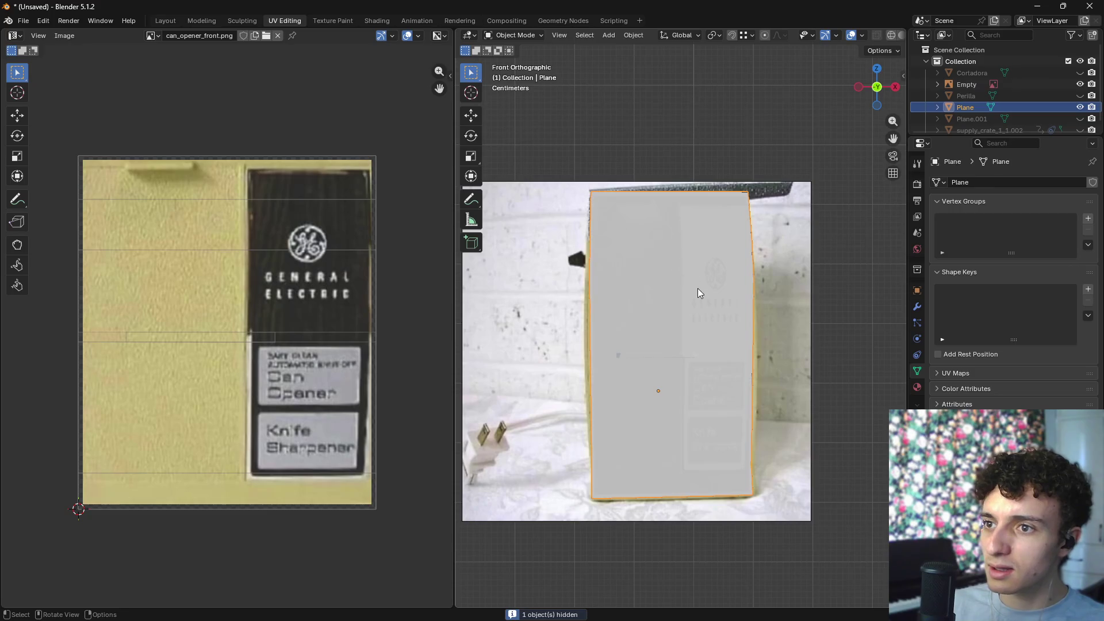
# - In Edit Mode, select the plane's top four faces and return to the front view
pyautogui.scroll(-2, 711, 314)
pyautogui.press('Tab')
pyautogui.moveTo(755, 486); pyautogui.dragTo(756, 486)
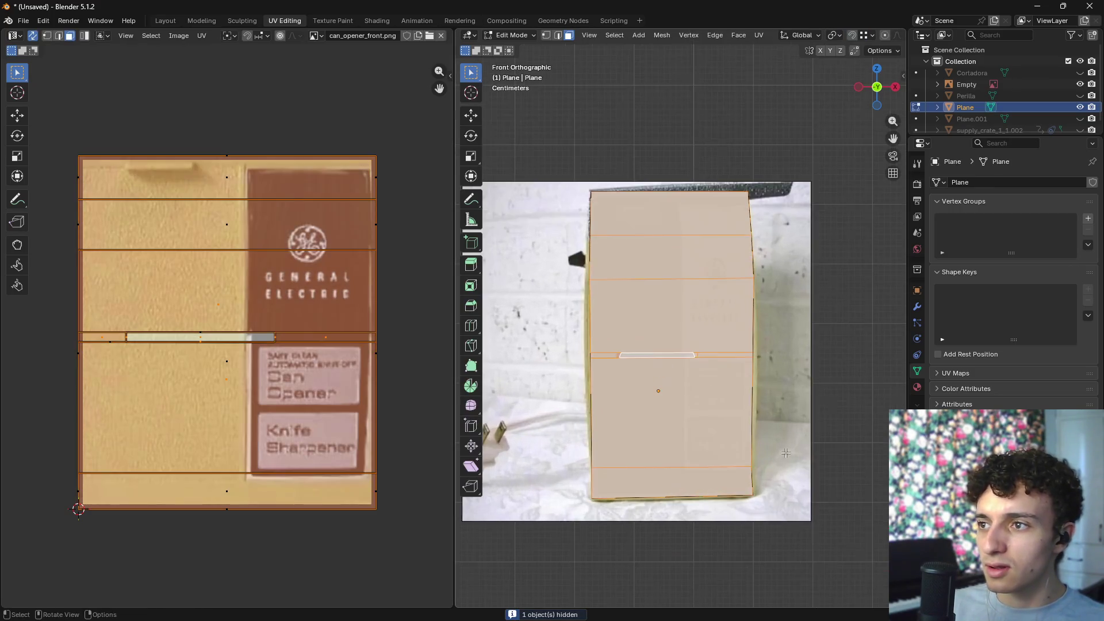
pyautogui.click(707, 333)
pyautogui.click(674, 263)
pyautogui.click(678, 227)
pyautogui.scroll(3, 677, 227)
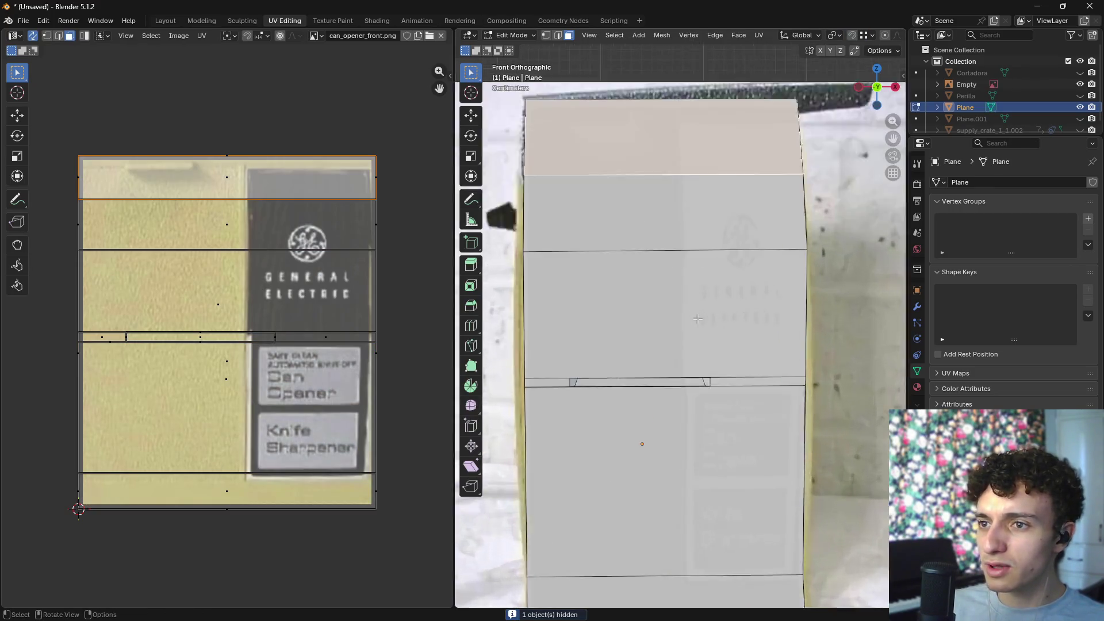
pyautogui.scroll(-1, 727, 334)
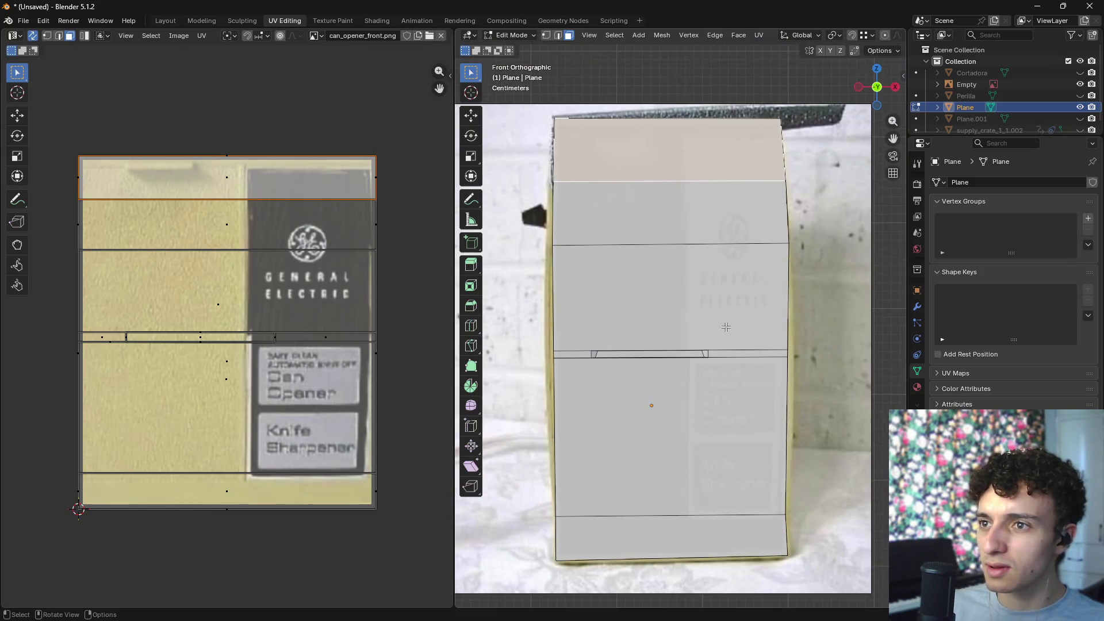
pyautogui.click(697, 217)
pyautogui.click(709, 301)
pyautogui.click(718, 421)
pyautogui.moveTo(717, 421)
pyautogui.mouseDown(button='middle')
pyautogui.moveTo(840, 390)
pyautogui.moveTo(779, 383)
pyautogui.mouseUp(button='middle')
pyautogui.press('KP_1')
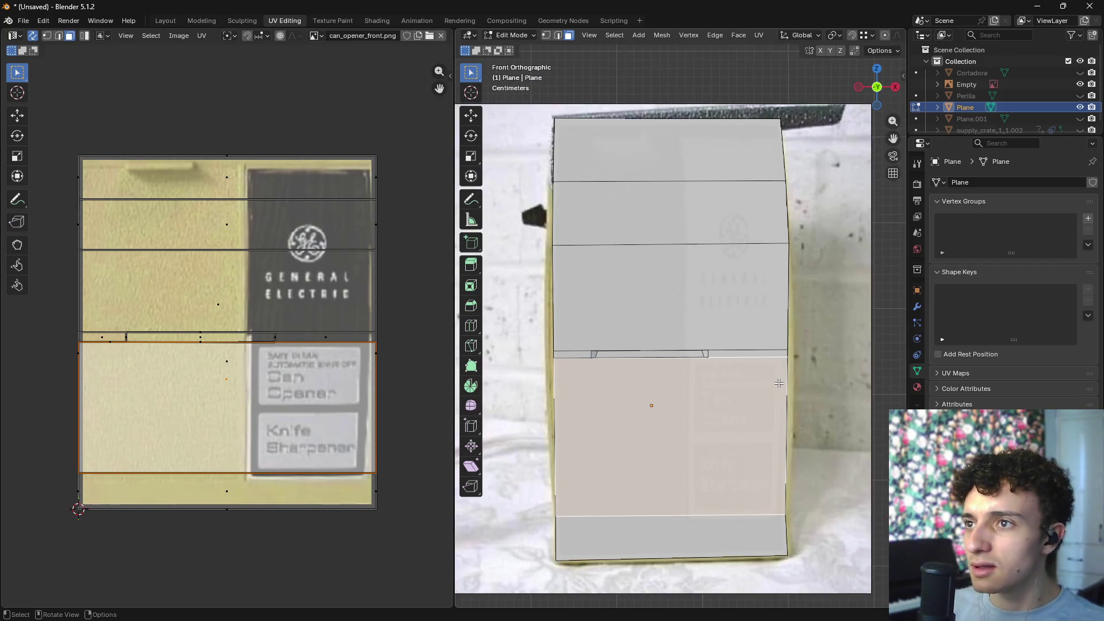
# - Connect the image texture's Color to Base Color, undoing the accidental Metallic link
pyautogui.click(376, 20)
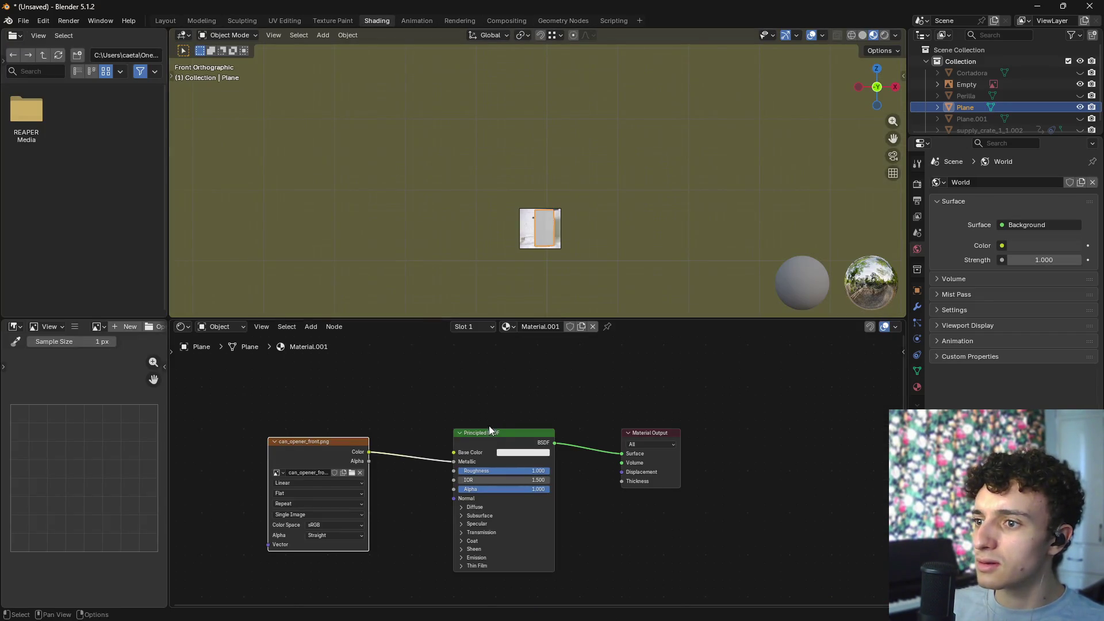
pyautogui.scroll(3, 514, 409)
pyautogui.moveTo(423, 450); pyautogui.dragTo(423, 455)
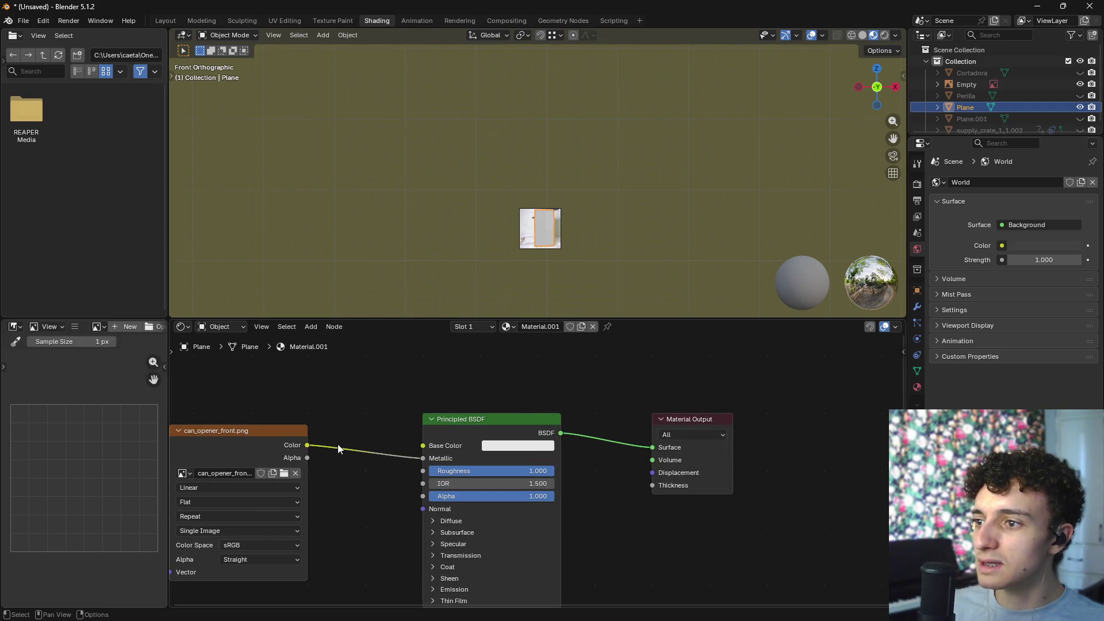
pyautogui.moveTo(307, 445); pyautogui.dragTo(423, 446)
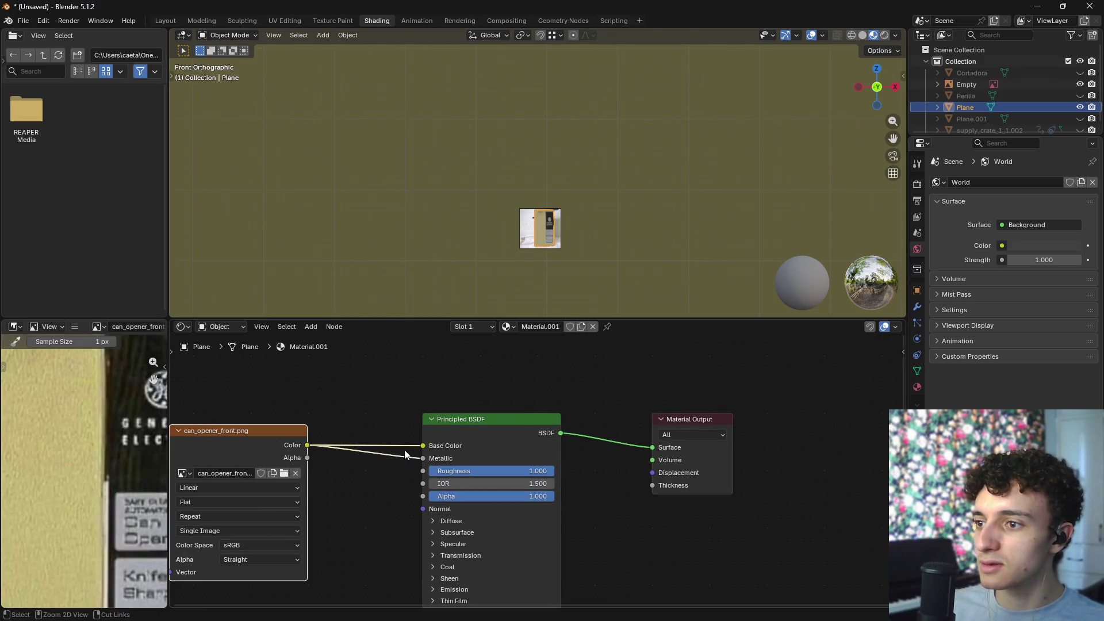
pyautogui.hotkey('ctrl', 'z')
pyautogui.hotkey('ctrl', 'z')
pyautogui.moveTo(308, 428)
pyautogui.mouseDown()
pyautogui.moveTo(433, 447)
pyautogui.moveTo(424, 445)
pyautogui.mouseUp()
pyautogui.click(393, 424)
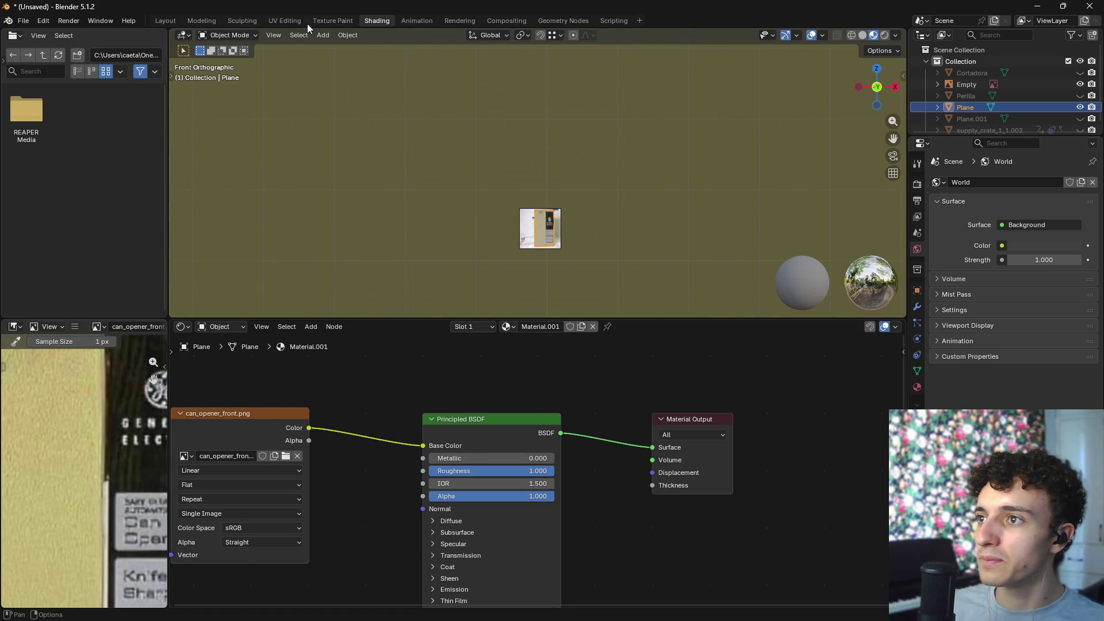
# - Return to UV Editing and inspect the textured plane in perspective
pyautogui.click(302, 22)
pyautogui.moveTo(661, 322); pyautogui.dragTo(697, 309, button='middle')
pyautogui.scroll(3, 697, 308)
pyautogui.scroll(-5, 678, 287)
# - Select the top two faces and project their UVs from the front view
pyautogui.click(641, 239)
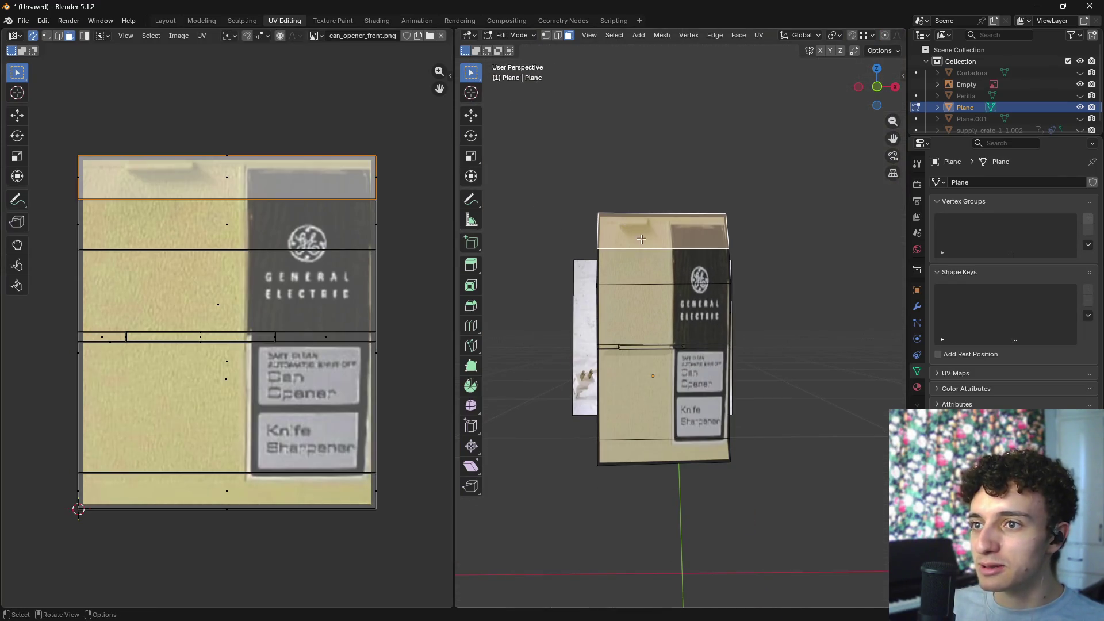
pyautogui.click(683, 282)
pyautogui.press('KP_1')
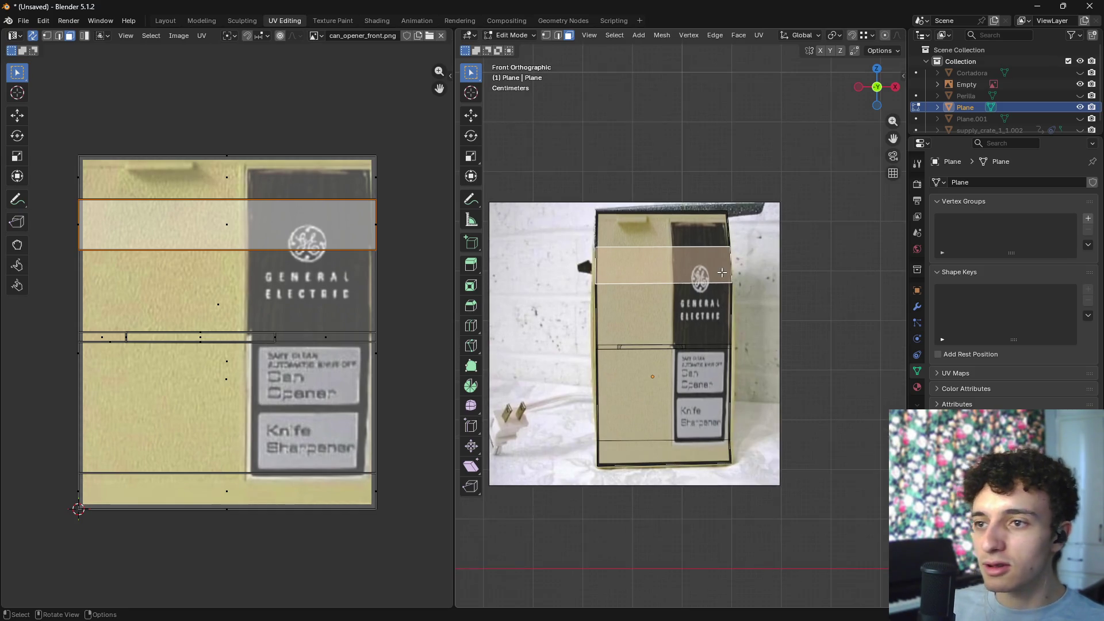
pyautogui.scroll(1, 719, 271)
pyautogui.click(757, 35)
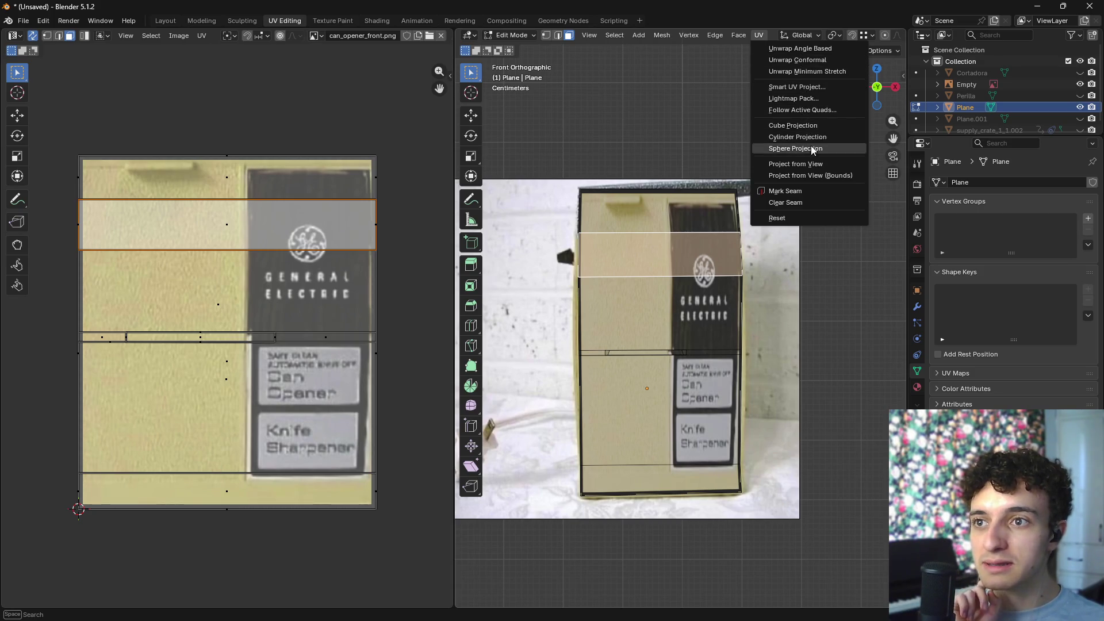
pyautogui.click(811, 164)
# - Recentre the photo, snap back to front view, and re-project the UVs from view
pyautogui.moveTo(483, 463)
pyautogui.mouseDown()
pyautogui.moveTo(727, 463)
pyautogui.moveTo(518, 462)
pyautogui.mouseUp()
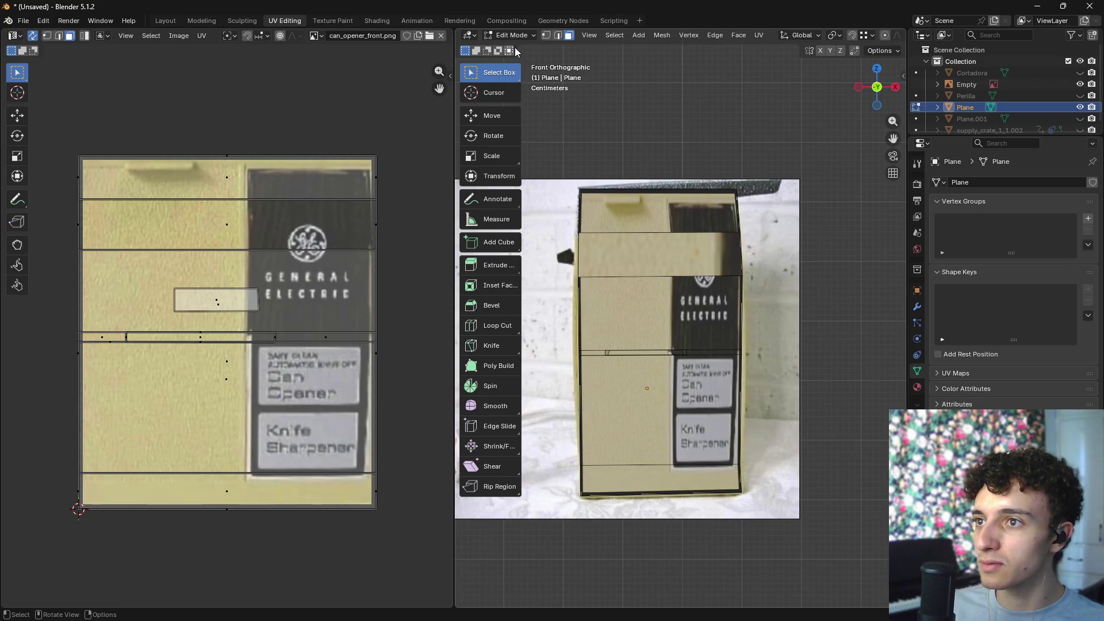
pyautogui.keyDown('shift'); pyautogui.moveTo(611, 181); pyautogui.dragTo(622, 153, button='middle'); pyautogui.keyUp('shift')
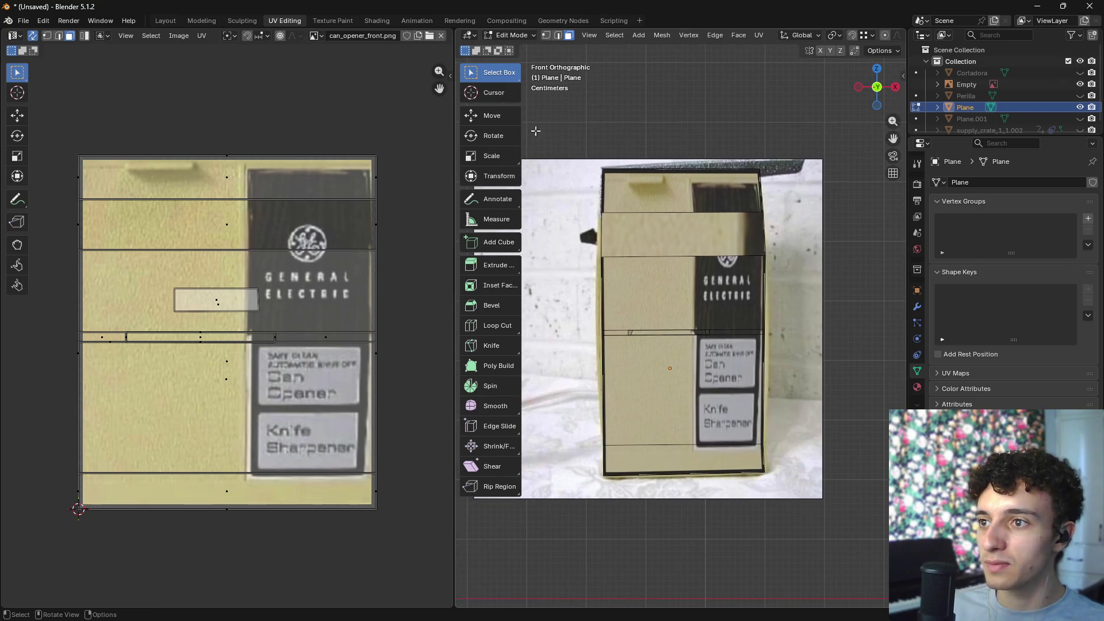
pyautogui.moveTo(520, 99)
pyautogui.mouseDown()
pyautogui.moveTo(493, 138)
pyautogui.moveTo(825, 529)
pyautogui.mouseUp()
pyautogui.moveTo(679, 267); pyautogui.dragTo(754, 278, button='middle')
pyautogui.press('KP_1')
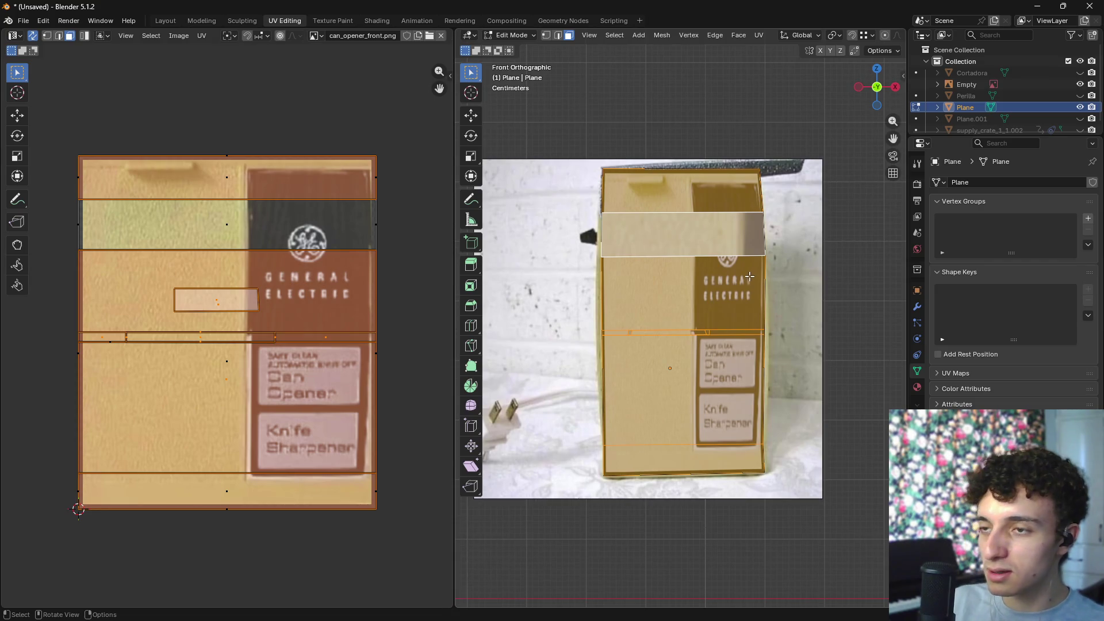
pyautogui.press('u')
pyautogui.click(717, 390)
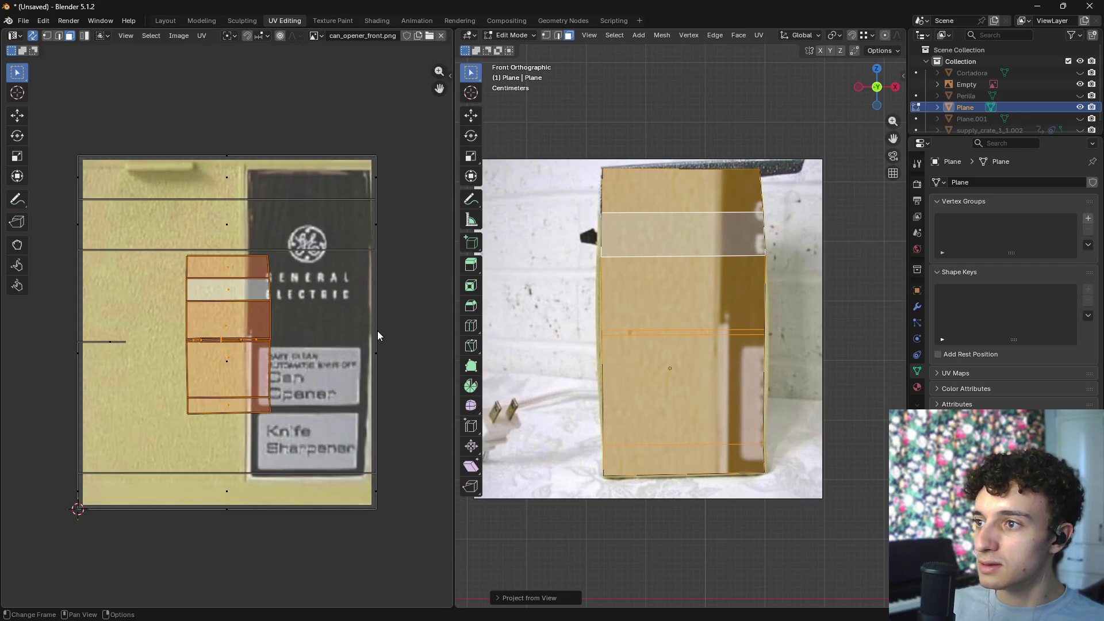
# - Select all of the body's faces in the front view
pyautogui.click(789, 410)
pyautogui.moveTo(789, 411)
pyautogui.mouseDown(button='middle')
pyautogui.moveTo(719, 410)
pyautogui.moveTo(817, 407)
pyautogui.moveTo(778, 404)
pyautogui.mouseUp(button='middle')
pyautogui.click(687, 265)
pyautogui.keyDown('shift'); pyautogui.click(675, 230); pyautogui.keyUp('shift')
pyautogui.keyDown('shift'); pyautogui.click(679, 200); pyautogui.keyUp('shift')
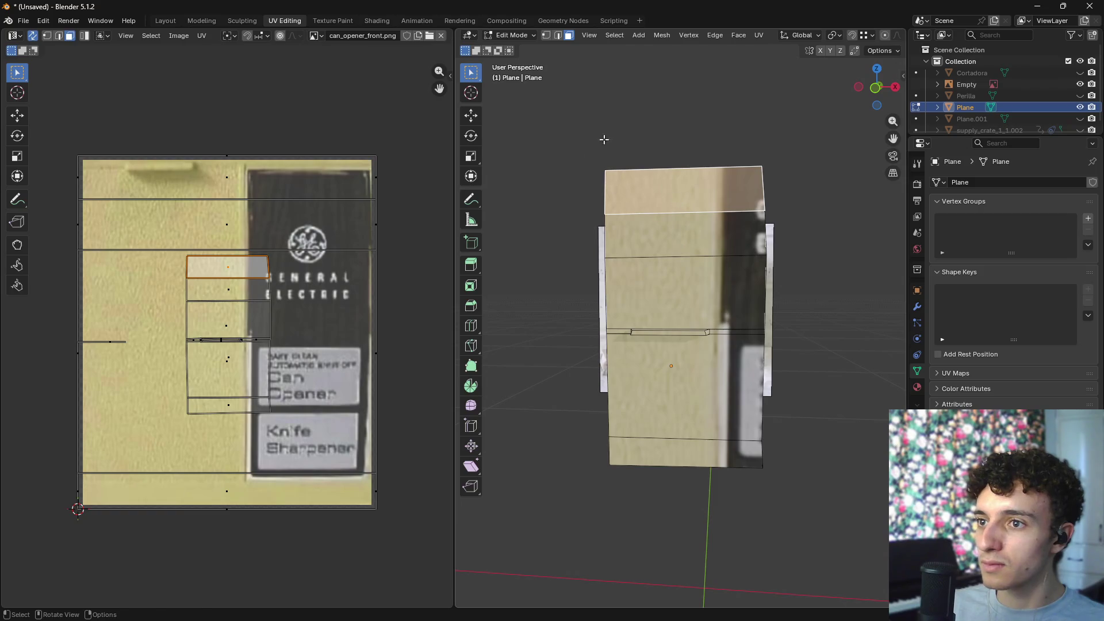
pyautogui.keyDown('shift'); pyautogui.moveTo(599, 138); pyautogui.dragTo(778, 524); pyautogui.keyUp('shift')
pyautogui.press('KP_1')
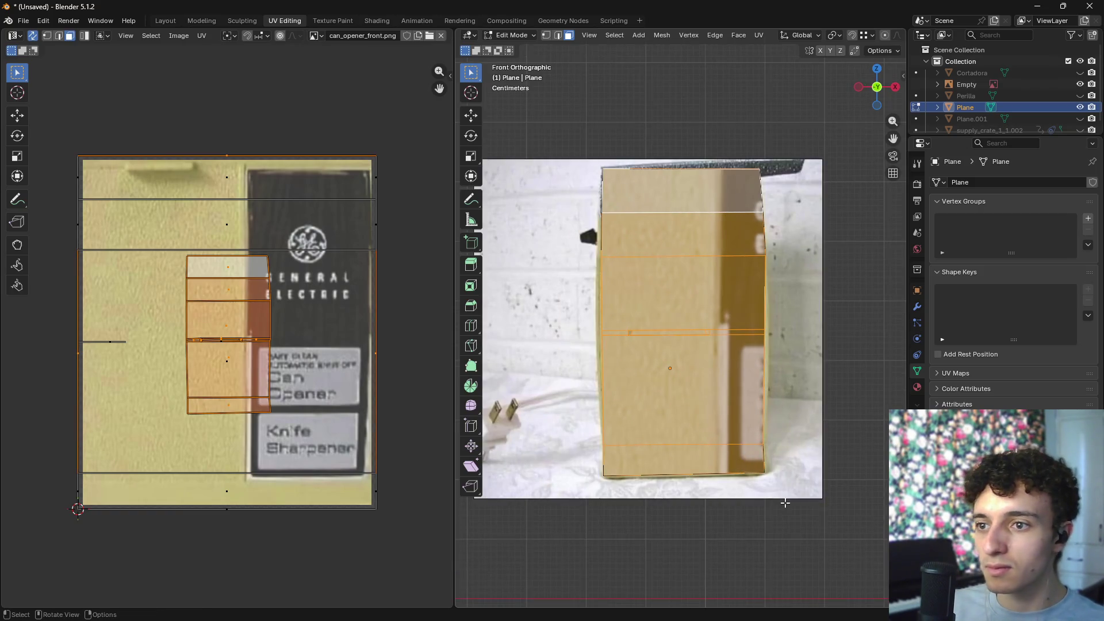
pyautogui.click(785, 503)
pyautogui.moveTo(575, 138); pyautogui.dragTo(816, 488)
# - Scale the UV island up about 2.1 and move it onto the can opener body
pyautogui.press('s')
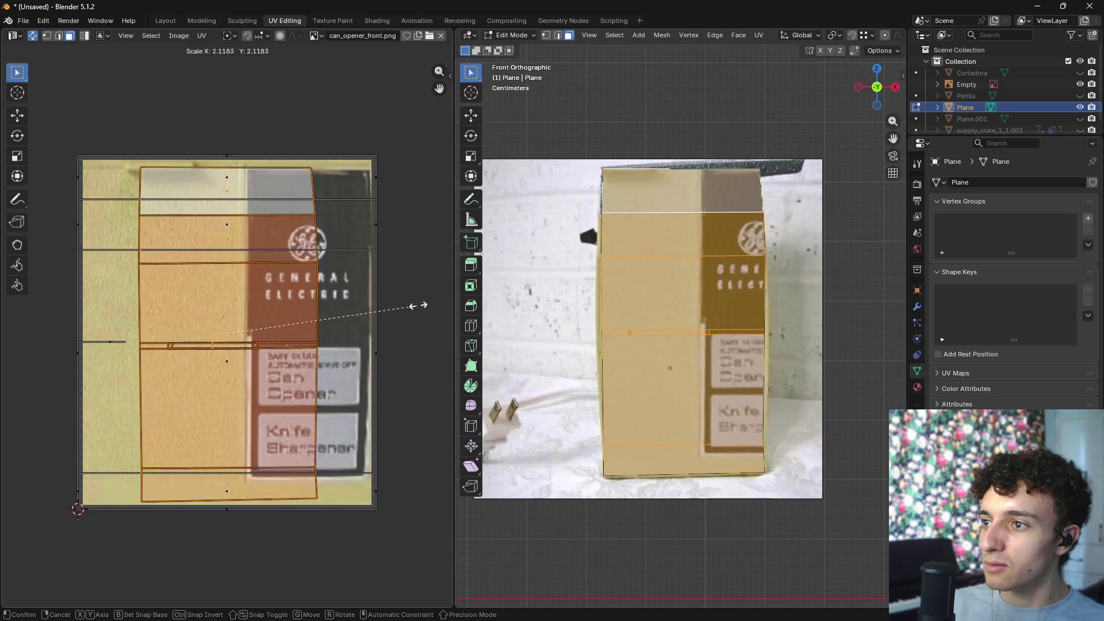
pyautogui.click(426, 305)
pyautogui.press('g')
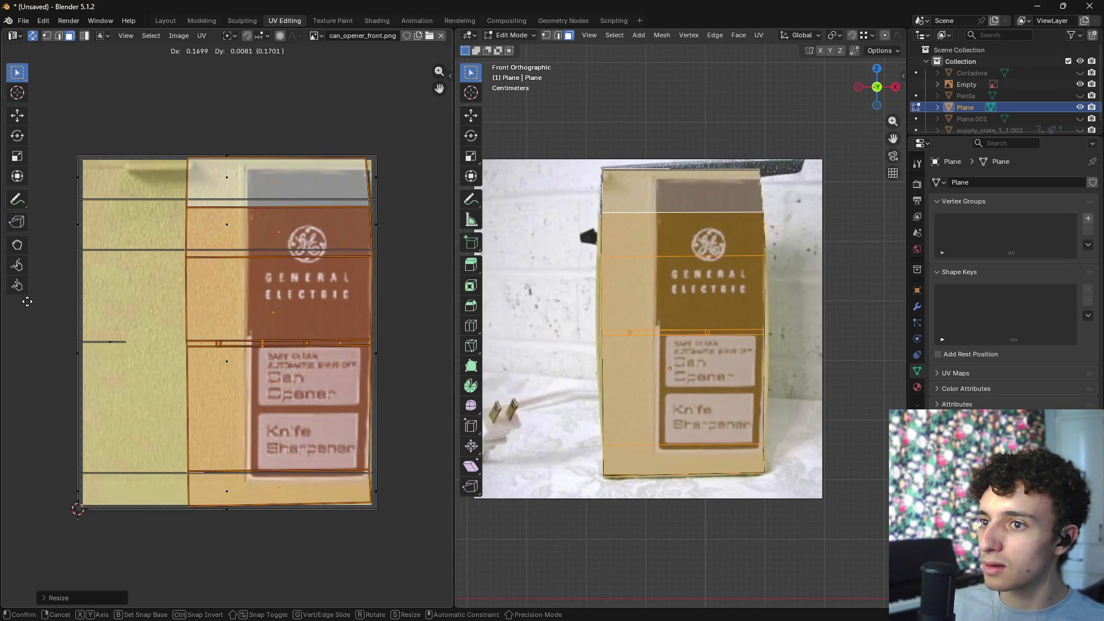
pyautogui.click(372, 303)
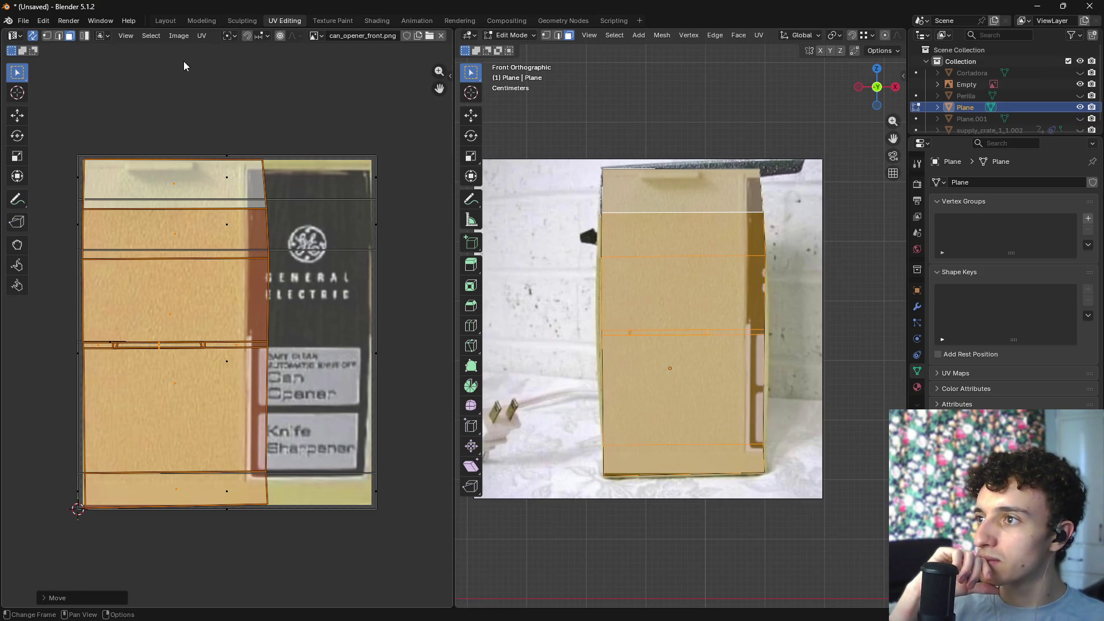
pyautogui.click(180, 38)
pyautogui.click(202, 36)
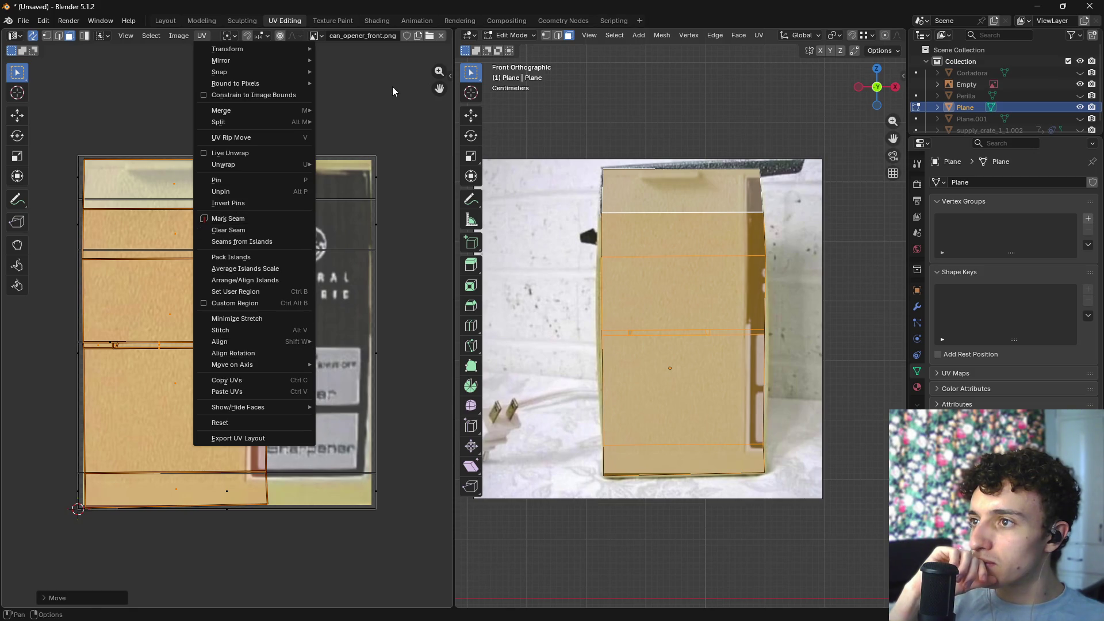
pyautogui.scroll(-6, 375, 37)
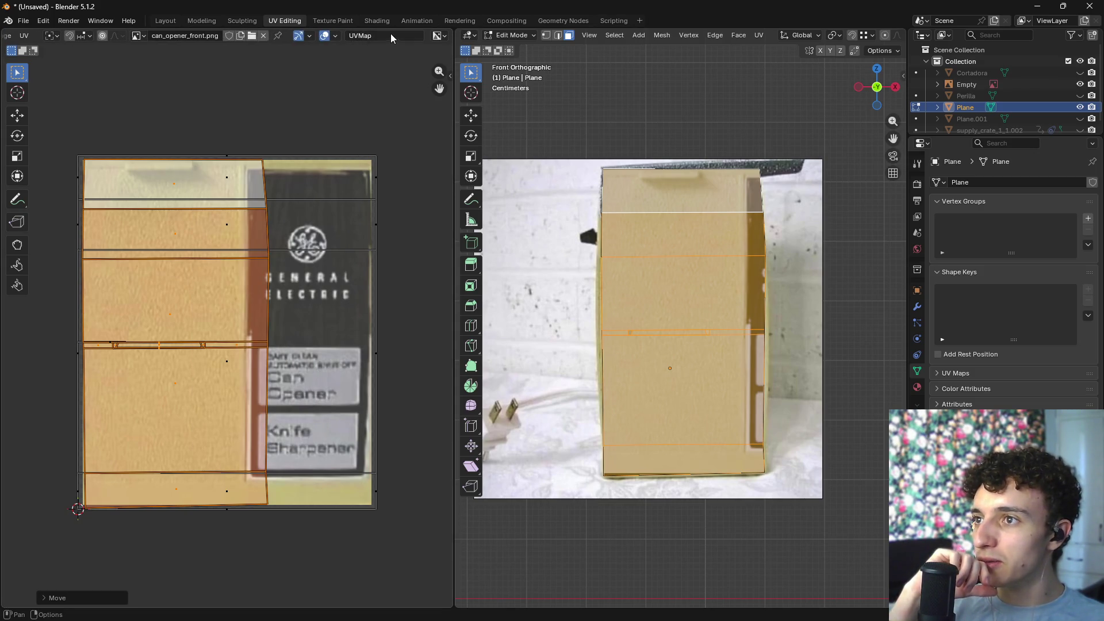
pyautogui.click(443, 37)
pyautogui.scroll(6, 265, 36)
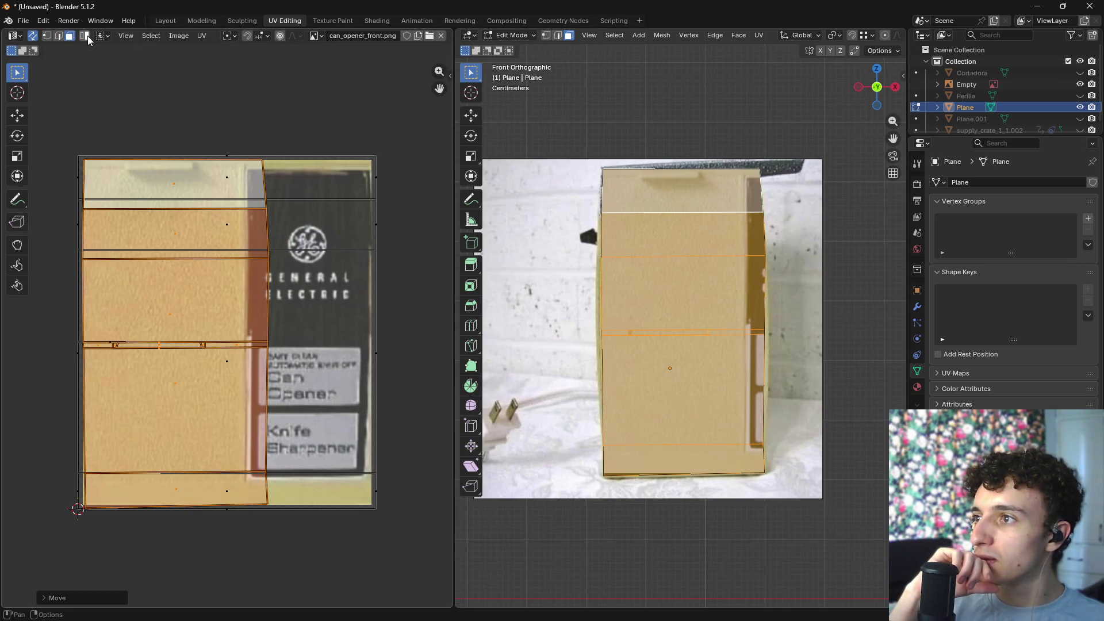
pyautogui.click(102, 36)
pyautogui.click(105, 36)
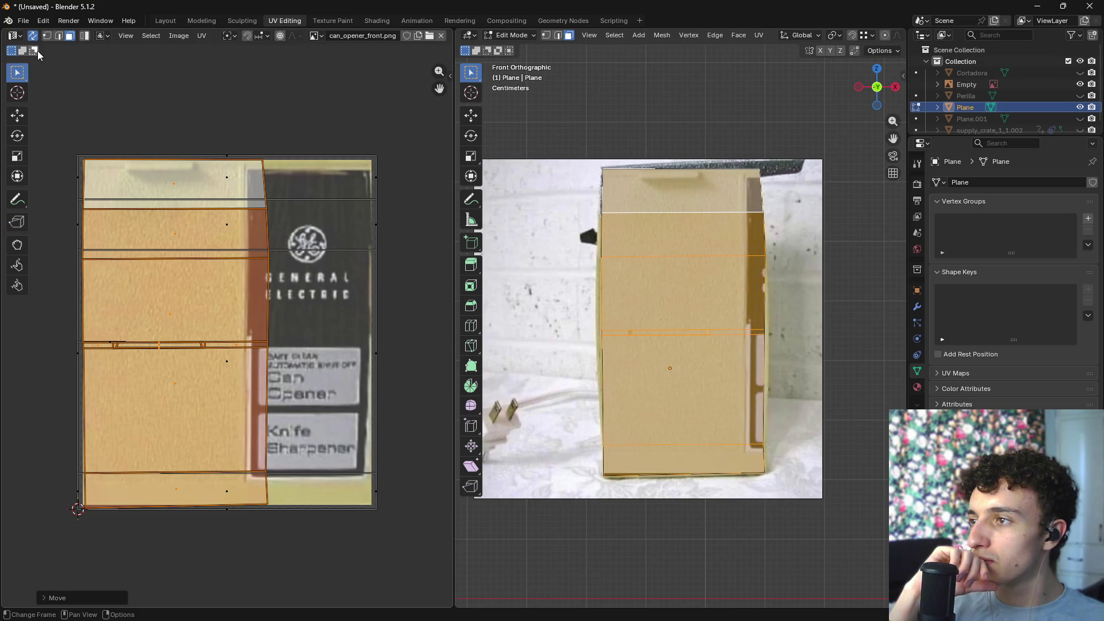
pyautogui.click(448, 80)
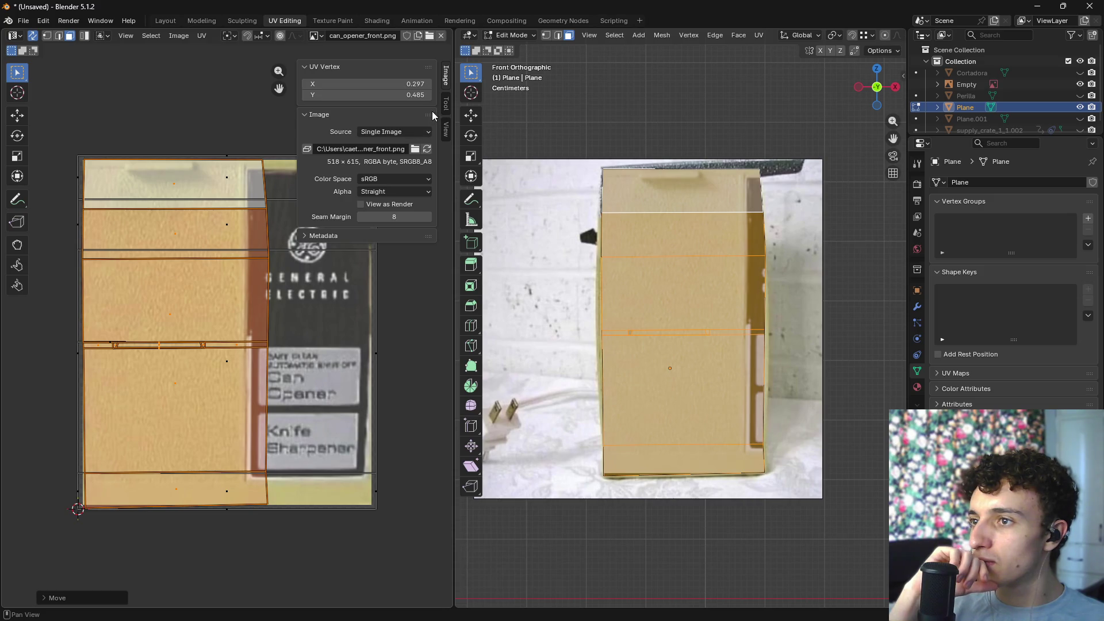
pyautogui.click(447, 106)
pyautogui.click(446, 129)
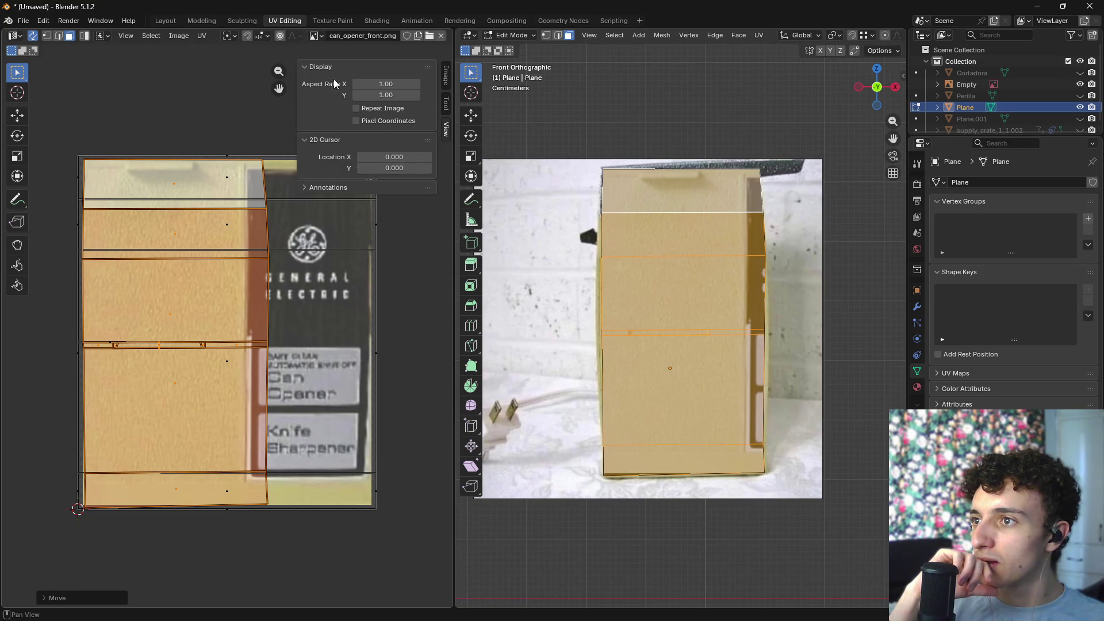
pyautogui.click(443, 132)
pyautogui.scroll(-5, 340, 37)
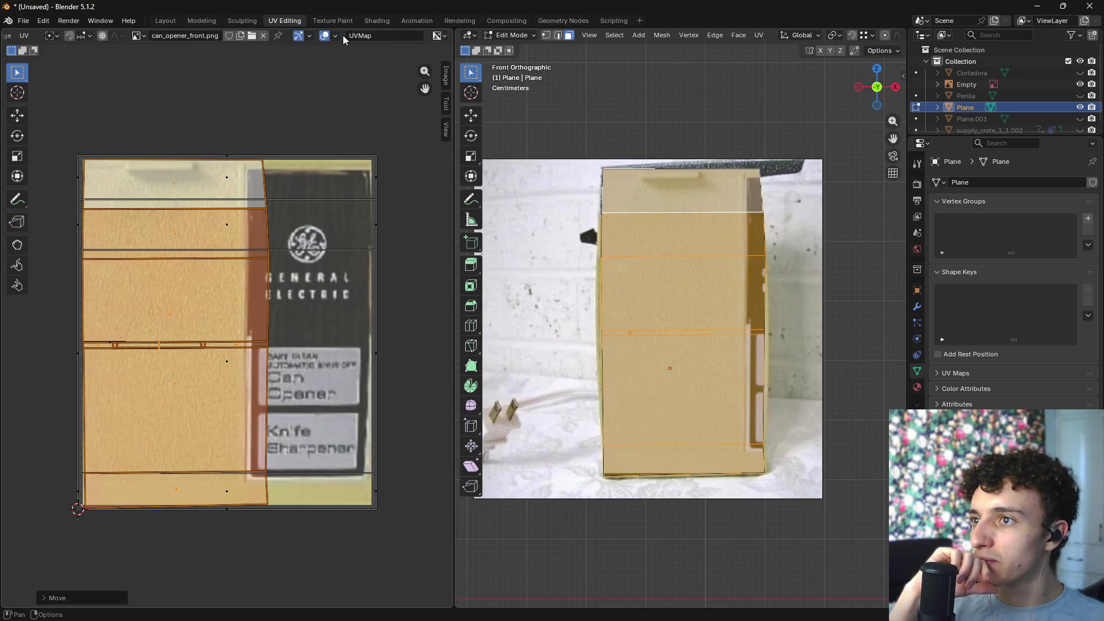
pyautogui.click(437, 35)
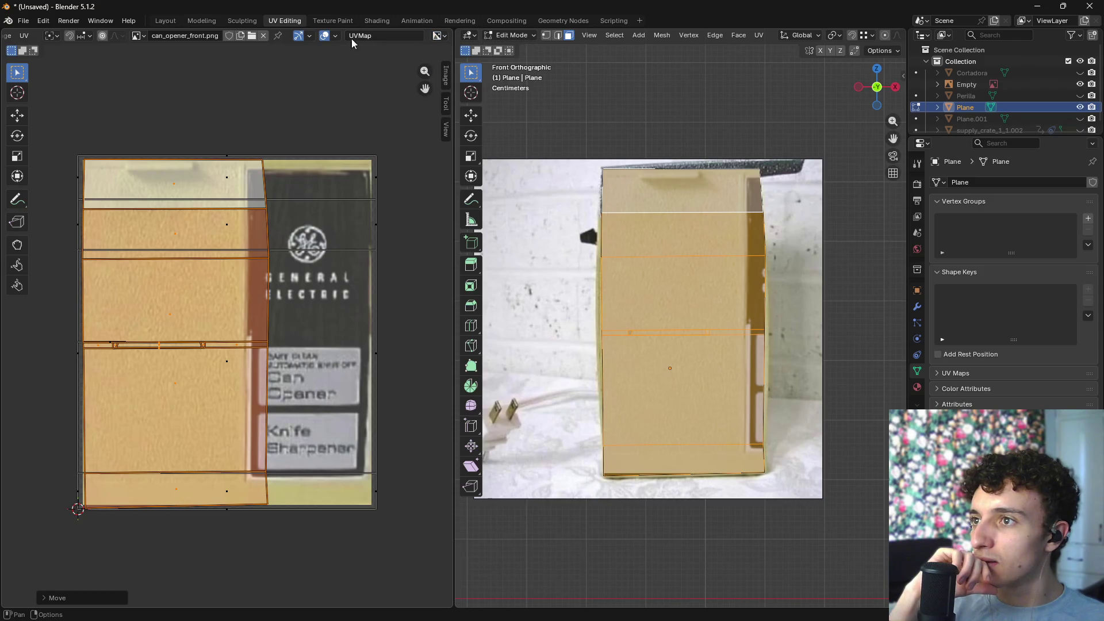
pyautogui.scroll(3, 274, 36)
pyautogui.click(251, 36)
pyautogui.click(253, 39)
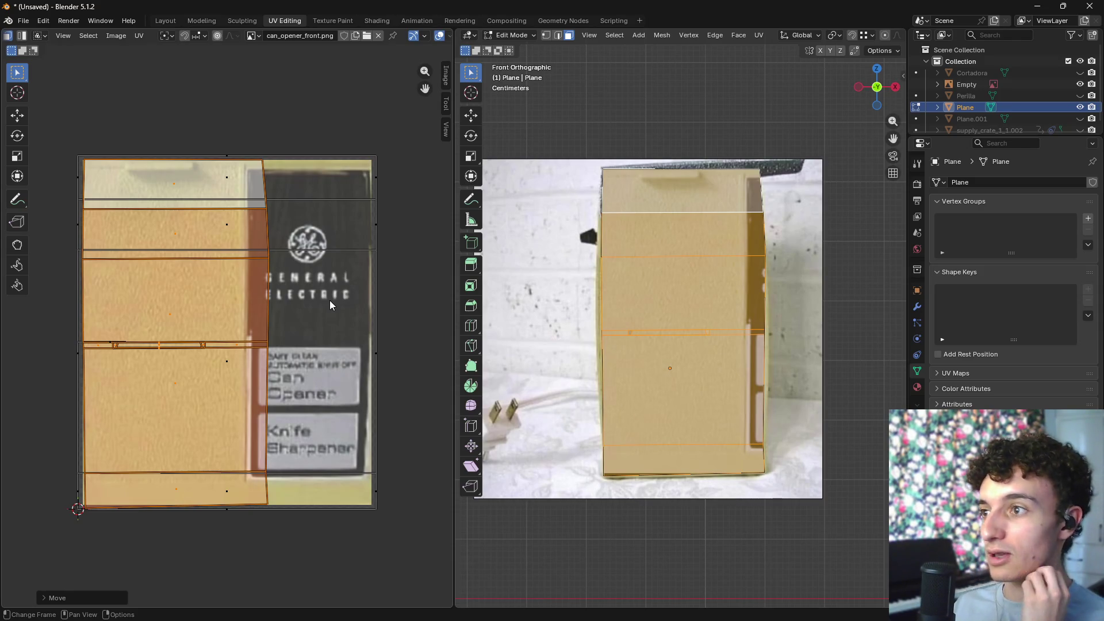
# - Clear the selection and select the middle band faces down to the thin strip
pyautogui.hotkey('alt', 'a')
pyautogui.click(684, 235)
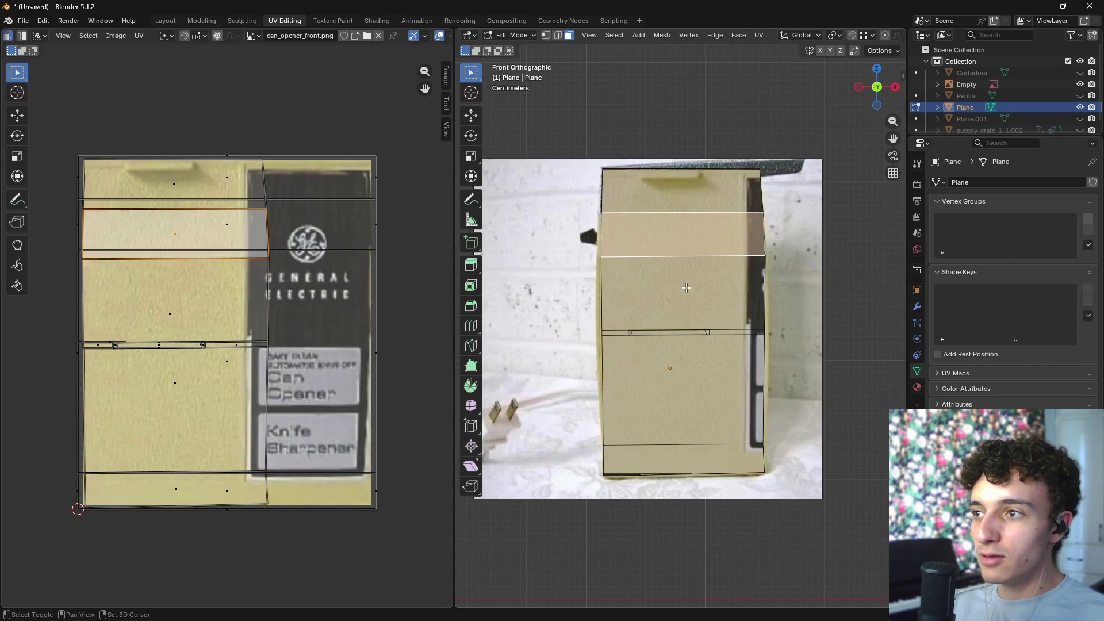
pyautogui.keyDown('shift'); pyautogui.click(686, 287); pyautogui.keyUp('shift')
pyautogui.keyDown('shift'); pyautogui.click(668, 348); pyautogui.keyUp('shift')
pyautogui.keyDown('shift'); pyautogui.click(679, 340); pyautogui.keyUp('shift')
pyautogui.click(679, 332)
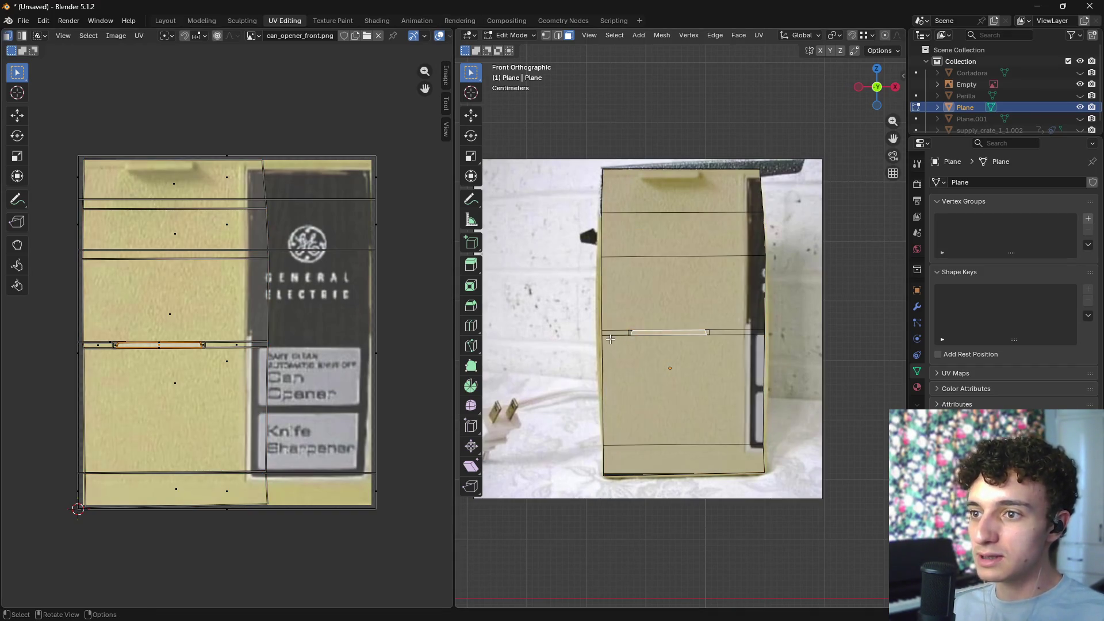
pyautogui.scroll(4, 662, 345)
pyautogui.click(555, 348)
# - Add the thin strip's long front face and side faces to the selection
pyautogui.moveTo(630, 369)
pyautogui.mouseDown(button='middle')
pyautogui.moveTo(619, 357)
pyautogui.moveTo(629, 351)
pyautogui.mouseUp(button='middle')
pyautogui.click(628, 351)
pyautogui.keyDown('shift'); pyautogui.click(644, 355); pyautogui.keyUp('shift')
pyautogui.keyDown('shift'); pyautogui.click(540, 351); pyautogui.keyUp('shift')
pyautogui.keyDown('shift'); pyautogui.click(707, 352); pyautogui.keyUp('shift')
pyautogui.moveTo(715, 364); pyautogui.dragTo(719, 359, button='middle')
pyautogui.click(719, 368)
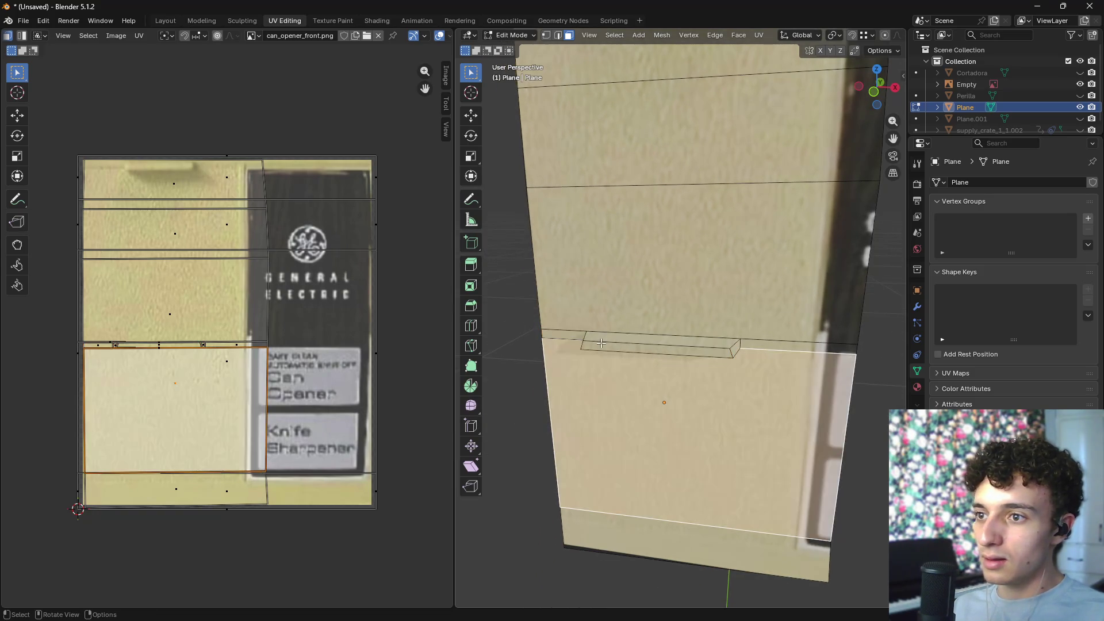
pyautogui.click(722, 352)
pyautogui.hotkey('ctrl', 'z')
# - Add the strip's right face and the faces above and below it, back in front view
pyautogui.keyDown('shift'); pyautogui.click(704, 355); pyautogui.keyUp('shift')
pyautogui.moveTo(704, 355)
pyautogui.mouseDown(button='middle')
pyautogui.moveTo(679, 300)
pyautogui.moveTo(694, 351)
pyautogui.mouseUp(button='middle')
pyautogui.keyDown('shift'); pyautogui.click(694, 351); pyautogui.keyUp('shift')
pyautogui.keyDown('shift'); pyautogui.click(805, 340); pyautogui.keyUp('shift')
pyautogui.moveTo(805, 340)
pyautogui.mouseDown(button='middle')
pyautogui.moveTo(755, 379)
pyautogui.moveTo(713, 385)
pyautogui.mouseUp(button='middle')
pyautogui.keyDown('shift'); pyautogui.click(684, 299); pyautogui.keyUp('shift')
pyautogui.keyDown('shift'); pyautogui.click(708, 389); pyautogui.keyUp('shift')
pyautogui.moveTo(746, 311); pyautogui.dragTo(738, 338, button='middle')
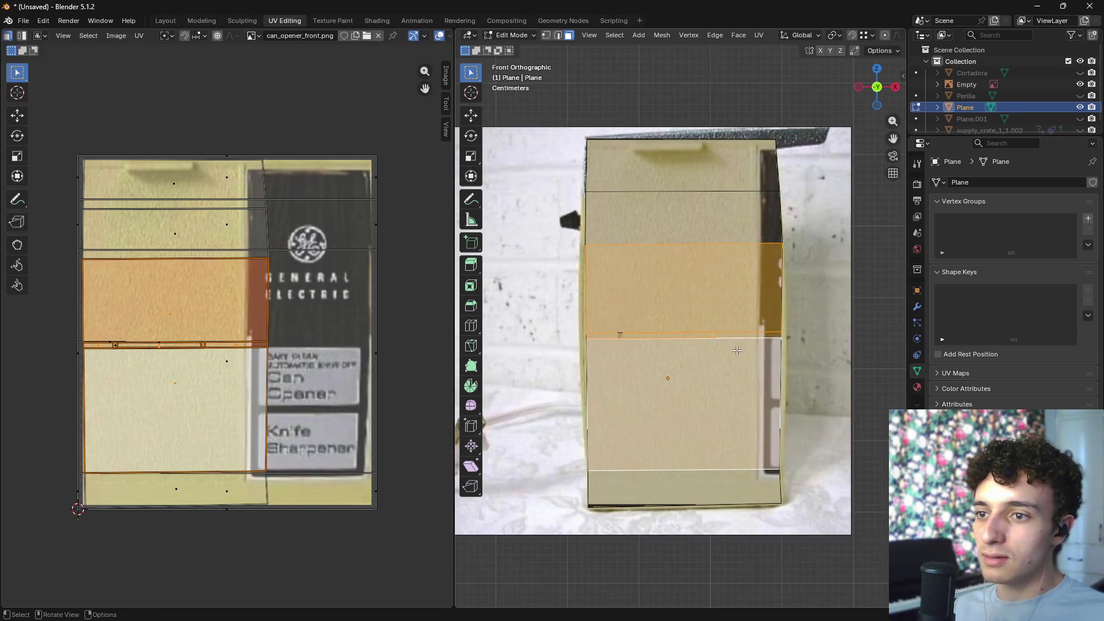
# - Project the selected faces from the front view, then scale and move the island onto the GE label
pyautogui.press('u')
pyautogui.click(737, 350)
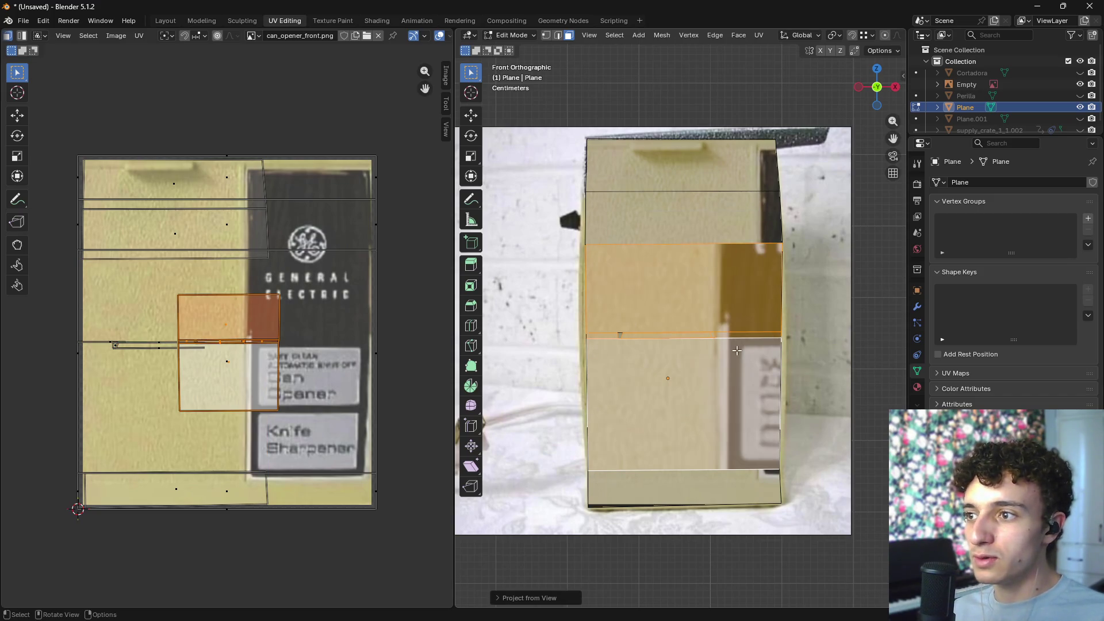
pyautogui.press('s')
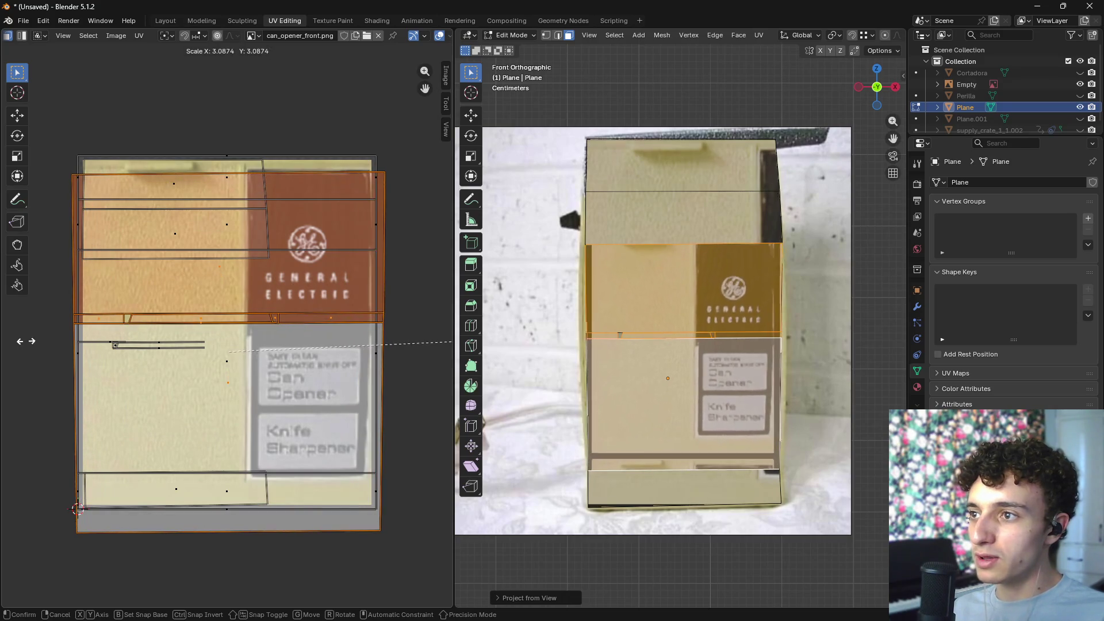
pyautogui.click(23, 337)
pyautogui.press('g')
pyautogui.click(27, 324)
pyautogui.press('s')
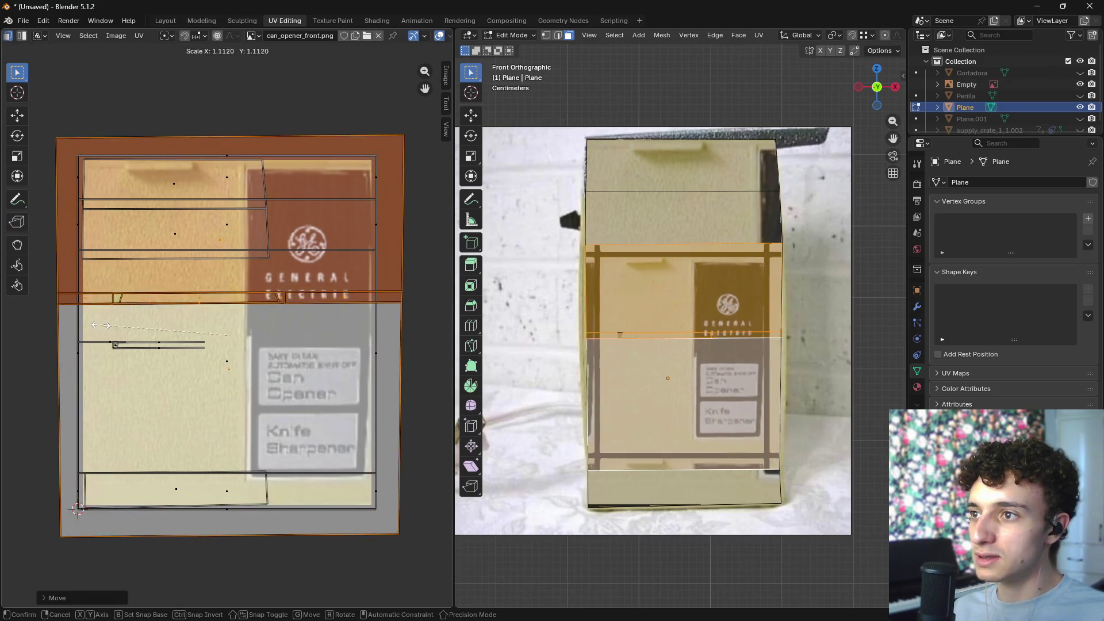
pyautogui.click(120, 328)
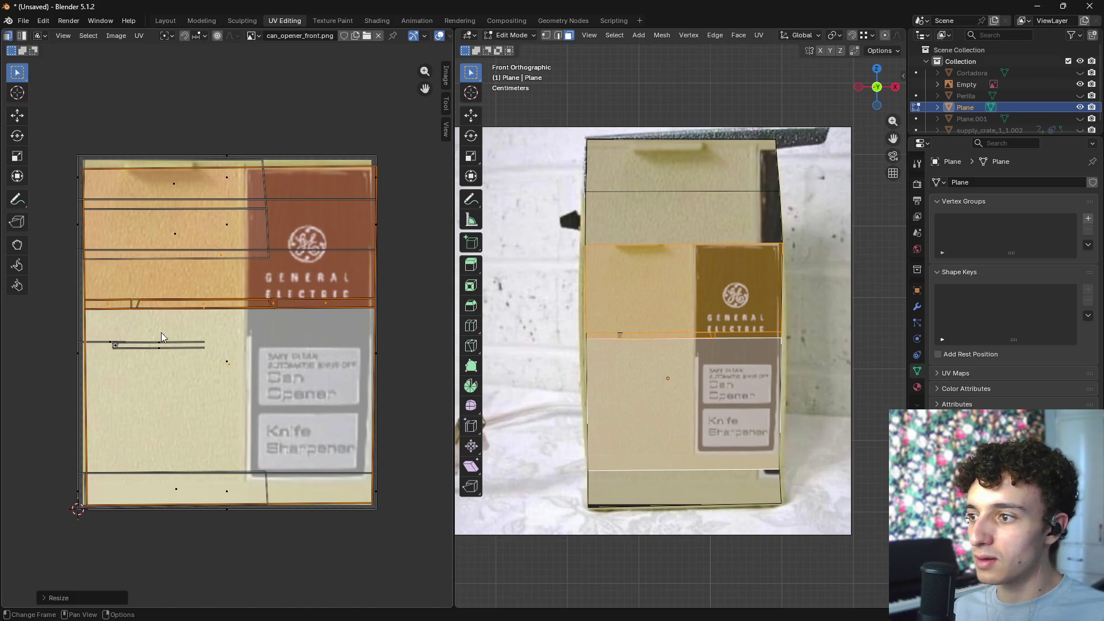
pyautogui.press('g')
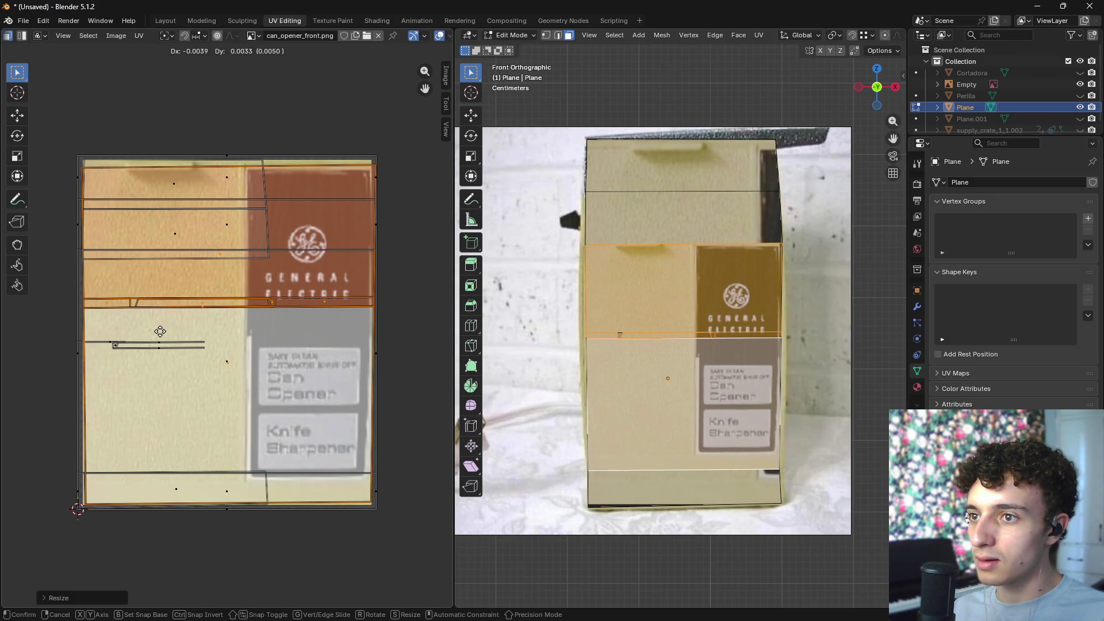
pyautogui.click(160, 332)
# - Move the island's top UV edge to align with the photo, then select the body's top face
pyautogui.moveTo(393, 156); pyautogui.dragTo(17, 198)
pyautogui.moveTo(587, 233); pyautogui.dragTo(824, 279)
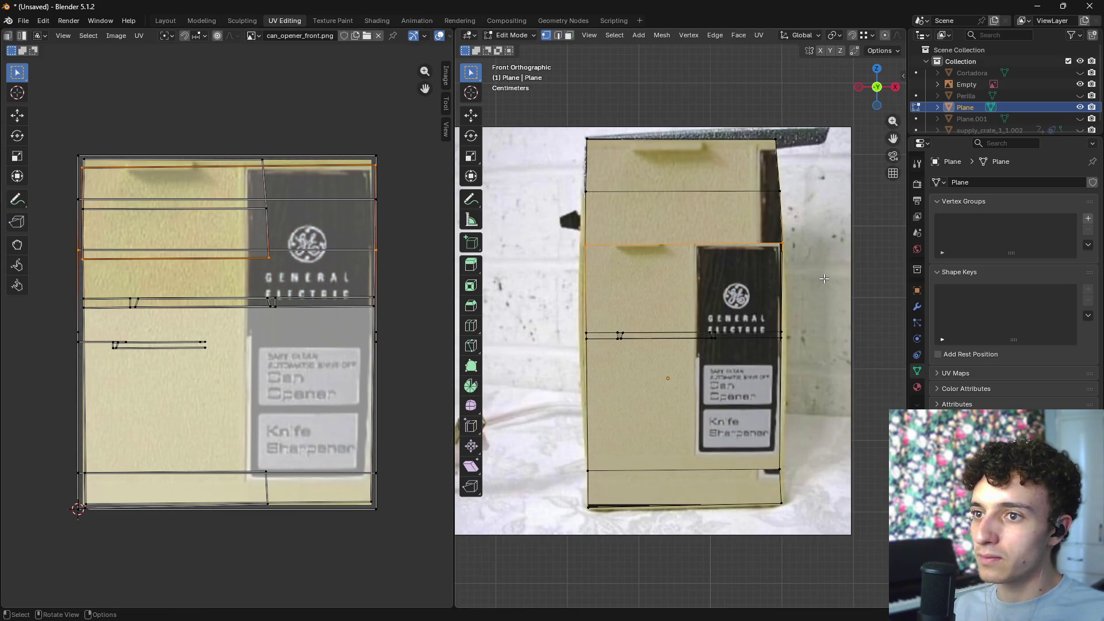
pyautogui.keyDown('ctrl'); pyautogui.click(328, 178); pyautogui.keyUp('ctrl')
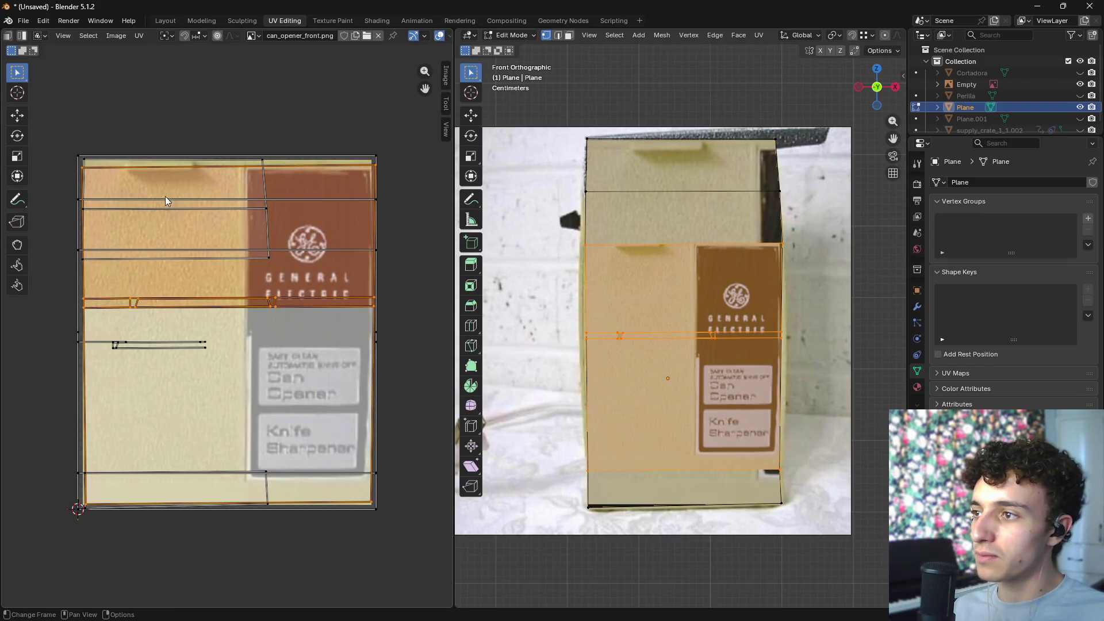
pyautogui.click(281, 169)
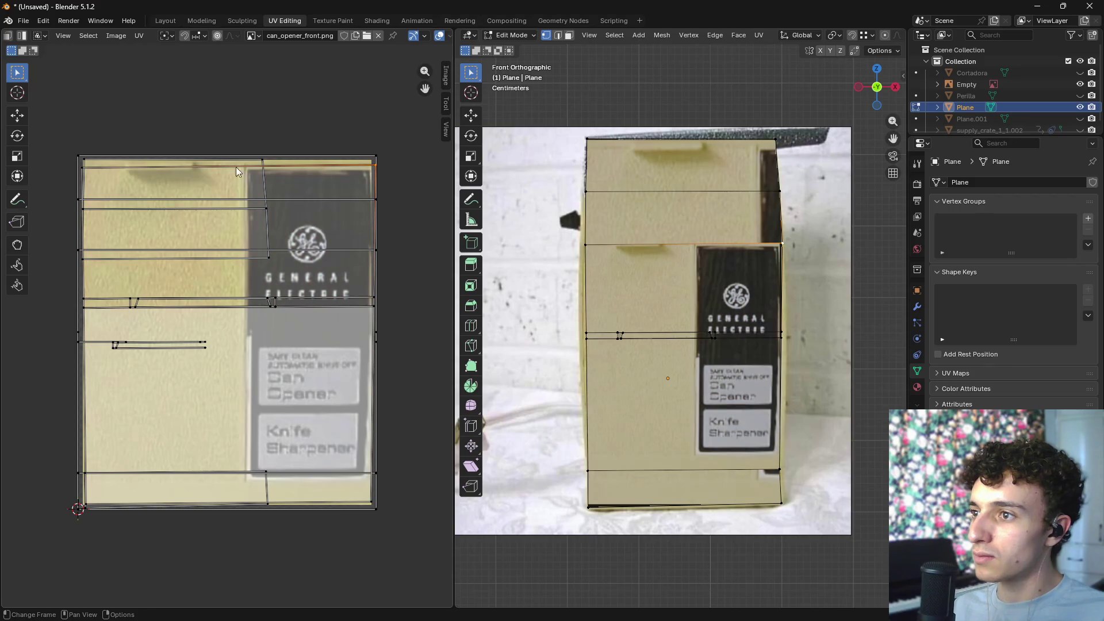
pyautogui.press('g')
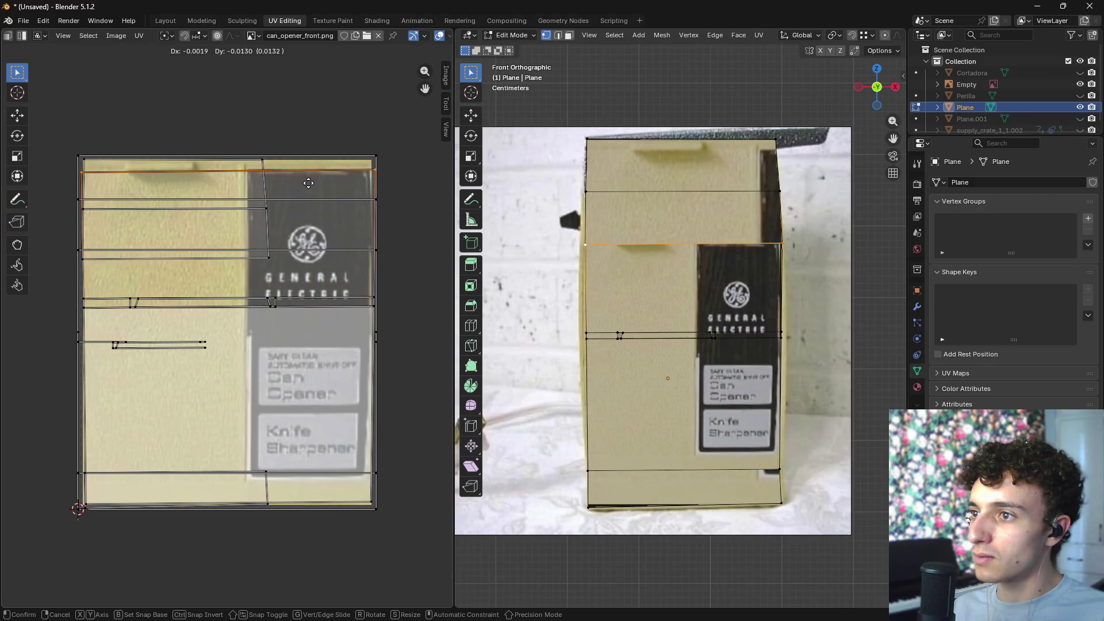
pyautogui.click(308, 182)
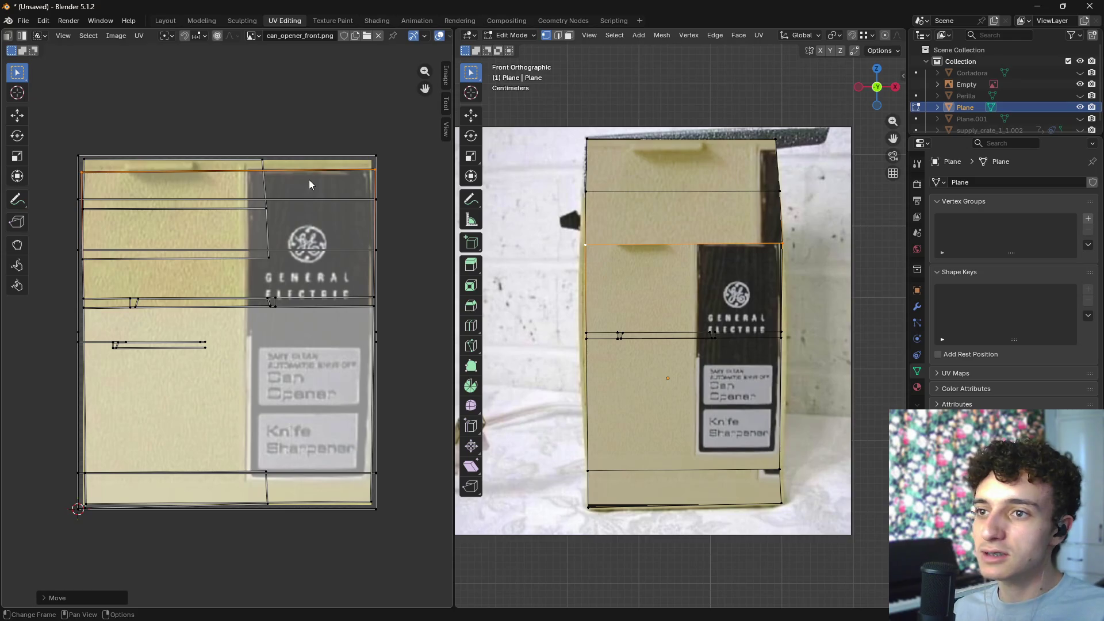
pyautogui.press('g')
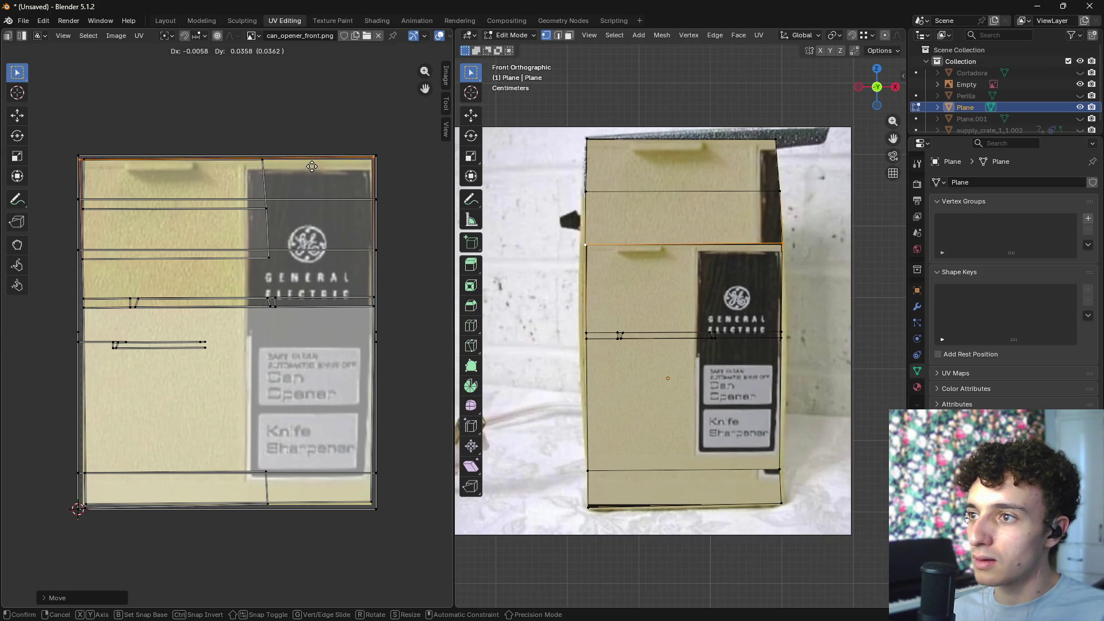
pyautogui.click(311, 166)
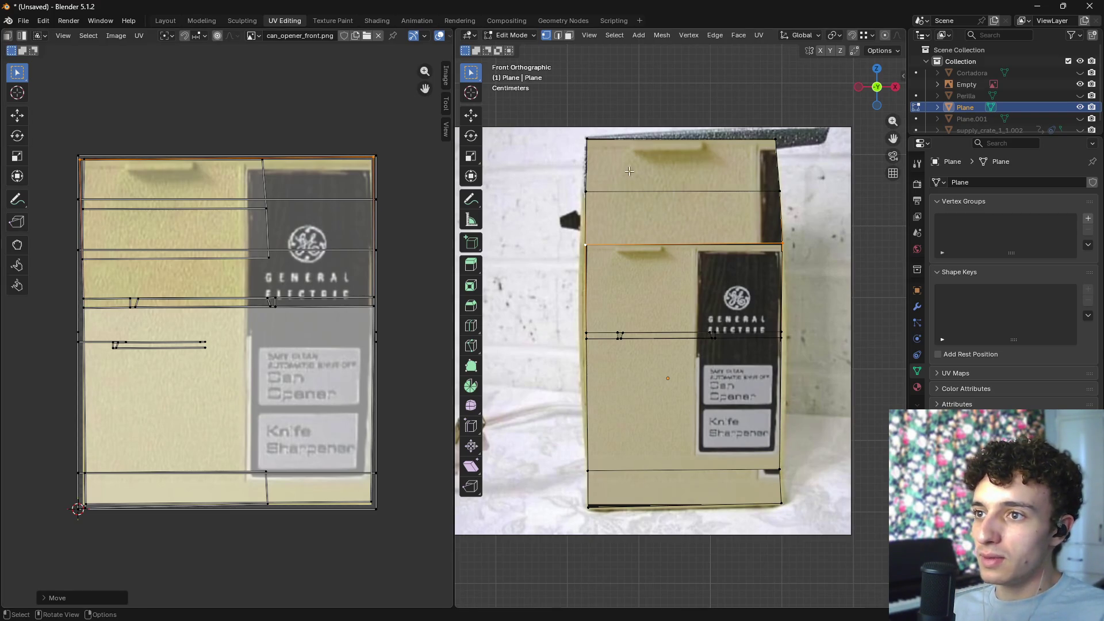
pyautogui.press('3')
pyautogui.click(666, 160)
# - Select the top faces and scale and move their UVs over the plain beige photo area
pyautogui.keyDown('shift'); pyautogui.click(663, 212); pyautogui.keyUp('shift')
pyautogui.press('s')
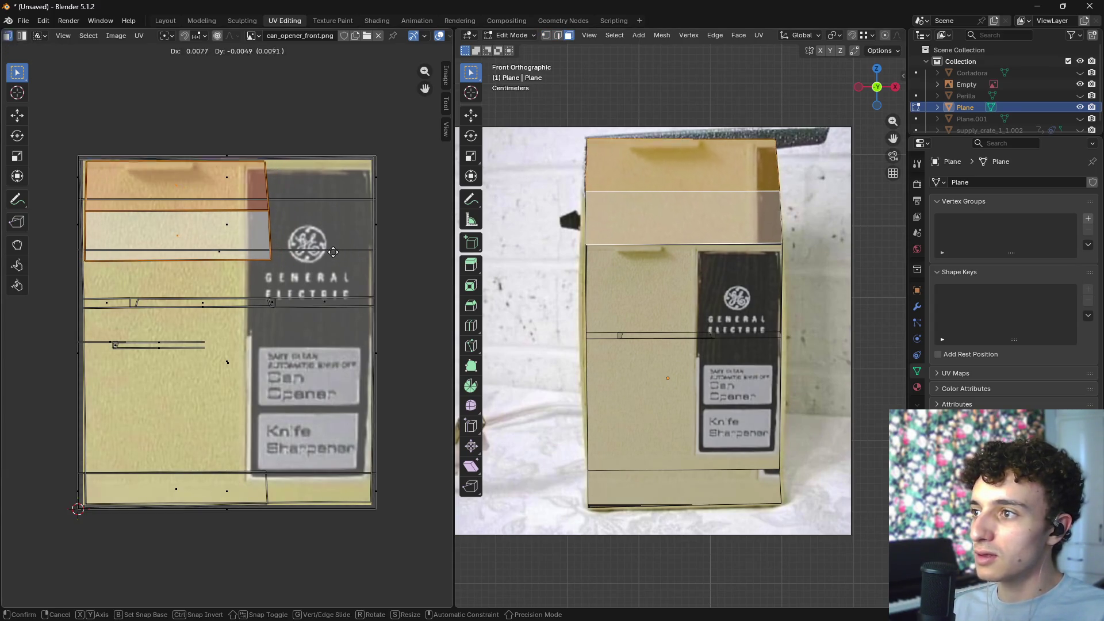
pyautogui.click(396, 274)
pyautogui.press('g')
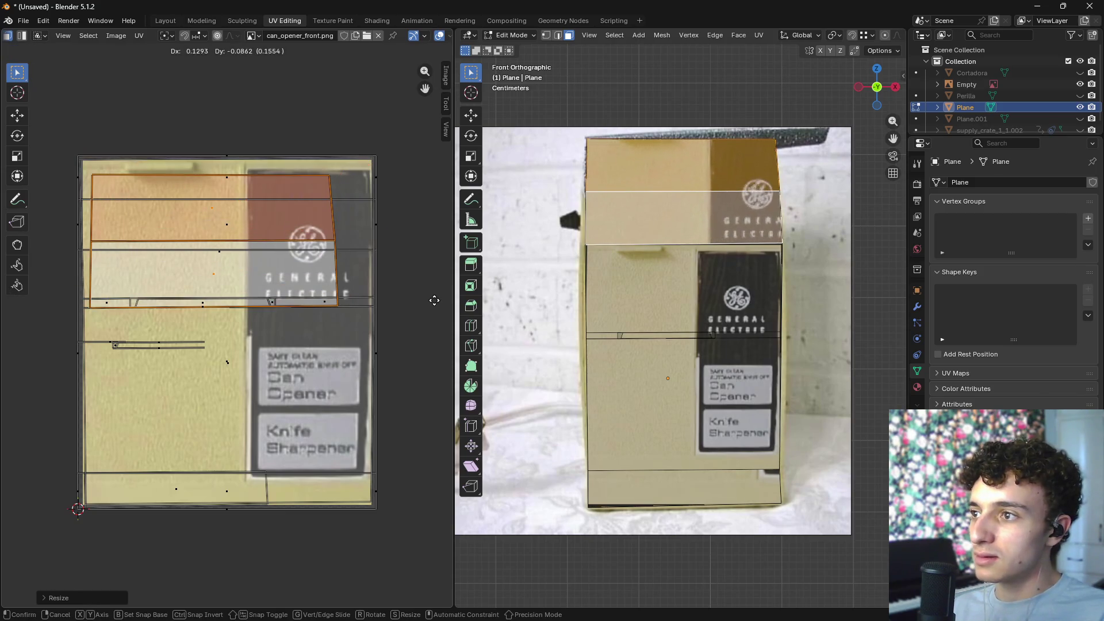
pyautogui.click(444, 298)
pyautogui.press('s')
pyautogui.click(299, 248)
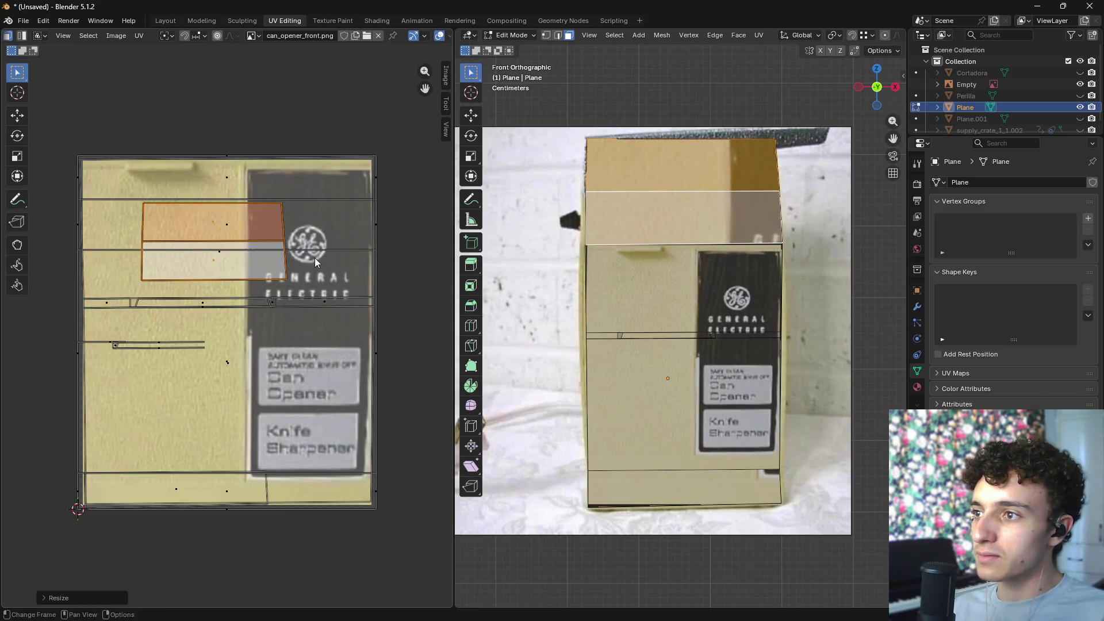
pyautogui.press('g')
pyautogui.click(255, 218)
pyautogui.press('s')
pyautogui.click(259, 236)
pyautogui.press('g')
pyautogui.click(265, 240)
pyautogui.press('s')
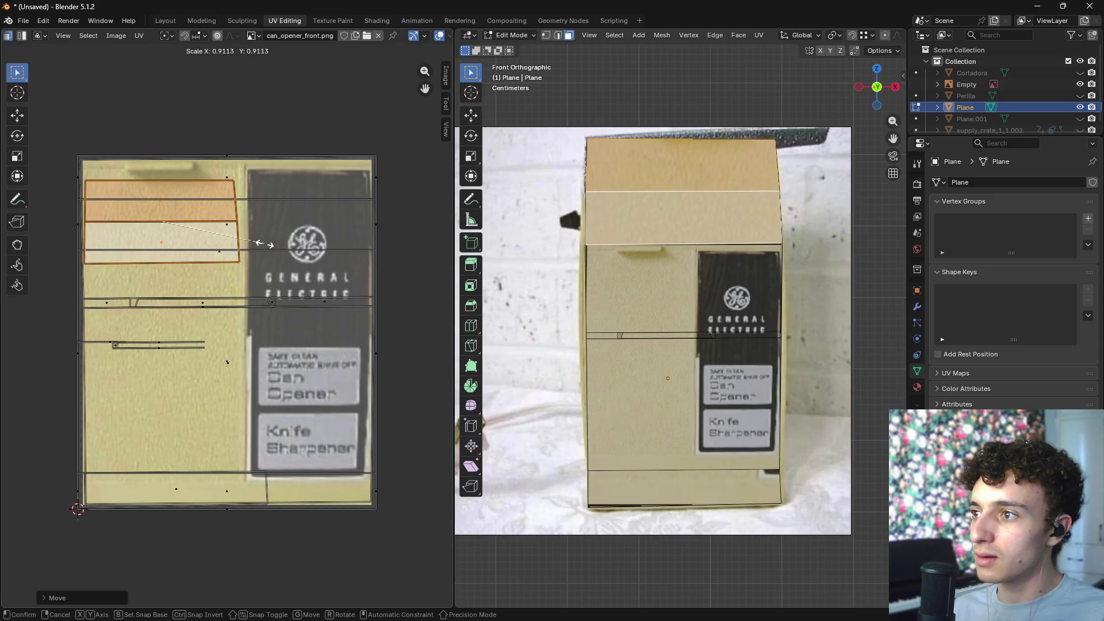
pyautogui.click(262, 234)
# - Slide the top UV edge sideways to align it with the beige area
pyautogui.click(236, 181)
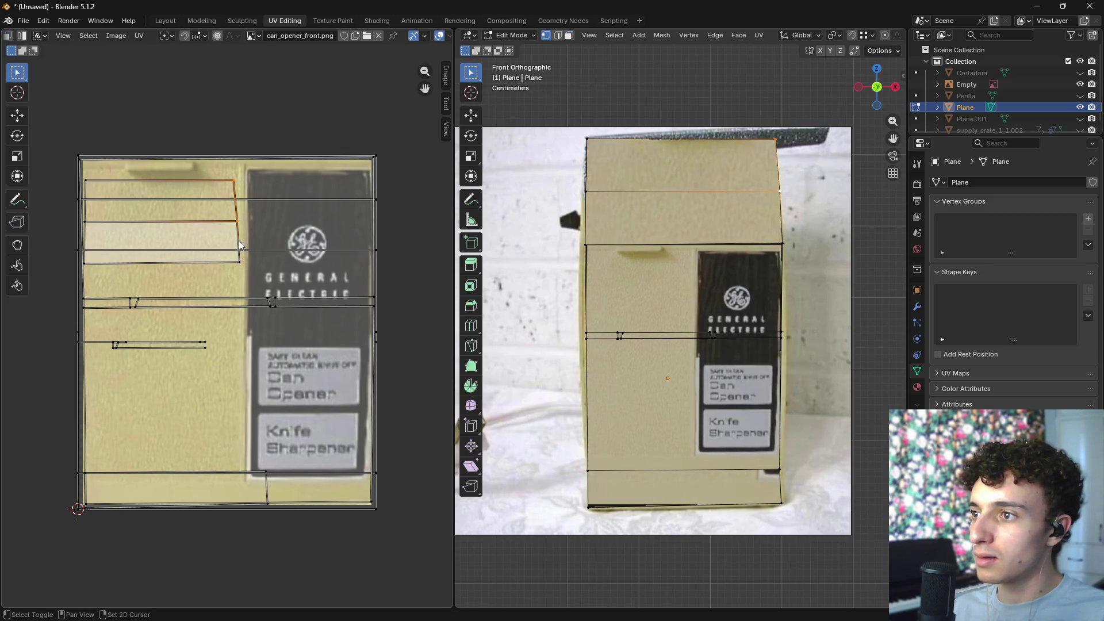
pyautogui.press('g')
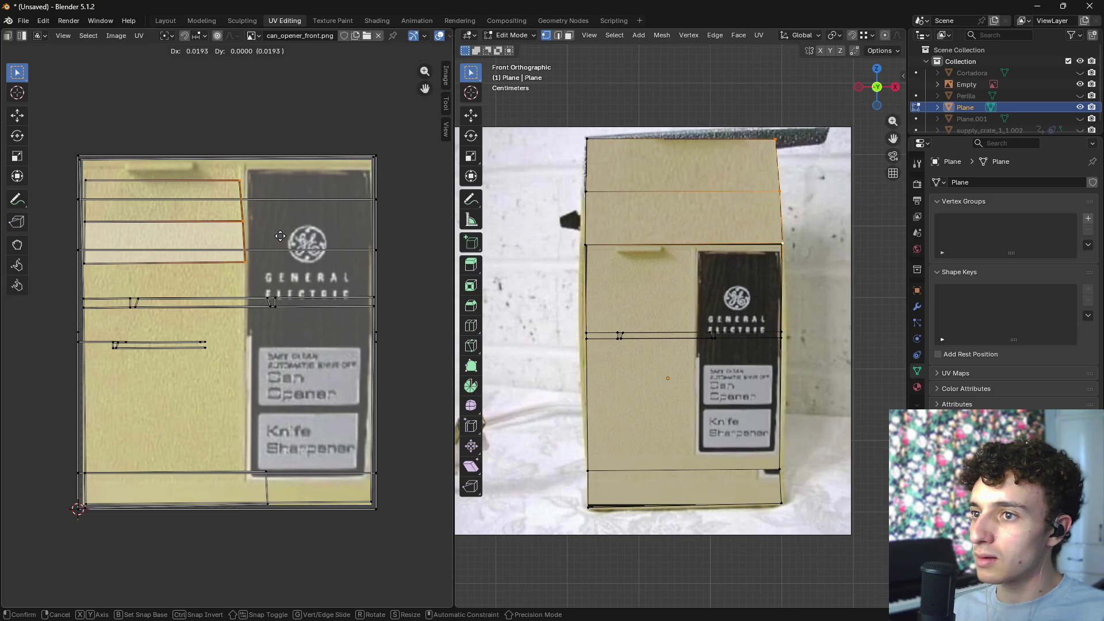
pyautogui.click(278, 236)
pyautogui.press('g')
pyautogui.press('Escape')
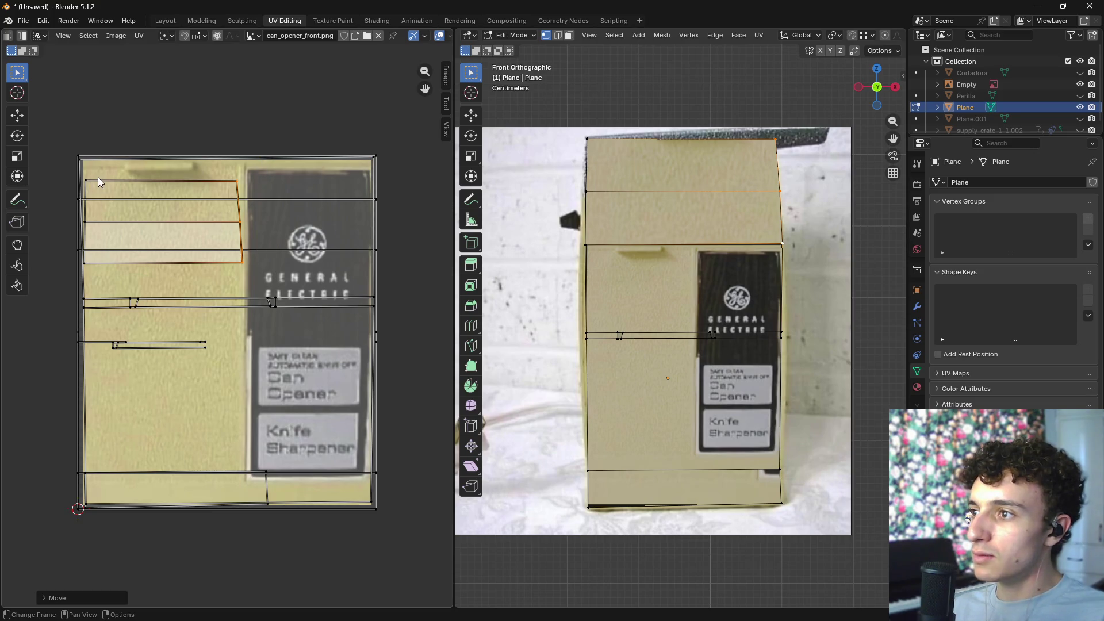
# - Rotate the two-panel UV island 90 degrees, enlarge it and place it left of the GE label
pyautogui.write('3')
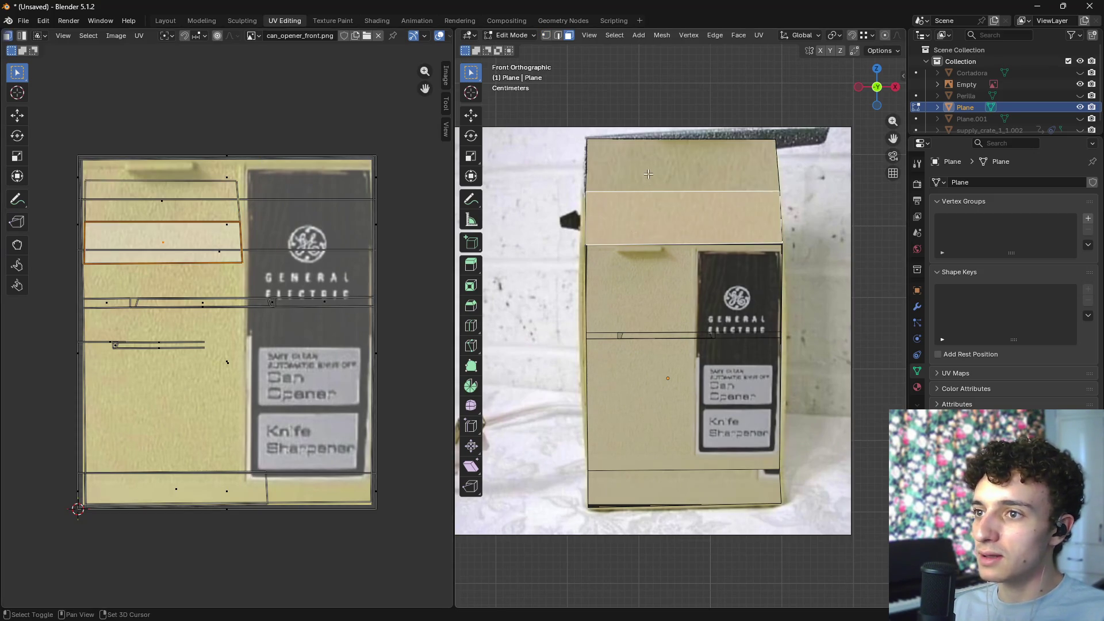
pyautogui.write('r90')
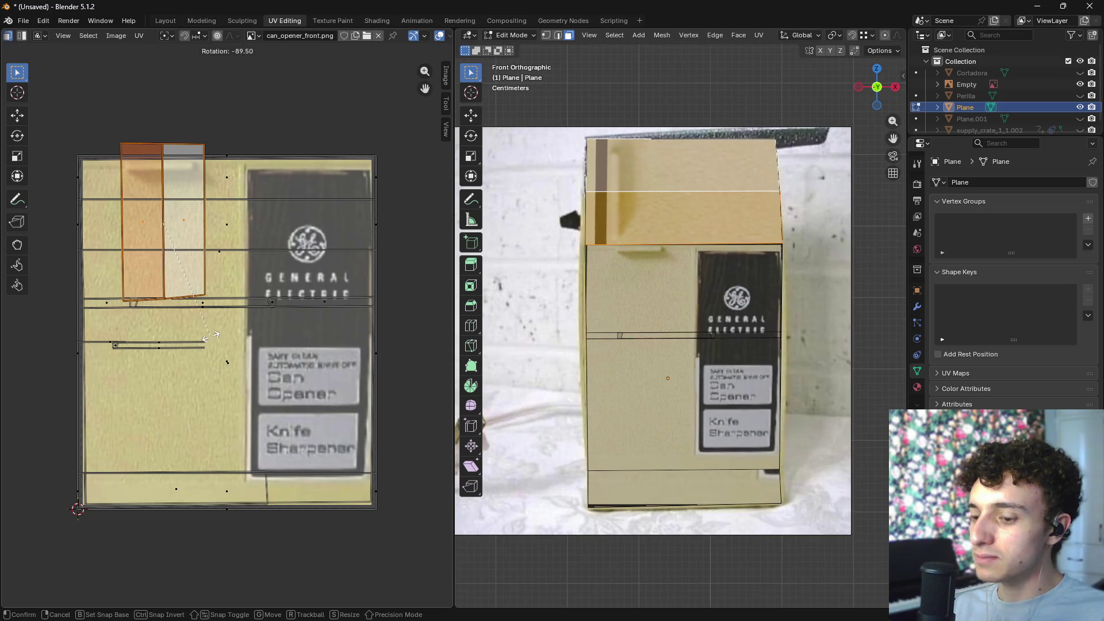
pyautogui.press('Return')
pyautogui.press('s')
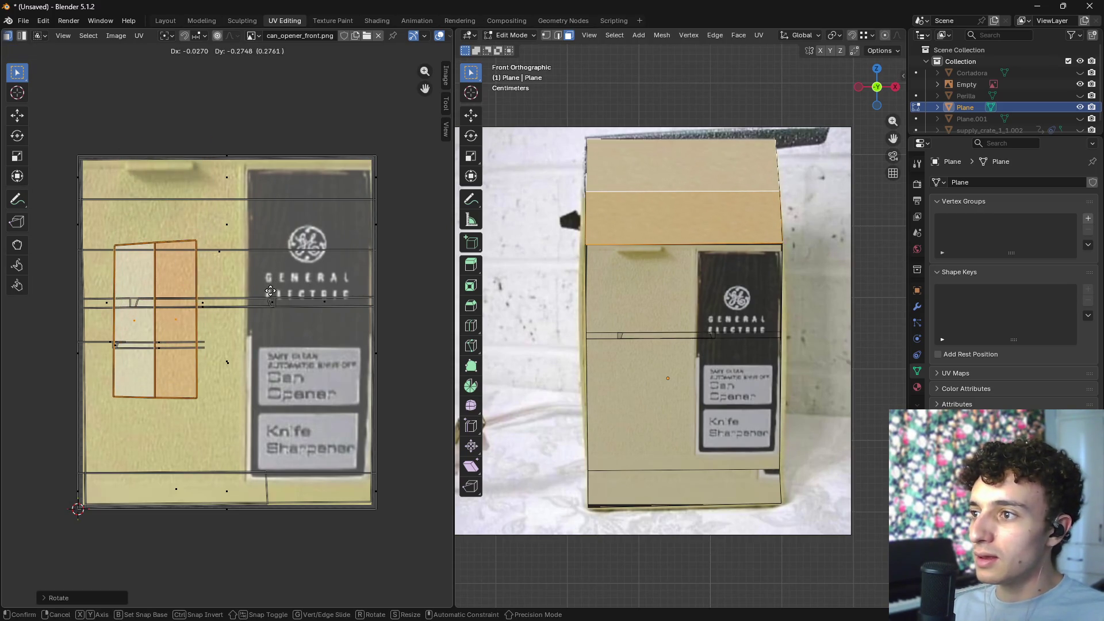
pyautogui.click(348, 281)
pyautogui.press('g')
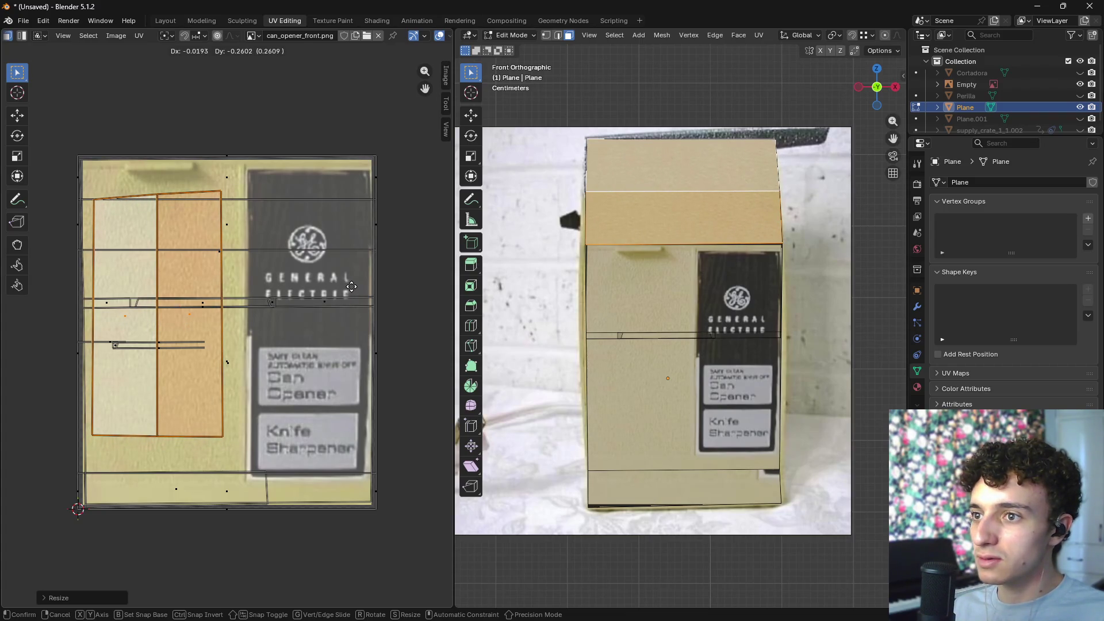
pyautogui.click(352, 286)
pyautogui.press('g')
pyautogui.click(350, 271)
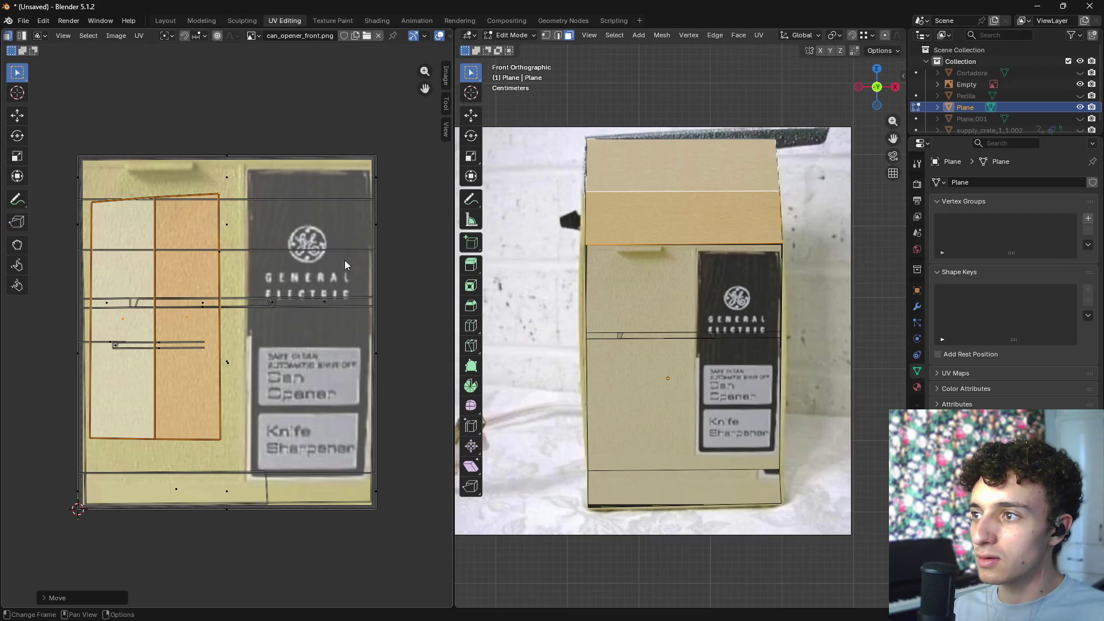
# - Select the bottom face's UV strip and test rotating it, leaving it vertical in the left column
pyautogui.click(626, 321)
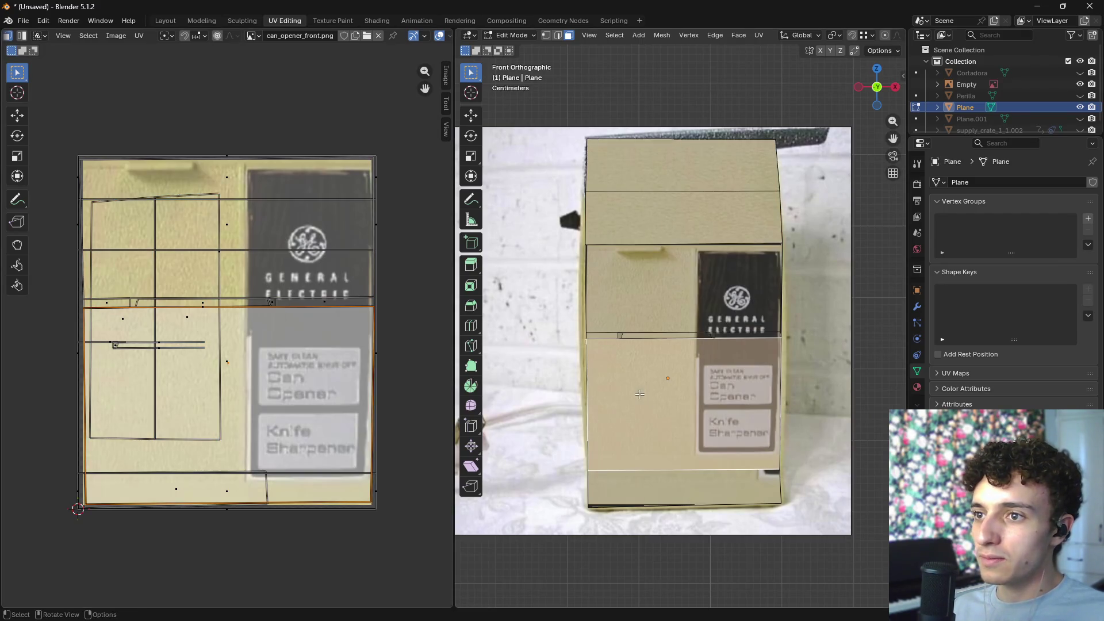
pyautogui.click(683, 488)
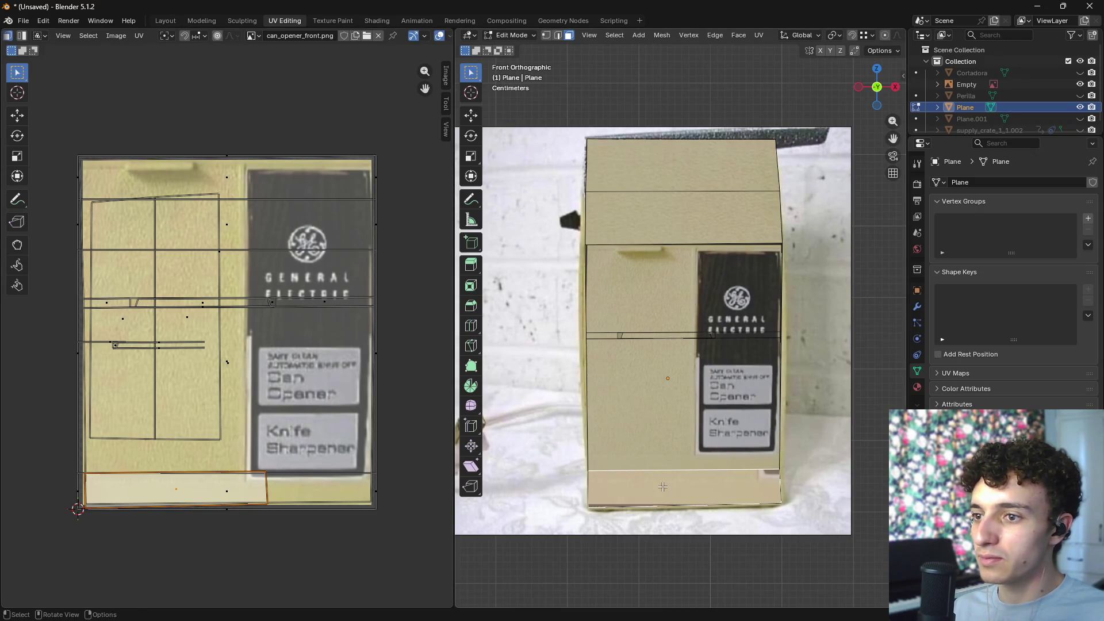
pyautogui.press('r')
pyautogui.press('Escape')
pyautogui.hotkey('ctrl', 'z')
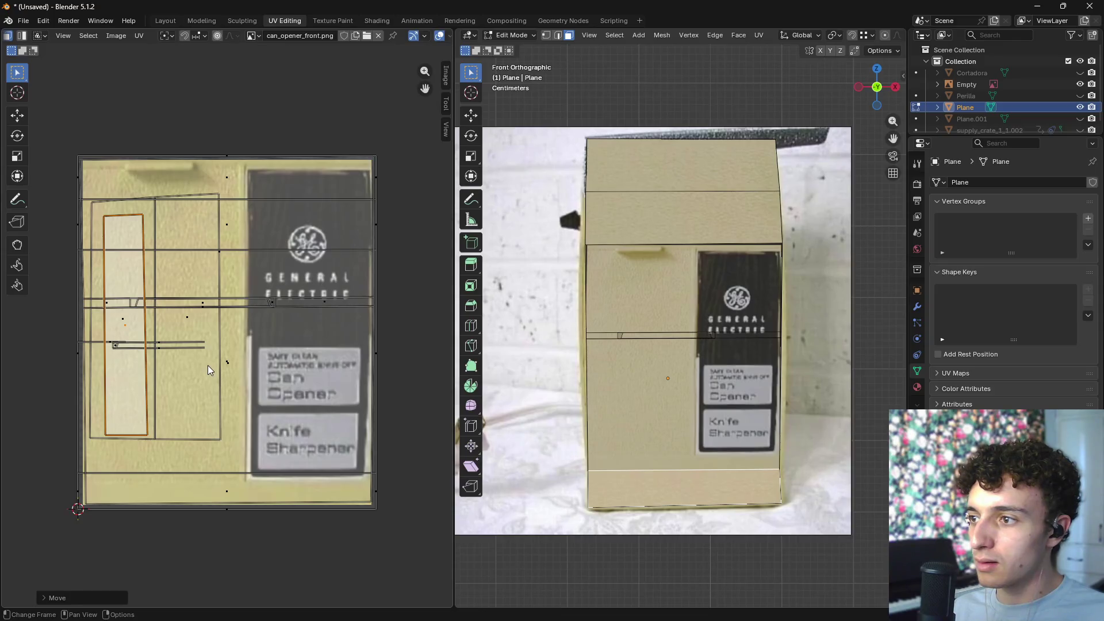
pyautogui.press('r')
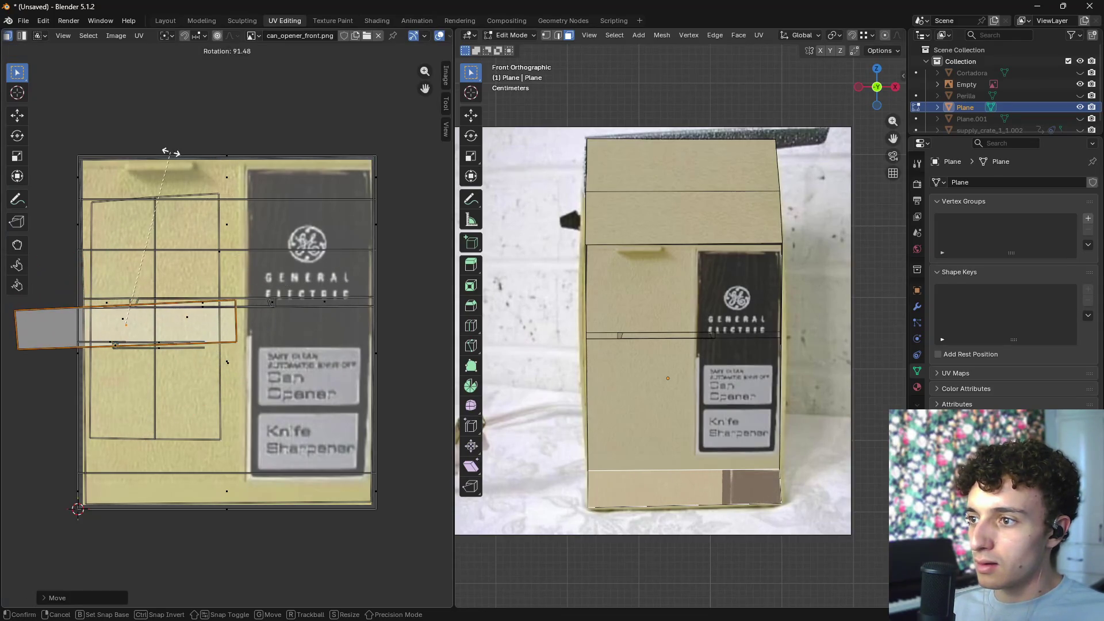
pyautogui.press('Escape')
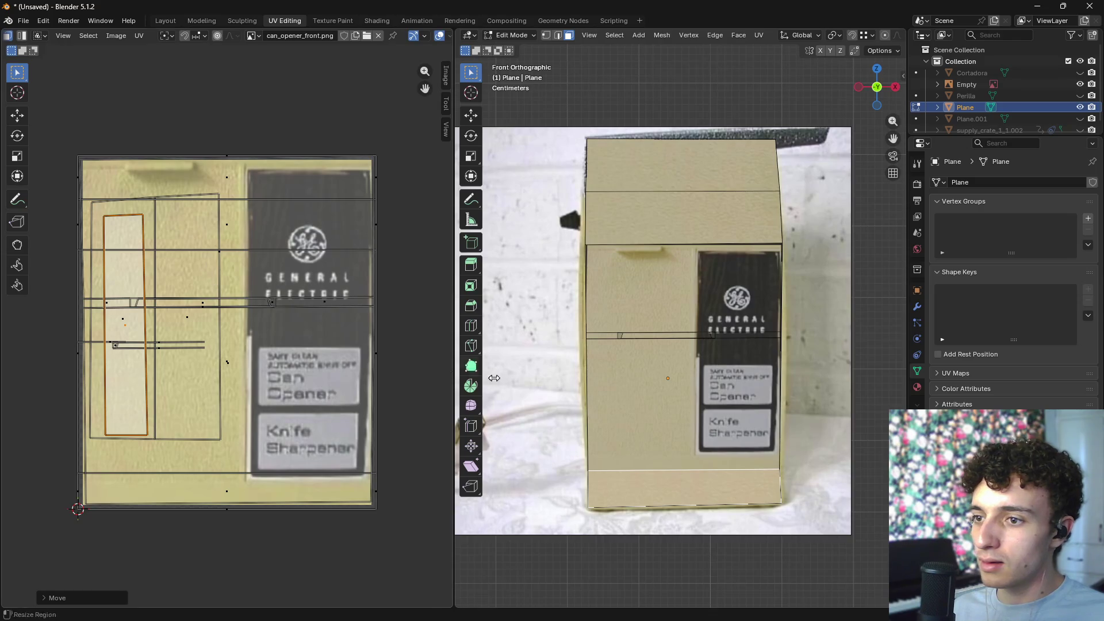
pyautogui.scroll(-3, 739, 505)
# - Orbit to a top-front view, select the handle face and move its UVs onto beige casing
pyautogui.moveTo(739, 505)
pyautogui.mouseDown(button='middle')
pyautogui.moveTo(747, 458)
pyautogui.moveTo(799, 476)
pyautogui.moveTo(779, 371)
pyautogui.moveTo(833, 389)
pyautogui.moveTo(882, 370)
pyautogui.moveTo(851, 316)
pyautogui.moveTo(771, 340)
pyautogui.moveTo(772, 356)
pyautogui.mouseUp(button='middle')
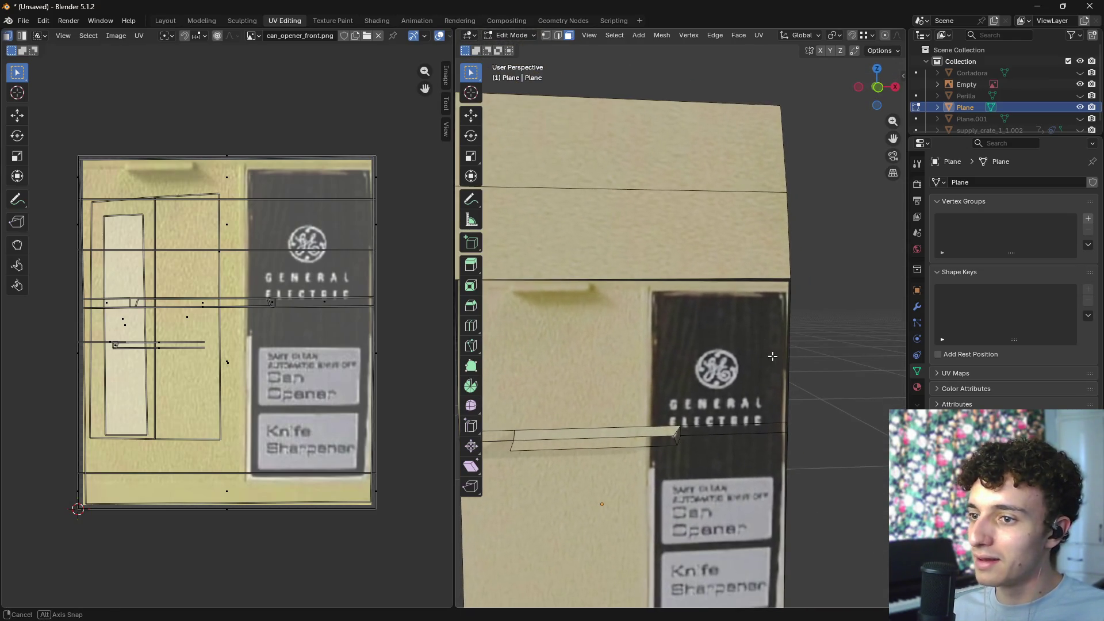
pyautogui.click(662, 440)
pyautogui.moveTo(661, 440)
pyautogui.mouseDown(button='middle')
pyautogui.moveTo(669, 394)
pyautogui.moveTo(637, 424)
pyautogui.moveTo(674, 450)
pyautogui.moveTo(679, 426)
pyautogui.moveTo(765, 332)
pyautogui.moveTo(730, 389)
pyautogui.moveTo(669, 379)
pyautogui.moveTo(644, 356)
pyautogui.mouseUp(button='middle')
pyautogui.scroll(5, 708, 402)
pyautogui.scroll(-5, 734, 378)
pyautogui.scroll(5, 669, 380)
pyautogui.click(669, 379)
pyautogui.press('g')
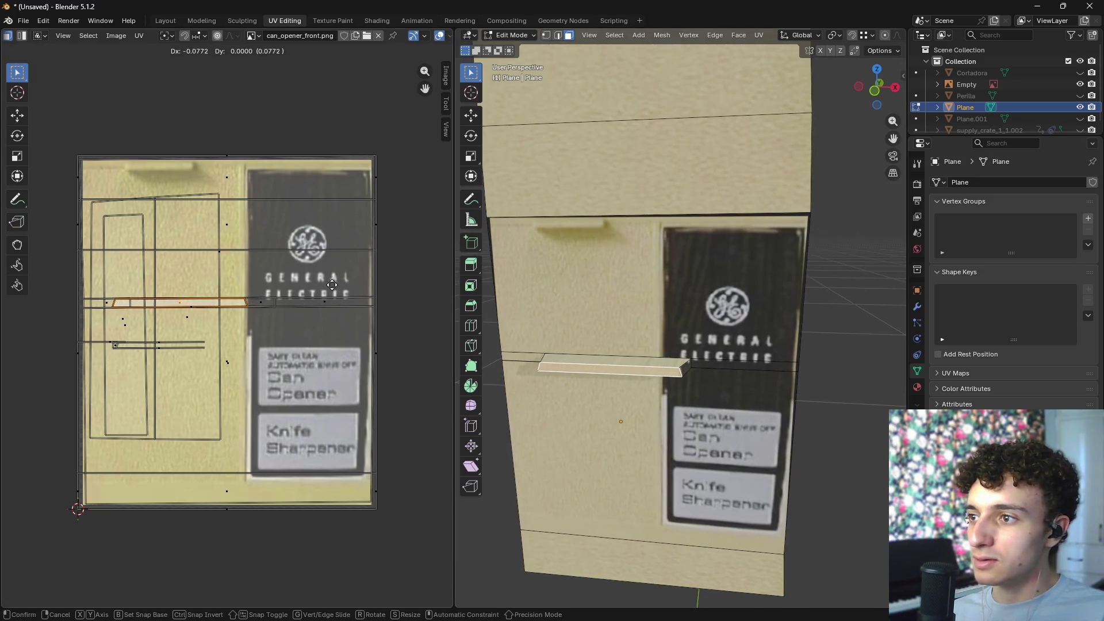
pyautogui.click(356, 284)
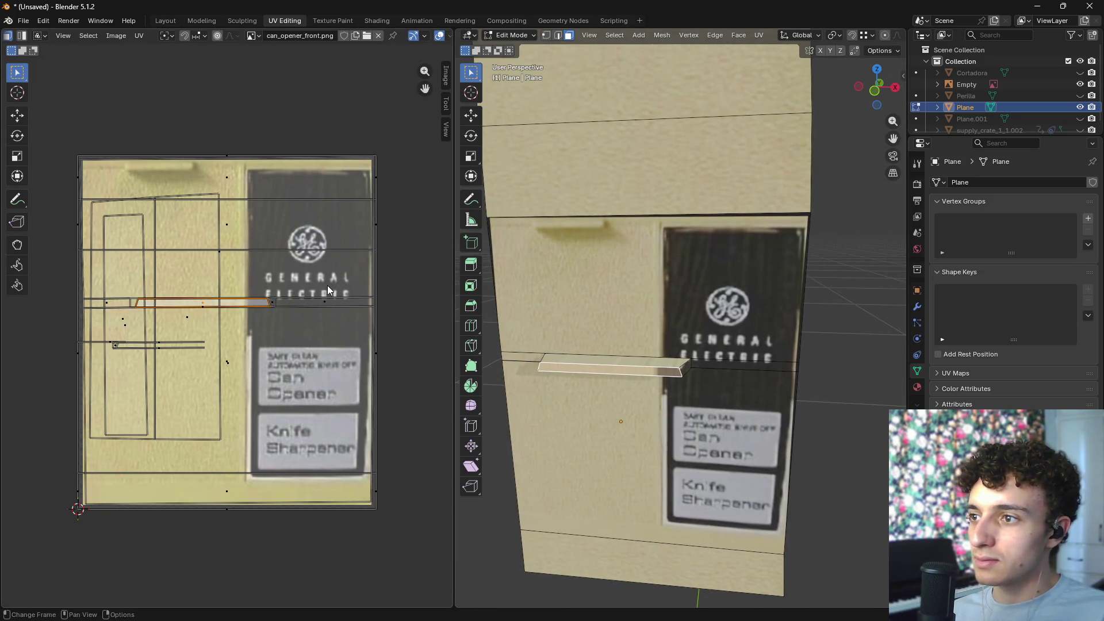
# - Redo the handle UV placement so the handle bar sits fully on plain beige
pyautogui.keyDown('shift'); pyautogui.click(687, 369); pyautogui.keyUp('shift')
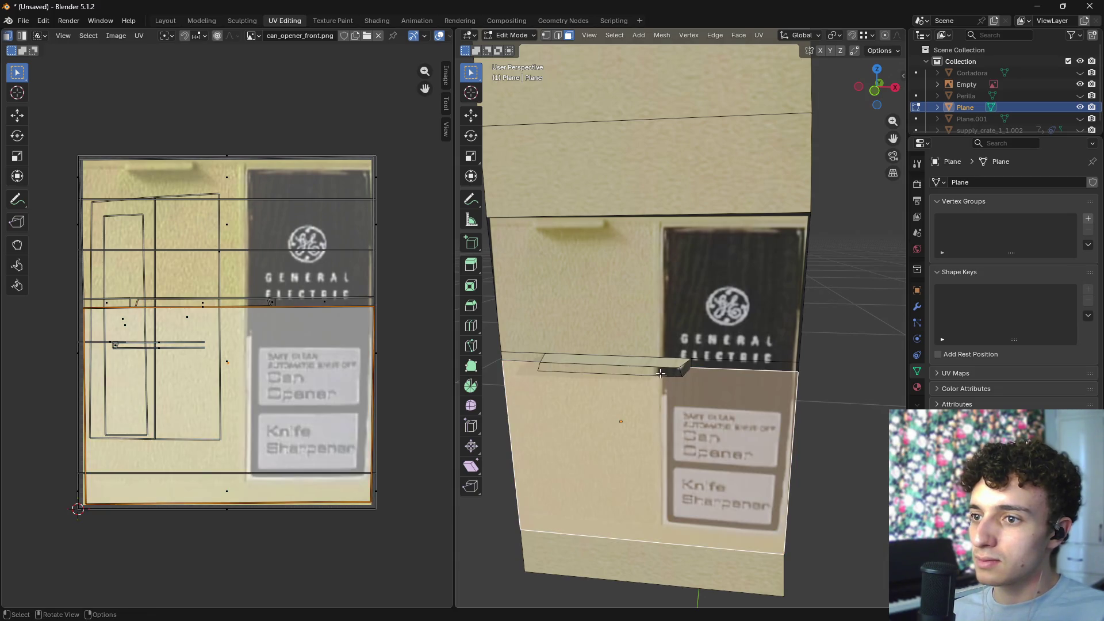
pyautogui.hotkey('ctrl', 'z')
pyautogui.press('g')
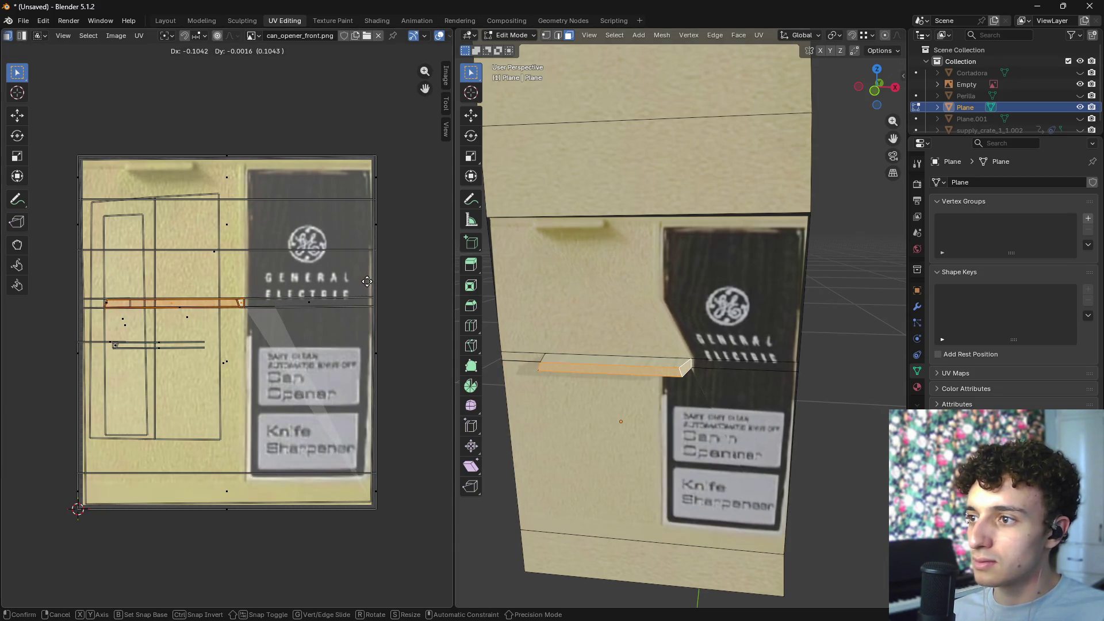
pyautogui.click(368, 281)
pyautogui.hotkey('ctrl', 'z')
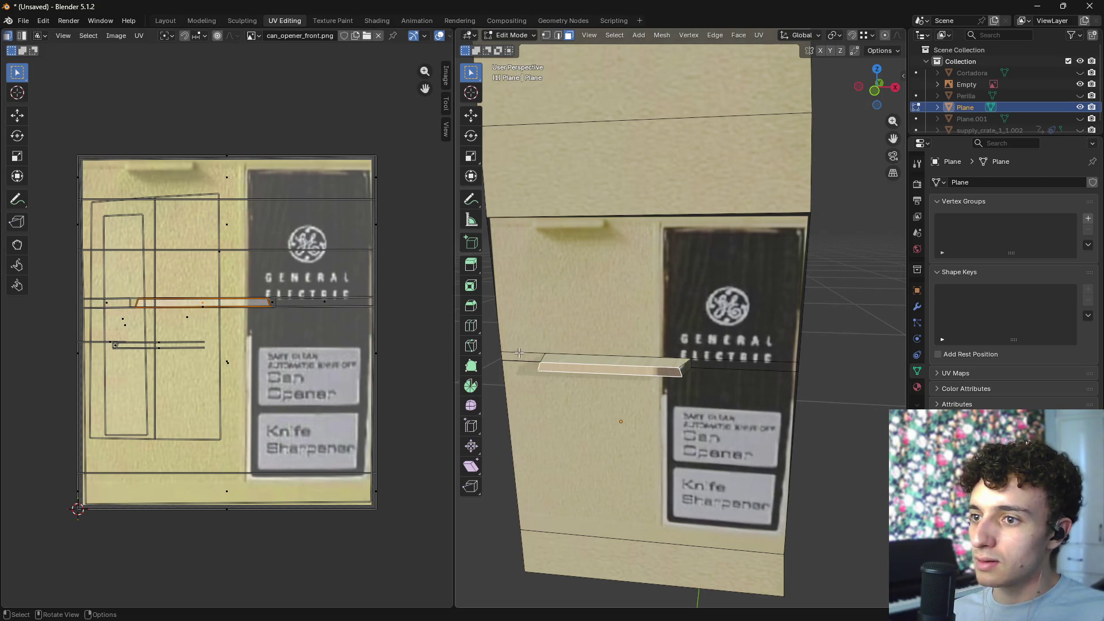
pyautogui.press('g')
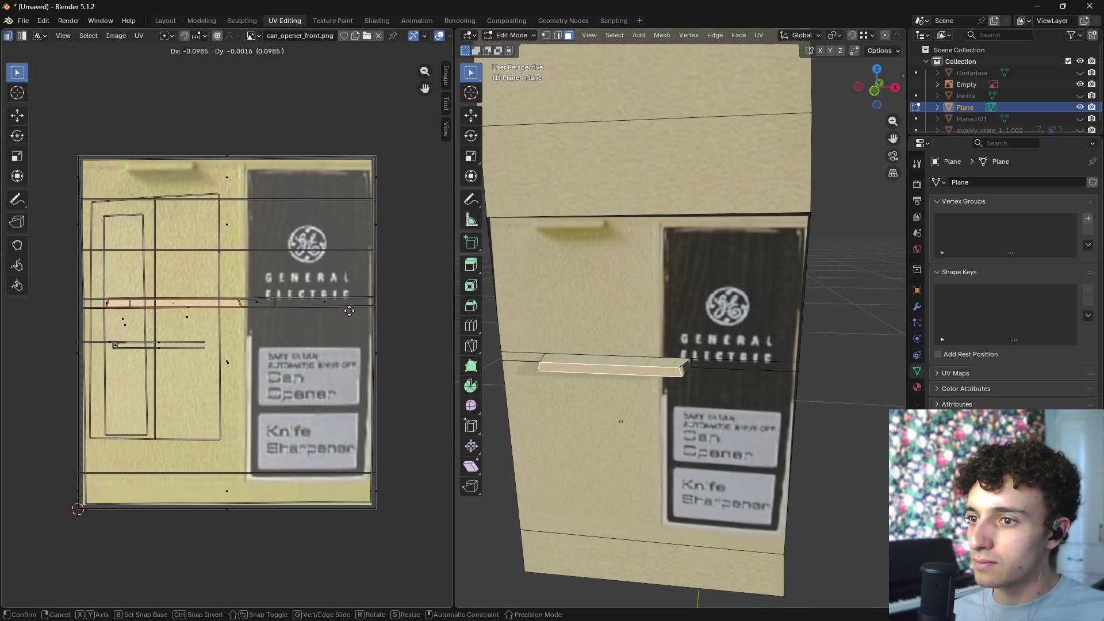
pyautogui.click(349, 311)
# - Move the UVs of the handle's small end face onto the beige area
pyautogui.click(684, 367)
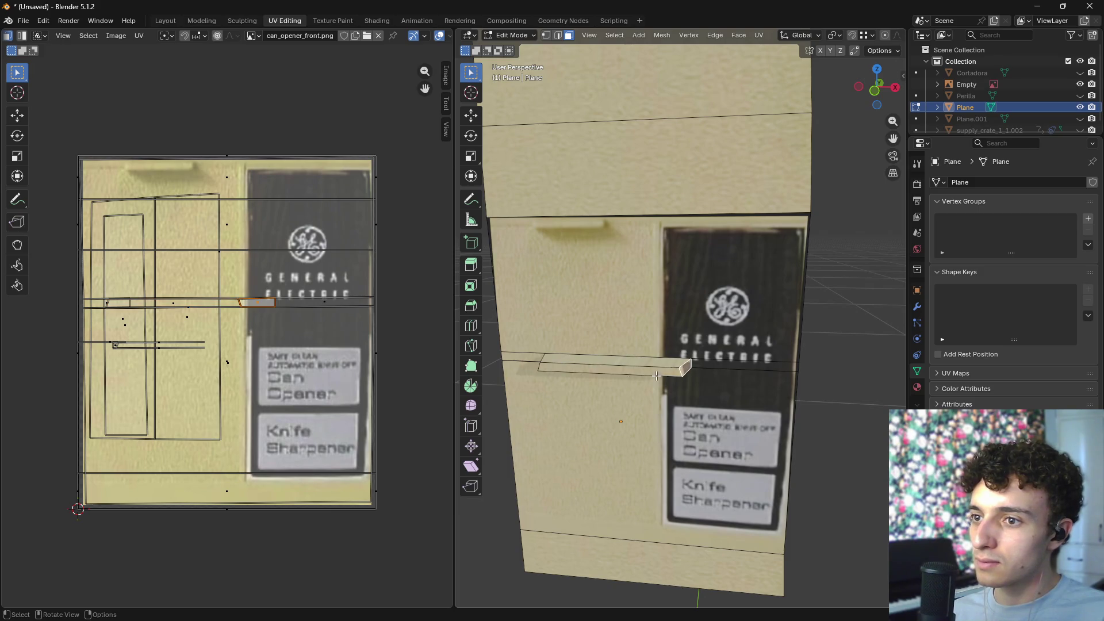
pyautogui.press('g')
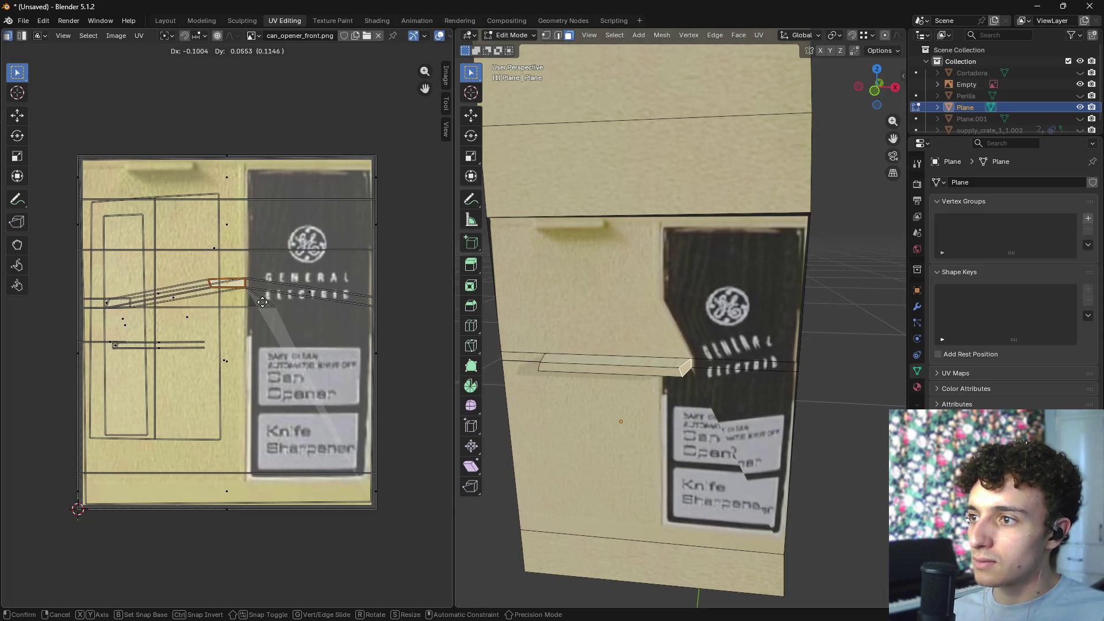
pyautogui.click(274, 321)
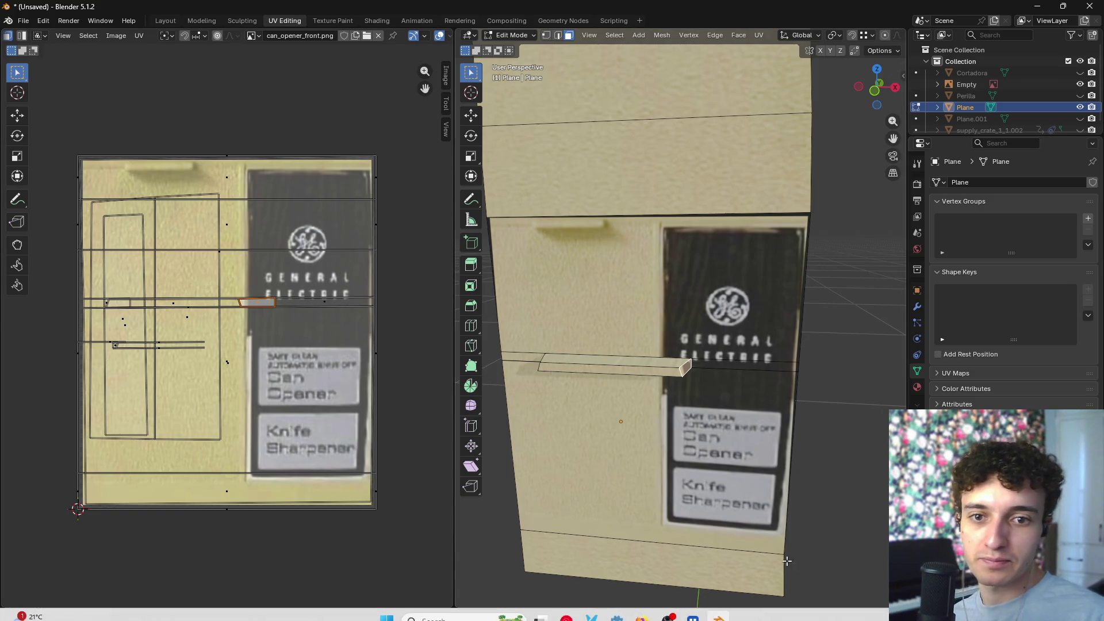
pyautogui.moveTo(642, 607)
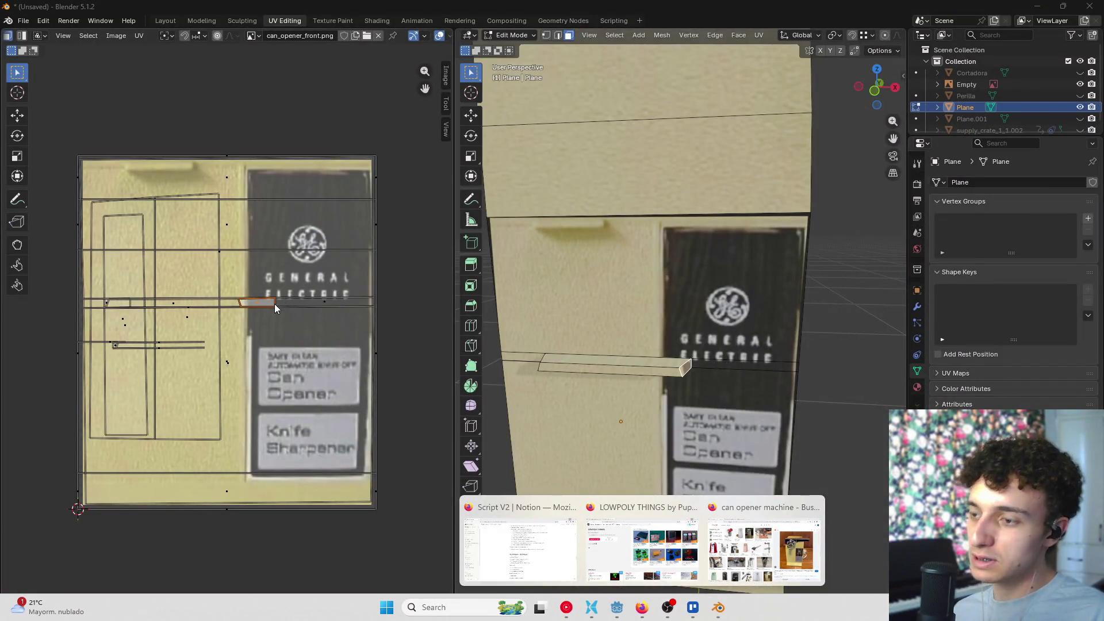
# - Orbit to the handle's end cap, select it and move its UVs onto beige casing
pyautogui.moveTo(632, 345); pyautogui.dragTo(697, 371, button='middle')
pyautogui.click(696, 371)
pyautogui.click(690, 369)
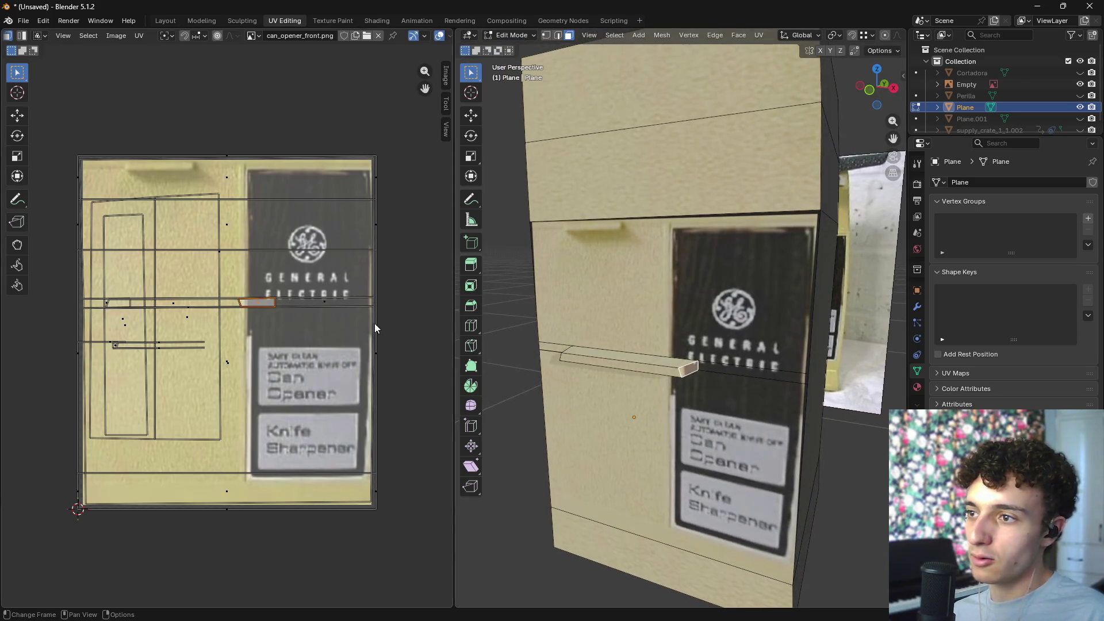
pyautogui.press('g')
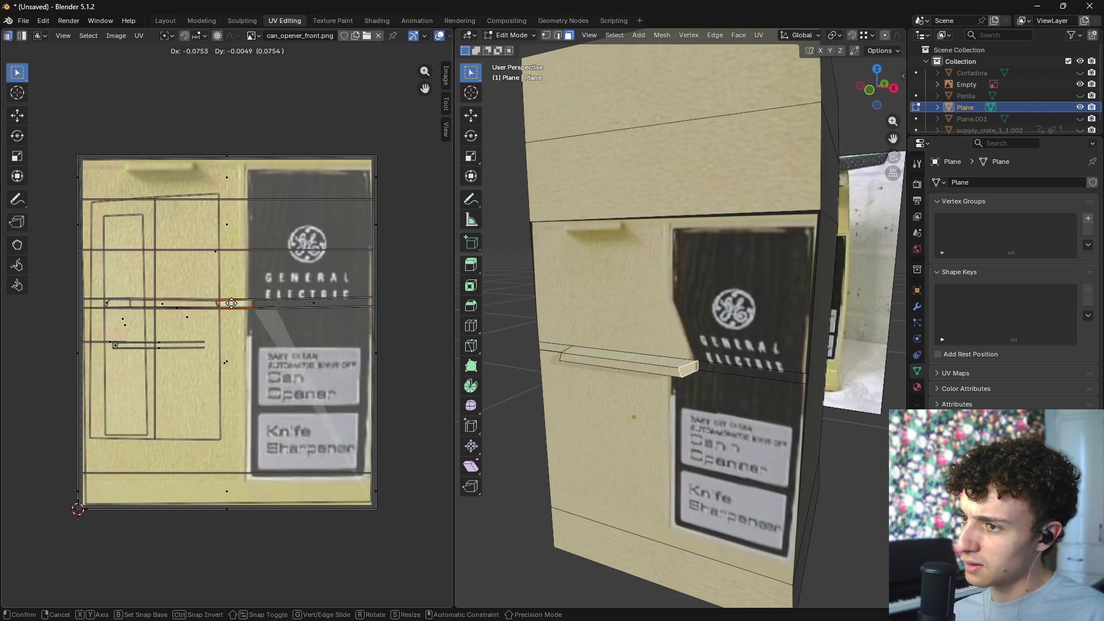
pyautogui.click(253, 304)
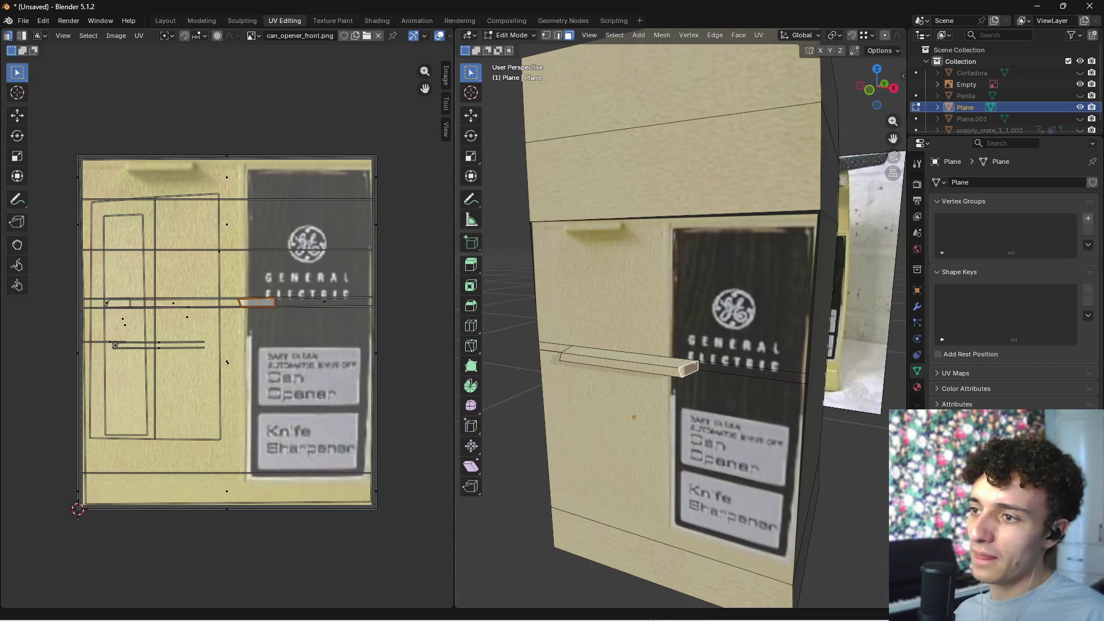
# - Switch from Blender to the Godot Engine window, using Alt+Tab between the applications
pyautogui.moveTo(643, 614)
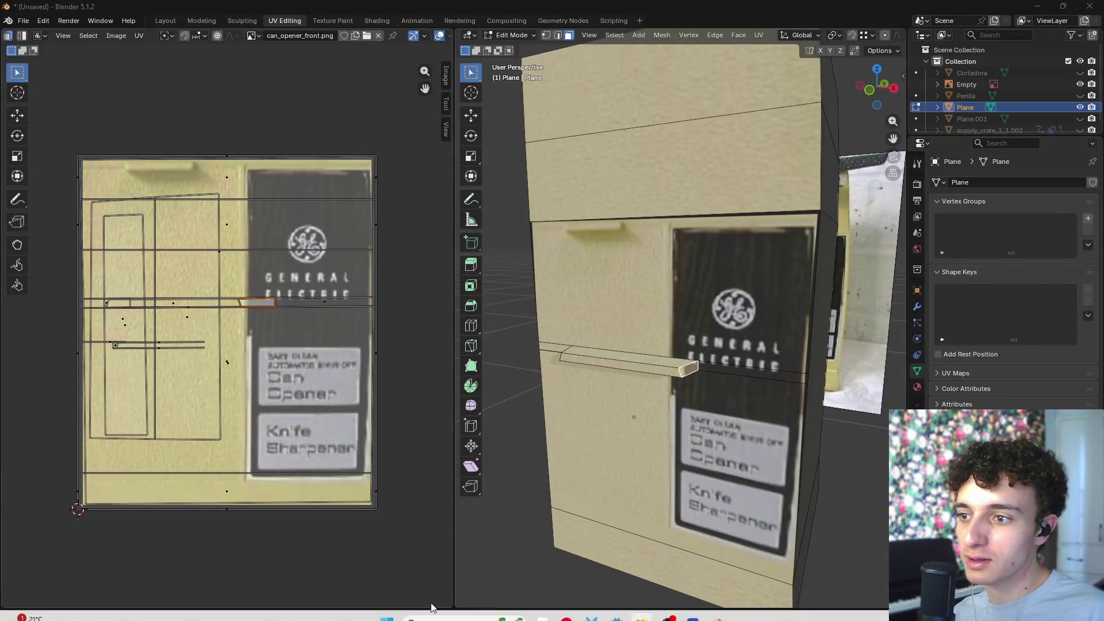
pyautogui.click(627, 607)
pyautogui.moveTo(640, 608)
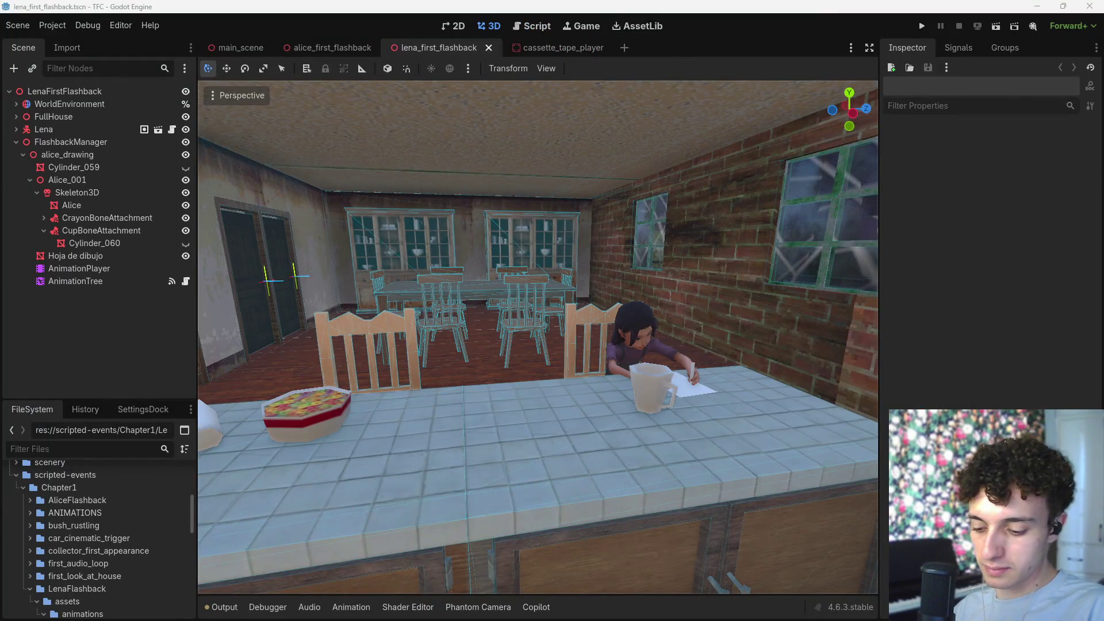
pyautogui.hotkey('alt', 'Tab')
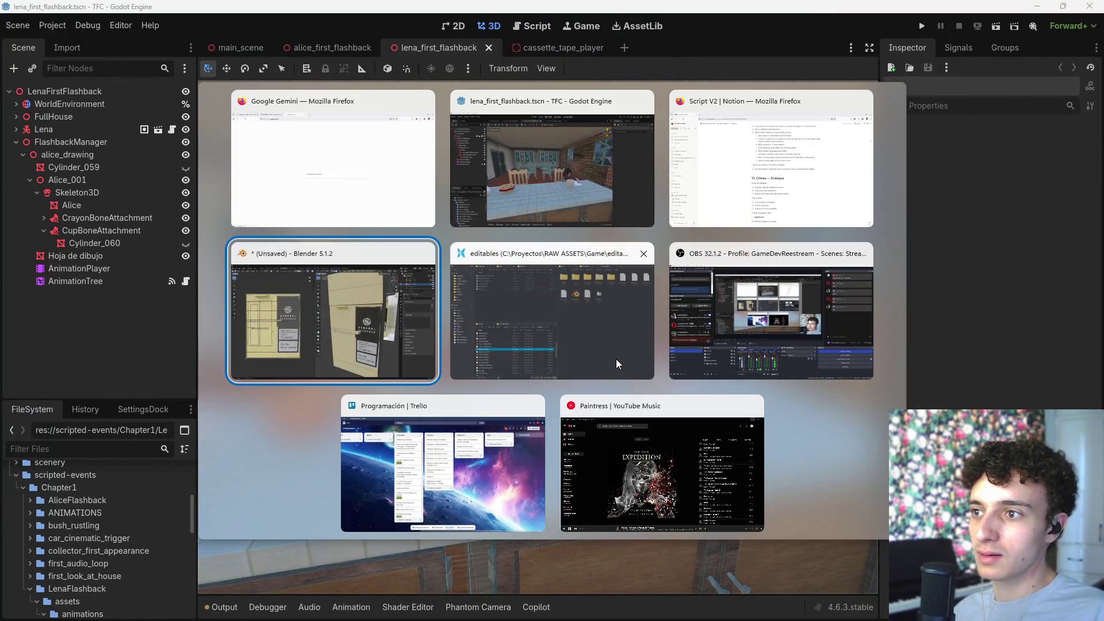
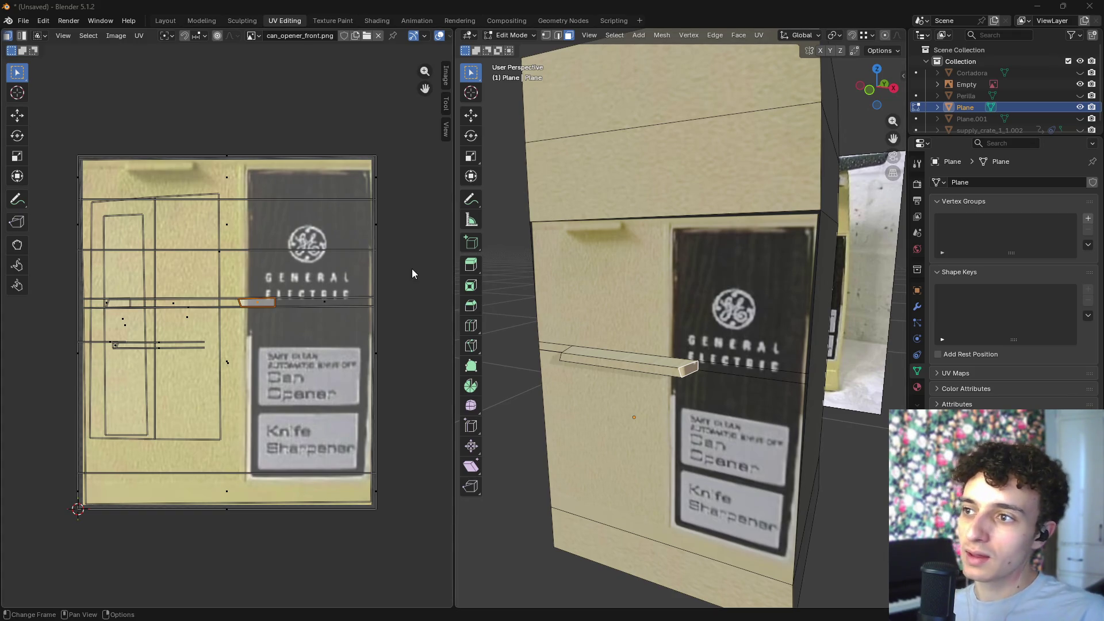
# - Select all UVs, then preview and dismiss the UV operations menu
pyautogui.press('a')
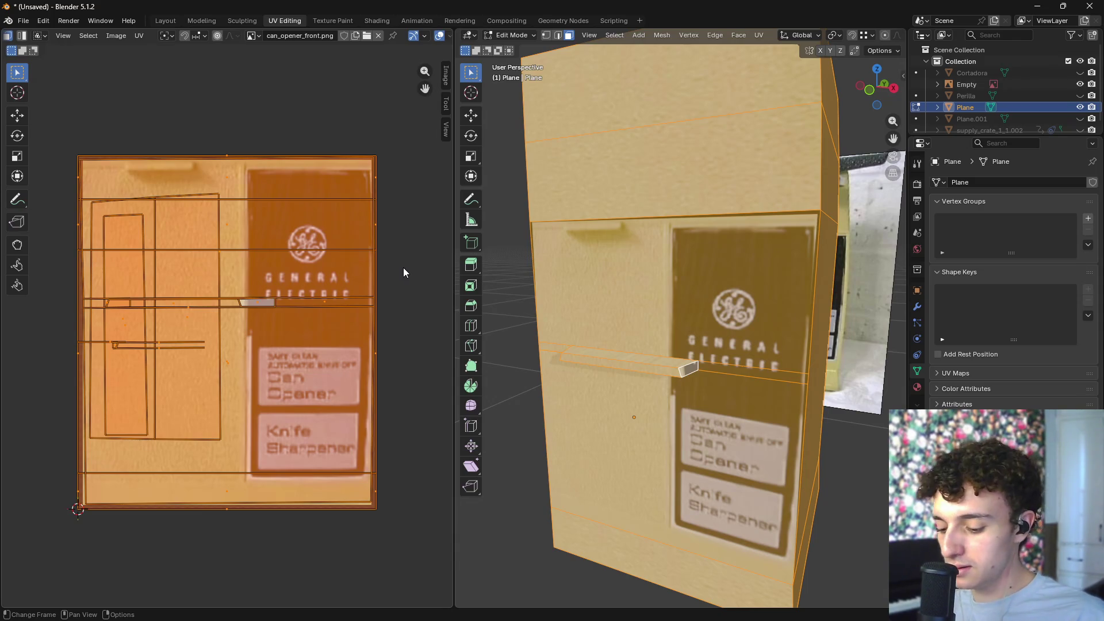
pyautogui.click(403, 268)
pyautogui.press('u')
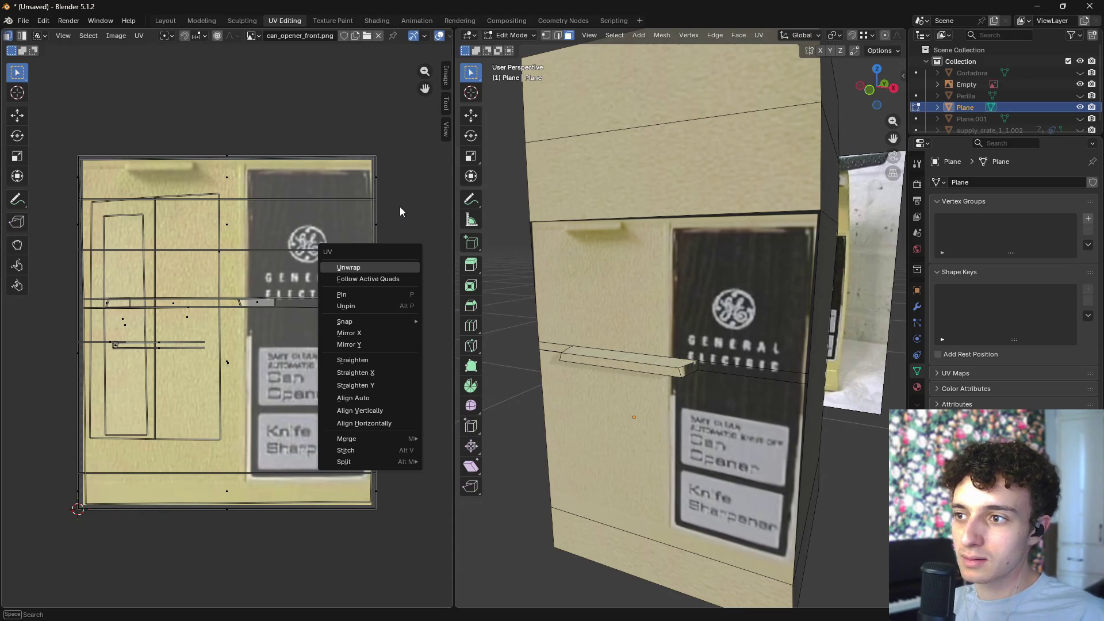
pyautogui.press('Escape')
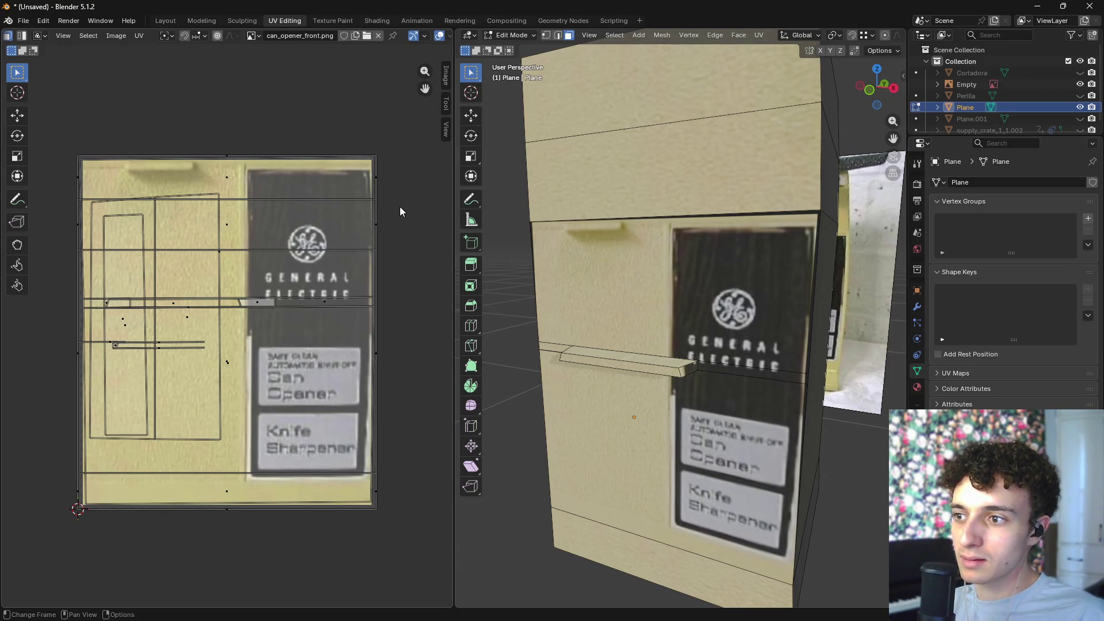
pyautogui.press('u')
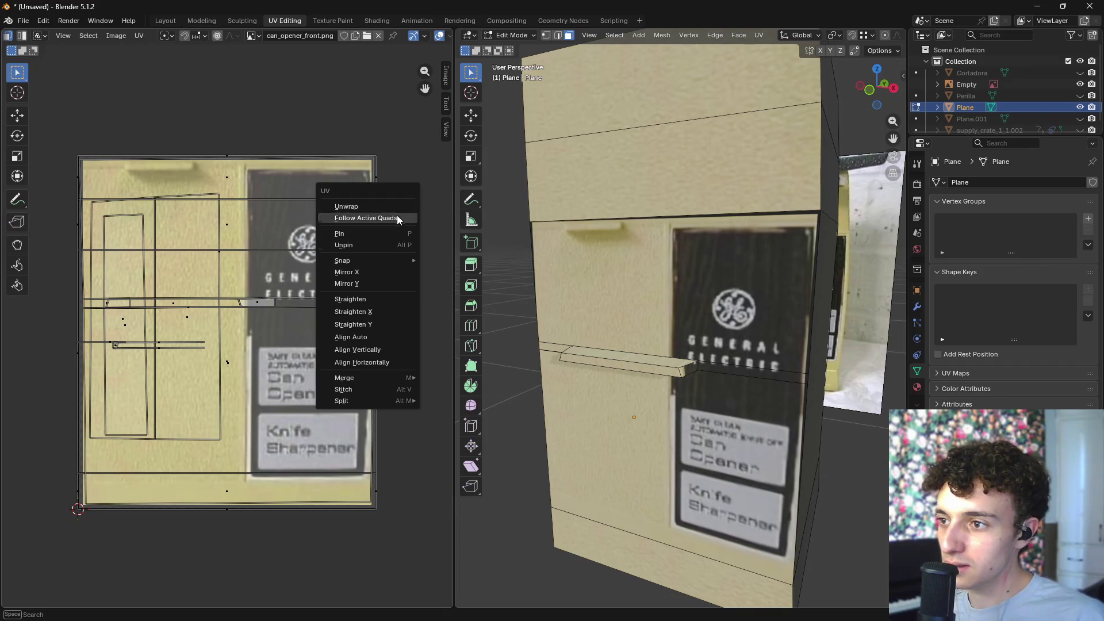
# - Box-select every UV face, then test-move the lever's small end face UV and cancel
pyautogui.moveTo(365, 401)
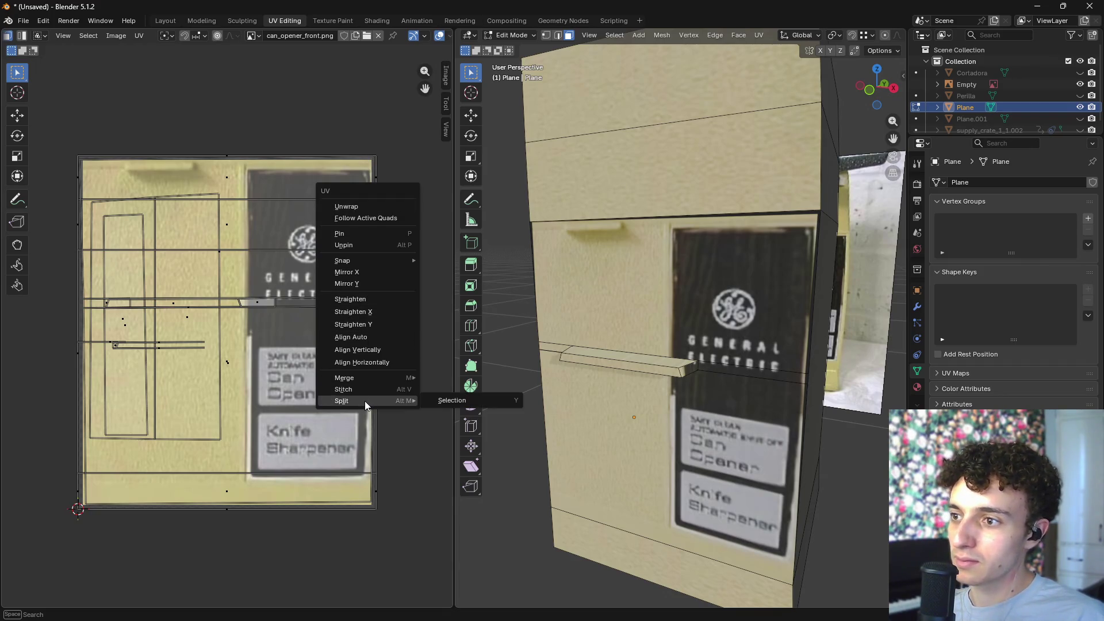
pyautogui.moveTo(380, 543)
pyautogui.mouseDown()
pyautogui.moveTo(36, 47)
pyautogui.moveTo(60, 115)
pyautogui.mouseUp()
pyautogui.press('u')
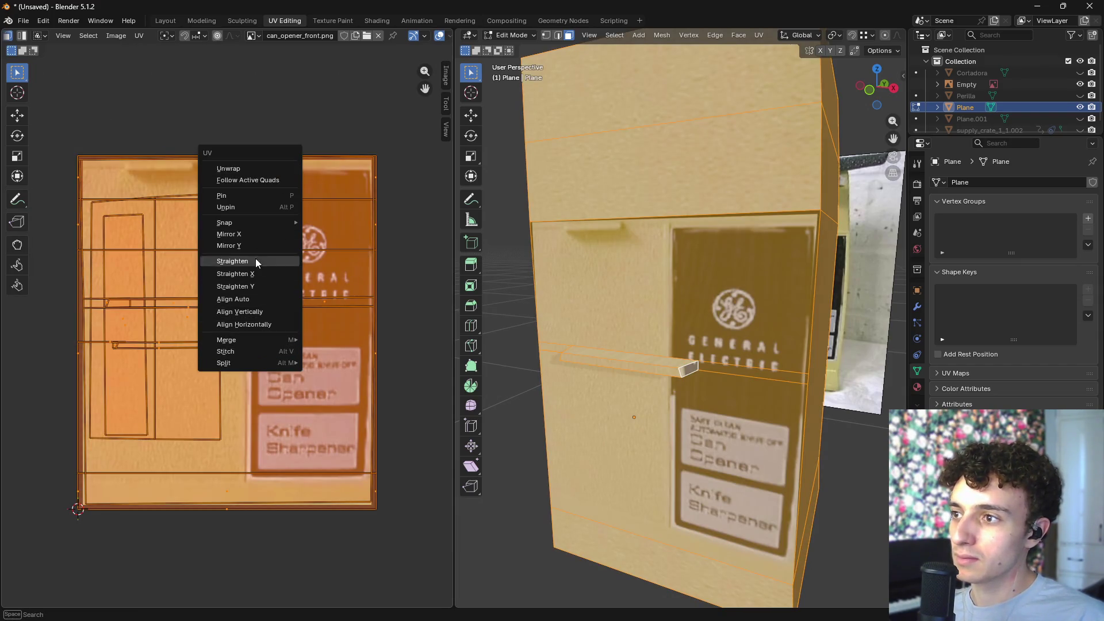
pyautogui.moveTo(254, 359)
pyautogui.click(364, 362)
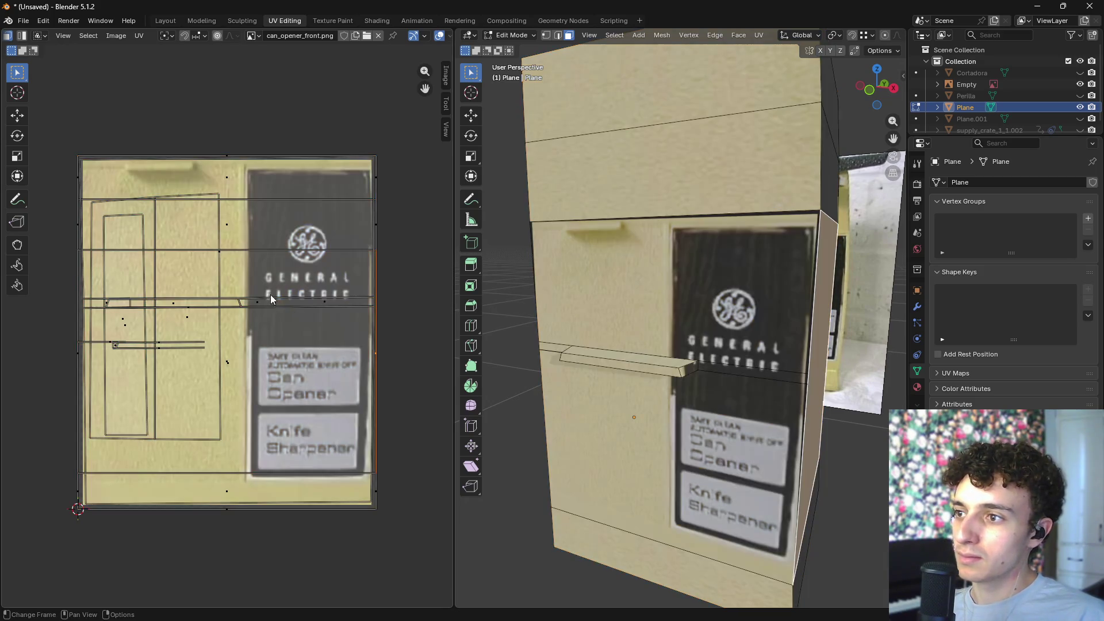
pyautogui.click(268, 299)
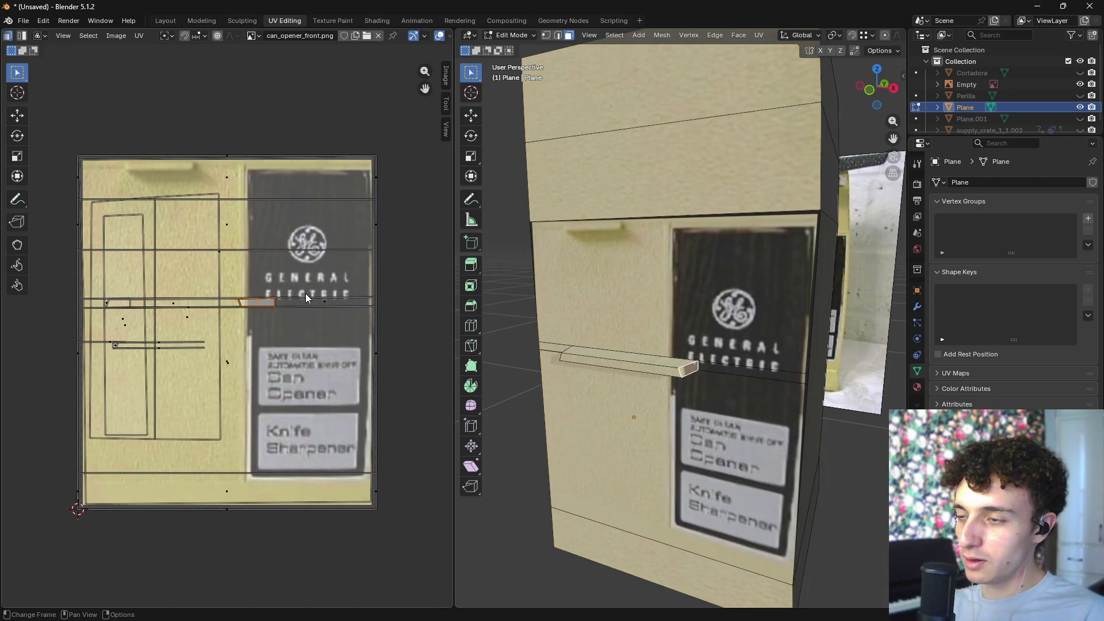
pyautogui.press('g')
pyautogui.press('Escape')
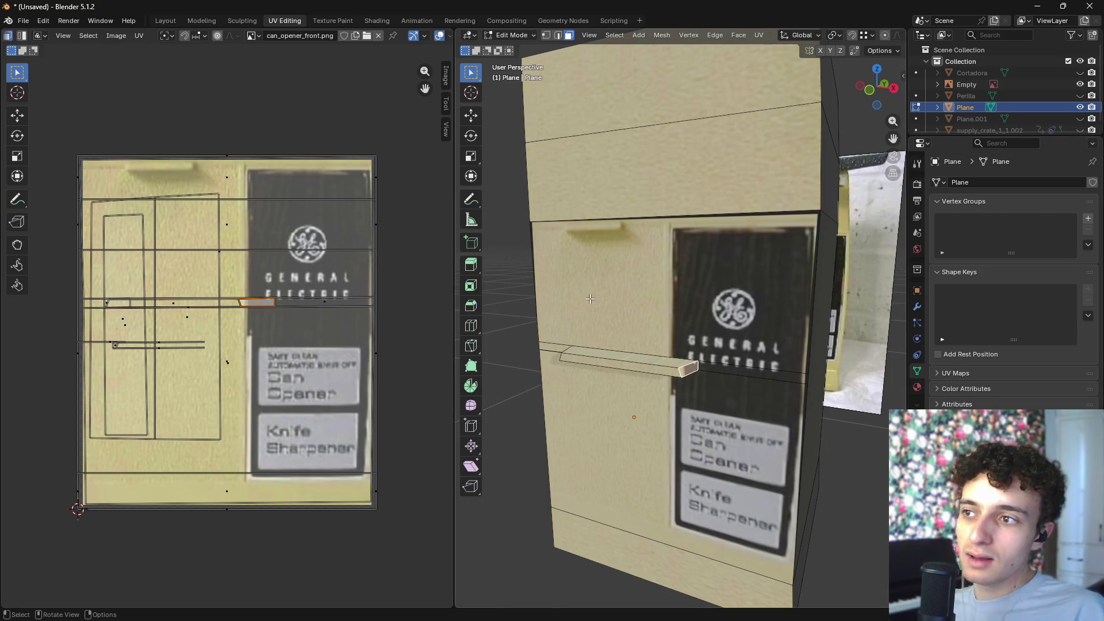
# - Select all UVs and open the UV header menu listing split, stitch and unwrap
pyautogui.press('a')
pyautogui.scroll(-1, 99, 64)
pyautogui.scroll(-1, 388, 43)
pyautogui.scroll(1, 316, 56)
pyautogui.scroll(1, 313, 69)
pyautogui.scroll(3, 330, 34)
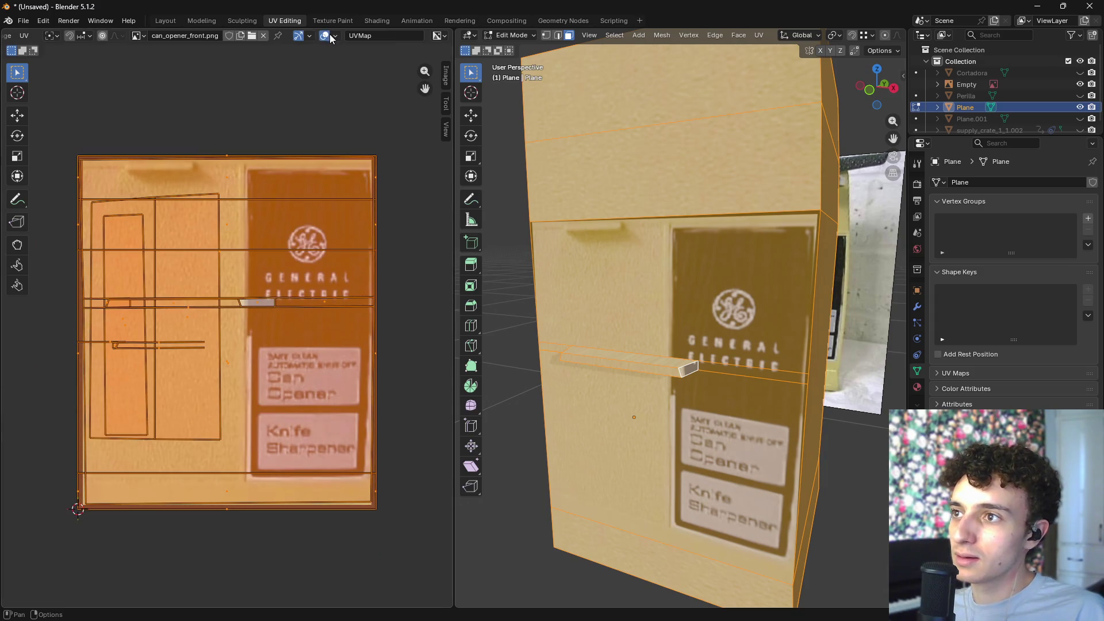
pyautogui.click(199, 35)
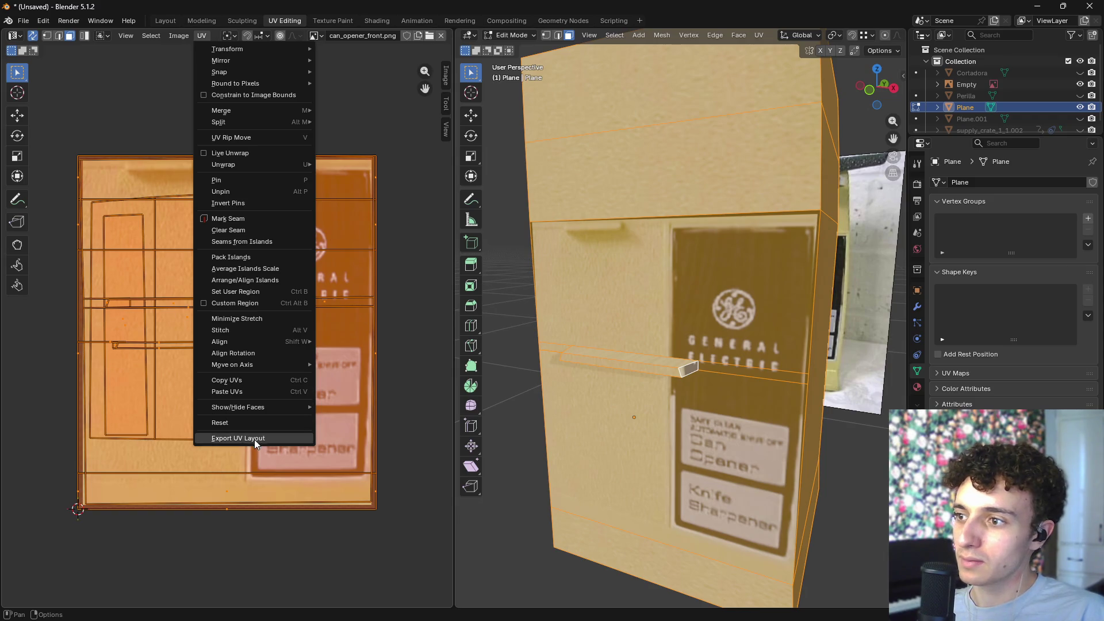
# - Split the selected UVs apart with UV > Split > Selection, then test-move the lever's thin strip
pyautogui.moveTo(255, 122)
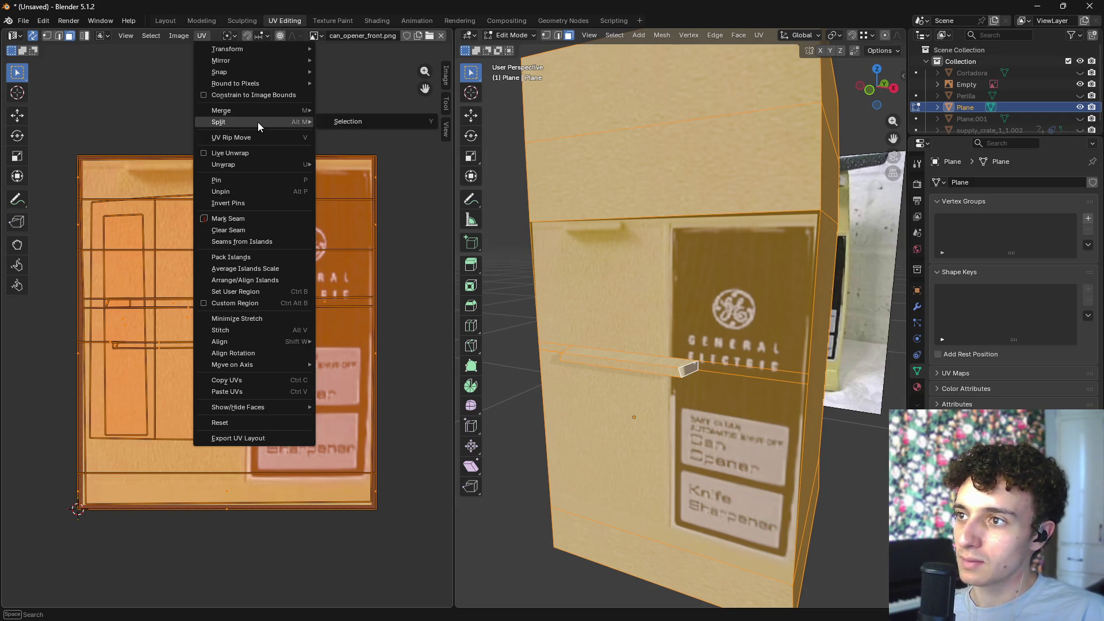
pyautogui.click(348, 116)
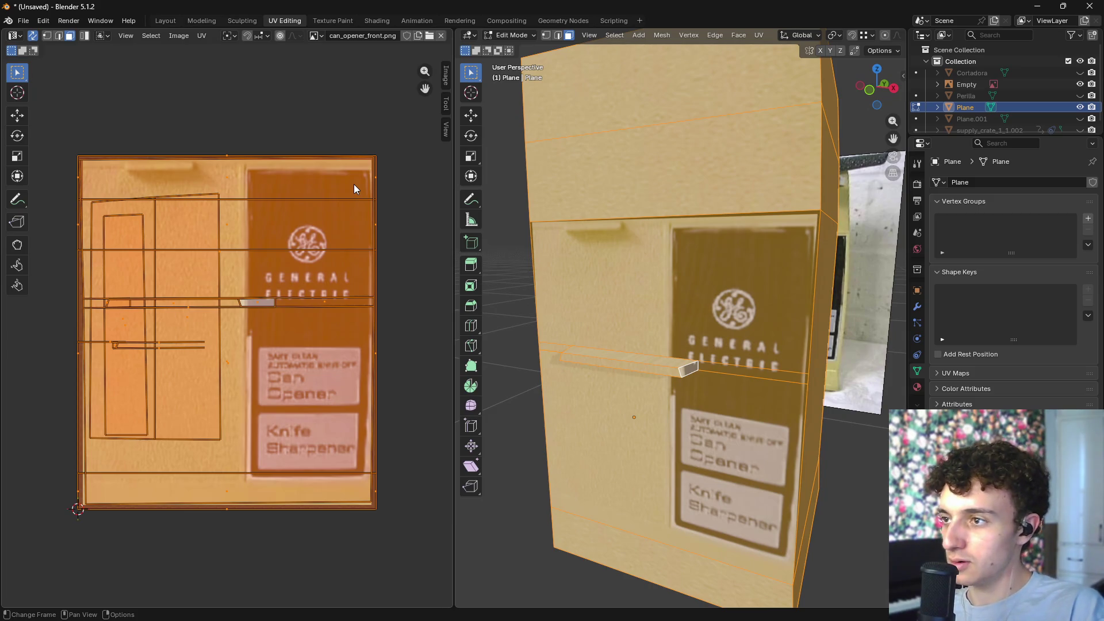
pyautogui.click(268, 302)
pyautogui.press('g')
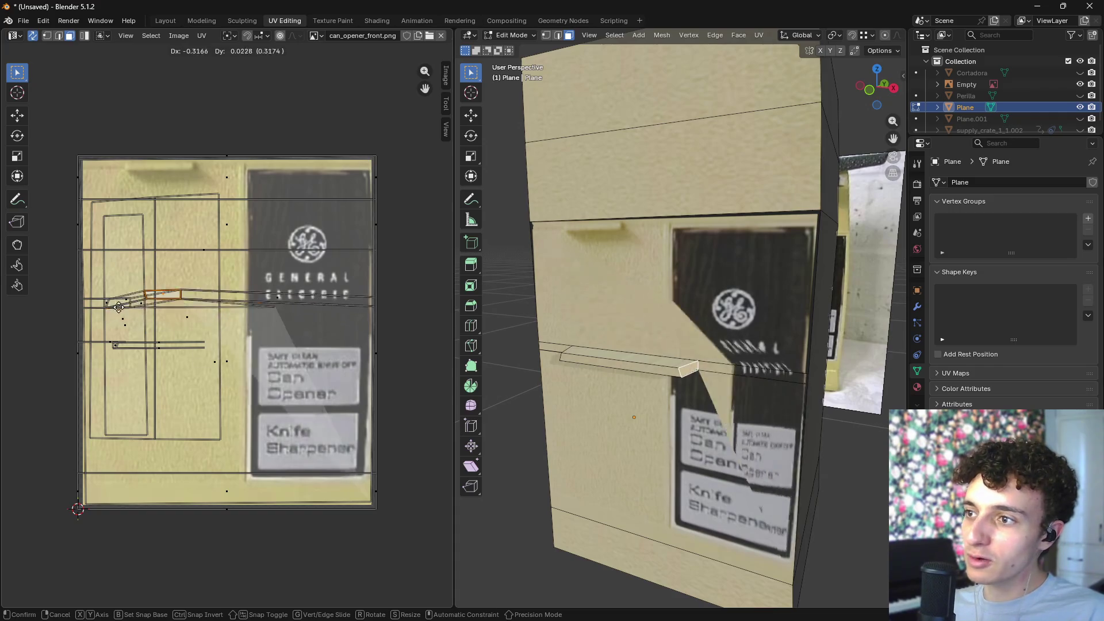
pyautogui.press('Escape')
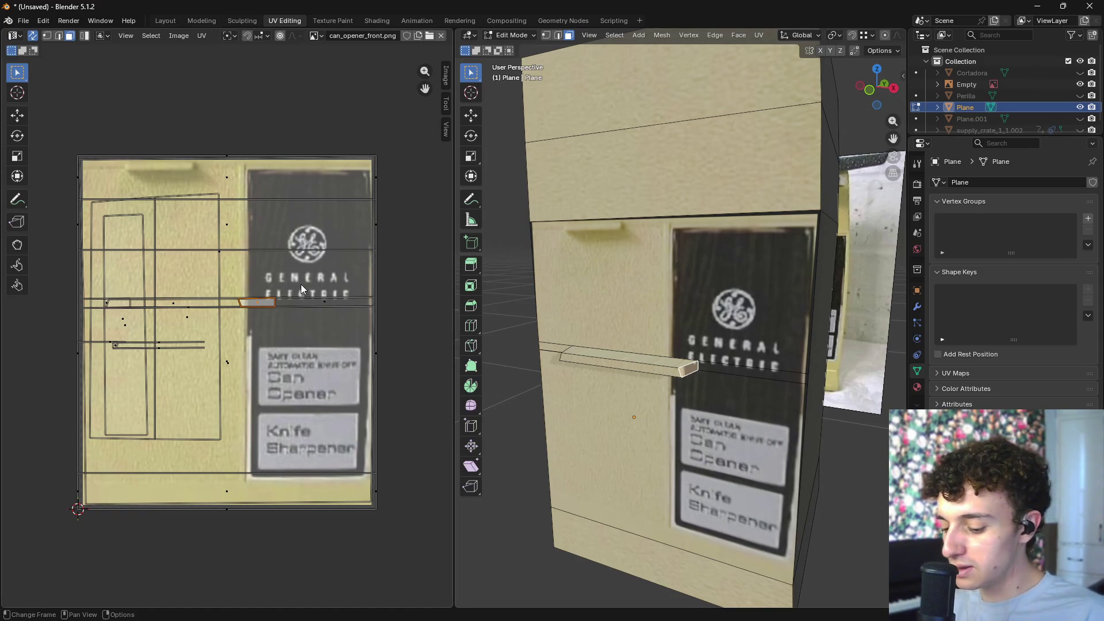
pyautogui.press('g')
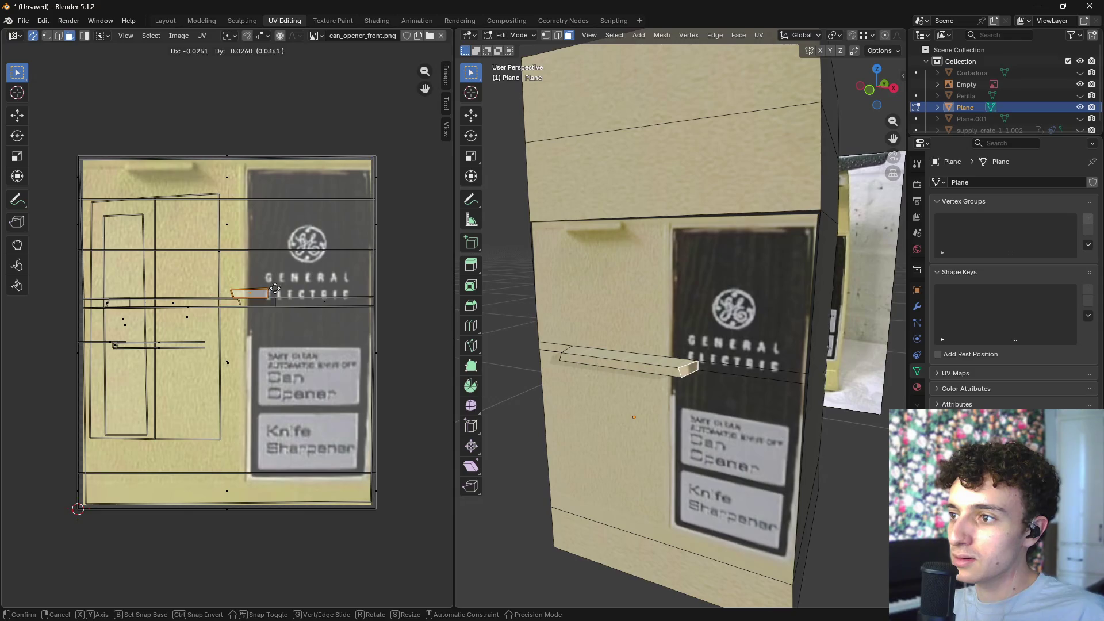
pyautogui.press('Escape')
# - Hide the lever's small end face
pyautogui.click(213, 305)
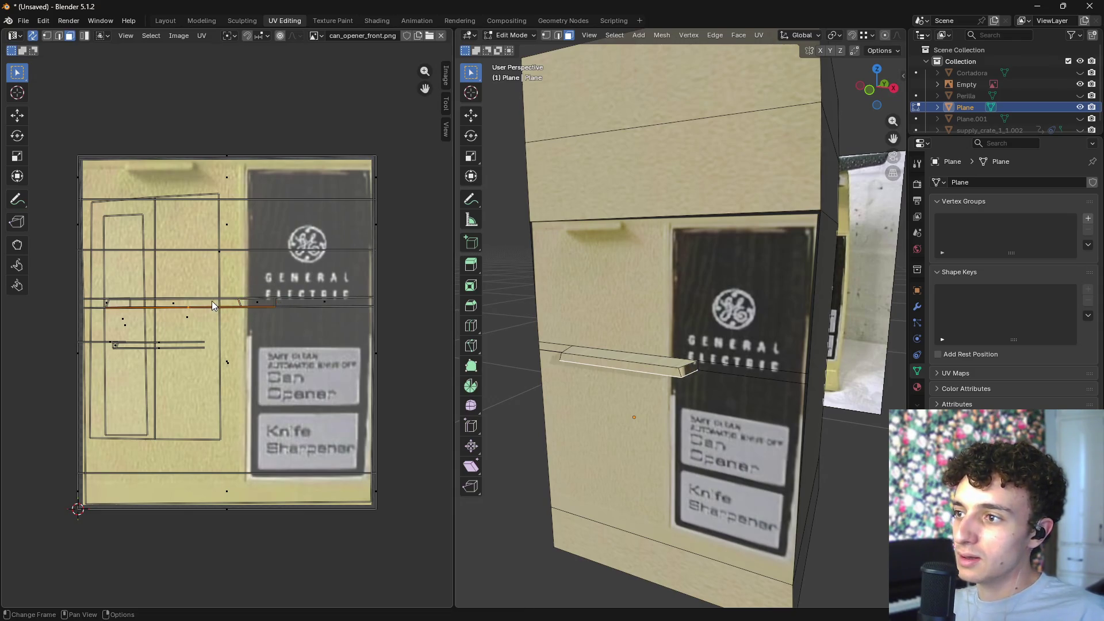
pyautogui.press('a')
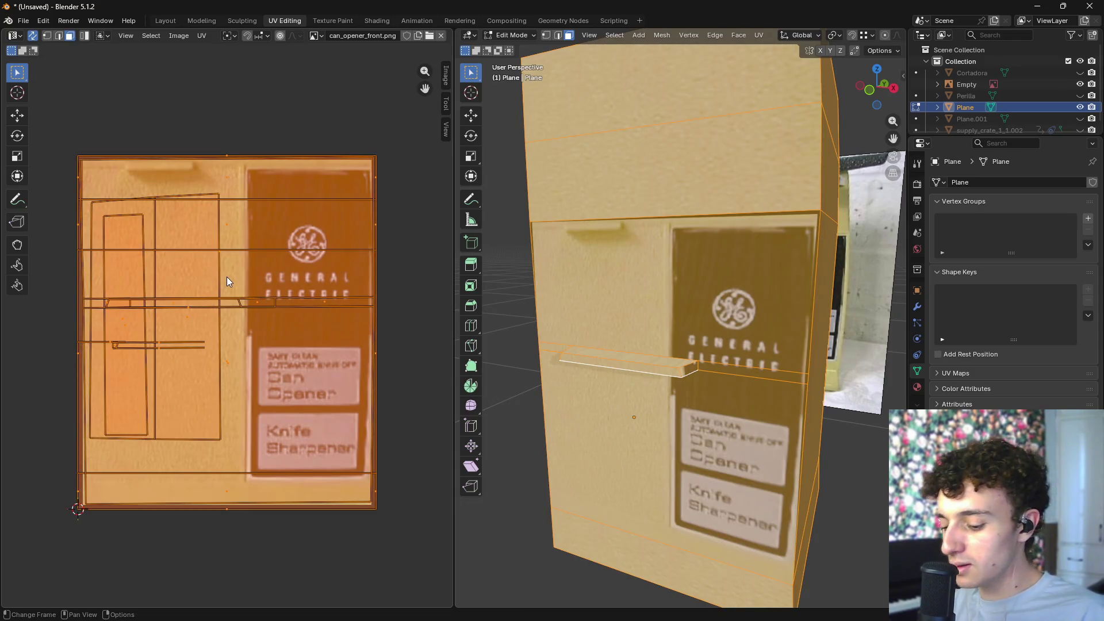
pyautogui.click(249, 299)
pyautogui.press('h')
pyautogui.click(184, 301)
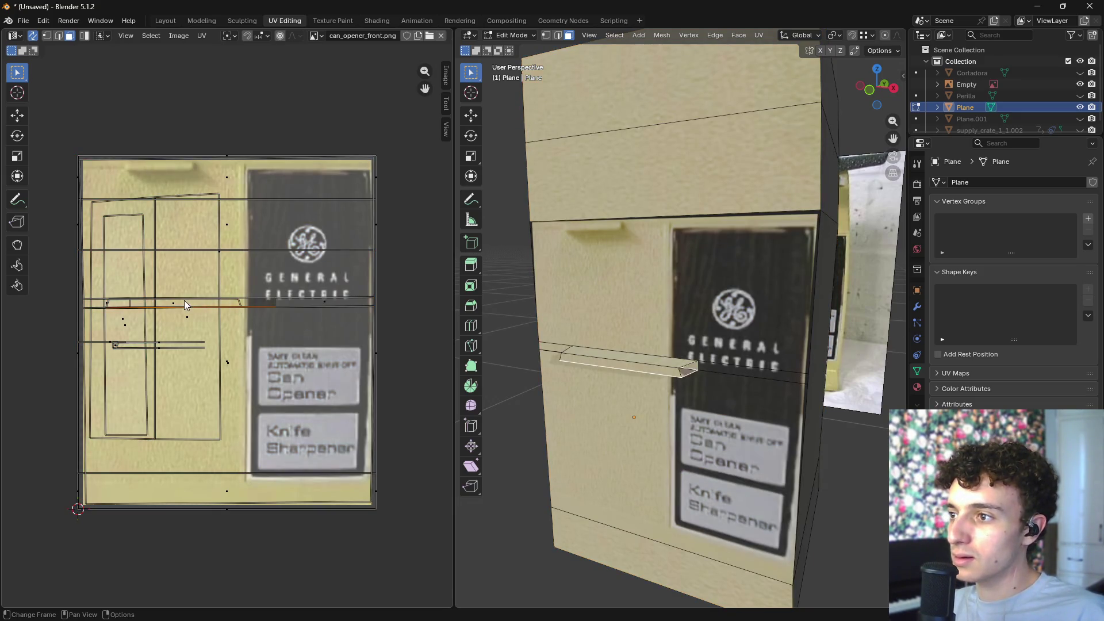
pyautogui.press('h')
# - Move the lever's long face UVs lower on the front texture, then clear the selection
pyautogui.click(181, 316)
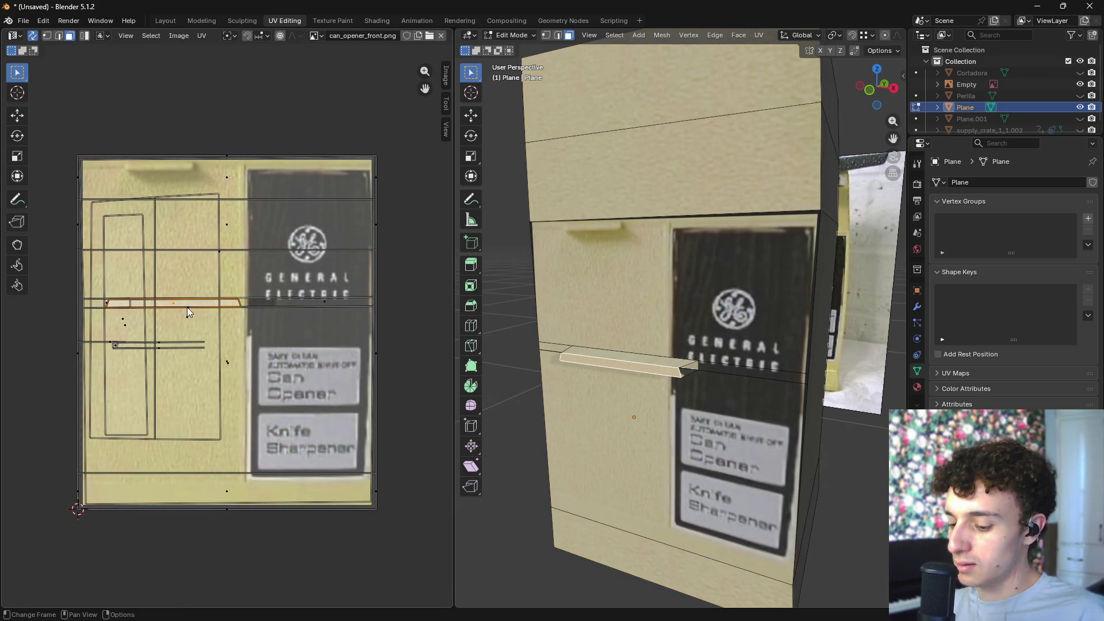
pyautogui.press('g')
pyautogui.click(167, 308)
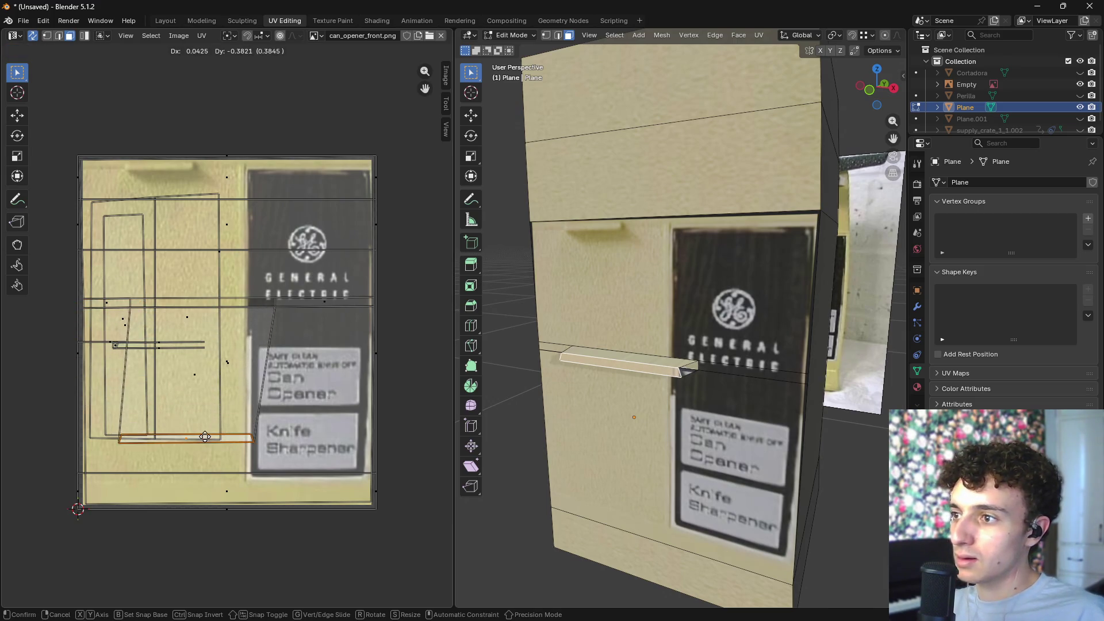
pyautogui.press('a')
pyautogui.scroll(-2, 251, 351)
pyautogui.scroll(2, 251, 350)
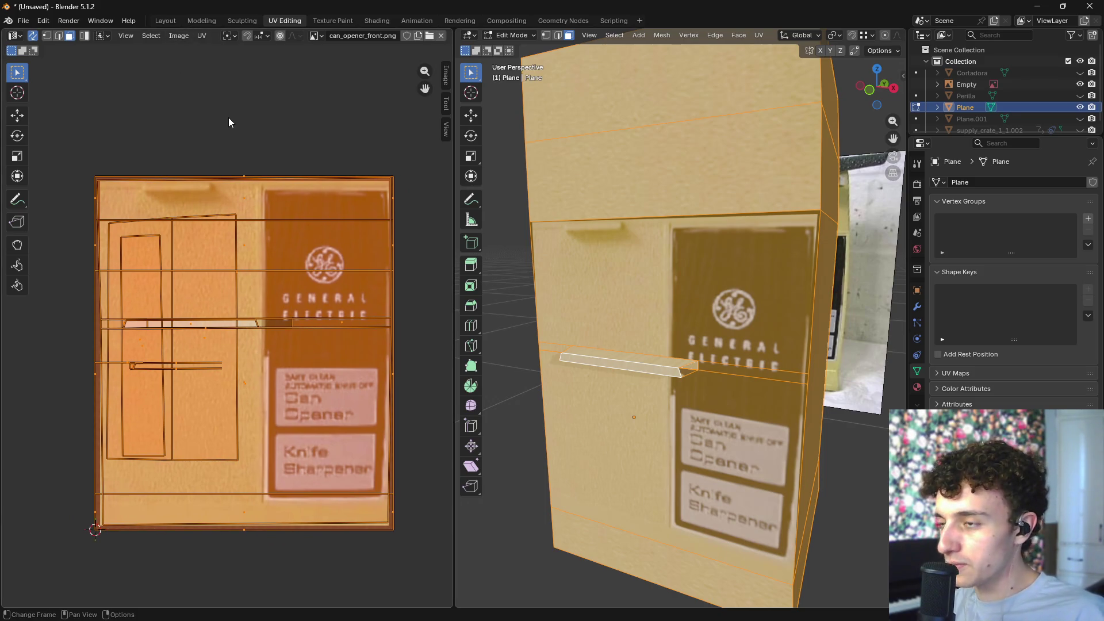
pyautogui.hotkey('alt', 'a')
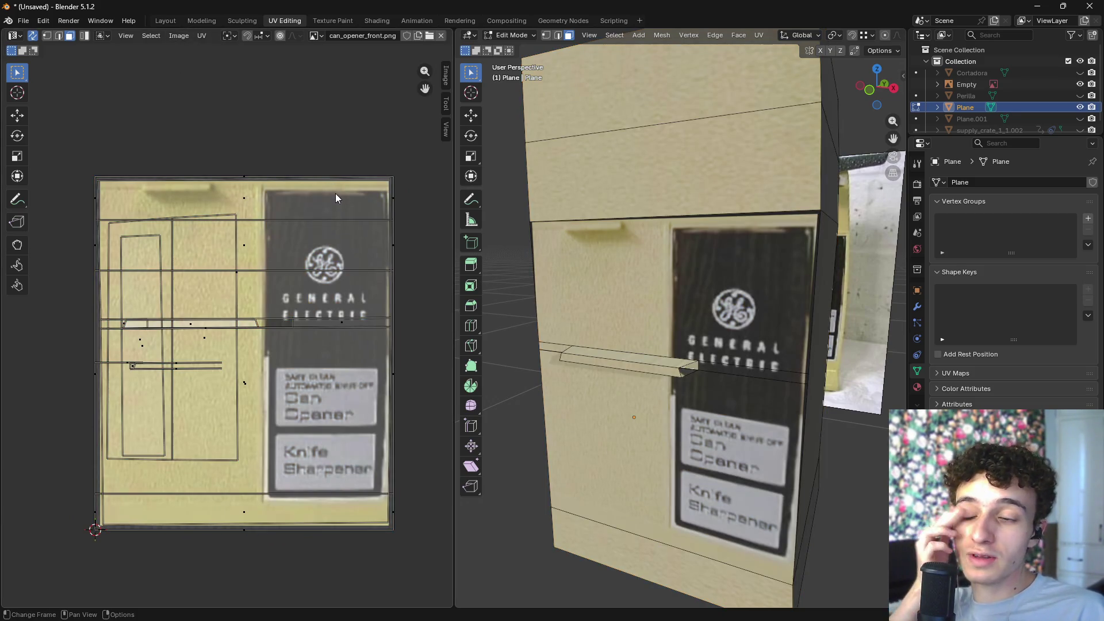
pyautogui.click(278, 320)
pyautogui.click(401, 322)
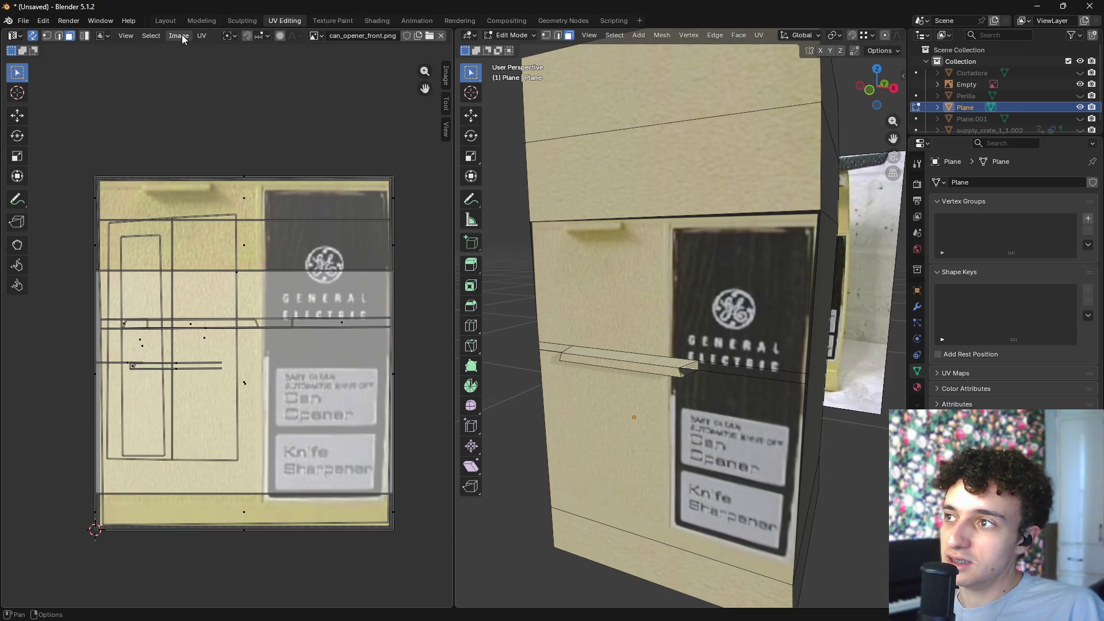
# - Turn on UV sync selection and pick the lever faces in face select mode
pyautogui.click(33, 36)
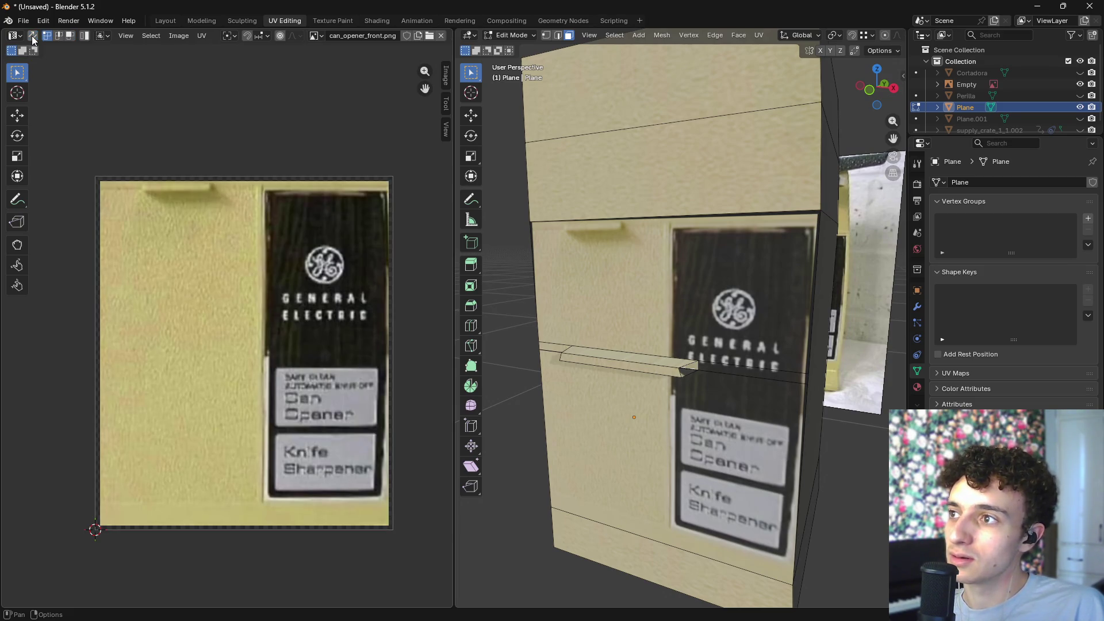
pyautogui.click(688, 367)
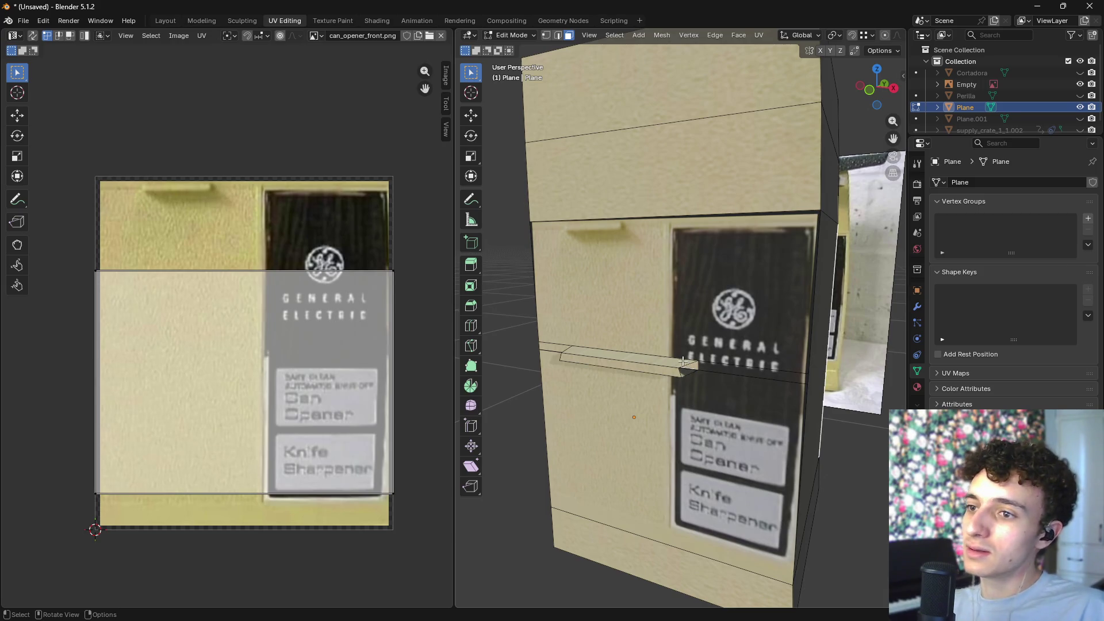
pyautogui.click(685, 371)
pyautogui.click(694, 367)
pyautogui.scroll(5, 661, 345)
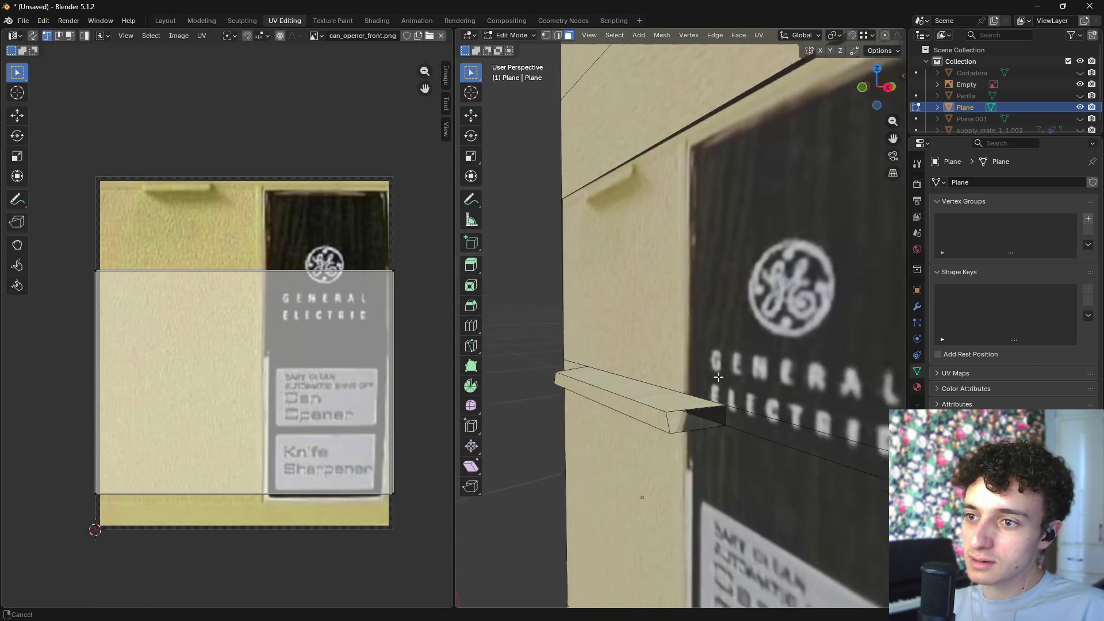
pyautogui.press('2')
pyautogui.moveTo(633, 310)
pyautogui.mouseDown(button='middle')
pyautogui.moveTo(712, 353)
pyautogui.moveTo(707, 332)
pyautogui.mouseUp(button='middle')
pyautogui.press('3')
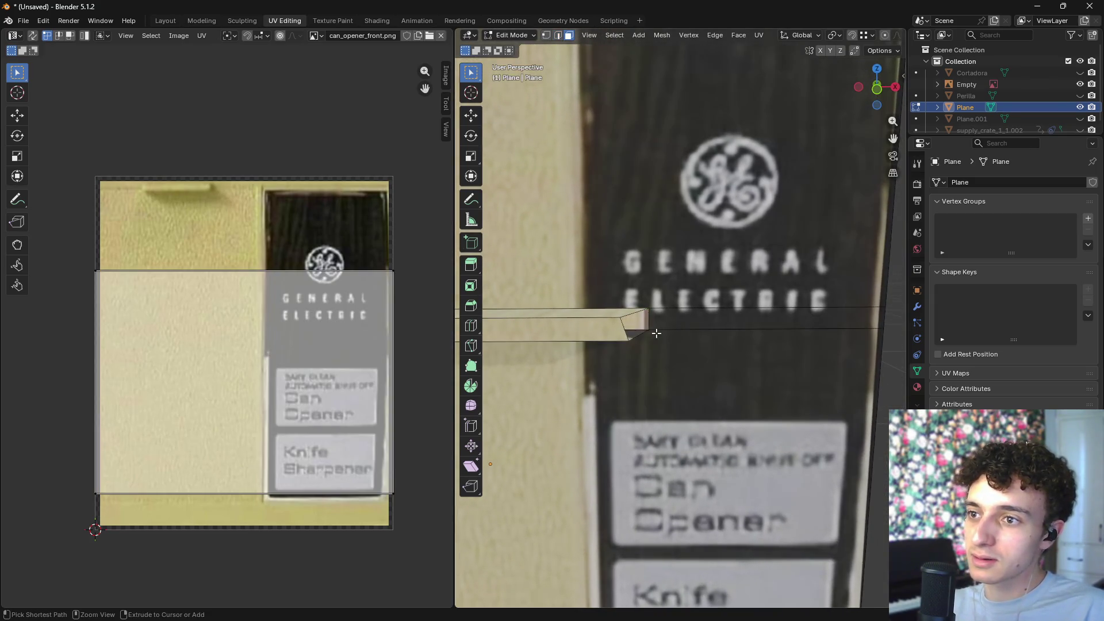
pyautogui.click(654, 334)
pyautogui.hotkey('ctrl', 'l')
pyautogui.hotkey('alt', 'a')
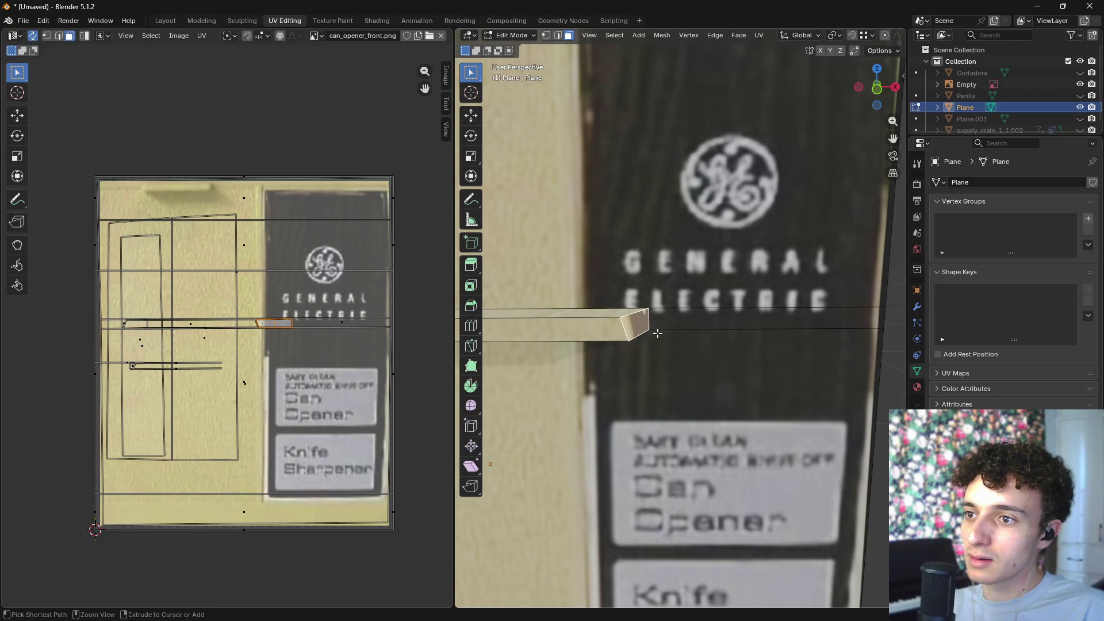
# - Move the lever face's UVs onto the plain cream area of the photo
pyautogui.press('r')
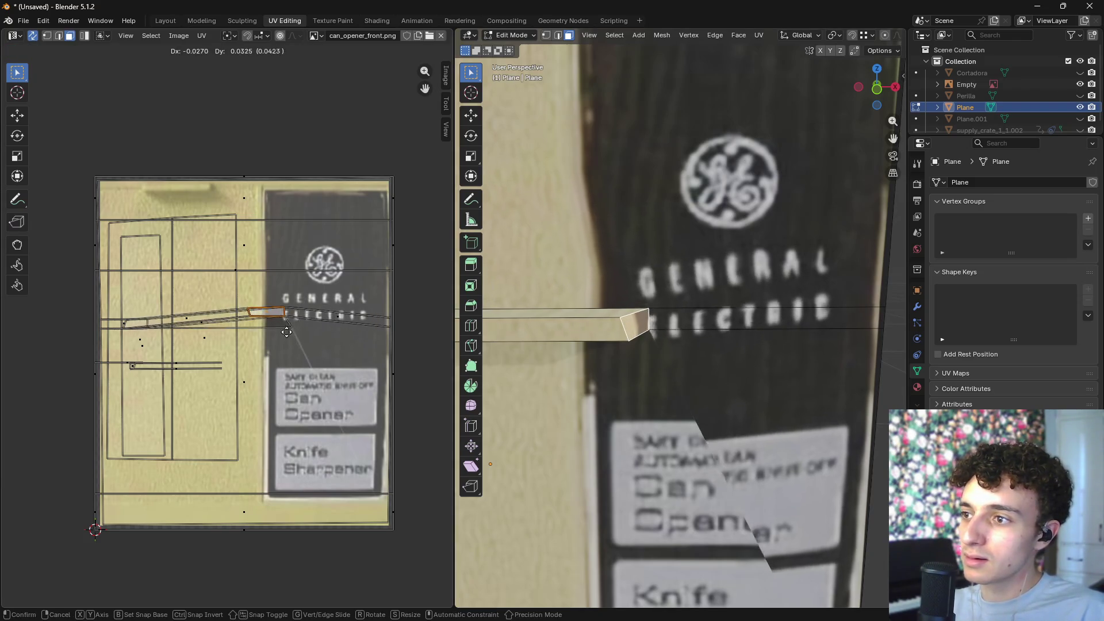
pyautogui.press('Escape')
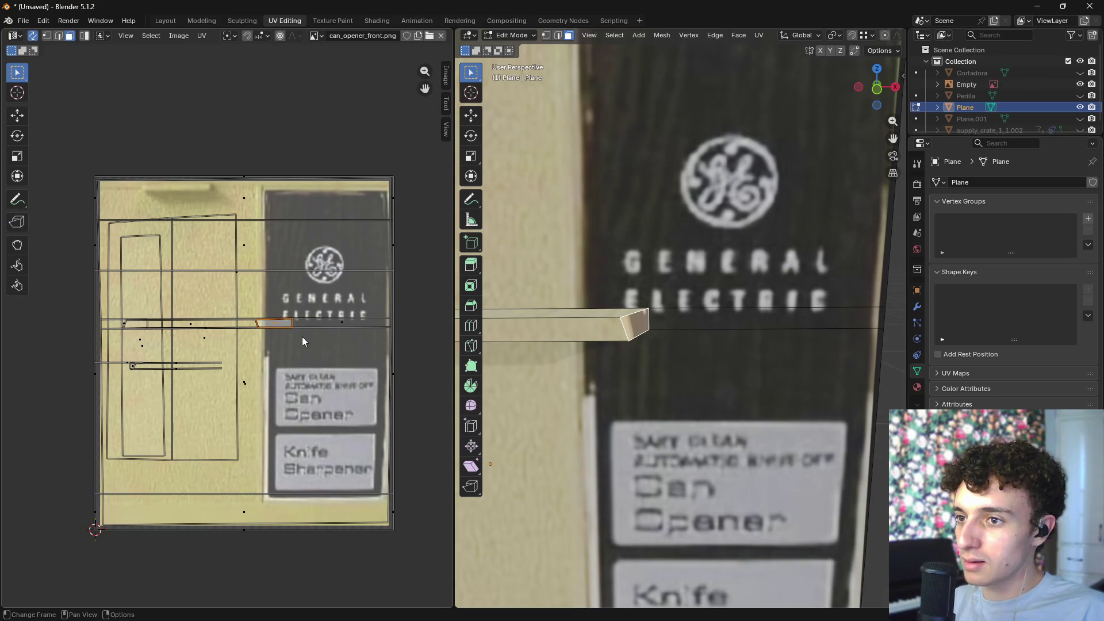
pyautogui.press('h')
pyautogui.hotkey('ctrl', 'z')
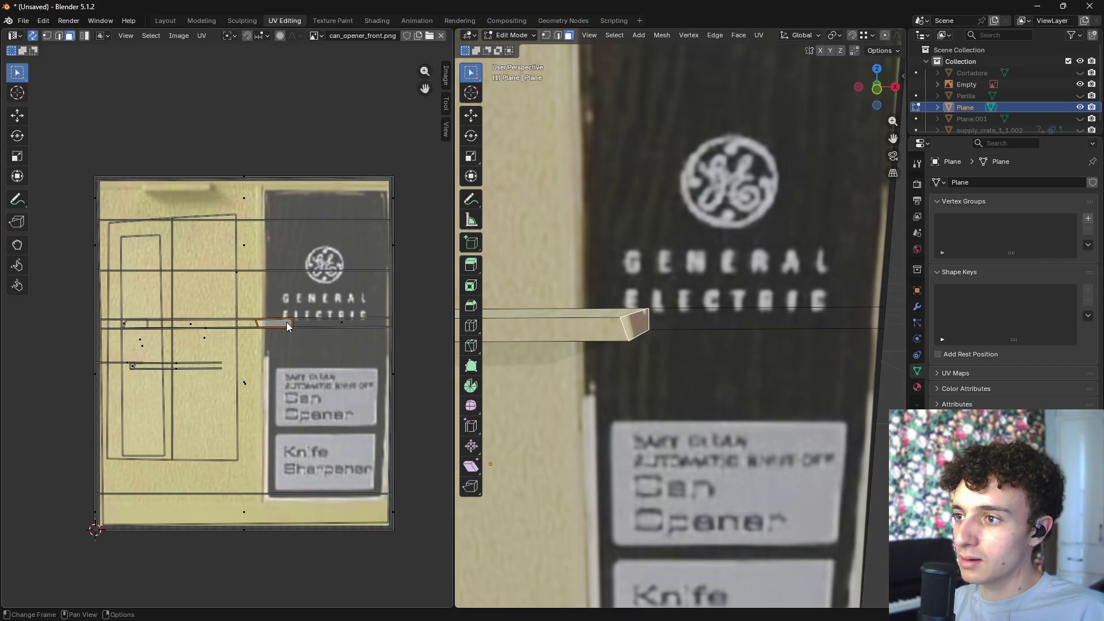
pyautogui.press('g')
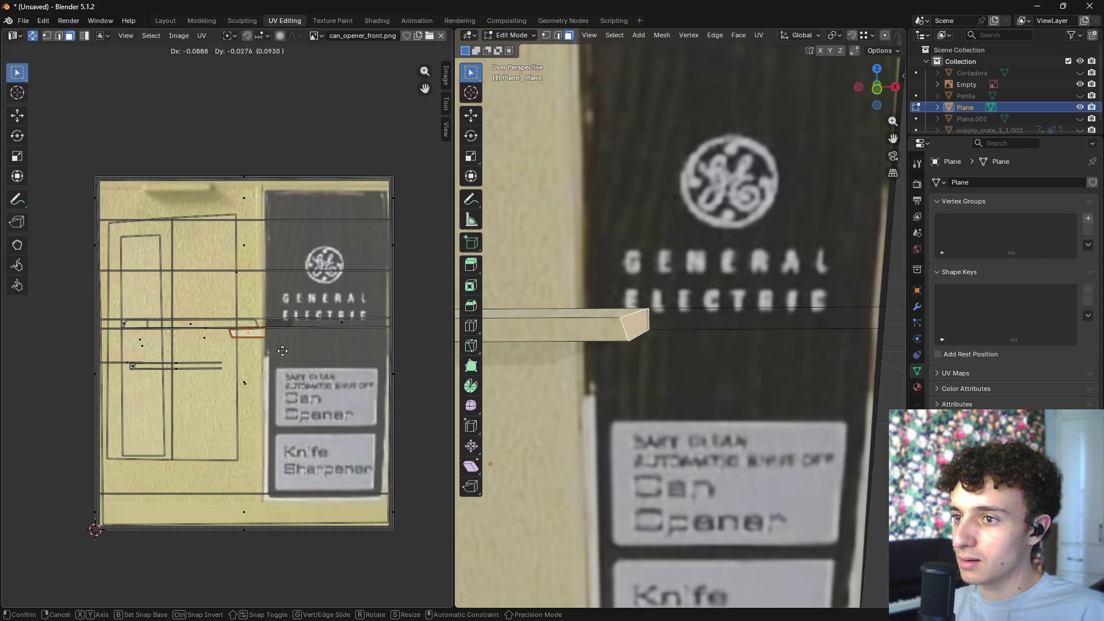
pyautogui.click(306, 335)
pyautogui.click(32, 36)
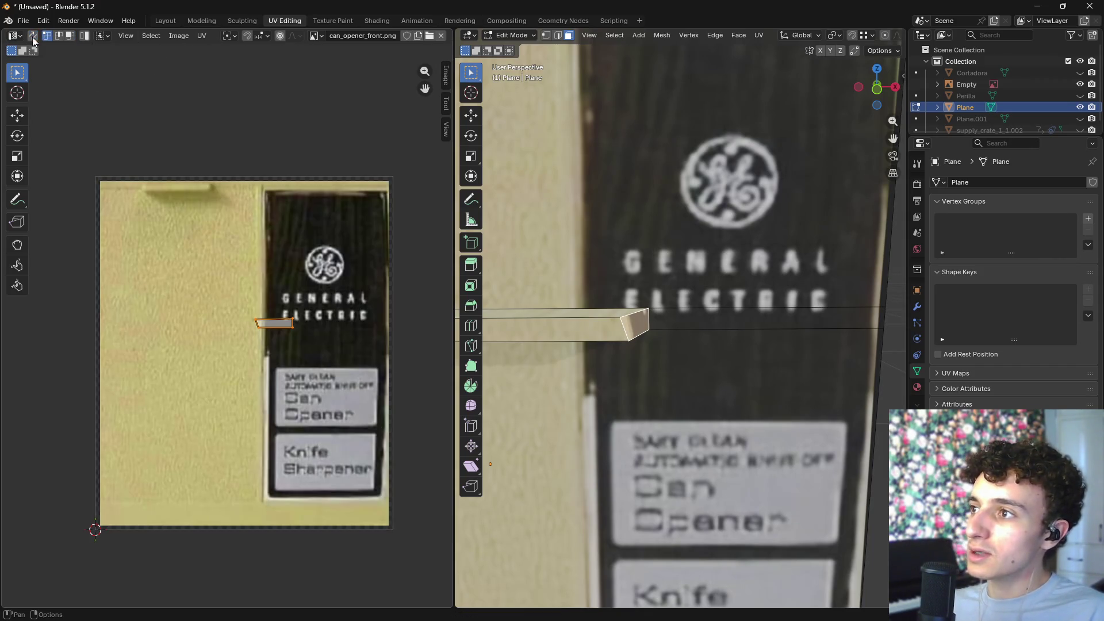
pyautogui.press('g')
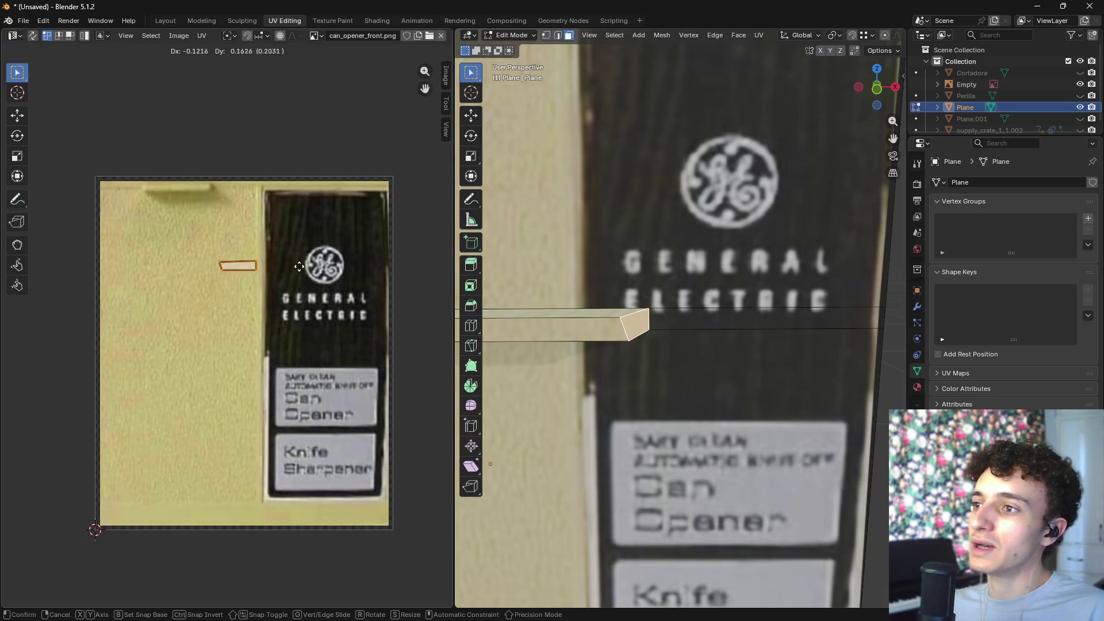
pyautogui.click(300, 307)
# - Select the lever's end face and top face in the viewport
pyautogui.scroll(-5, 597, 370)
pyautogui.moveTo(596, 369)
pyautogui.mouseDown(button='middle')
pyautogui.moveTo(814, 287)
pyautogui.moveTo(637, 323)
pyautogui.moveTo(684, 241)
pyautogui.mouseUp(button='middle')
pyautogui.scroll(4, 632, 299)
pyautogui.scroll(2, 686, 238)
pyautogui.press('b')
pyautogui.click(669, 234)
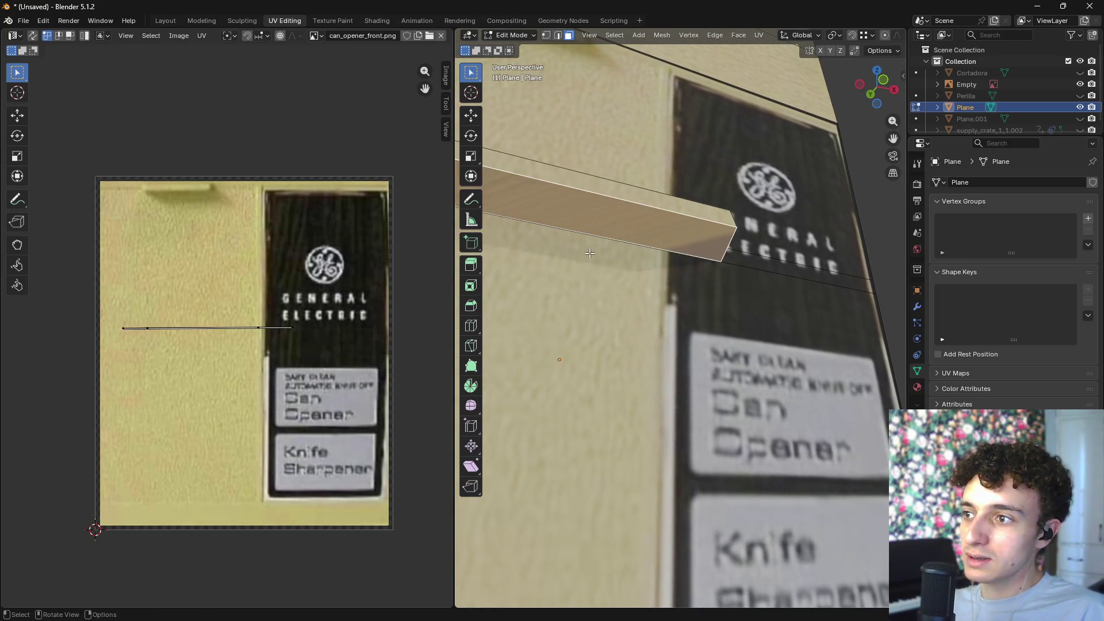
pyautogui.scroll(-5, 682, 259)
pyautogui.moveTo(681, 259); pyautogui.dragTo(688, 265, button='middle')
pyautogui.moveTo(635, 354); pyautogui.dragTo(663, 350, button='middle')
pyautogui.keyDown('shift'); pyautogui.click(662, 311); pyautogui.keyUp('shift')
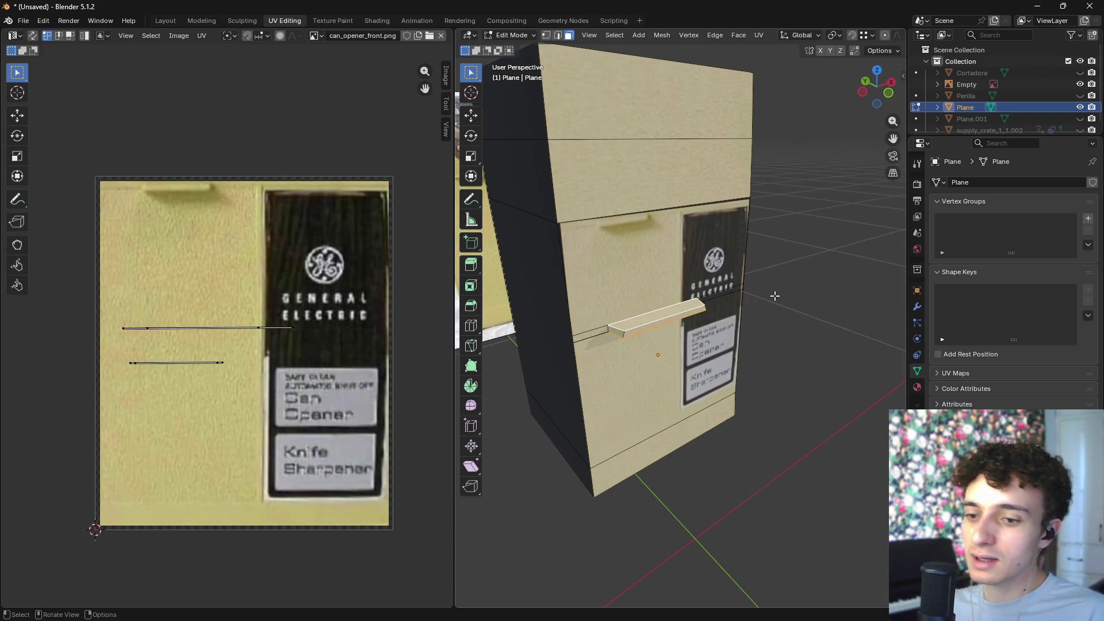
# - Reproject the lever's top faces' UVs with Project from View from the top orthographic view
pyautogui.press('KP_7')
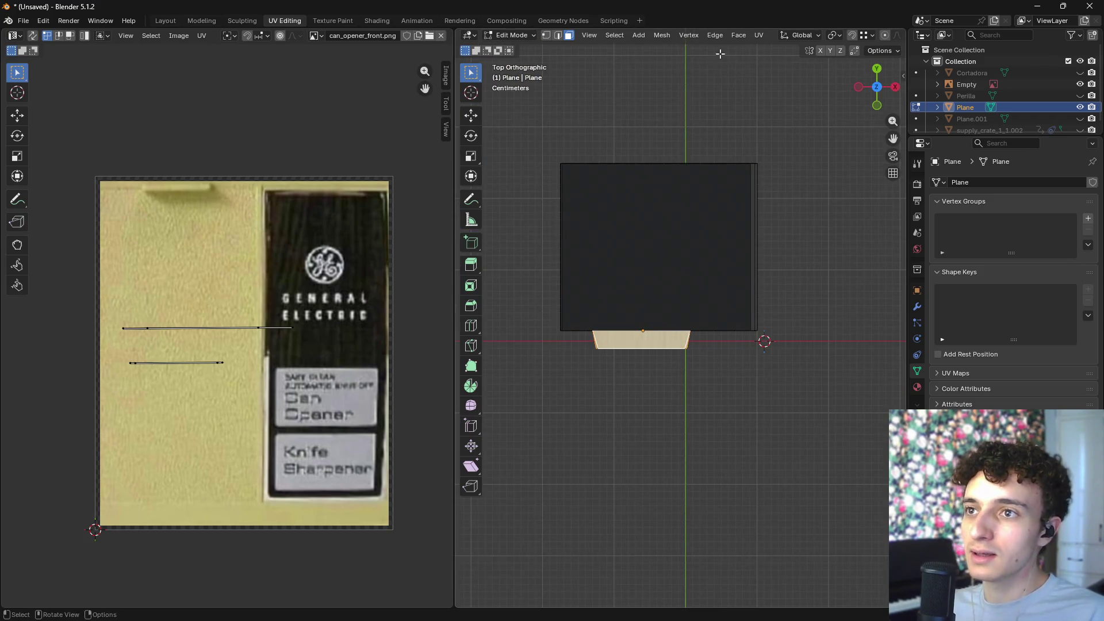
pyautogui.press('u')
pyautogui.click(805, 165)
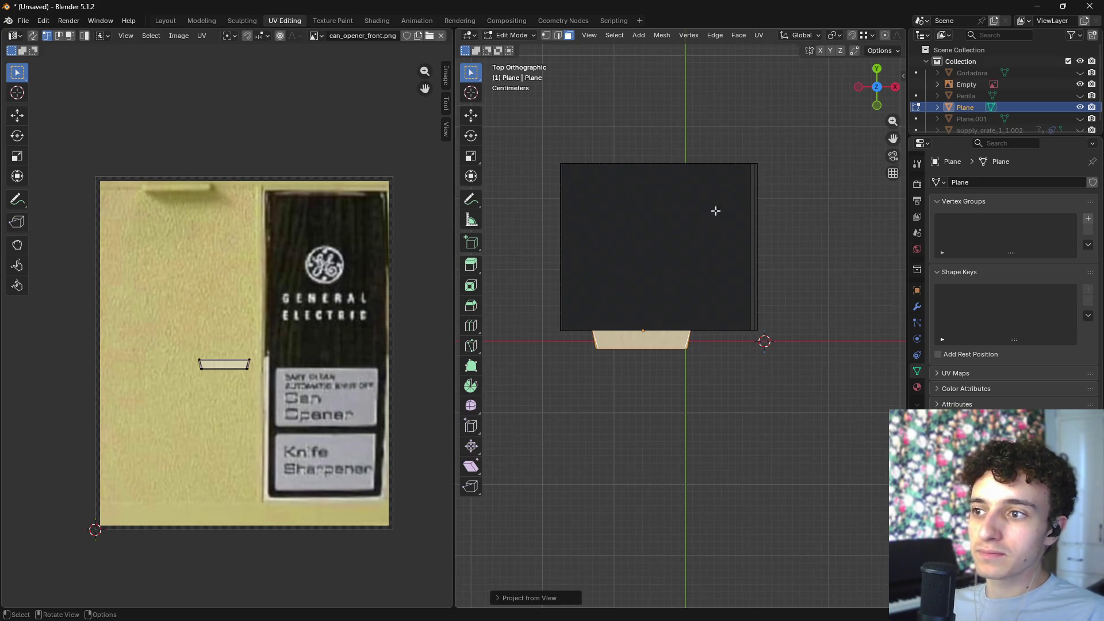
pyautogui.scroll(2, 230, 351)
# - Move and widen the lever's UV island over the plain cream area, then clear the selection
pyautogui.click(173, 375)
pyautogui.press('g')
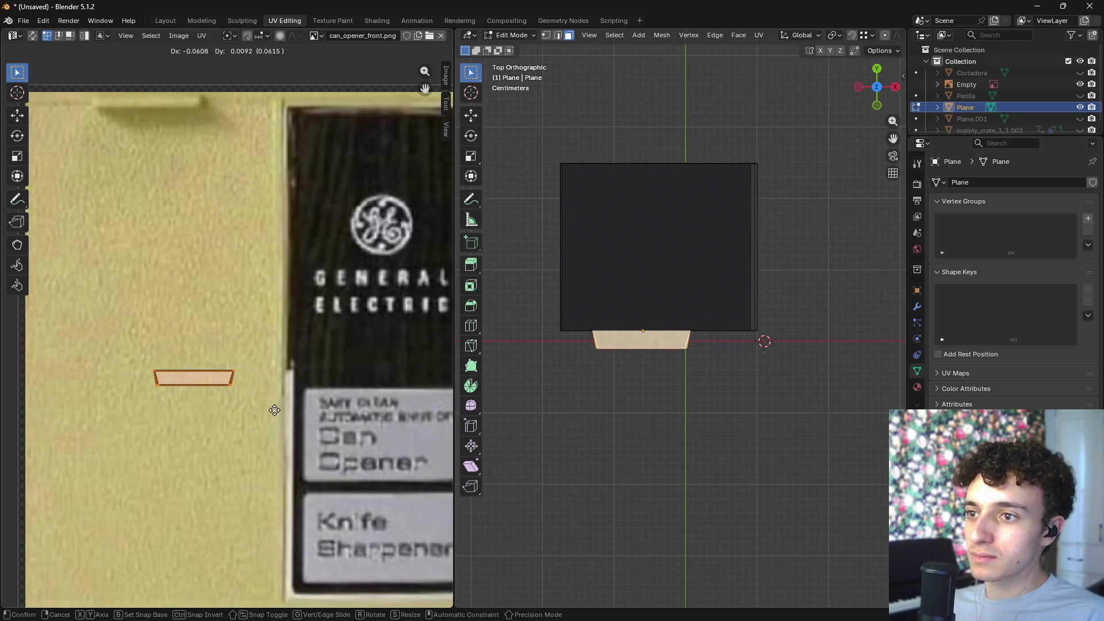
pyautogui.click(233, 418)
pyautogui.press('s')
pyautogui.click(253, 422)
pyautogui.moveTo(633, 403)
pyautogui.mouseDown(button='middle')
pyautogui.moveTo(660, 233)
pyautogui.moveTo(667, 287)
pyautogui.mouseUp(button='middle')
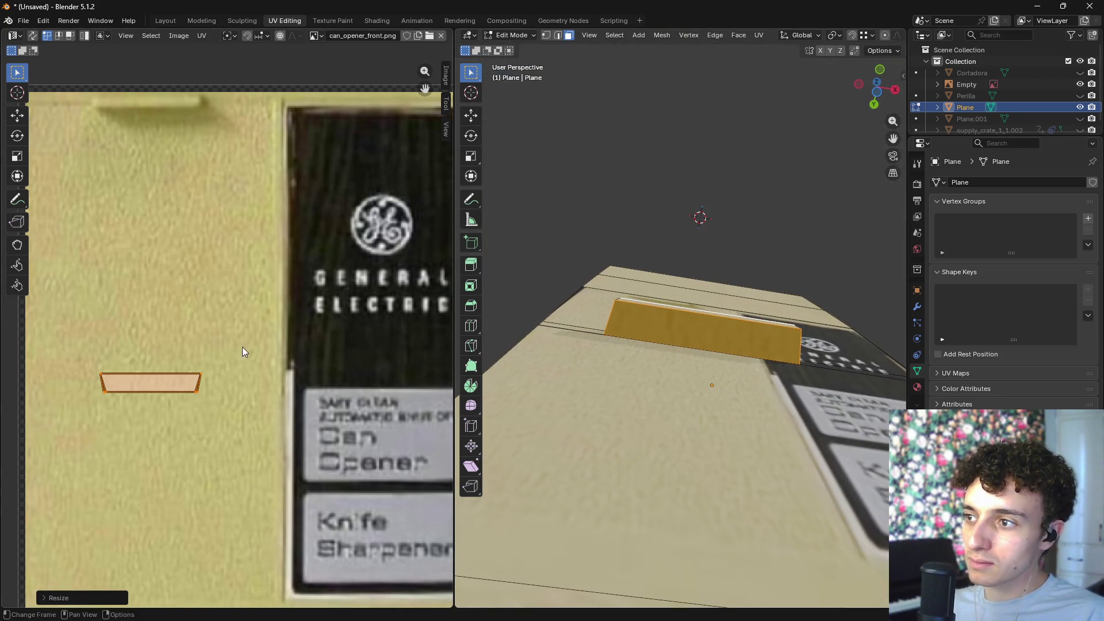
pyautogui.press('s')
pyautogui.click(365, 328)
pyautogui.press('g')
pyautogui.click(364, 327)
pyautogui.moveTo(633, 322)
pyautogui.mouseDown(button='middle')
pyautogui.moveTo(728, 299)
pyautogui.moveTo(838, 386)
pyautogui.moveTo(744, 327)
pyautogui.moveTo(632, 304)
pyautogui.mouseUp(button='middle')
pyautogui.hotkey('alt', 'a')
# - Nudge the upper front face's UVs so the General Electric label lines up
pyautogui.click(653, 308)
pyautogui.scroll(-4, 231, 271)
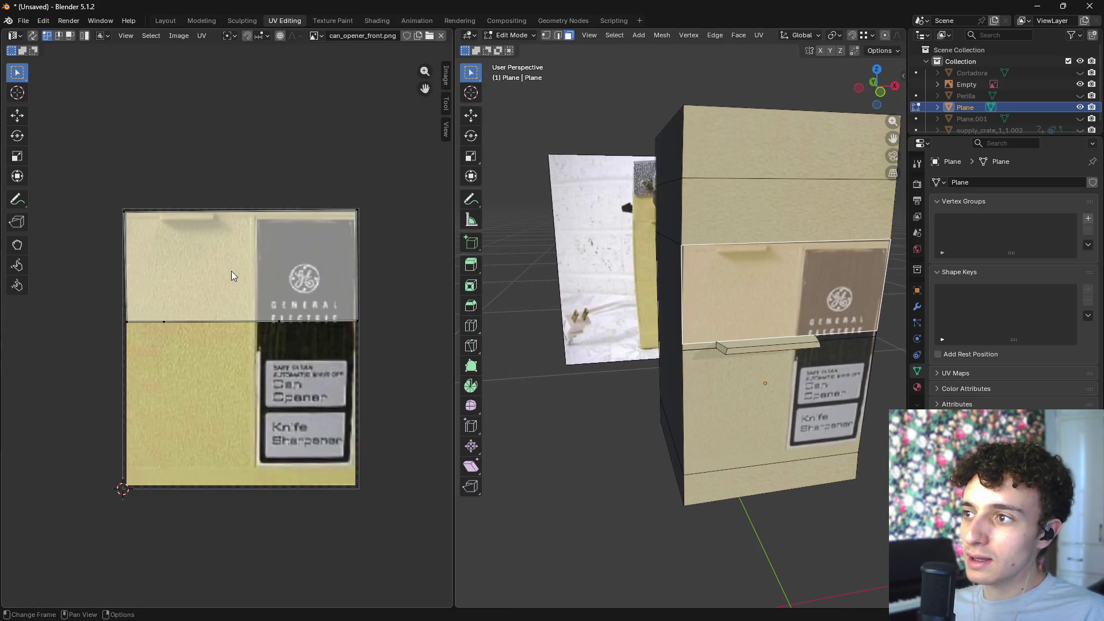
pyautogui.press('g')
pyautogui.click(174, 367)
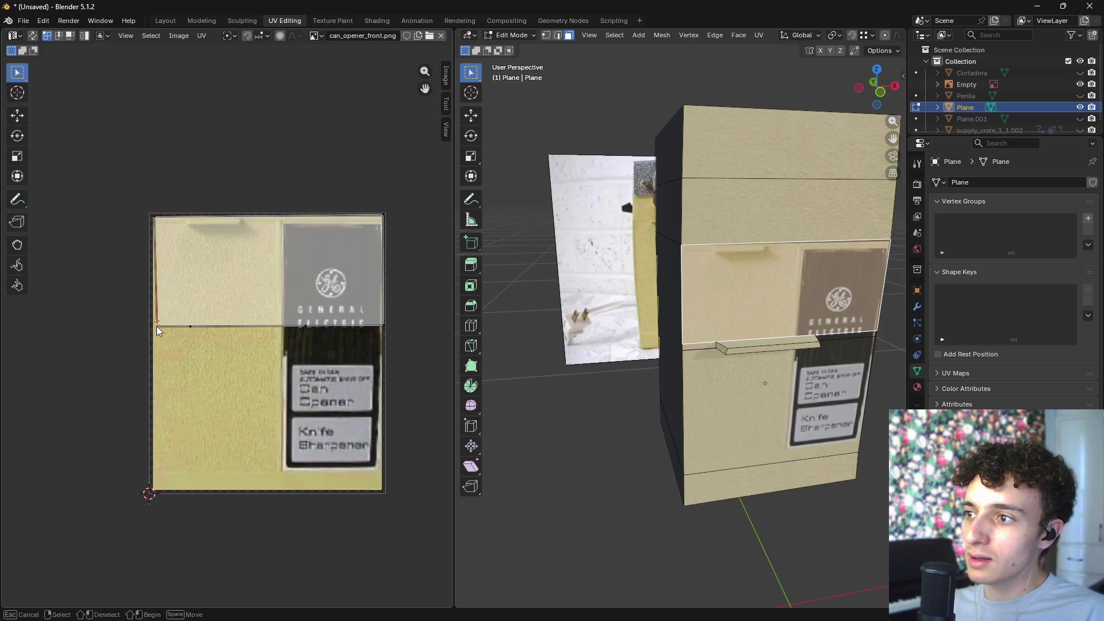
pyautogui.moveTo(143, 344); pyautogui.dragTo(68, 346, button='middle')
pyautogui.scroll(5, 667, 333)
pyautogui.moveTo(667, 334); pyautogui.dragTo(636, 343, button='middle')
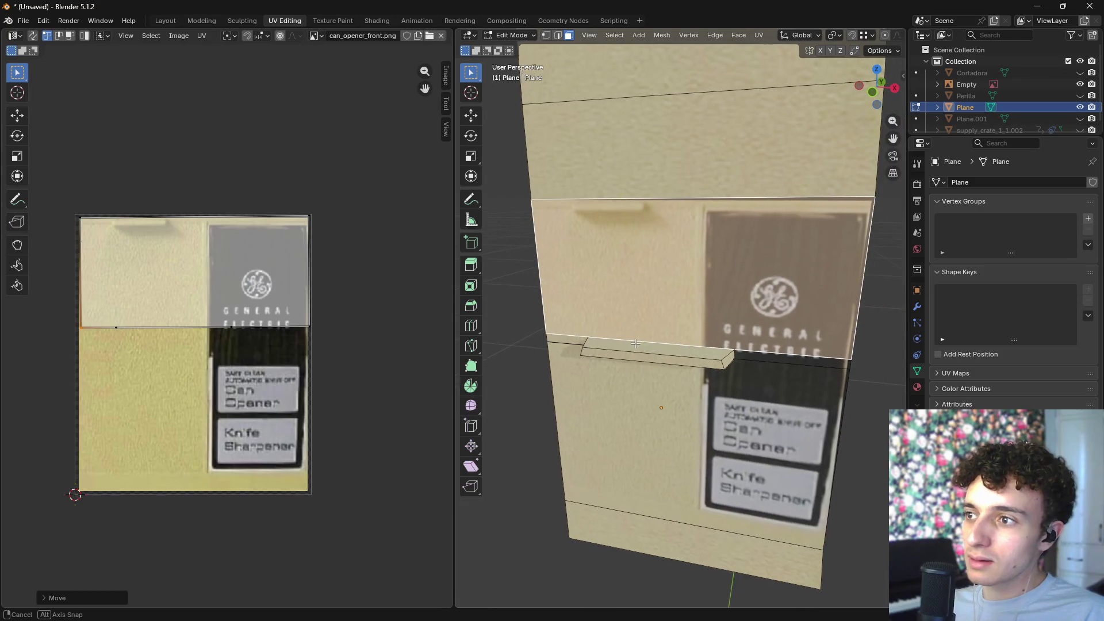
pyautogui.scroll(3, 345, 187)
pyautogui.scroll(1, 366, 129)
pyautogui.press('g')
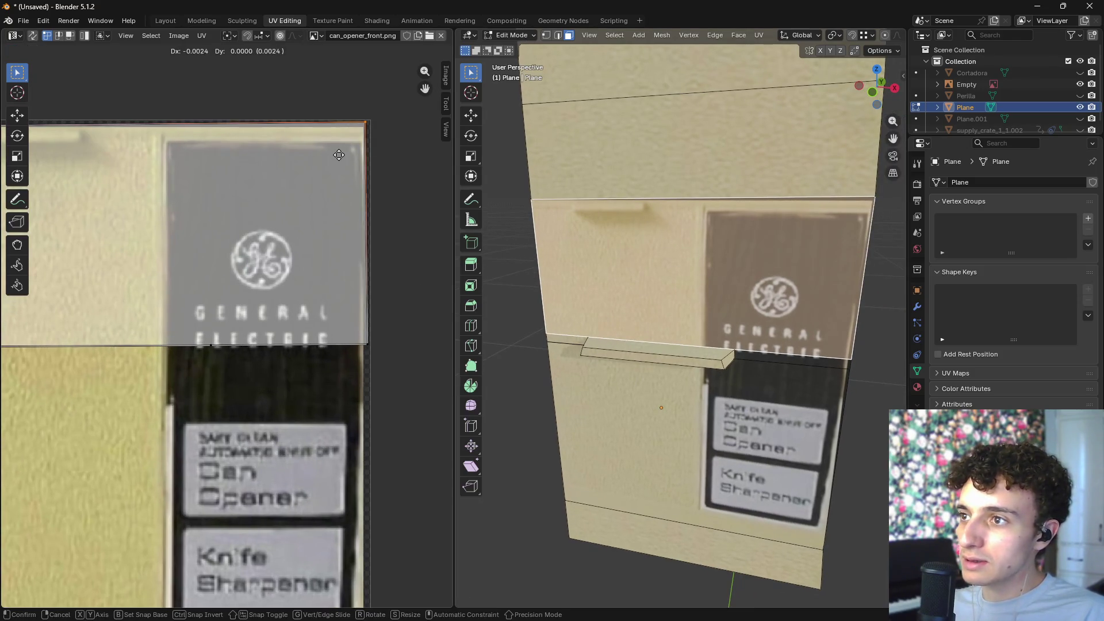
pyautogui.click(336, 160)
# - Select the lower front face and thin strip, and move the strip's right-edge UVs into line
pyautogui.moveTo(355, 347); pyautogui.dragTo(354, 348)
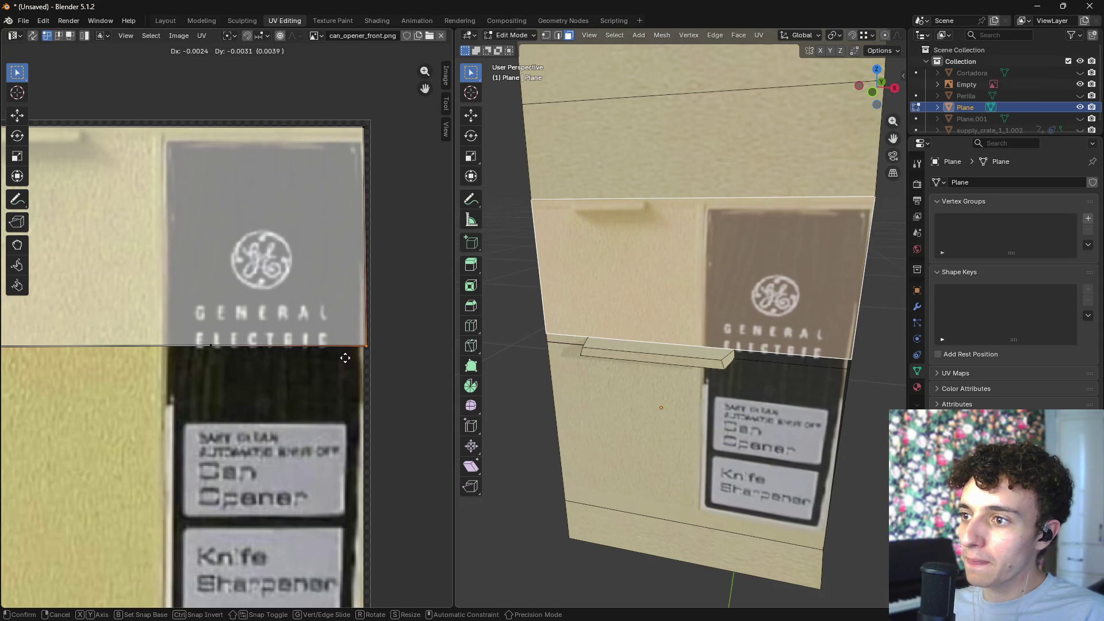
pyautogui.moveTo(809, 369); pyautogui.dragTo(782, 340, button='middle')
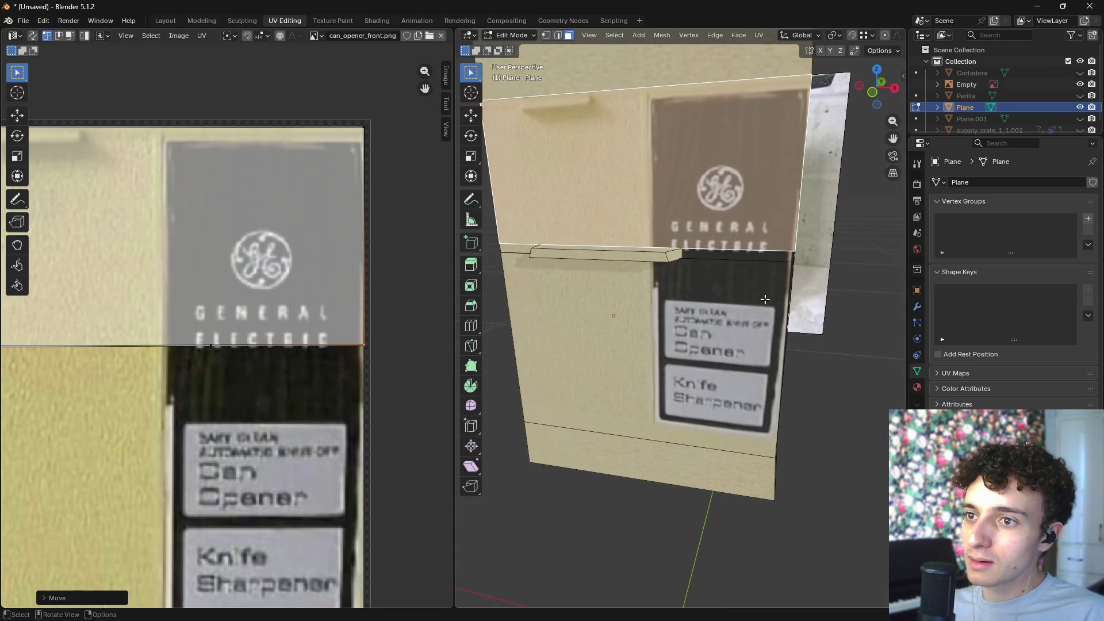
pyautogui.click(781, 337)
pyautogui.click(785, 257)
pyautogui.keyDown('shift'); pyautogui.click(766, 296); pyautogui.keyUp('shift')
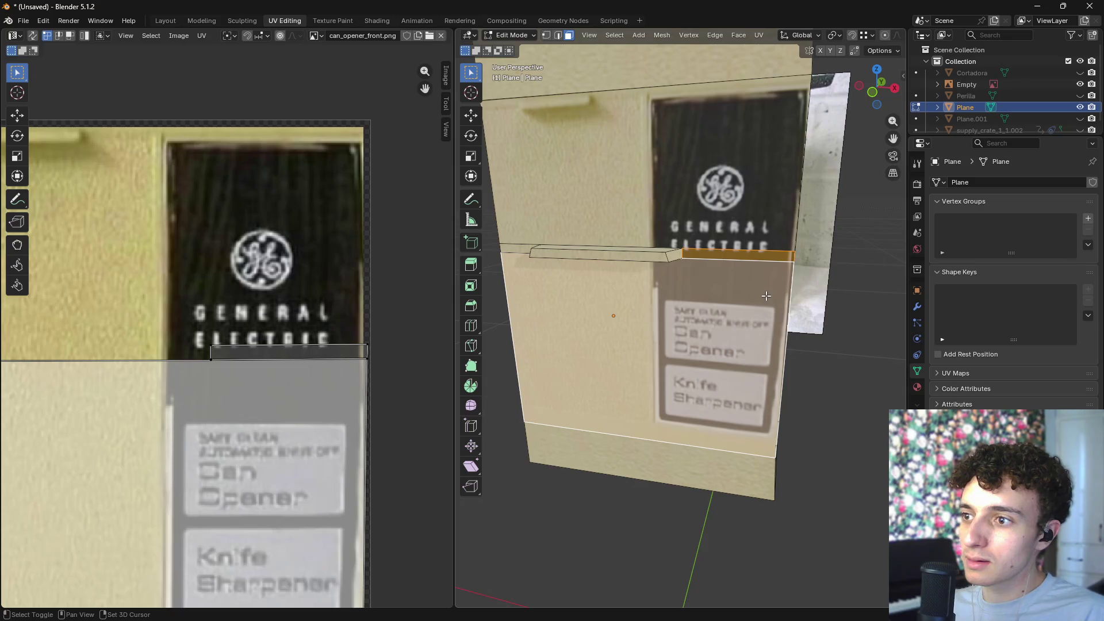
pyautogui.scroll(-3, 374, 331)
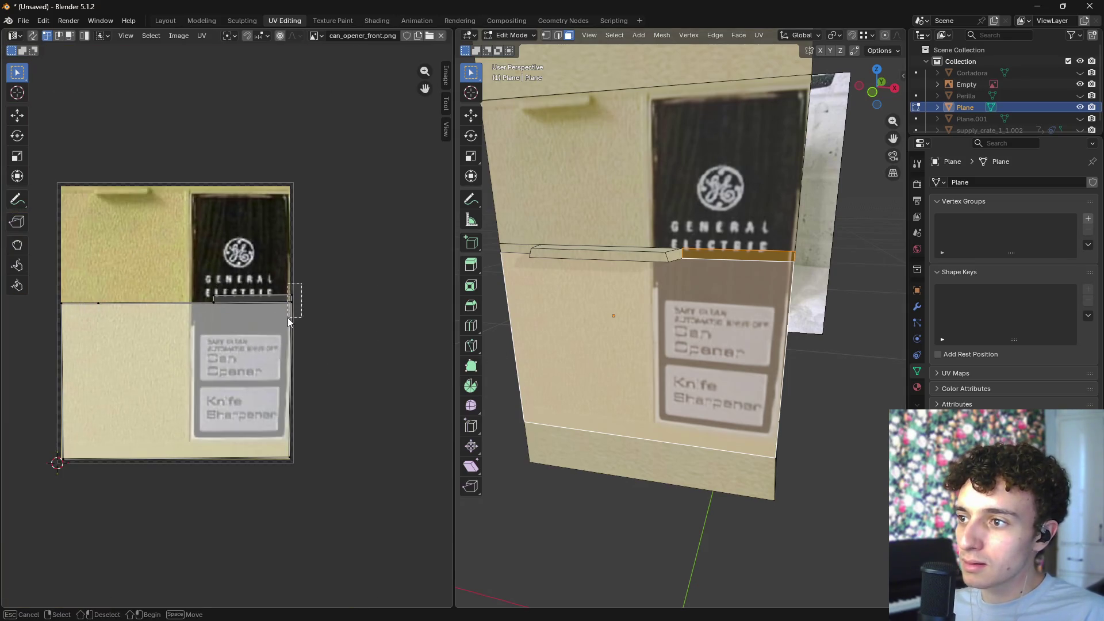
pyautogui.moveTo(288, 315); pyautogui.dragTo(290, 316)
pyautogui.scroll(5, 322, 311)
pyautogui.press('g')
pyautogui.click(362, 298)
pyautogui.click(848, 308)
# - Select the box's dark side faces and top face, then switch to the right orthographic view
pyautogui.moveTo(848, 308)
pyautogui.mouseDown(button='middle')
pyautogui.moveTo(806, 372)
pyautogui.moveTo(816, 353)
pyautogui.moveTo(782, 351)
pyautogui.moveTo(809, 387)
pyautogui.moveTo(771, 397)
pyautogui.moveTo(815, 376)
pyautogui.moveTo(721, 331)
pyautogui.mouseUp(button='middle')
pyautogui.scroll(4, 721, 331)
pyautogui.scroll(-4, 751, 323)
pyautogui.moveTo(764, 296); pyautogui.dragTo(690, 307, button='middle')
pyautogui.click(691, 305)
pyautogui.keyDown('shift'); pyautogui.click(685, 387); pyautogui.keyUp('shift')
pyautogui.keyDown('shift'); pyautogui.click(690, 505); pyautogui.keyUp('shift')
pyautogui.keyDown('shift'); pyautogui.click(729, 227); pyautogui.keyUp('shift')
pyautogui.scroll(-4, 639, 333)
pyautogui.moveTo(638, 333)
pyautogui.mouseDown(button='middle')
pyautogui.moveTo(808, 352)
pyautogui.moveTo(739, 350)
pyautogui.moveTo(809, 394)
pyautogui.mouseUp(button='middle')
pyautogui.scroll(3, 809, 352)
pyautogui.press('KP_3')
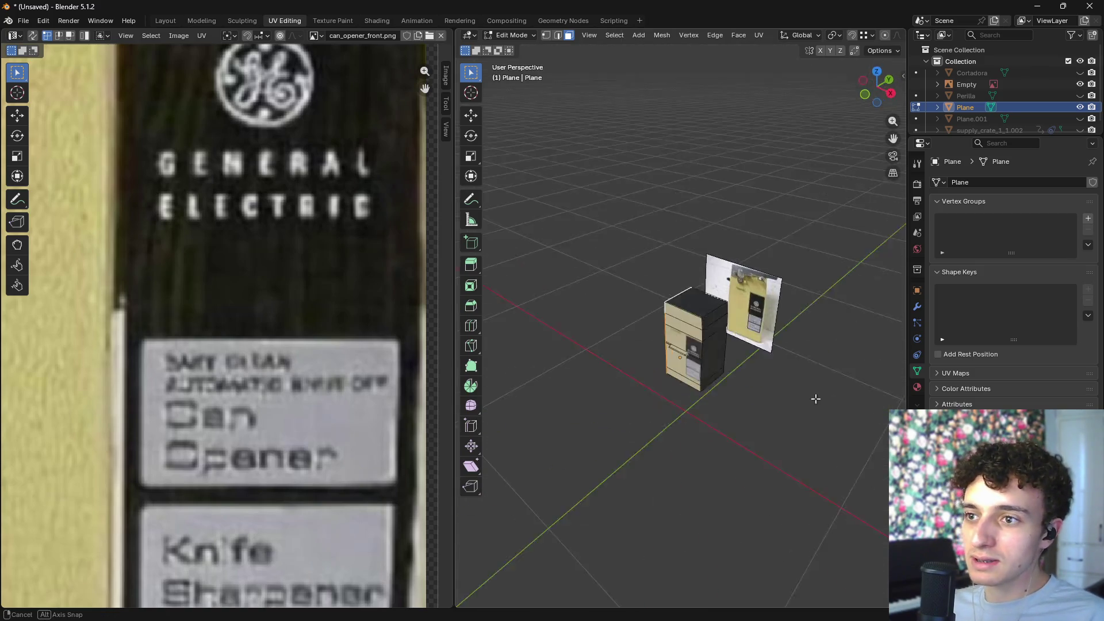
# - Select the box's side faces and project their UVs from the right orthographic view
pyautogui.scroll(2, 679, 355)
pyautogui.keyDown('shift'); pyautogui.click(686, 324); pyautogui.keyUp('shift')
pyautogui.keyDown('shift'); pyautogui.click(685, 343); pyautogui.keyUp('shift')
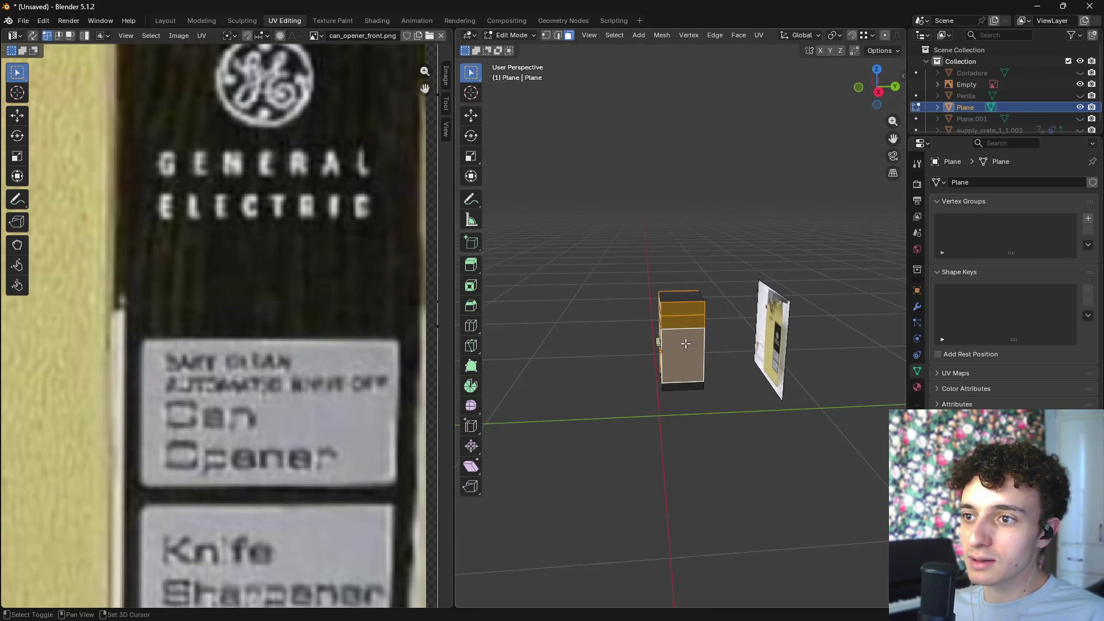
pyautogui.keyDown('shift'); pyautogui.click(682, 388); pyautogui.keyUp('shift')
pyautogui.press('KP_3')
pyautogui.scroll(4, 721, 349)
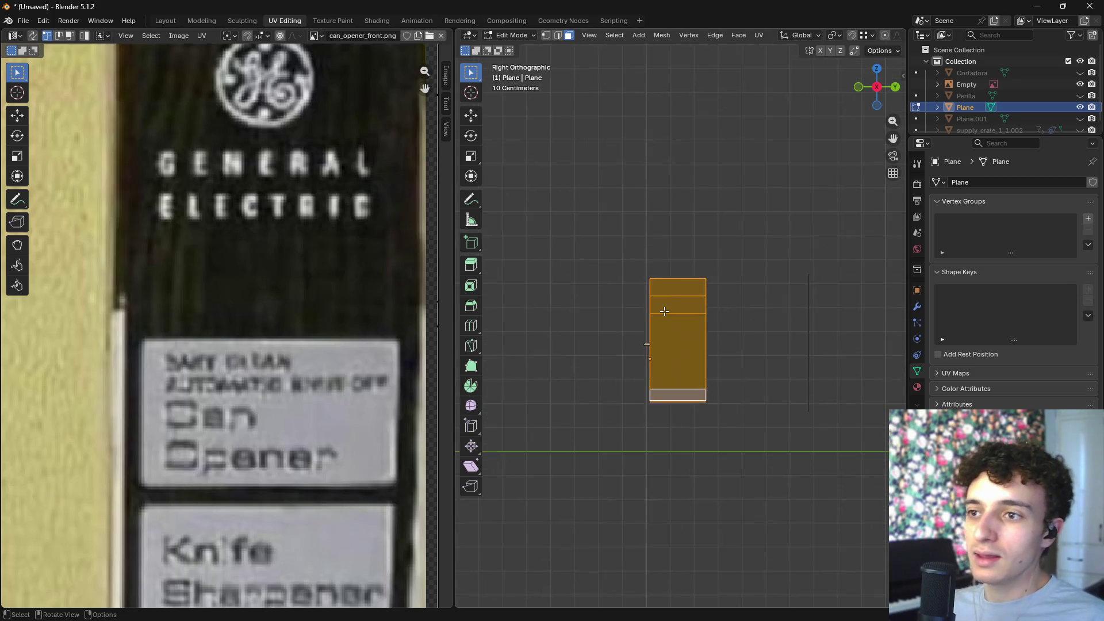
pyautogui.press('u')
pyautogui.click(684, 274)
# - Select the projected side UV island, move it to the image's top-left and enlarge it
pyautogui.scroll(-4, 684, 287)
pyautogui.scroll(-3, 240, 326)
pyautogui.hscroll(-5, 240, 326)
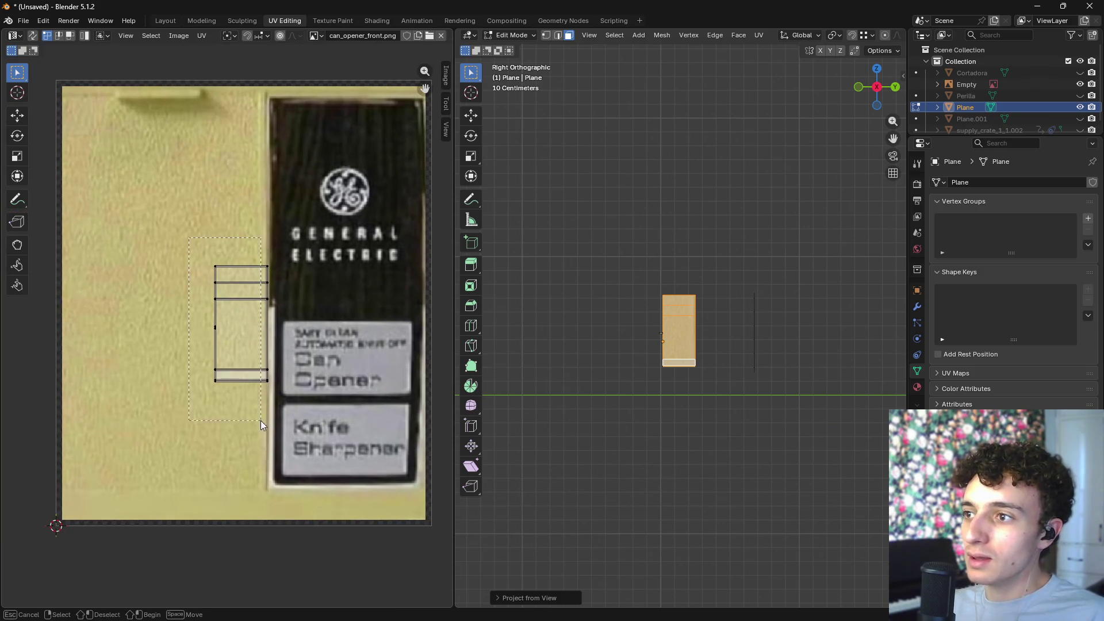
pyautogui.moveTo(190, 209); pyautogui.dragTo(299, 426)
pyautogui.press('g')
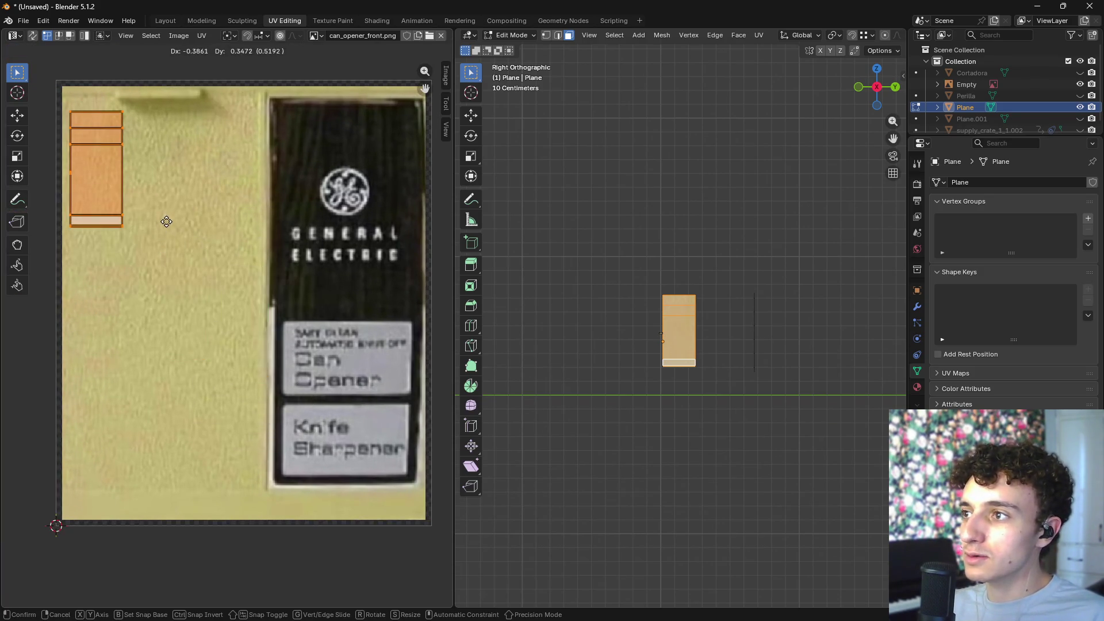
pyautogui.click(146, 277)
pyautogui.press('s')
pyautogui.click(10, 438)
# - Refine the side island's position, size and width until it covers the plain cream area
pyautogui.press('g')
pyautogui.click(178, 396)
pyautogui.press('s')
pyautogui.click(239, 316)
pyautogui.press('g')
pyautogui.click(195, 282)
pyautogui.press('s')
pyautogui.click(209, 284)
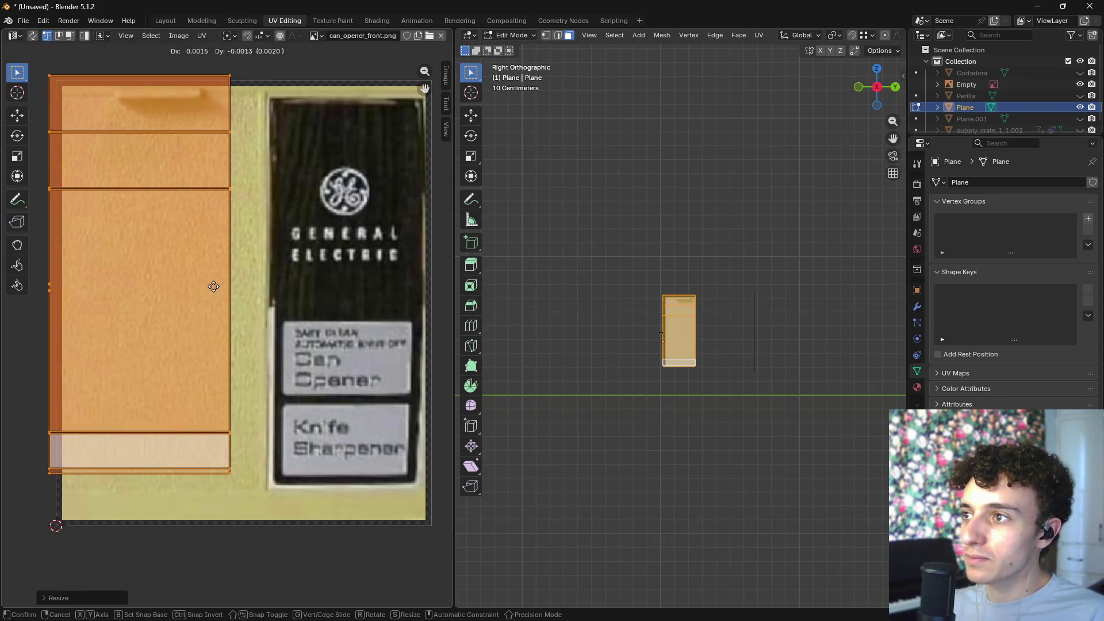
pyautogui.press('g')
pyautogui.click(232, 308)
pyautogui.press('s')
pyautogui.click(236, 310)
# - Select the four front bands of the box and switch to the front orthographic view
pyautogui.moveTo(623, 431)
pyautogui.mouseDown(button='middle')
pyautogui.moveTo(661, 415)
pyautogui.moveTo(687, 434)
pyautogui.moveTo(585, 406)
pyautogui.moveTo(645, 483)
pyautogui.moveTo(702, 367)
pyautogui.moveTo(697, 341)
pyautogui.mouseUp(button='middle')
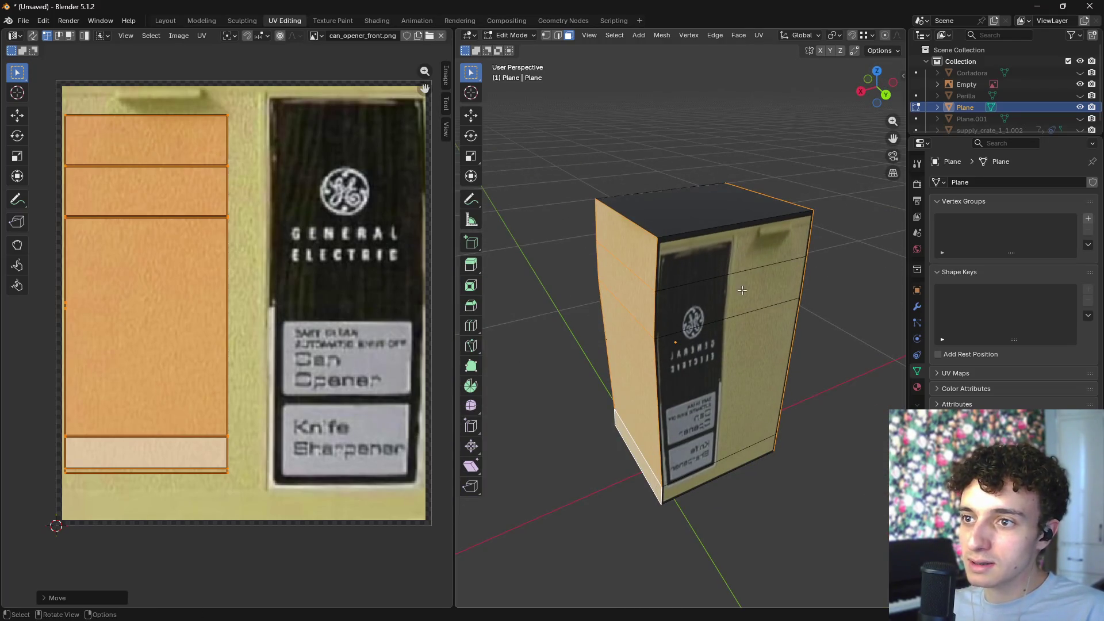
pyautogui.click(735, 253)
pyautogui.keyDown('shift'); pyautogui.click(737, 293); pyautogui.keyUp('shift')
pyautogui.keyDown('shift'); pyautogui.click(738, 382); pyautogui.keyUp('shift')
pyautogui.keyDown('shift'); pyautogui.click(736, 457); pyautogui.keyUp('shift')
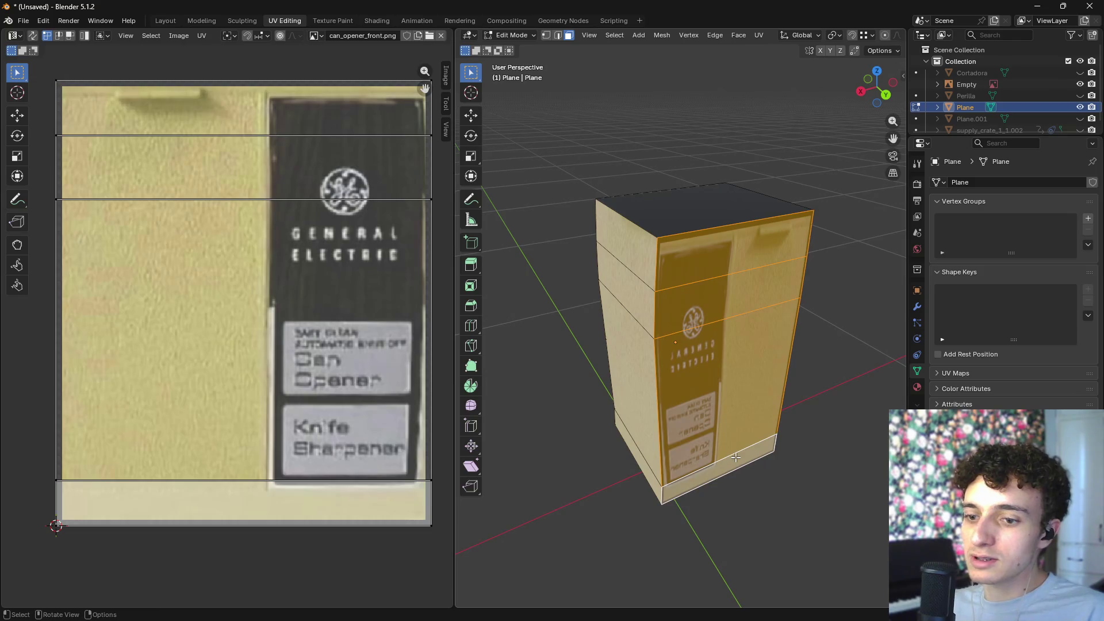
pyautogui.press('KP_1')
# - Project the front bands from the front view and enlarge their UV island over the photo's beige front
pyautogui.press('u')
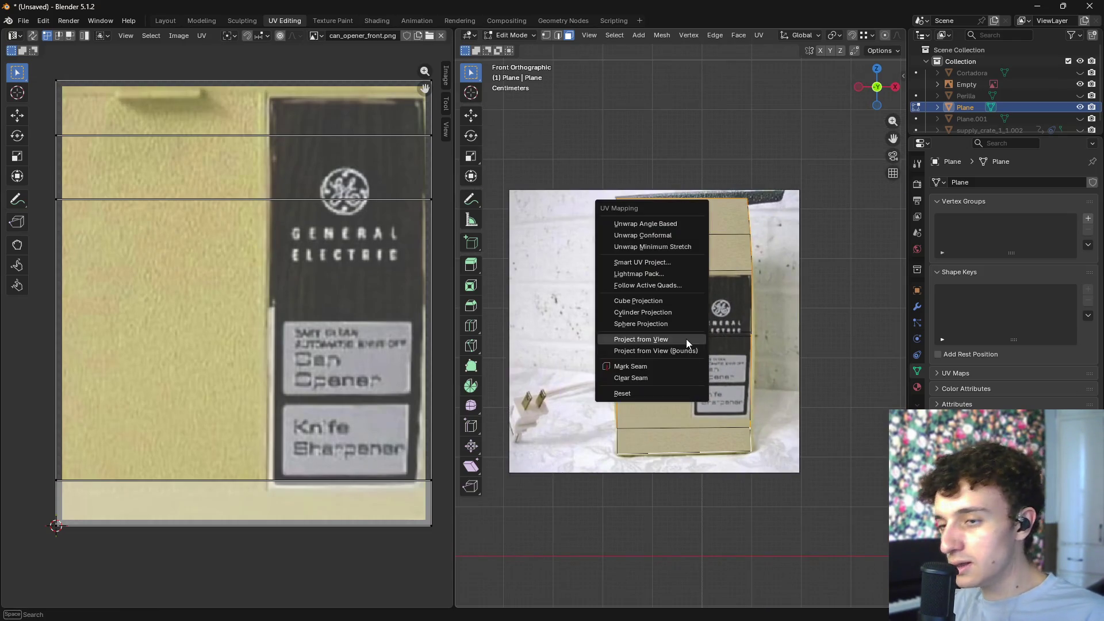
pyautogui.click(662, 340)
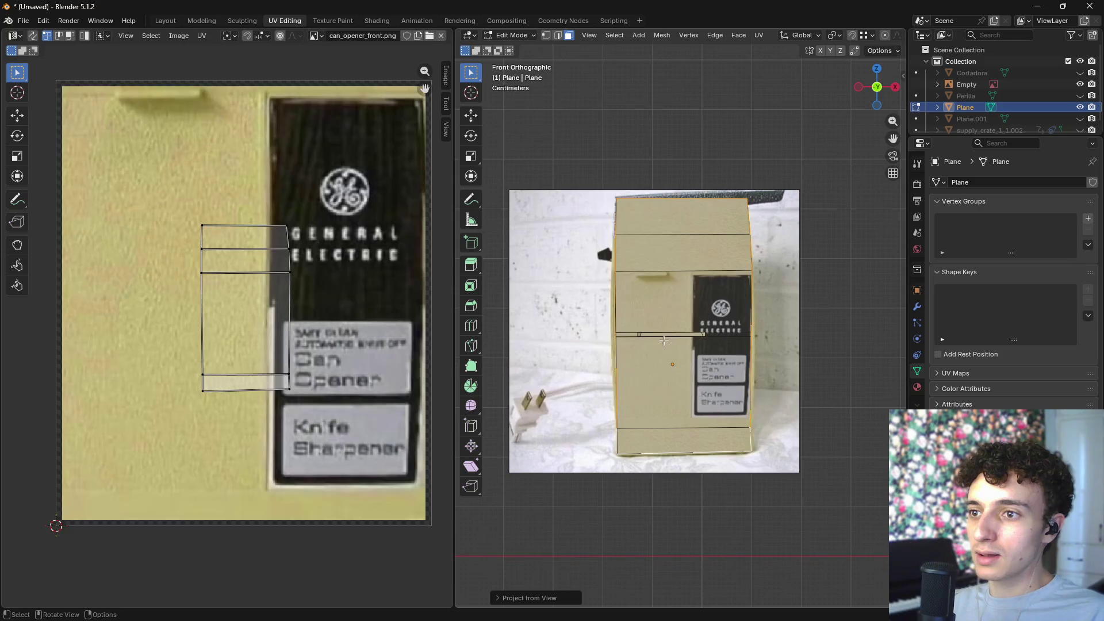
pyautogui.press('a')
pyautogui.press('g')
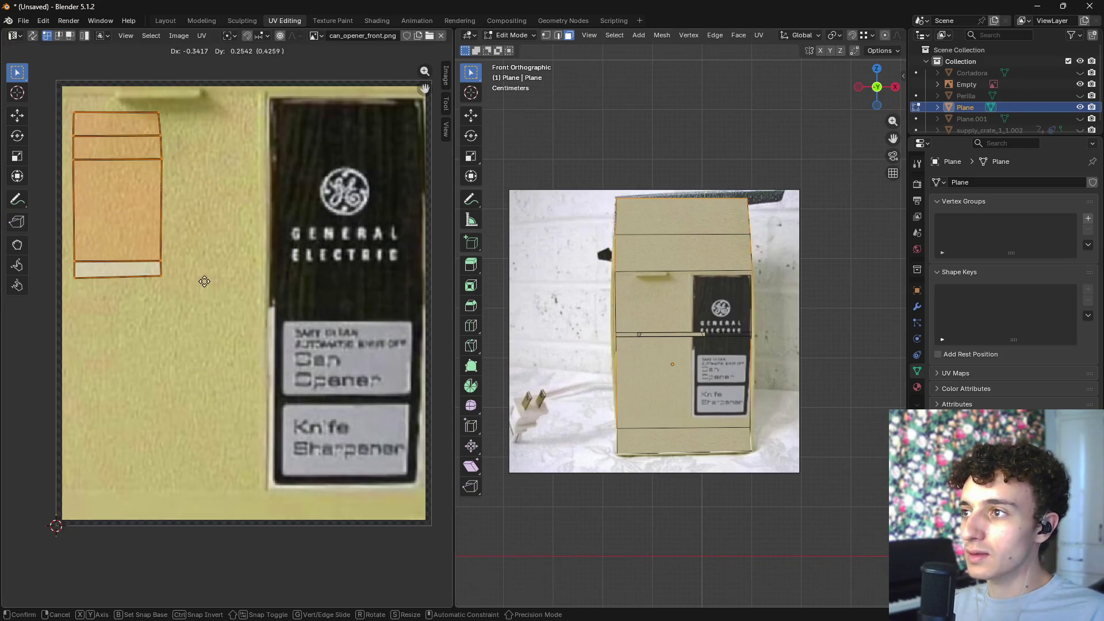
pyautogui.click(204, 279)
pyautogui.press('s')
pyautogui.click(378, 325)
pyautogui.press('g')
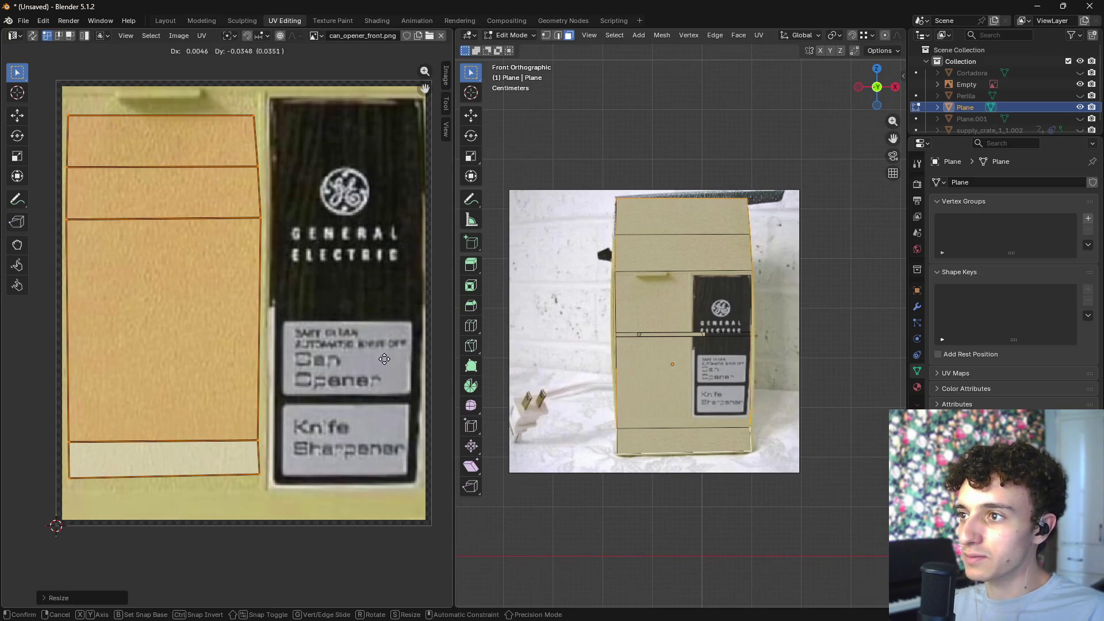
pyautogui.click(385, 367)
pyautogui.click(778, 537)
pyautogui.moveTo(778, 536)
pyautogui.mouseDown(button='middle')
pyautogui.moveTo(729, 510)
pyautogui.moveTo(774, 542)
pyautogui.moveTo(754, 488)
pyautogui.moveTo(732, 323)
pyautogui.moveTo(727, 409)
pyautogui.moveTo(701, 437)
pyautogui.moveTo(736, 279)
pyautogui.mouseUp(button='middle')
# - Project the top face from above and enlarge its UV island over the upper-left cream area
pyautogui.press('z')
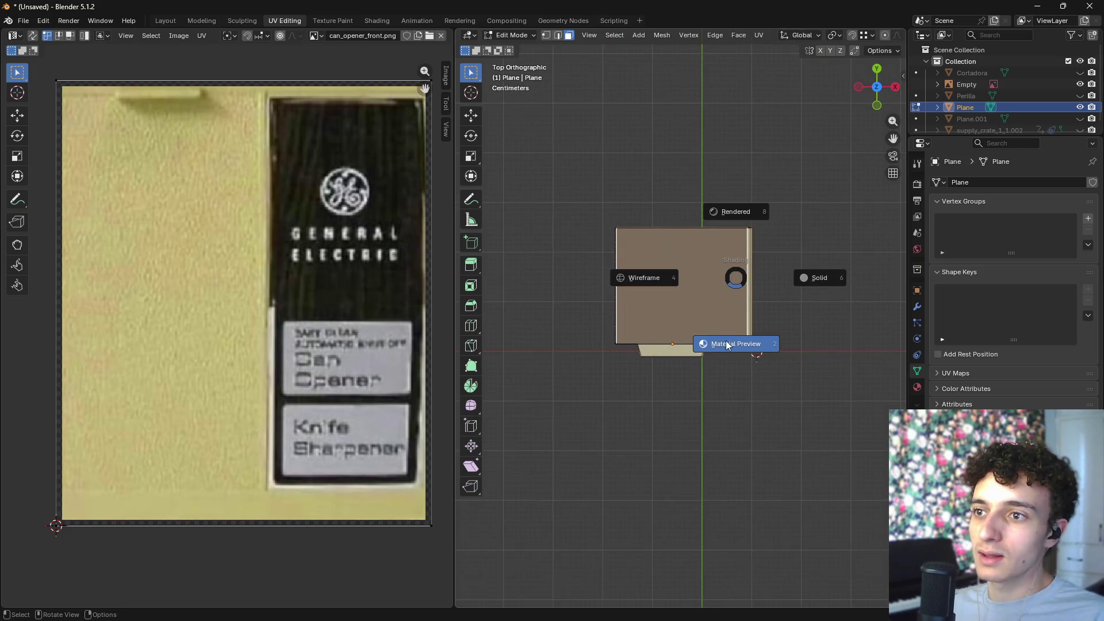
pyautogui.click(727, 343)
pyautogui.rightClick(727, 333)
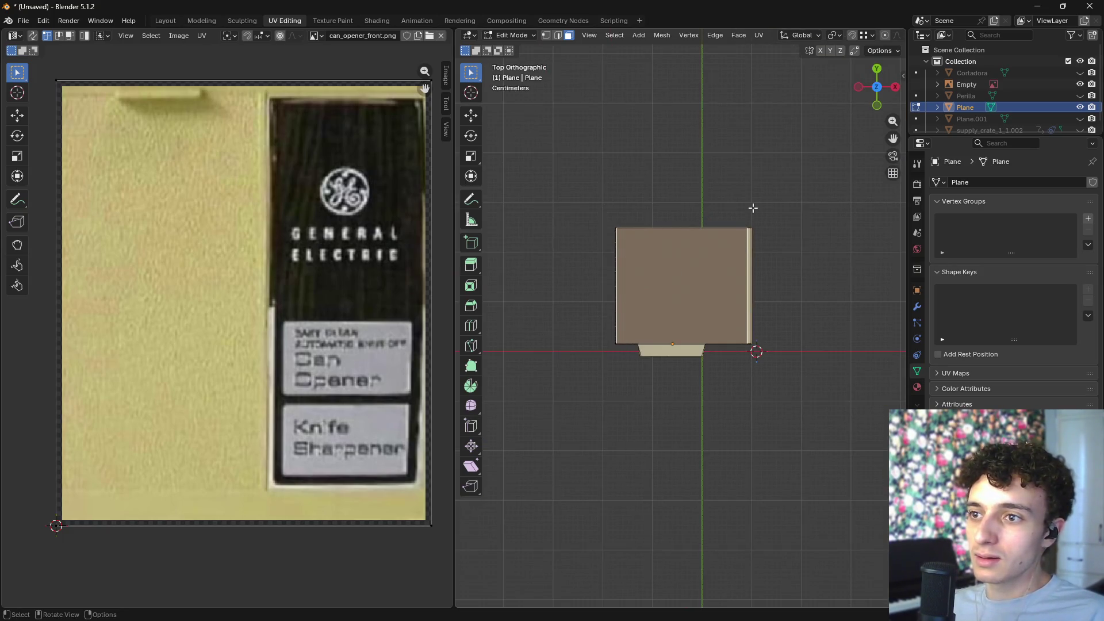
pyautogui.press('u')
pyautogui.click(724, 229)
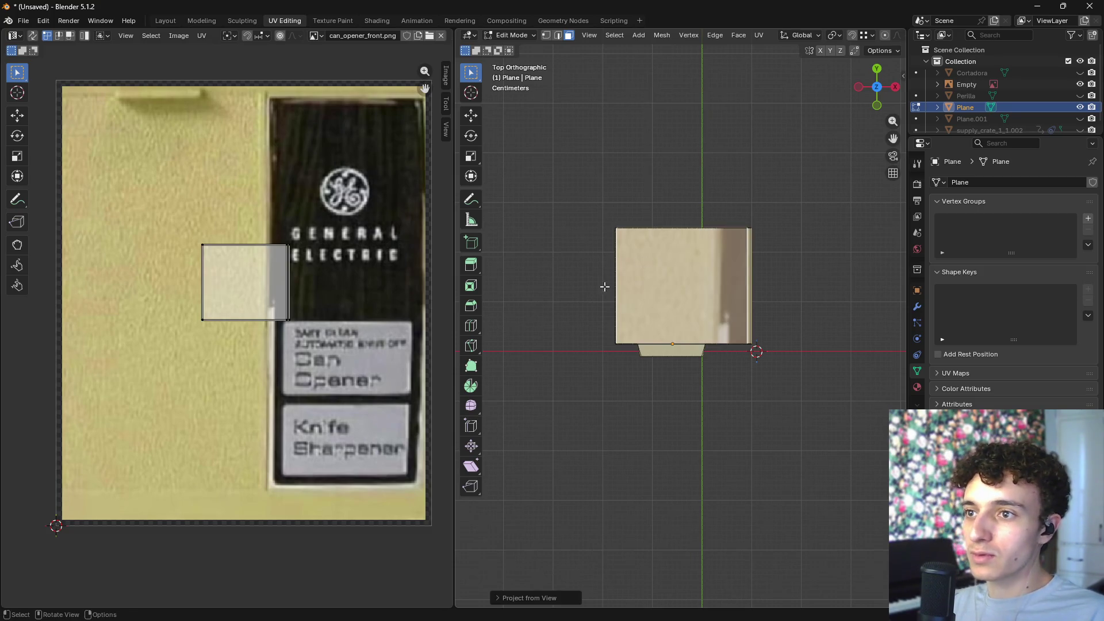
pyautogui.press('g')
pyautogui.click(201, 241)
pyautogui.press('s')
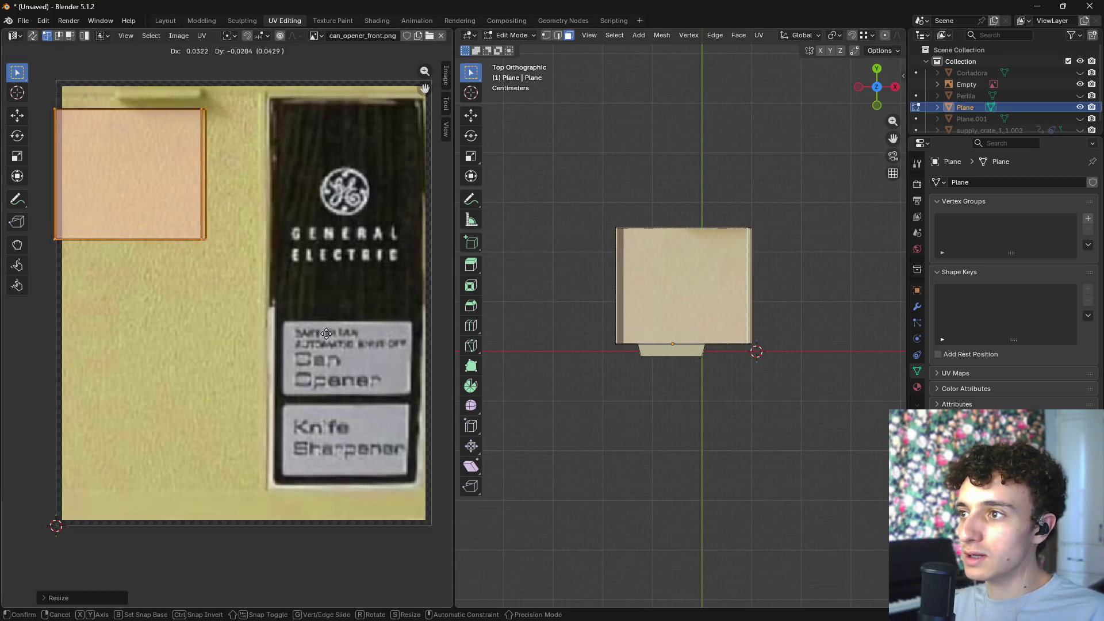
pyautogui.click(376, 397)
pyautogui.moveTo(508, 374)
pyautogui.mouseDown(button='middle')
pyautogui.moveTo(719, 407)
pyautogui.moveTo(742, 345)
pyautogui.moveTo(698, 90)
pyautogui.moveTo(732, 339)
pyautogui.moveTo(828, 328)
pyautogui.moveTo(782, 328)
pyautogui.moveTo(810, 362)
pyautogui.mouseUp(button='middle')
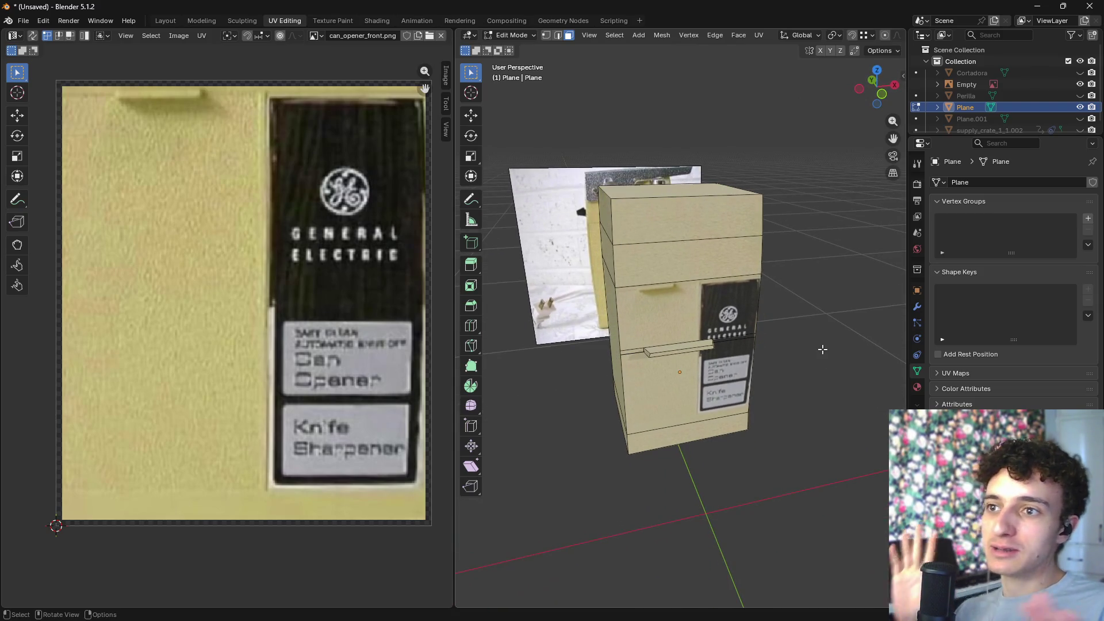
# - Select the Perilla and Cortadora knob objects in the Outliner
pyautogui.scroll(-1, 834, 333)
pyautogui.moveTo(823, 319); pyautogui.dragTo(779, 315, button='middle')
pyautogui.scroll(-1, 1007, 109)
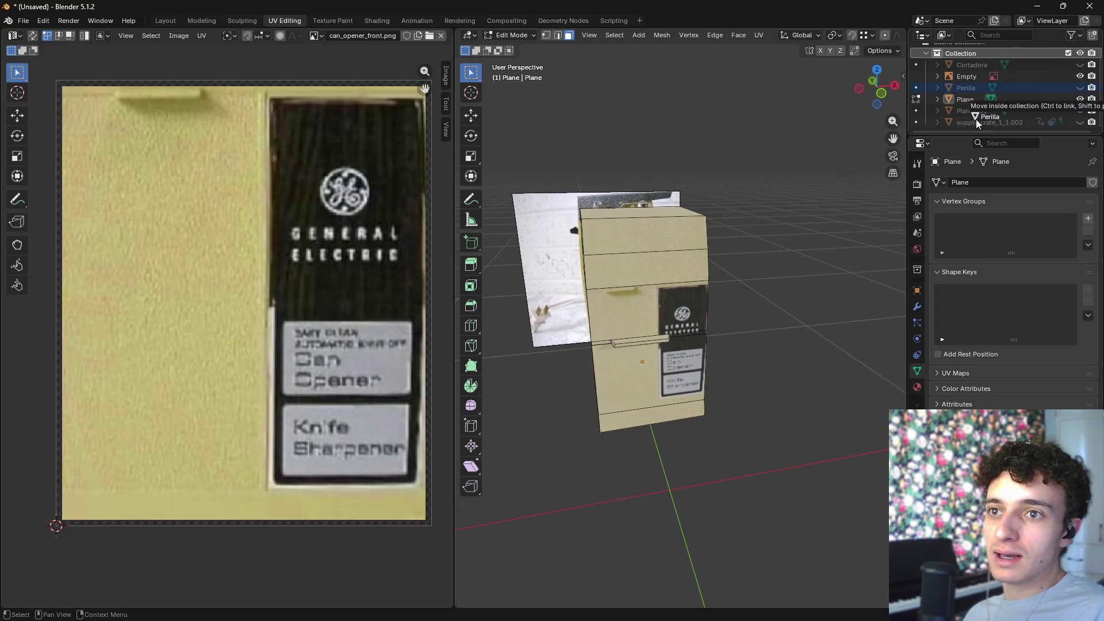
pyautogui.click(966, 86)
pyautogui.click(1040, 65)
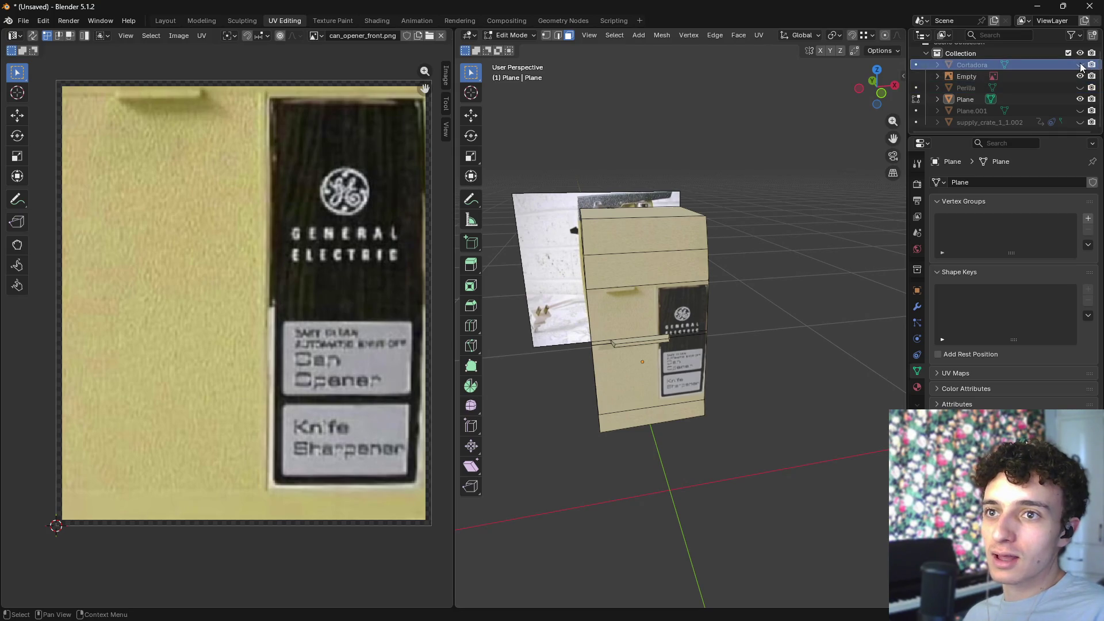
pyautogui.click(1080, 65)
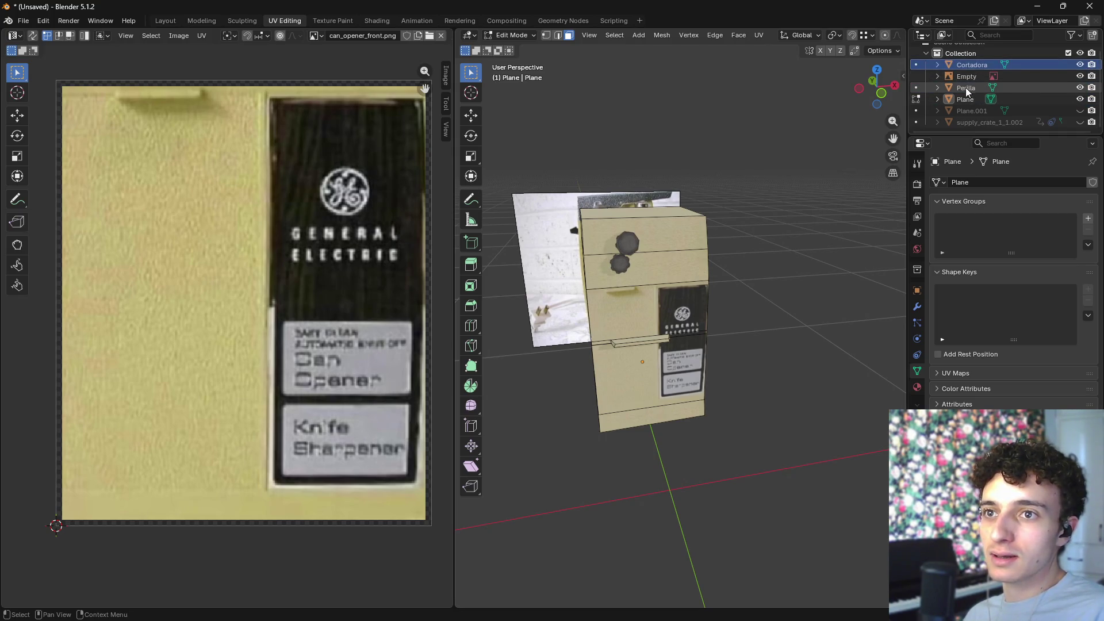
pyautogui.click(1035, 65)
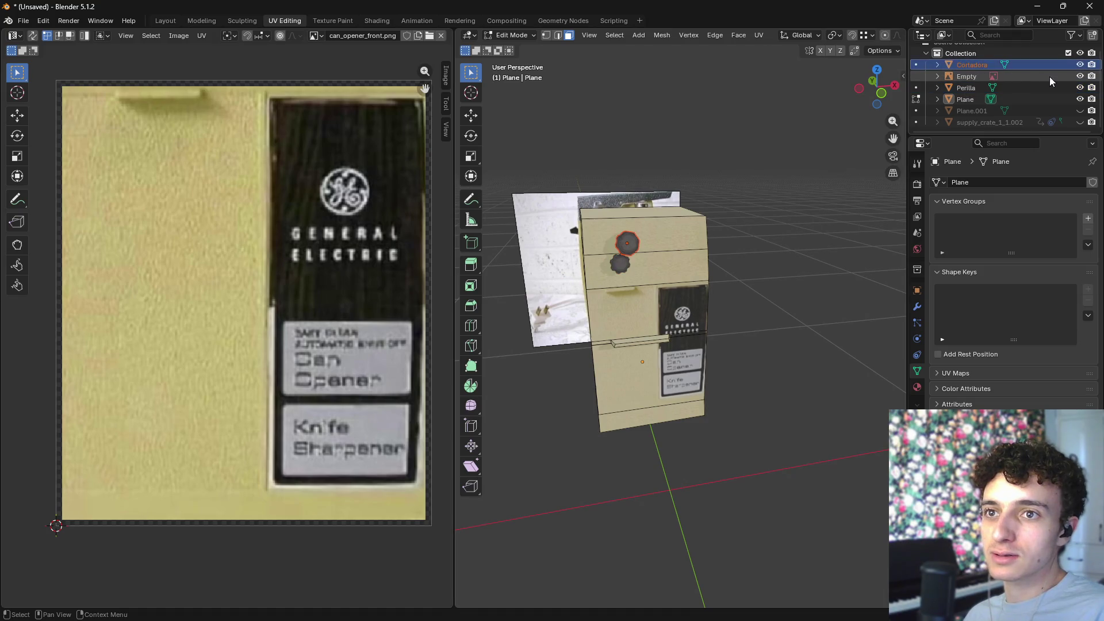
pyautogui.scroll(5, 740, 259)
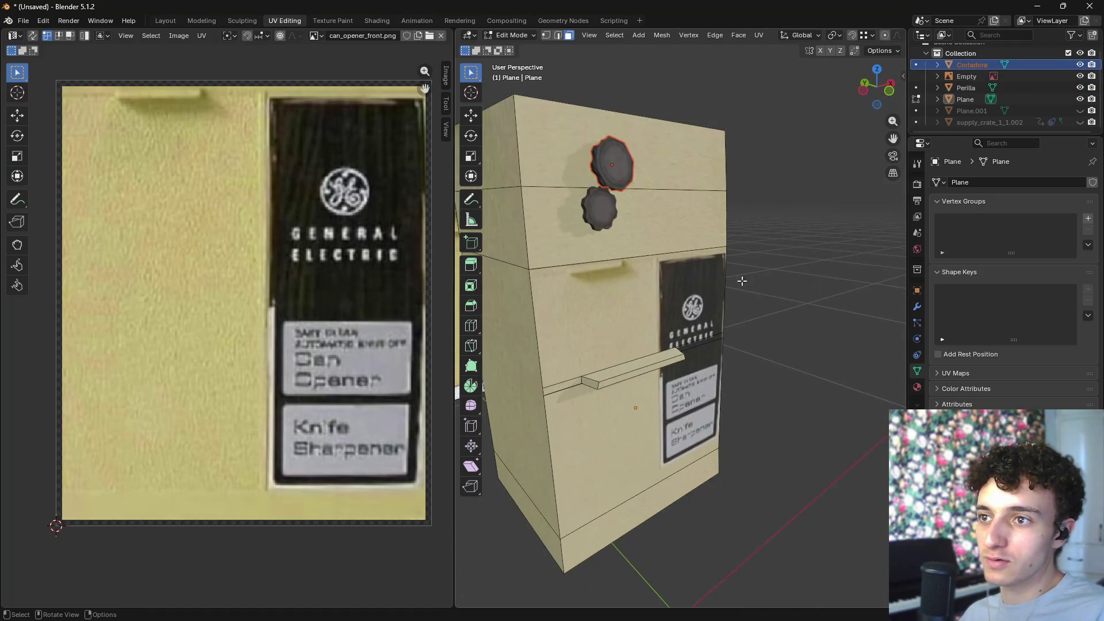
# - Return to Object Mode and hide the lower Perilla knob and the upper knob
pyautogui.press('Tab')
pyautogui.click(611, 216)
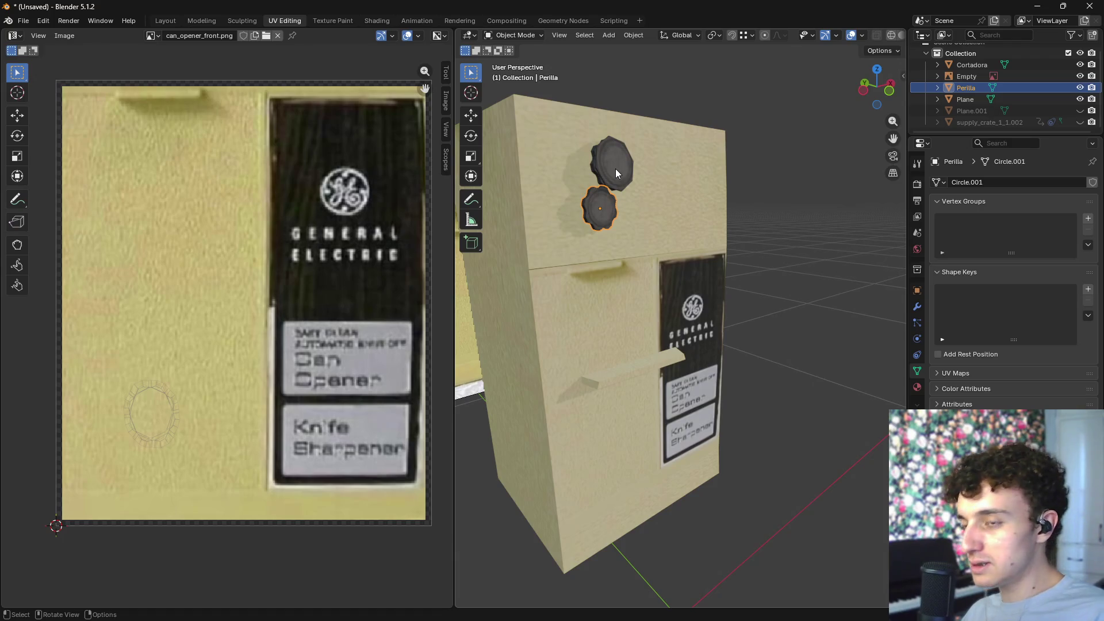
pyautogui.press('h')
pyautogui.click(615, 175)
pyautogui.press('h')
pyautogui.click(989, 122)
pyautogui.moveTo(817, 213)
pyautogui.mouseDown(button='middle')
pyautogui.moveTo(799, 220)
pyautogui.moveTo(791, 249)
pyautogui.moveTo(765, 230)
pyautogui.moveTo(802, 215)
pyautogui.moveTo(762, 247)
pyautogui.moveTo(764, 230)
pyautogui.mouseUp(button='middle')
pyautogui.scroll(-4, 759, 236)
pyautogui.click(970, 65)
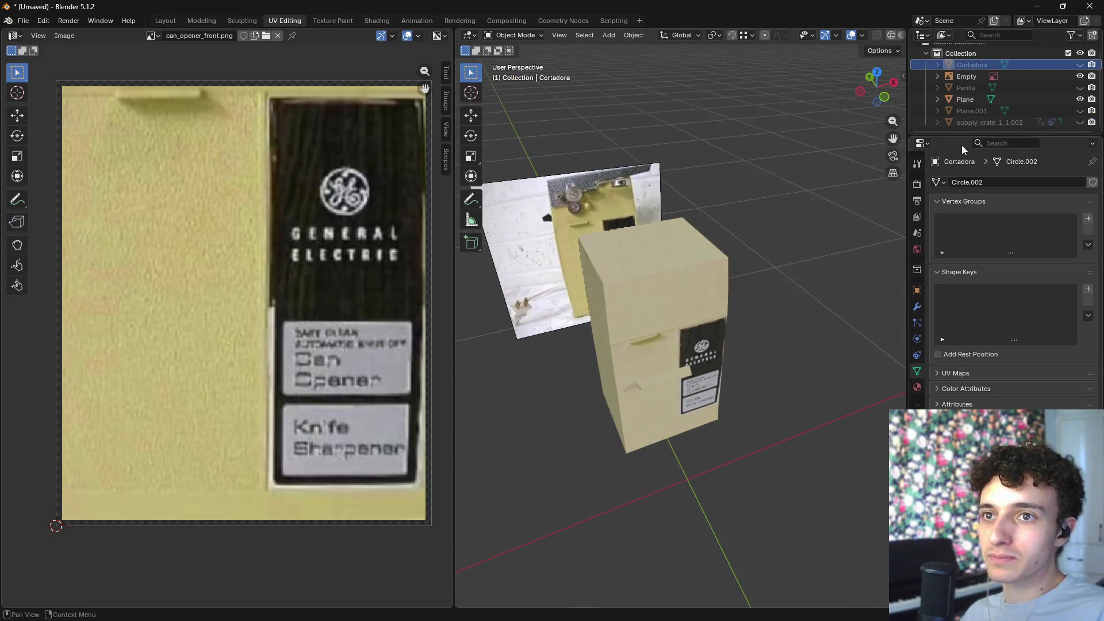
# - Rename Plane to Body and the revealed Plane.001 to Lever
pyautogui.doubleClick(967, 99)
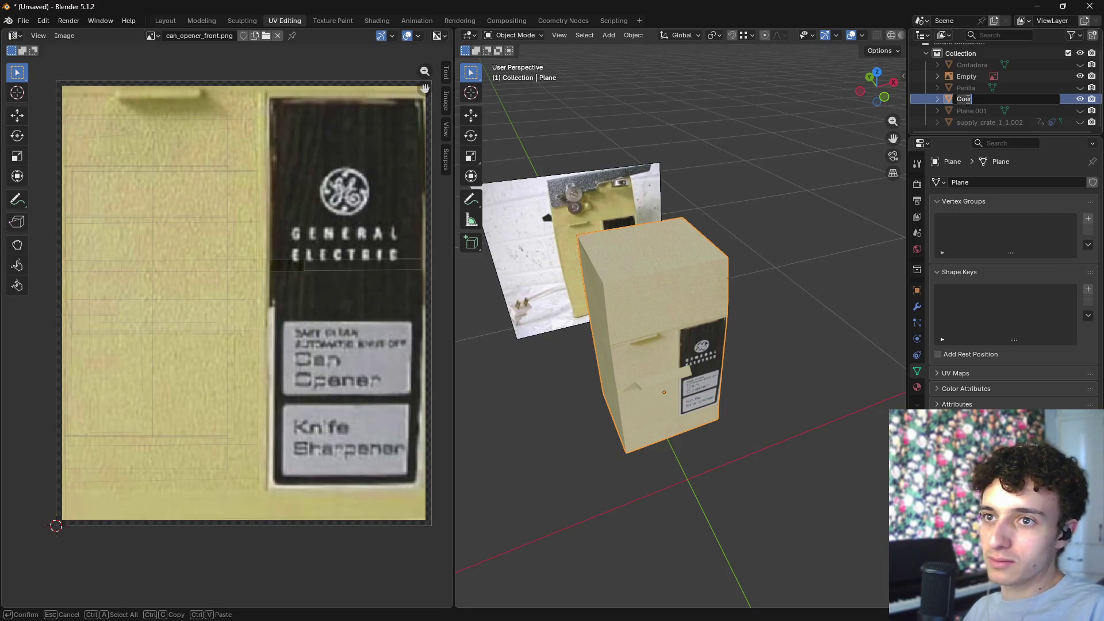
pyautogui.write('Body')
pyautogui.press('Return')
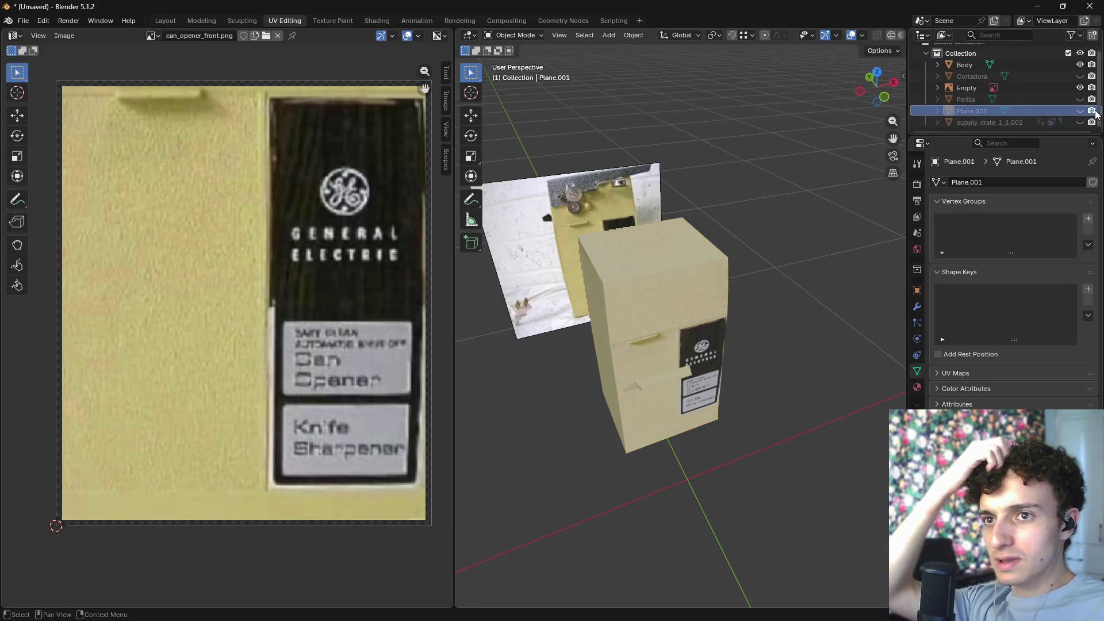
pyautogui.click(986, 111)
pyautogui.doubleClick(986, 111)
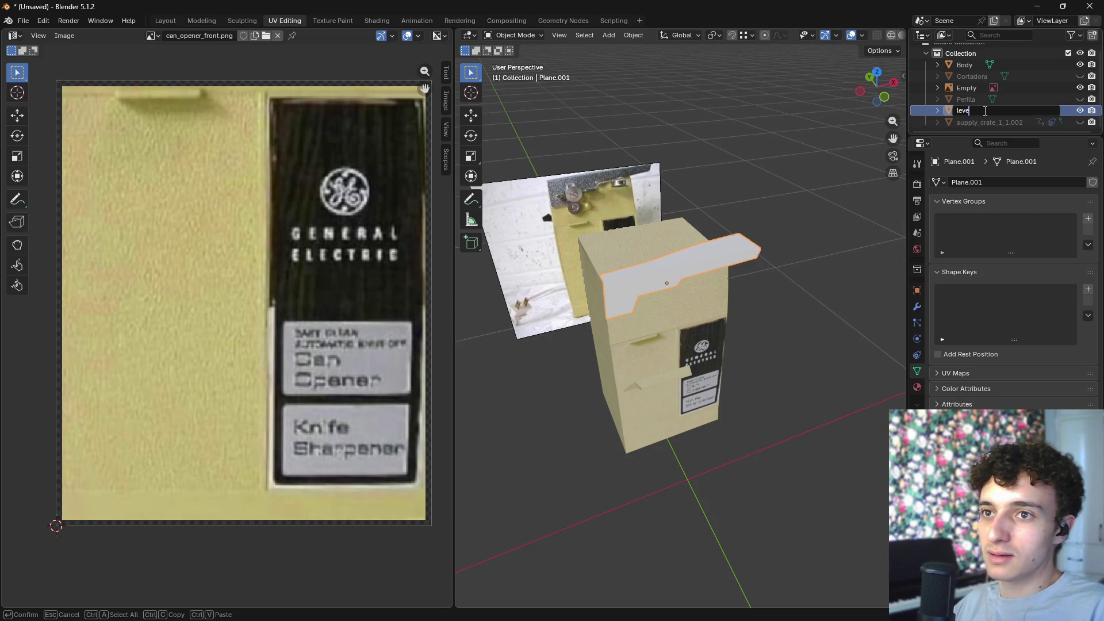
pyautogui.write('ver')
pyautogui.press('Return')
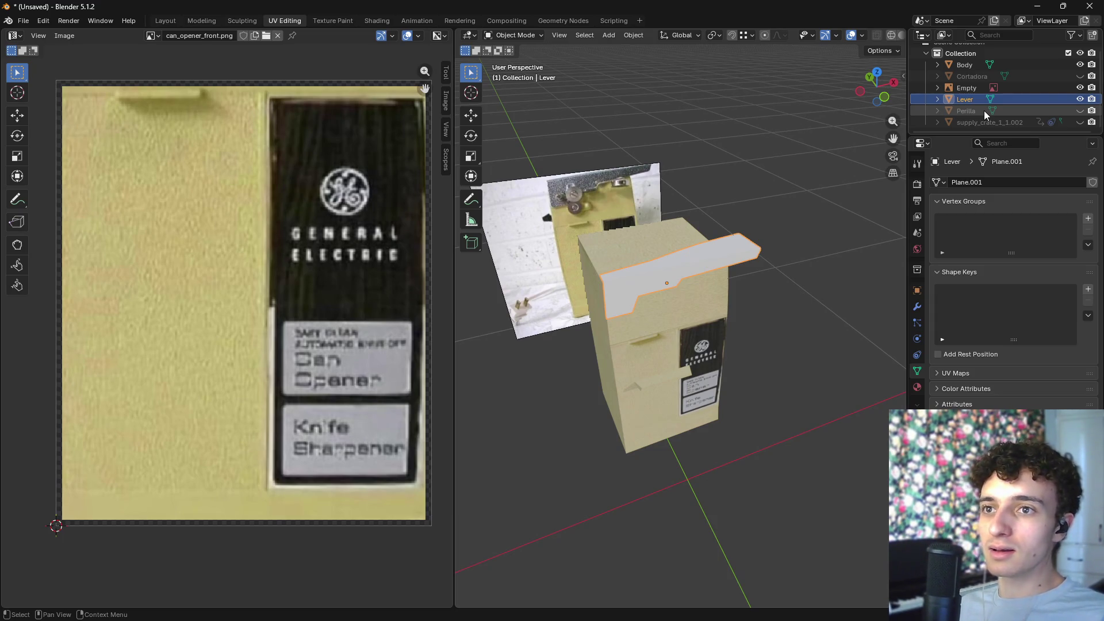
# - Bring the can opener's front into view and switch to the Shading workspace
pyautogui.moveTo(778, 274); pyautogui.dragTo(762, 271, button='middle')
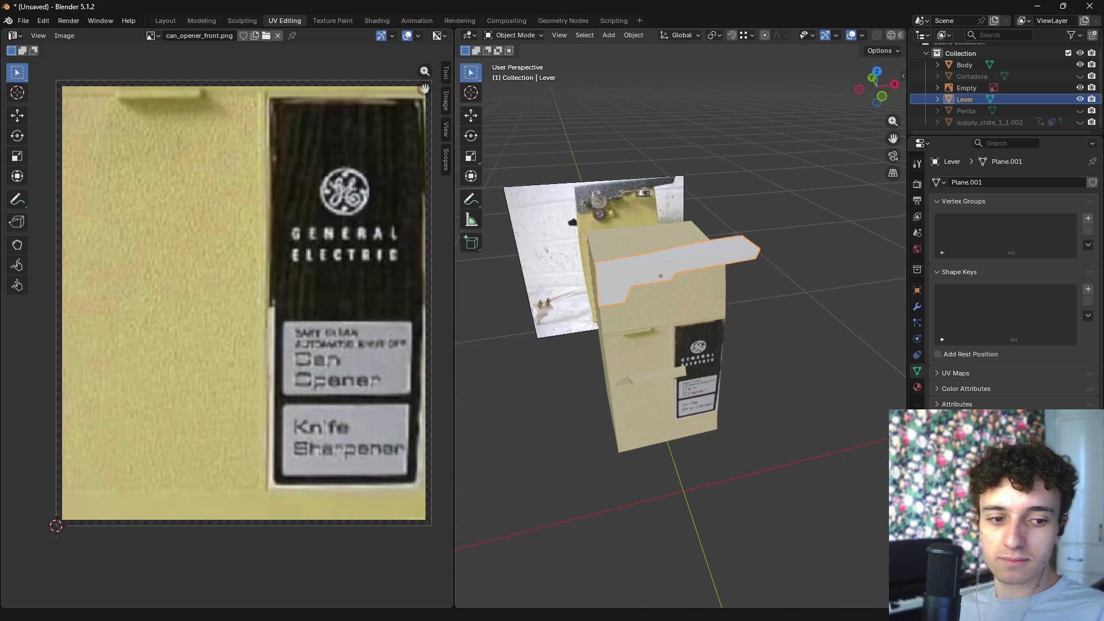
pyautogui.moveTo(748, 353)
pyautogui.mouseDown(button='middle')
pyautogui.moveTo(750, 323)
pyautogui.moveTo(731, 289)
pyautogui.moveTo(793, 315)
pyautogui.moveTo(816, 256)
pyautogui.moveTo(778, 229)
pyautogui.moveTo(748, 326)
pyautogui.moveTo(674, 336)
pyautogui.moveTo(771, 350)
pyautogui.mouseUp(button='middle')
pyautogui.moveTo(648, 324)
pyautogui.mouseDown(button='middle')
pyautogui.moveTo(582, 267)
pyautogui.moveTo(806, 293)
pyautogui.moveTo(761, 342)
pyautogui.moveTo(792, 305)
pyautogui.moveTo(754, 340)
pyautogui.moveTo(747, 326)
pyautogui.mouseUp(button='middle')
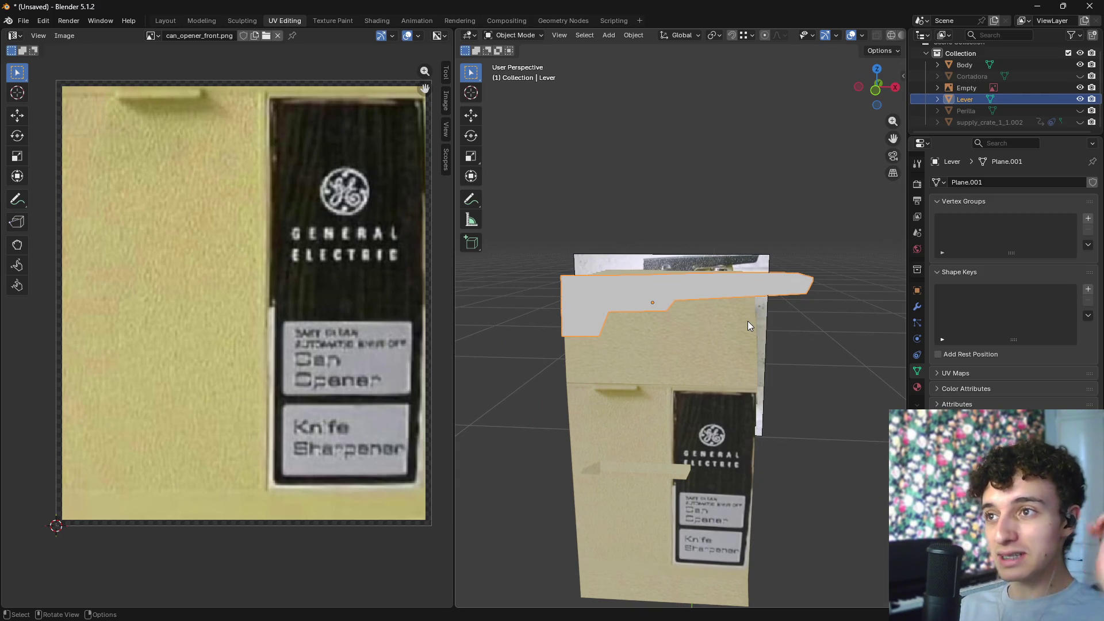
pyautogui.click(377, 21)
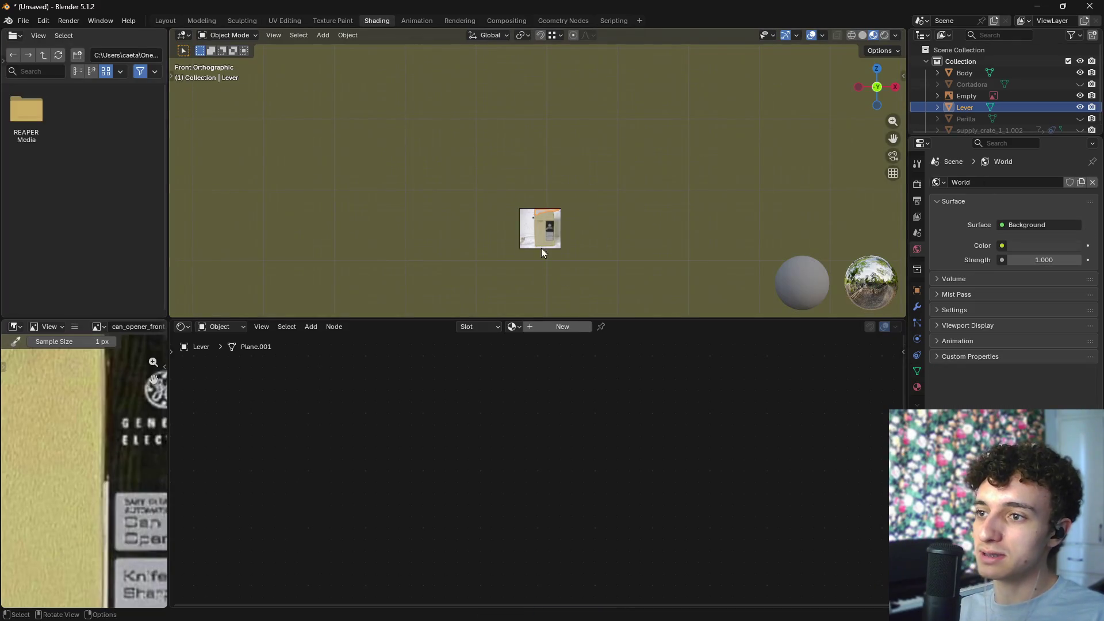
# - Give the lever a new material with a grey base colour and roughness near 0
pyautogui.press('KP_Decimal')
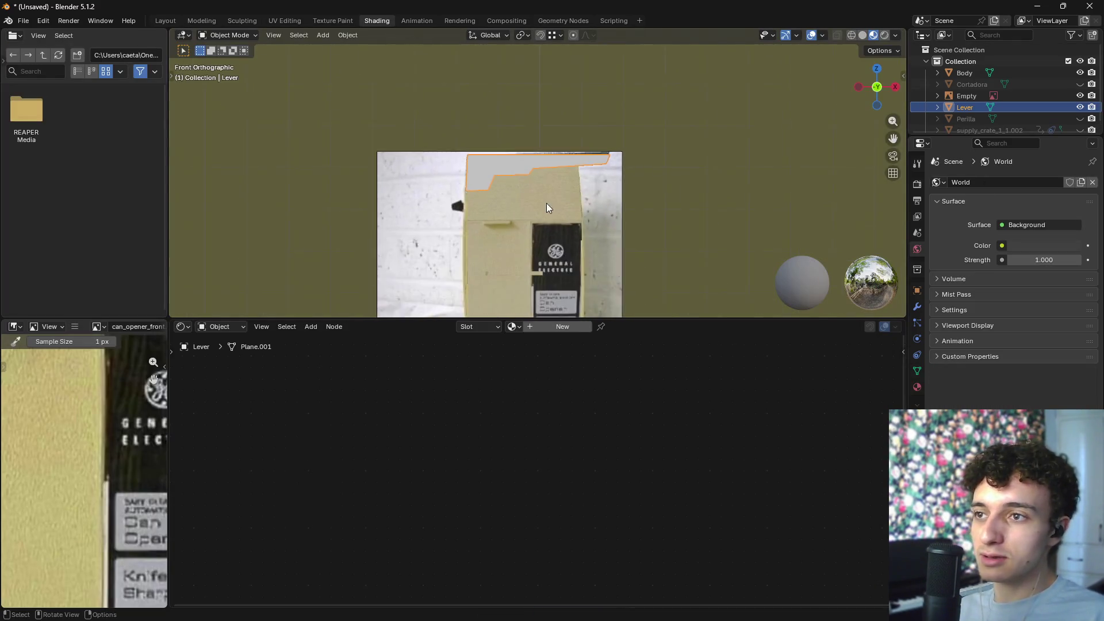
pyautogui.moveTo(549, 206); pyautogui.dragTo(537, 355, button='middle')
pyautogui.click(566, 327)
pyautogui.scroll(2, 694, 435)
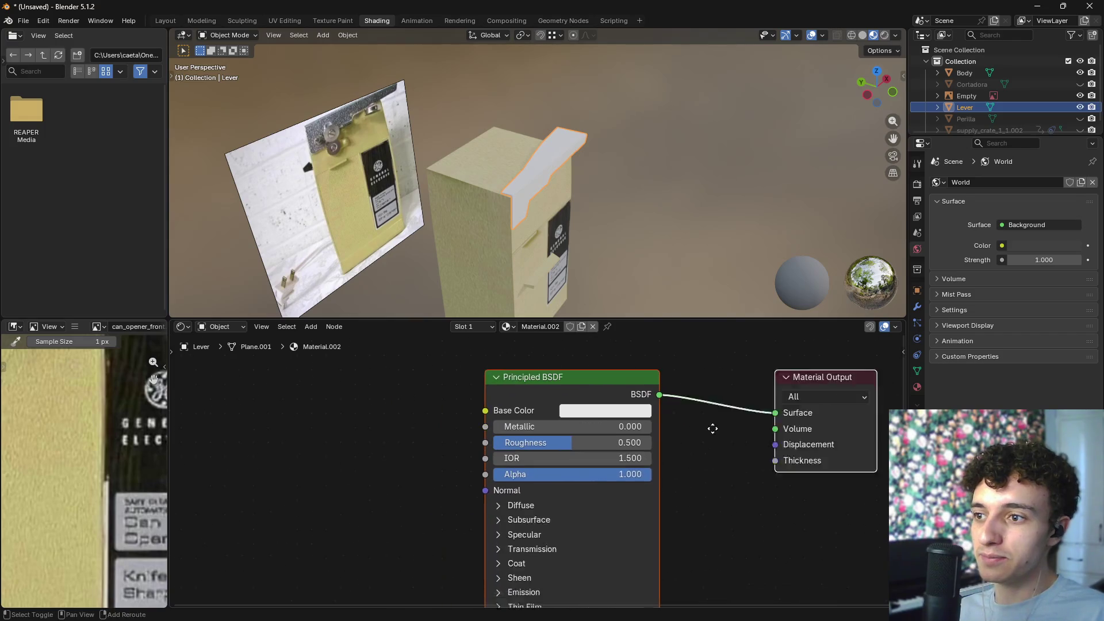
pyautogui.moveTo(506, 398); pyautogui.dragTo(391, 426)
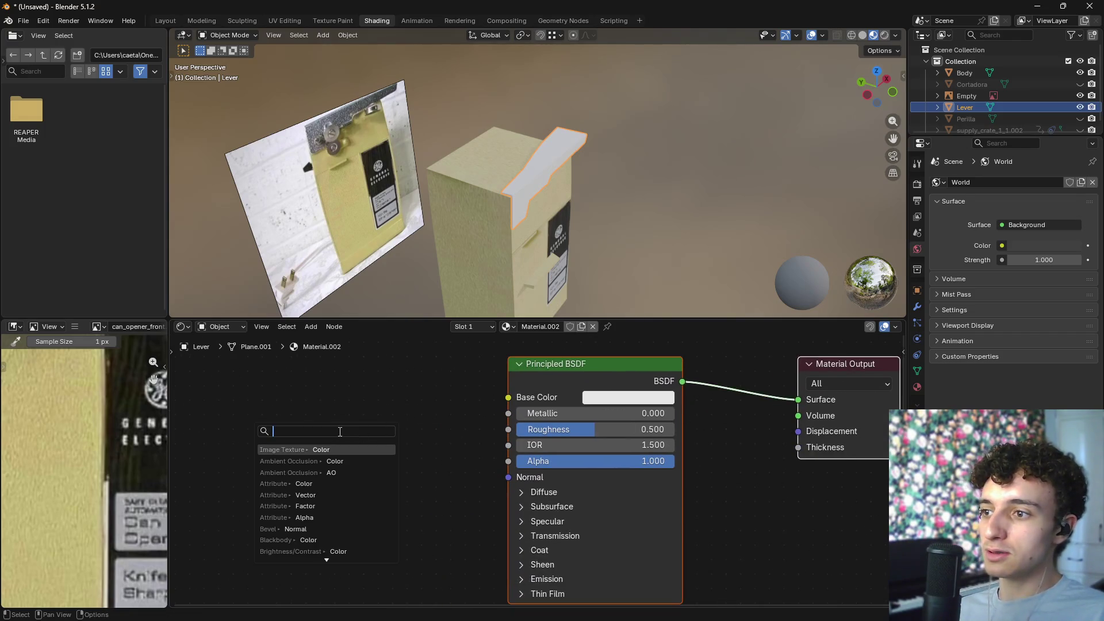
pyautogui.click(618, 397)
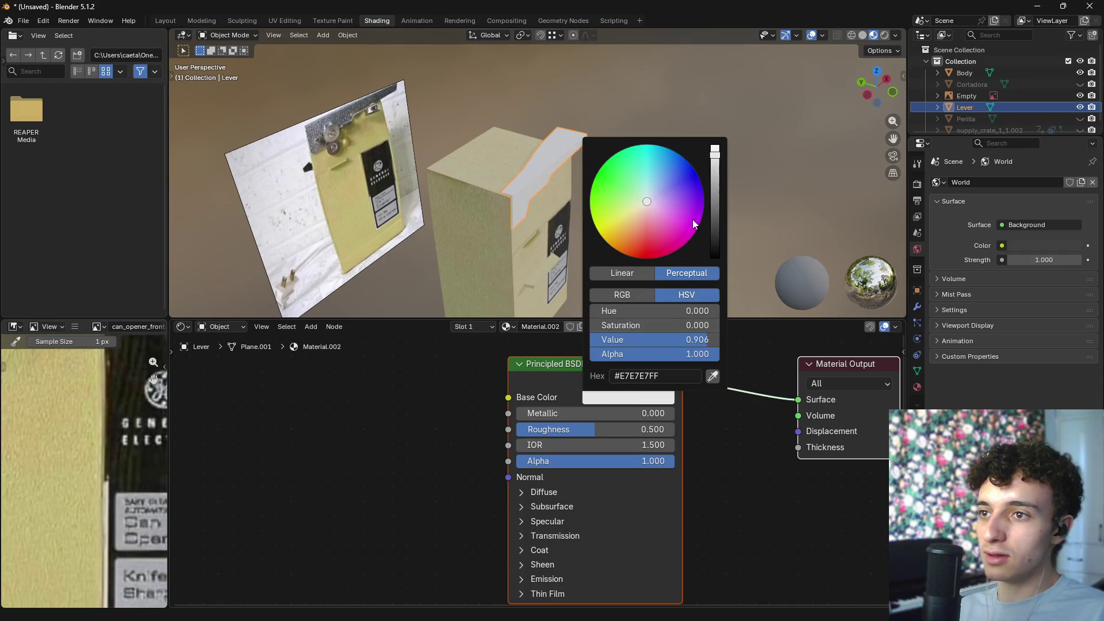
pyautogui.moveTo(715, 154); pyautogui.dragTo(715, 203)
pyautogui.moveTo(599, 429); pyautogui.dragTo(552, 430)
# - Settle the lever's Metallic at 0.545 and start a link search from the Normal socket
pyautogui.moveTo(610, 270)
pyautogui.mouseDown(button='middle')
pyautogui.moveTo(642, 248)
pyautogui.moveTo(653, 176)
pyautogui.mouseUp(button='middle')
pyautogui.scroll(6, 675, 135)
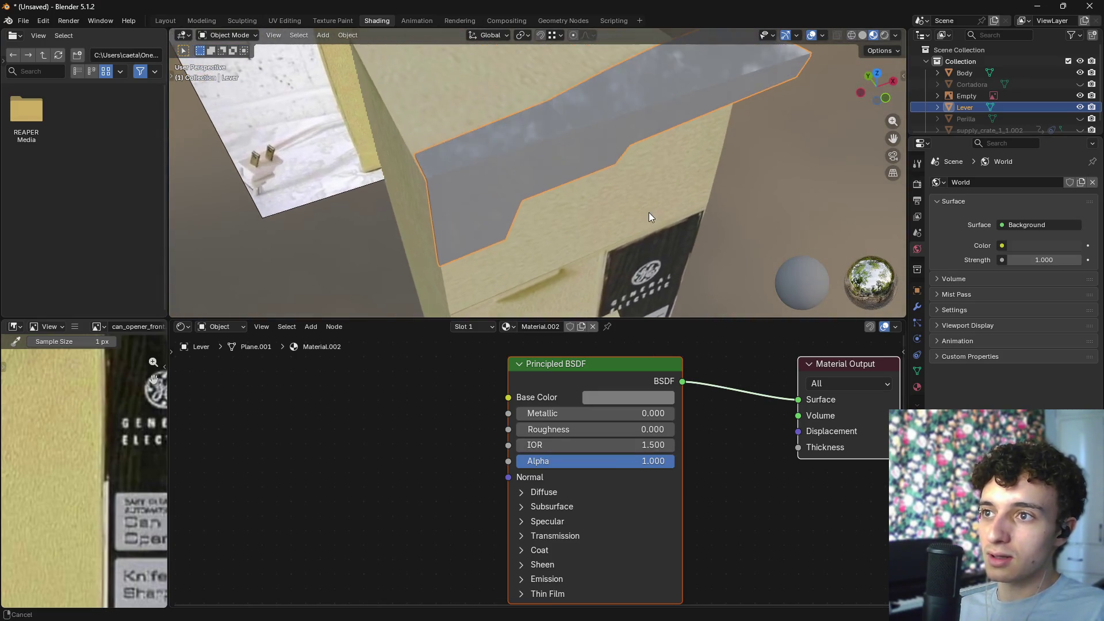
pyautogui.moveTo(519, 429)
pyautogui.mouseDown()
pyautogui.moveTo(541, 413)
pyautogui.moveTo(667, 414)
pyautogui.mouseUp()
pyautogui.moveTo(753, 166)
pyautogui.mouseDown(button='middle')
pyautogui.moveTo(764, 151)
pyautogui.moveTo(749, 147)
pyautogui.moveTo(772, 161)
pyautogui.moveTo(738, 171)
pyautogui.mouseUp(button='middle')
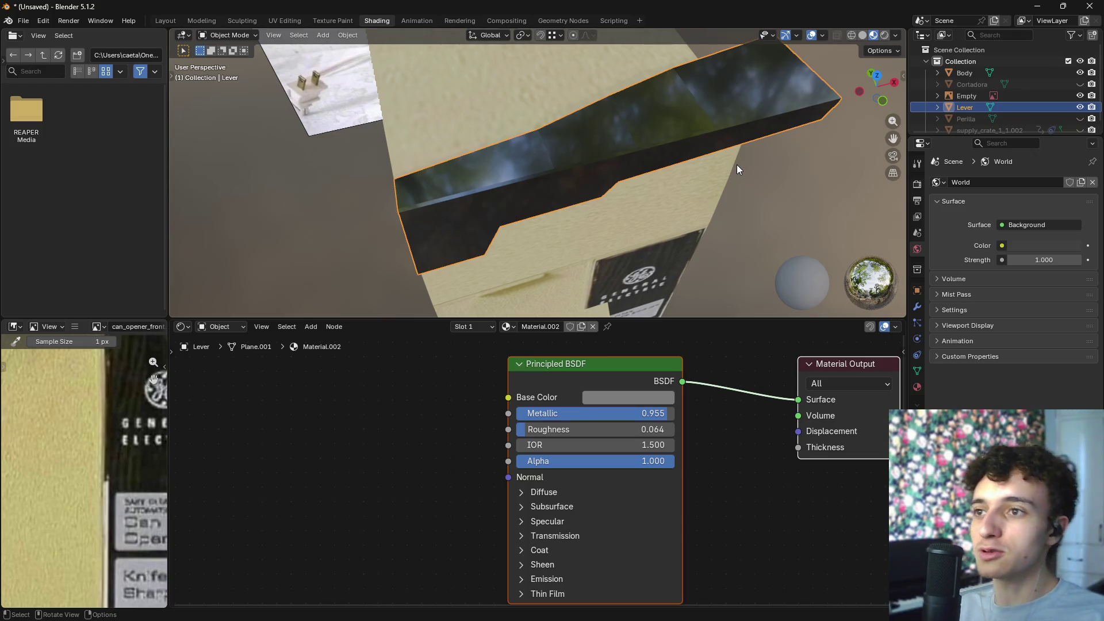
pyautogui.moveTo(656, 209)
pyautogui.mouseDown(button='middle')
pyautogui.moveTo(690, 188)
pyautogui.moveTo(672, 198)
pyautogui.moveTo(646, 157)
pyautogui.moveTo(705, 154)
pyautogui.moveTo(577, 166)
pyautogui.moveTo(541, 180)
pyautogui.mouseUp(button='middle')
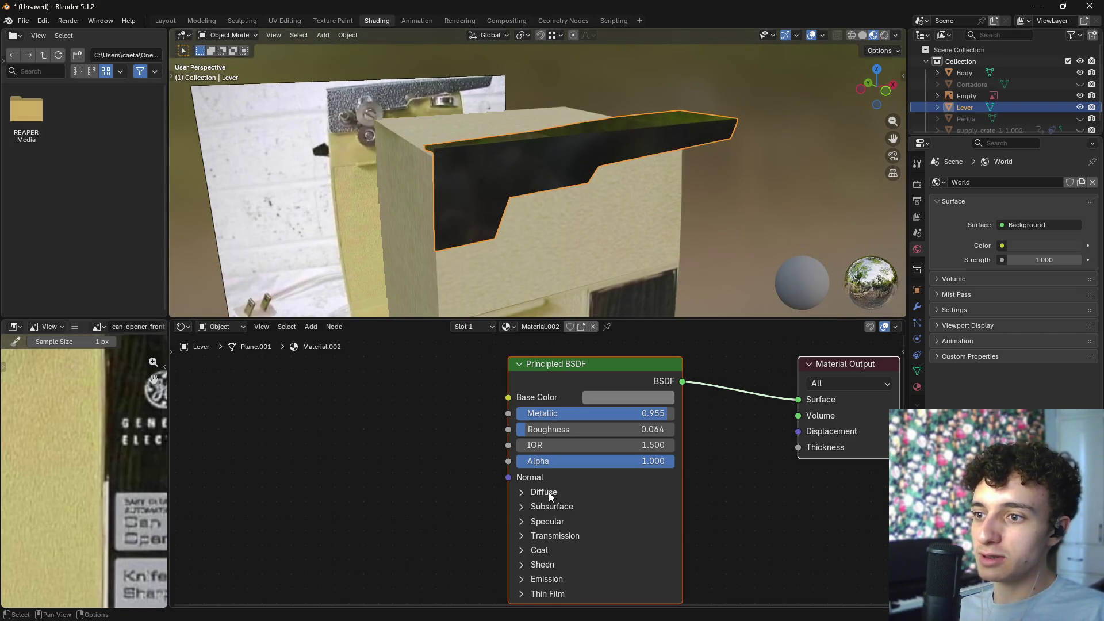
pyautogui.moveTo(592, 413)
pyautogui.mouseDown()
pyautogui.moveTo(504, 413)
pyautogui.moveTo(526, 413)
pyautogui.mouseUp()
pyautogui.moveTo(644, 230)
pyautogui.mouseDown(button='middle')
pyautogui.moveTo(669, 213)
pyautogui.moveTo(640, 247)
pyautogui.moveTo(698, 219)
pyautogui.moveTo(747, 241)
pyautogui.moveTo(698, 252)
pyautogui.moveTo(595, 209)
pyautogui.moveTo(616, 210)
pyautogui.mouseUp(button='middle')
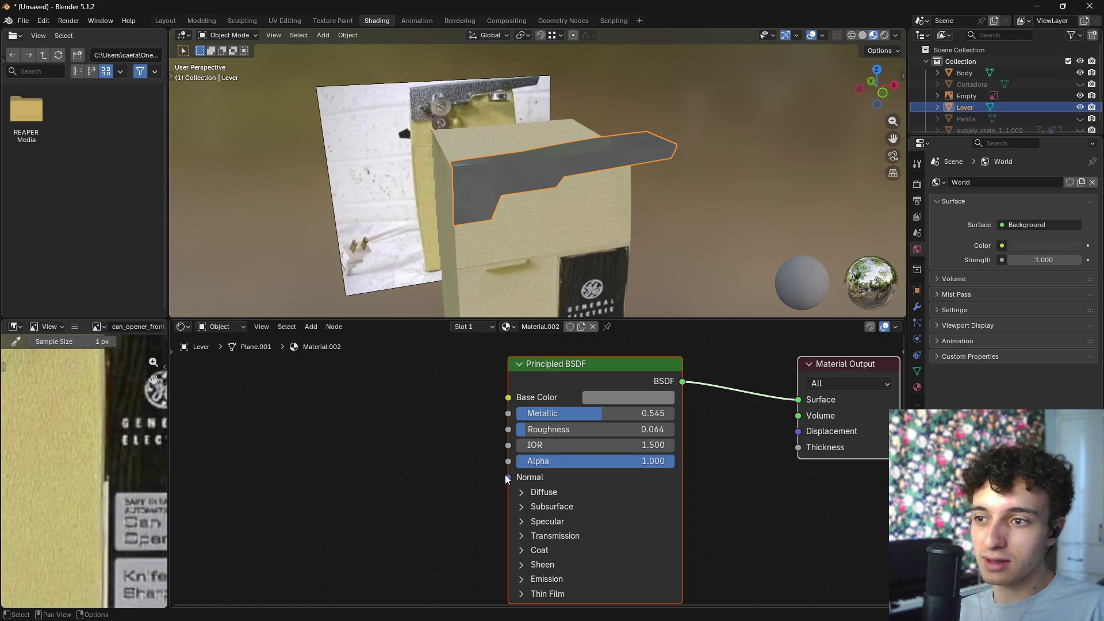
pyautogui.moveTo(506, 464); pyautogui.dragTo(385, 455)
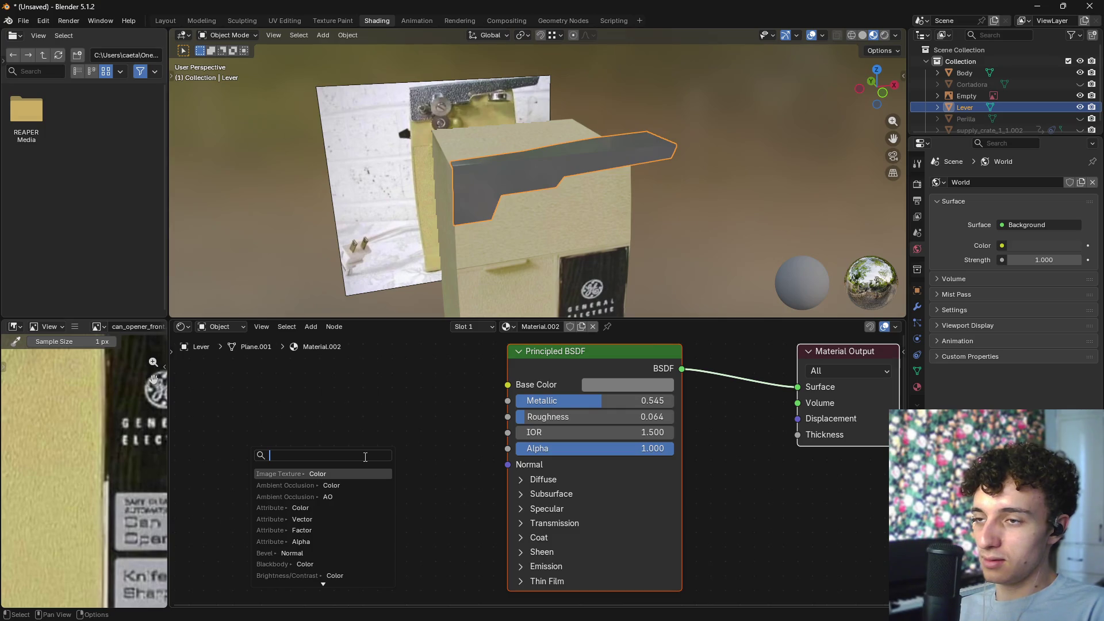
# - Drive Normal with a Noise Texture's Color output at Scale 86.7 and Roughness 1.0
pyautogui.write('noise')
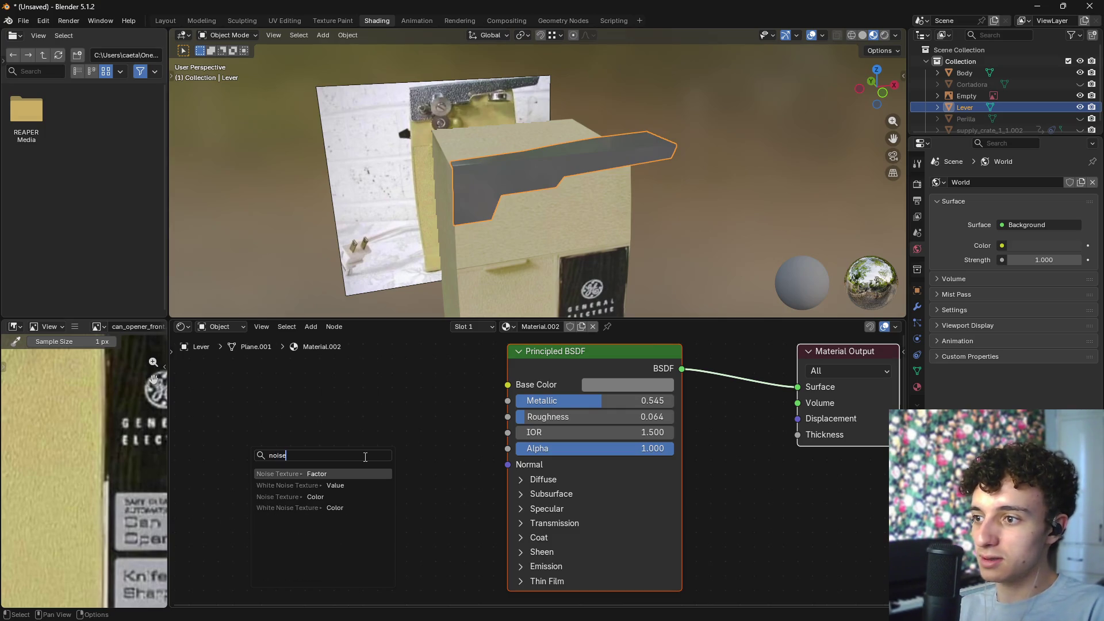
pyautogui.press('Return')
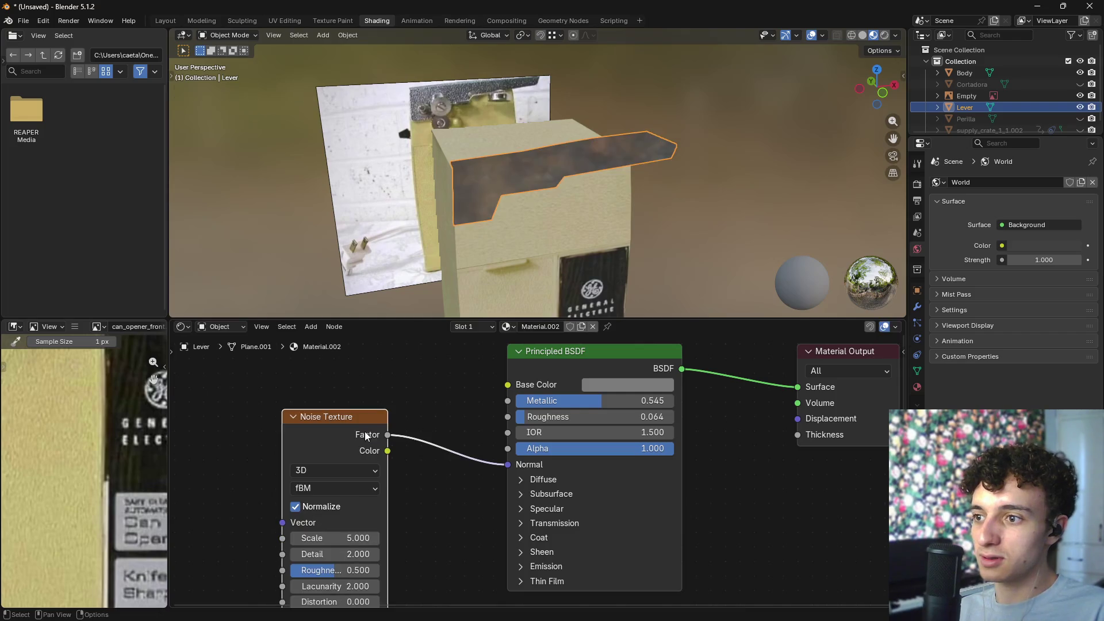
pyautogui.scroll(6, 612, 194)
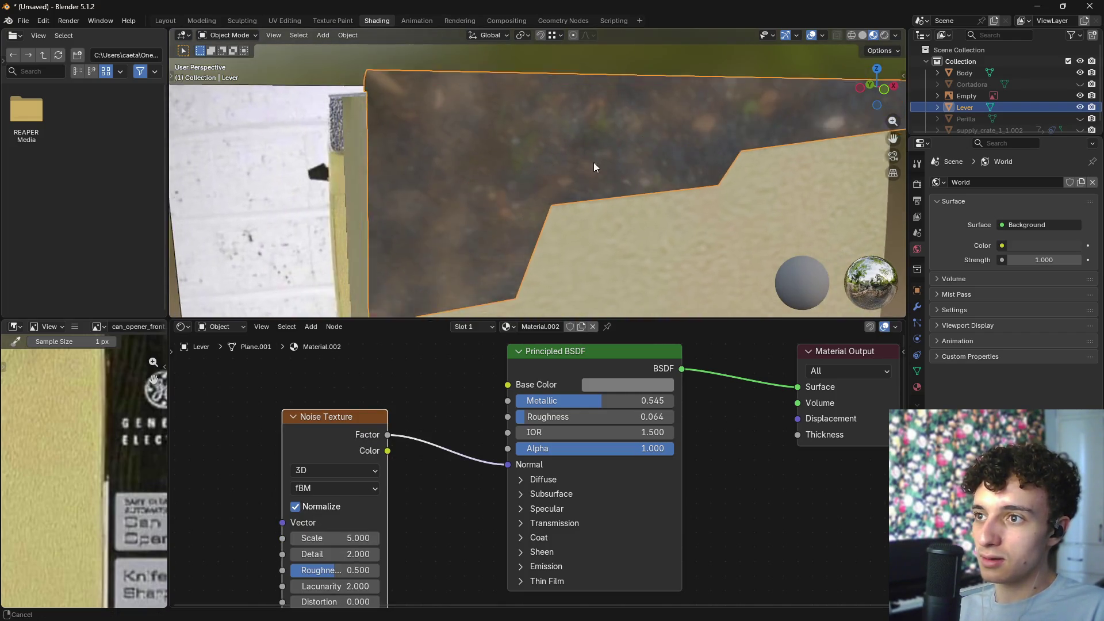
pyautogui.moveTo(589, 164); pyautogui.dragTo(552, 190, button='middle')
pyautogui.scroll(-2, 397, 503)
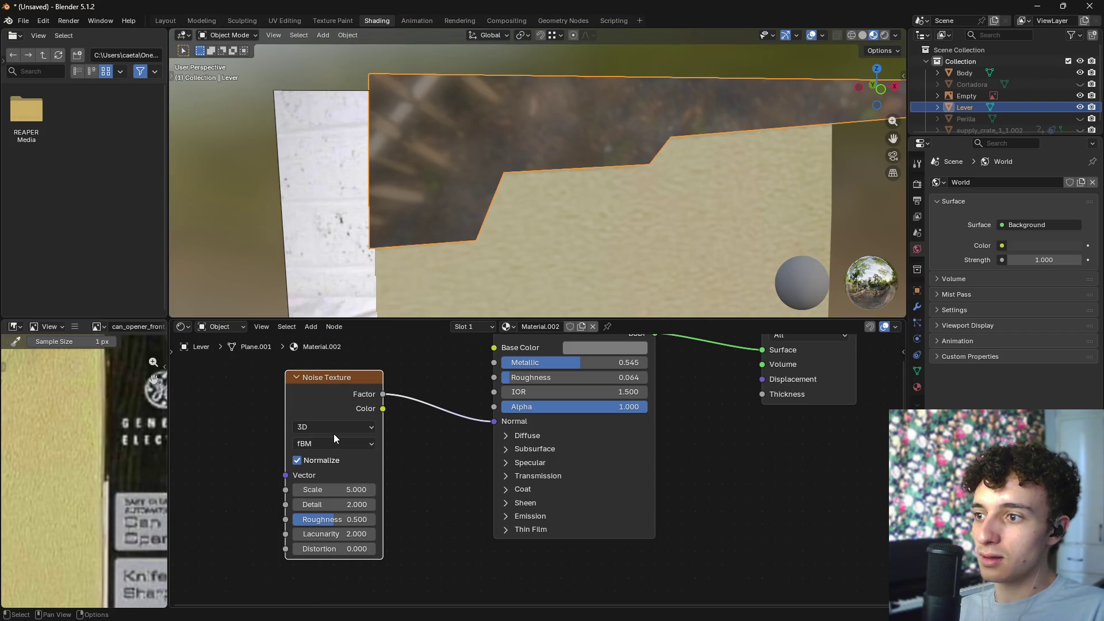
pyautogui.click(337, 443)
pyautogui.click(337, 443)
pyautogui.moveTo(320, 489); pyautogui.dragTo(657, 488)
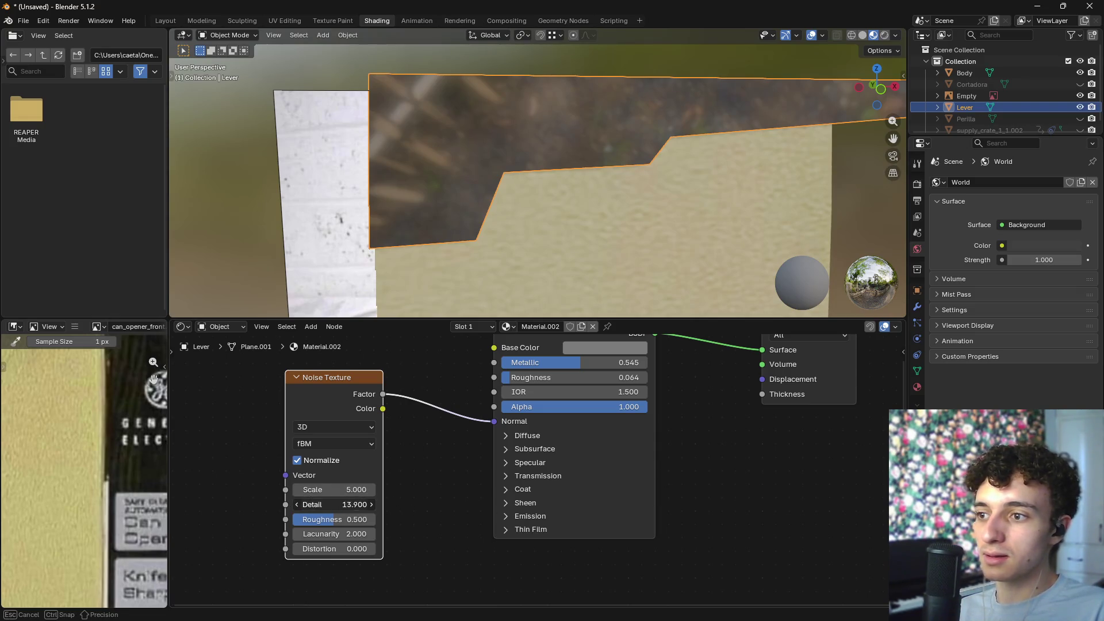
pyautogui.moveTo(383, 410); pyautogui.dragTo(492, 421)
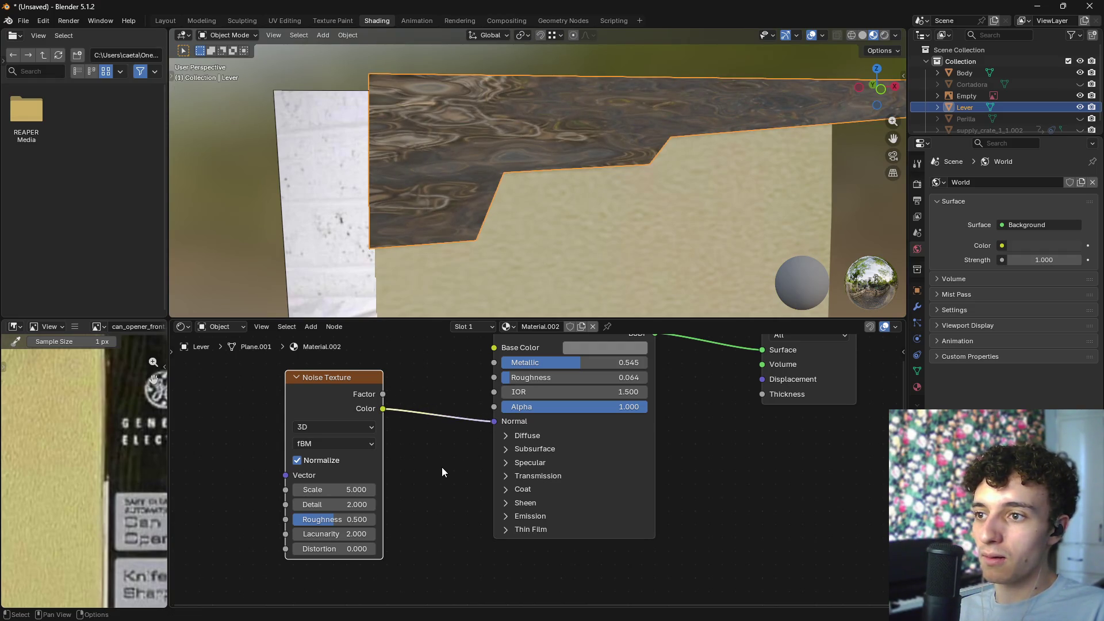
pyautogui.moveTo(329, 518)
pyautogui.mouseDown()
pyautogui.moveTo(369, 519)
pyautogui.moveTo(342, 489)
pyautogui.moveTo(411, 490)
pyautogui.mouseUp()
pyautogui.moveTo(528, 216)
pyautogui.mouseDown(button='middle')
pyautogui.moveTo(676, 254)
pyautogui.moveTo(611, 215)
pyautogui.moveTo(616, 237)
pyautogui.mouseUp(button='middle')
# - Drop the lever material's Metallic value to 0
pyautogui.scroll(3, 616, 237)
pyautogui.moveTo(558, 209); pyautogui.dragTo(601, 299, button='middle')
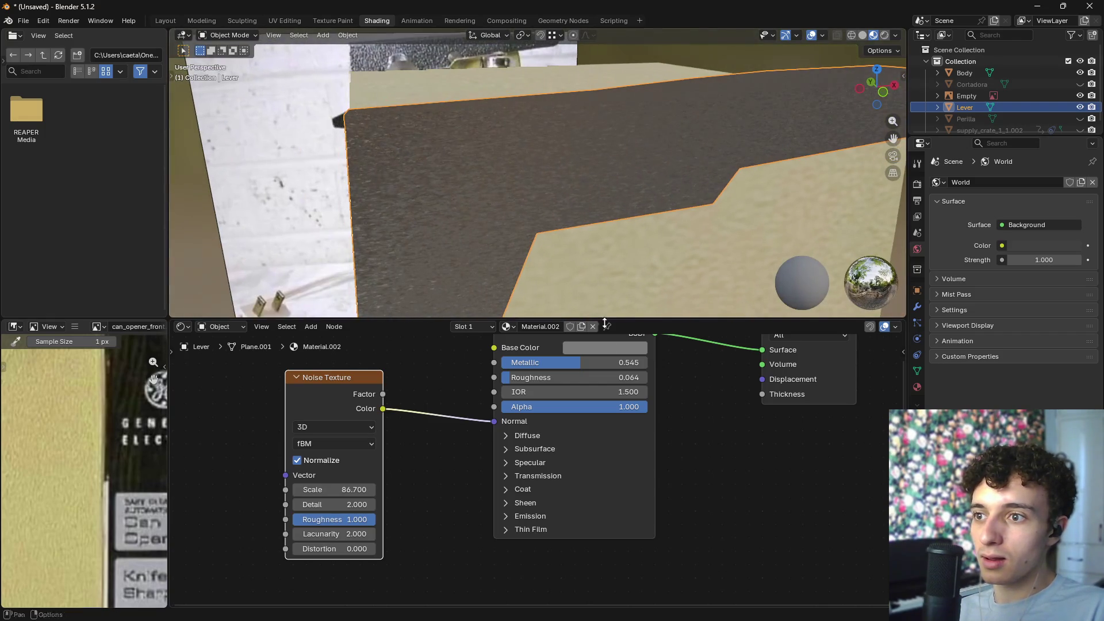
pyautogui.moveTo(568, 363); pyautogui.dragTo(517, 362)
pyautogui.moveTo(619, 212)
pyautogui.mouseDown(button='middle')
pyautogui.moveTo(680, 219)
pyautogui.moveTo(651, 171)
pyautogui.moveTo(525, 237)
pyautogui.moveTo(511, 211)
pyautogui.moveTo(632, 223)
pyautogui.mouseUp(button='middle')
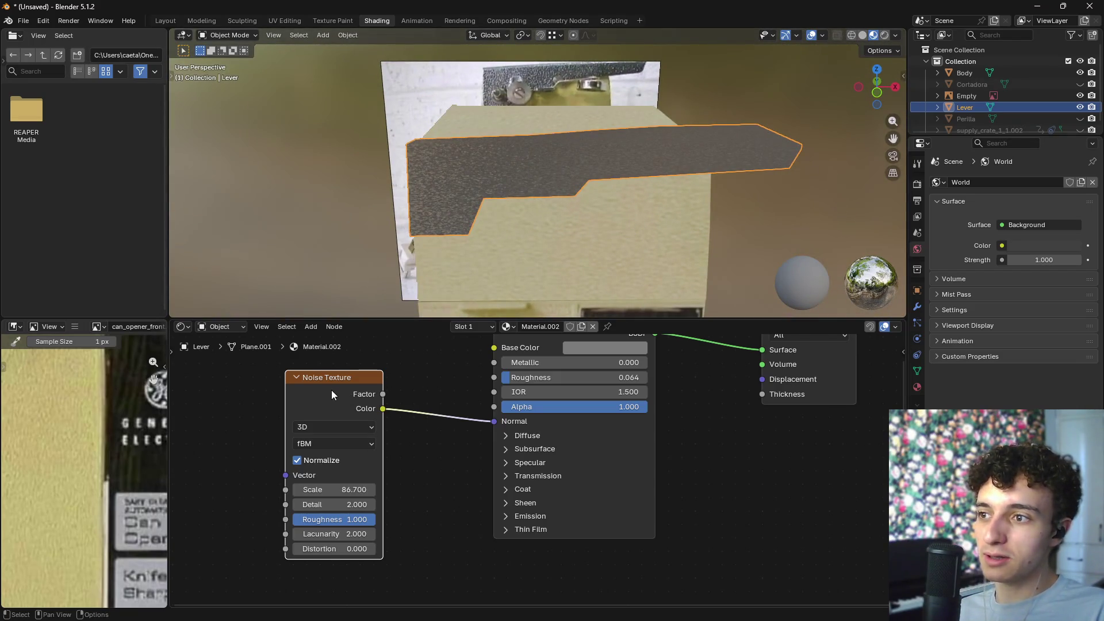
# - Delete the Noise Texture node and set the material's Roughness to 1.000
pyautogui.press('x')
pyautogui.press('Home')
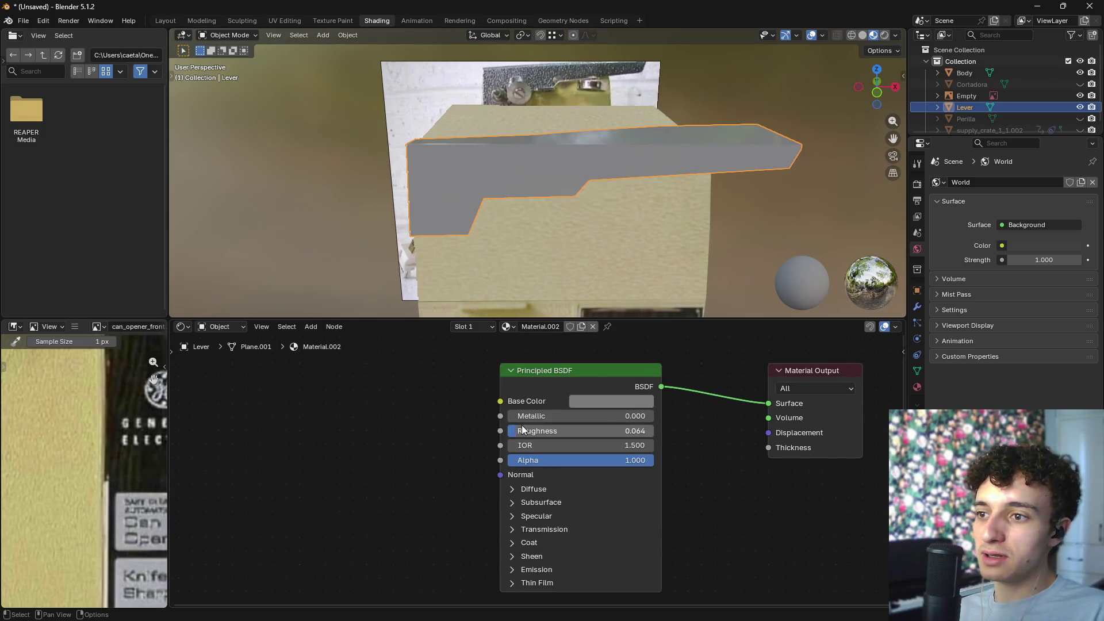
pyautogui.moveTo(523, 430); pyautogui.dragTo(653, 431)
# - Feed Base Color with an Image Texture loading can_opener_front.png from Downloads
pyautogui.moveTo(500, 401); pyautogui.dragTo(276, 415)
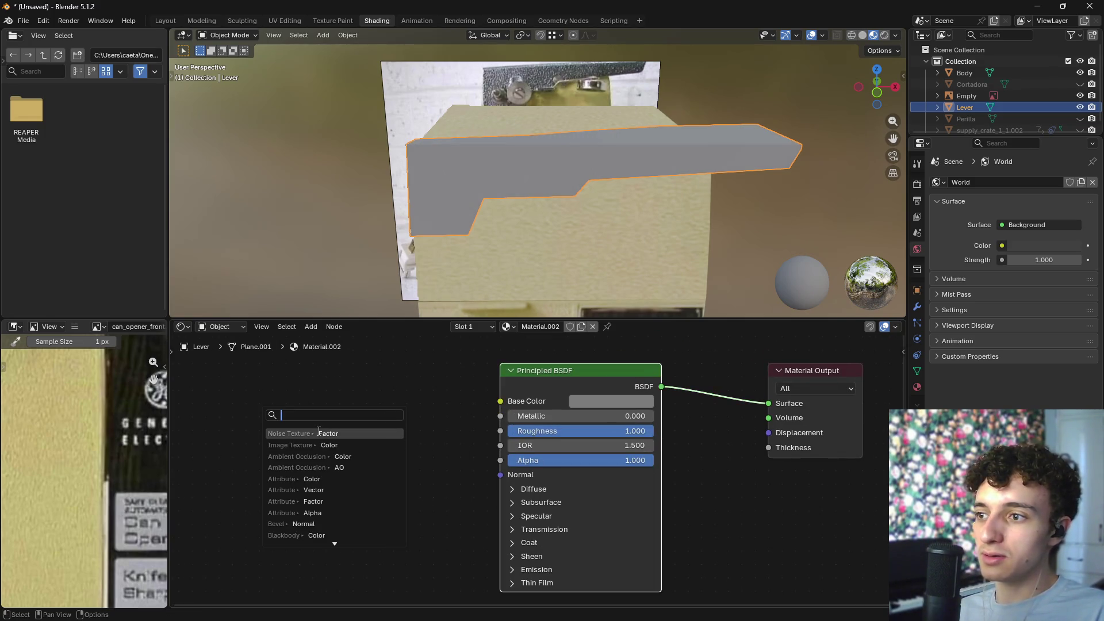
pyautogui.click(329, 445)
pyautogui.click(343, 435)
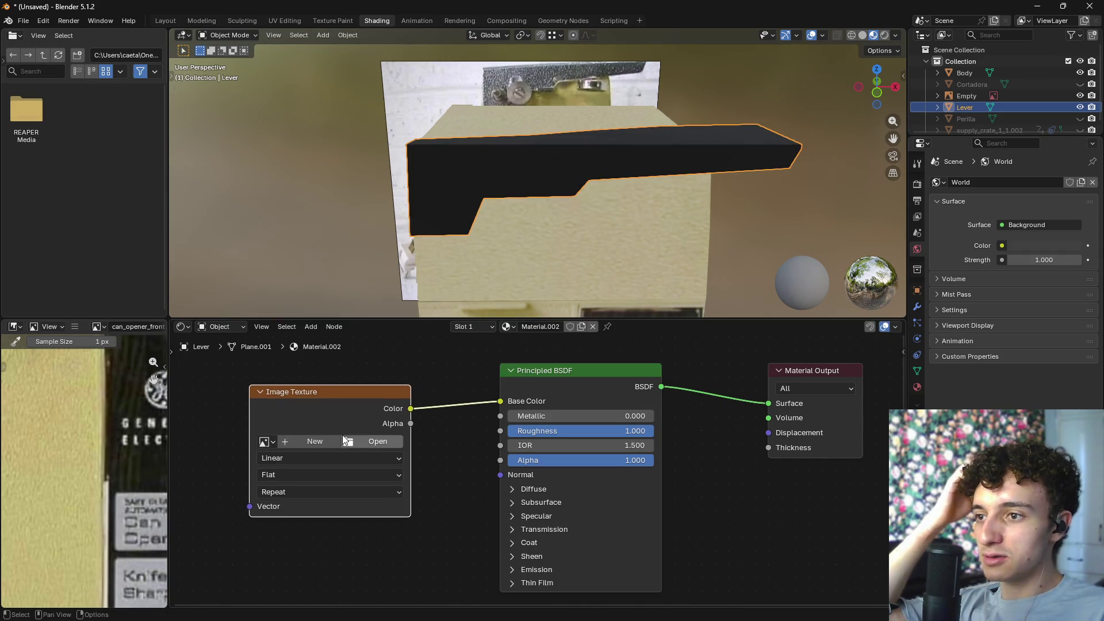
pyautogui.click(379, 442)
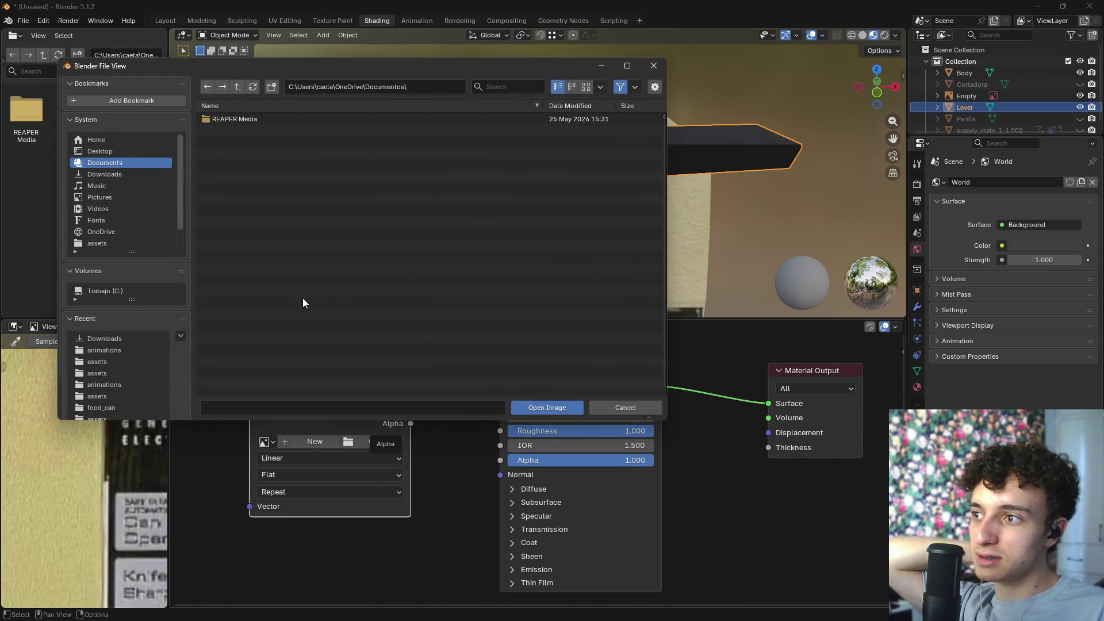
pyautogui.click(116, 174)
pyautogui.click(291, 118)
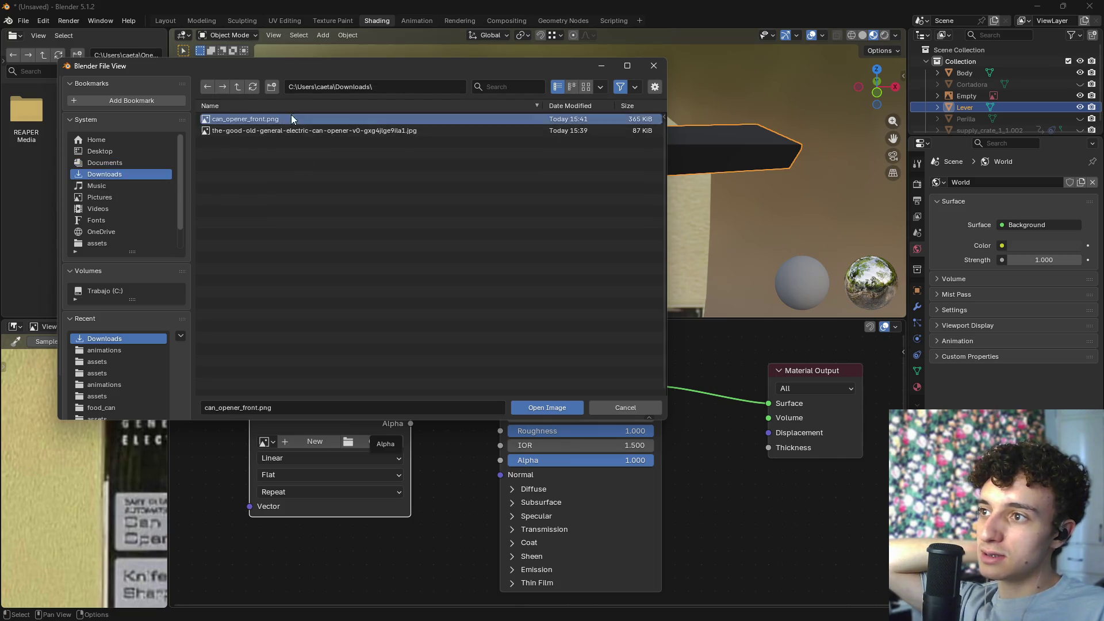
pyautogui.click(544, 407)
pyautogui.moveTo(472, 299)
pyautogui.mouseDown(button='middle')
pyautogui.moveTo(636, 206)
pyautogui.moveTo(558, 212)
pyautogui.moveTo(568, 185)
pyautogui.mouseUp(button='middle')
pyautogui.scroll(5, 562, 192)
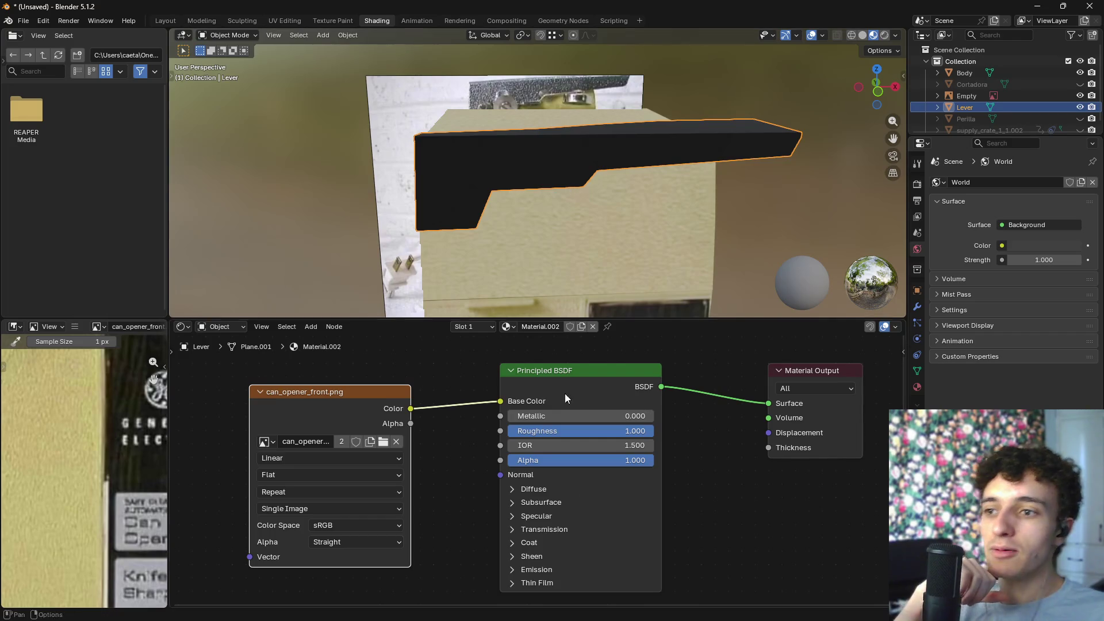
pyautogui.moveTo(642, 606)
pyautogui.moveTo(593, 561)
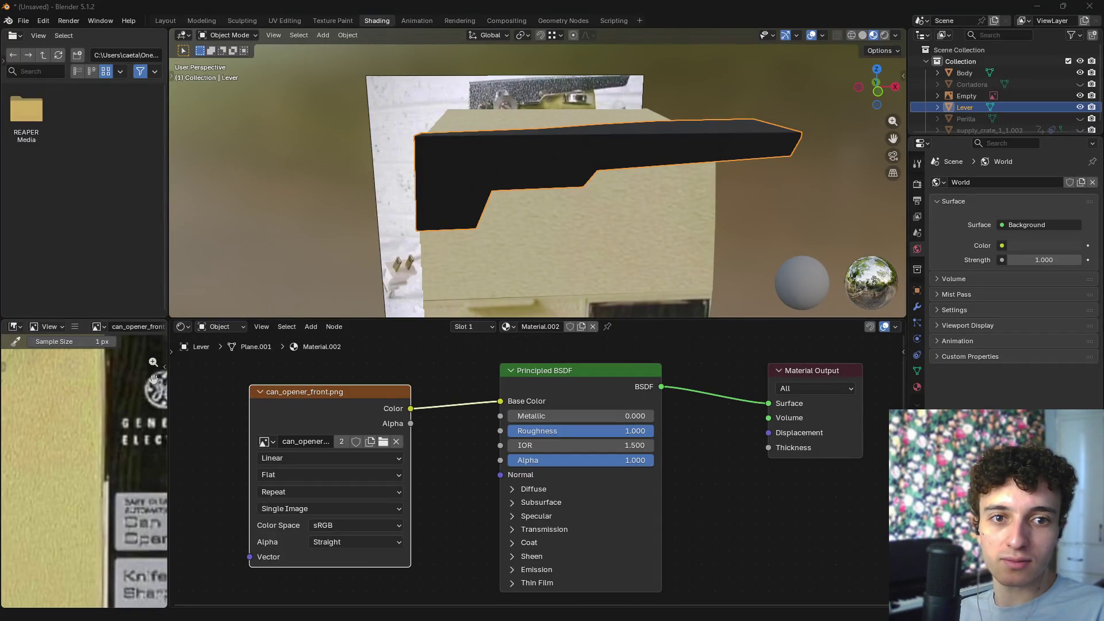
pyautogui.hotkey('alt', 'Tab')
pyautogui.hotkey('alt', 'Tab')
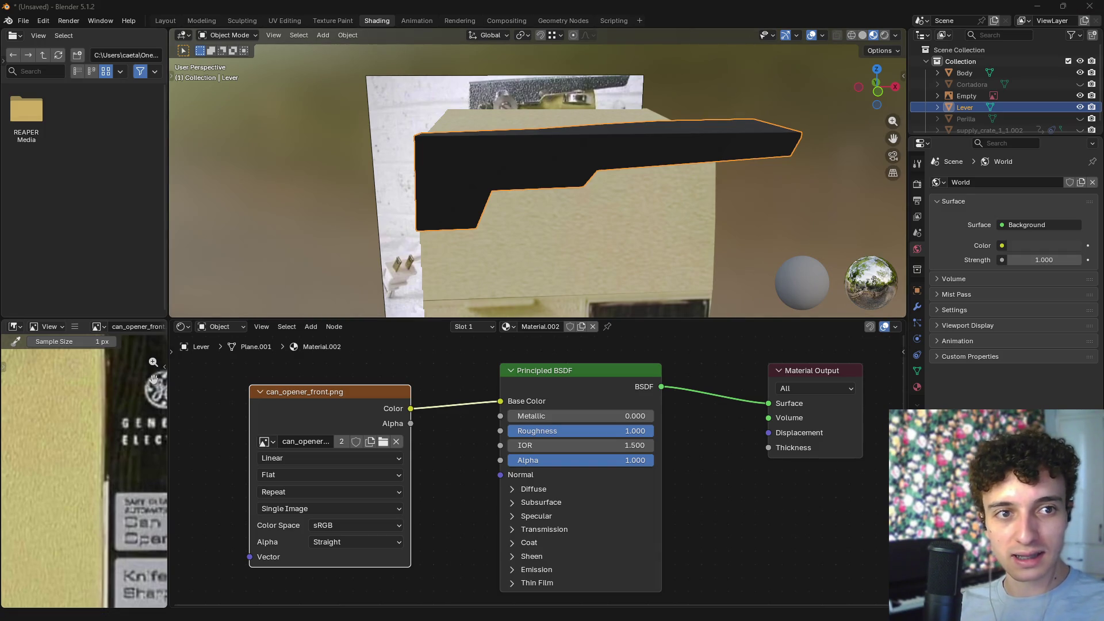
pyautogui.moveTo(676, 620)
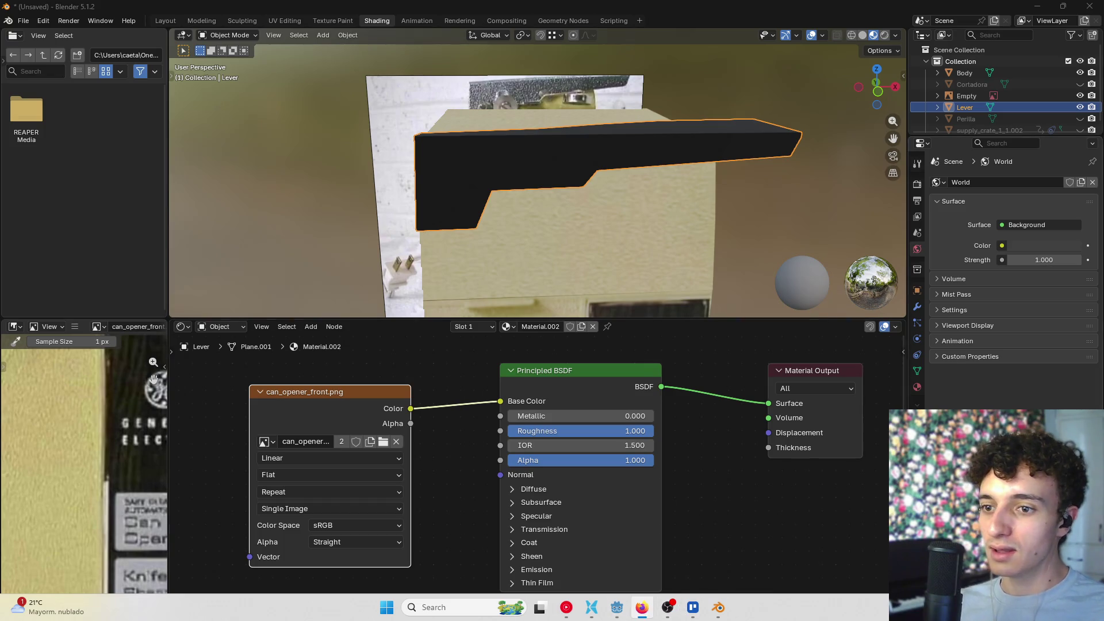
pyautogui.click(667, 607)
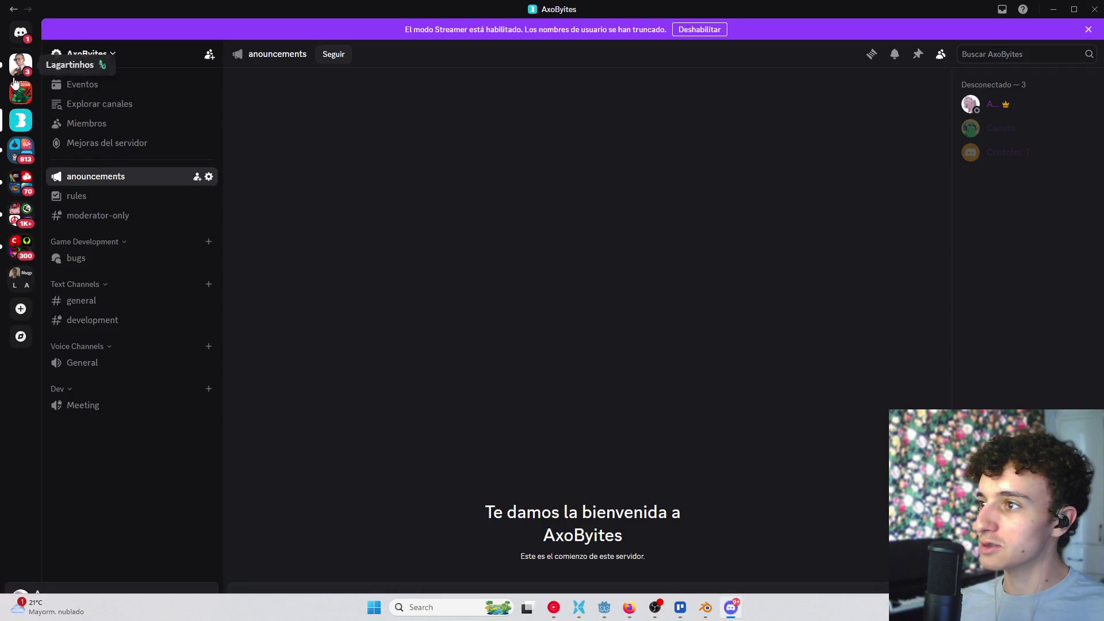
pyautogui.click(81, 300)
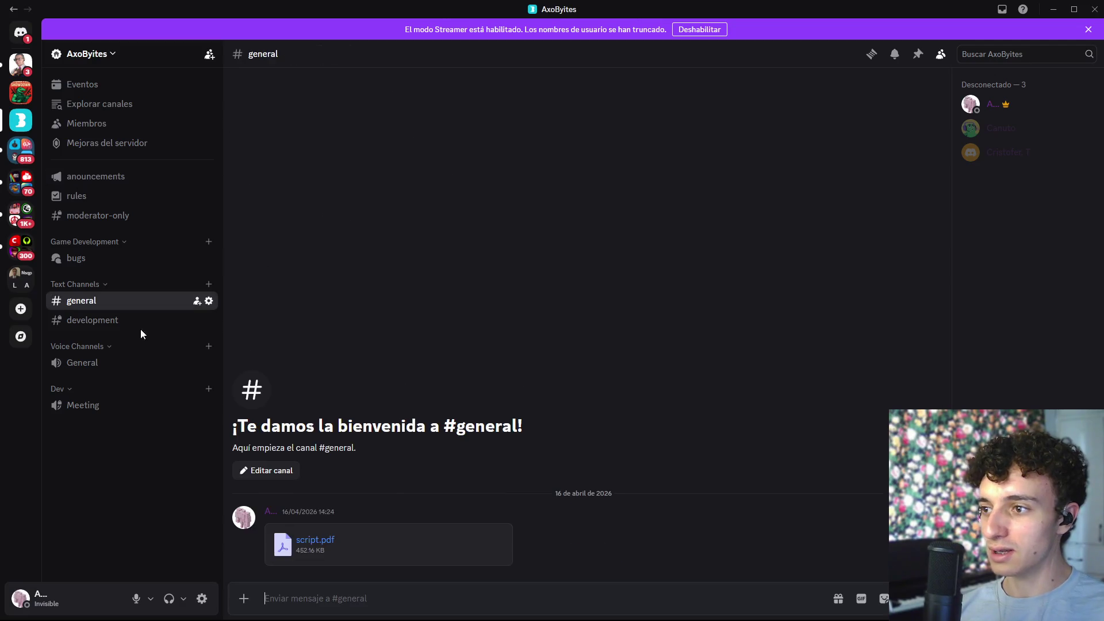
pyautogui.click(92, 320)
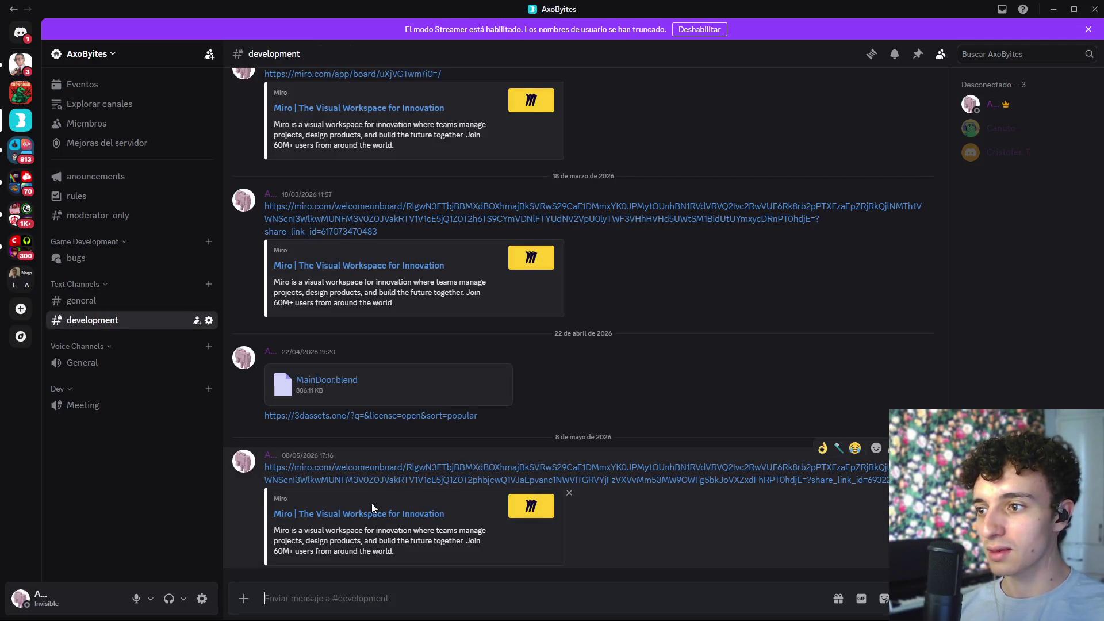
pyautogui.click(1054, 9)
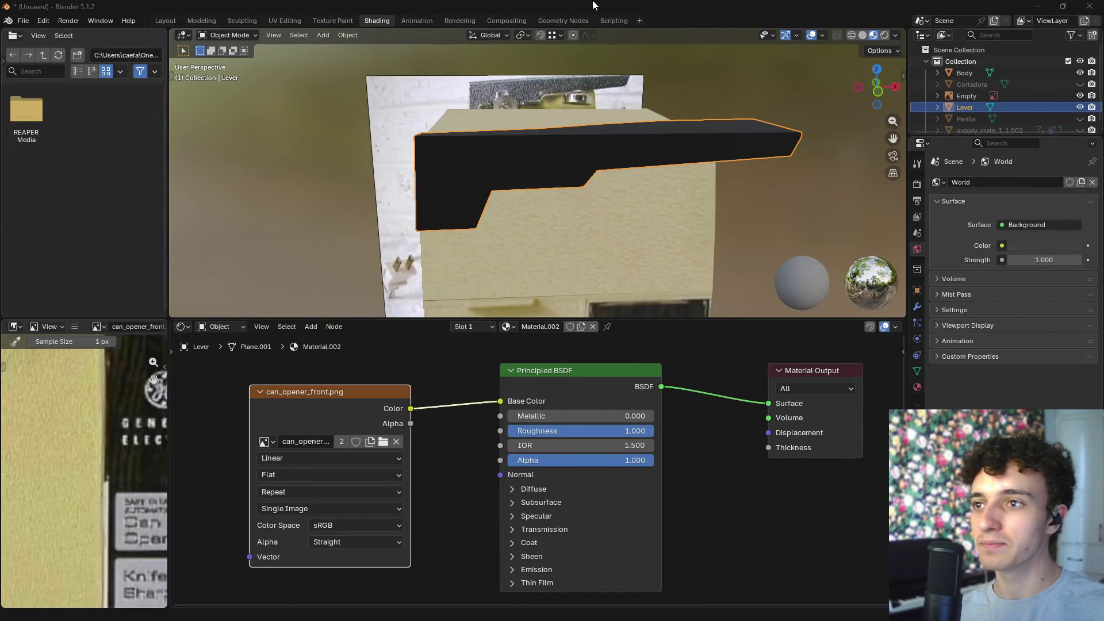
pyautogui.hotkey('alt', 'Tab')
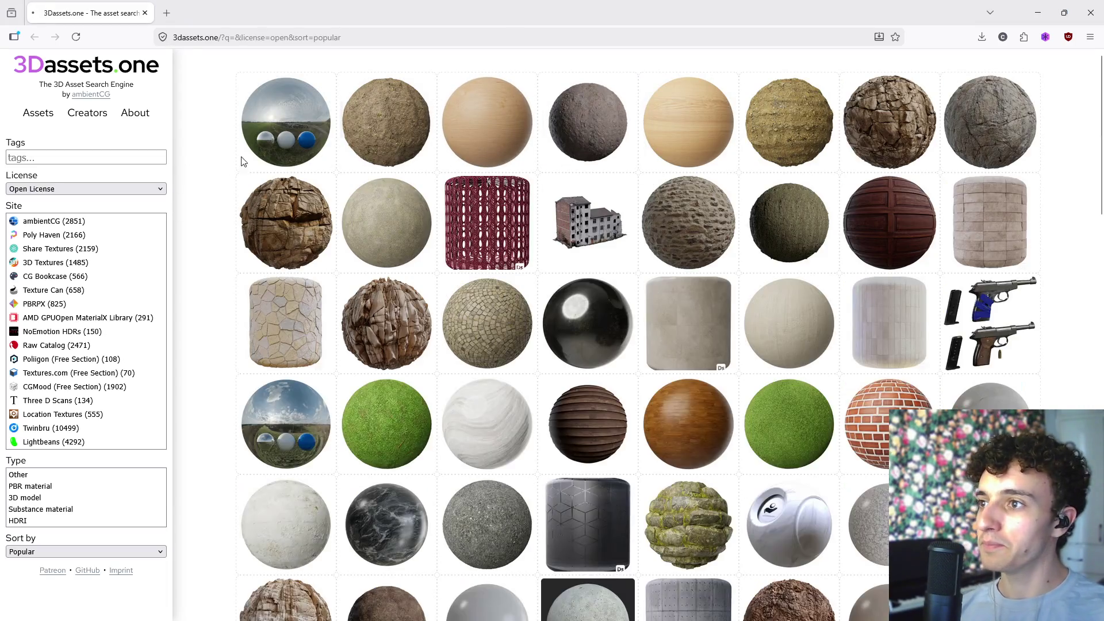
# - Filter 3Dassets.one by the tag 'metal' and skim the first results
pyautogui.click(62, 161)
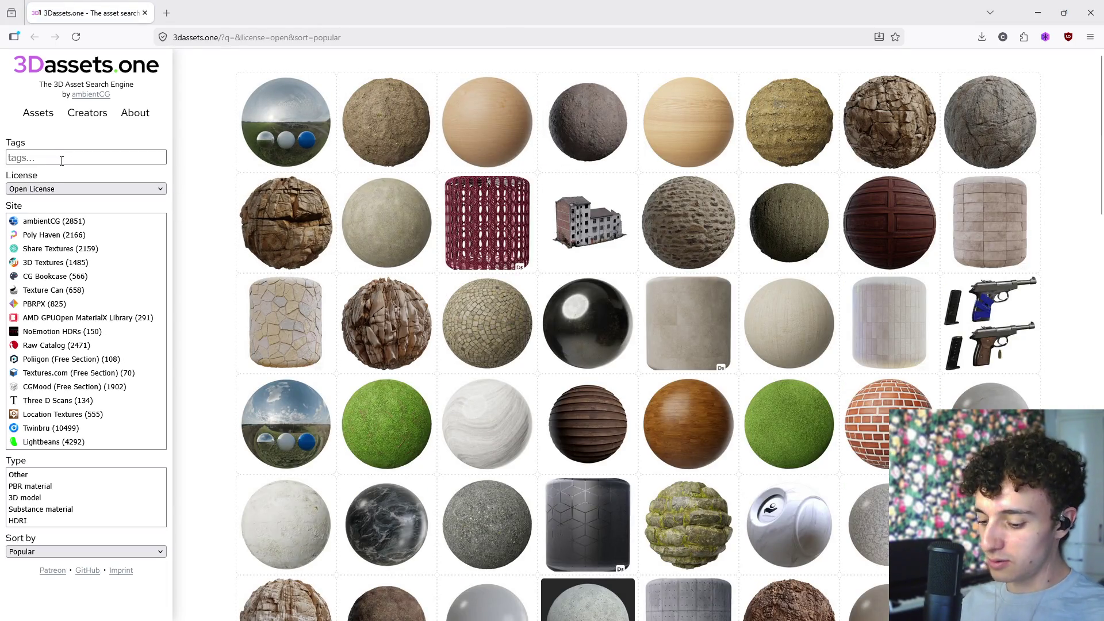
pyautogui.write('metal')
pyautogui.press('Return')
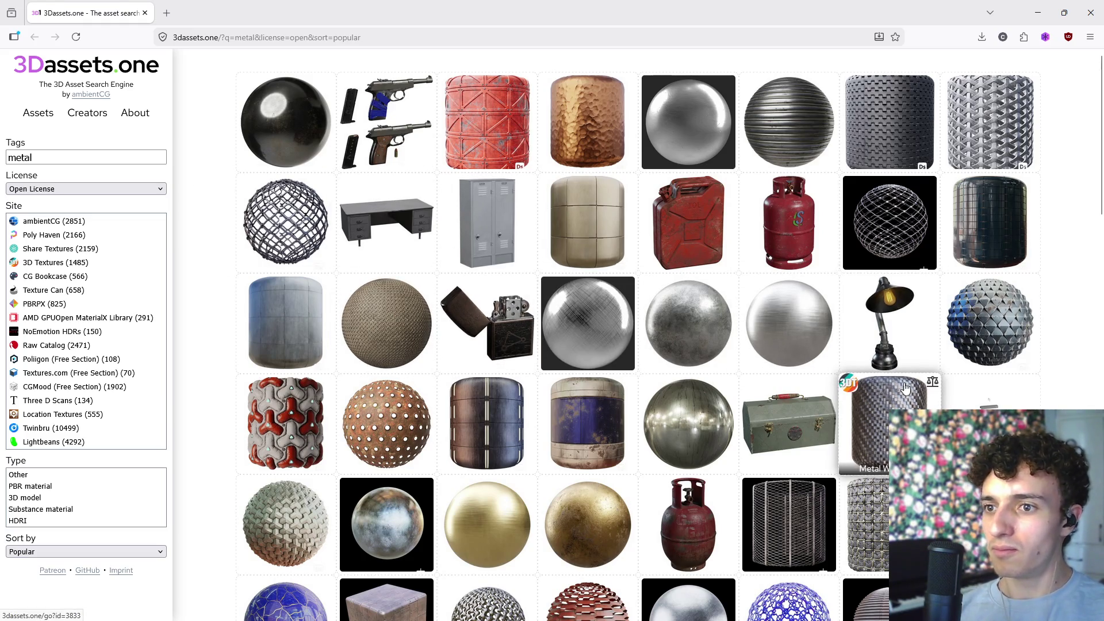
pyautogui.scroll(-5, 869, 276)
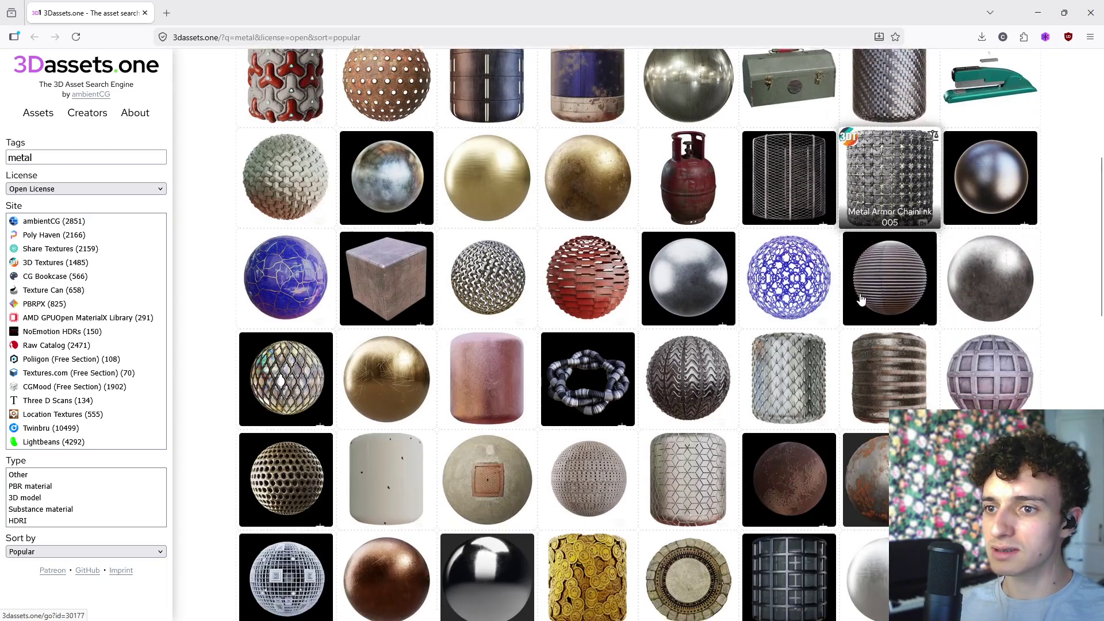
pyautogui.scroll(-5, 861, 299)
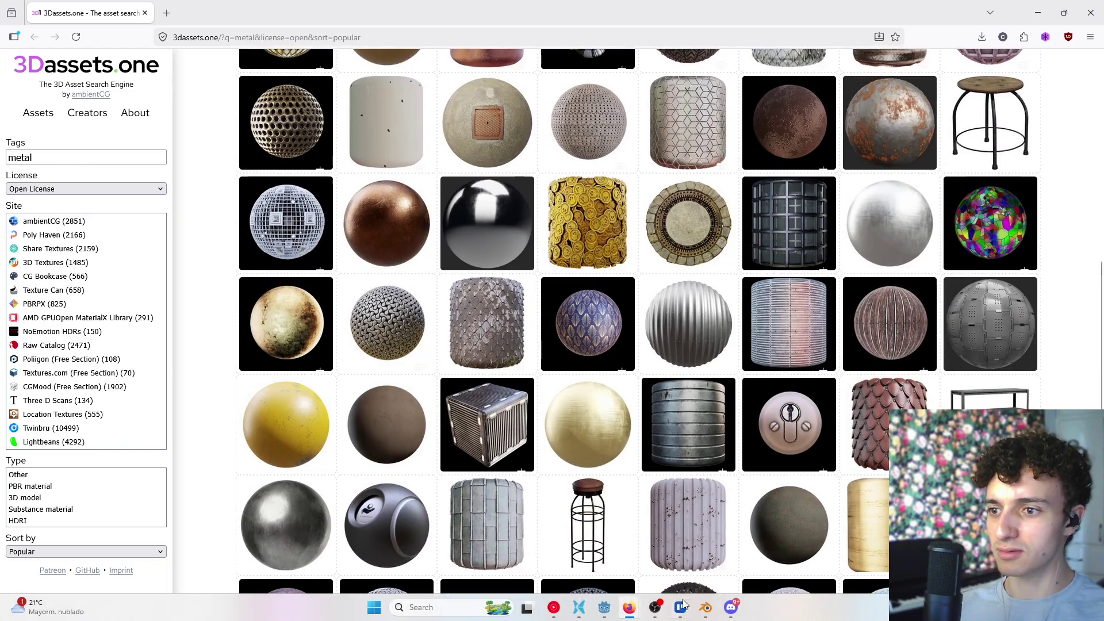
# - Bring the metal results back in front of Blender and browse down through offset 450
pyautogui.click(706, 612)
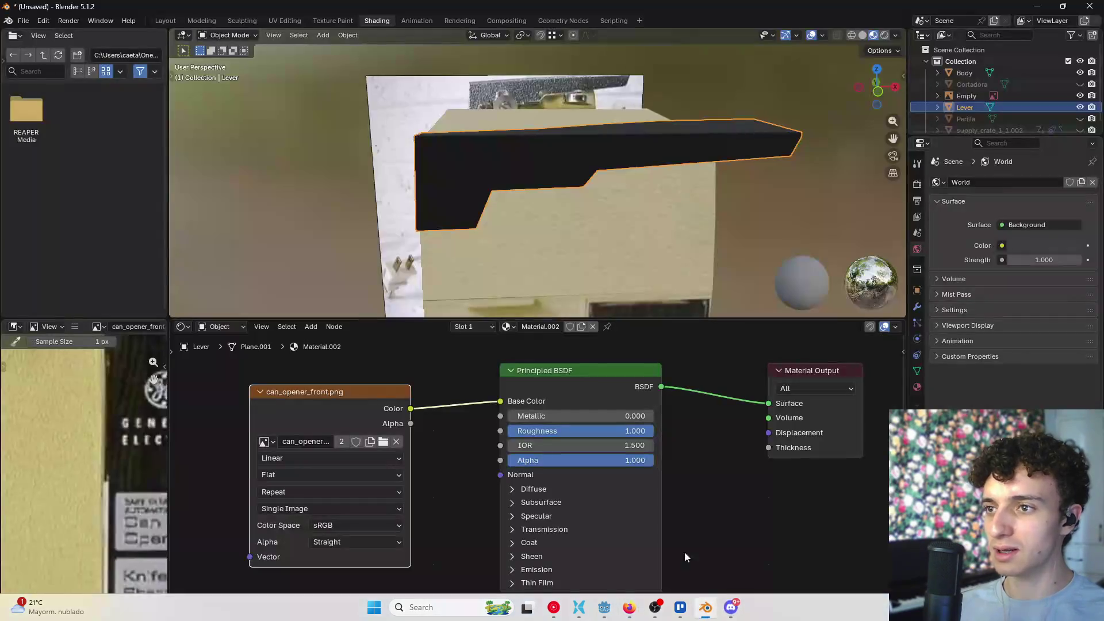
pyautogui.moveTo(630, 607)
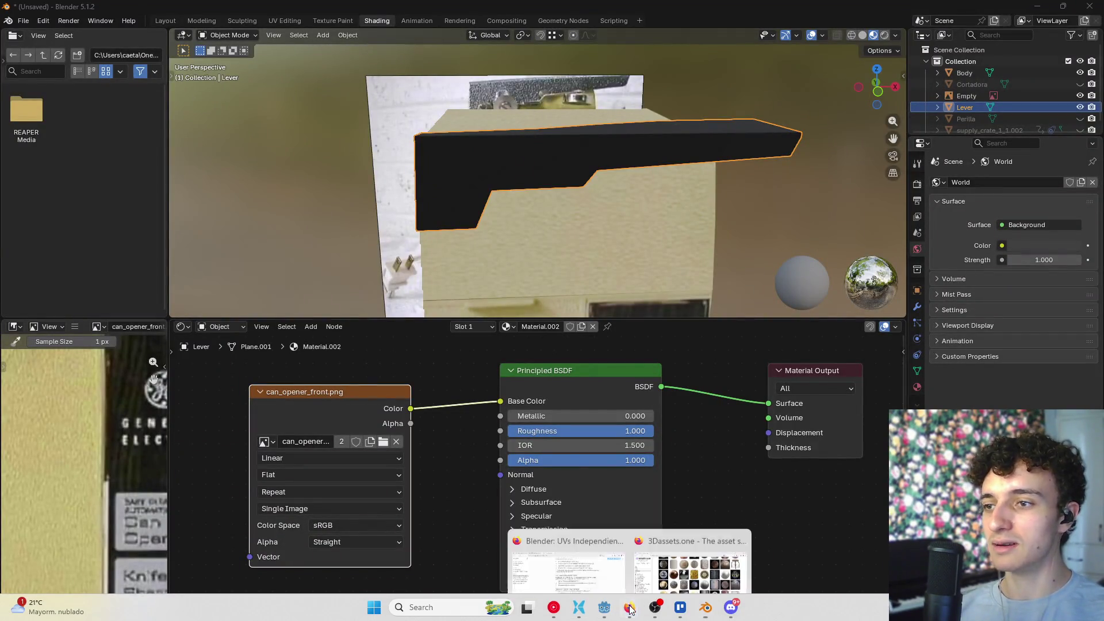
pyautogui.click(676, 544)
pyautogui.scroll(-5, 741, 333)
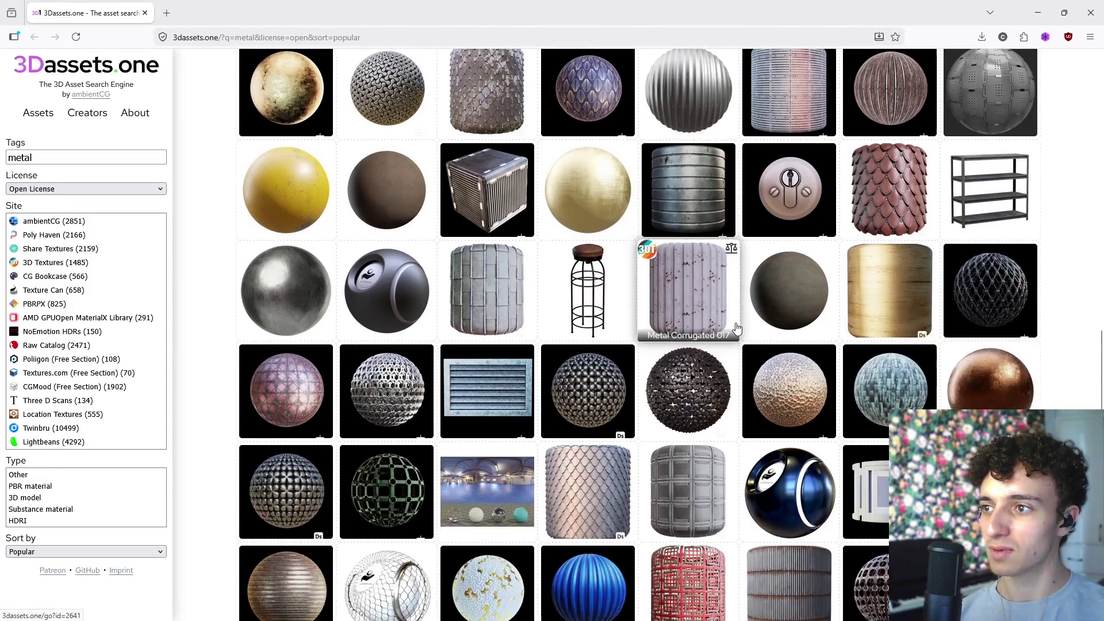
pyautogui.scroll(-3, 739, 331)
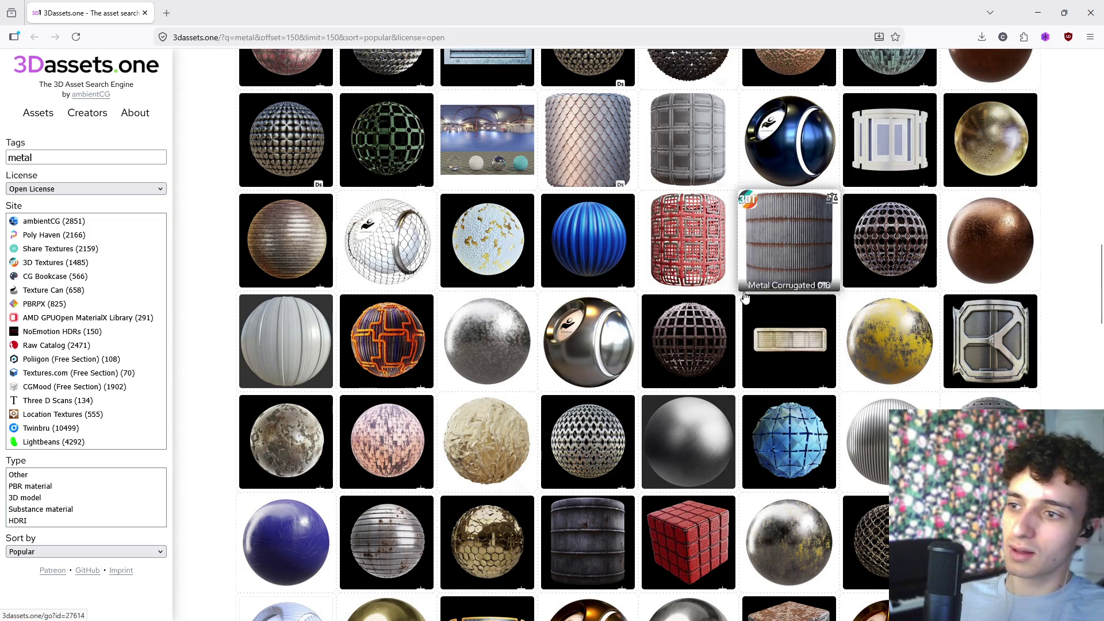
pyautogui.scroll(-3, 726, 330)
pyautogui.scroll(-4, 726, 332)
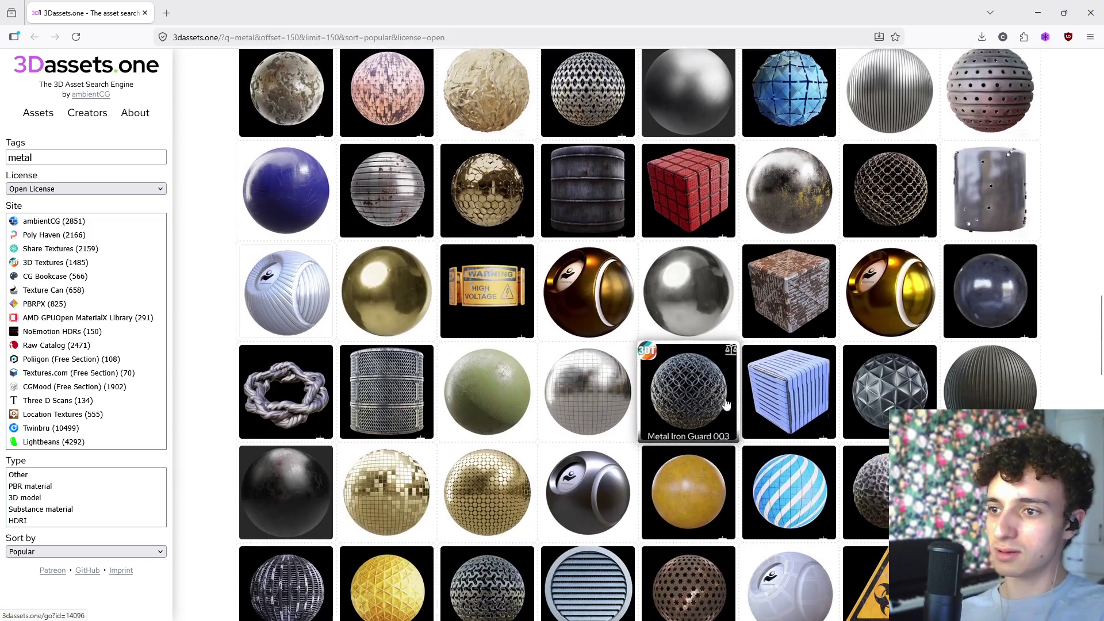
pyautogui.scroll(-4, 751, 409)
pyautogui.scroll(-3, 734, 423)
pyautogui.scroll(-3, 732, 423)
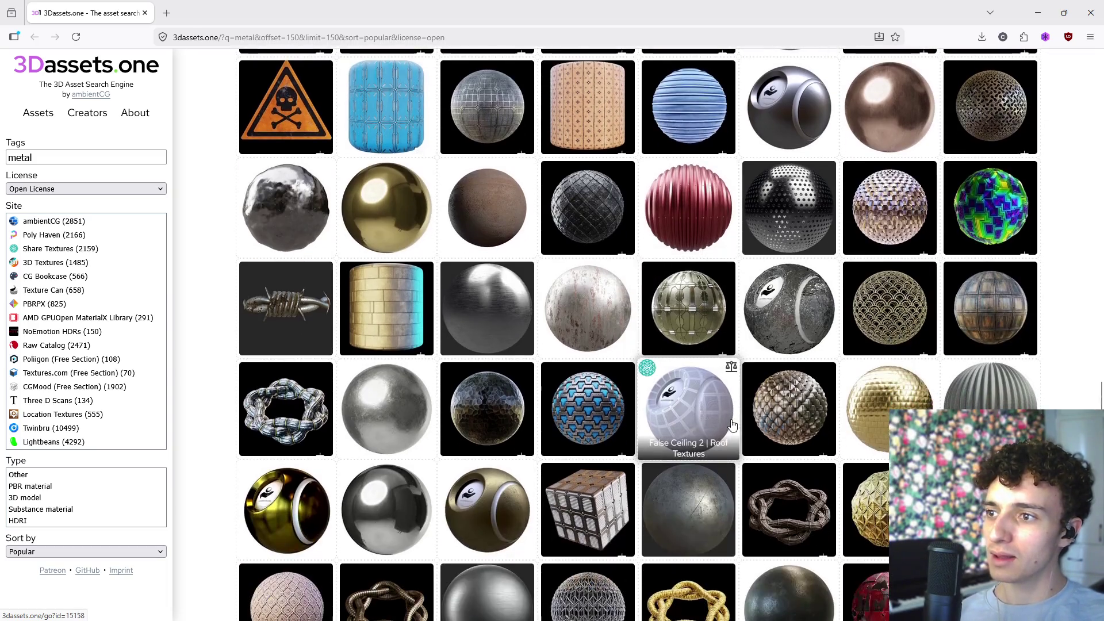
pyautogui.scroll(-5, 730, 432)
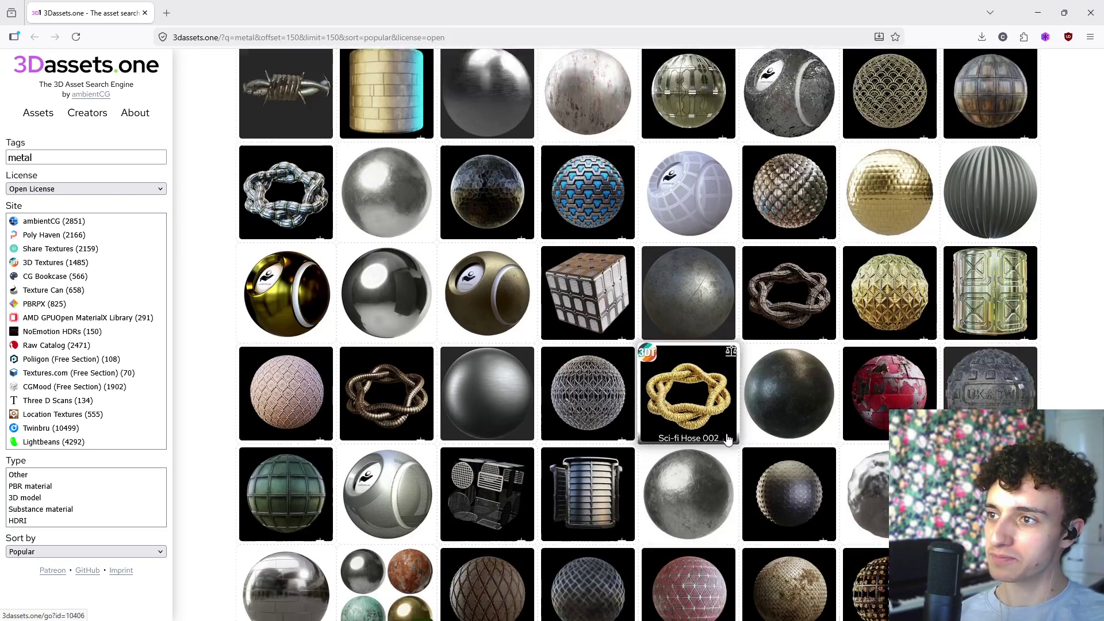
pyautogui.scroll(-5, 727, 440)
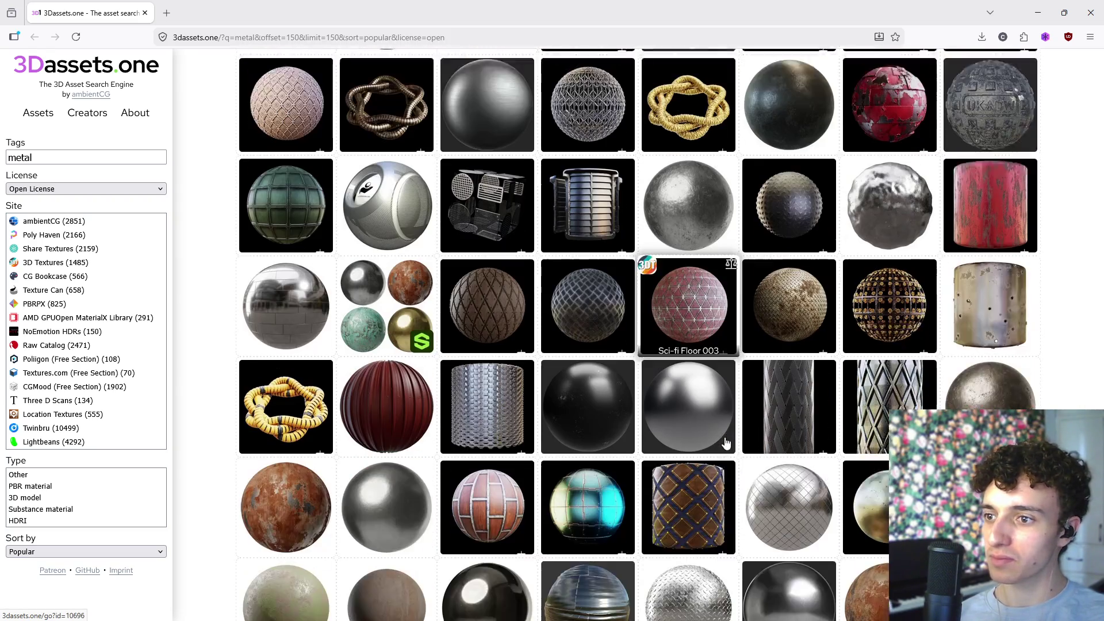
pyautogui.scroll(-6, 725, 443)
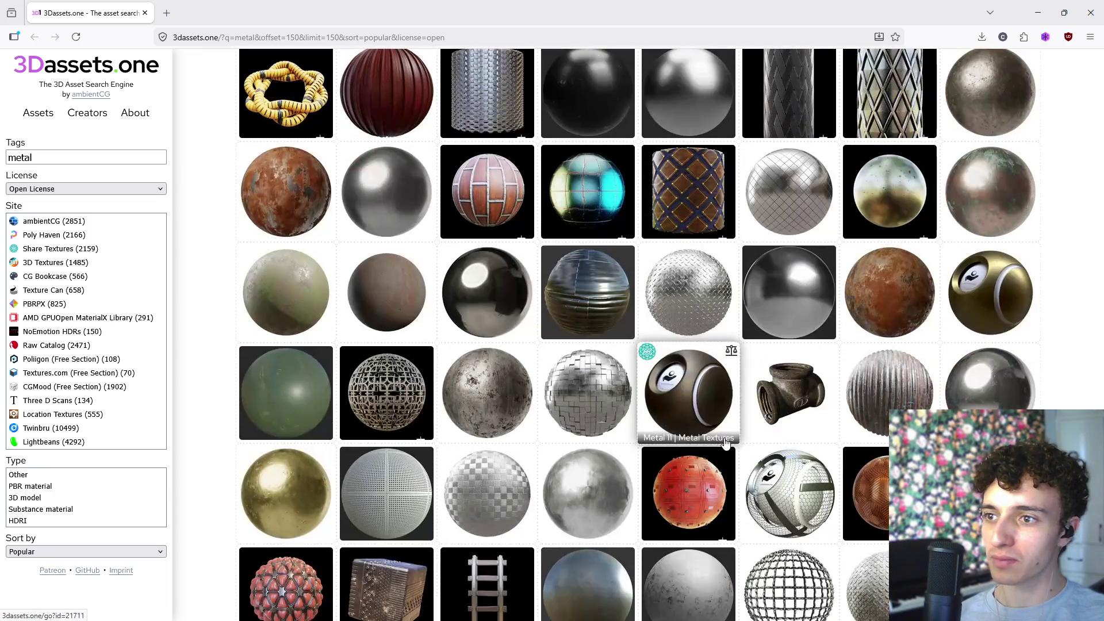
pyautogui.scroll(-4, 724, 444)
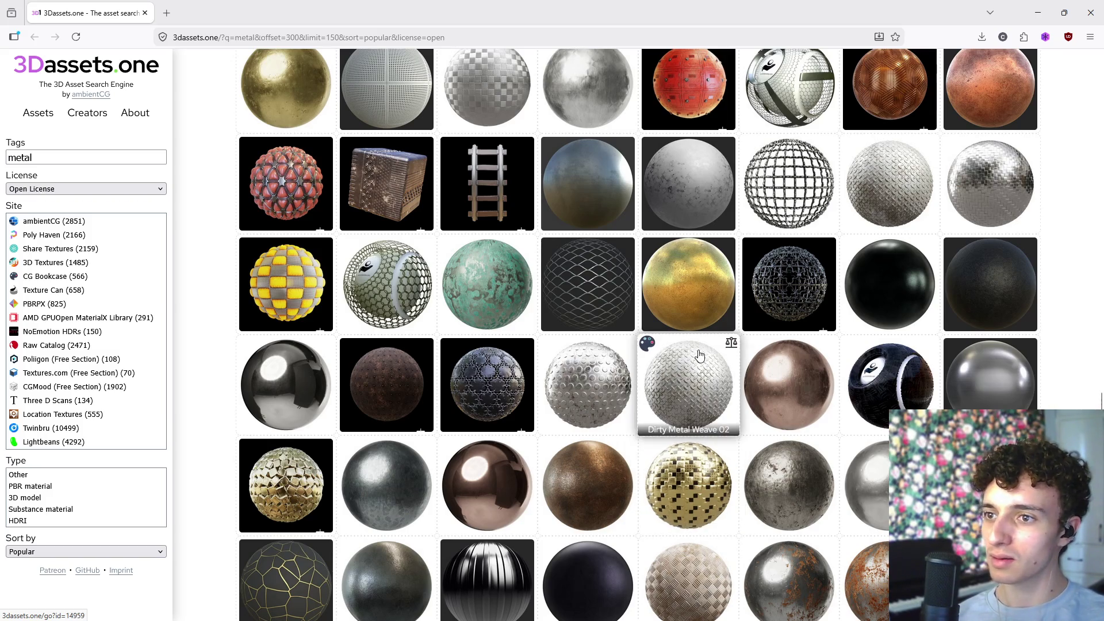
pyautogui.scroll(-6, 715, 440)
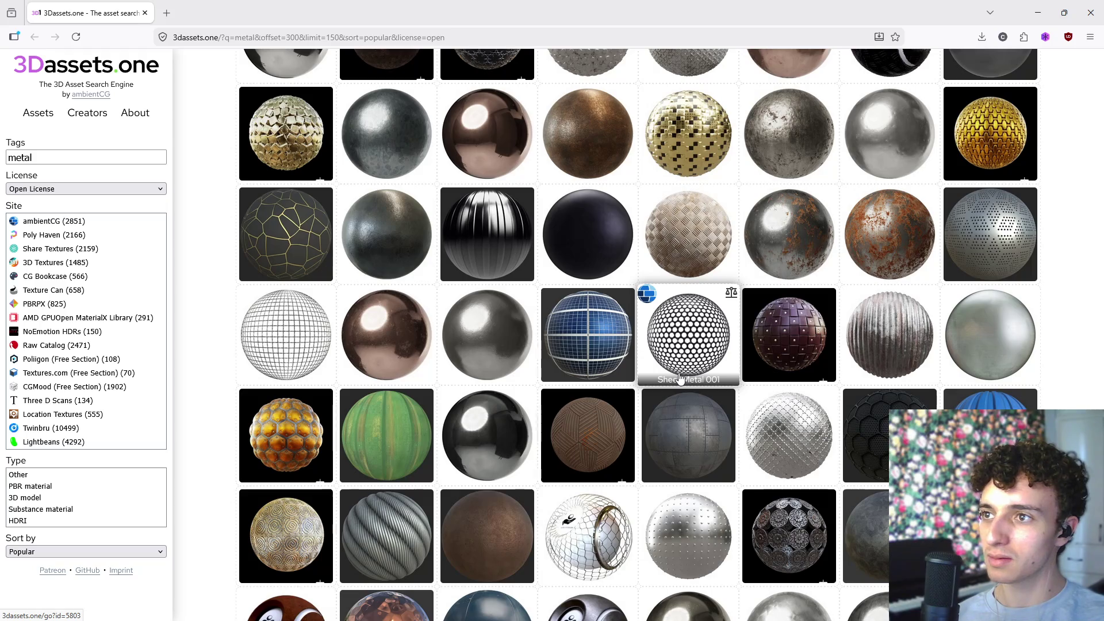
pyautogui.scroll(-3, 684, 377)
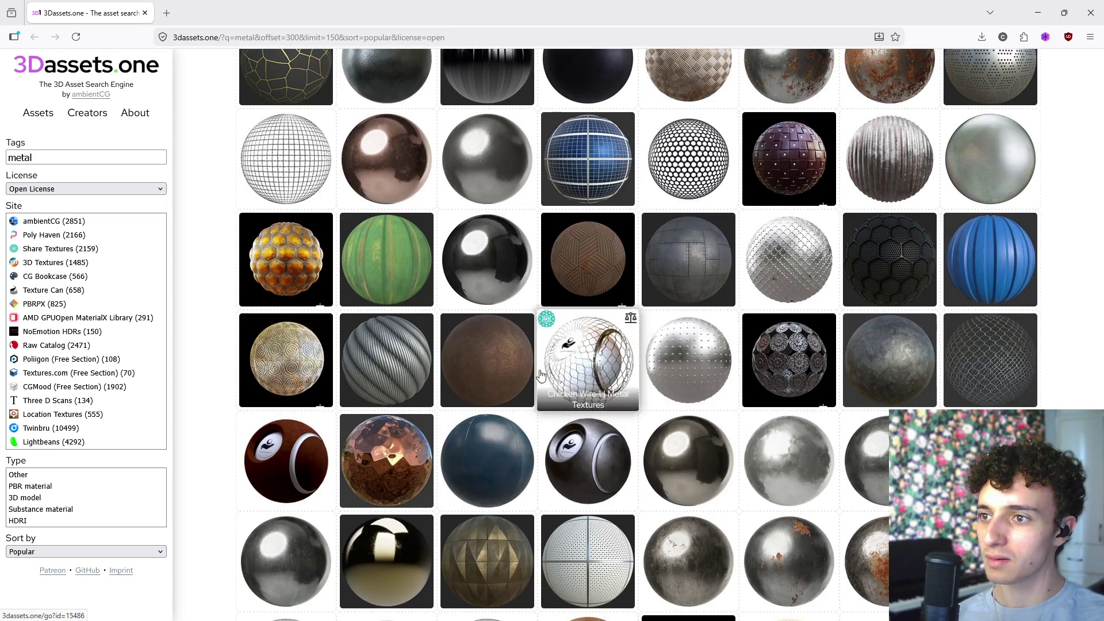
pyautogui.scroll(-4, 805, 327)
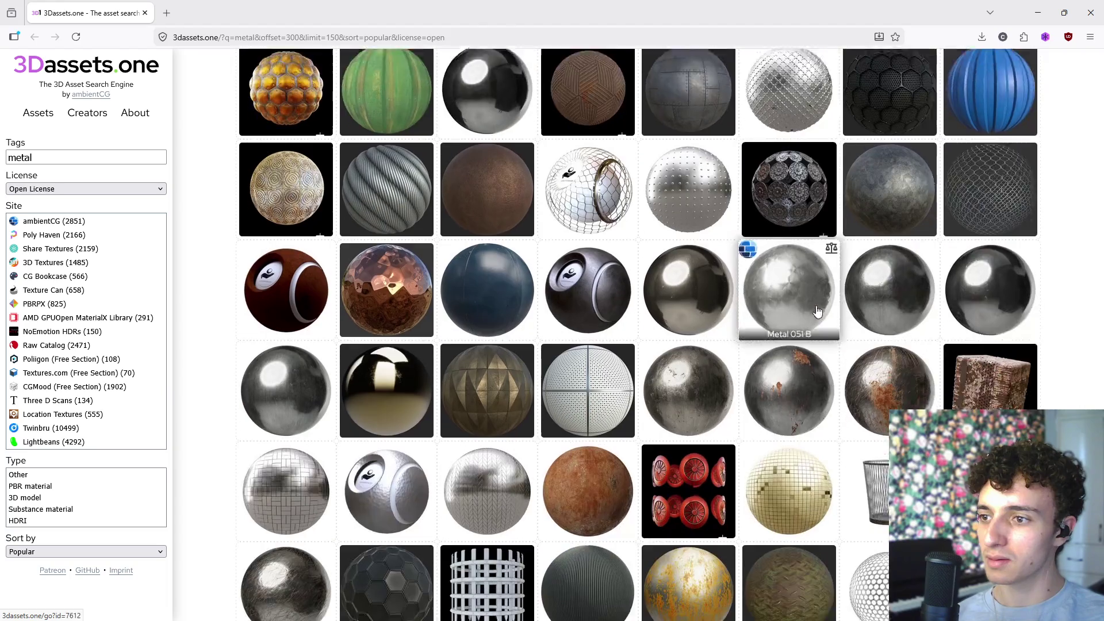
pyautogui.scroll(-6, 805, 340)
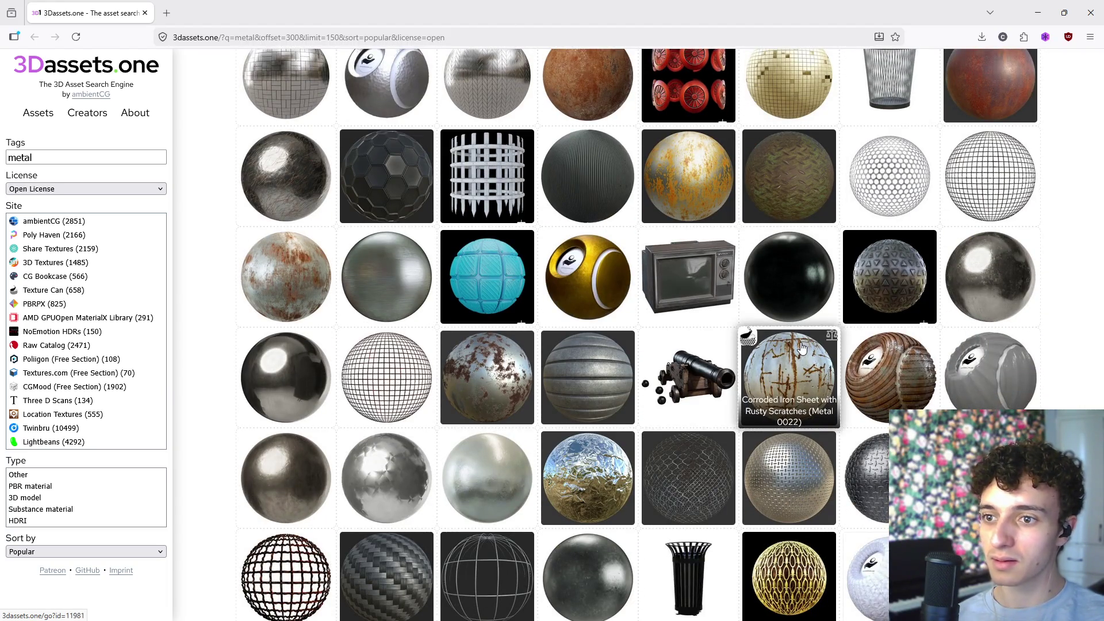
pyautogui.scroll(-4, 802, 349)
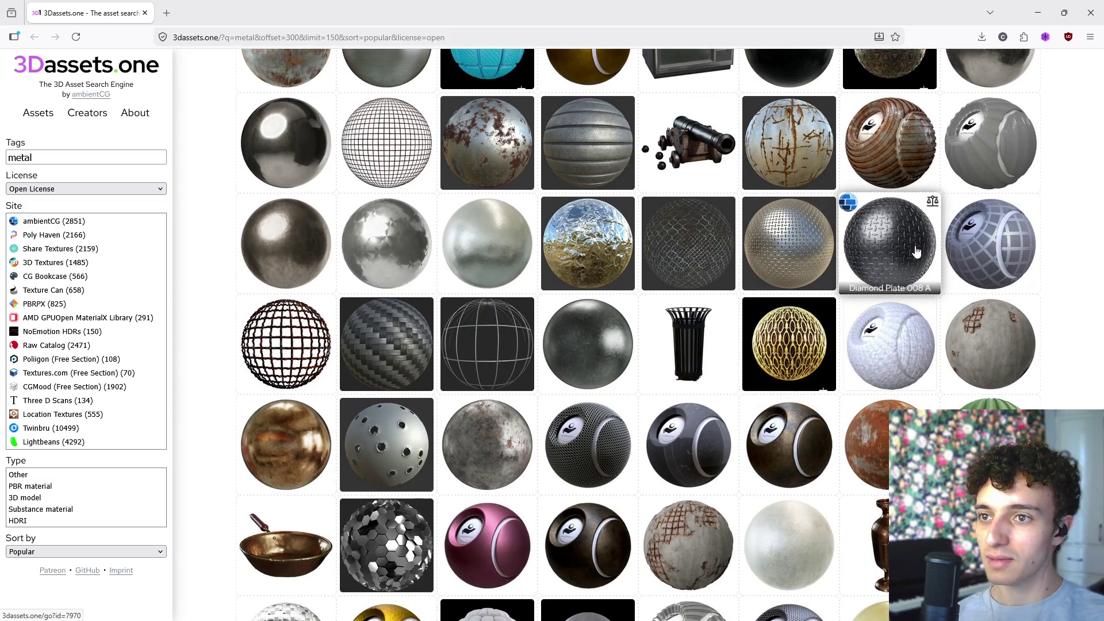
pyautogui.scroll(-5, 871, 235)
pyautogui.scroll(5, 878, 233)
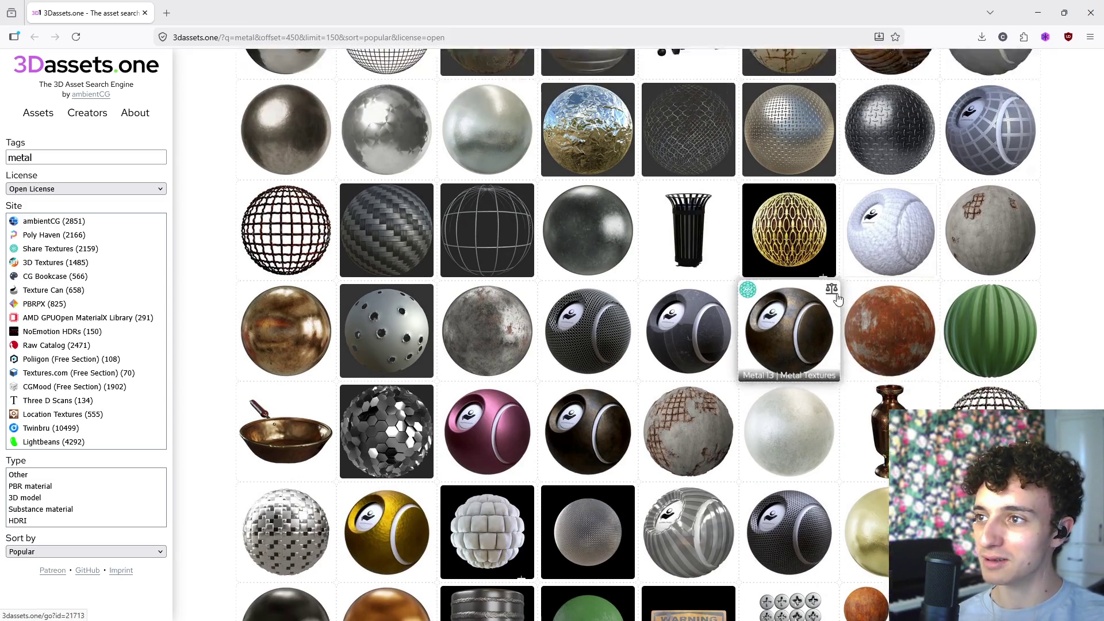
pyautogui.scroll(-2, 805, 242)
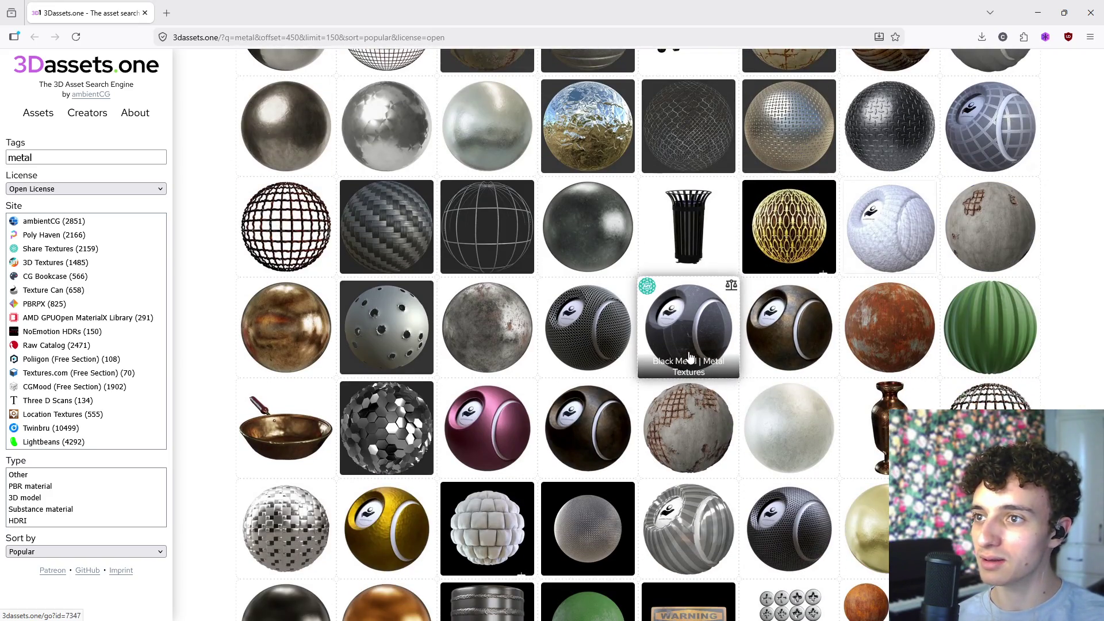
pyautogui.scroll(-4, 690, 356)
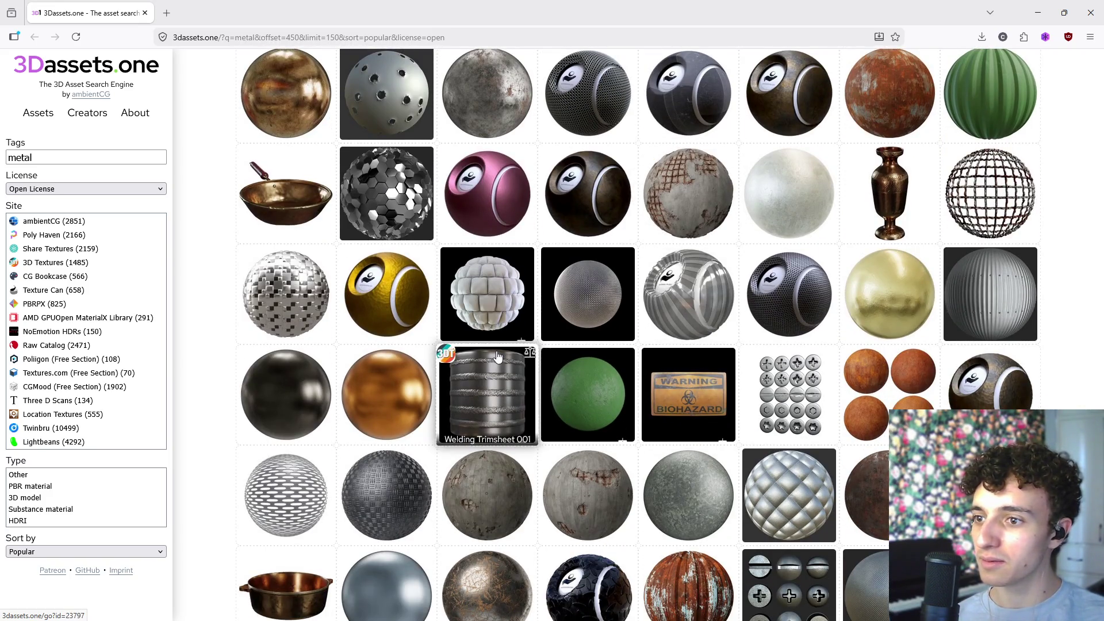
pyautogui.scroll(-3, 497, 356)
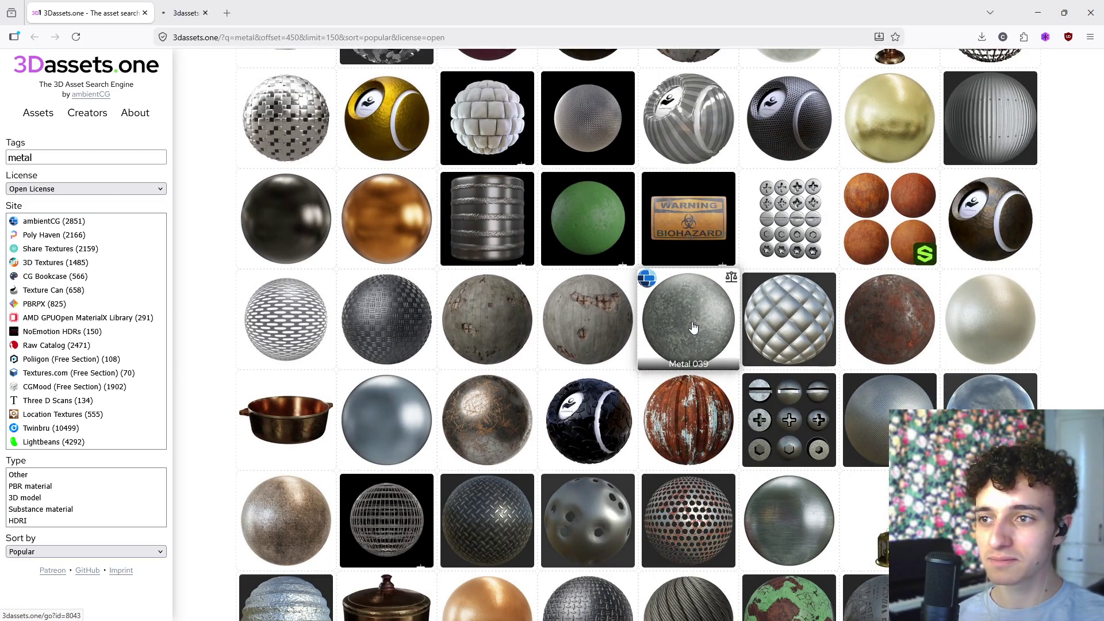
pyautogui.middleClick(693, 327)
pyautogui.scroll(-2, 747, 345)
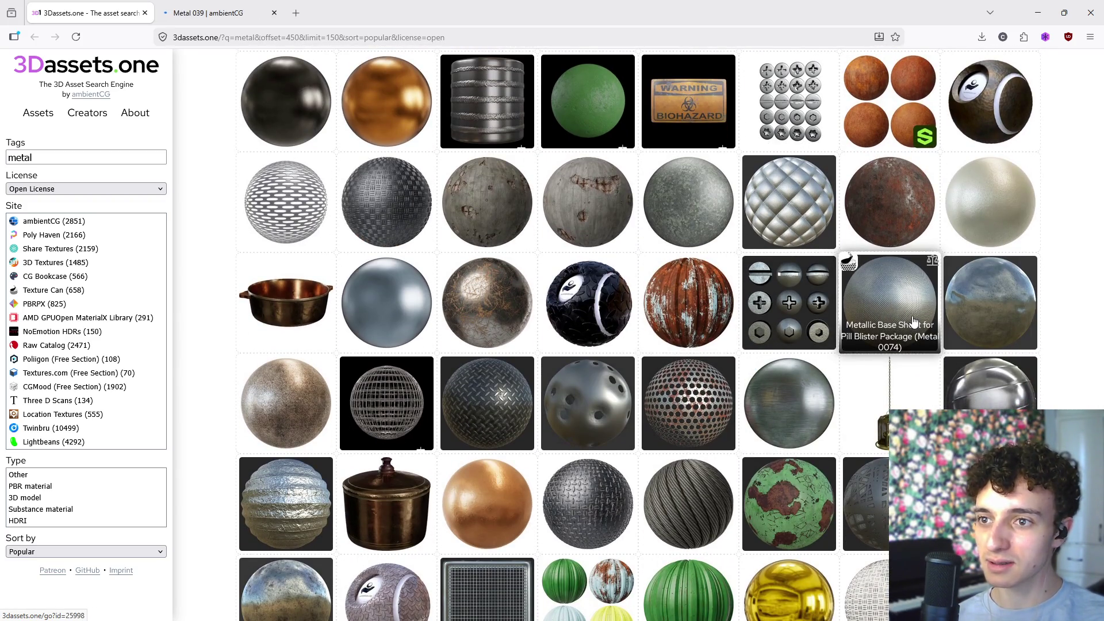
pyautogui.middleClick(922, 335)
pyautogui.scroll(-3, 719, 322)
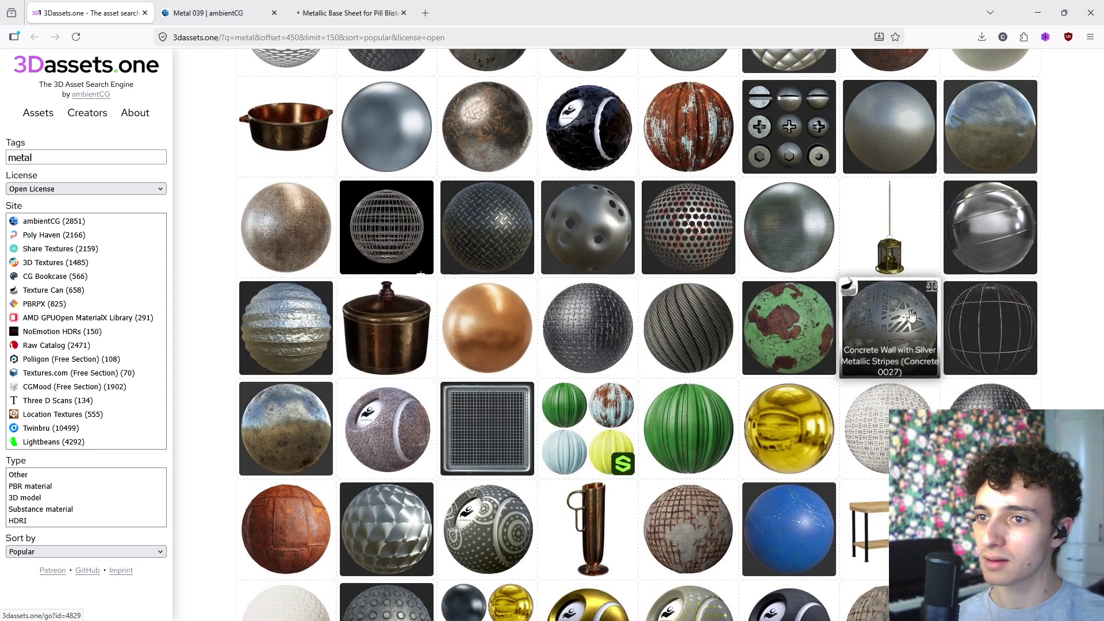
pyautogui.scroll(-4, 986, 317)
pyautogui.scroll(-8, 637, 333)
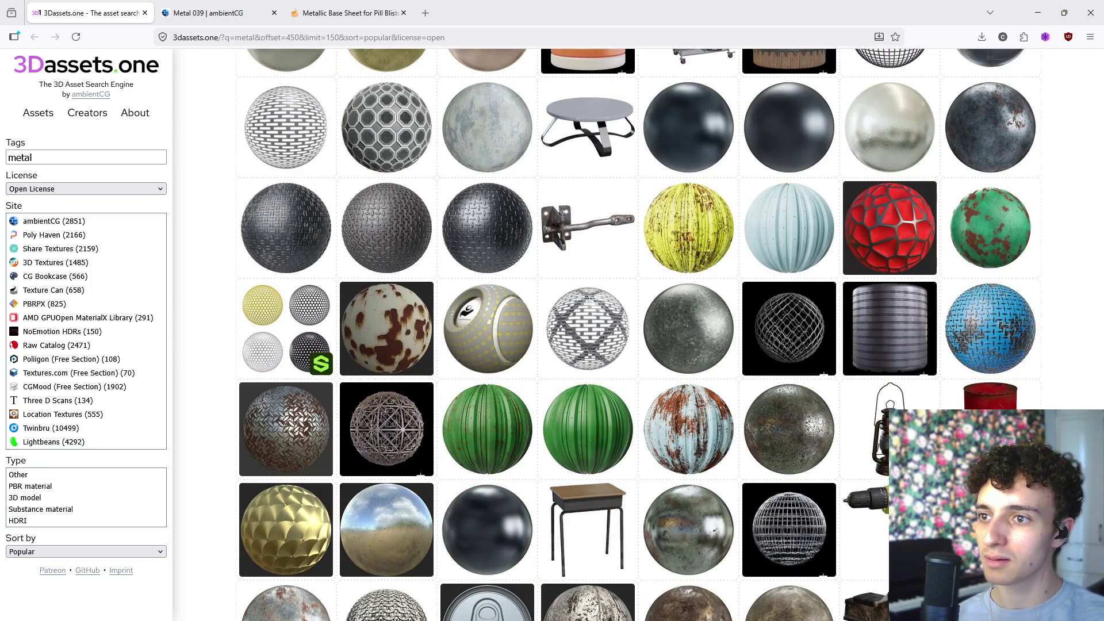
pyautogui.scroll(-4, 638, 334)
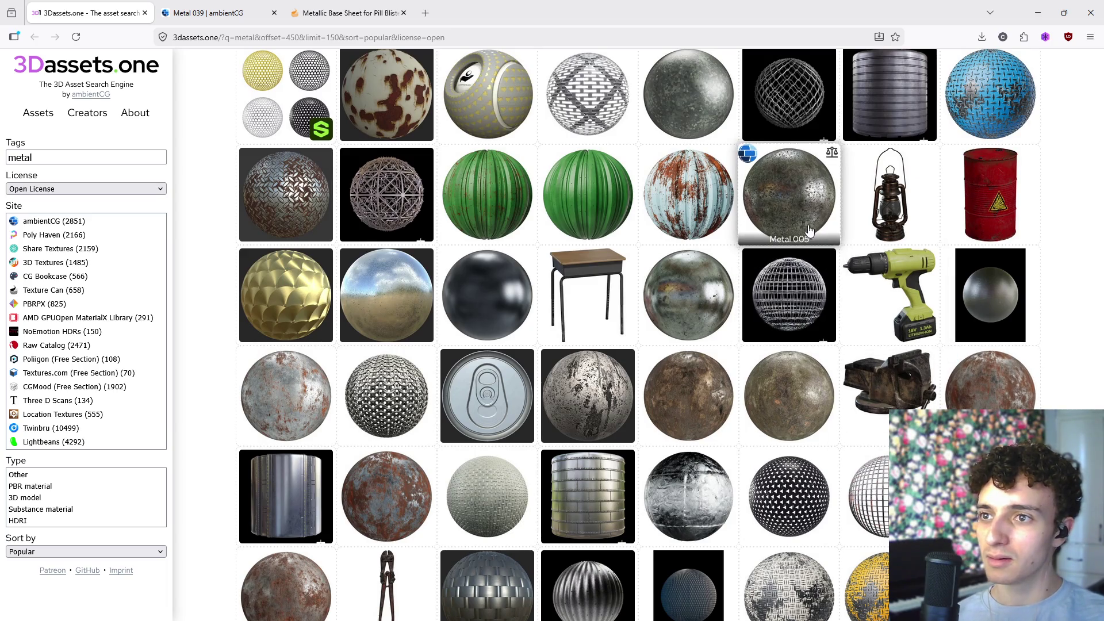
pyautogui.scroll(-2, 808, 223)
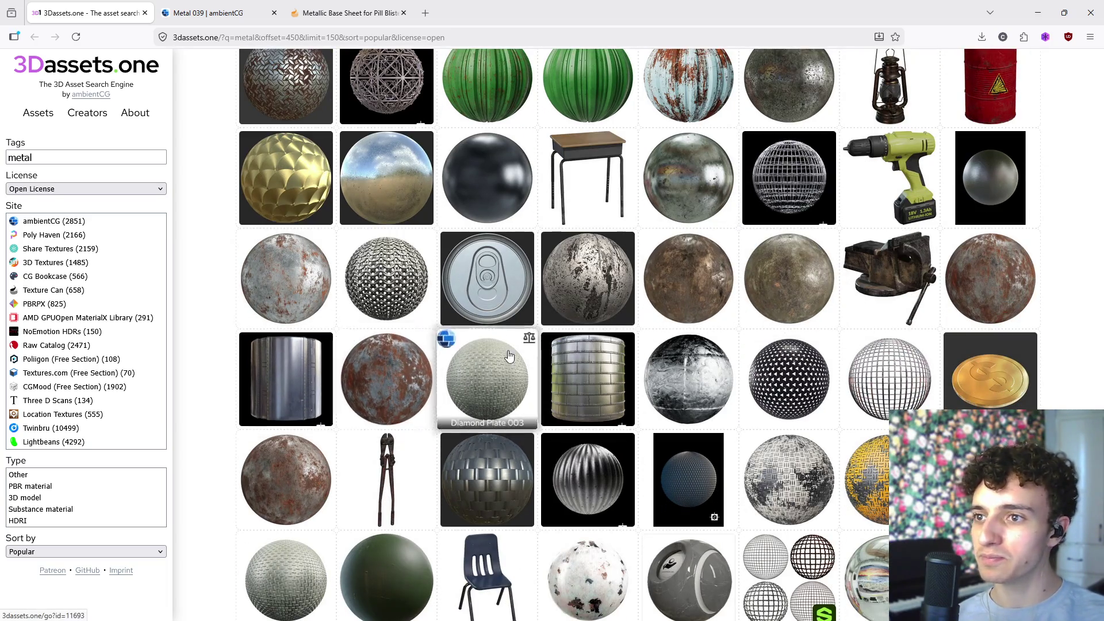
pyautogui.scroll(-5, 644, 404)
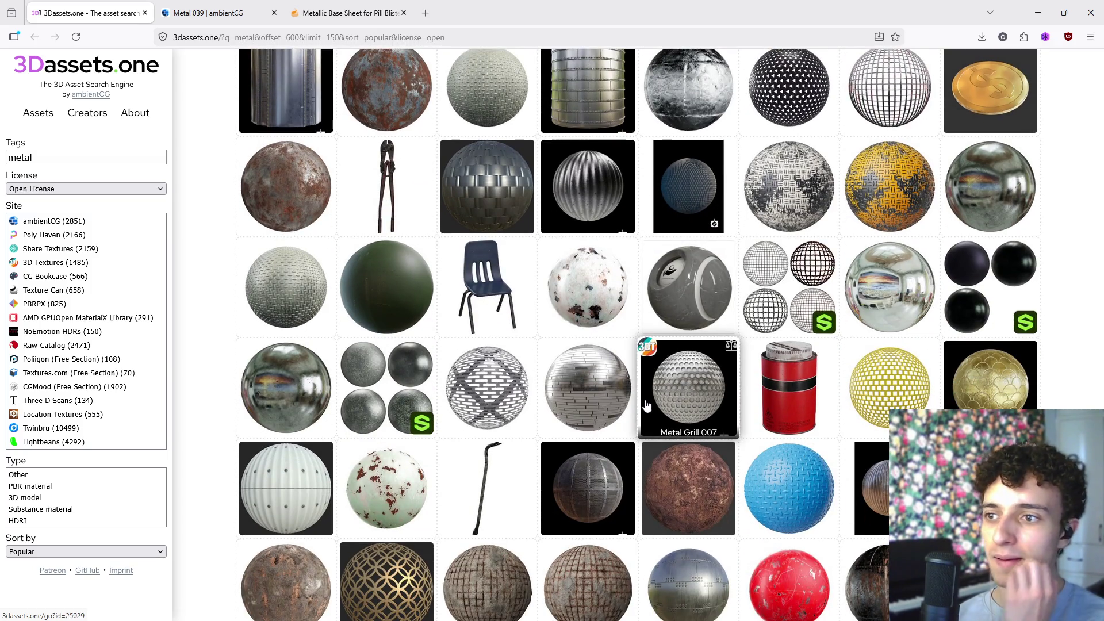
pyautogui.scroll(-6, 646, 405)
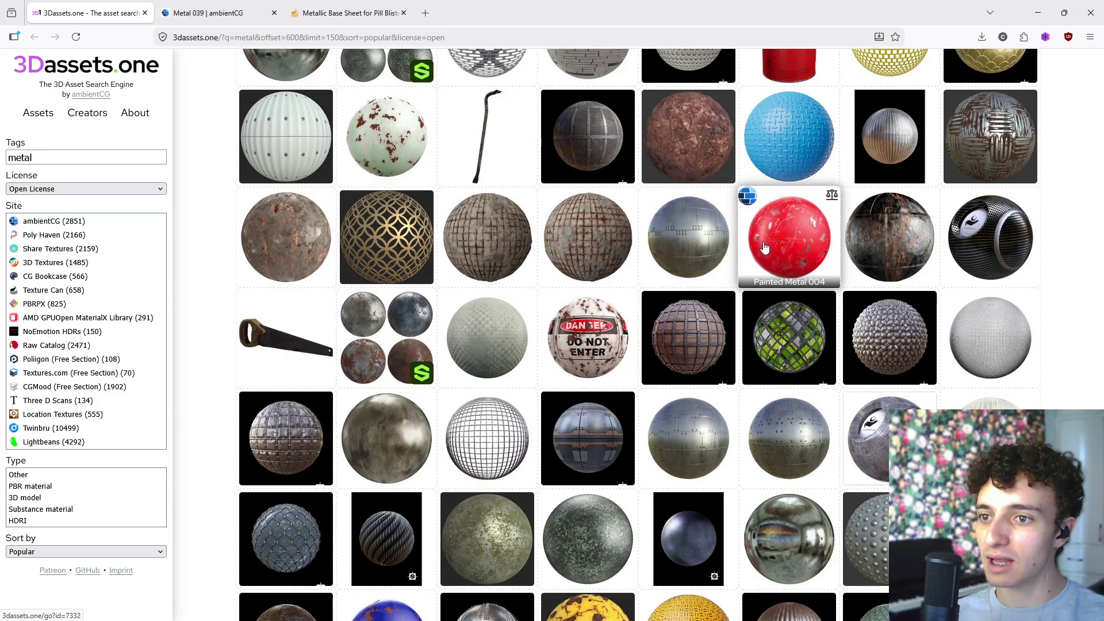
pyautogui.scroll(-3, 763, 254)
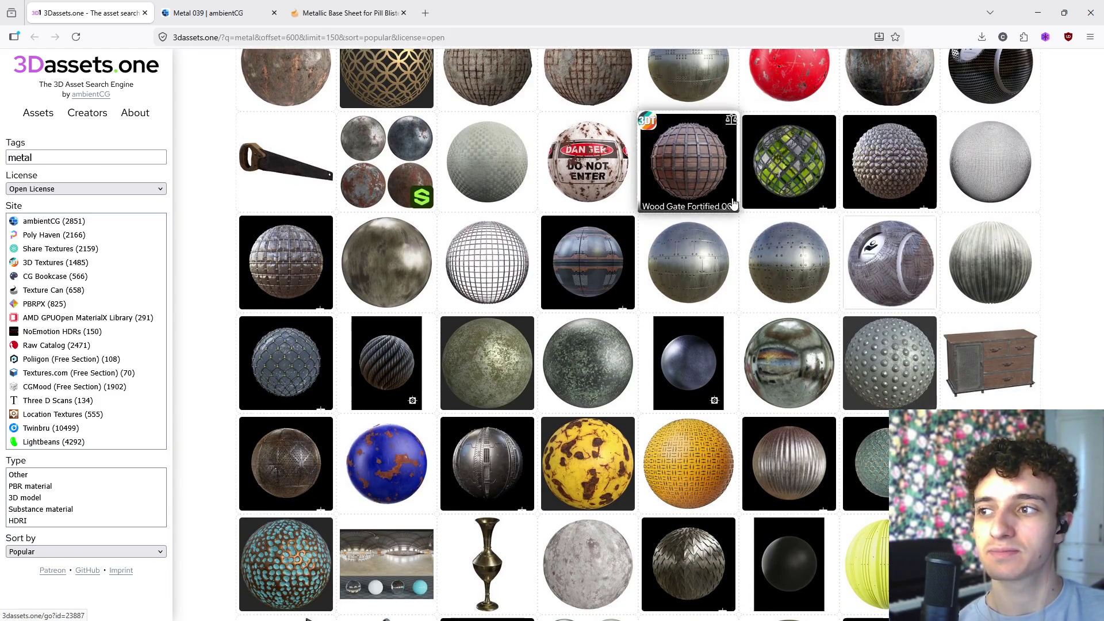
pyautogui.scroll(-7, 713, 242)
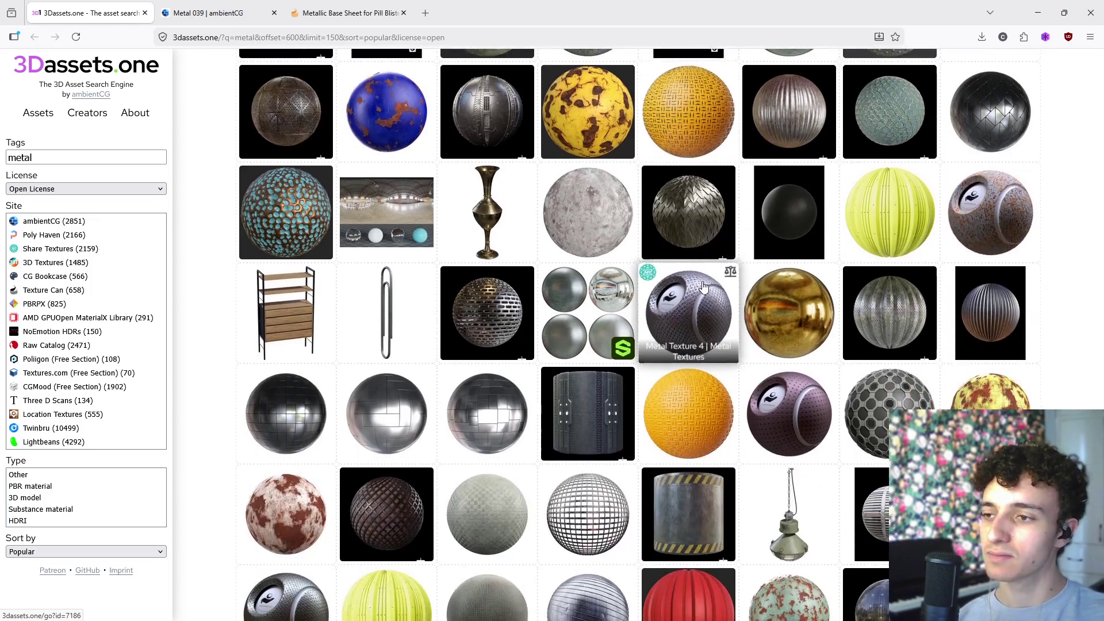
pyautogui.scroll(-8, 691, 293)
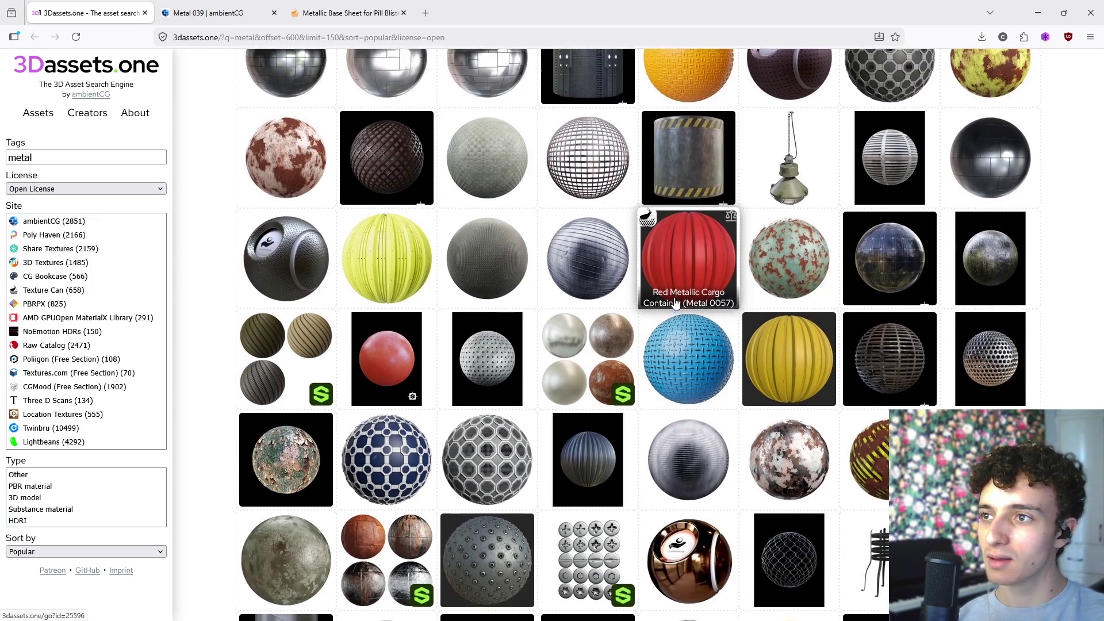
pyautogui.scroll(-9, 676, 305)
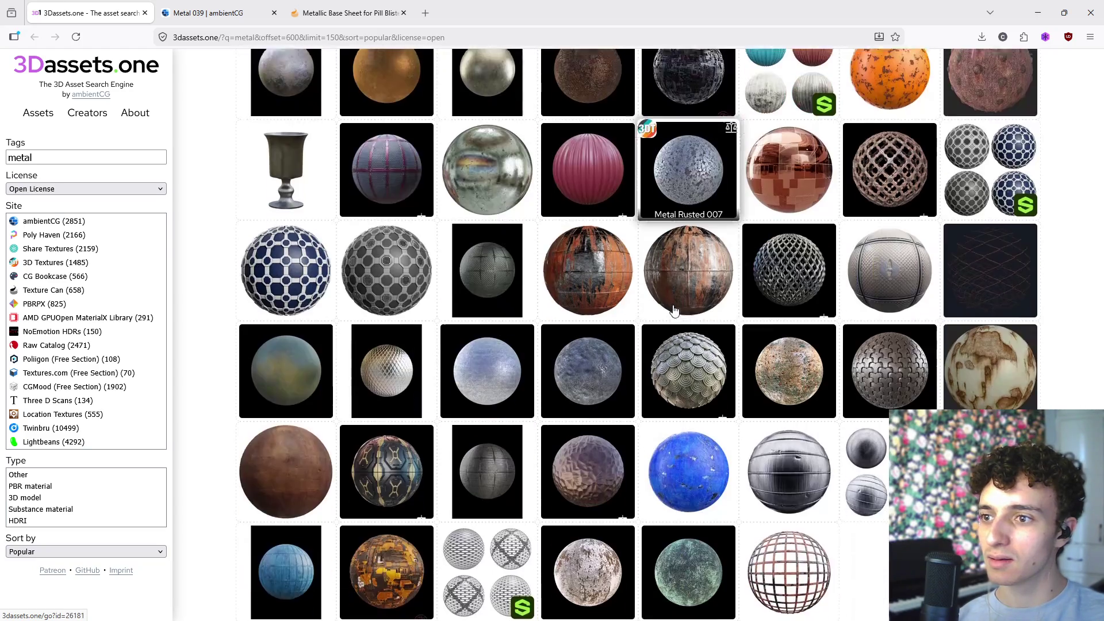
pyautogui.scroll(-8, 670, 316)
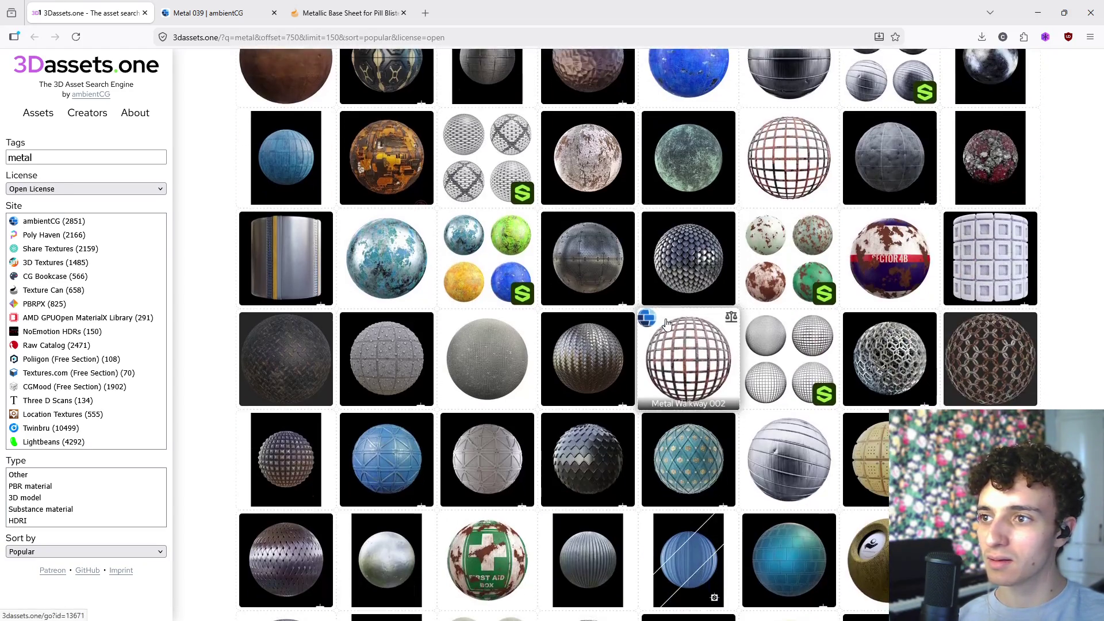
pyautogui.scroll(-3, 663, 326)
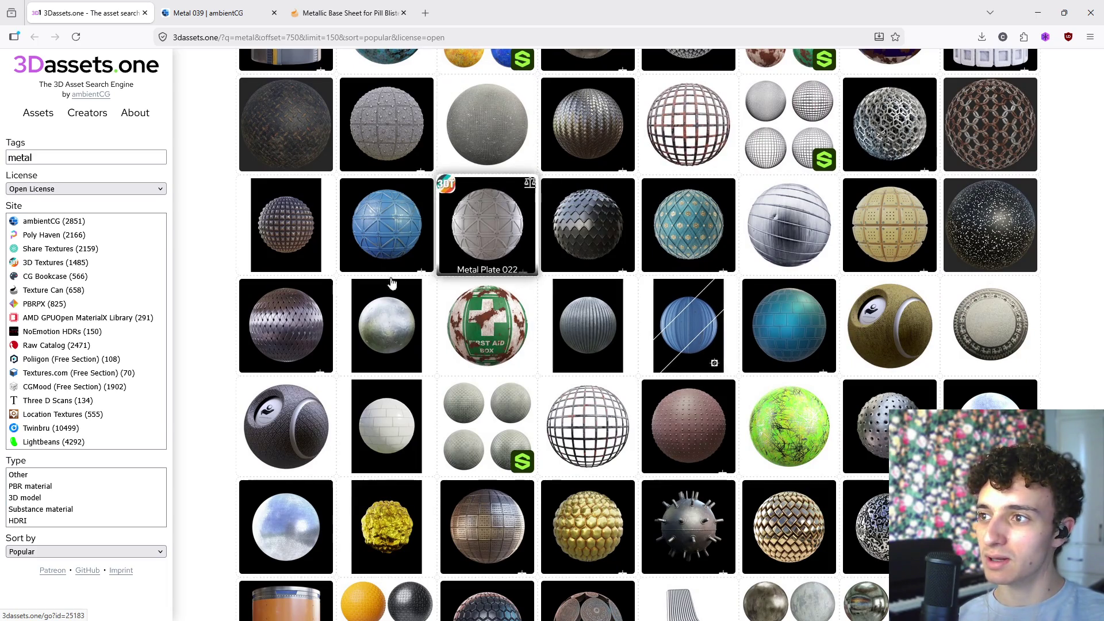
pyautogui.scroll(-3, 467, 287)
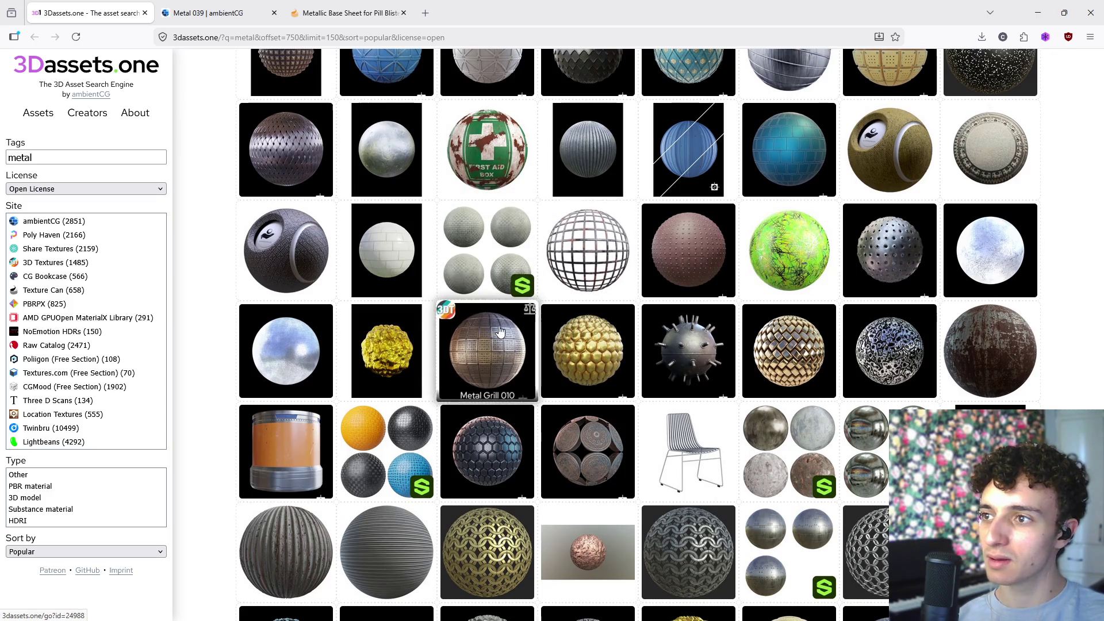
pyautogui.scroll(-3, 662, 242)
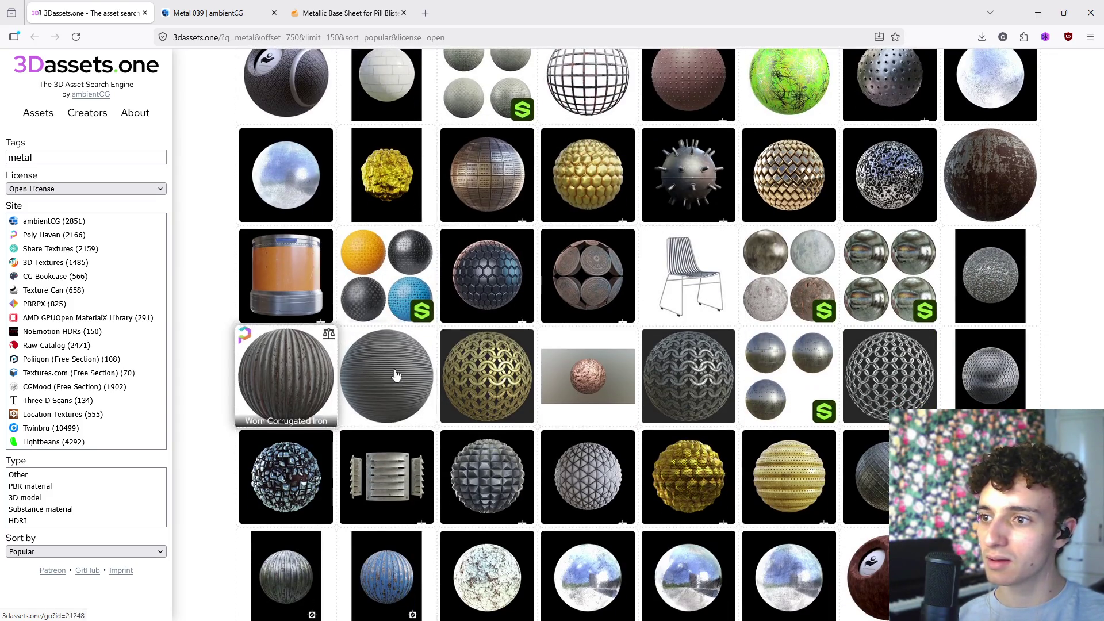
pyautogui.scroll(-3, 661, 368)
pyautogui.scroll(-4, 571, 339)
pyautogui.scroll(-3, 551, 379)
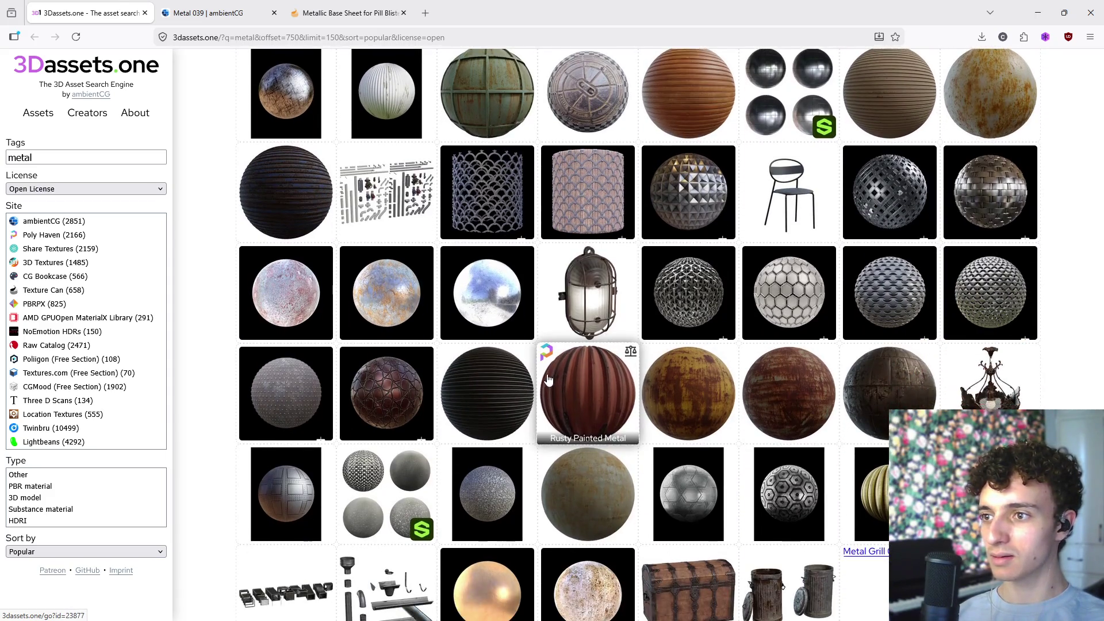
pyautogui.scroll(-3, 538, 385)
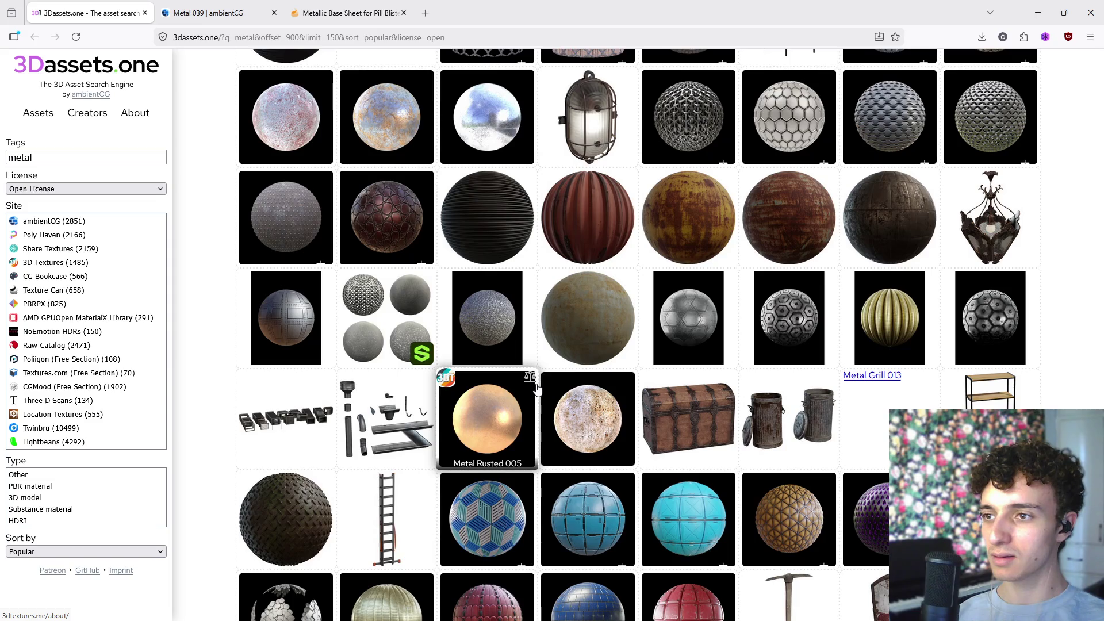
pyautogui.click(493, 330)
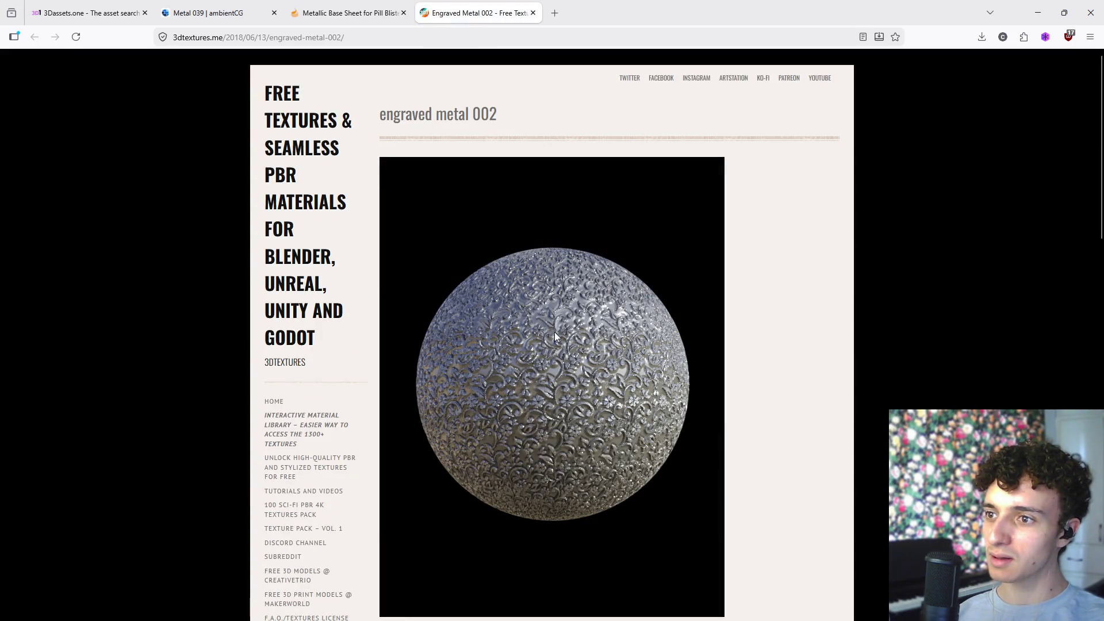
pyautogui.click(533, 13)
pyautogui.click(86, 12)
pyautogui.click(324, 11)
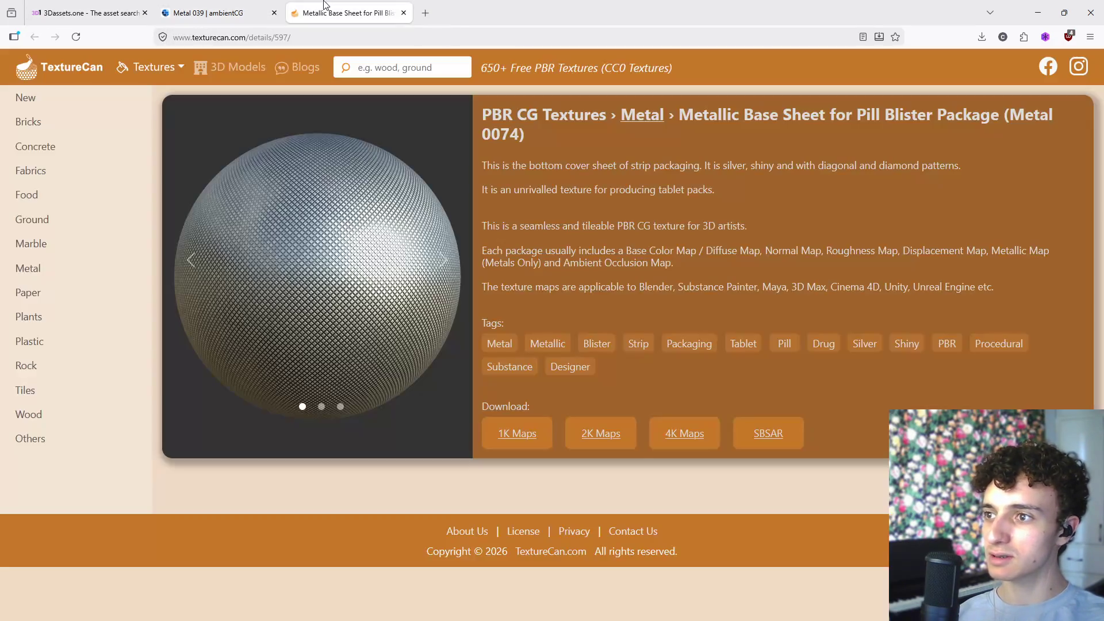
pyautogui.click(438, 258)
pyautogui.click(436, 258)
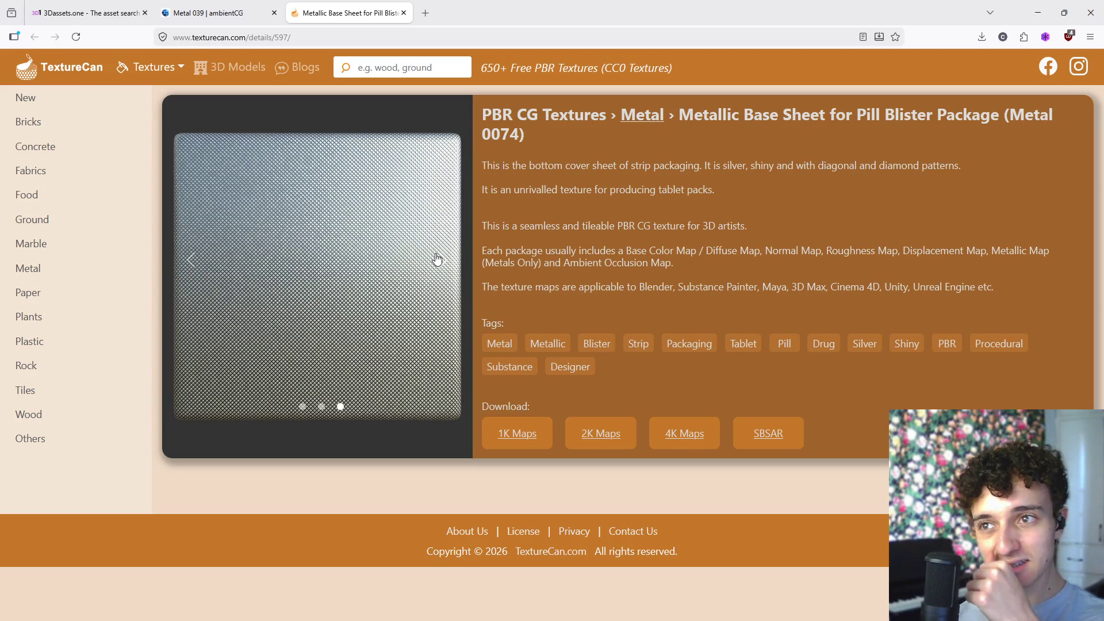
pyautogui.click(437, 259)
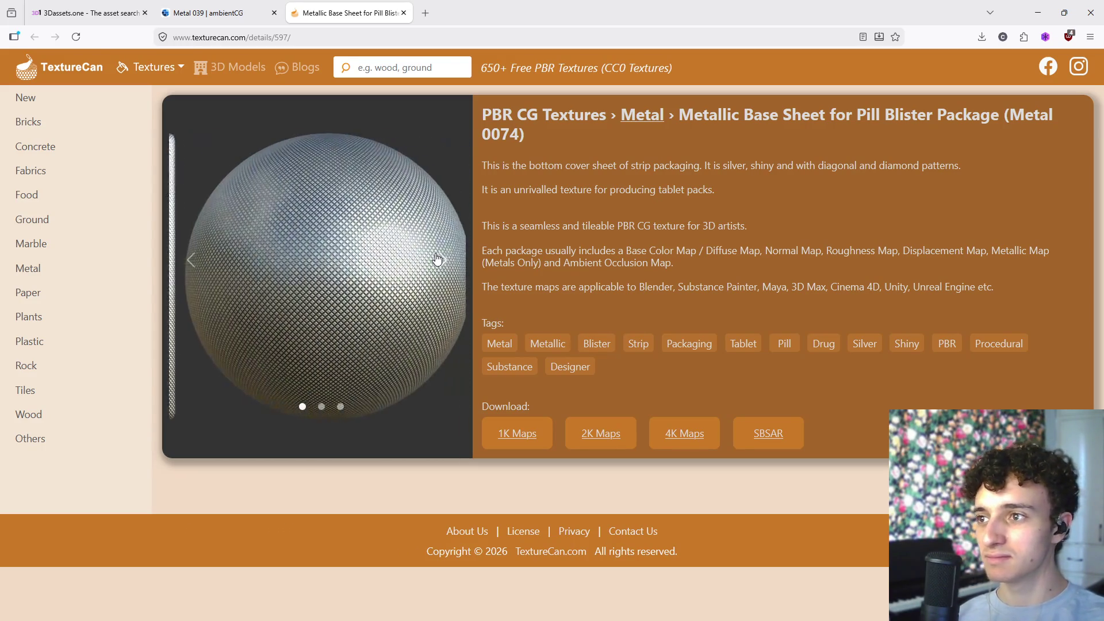
pyautogui.click(219, 12)
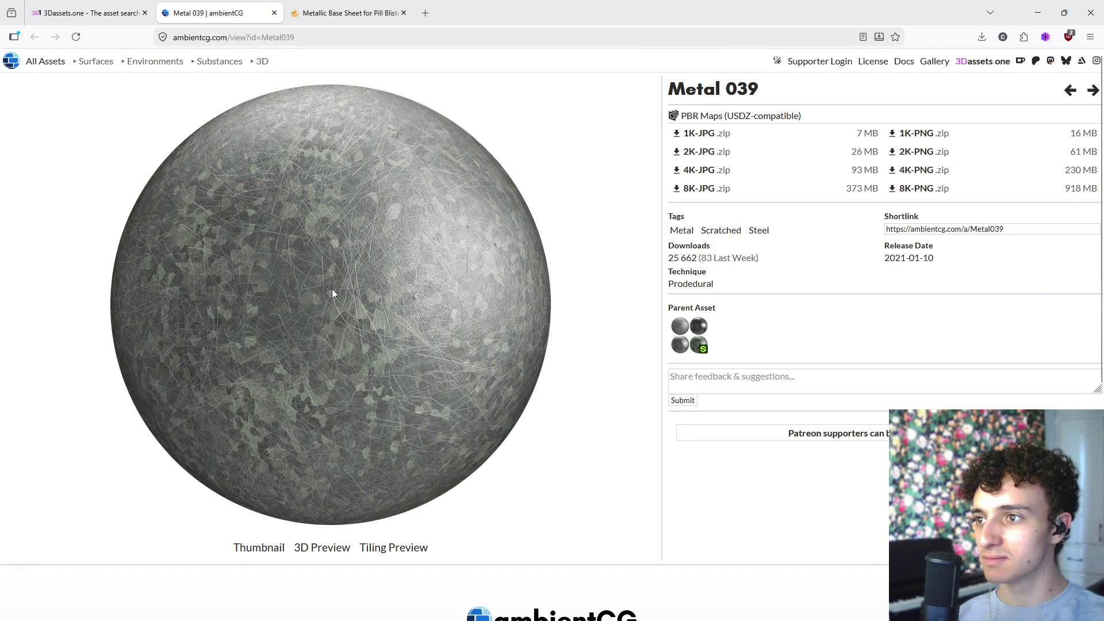
pyautogui.click(89, 13)
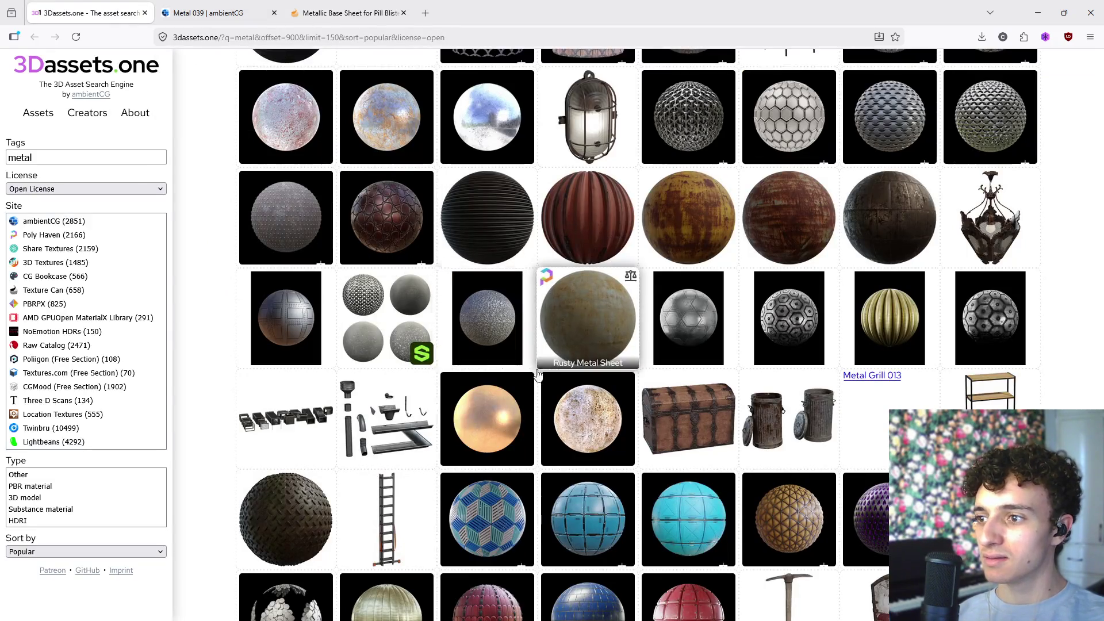
pyautogui.scroll(-4, 533, 392)
pyautogui.scroll(-6, 534, 392)
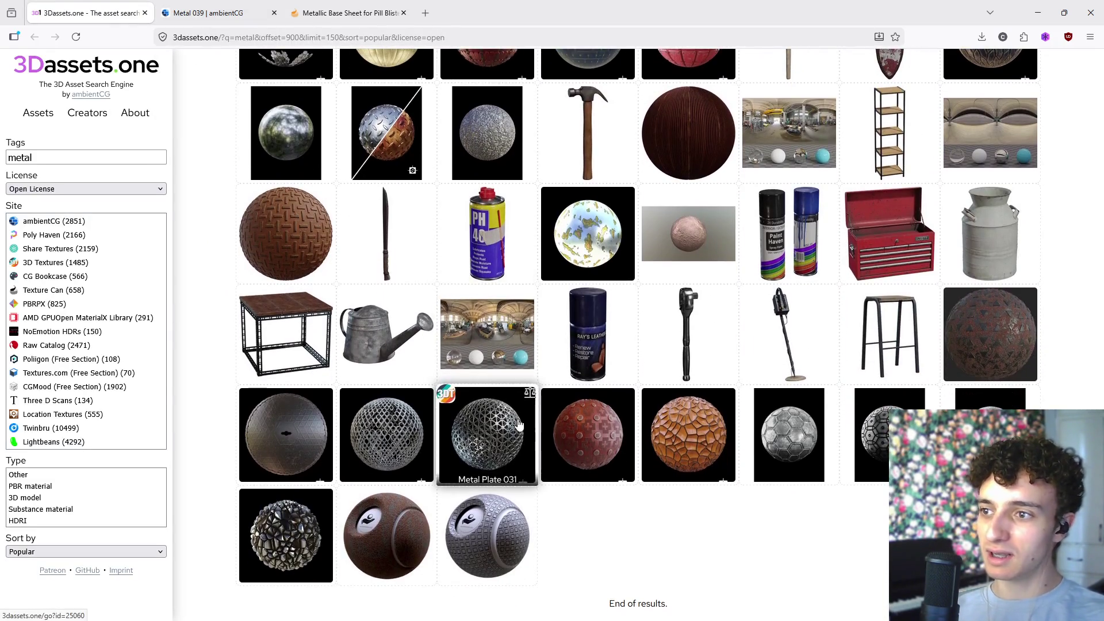
pyautogui.click(230, 9)
pyautogui.click(325, 7)
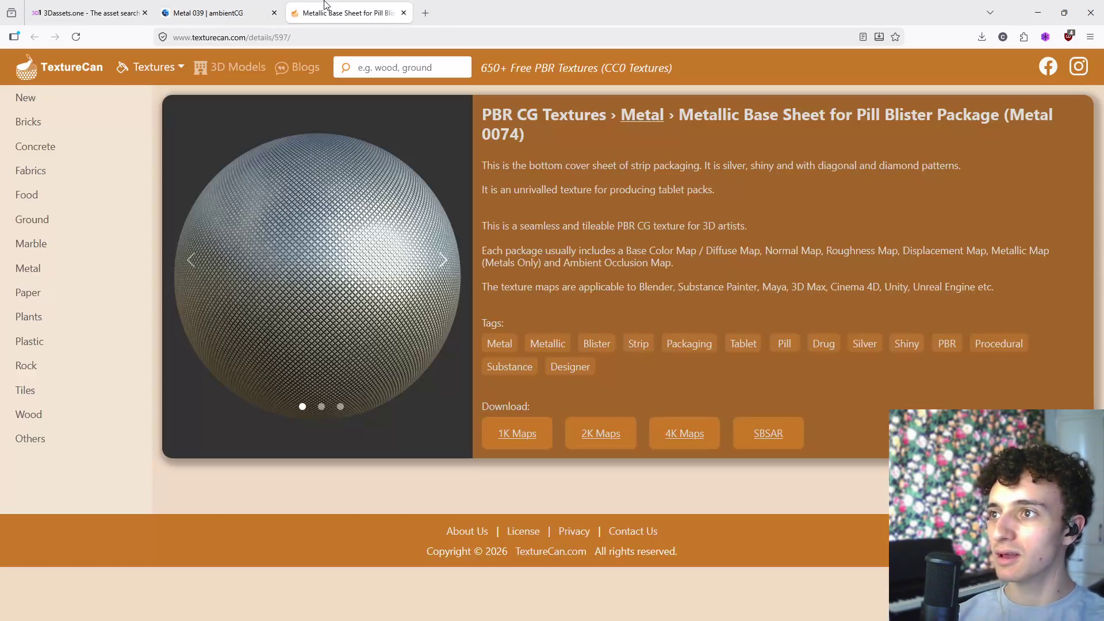
pyautogui.click(242, 4)
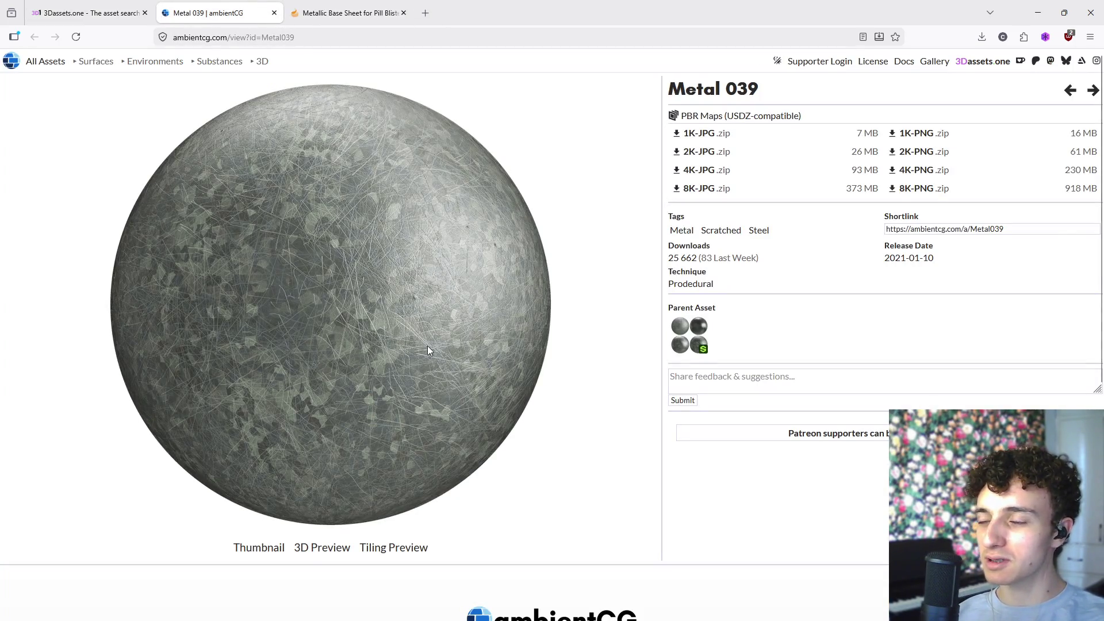
pyautogui.click(345, 13)
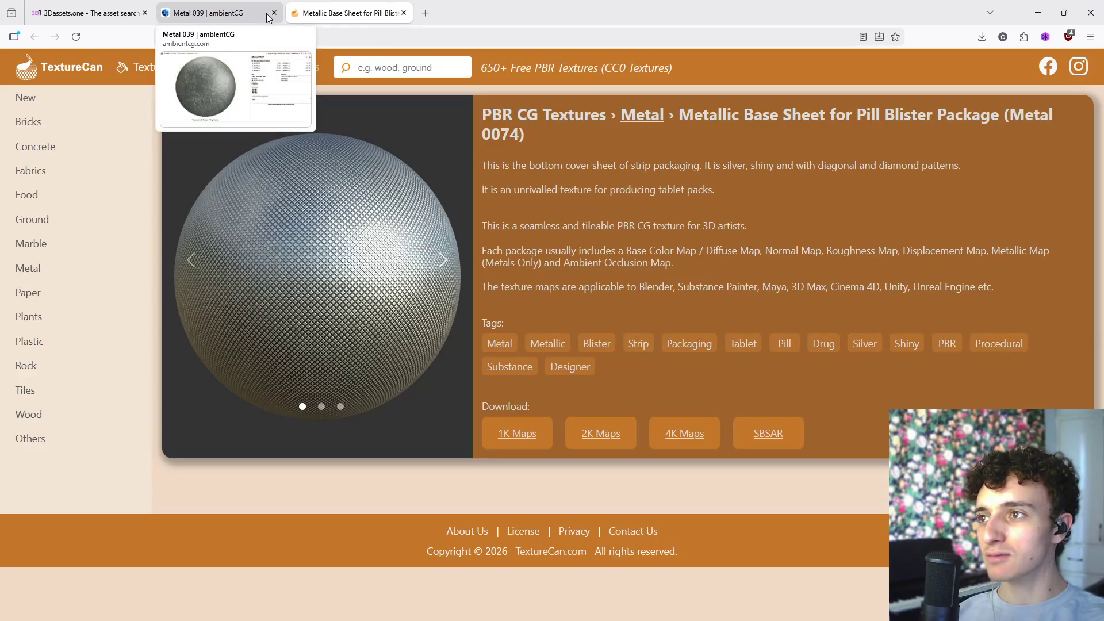
pyautogui.hotkey('ctrl', 'shift', 'Tab')
pyautogui.hotkey('ctrl', 'shift', 'Tab')
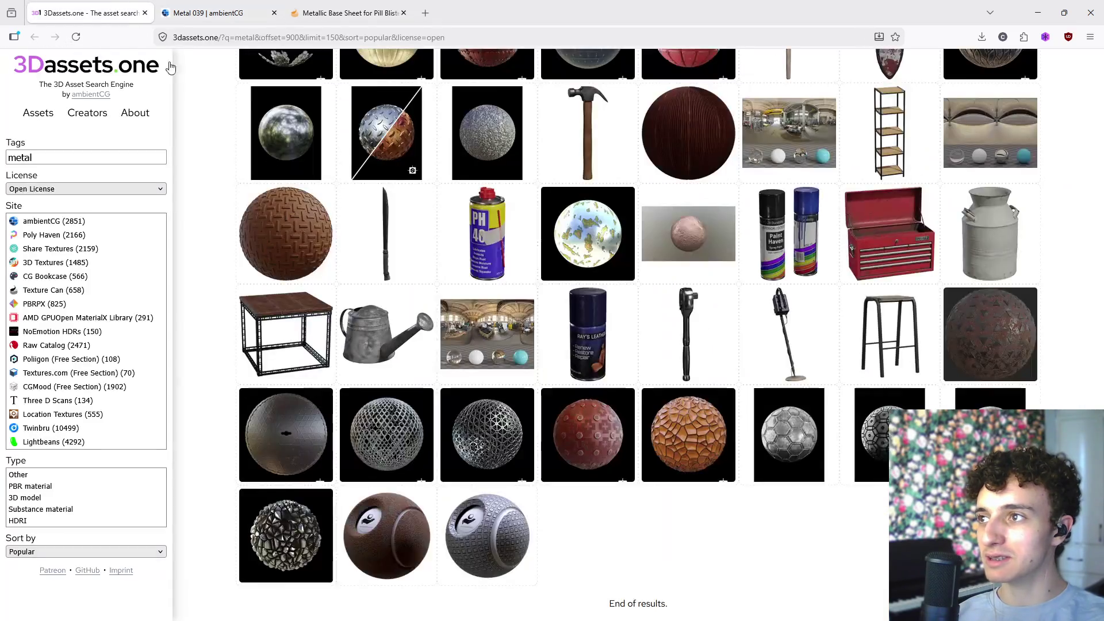
pyautogui.scroll(10, 922, 351)
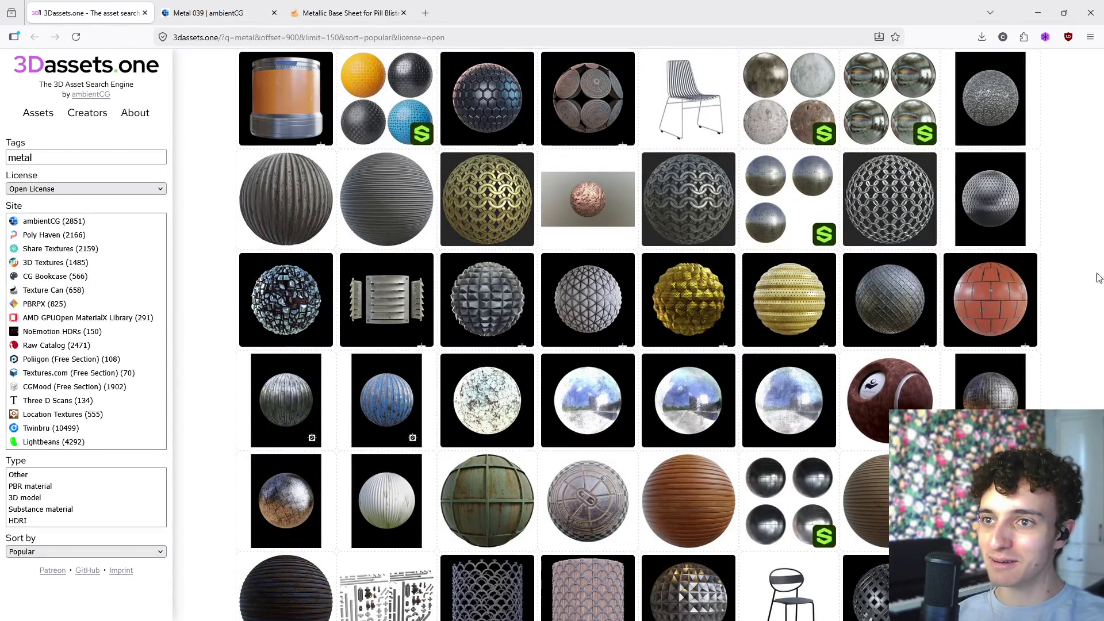
pyautogui.scroll(15, 611, 217)
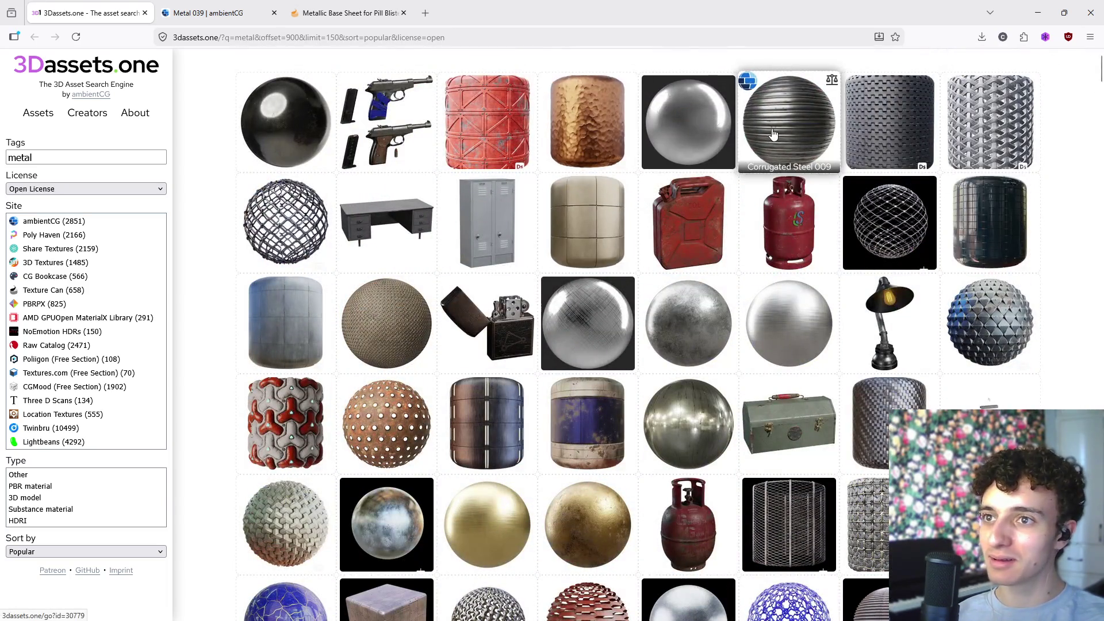
pyautogui.scroll(-2, 437, 144)
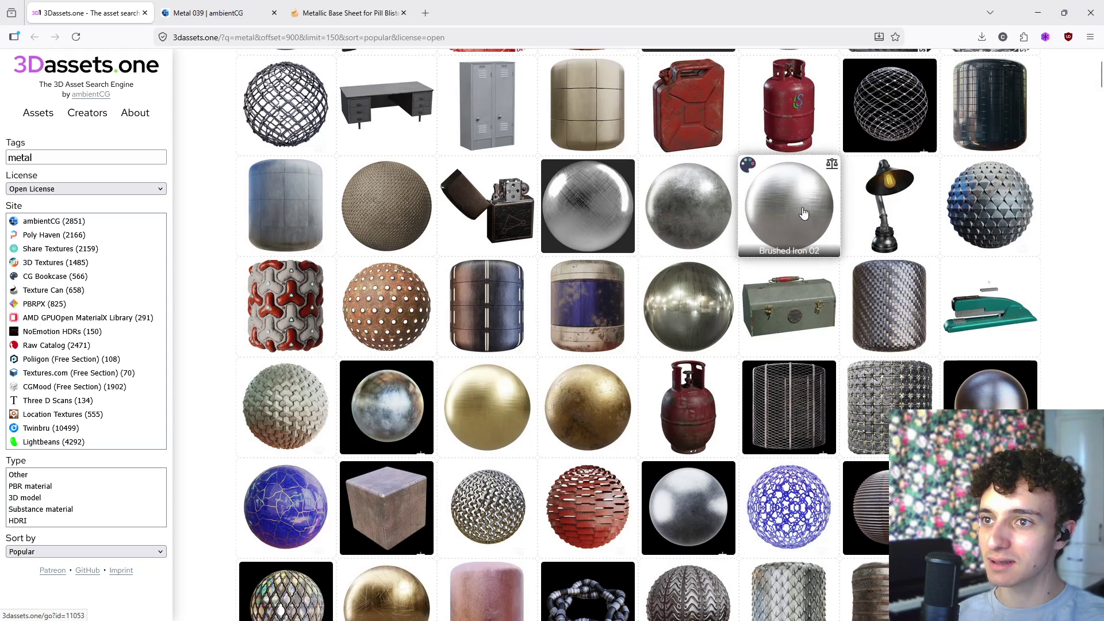
pyautogui.scroll(-5, 779, 216)
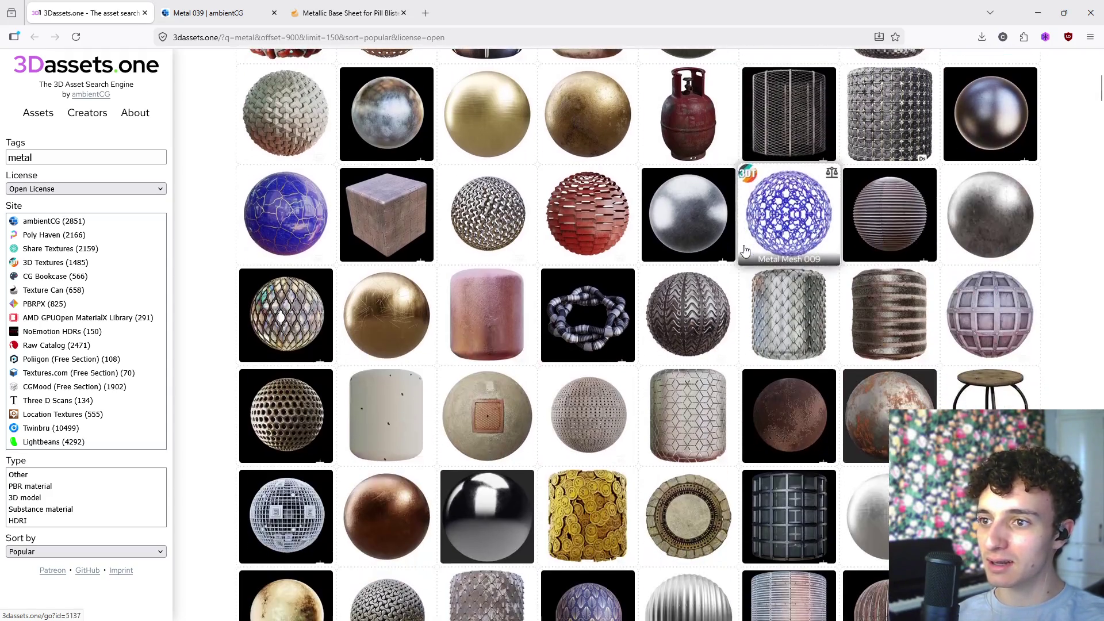
pyautogui.scroll(-3, 351, 305)
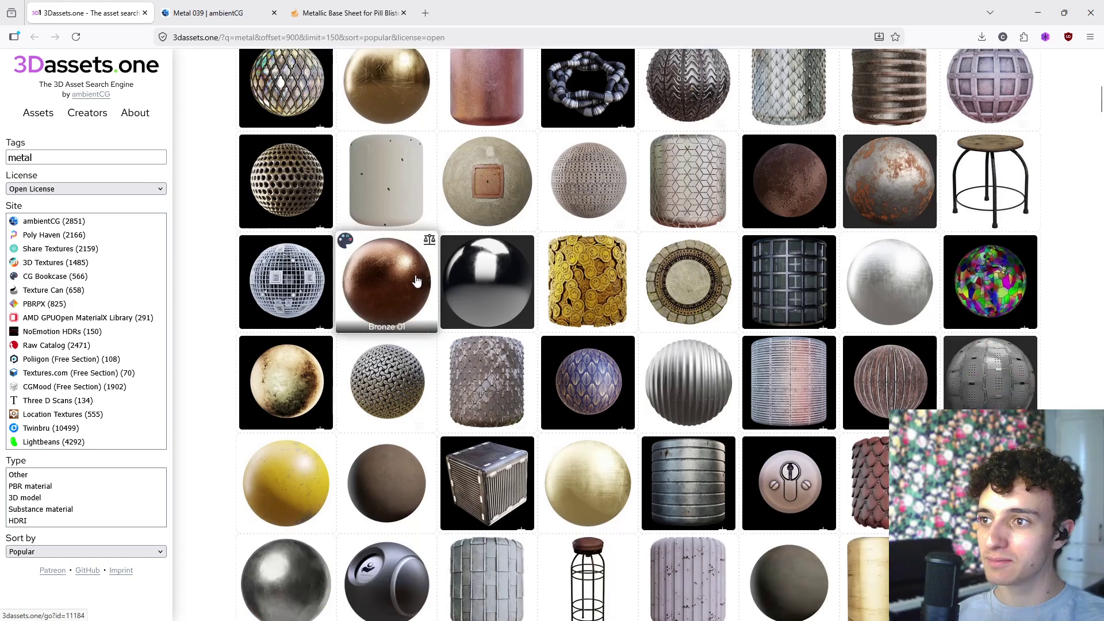
pyautogui.scroll(-2, 483, 281)
pyautogui.scroll(-2, 553, 269)
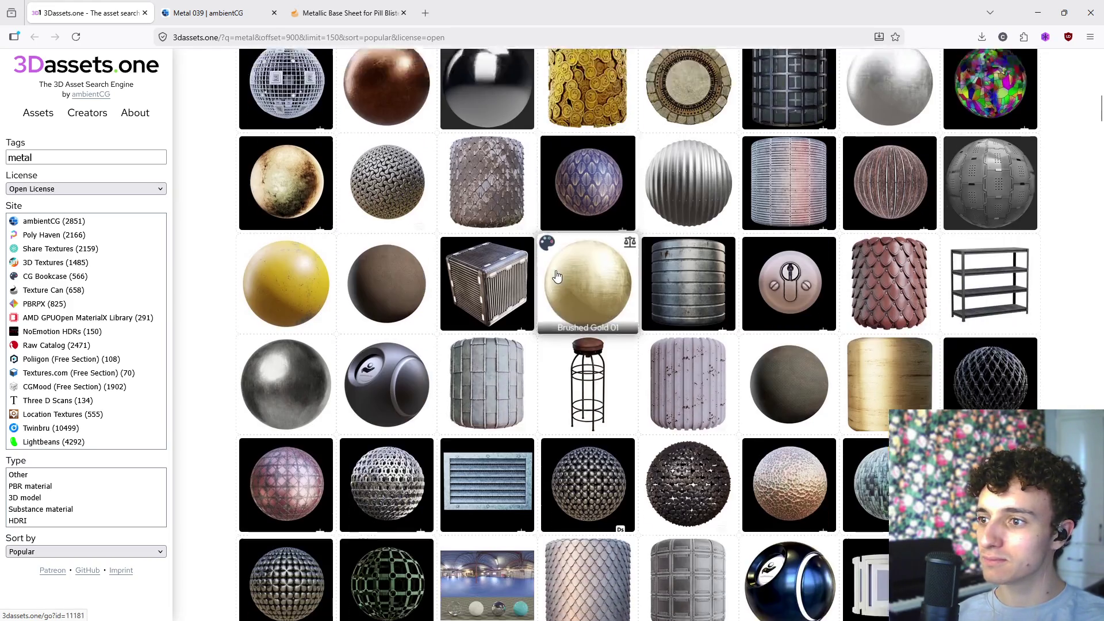
pyautogui.scroll(-2, 556, 276)
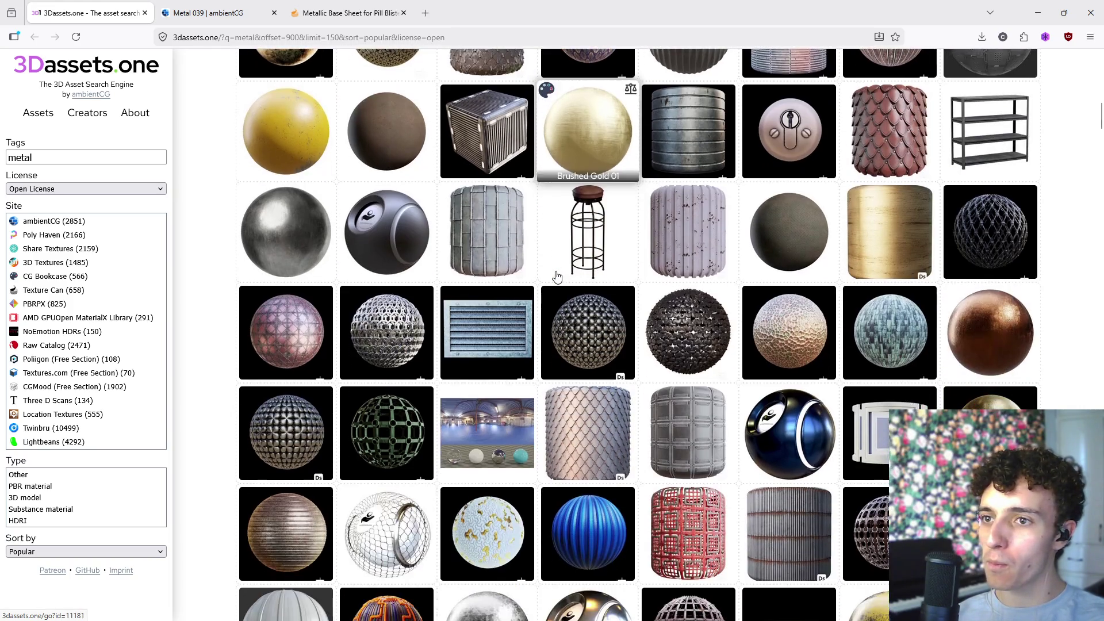
pyautogui.scroll(-3, 684, 345)
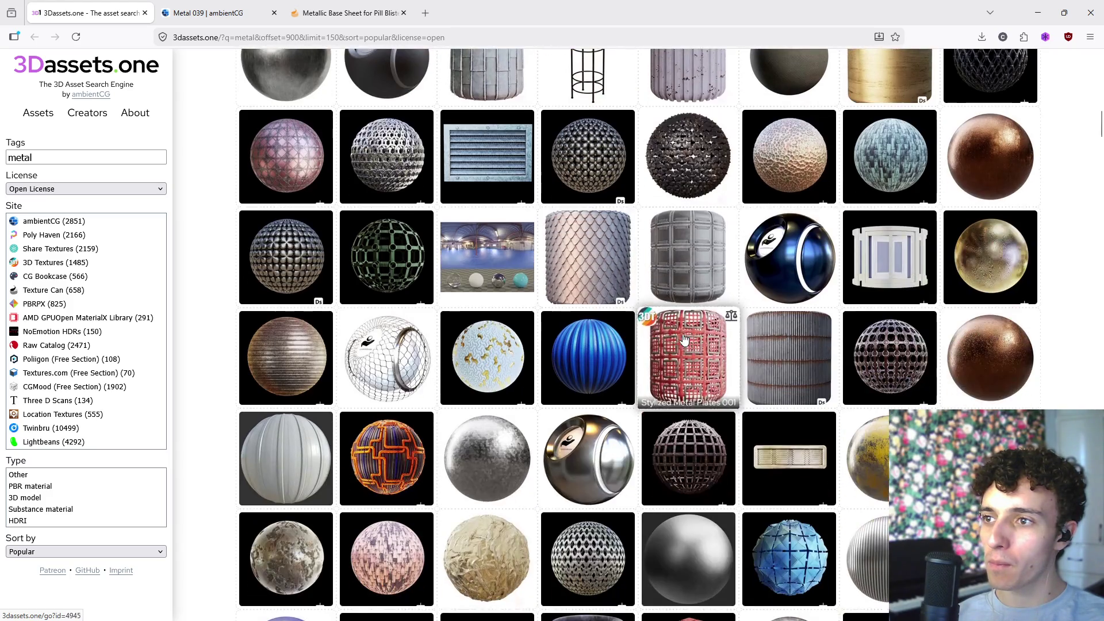
pyautogui.scroll(-1, 324, 363)
pyautogui.scroll(-3, 324, 364)
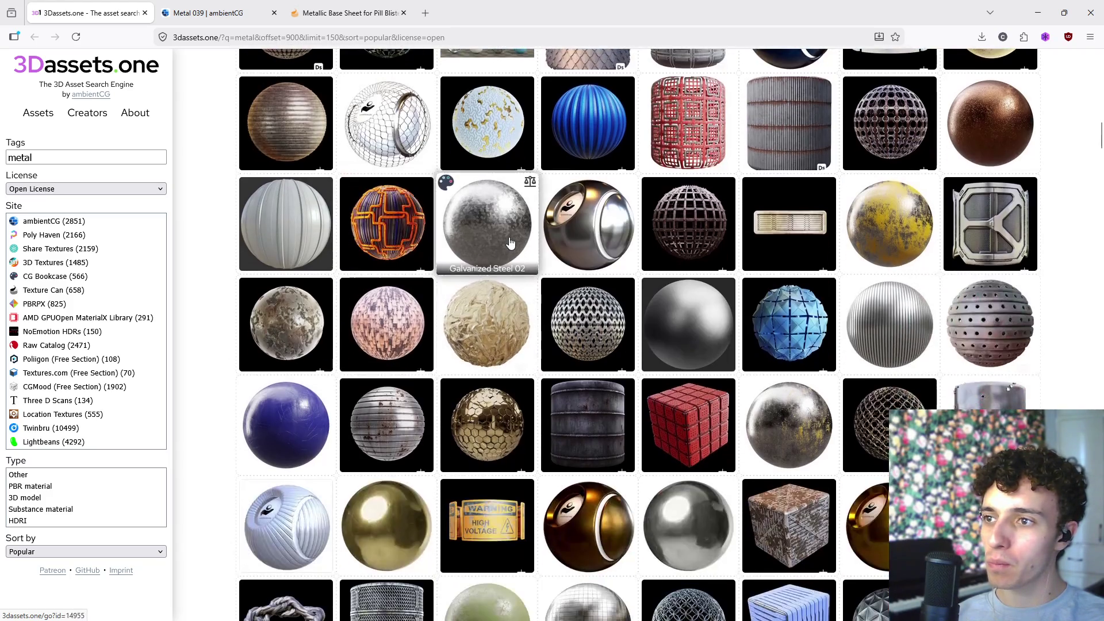
pyautogui.scroll(-3, 948, 311)
pyautogui.scroll(-2, 949, 311)
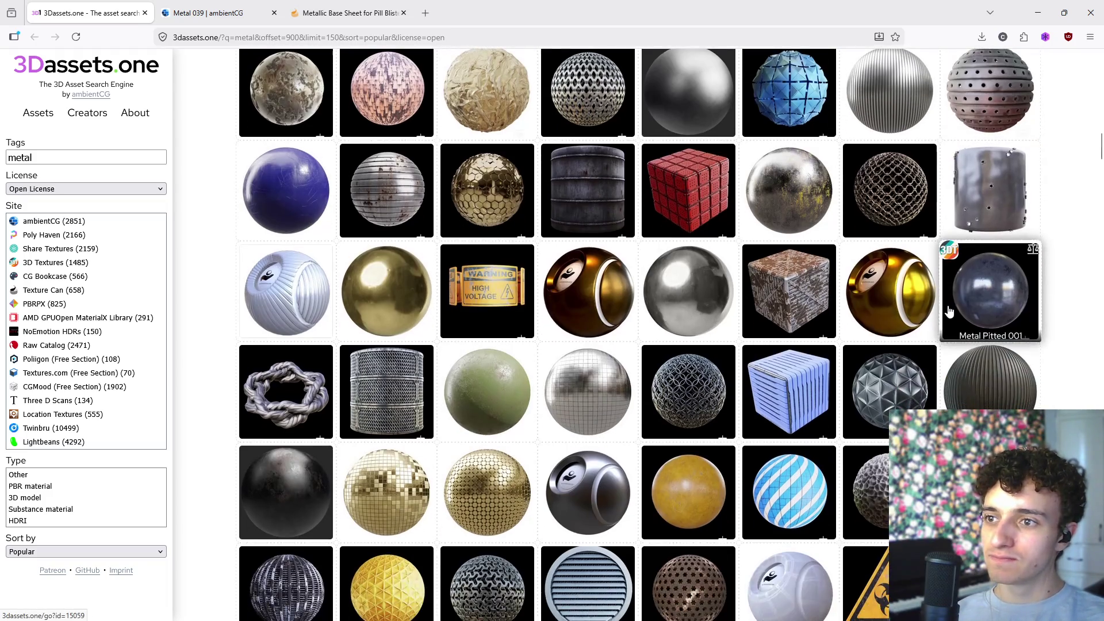
pyautogui.scroll(-8, 948, 311)
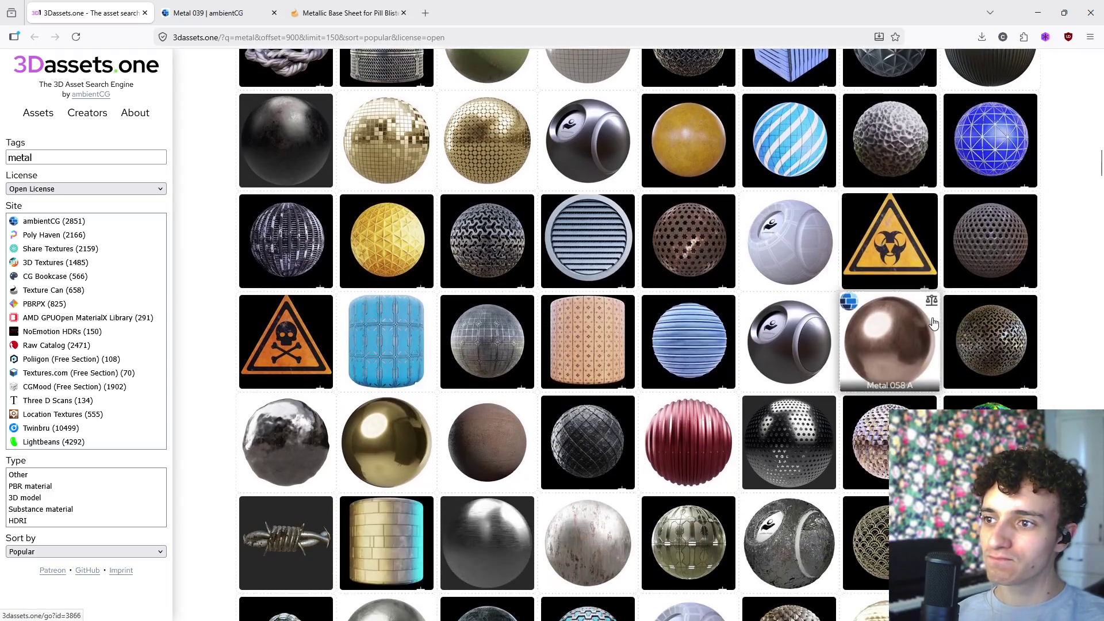
pyautogui.scroll(-5, 928, 333)
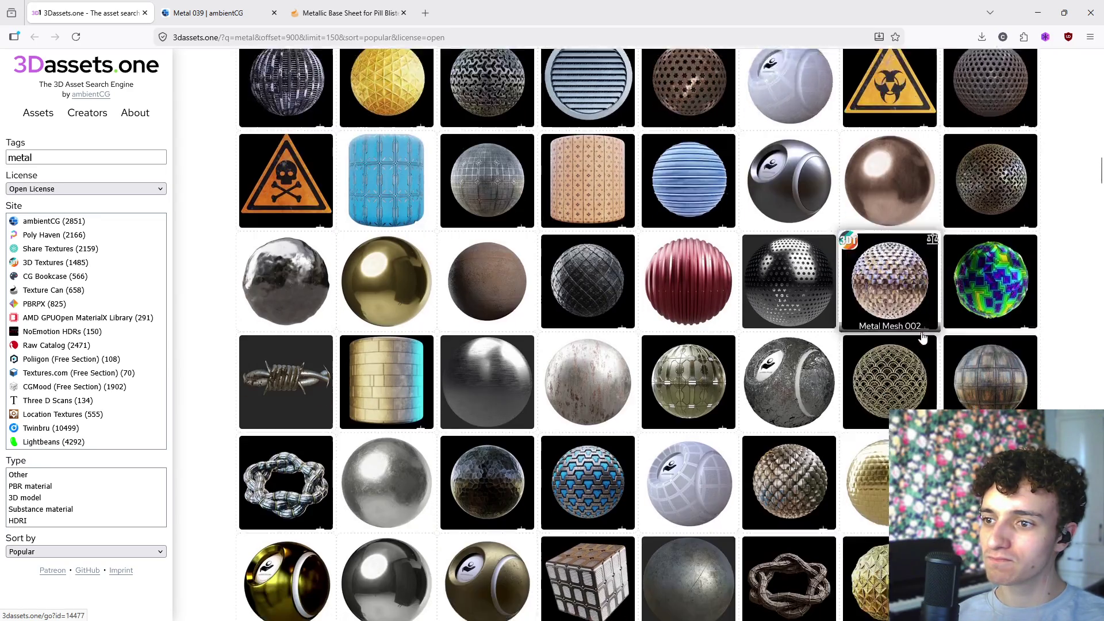
pyautogui.scroll(-3, 922, 337)
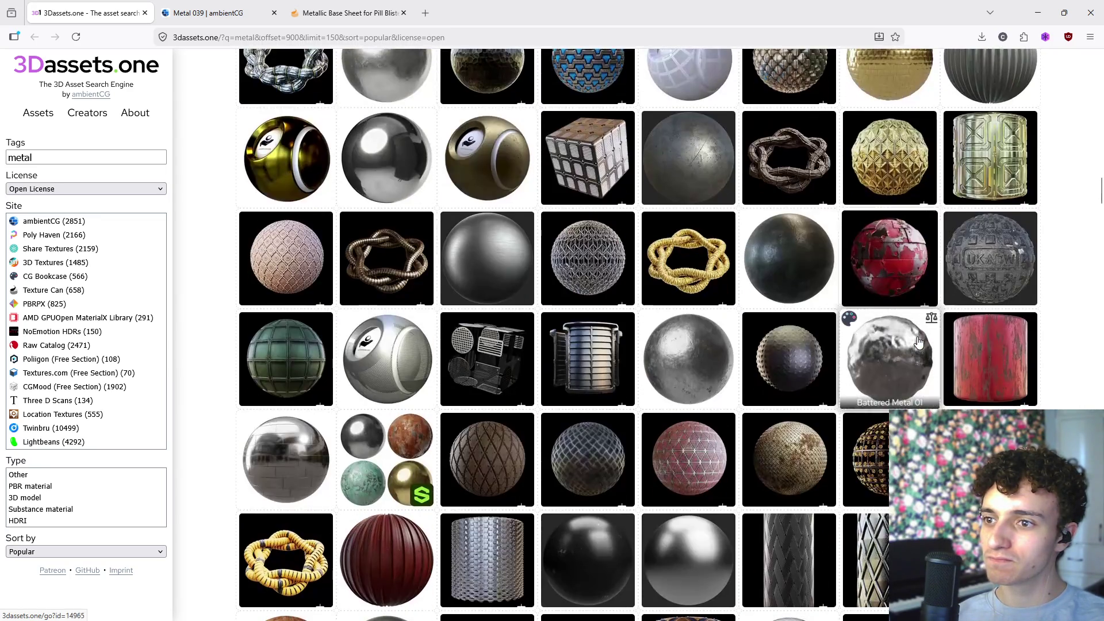
pyautogui.scroll(-3, 918, 341)
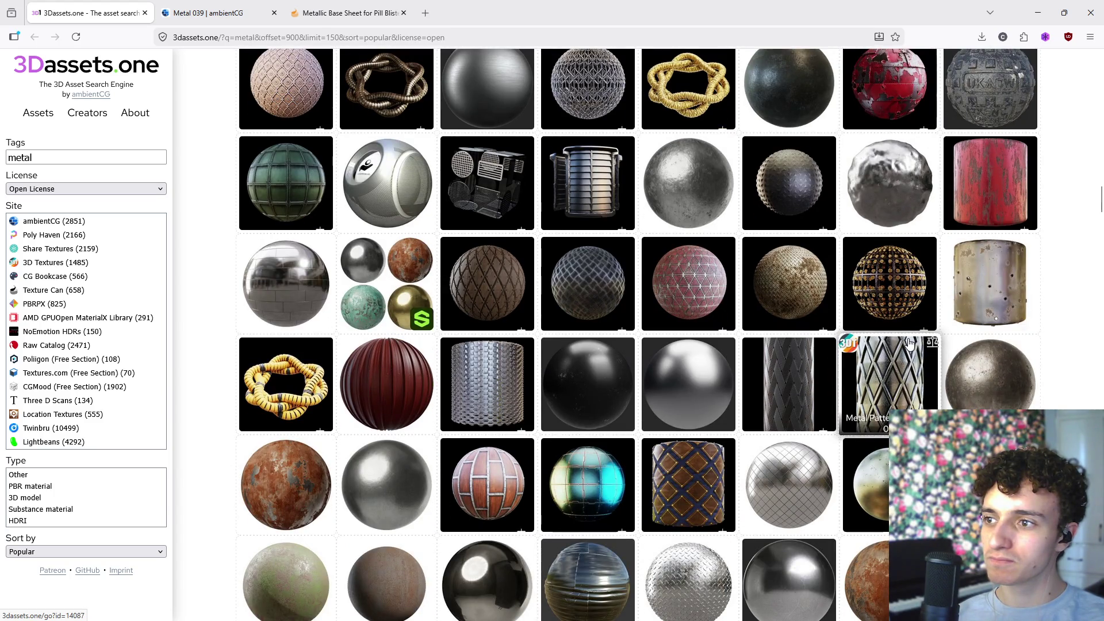
pyautogui.scroll(-5, 909, 343)
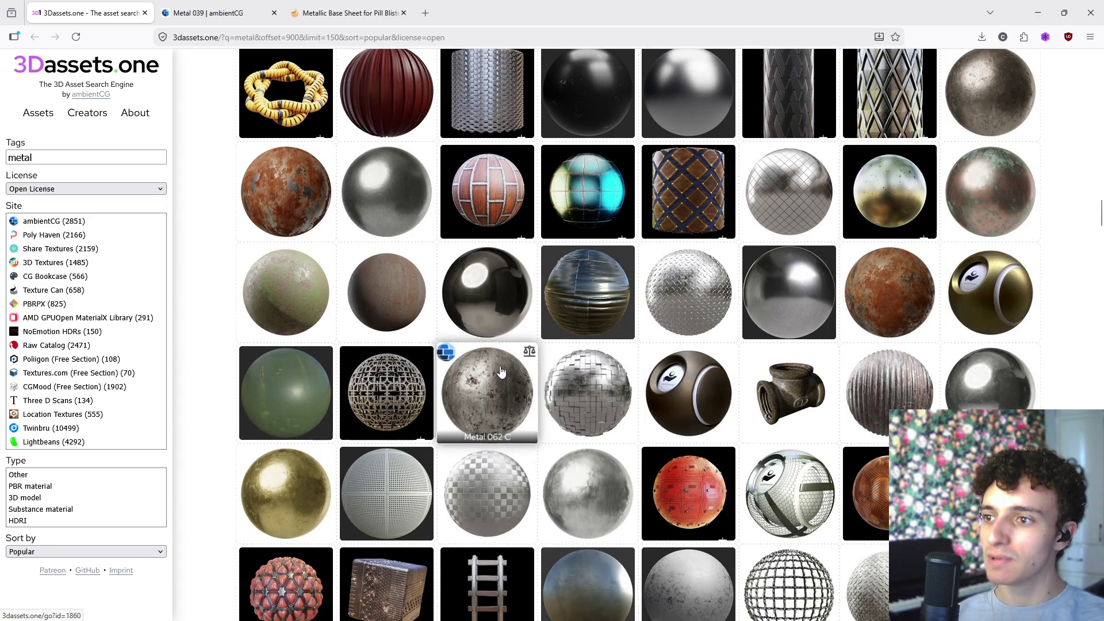
pyautogui.hotkey('ctrl', 'Tab')
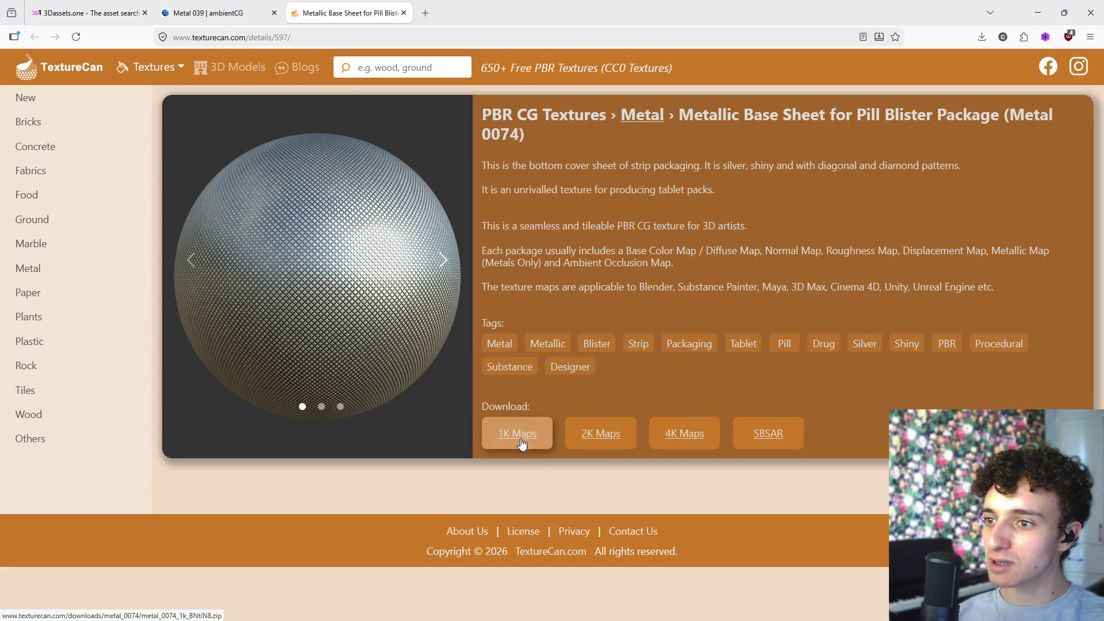
# - Download Metal 0074's 1K maps, open the metal_0074 zip, and launch its color image
pyautogui.click(516, 435)
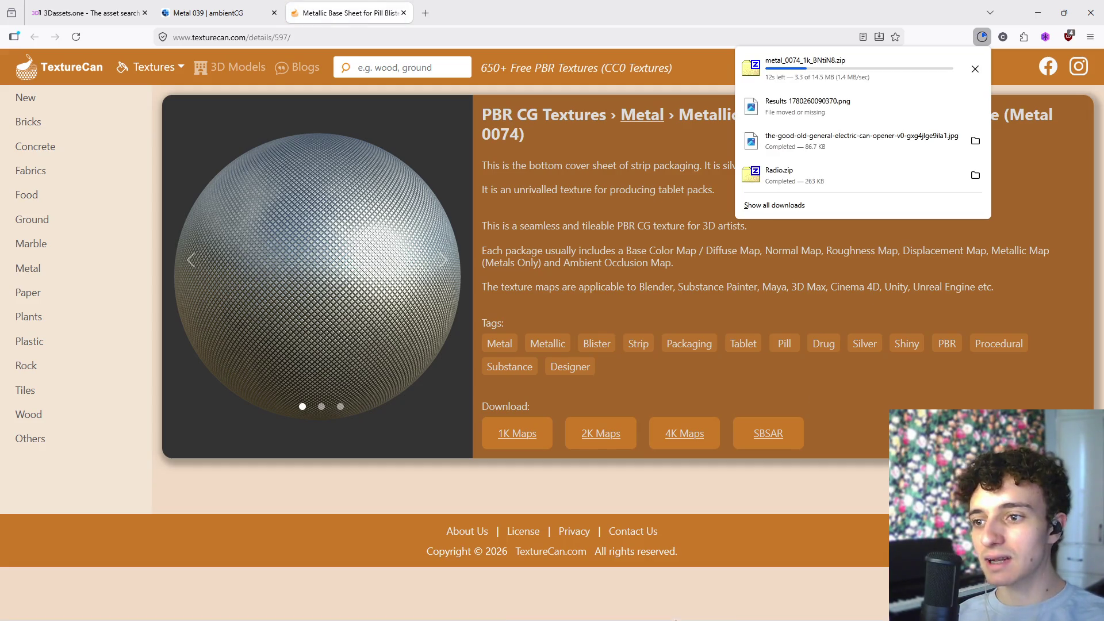
pyautogui.click(981, 37)
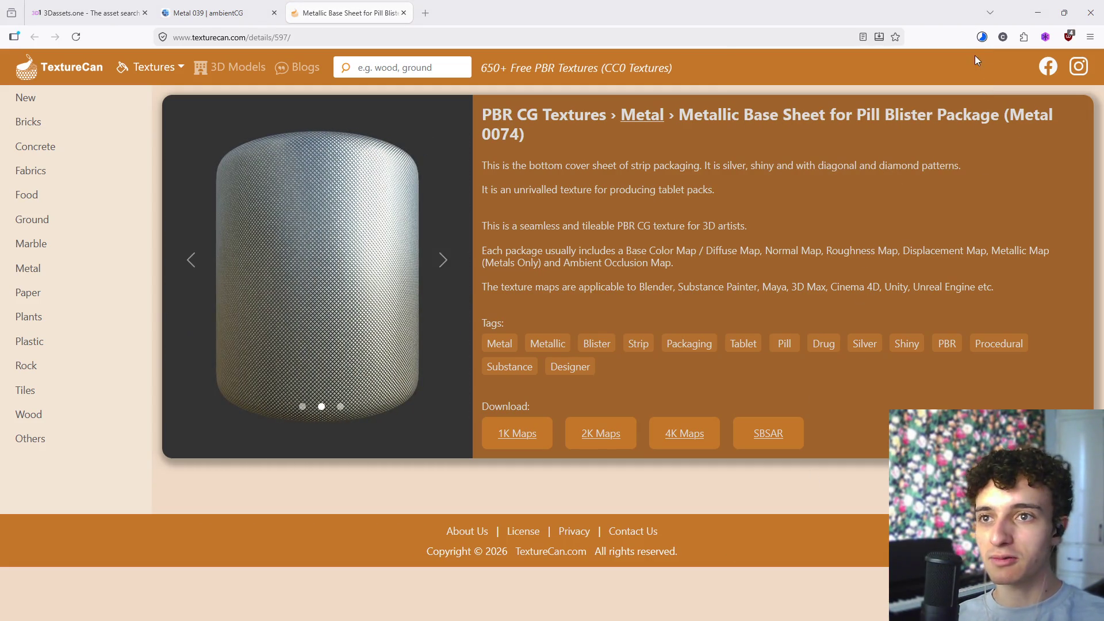
pyautogui.click(981, 37)
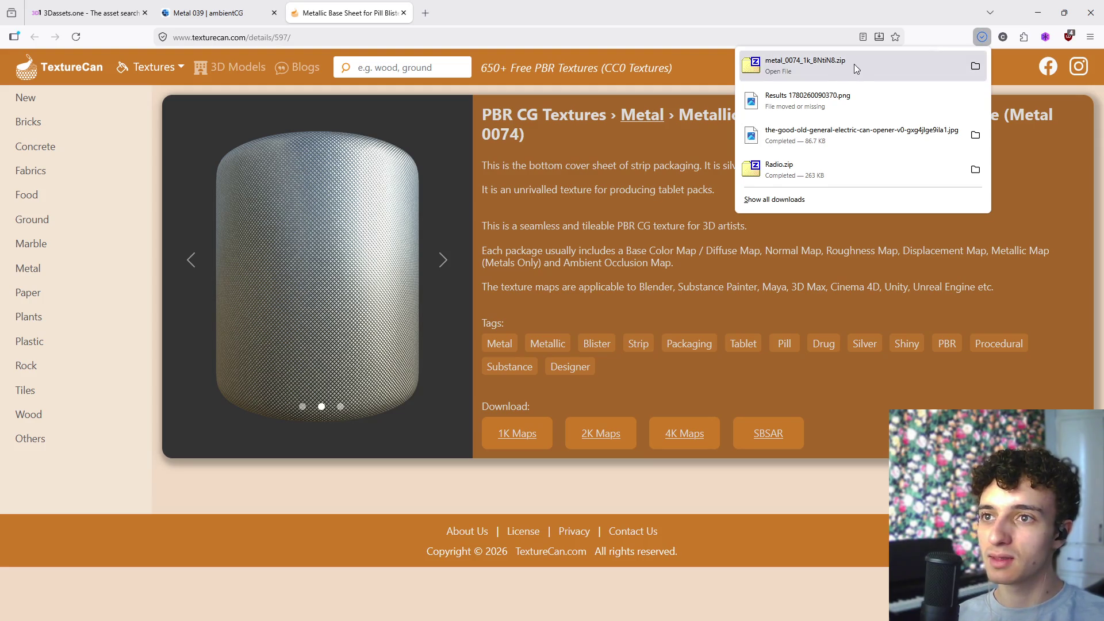
pyautogui.click(851, 64)
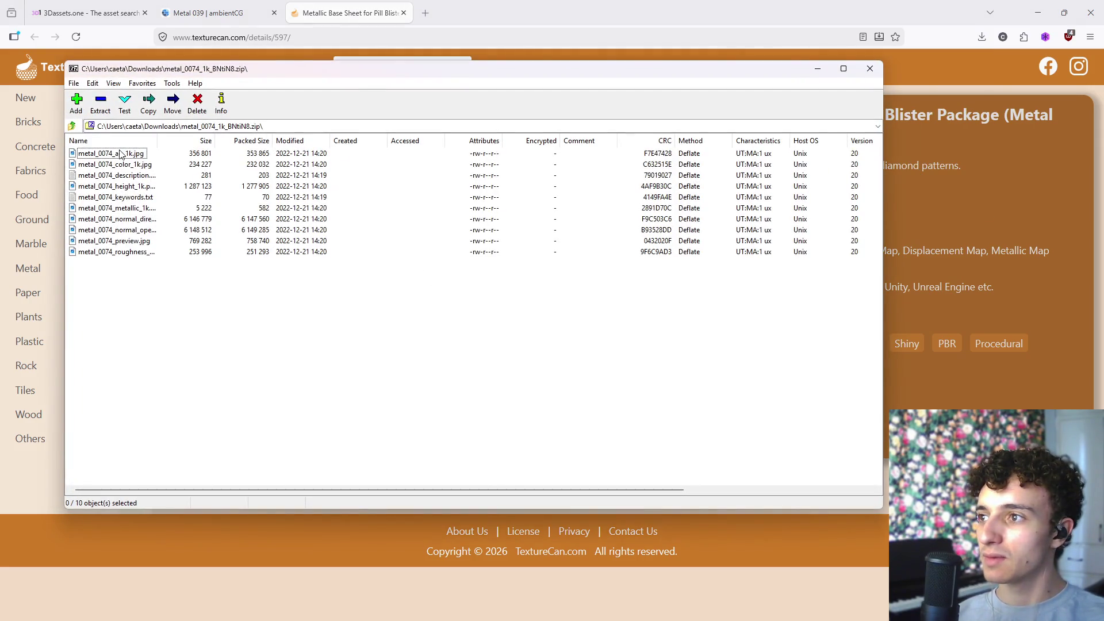
pyautogui.doubleClick(127, 165)
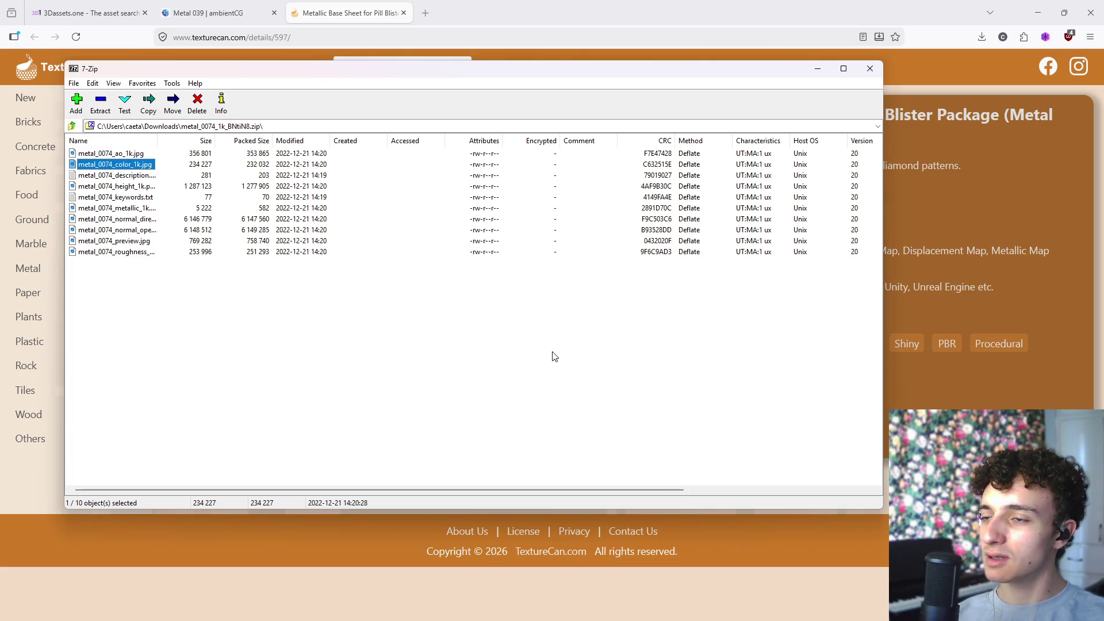
# - View metal_0074_color_1k.jpg in Photos, close it, and also select the metallic map
pyautogui.click(517, 271)
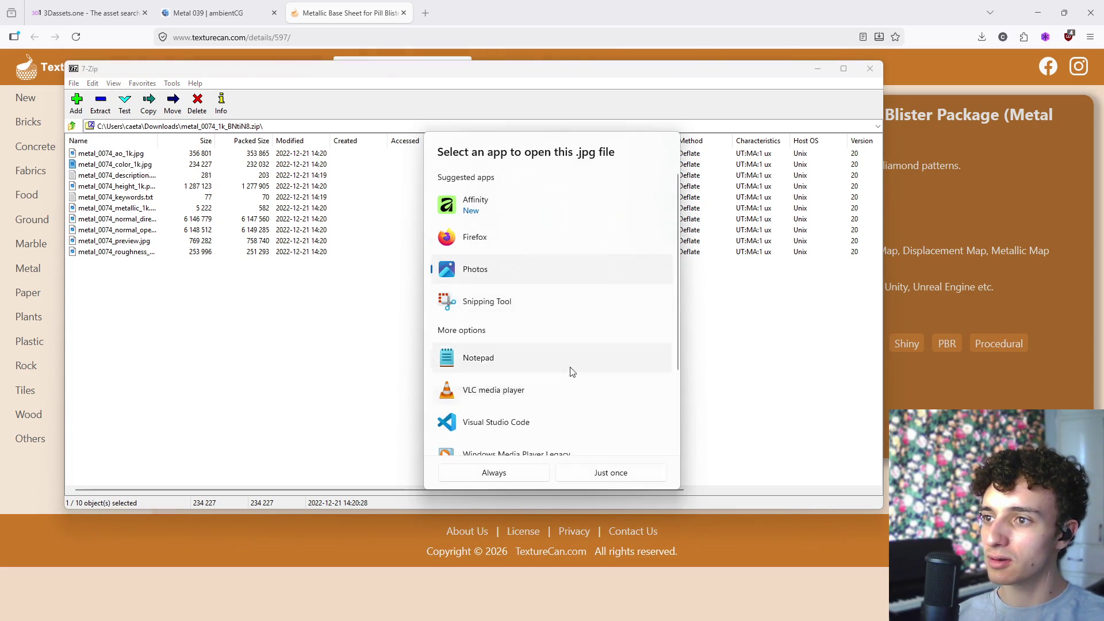
pyautogui.click(518, 477)
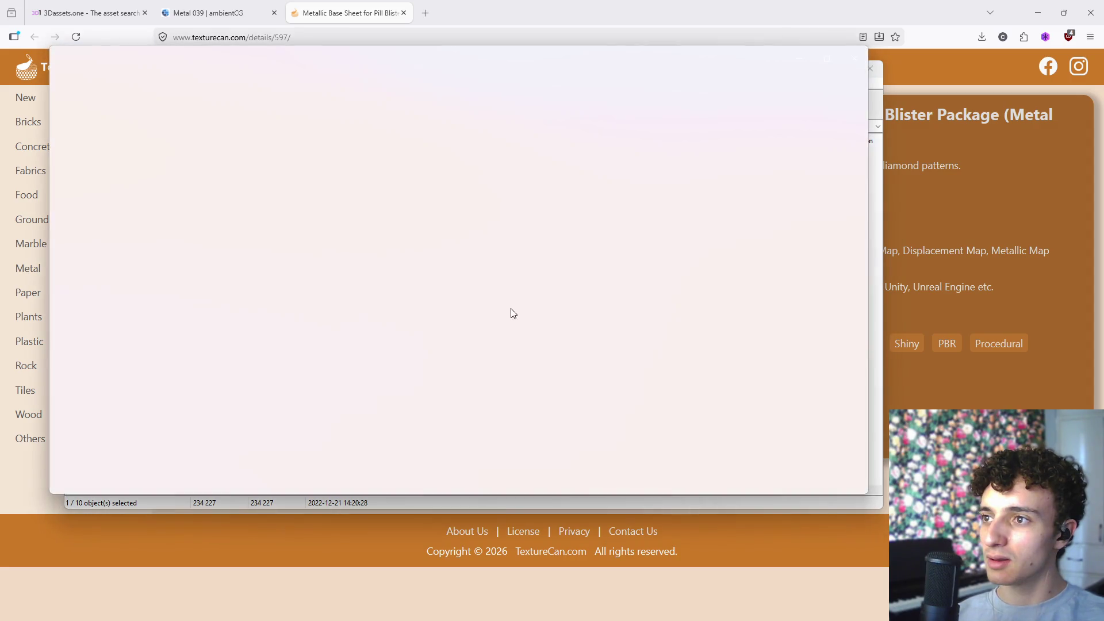
pyautogui.scroll(2, 452, 269)
pyautogui.scroll(-2, 457, 273)
pyautogui.press('Escape')
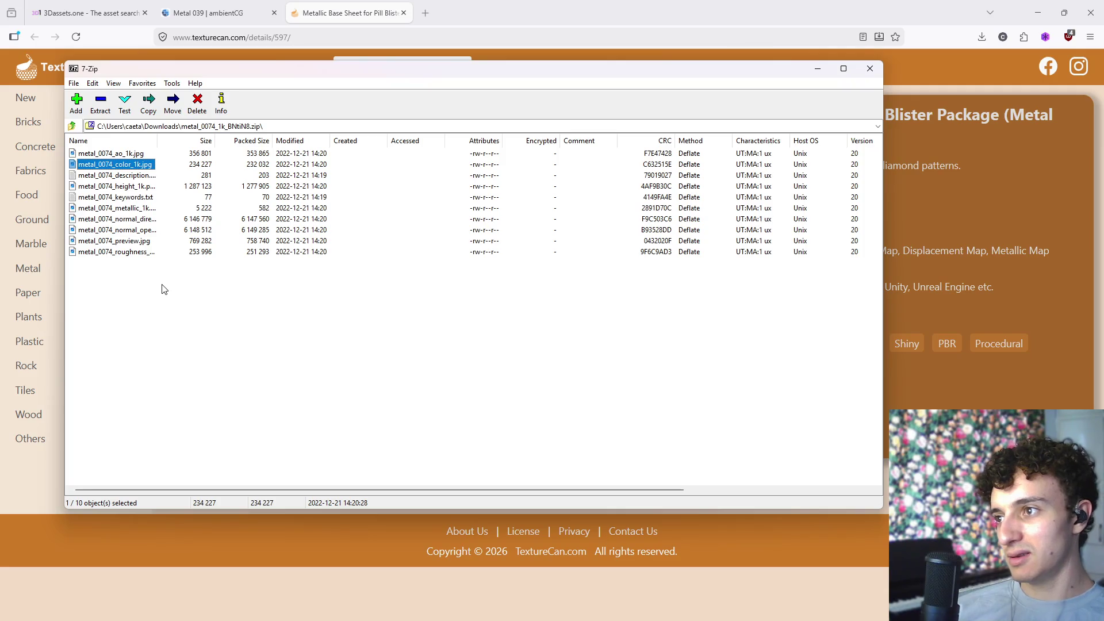
pyautogui.click(113, 209)
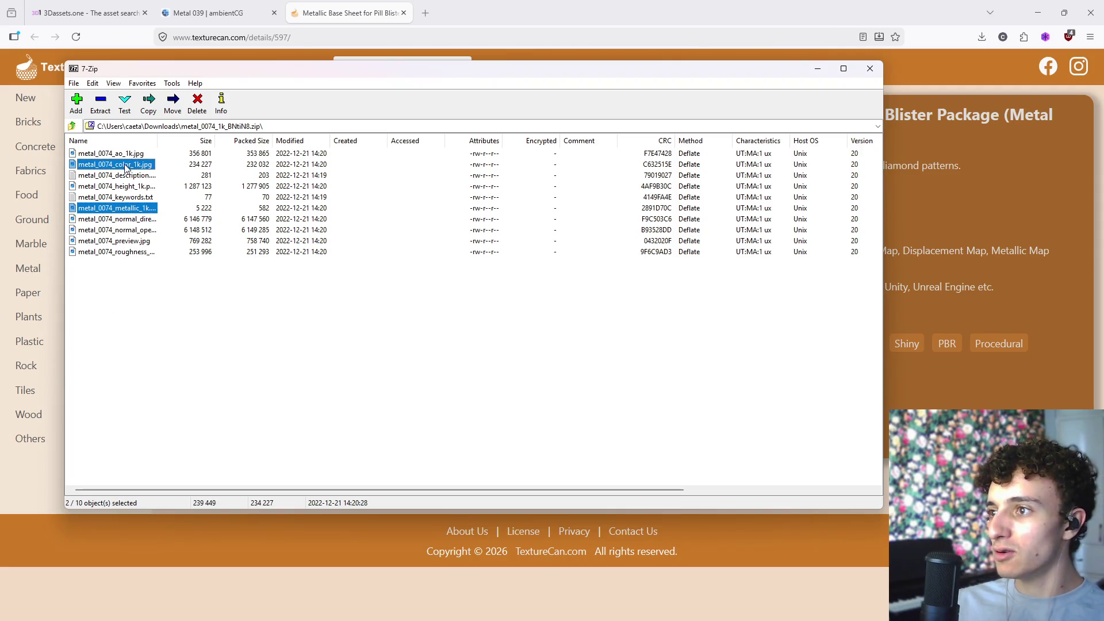
# - Start dragging the two metal_0074 maps out of 7-Zip and launch File Explorer
pyautogui.moveTo(686, 618)
pyautogui.mouseDown()
pyautogui.moveTo(606, 599)
pyautogui.moveTo(568, 616)
pyautogui.mouseUp()
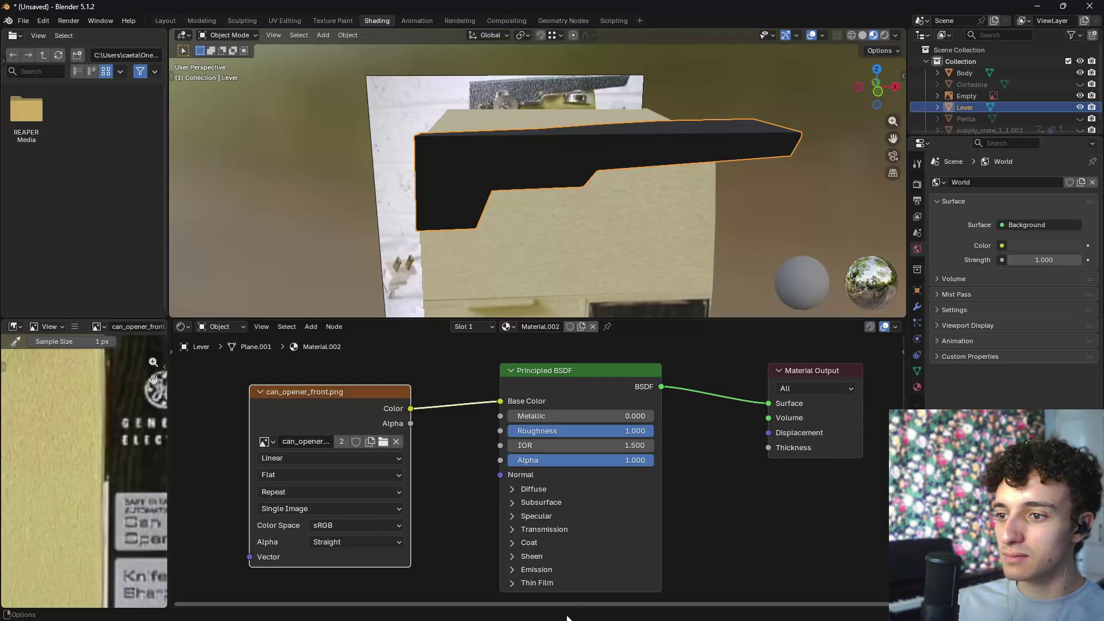
pyautogui.hotkey('alt', 'Tab')
pyautogui.moveTo(446, 464)
pyautogui.mouseDown()
pyautogui.moveTo(468, 478)
pyautogui.moveTo(388, 455)
pyautogui.moveTo(531, 608)
pyautogui.mouseUp()
pyautogui.press('Tab')
pyautogui.press('Tab')
pyautogui.press('Tab')
pyautogui.press('Tab')
pyautogui.press('Tab')
pyautogui.press('Tab')
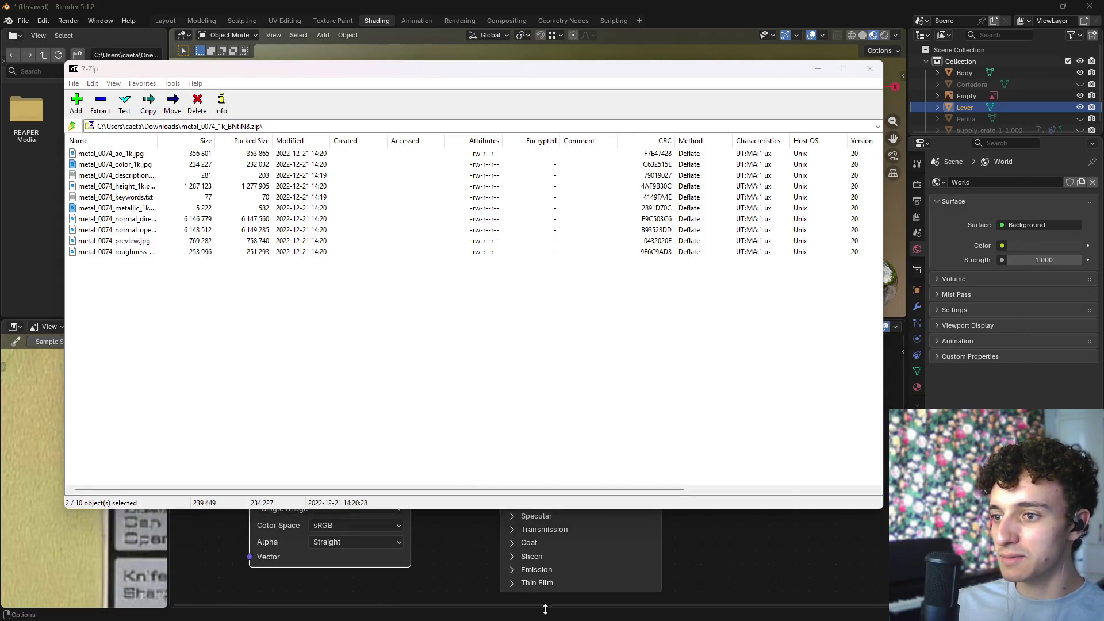
pyautogui.press('super')
pyautogui.moveTo(624, 494); pyautogui.dragTo(434, 327)
pyautogui.press('super+e')
# - Drop the color and metallic maps into Downloads, then close Explorer and 7-Zip
pyautogui.click(434, 328)
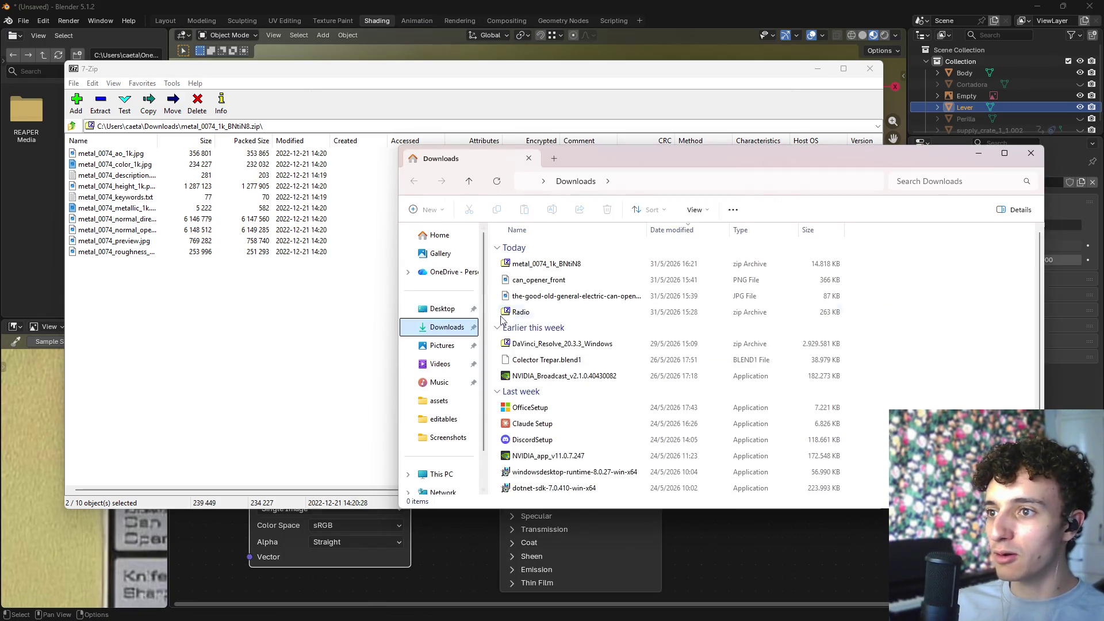
pyautogui.click(97, 210)
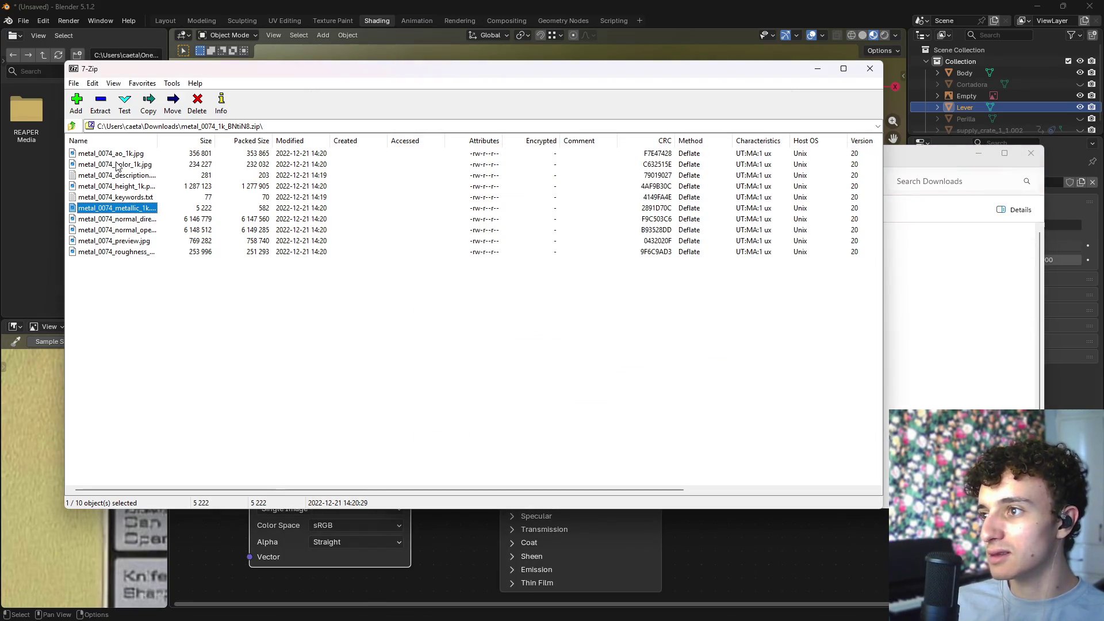
pyautogui.moveTo(864, 325); pyautogui.dragTo(952, 334)
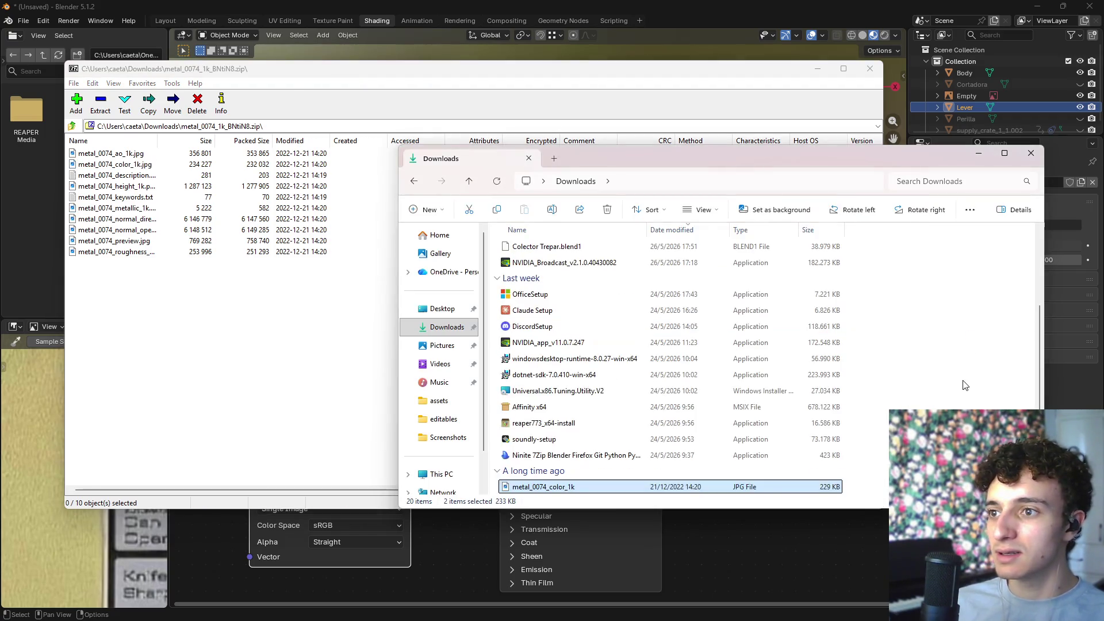
pyautogui.click(1031, 152)
pyautogui.click(870, 68)
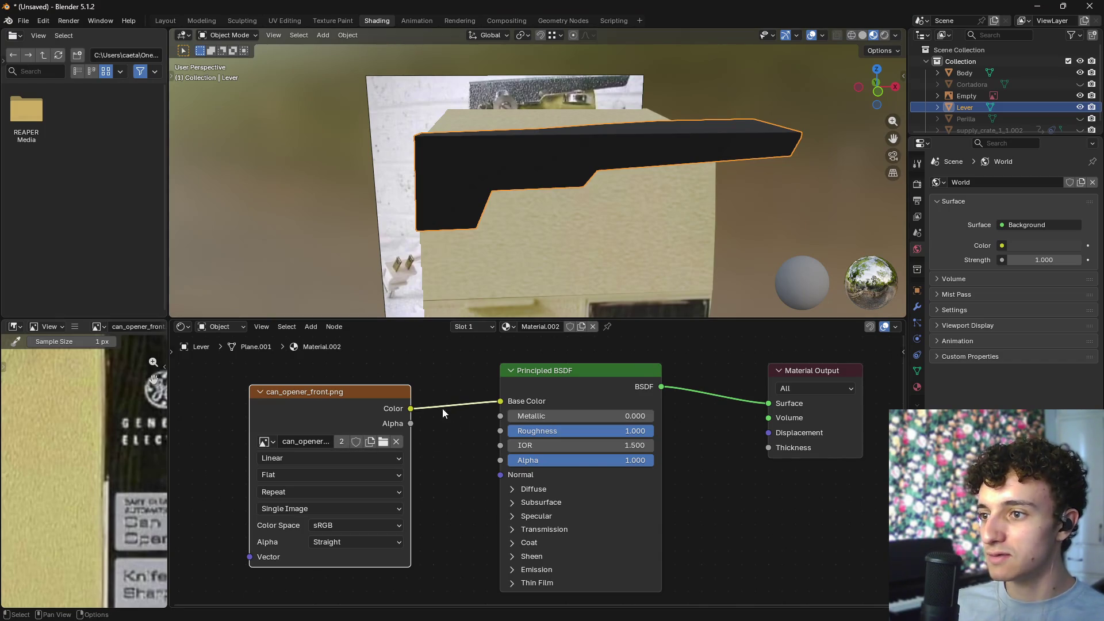
# - Load metal_0074_color_1k.jpg into the Lever material's Image Texture node
pyautogui.click(382, 442)
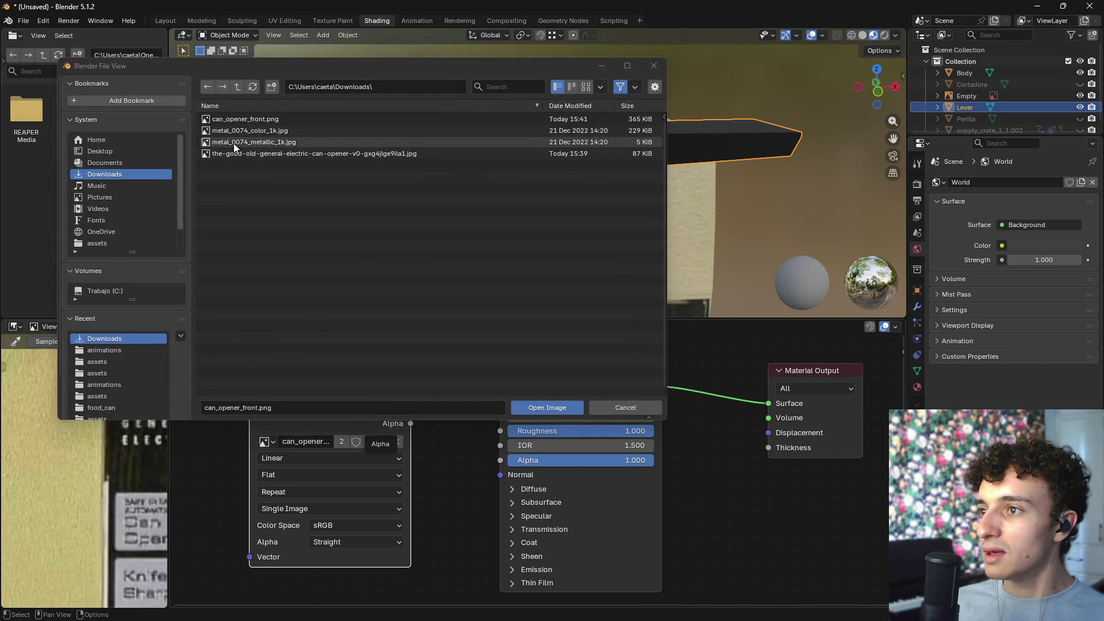
pyautogui.moveTo(271, 120)
pyautogui.click(276, 130)
pyautogui.click(559, 408)
pyautogui.moveTo(536, 207)
pyautogui.mouseDown(button='middle')
pyautogui.moveTo(599, 208)
pyautogui.moveTo(564, 215)
pyautogui.moveTo(574, 222)
pyautogui.moveTo(551, 255)
pyautogui.mouseUp(button='middle')
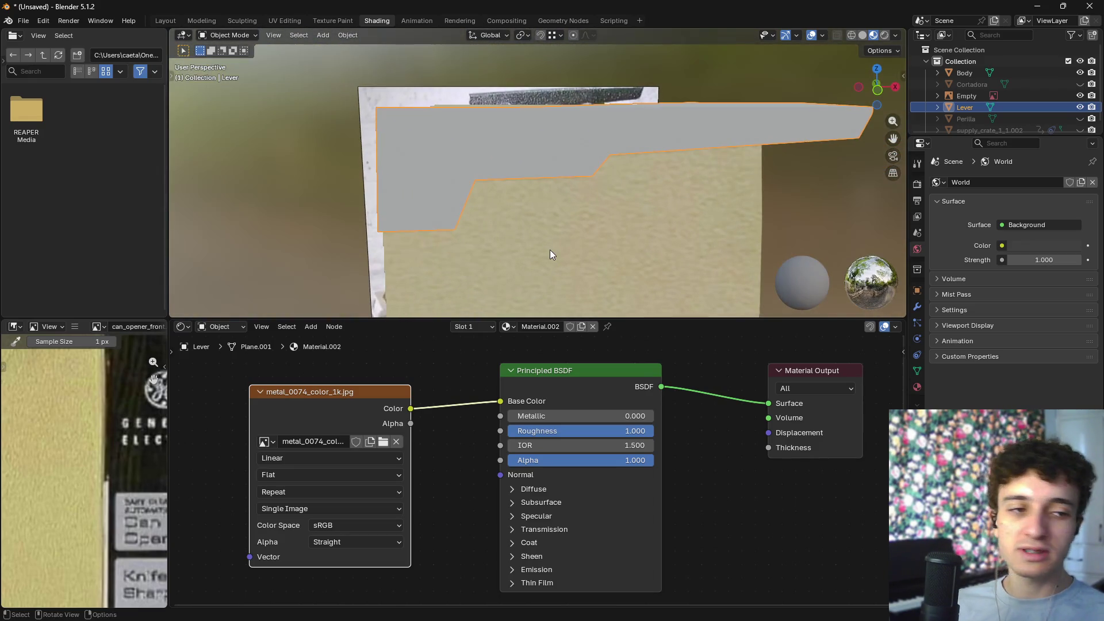
# - Cube-project all of the lever's UVs in Edit Mode, then deselect to inspect the pattern
pyautogui.press('Tab')
pyautogui.press('a')
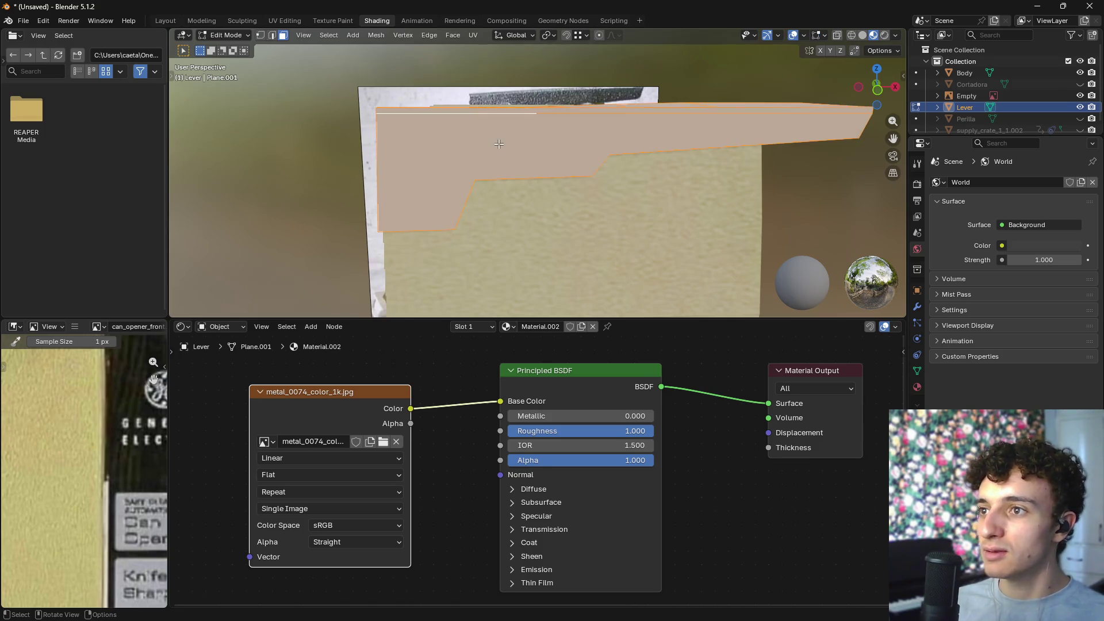
pyautogui.press('u')
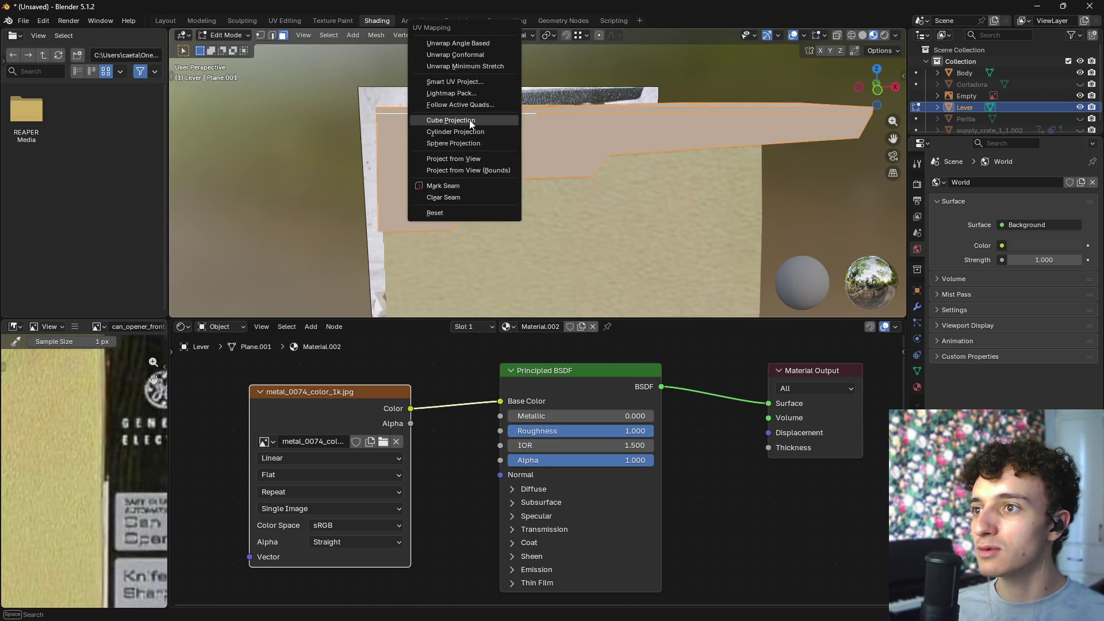
pyautogui.click(467, 120)
pyautogui.moveTo(515, 177)
pyautogui.mouseDown(button='middle')
pyautogui.moveTo(621, 196)
pyautogui.moveTo(586, 213)
pyautogui.moveTo(726, 122)
pyautogui.moveTo(579, 151)
pyautogui.moveTo(543, 184)
pyautogui.mouseUp(button='middle')
pyautogui.hotkey('alt', 'a')
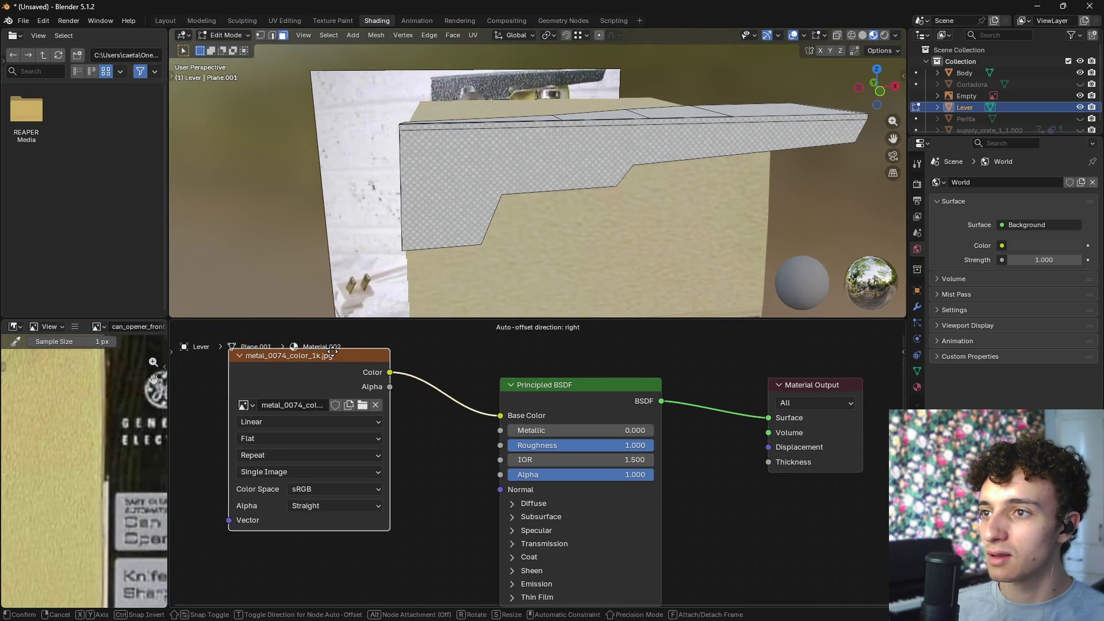